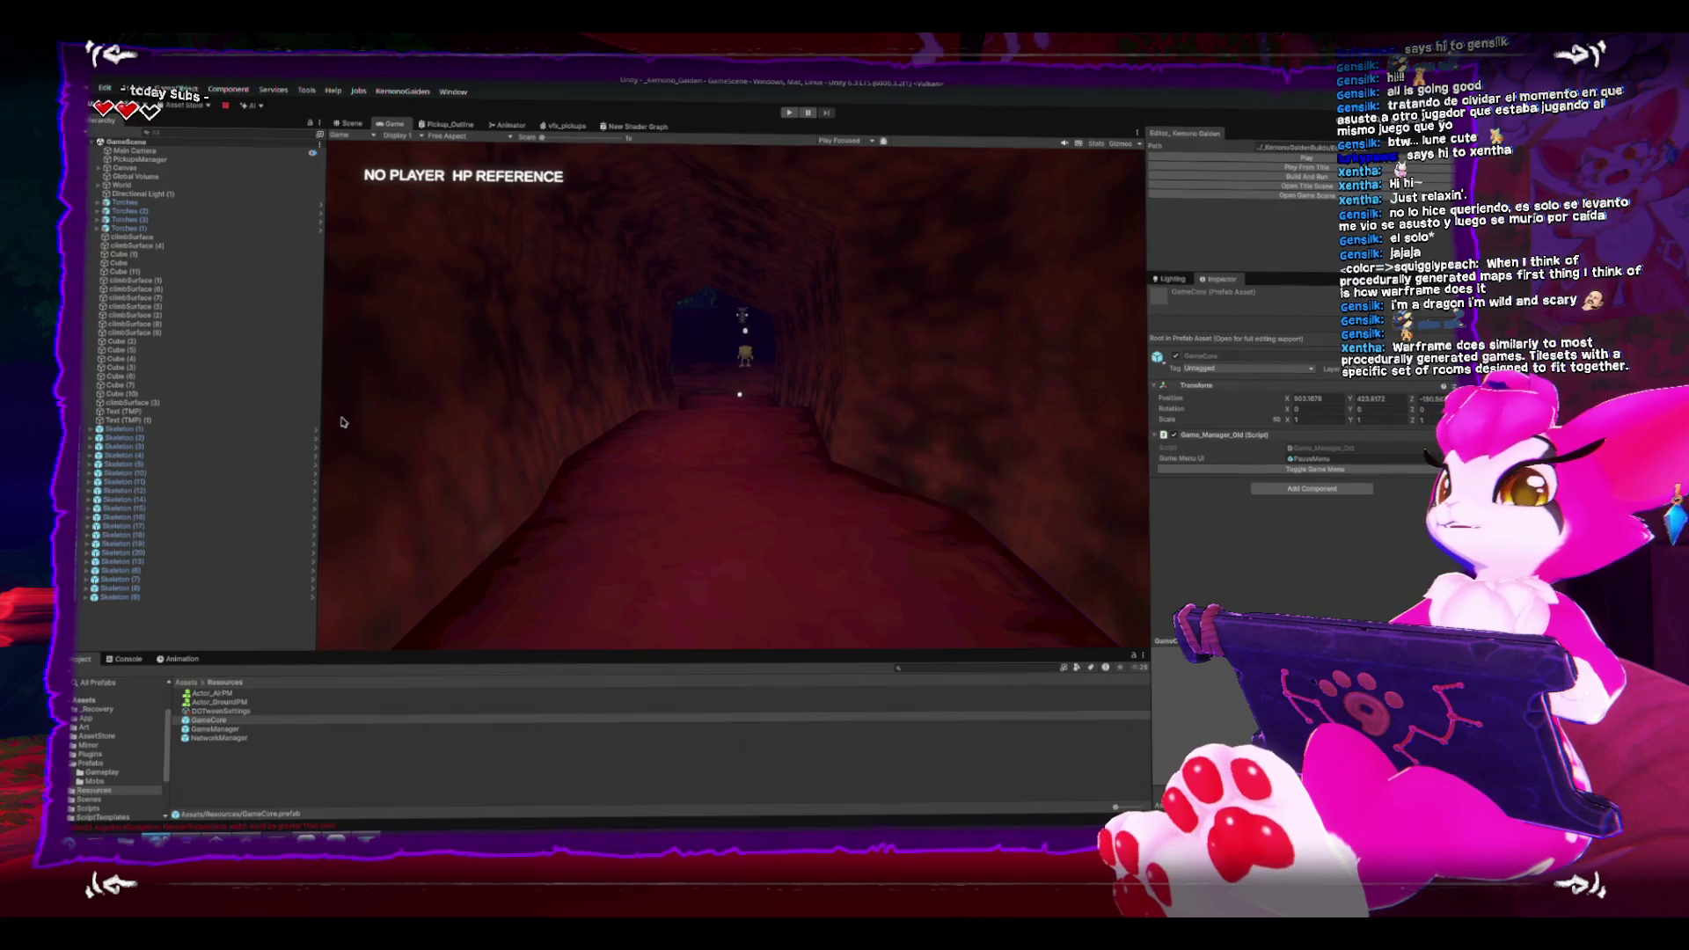
# Step: Return to the Scene view and open the NetworkManager prefab from the Resources folder
pyautogui.click(351, 120)
pyautogui.moveTo(626, 313)
pyautogui.mouseDown()
pyautogui.moveTo(694, 325)
pyautogui.moveTo(863, 410)
pyautogui.moveTo(686, 302)
pyautogui.moveTo(742, 490)
pyautogui.moveTo(703, 422)
pyautogui.moveTo(677, 438)
pyautogui.moveTo(726, 403)
pyautogui.mouseUp()
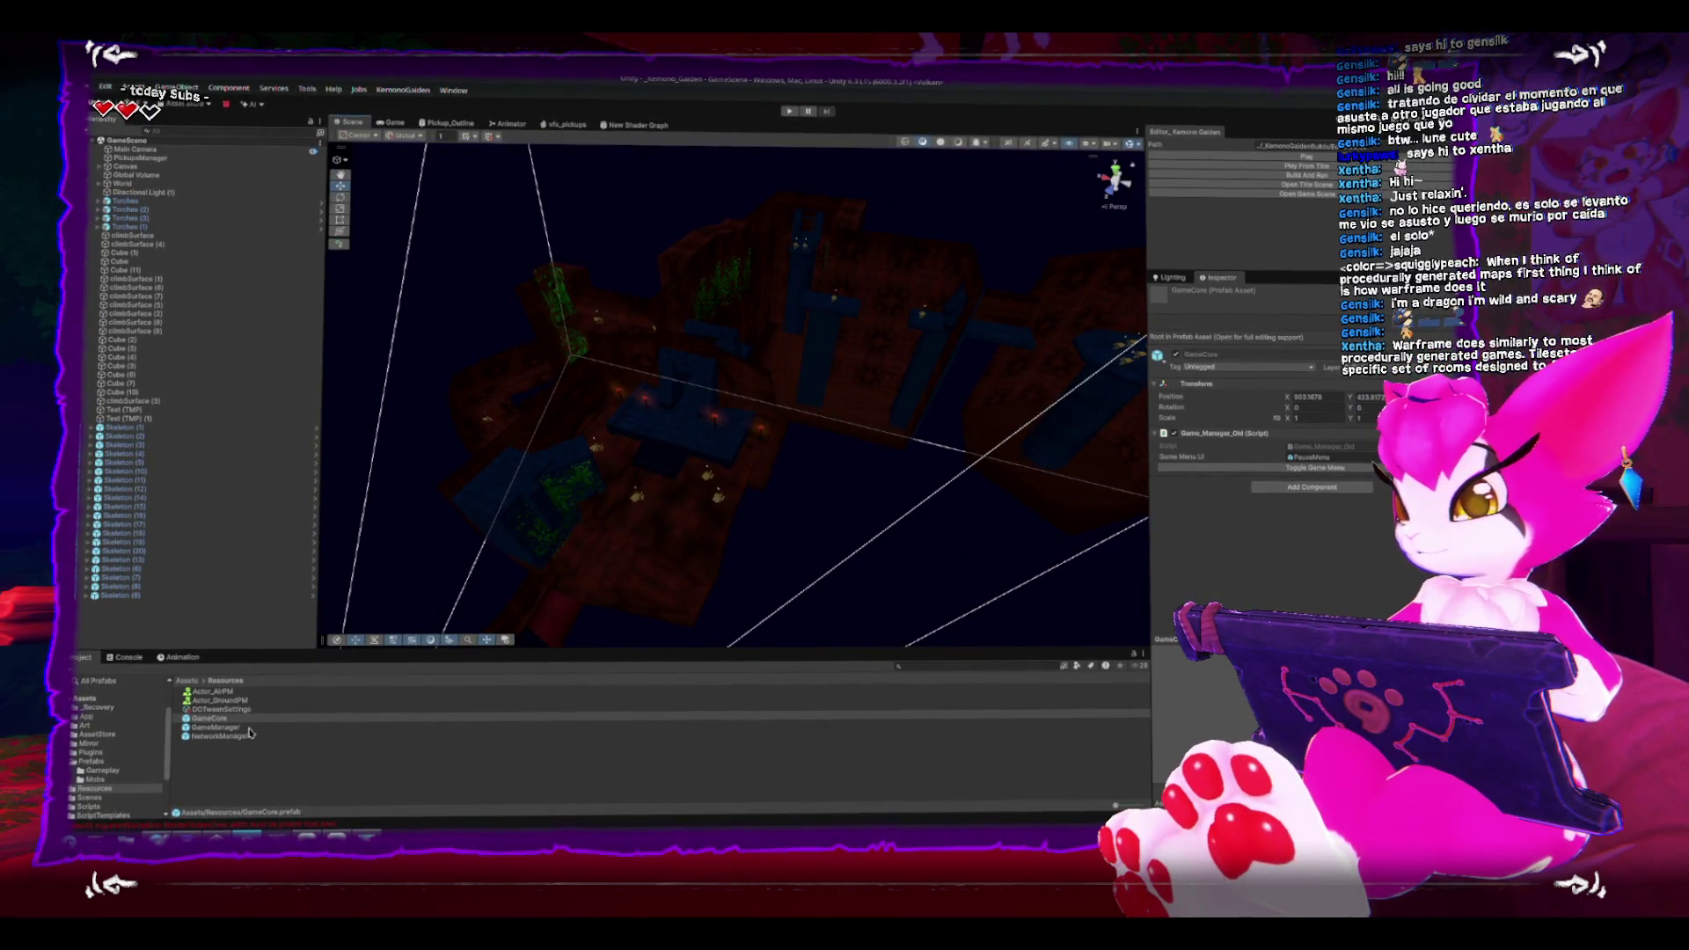
pyautogui.click(76, 760)
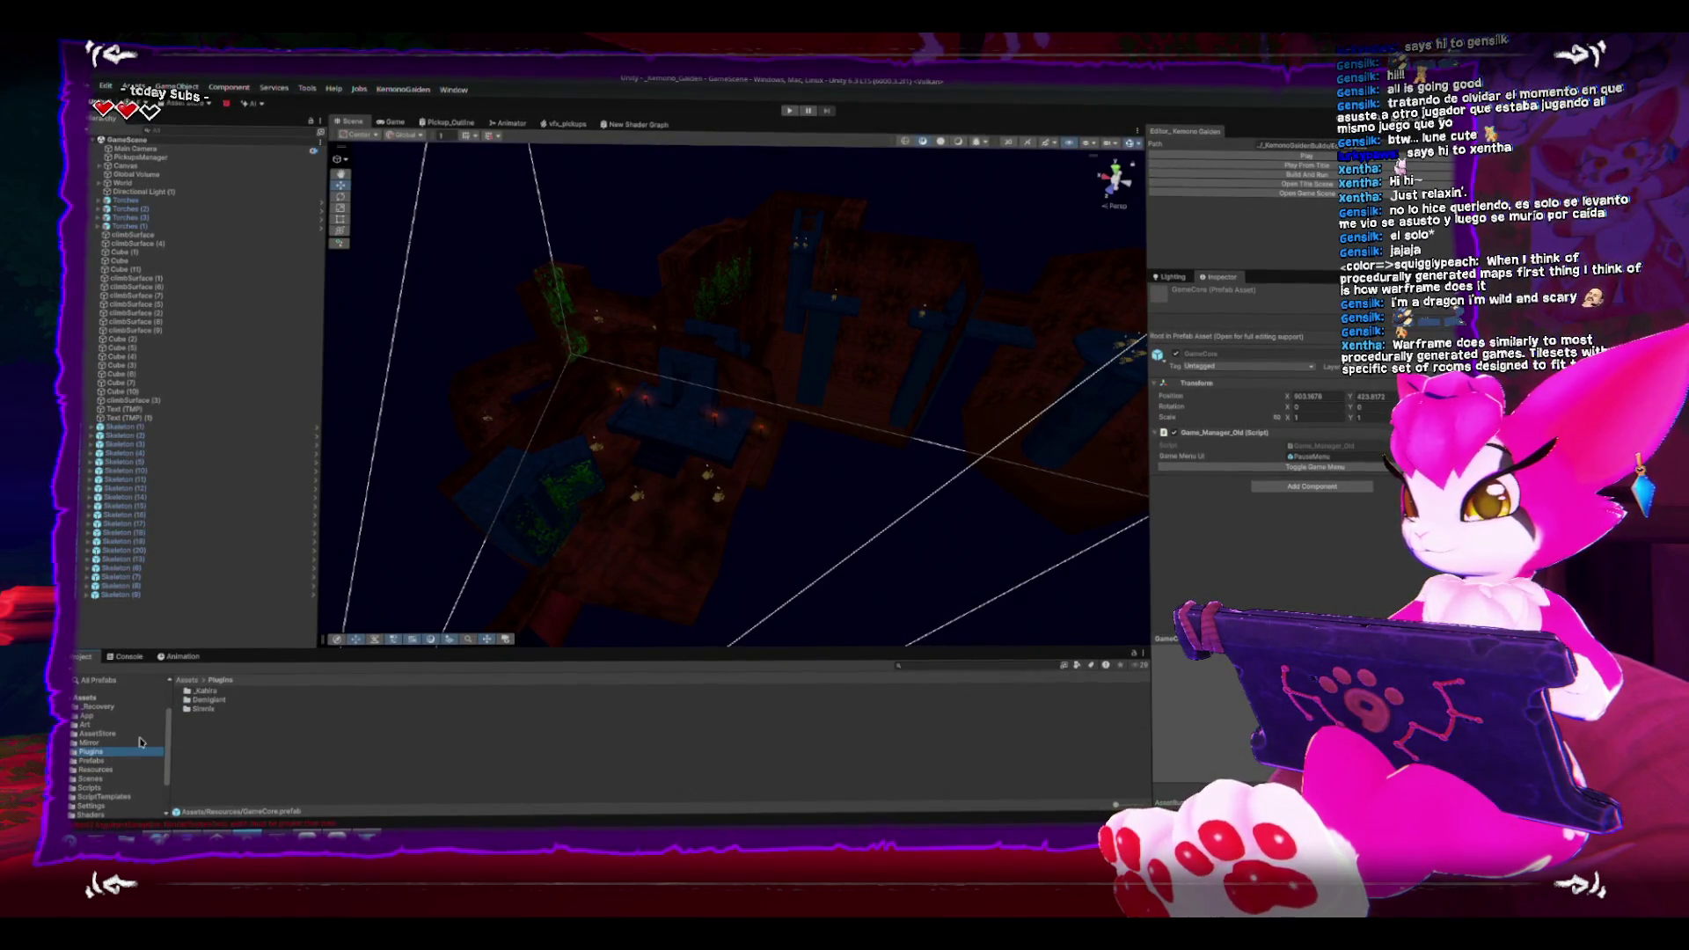
pyautogui.click(99, 765)
pyautogui.click(220, 732)
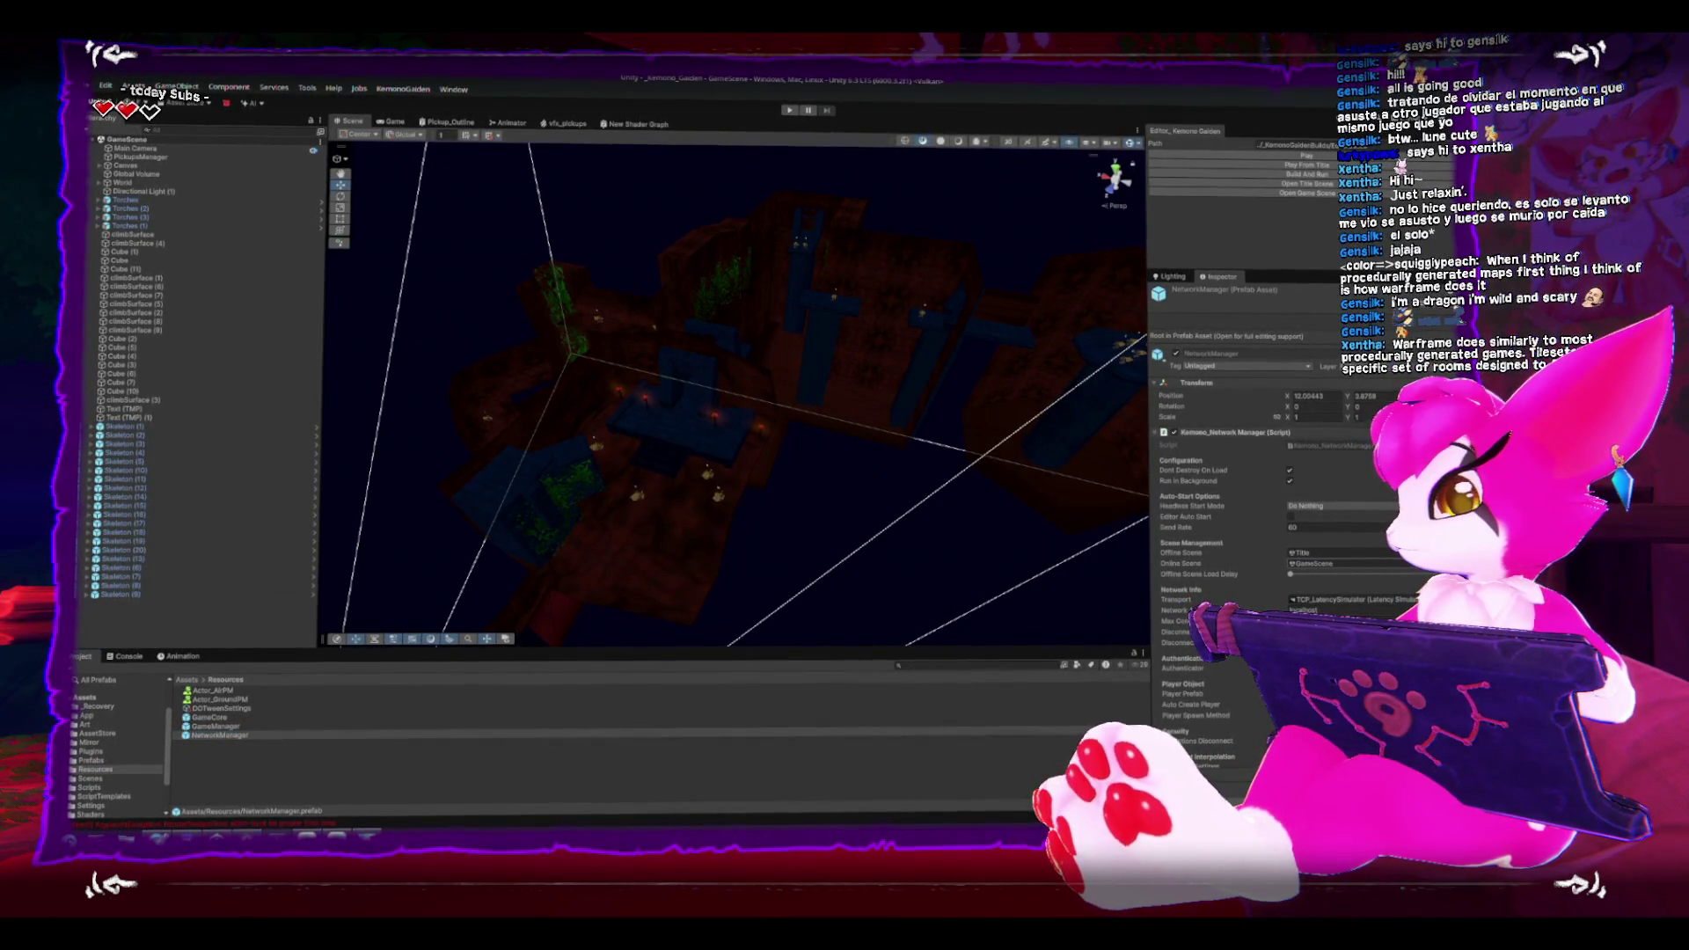
pyautogui.click(219, 732)
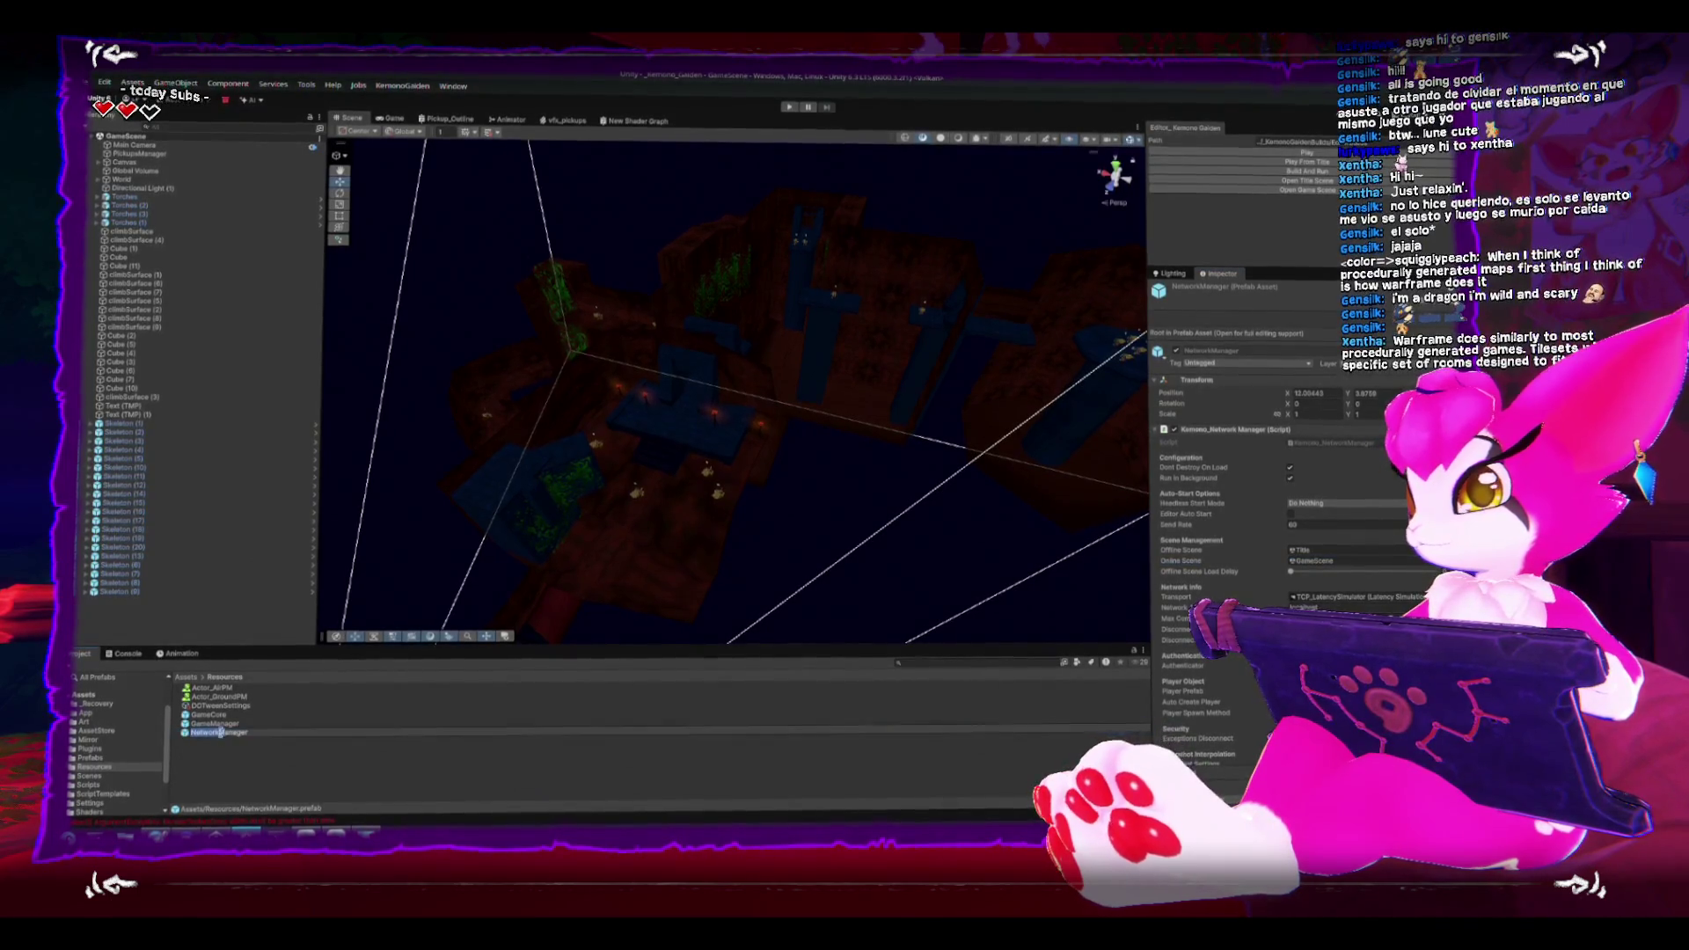
pyautogui.doubleClick(202, 733)
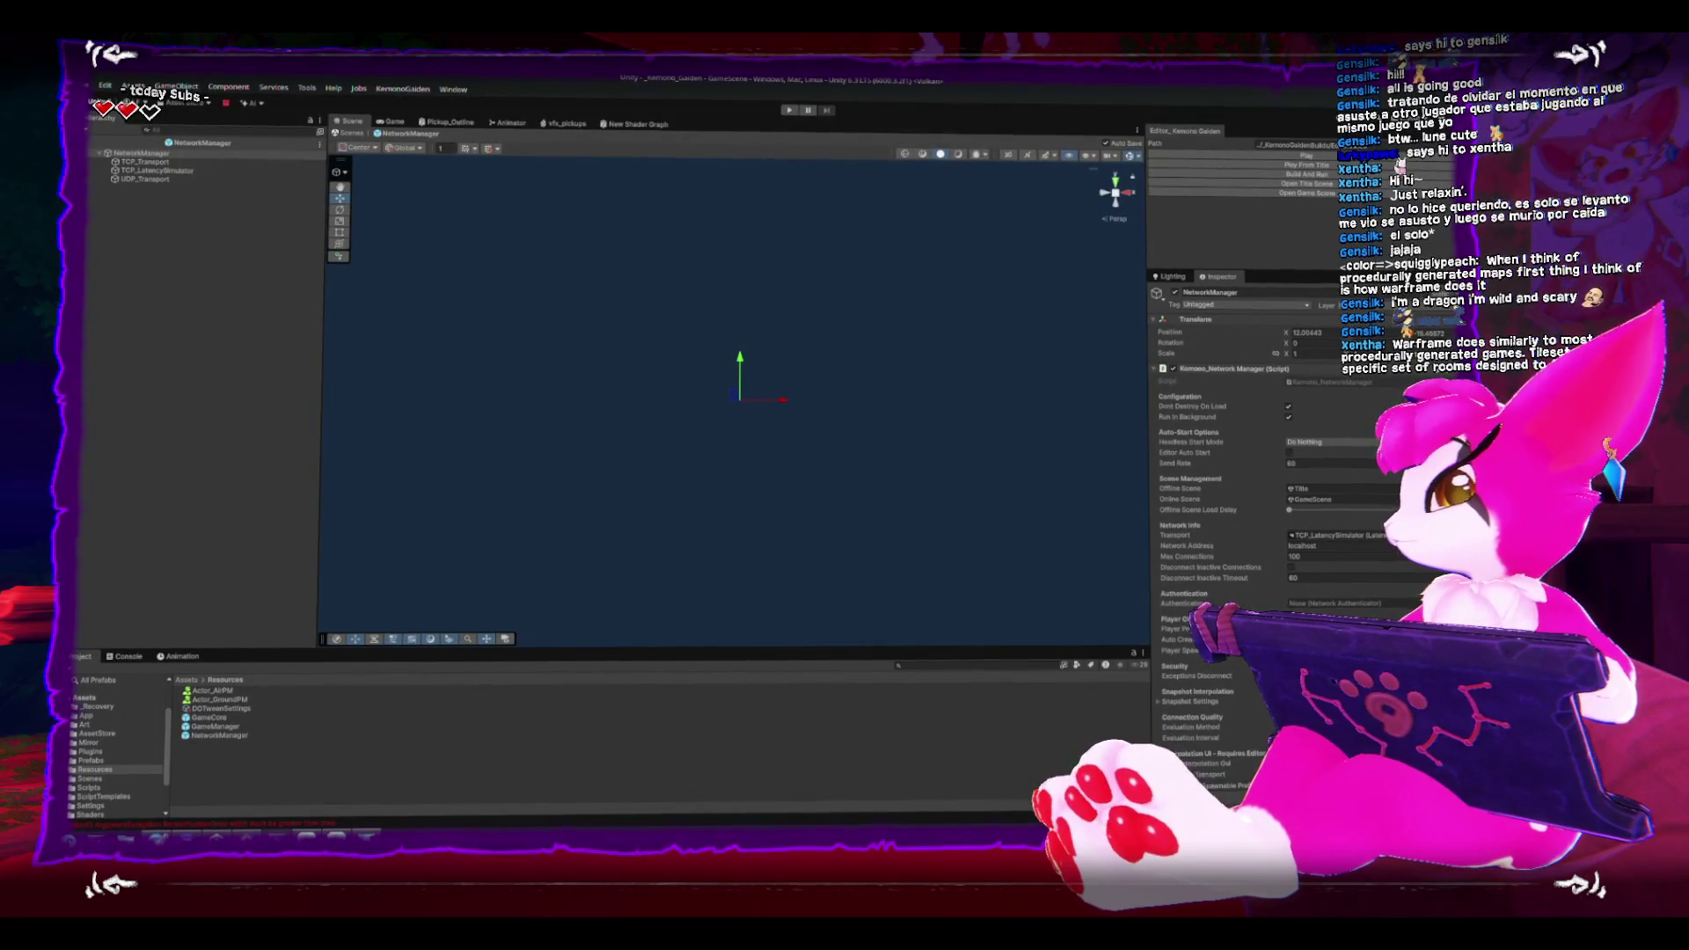
# Step: Set the prefab's Online Scene to Kahira and go back to GameScene
pyautogui.click(1486, 498)
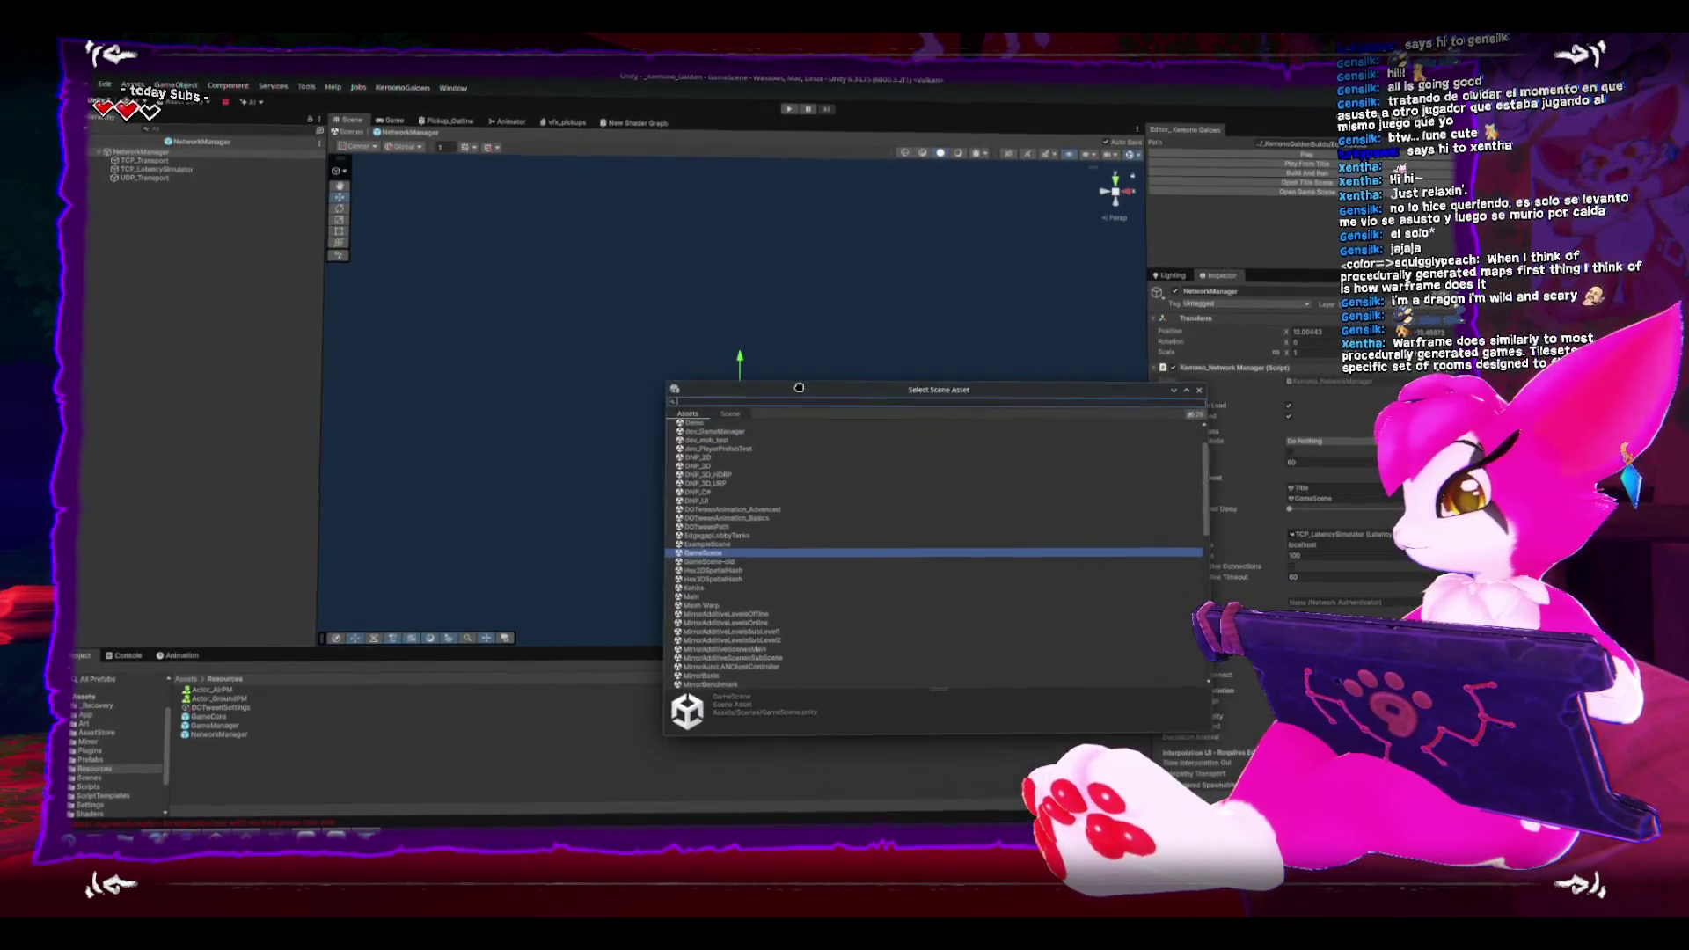
pyautogui.click(689, 586)
pyautogui.doubleClick(688, 586)
pyautogui.click(98, 150)
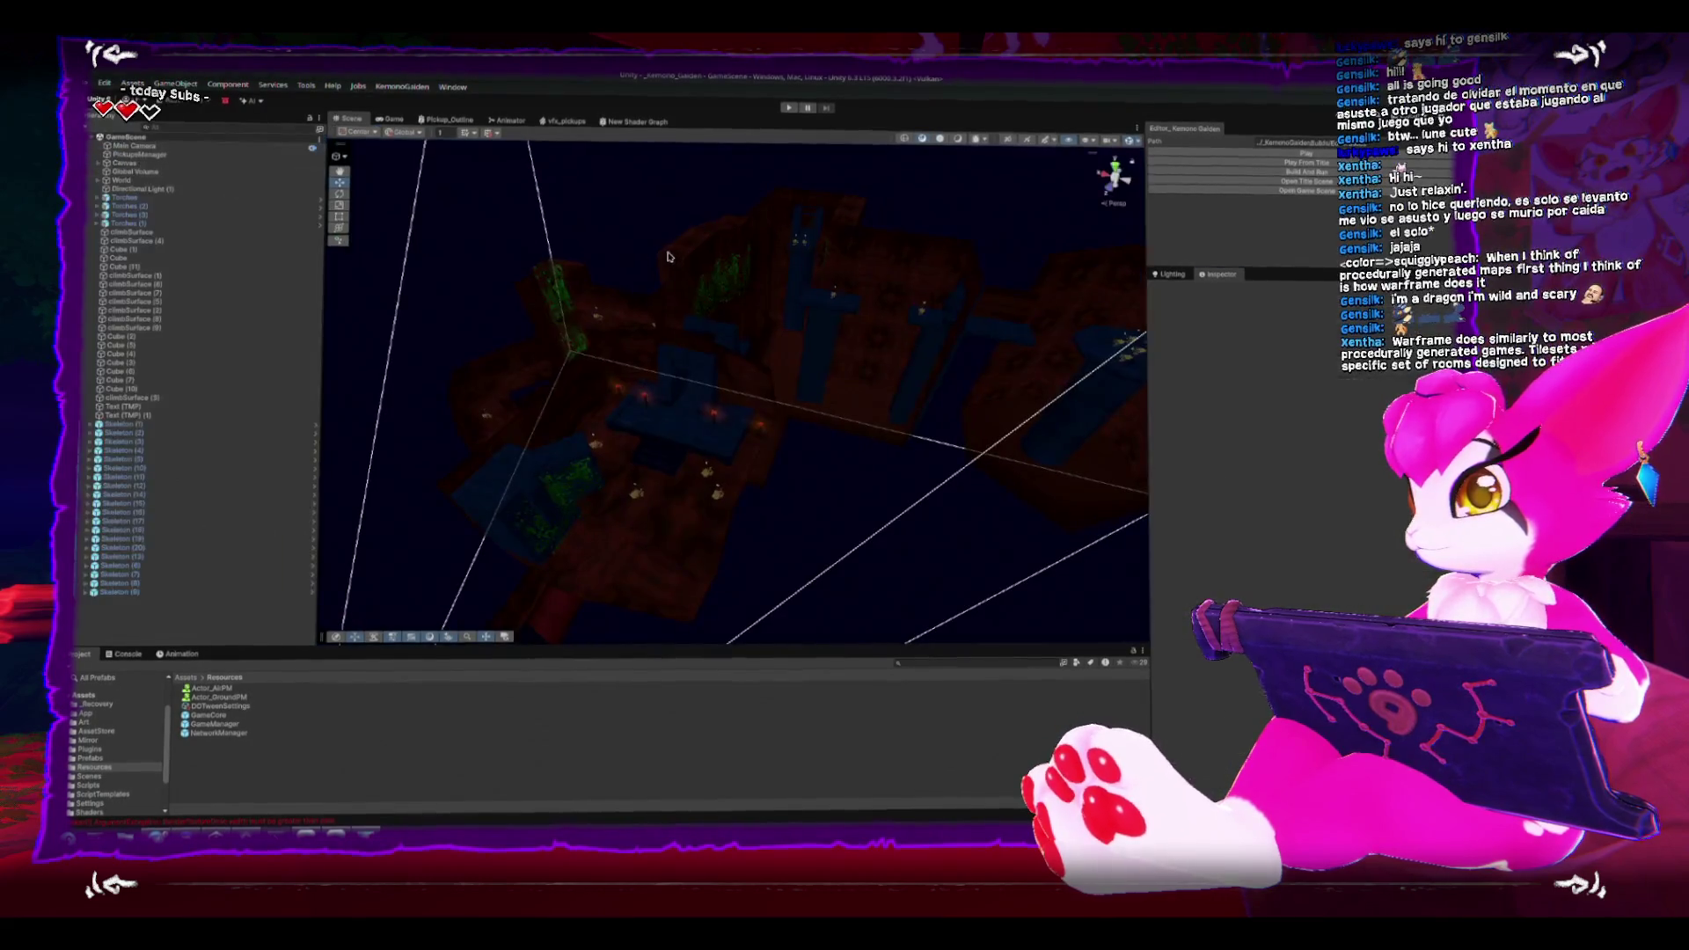
# Step: Inspect the Procedural Skybox, stop the game, and launch it from the title scene
pyautogui.click(678, 282)
pyautogui.click(643, 209)
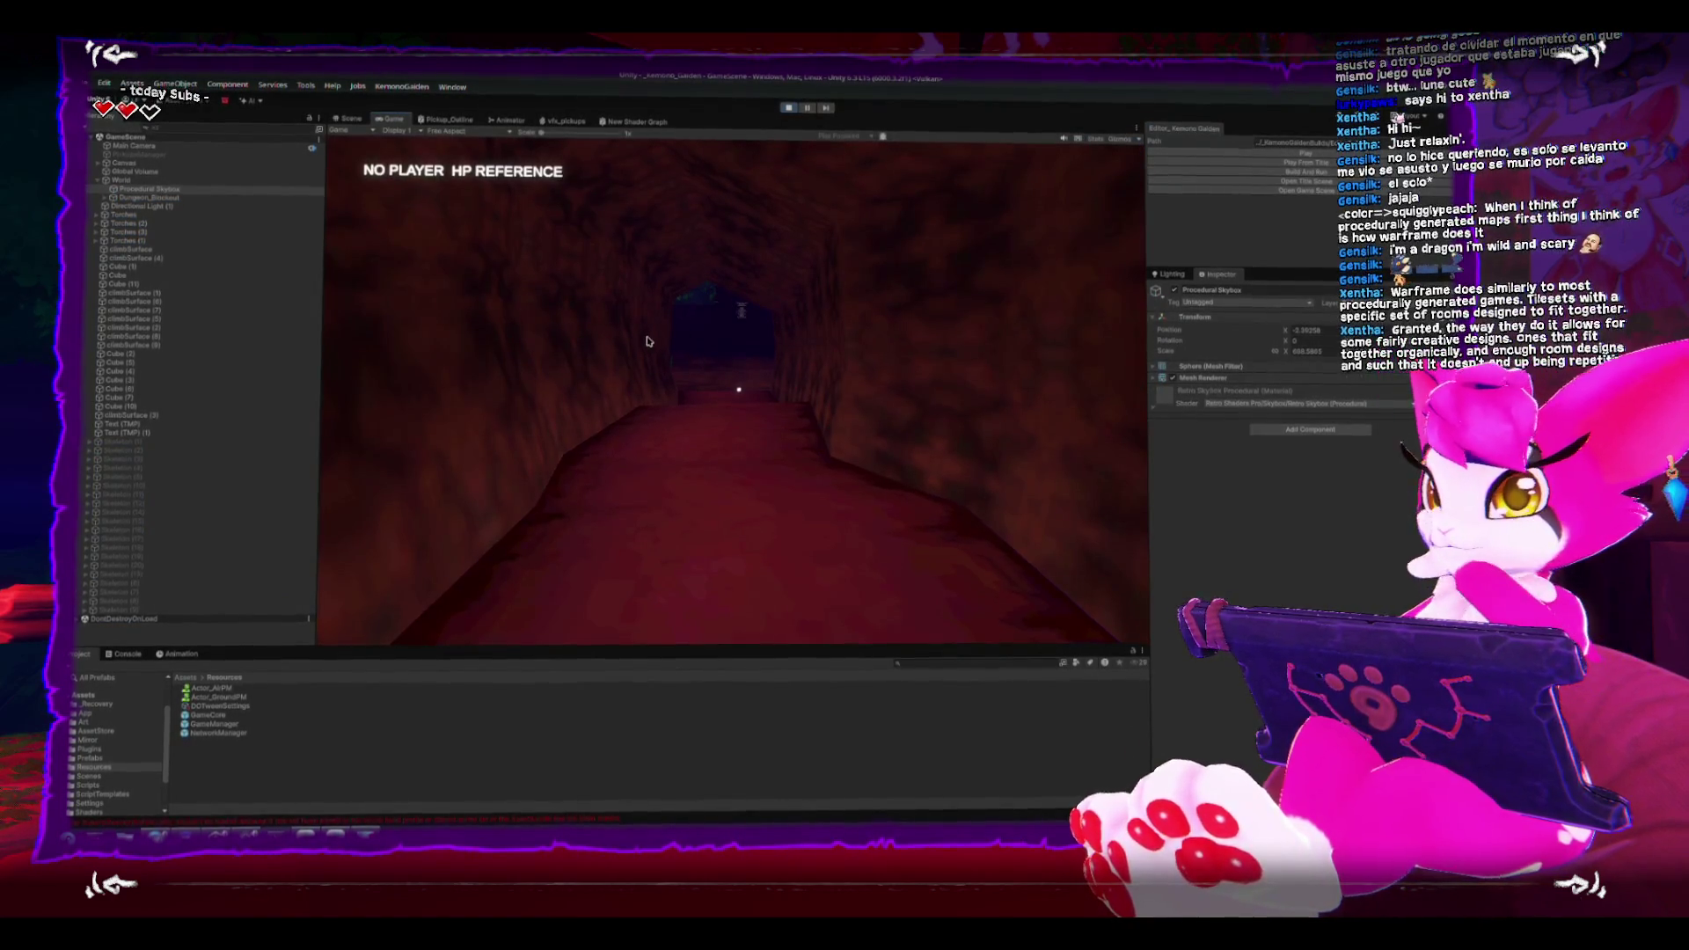
pyautogui.click(788, 108)
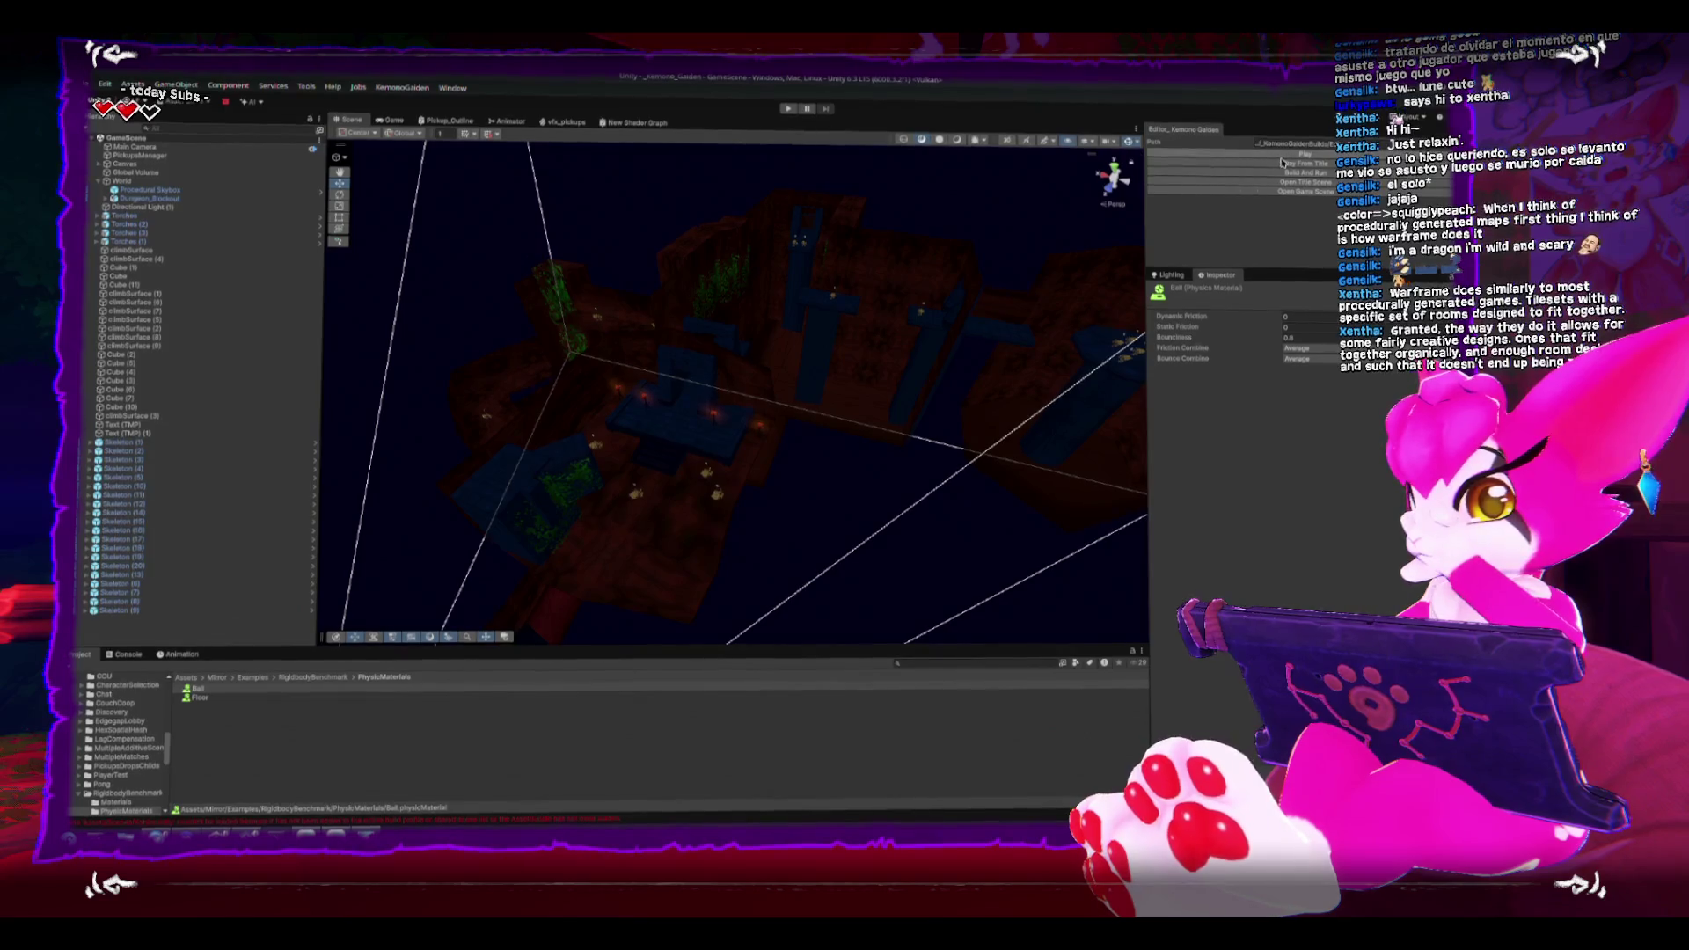
pyautogui.click(1282, 162)
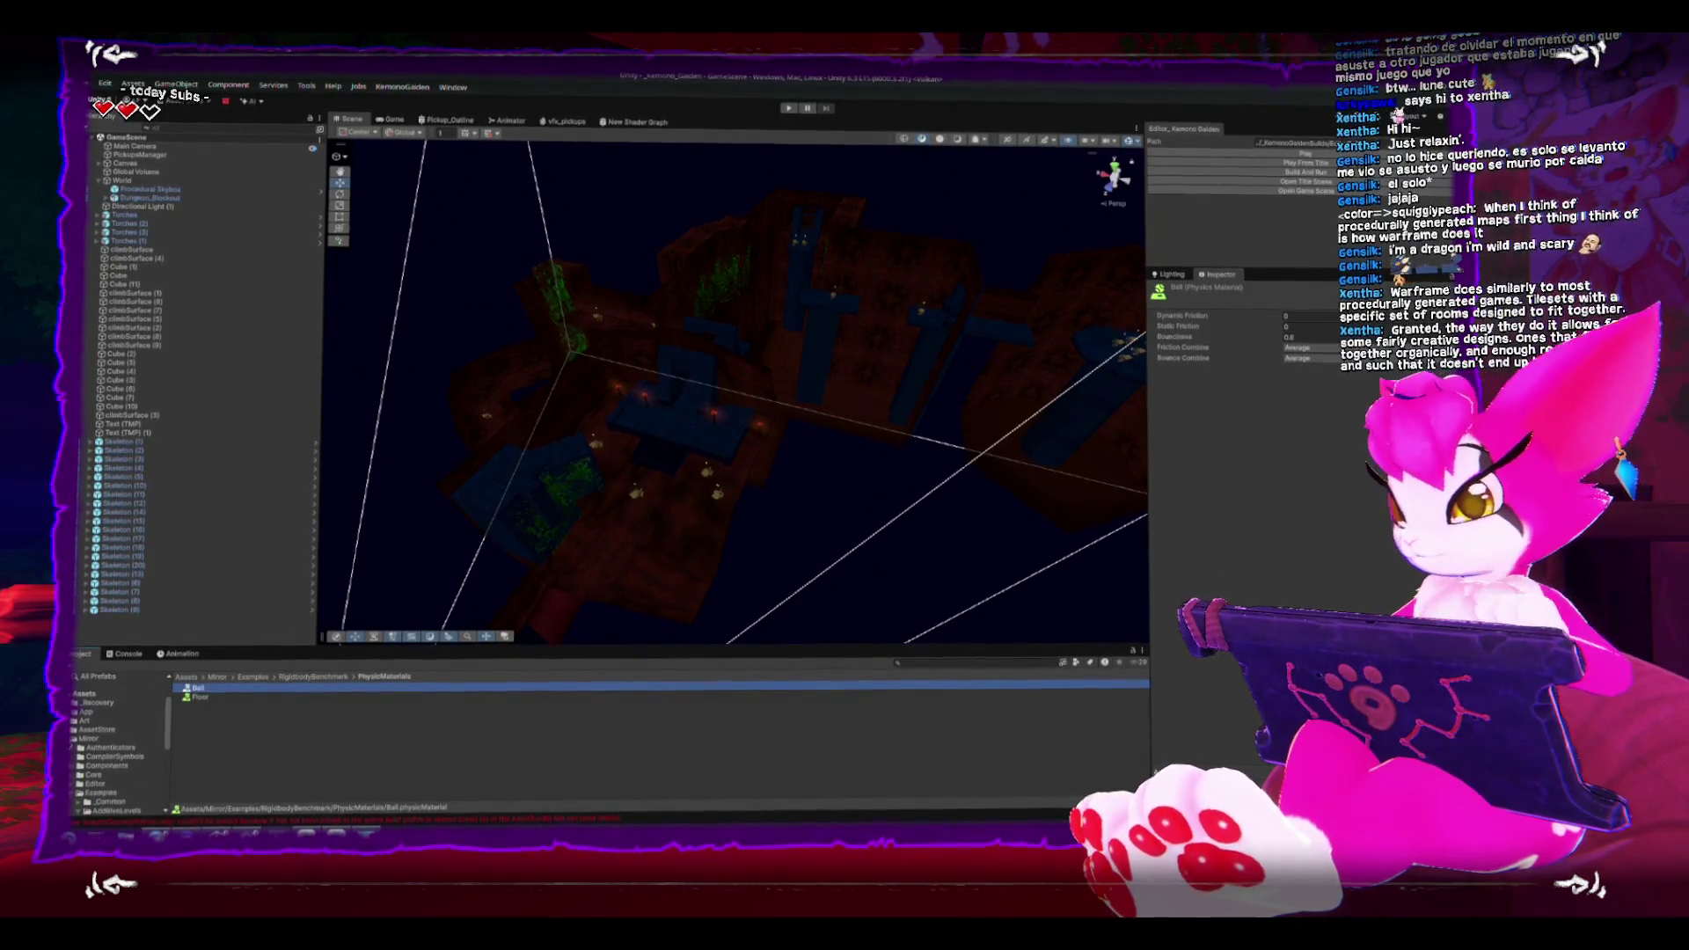
# Step: Open the Kahira scene from the Scenes folder
pyautogui.click(88, 726)
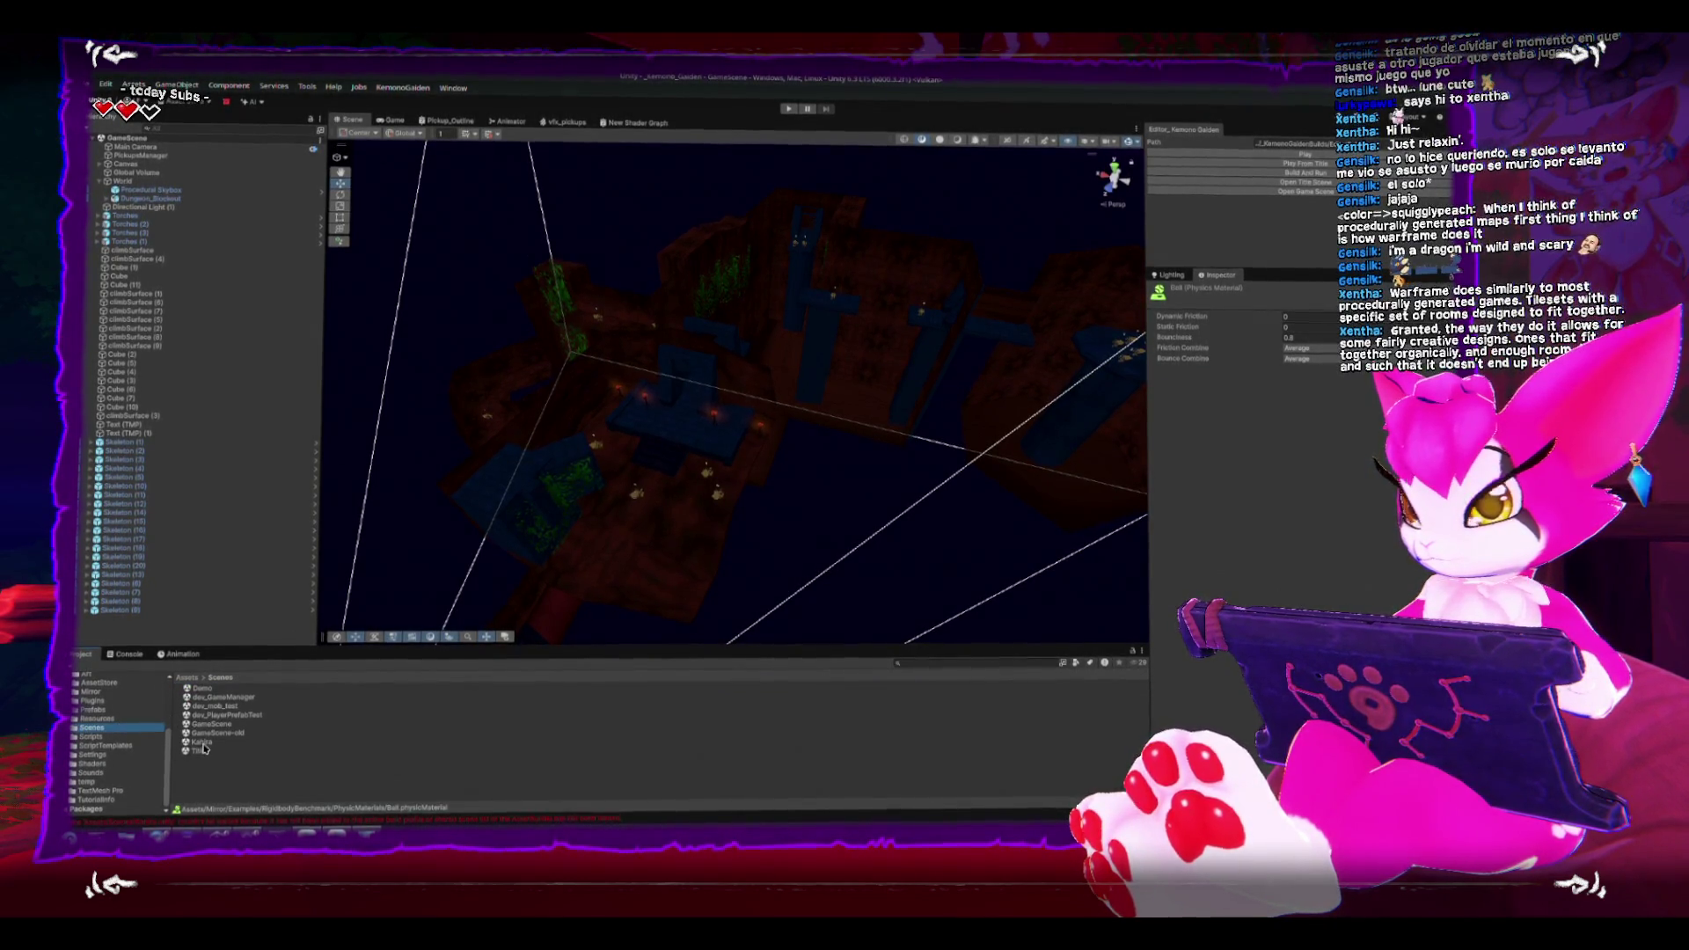
pyautogui.click(201, 744)
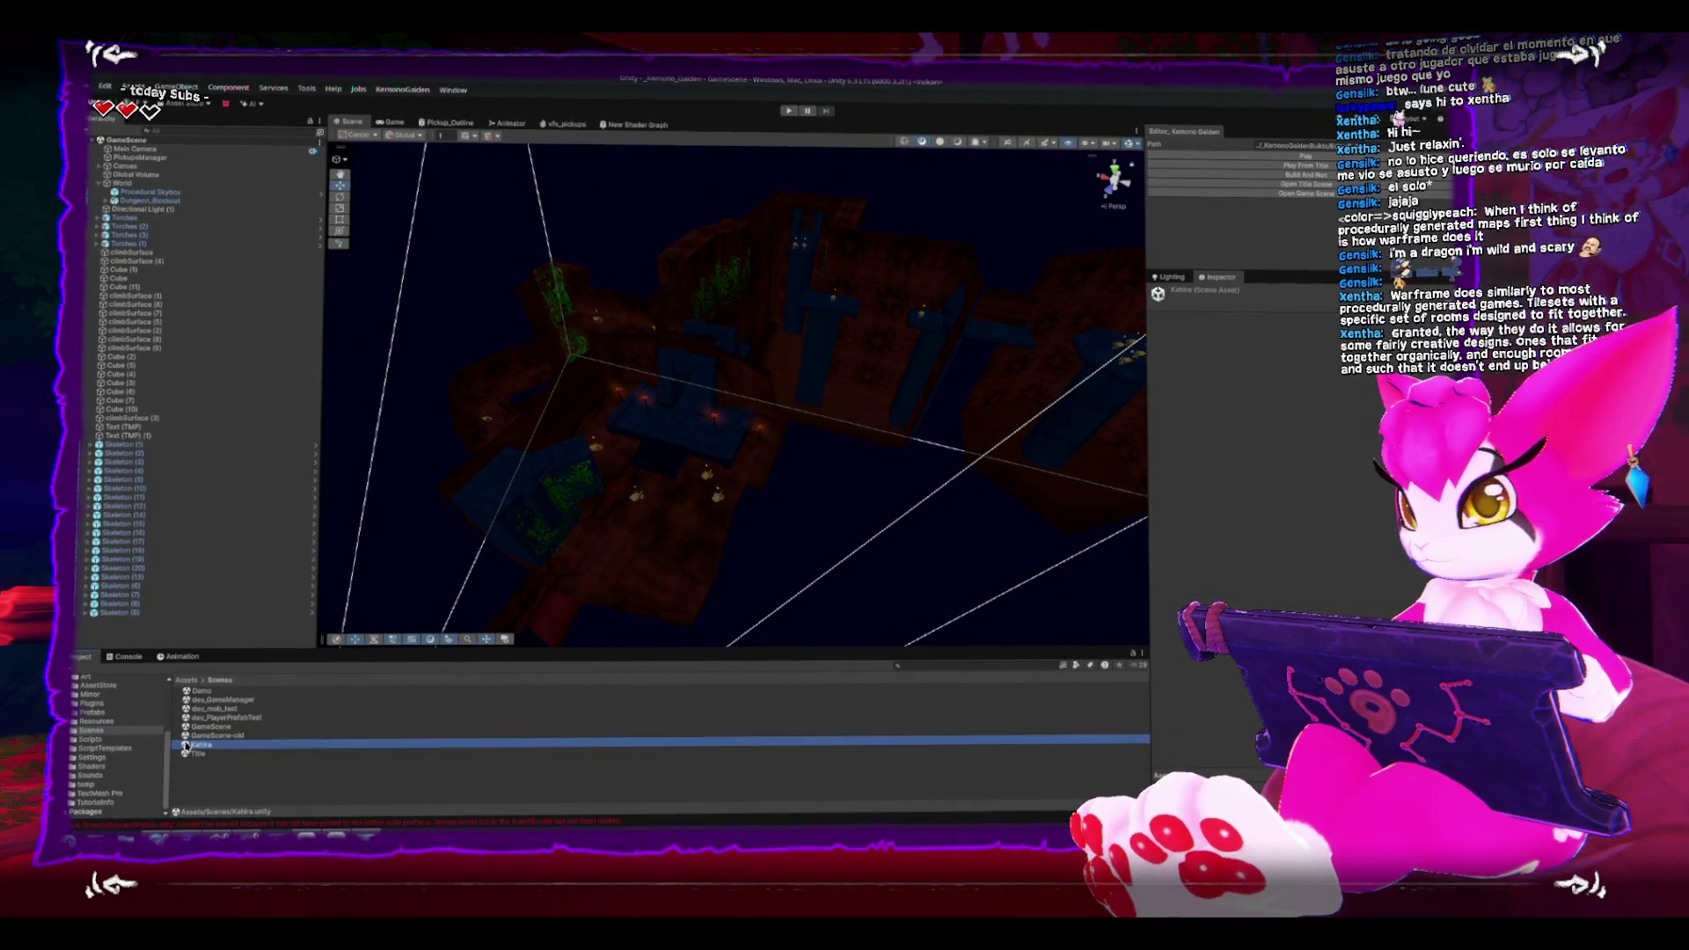
pyautogui.doubleClick(185, 746)
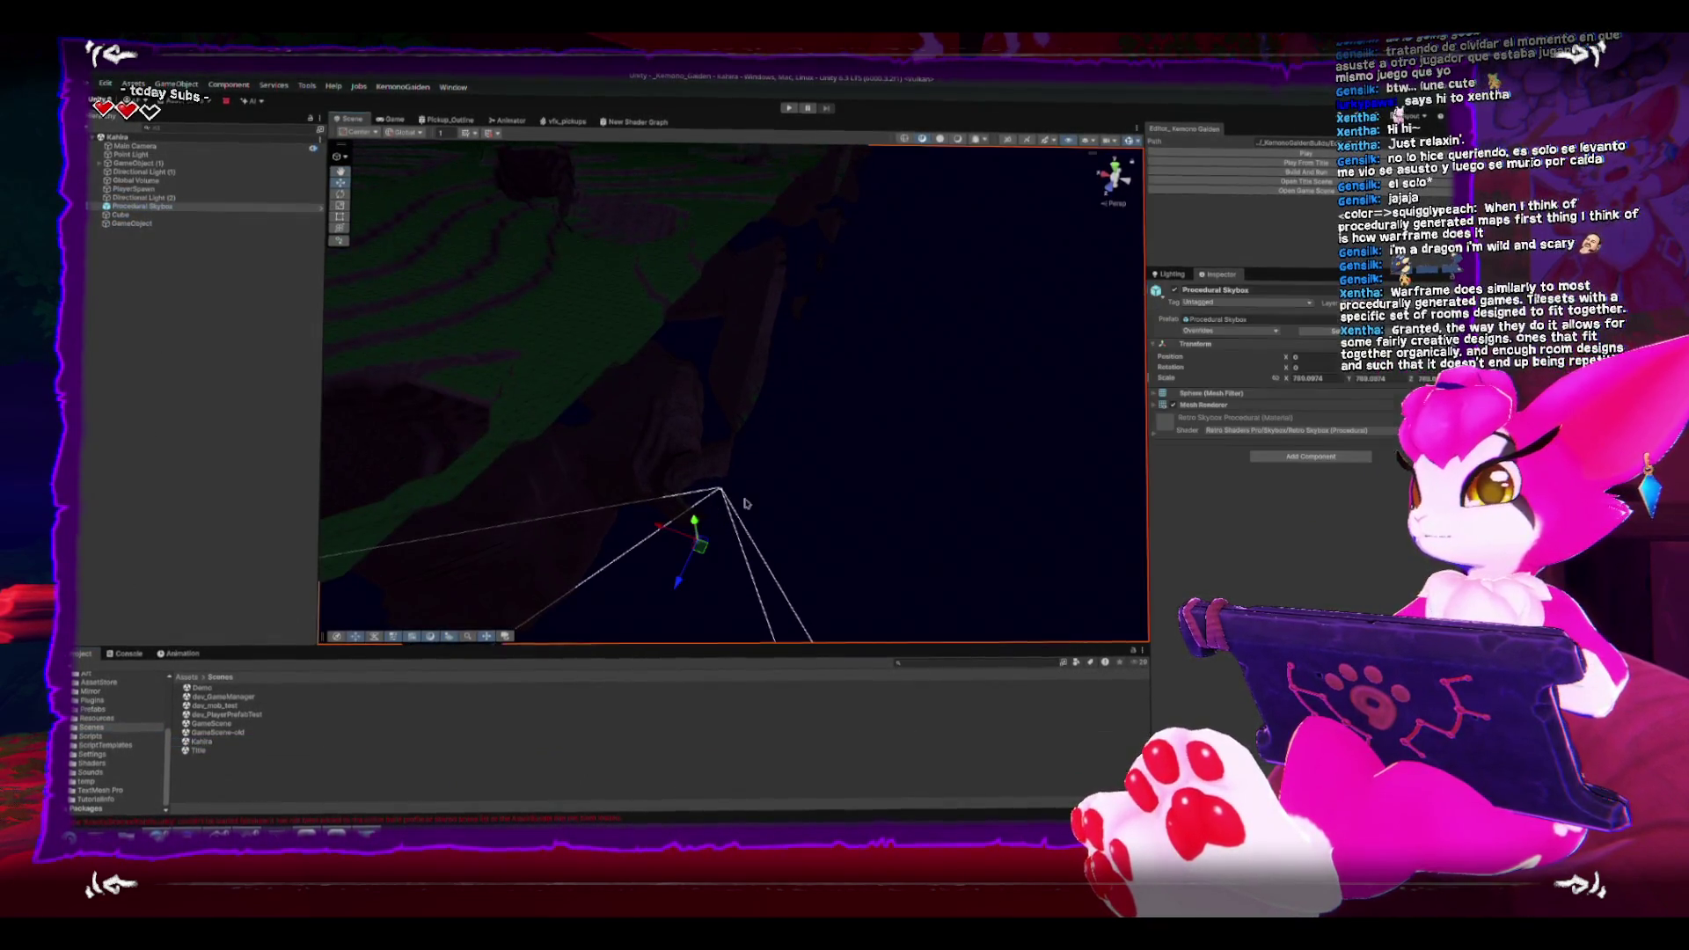
# Step: Maximize the Scene view to orbit across Kahira's terrain, restore the layout, and press Play
pyautogui.hotkey('shift', 'space')
pyautogui.moveTo(746, 490)
pyautogui.mouseDown()
pyautogui.moveTo(821, 524)
pyautogui.moveTo(829, 573)
pyautogui.moveTo(743, 554)
pyautogui.moveTo(729, 519)
pyautogui.moveTo(810, 554)
pyautogui.moveTo(792, 426)
pyautogui.moveTo(874, 648)
pyautogui.moveTo(859, 550)
pyautogui.moveTo(815, 475)
pyautogui.moveTo(703, 730)
pyautogui.moveTo(656, 678)
pyautogui.moveTo(652, 592)
pyautogui.moveTo(671, 559)
pyautogui.mouseUp()
pyautogui.hotkey('shift', 'space')
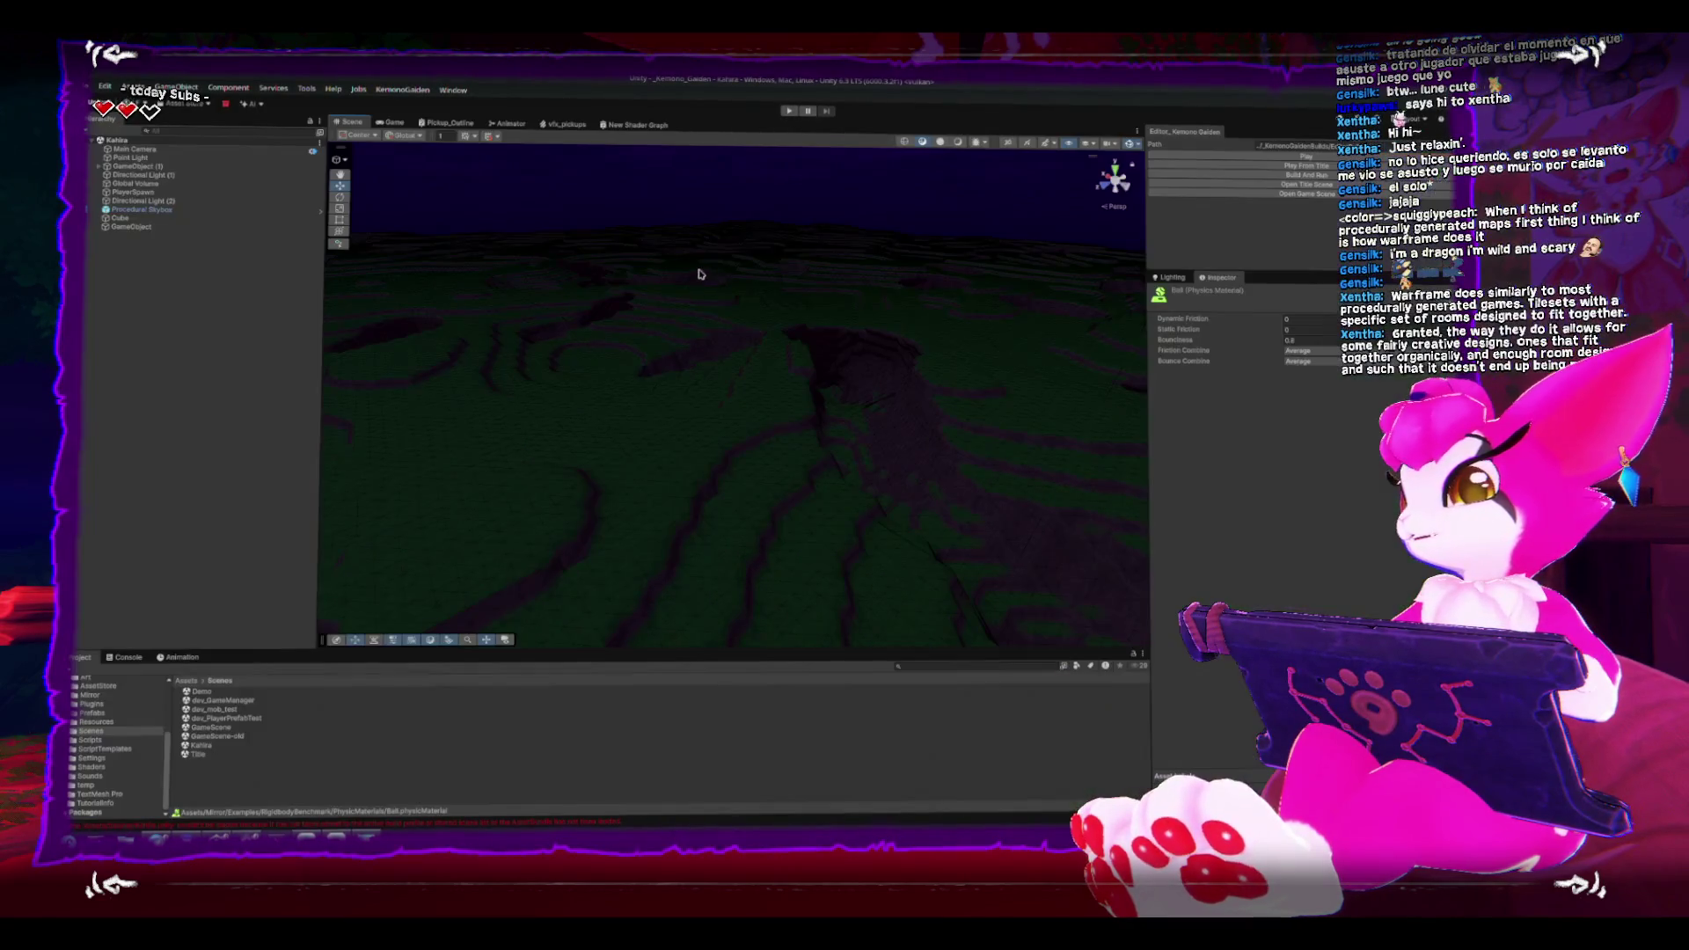
pyautogui.click(789, 110)
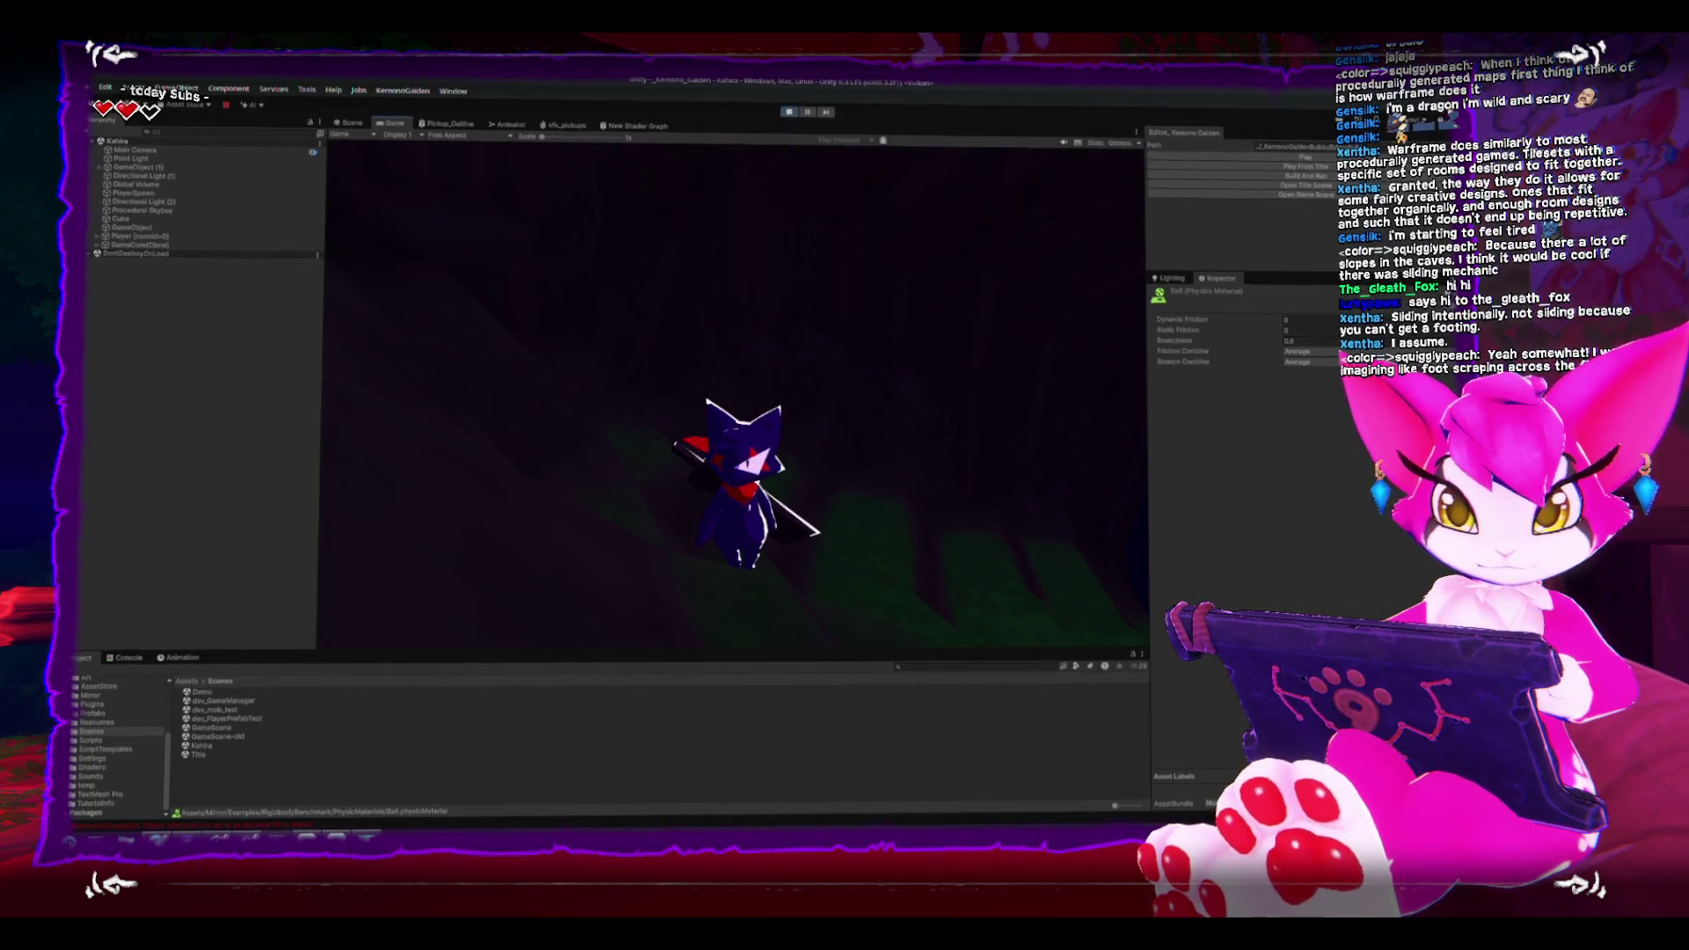
# Step: Exit play mode through the pause menu, orbit over the green terrain, and select a chunk
pyautogui.press('Escape')
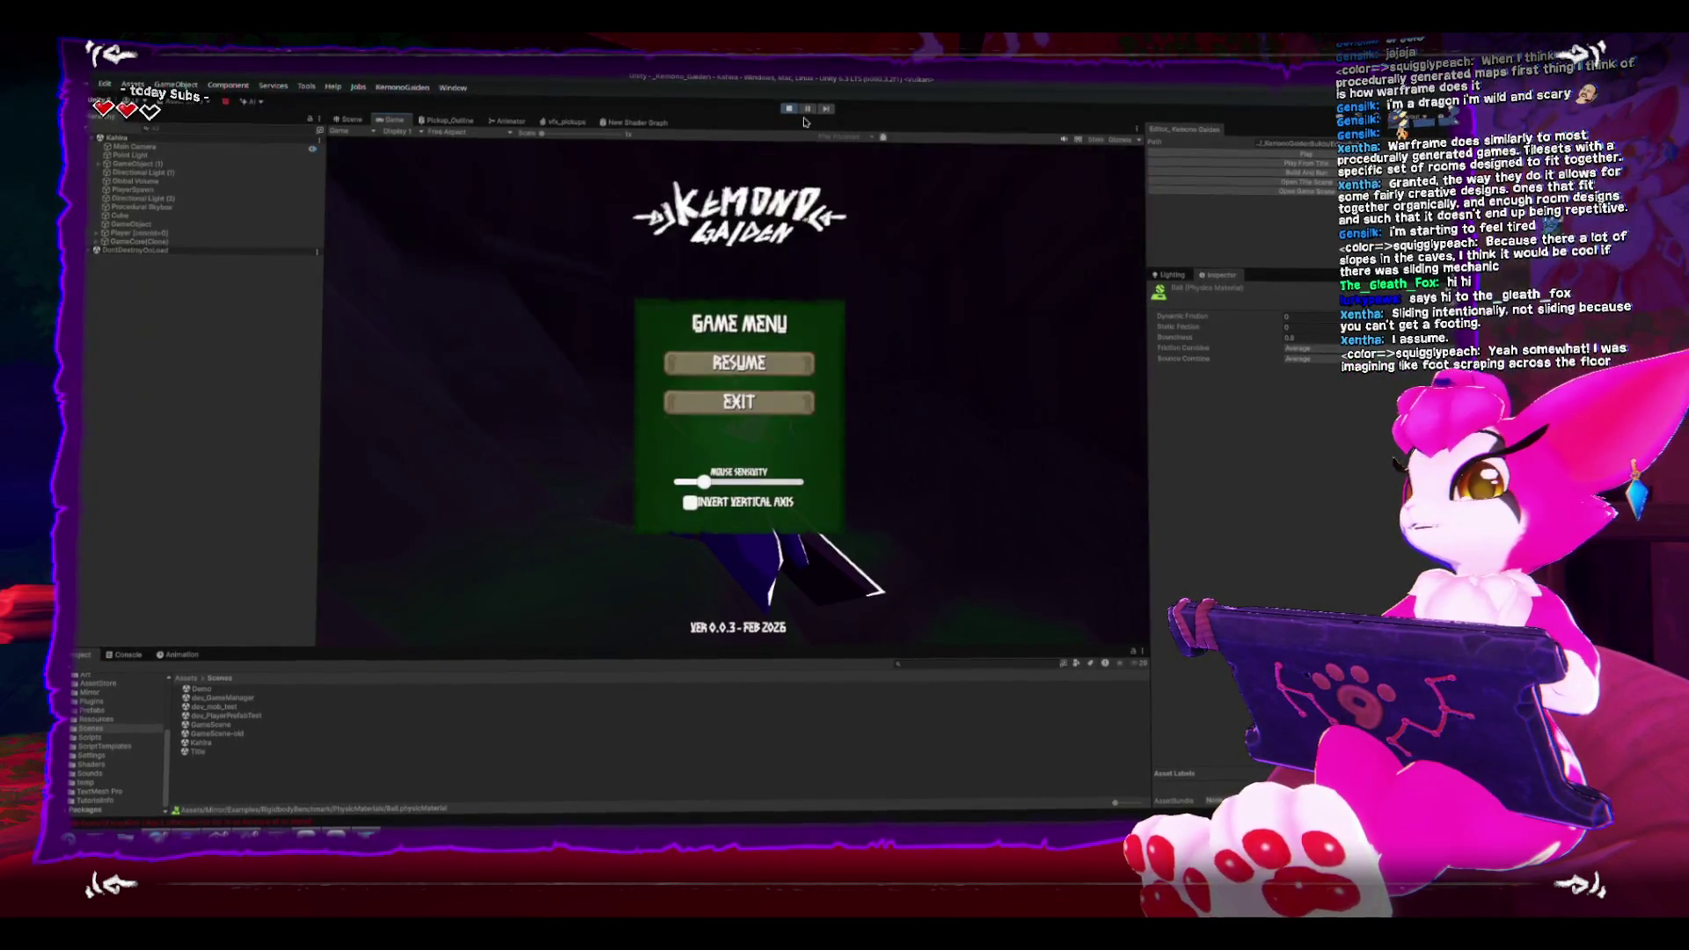
pyautogui.click(789, 110)
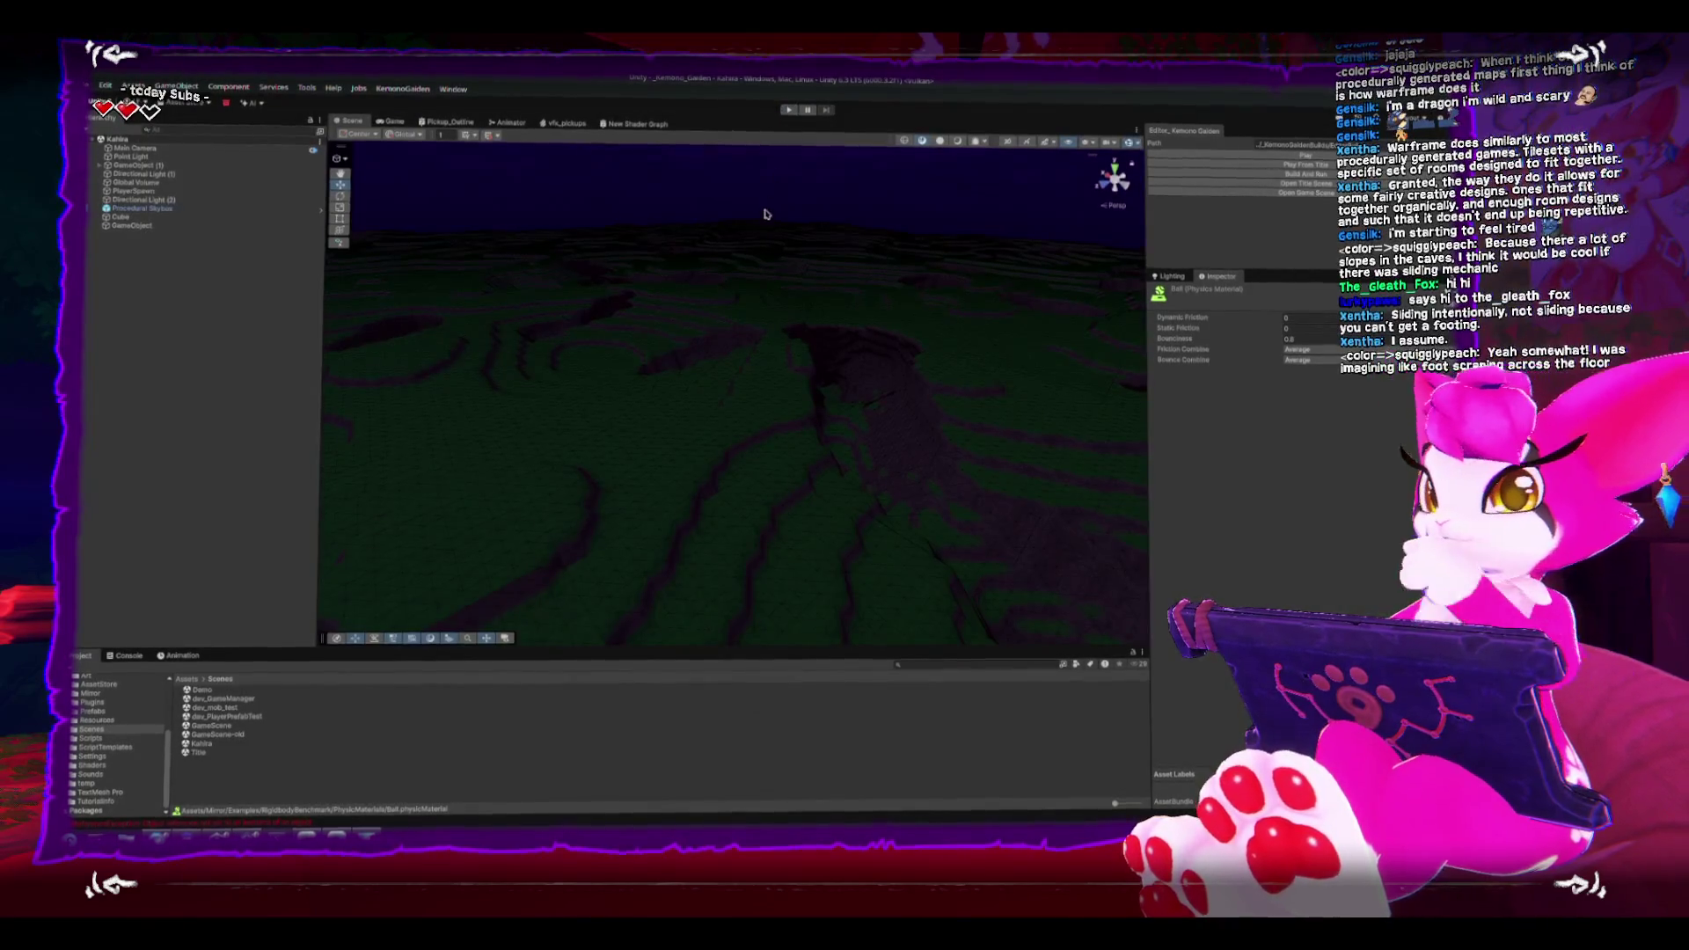
pyautogui.moveTo(601, 477)
pyautogui.mouseDown()
pyautogui.moveTo(483, 464)
pyautogui.moveTo(509, 525)
pyautogui.moveTo(546, 517)
pyautogui.moveTo(589, 552)
pyautogui.moveTo(576, 351)
pyautogui.moveTo(512, 472)
pyautogui.mouseUp()
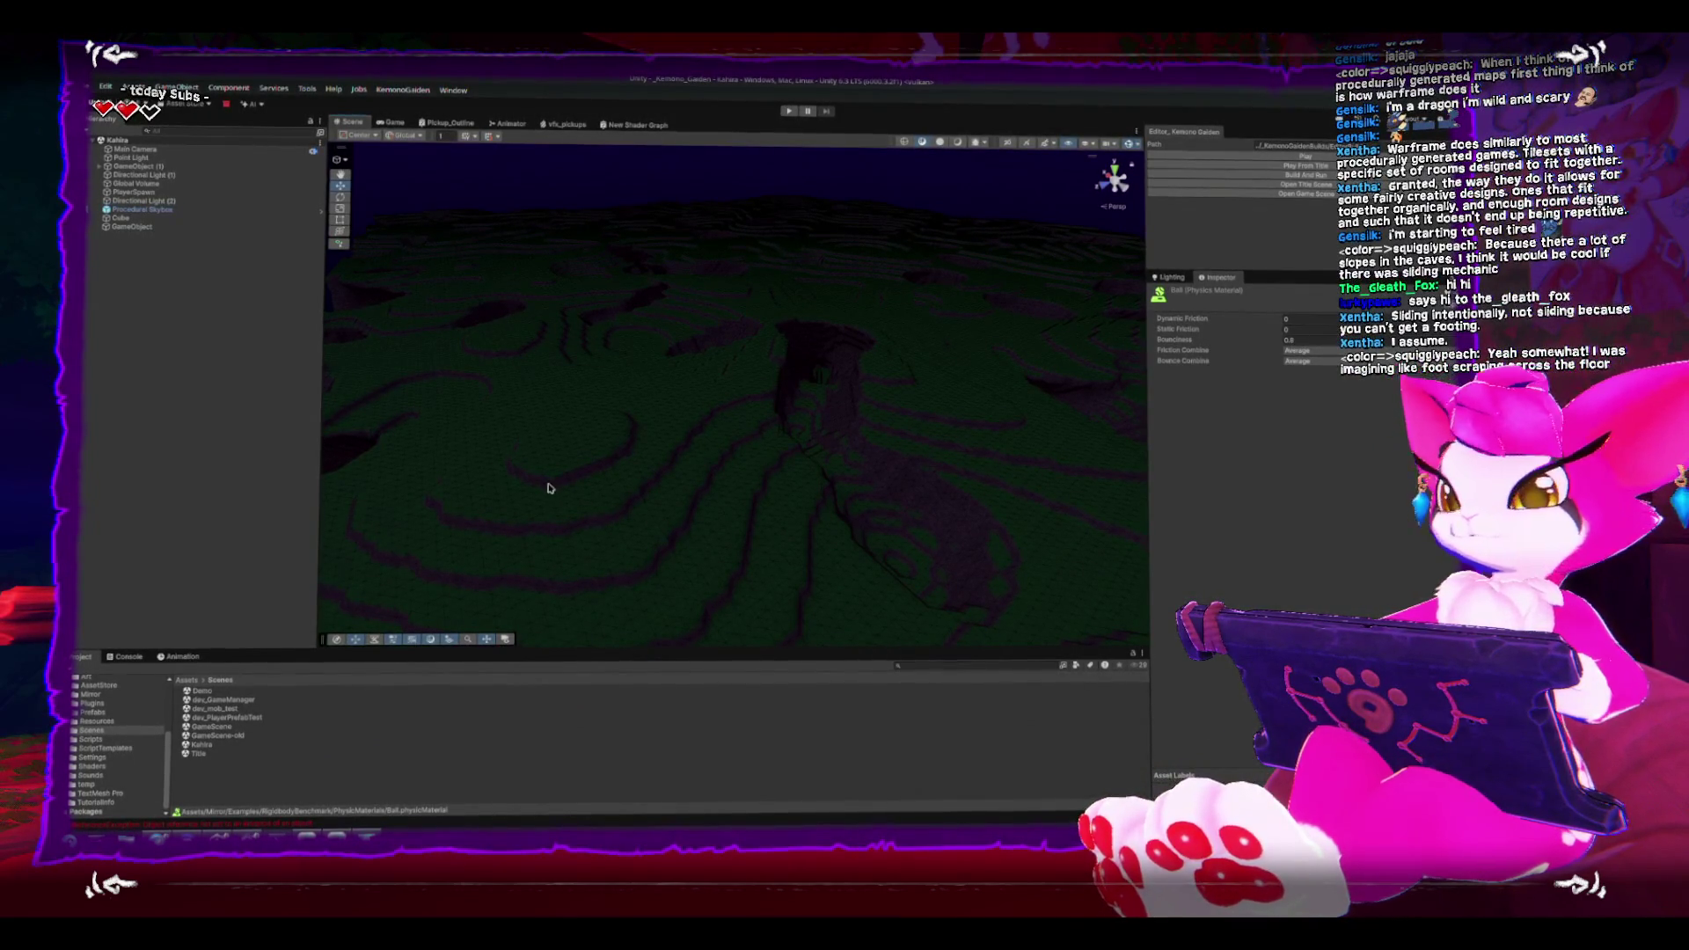
pyautogui.moveTo(781, 464)
pyautogui.mouseDown()
pyautogui.moveTo(709, 475)
pyautogui.moveTo(739, 722)
pyautogui.moveTo(750, 483)
pyautogui.moveTo(771, 502)
pyautogui.mouseUp()
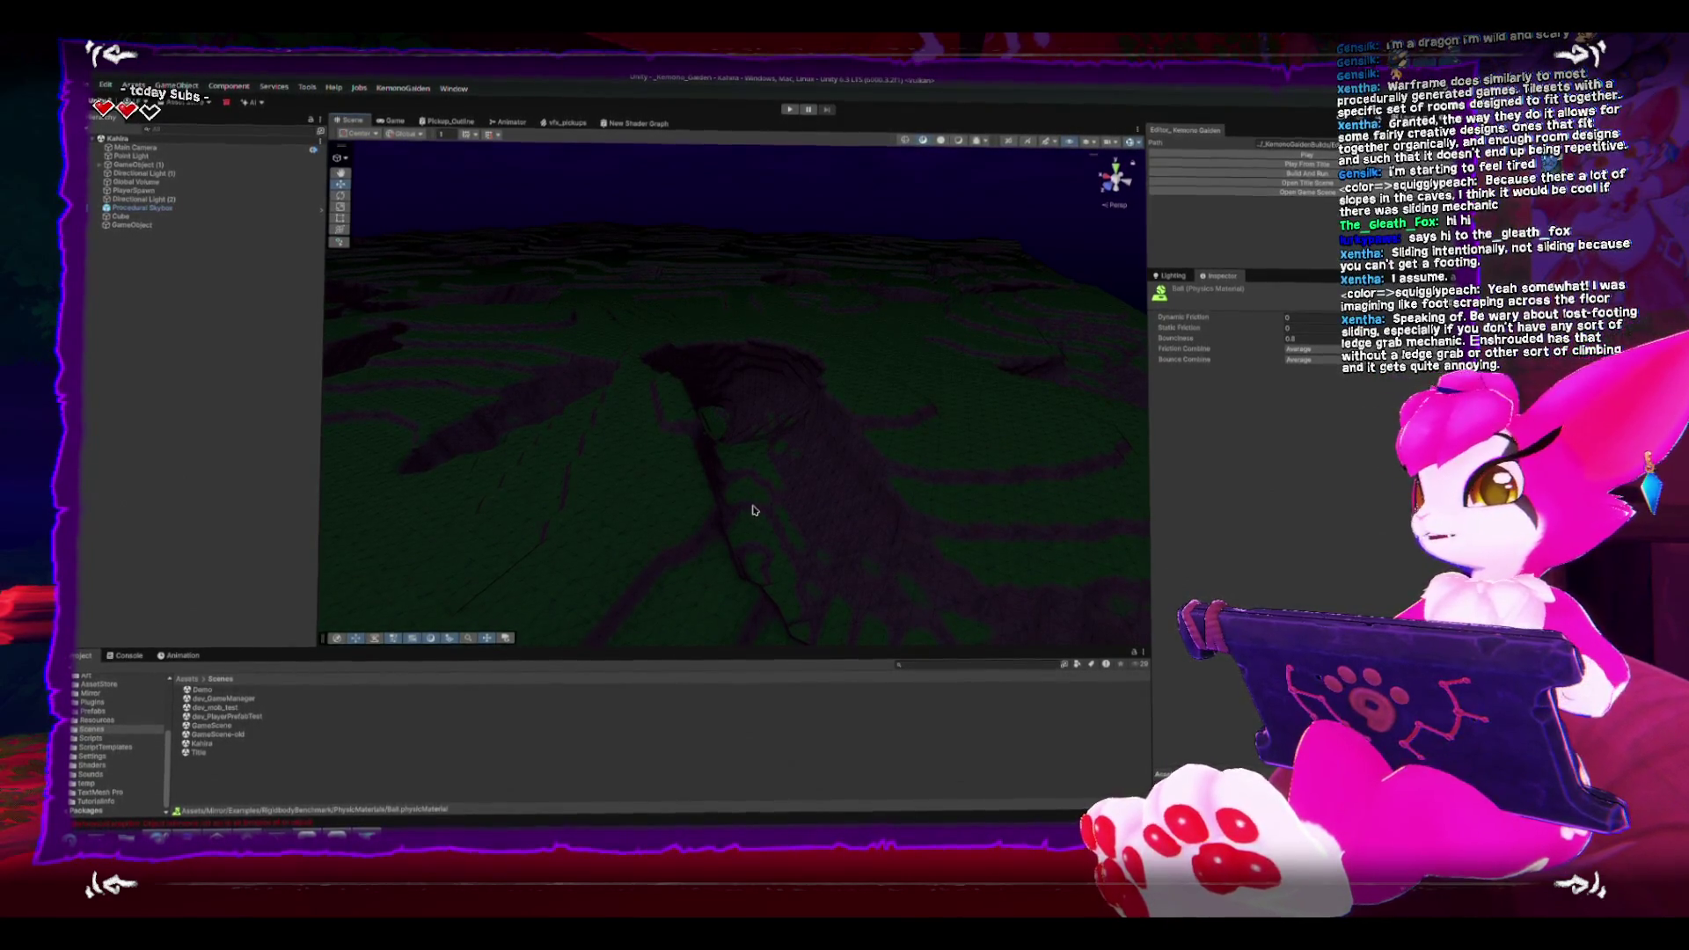
pyautogui.moveTo(752, 497)
pyautogui.mouseDown()
pyautogui.moveTo(788, 425)
pyautogui.moveTo(803, 453)
pyautogui.moveTo(803, 365)
pyautogui.moveTo(833, 372)
pyautogui.moveTo(788, 377)
pyautogui.moveTo(715, 330)
pyautogui.moveTo(704, 373)
pyautogui.moveTo(966, 351)
pyautogui.moveTo(852, 358)
pyautogui.moveTo(897, 358)
pyautogui.moveTo(956, 427)
pyautogui.moveTo(973, 557)
pyautogui.moveTo(716, 641)
pyautogui.moveTo(789, 407)
pyautogui.moveTo(852, 325)
pyautogui.moveTo(709, 445)
pyautogui.moveTo(631, 391)
pyautogui.moveTo(690, 290)
pyautogui.moveTo(720, 377)
pyautogui.moveTo(697, 365)
pyautogui.moveTo(683, 311)
pyautogui.moveTo(708, 305)
pyautogui.moveTo(709, 335)
pyautogui.moveTo(818, 415)
pyautogui.moveTo(816, 480)
pyautogui.moveTo(805, 254)
pyautogui.moveTo(639, 444)
pyautogui.mouseUp()
pyautogui.click(816, 480)
# Step: Select Chunk Instance 1,2,0 and orbit around it from several angles
pyautogui.click(640, 444)
pyautogui.click(545, 607)
pyautogui.click(668, 422)
pyautogui.click(757, 369)
pyautogui.click(842, 263)
pyautogui.moveTo(842, 264)
pyautogui.mouseDown()
pyautogui.moveTo(923, 366)
pyautogui.moveTo(791, 234)
pyautogui.moveTo(677, 248)
pyautogui.moveTo(824, 381)
pyautogui.moveTo(904, 347)
pyautogui.mouseUp()
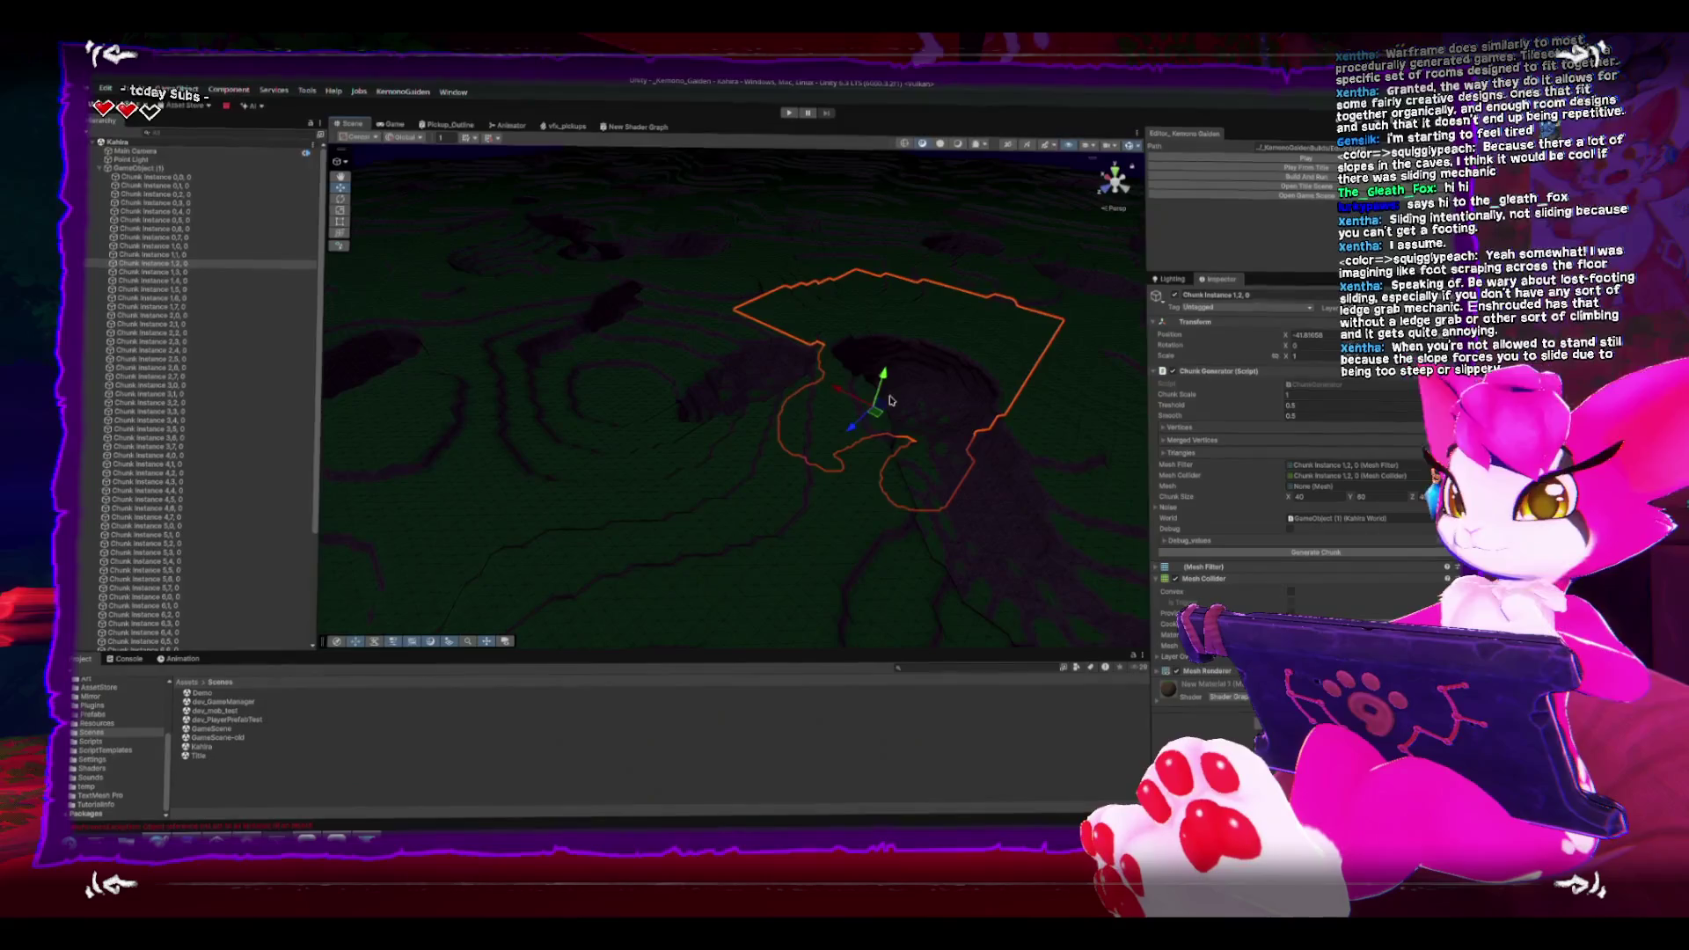
pyautogui.moveTo(880, 375)
pyautogui.mouseDown()
pyautogui.moveTo(773, 389)
pyautogui.moveTo(774, 318)
pyautogui.mouseUp()
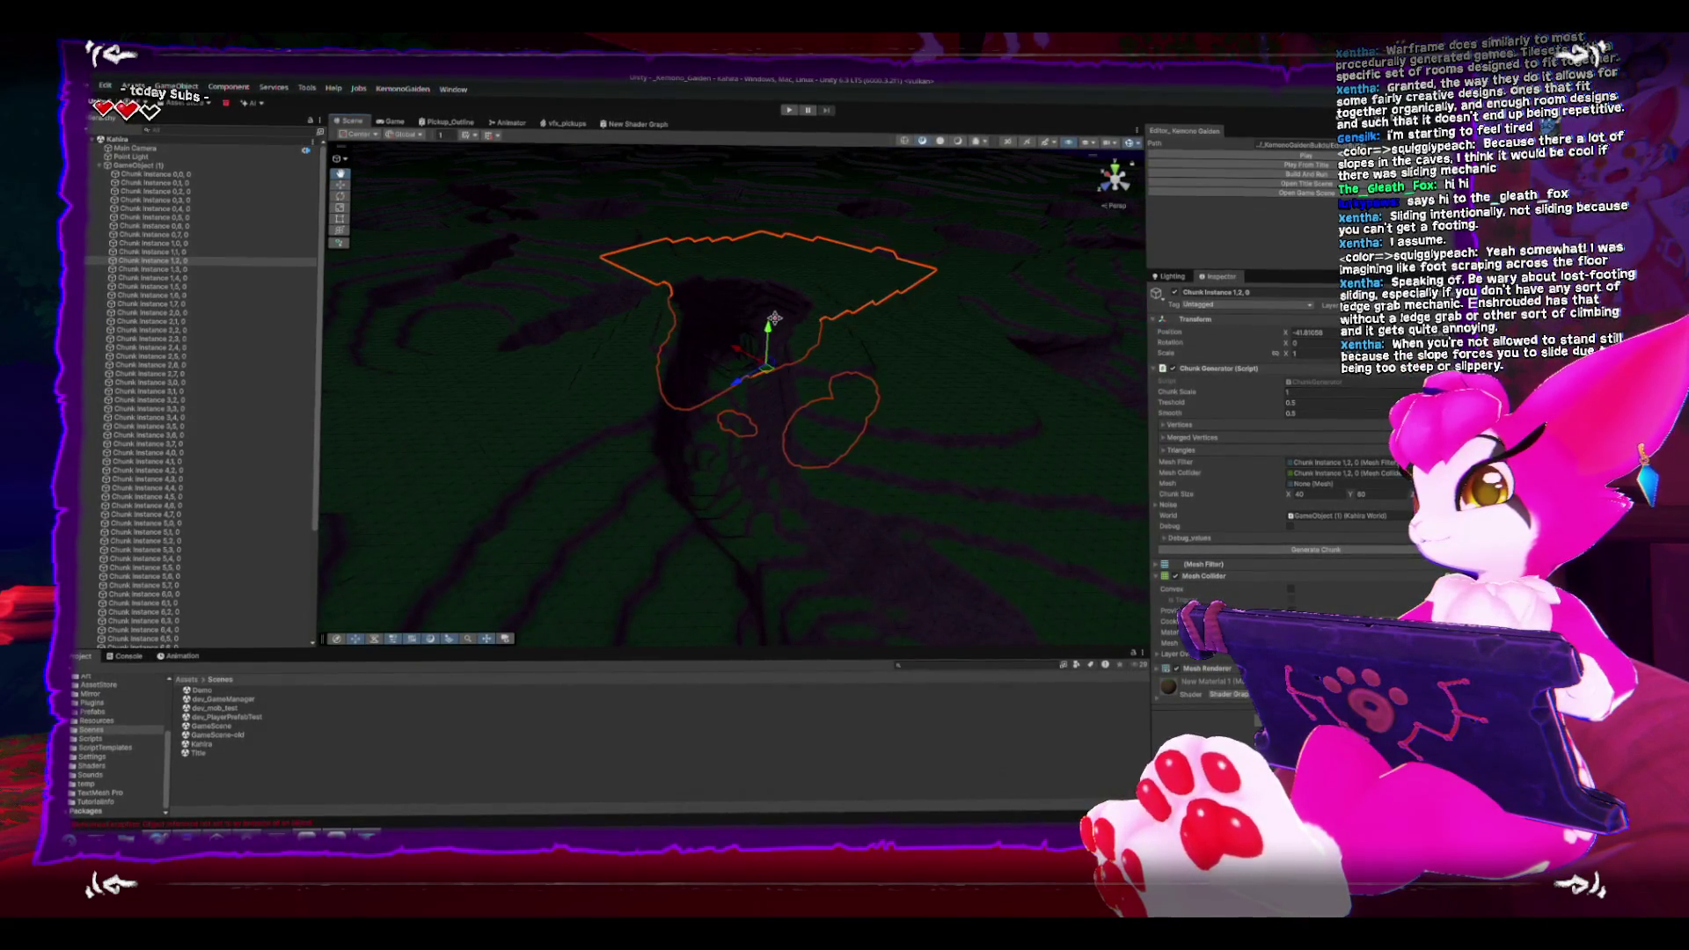
pyautogui.scroll(5, 821, 435)
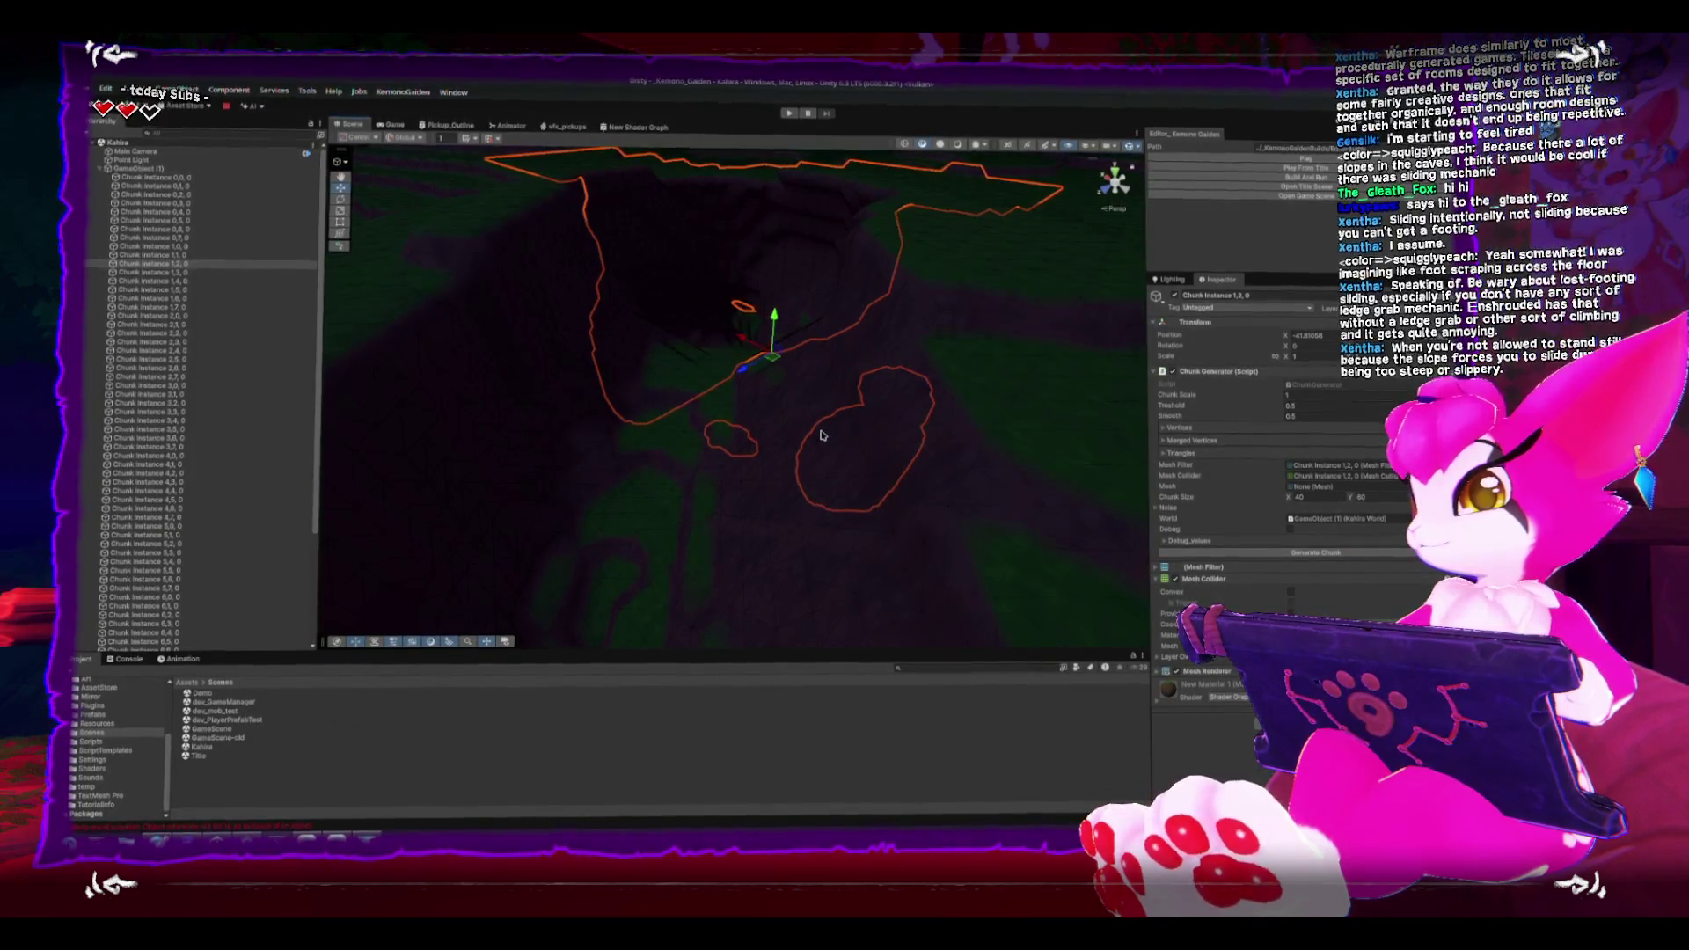
pyautogui.scroll(-2, 819, 436)
pyautogui.moveTo(816, 436)
pyautogui.mouseDown()
pyautogui.moveTo(773, 445)
pyautogui.moveTo(766, 530)
pyautogui.moveTo(869, 468)
pyautogui.moveTo(784, 415)
pyautogui.moveTo(754, 425)
pyautogui.moveTo(795, 490)
pyautogui.moveTo(841, 434)
pyautogui.mouseUp()
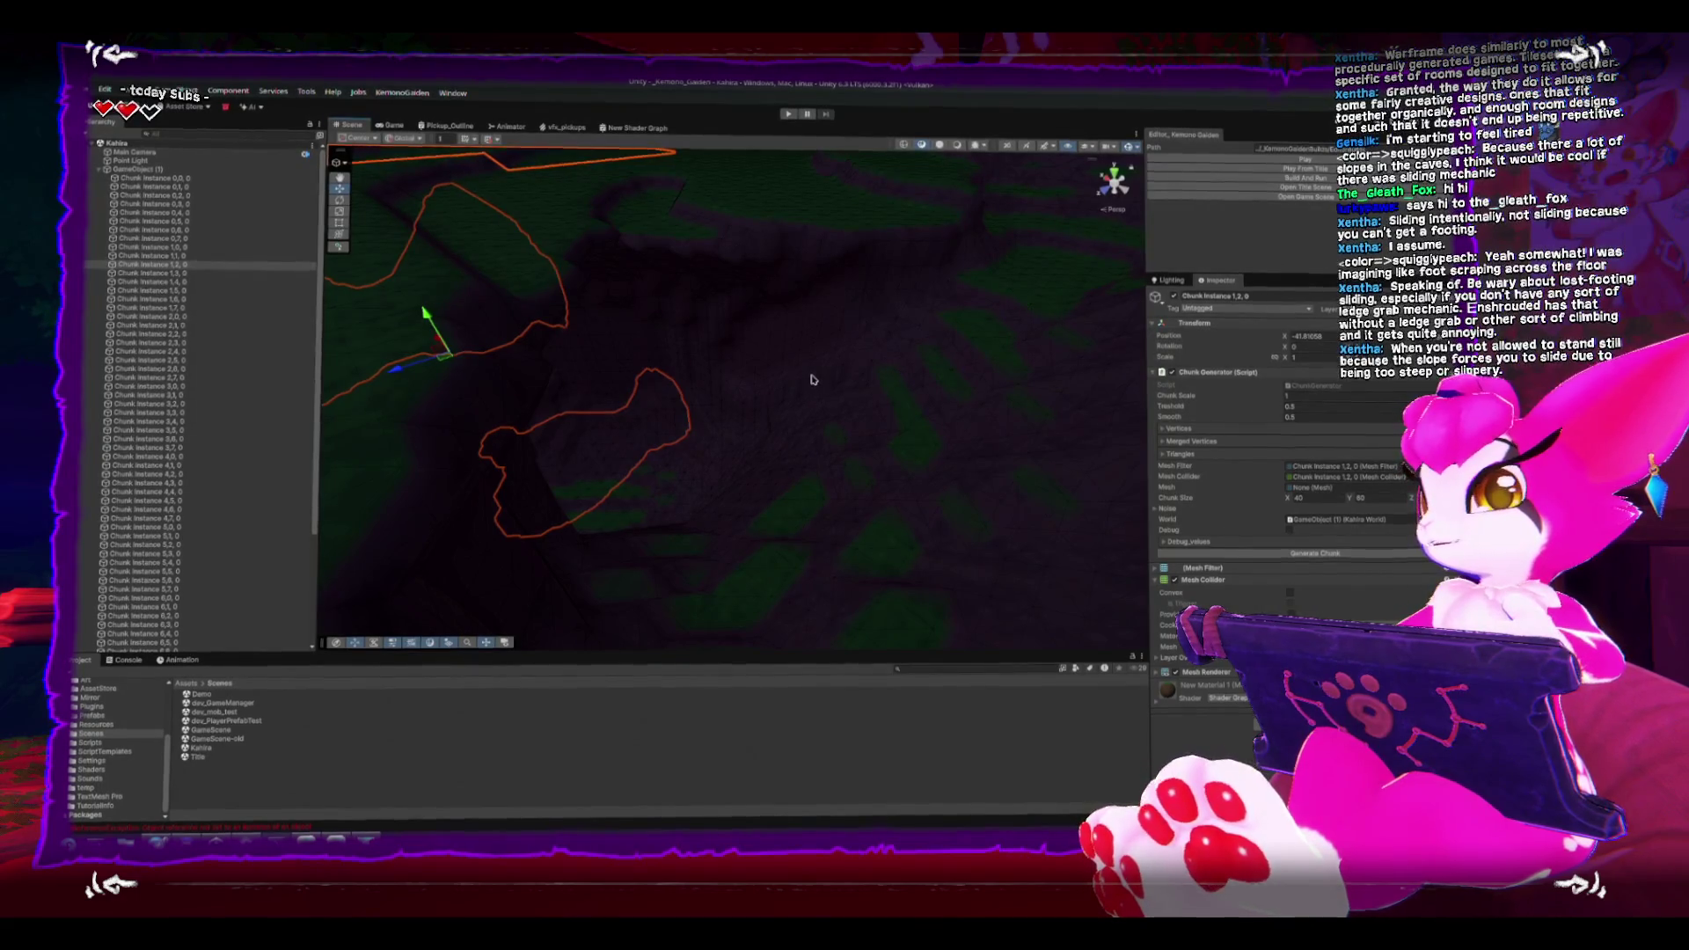
pyautogui.moveTo(810, 378)
pyautogui.mouseDown()
pyautogui.moveTo(863, 467)
pyautogui.moveTo(879, 422)
pyautogui.moveTo(939, 401)
pyautogui.moveTo(864, 416)
pyautogui.moveTo(781, 326)
pyautogui.moveTo(747, 327)
pyautogui.moveTo(739, 407)
pyautogui.moveTo(690, 373)
pyautogui.moveTo(777, 363)
pyautogui.moveTo(780, 301)
pyautogui.moveTo(756, 352)
pyautogui.moveTo(701, 390)
pyautogui.mouseUp()
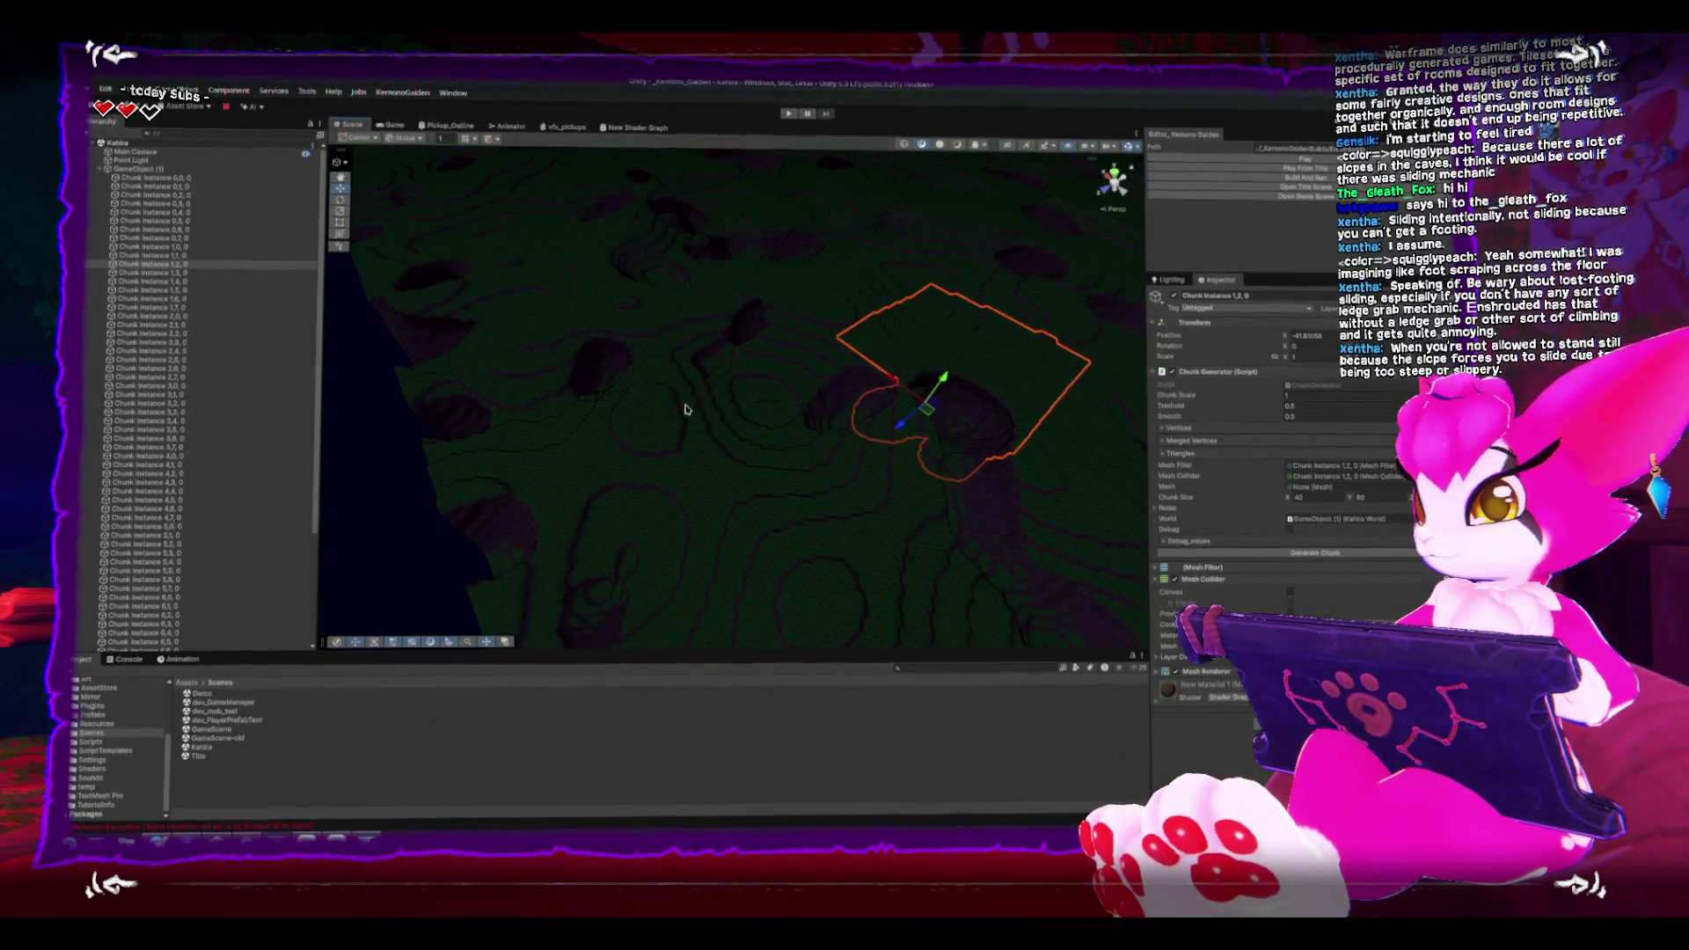
# Step: Collapse the world generator's chunk list and select the GameScene asset
pyautogui.click(95, 175)
pyautogui.press('Left')
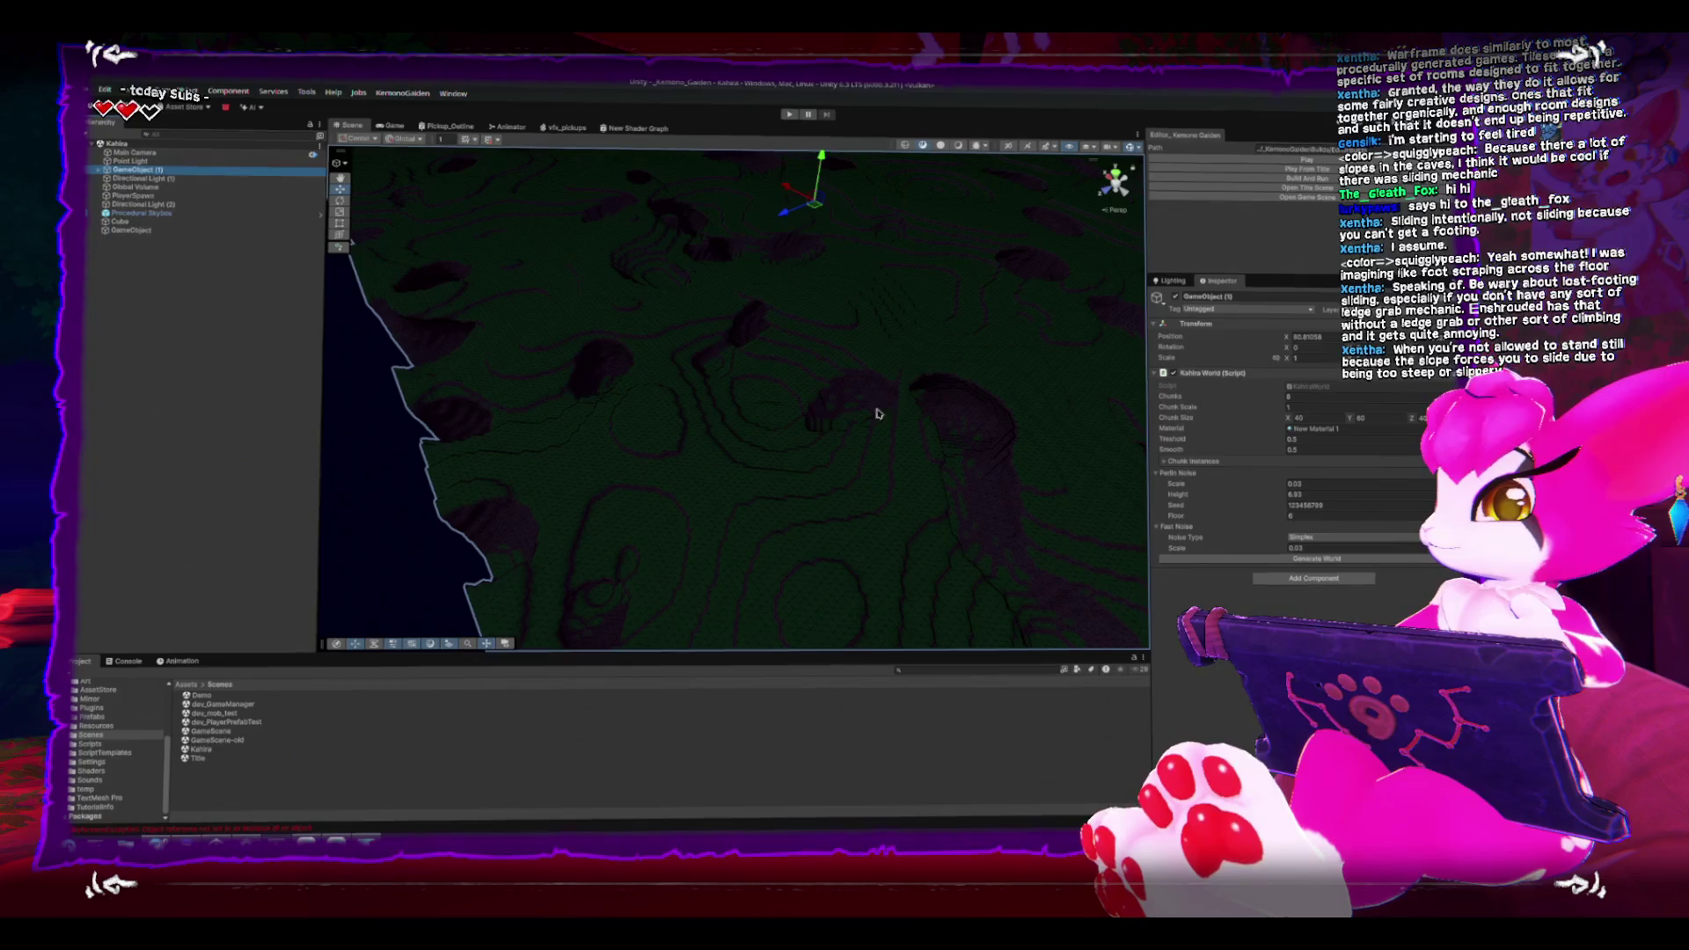
pyautogui.click(222, 732)
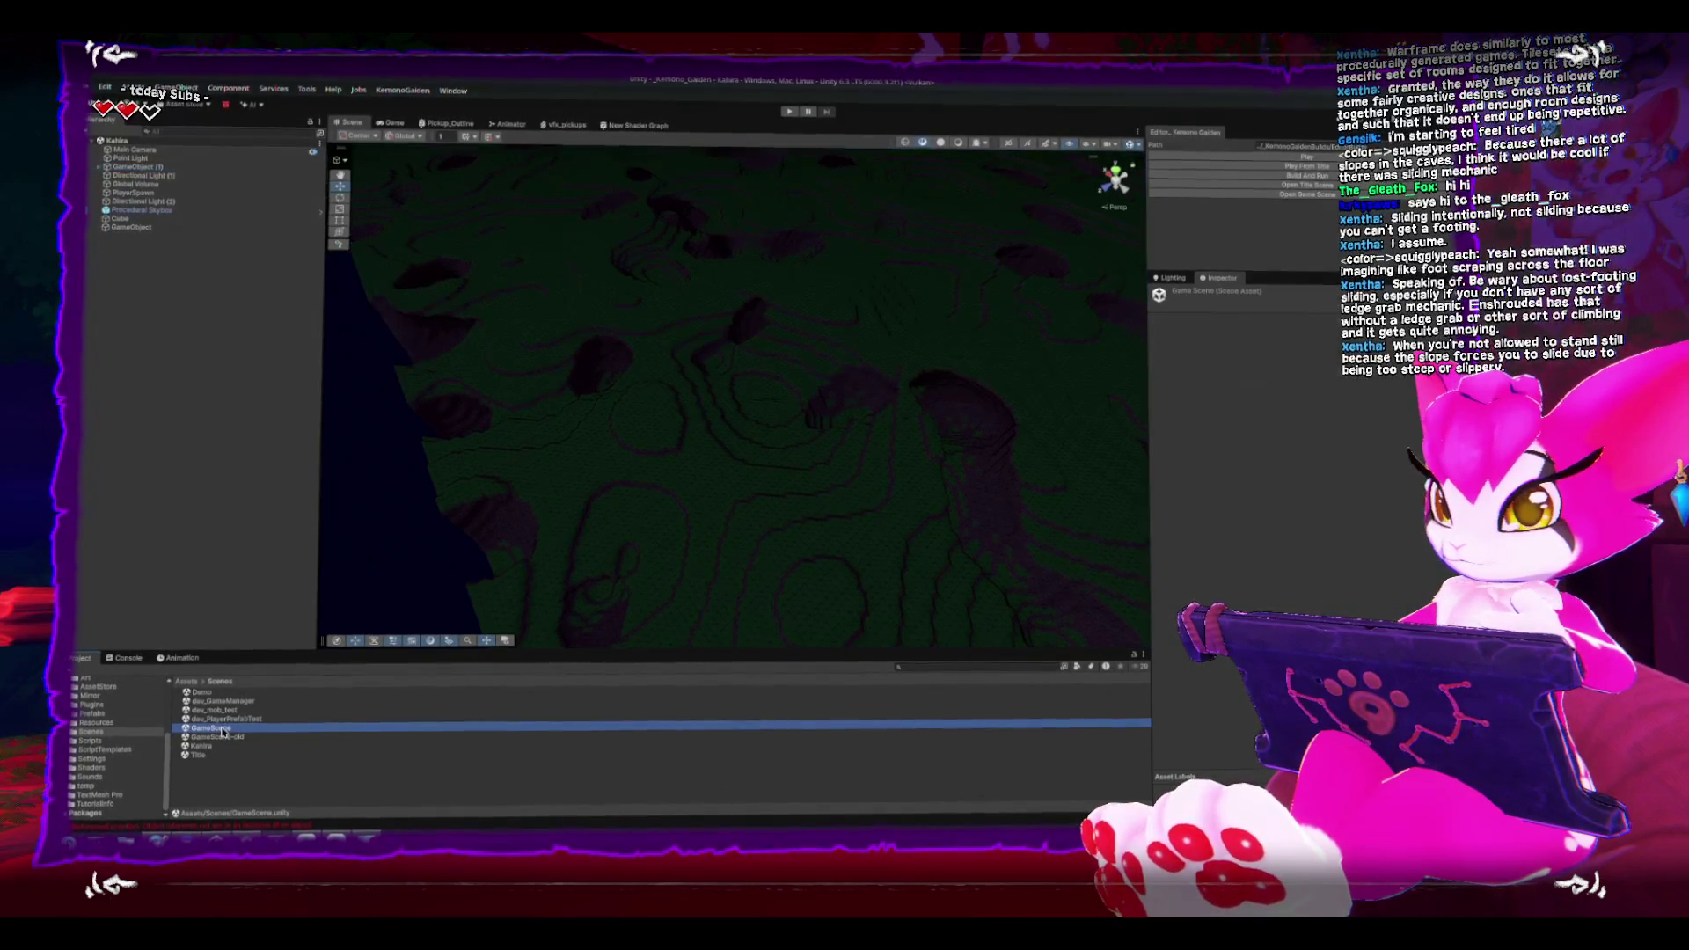
# Step: Open GameScene and orbit out to see the dungeon room
pyautogui.doubleClick(222, 732)
pyautogui.moveTo(860, 483)
pyautogui.mouseDown()
pyautogui.moveTo(645, 256)
pyautogui.moveTo(765, 385)
pyautogui.moveTo(679, 424)
pyautogui.moveTo(656, 387)
pyautogui.moveTo(656, 437)
pyautogui.moveTo(736, 438)
pyautogui.moveTo(762, 336)
pyautogui.mouseUp()
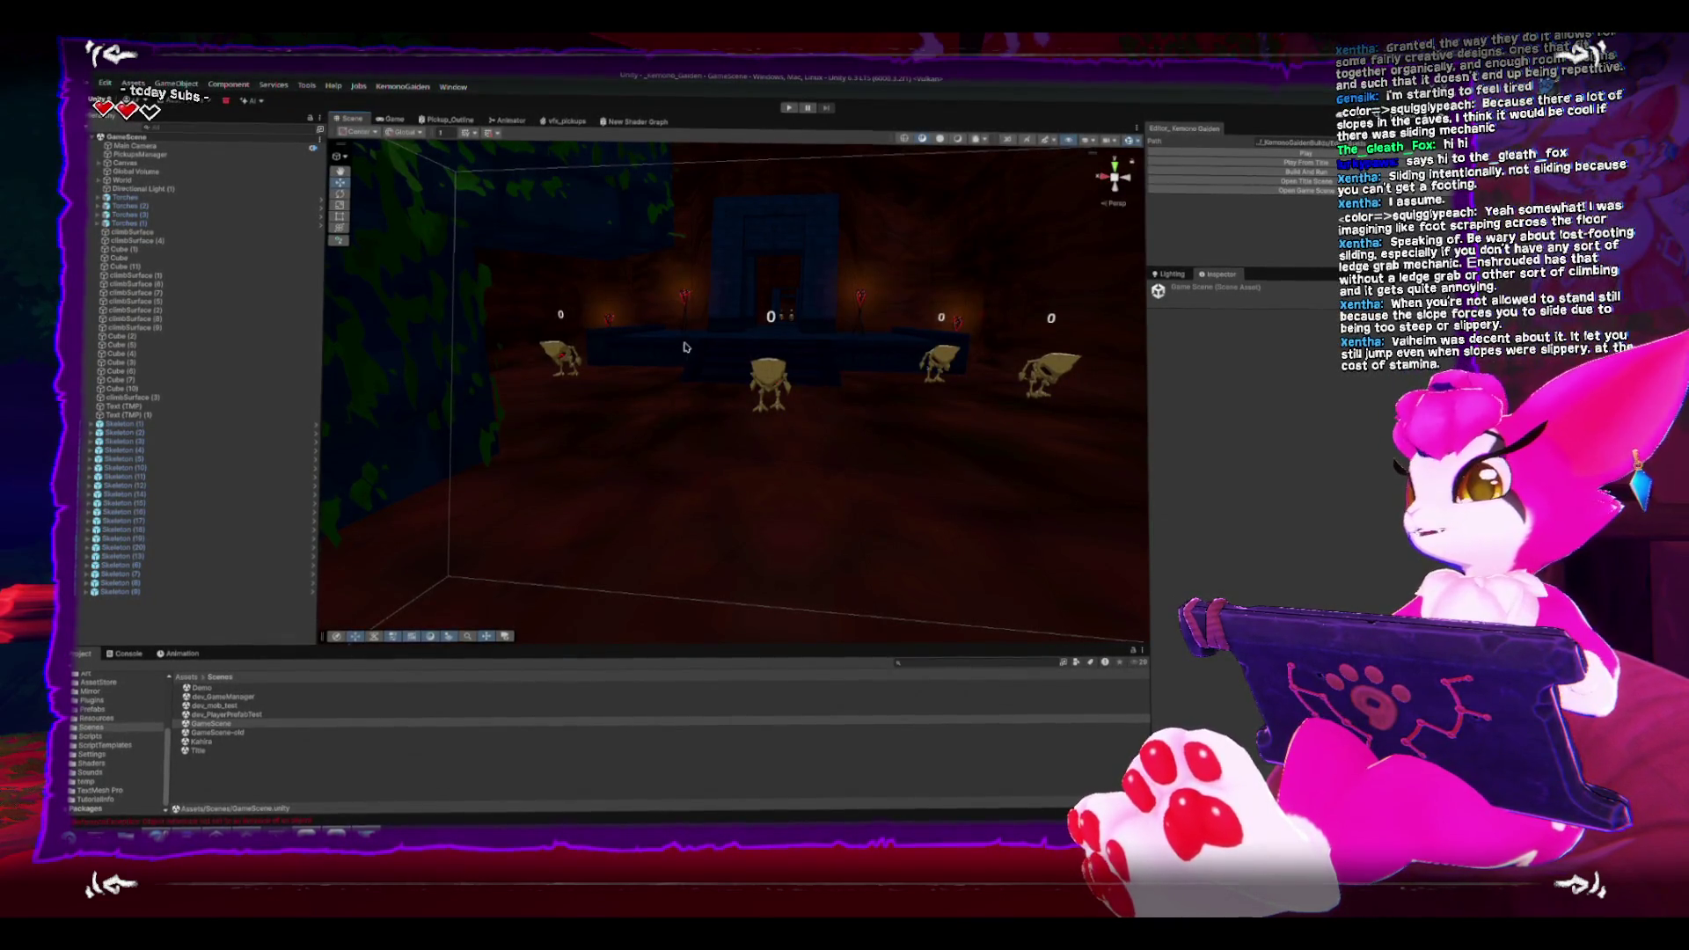
# Step: Frame Skeleton (4) and orbit around it, then switch to Clip Studio Paint
pyautogui.click(719, 361)
pyautogui.press('f')
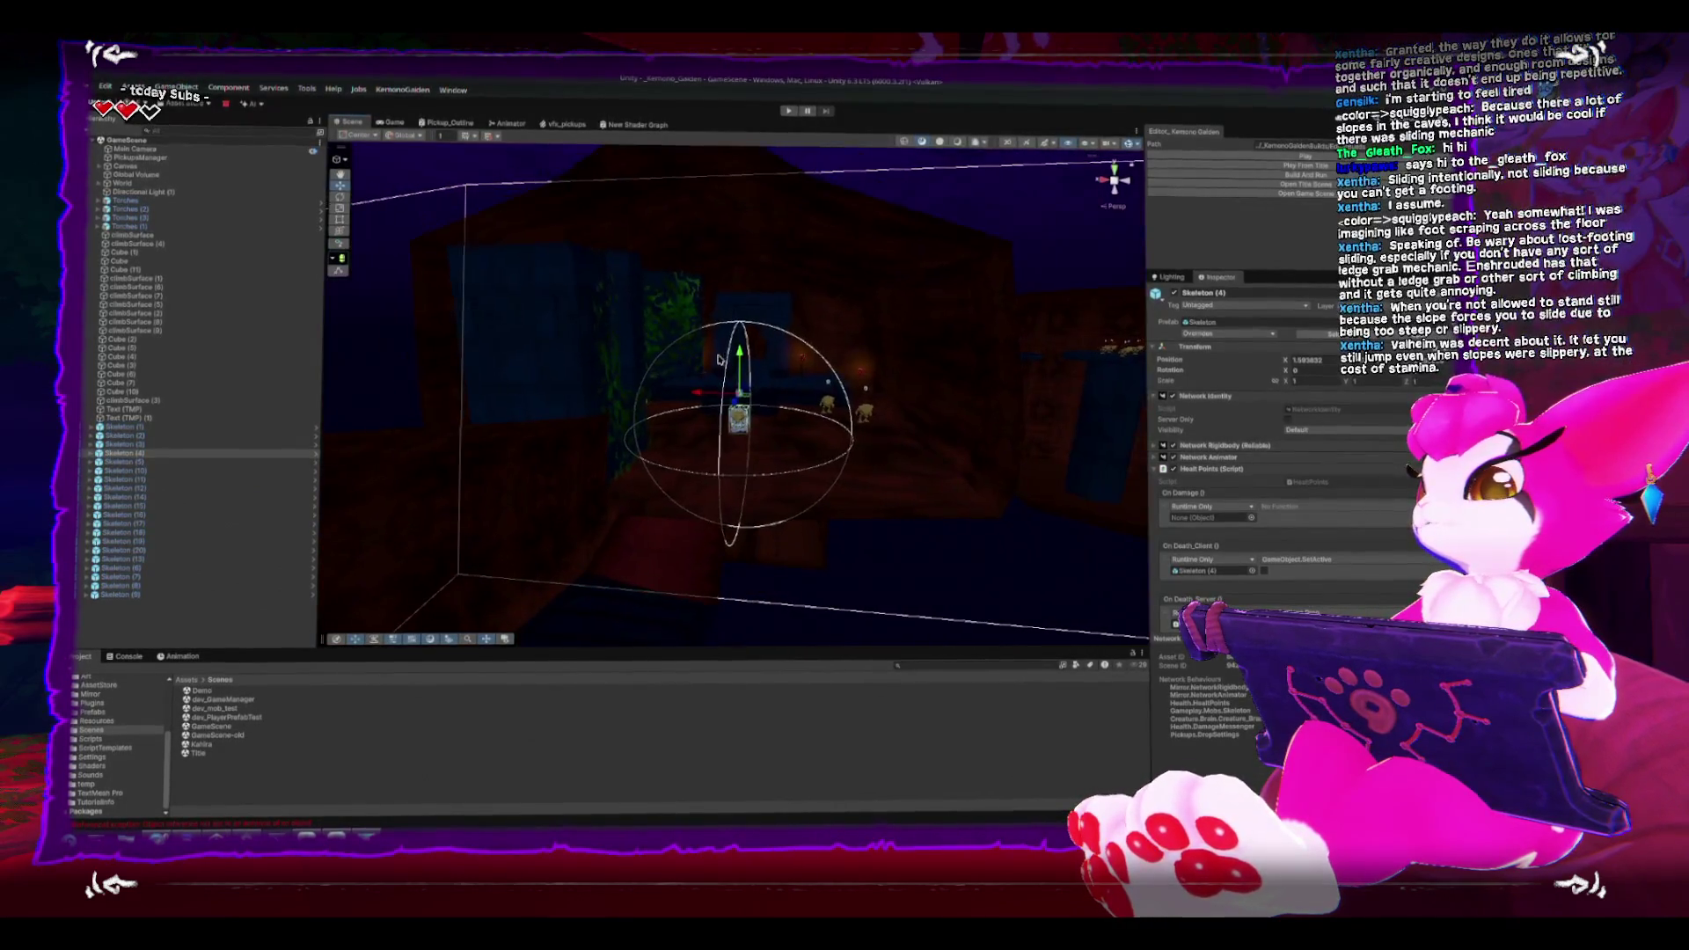
pyautogui.scroll(5, 722, 387)
pyautogui.scroll(-6, 724, 422)
pyautogui.moveTo(621, 226); pyautogui.dragTo(717, 288)
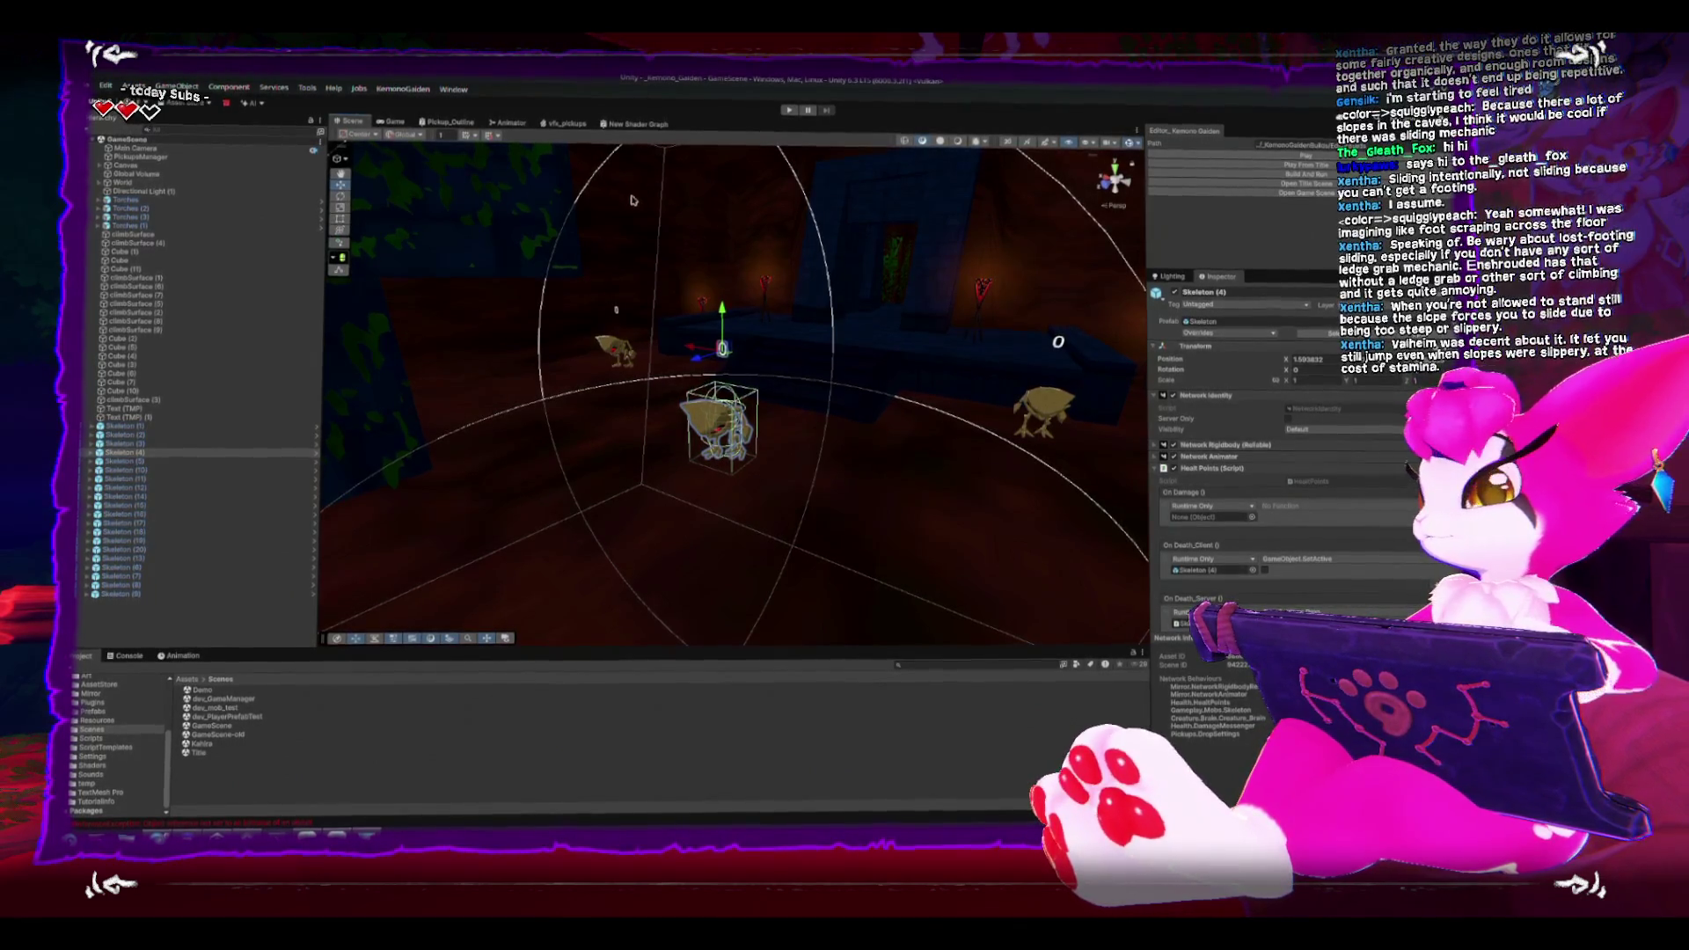
pyautogui.moveTo(619, 313); pyautogui.dragTo(612, 292)
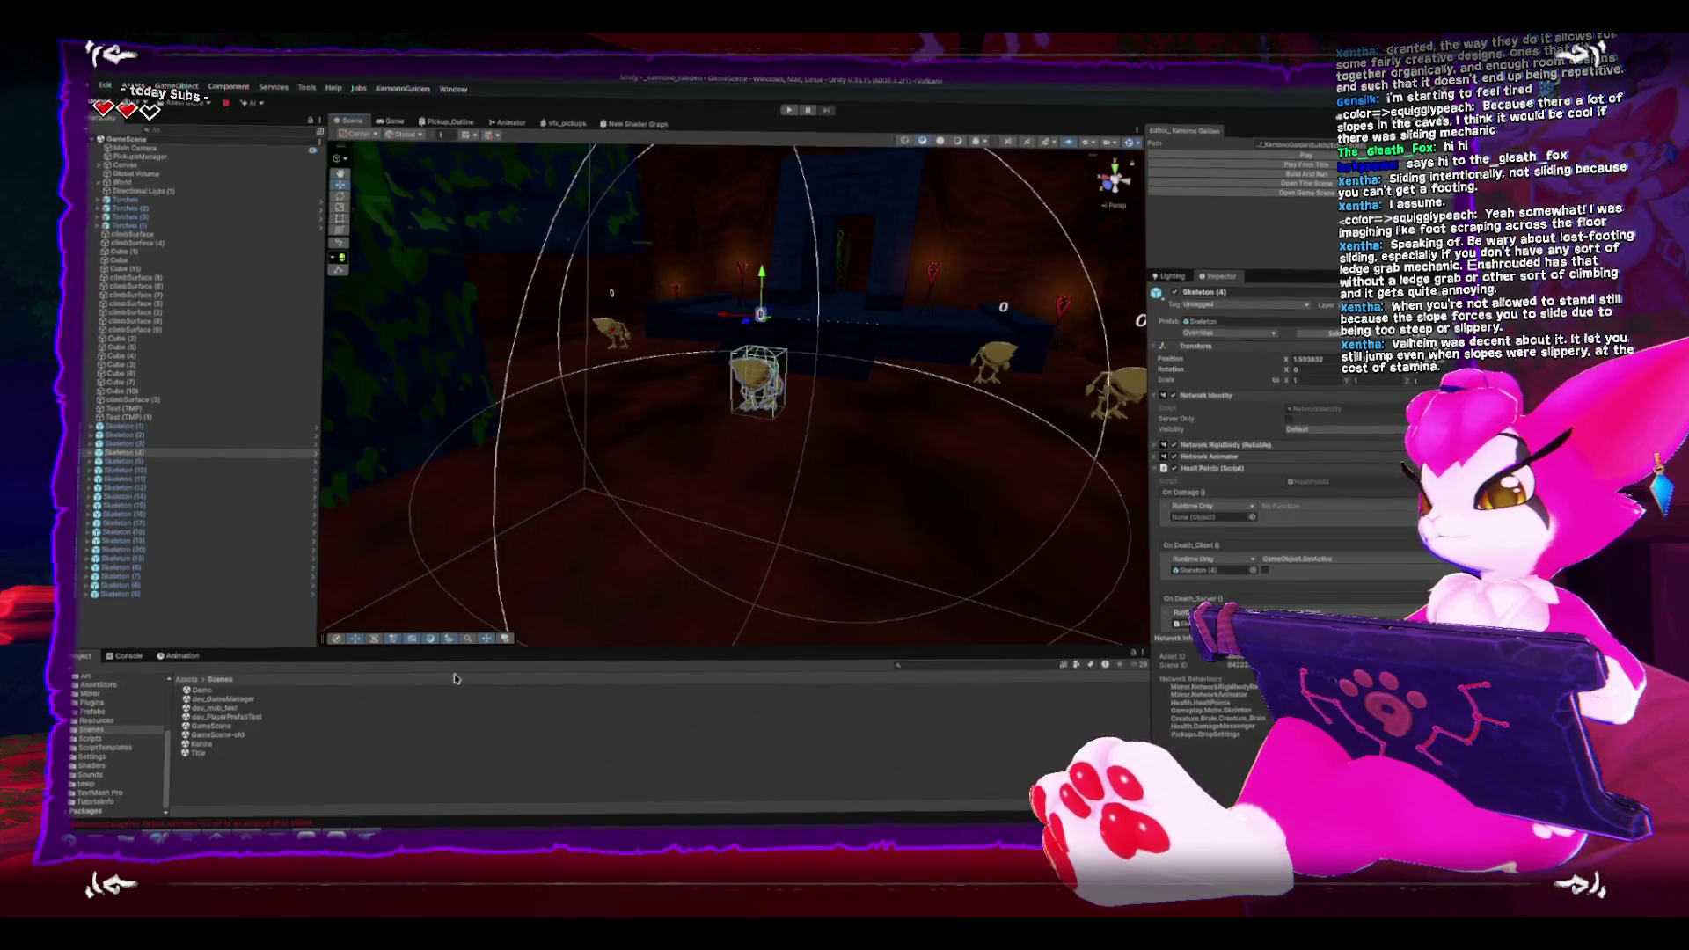
pyautogui.hotkey('alt', 'Tab')
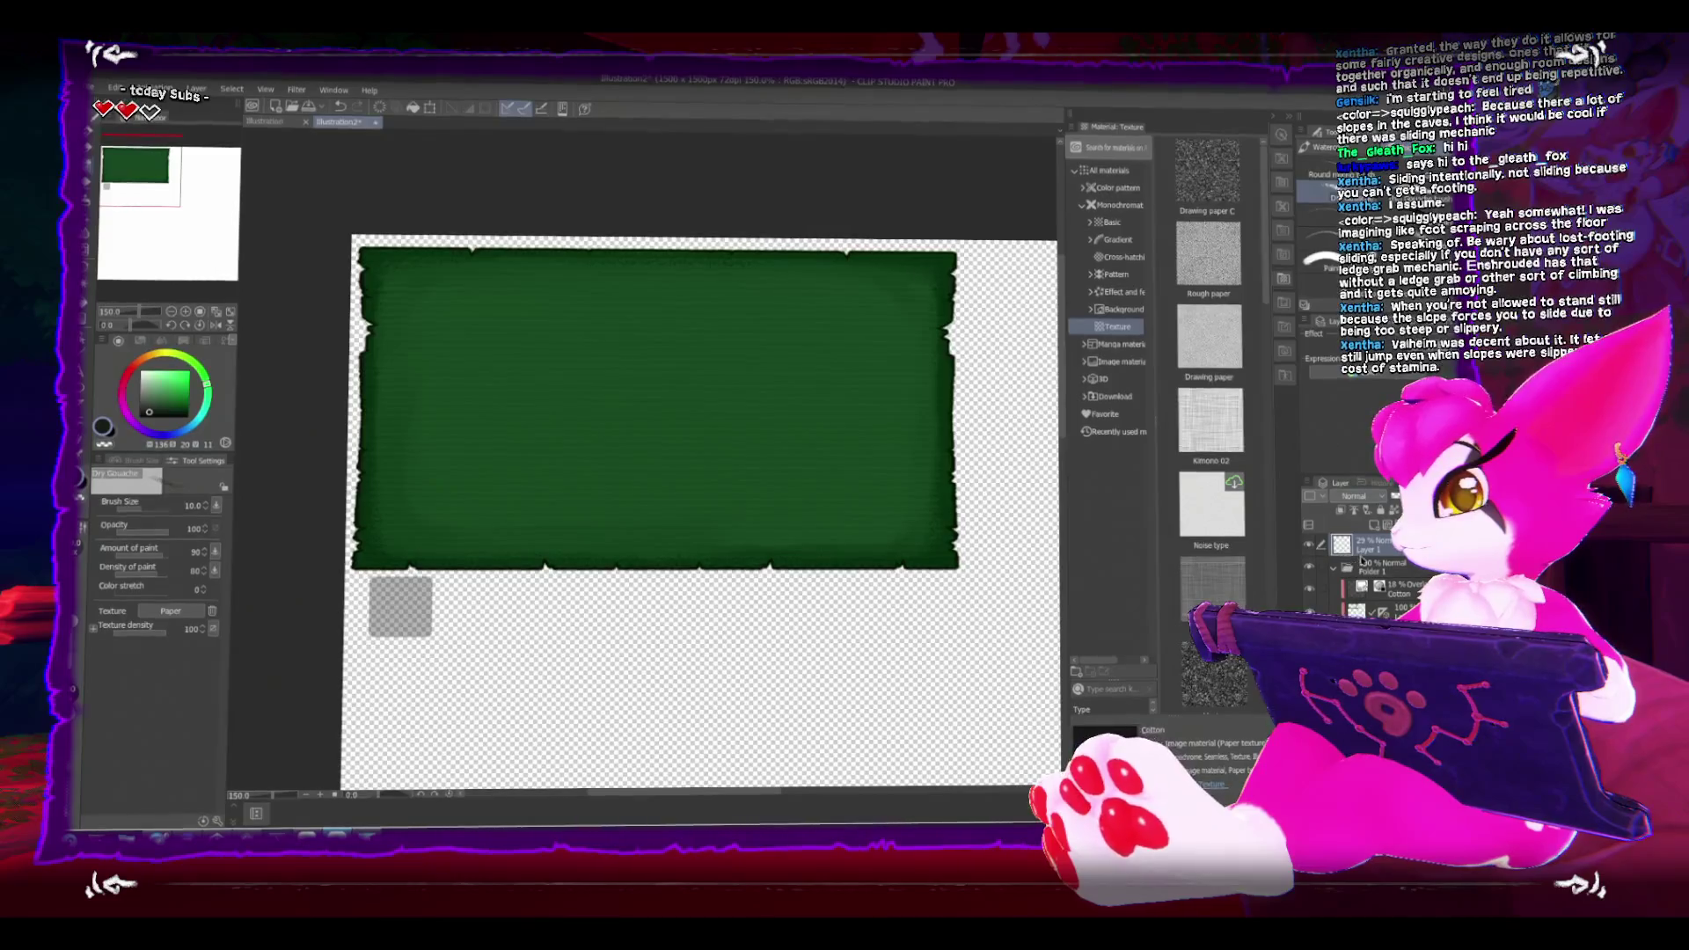
# Step: Place the dark square in the panel's top-left corner at 50% opacity inside Folder 1
pyautogui.moveTo(1407, 497); pyautogui.dragTo(1430, 497)
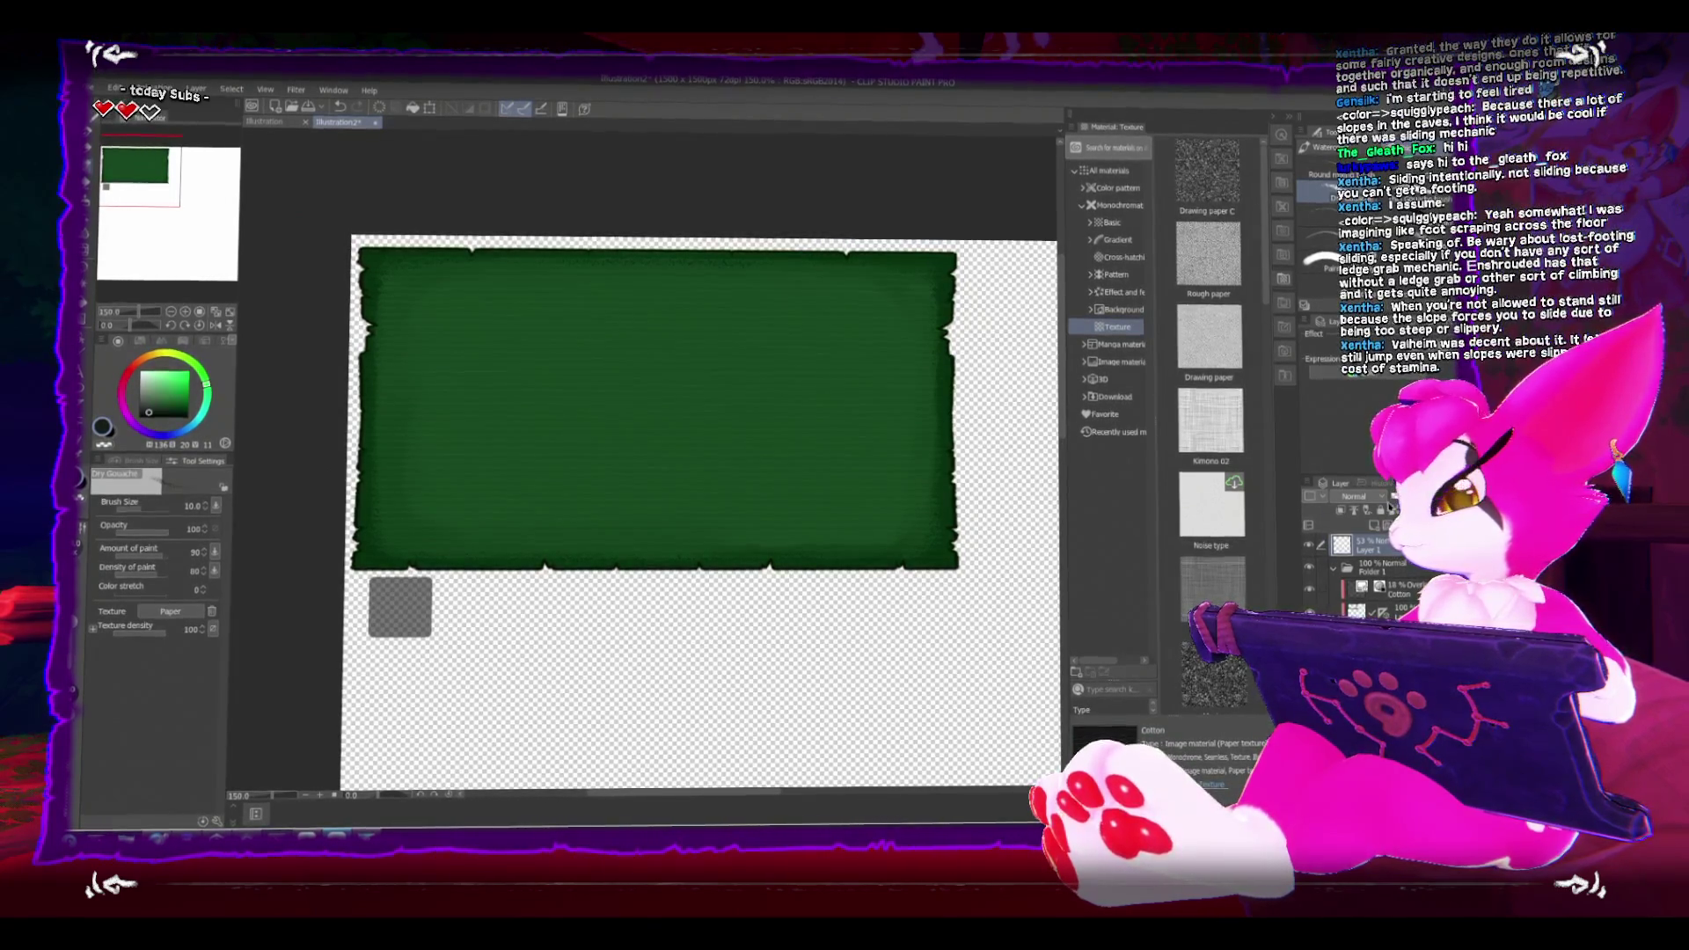
pyautogui.moveTo(422, 655)
pyautogui.mouseDown()
pyautogui.moveTo(409, 545)
pyautogui.moveTo(427, 308)
pyautogui.mouseUp()
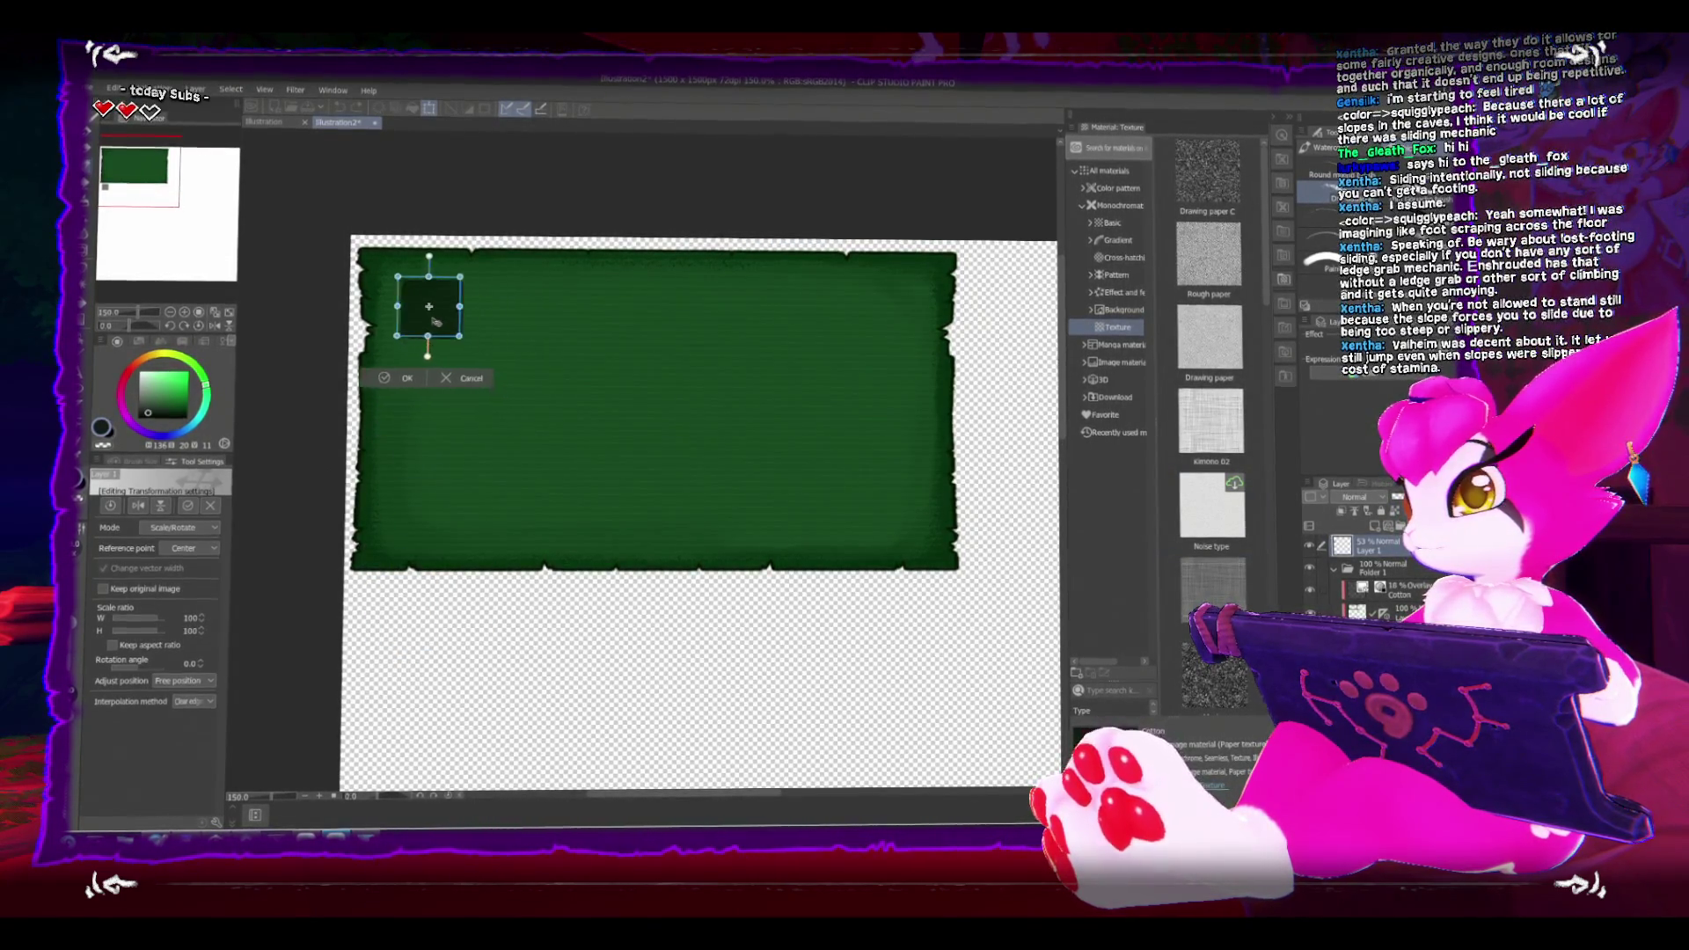
pyautogui.press('Return')
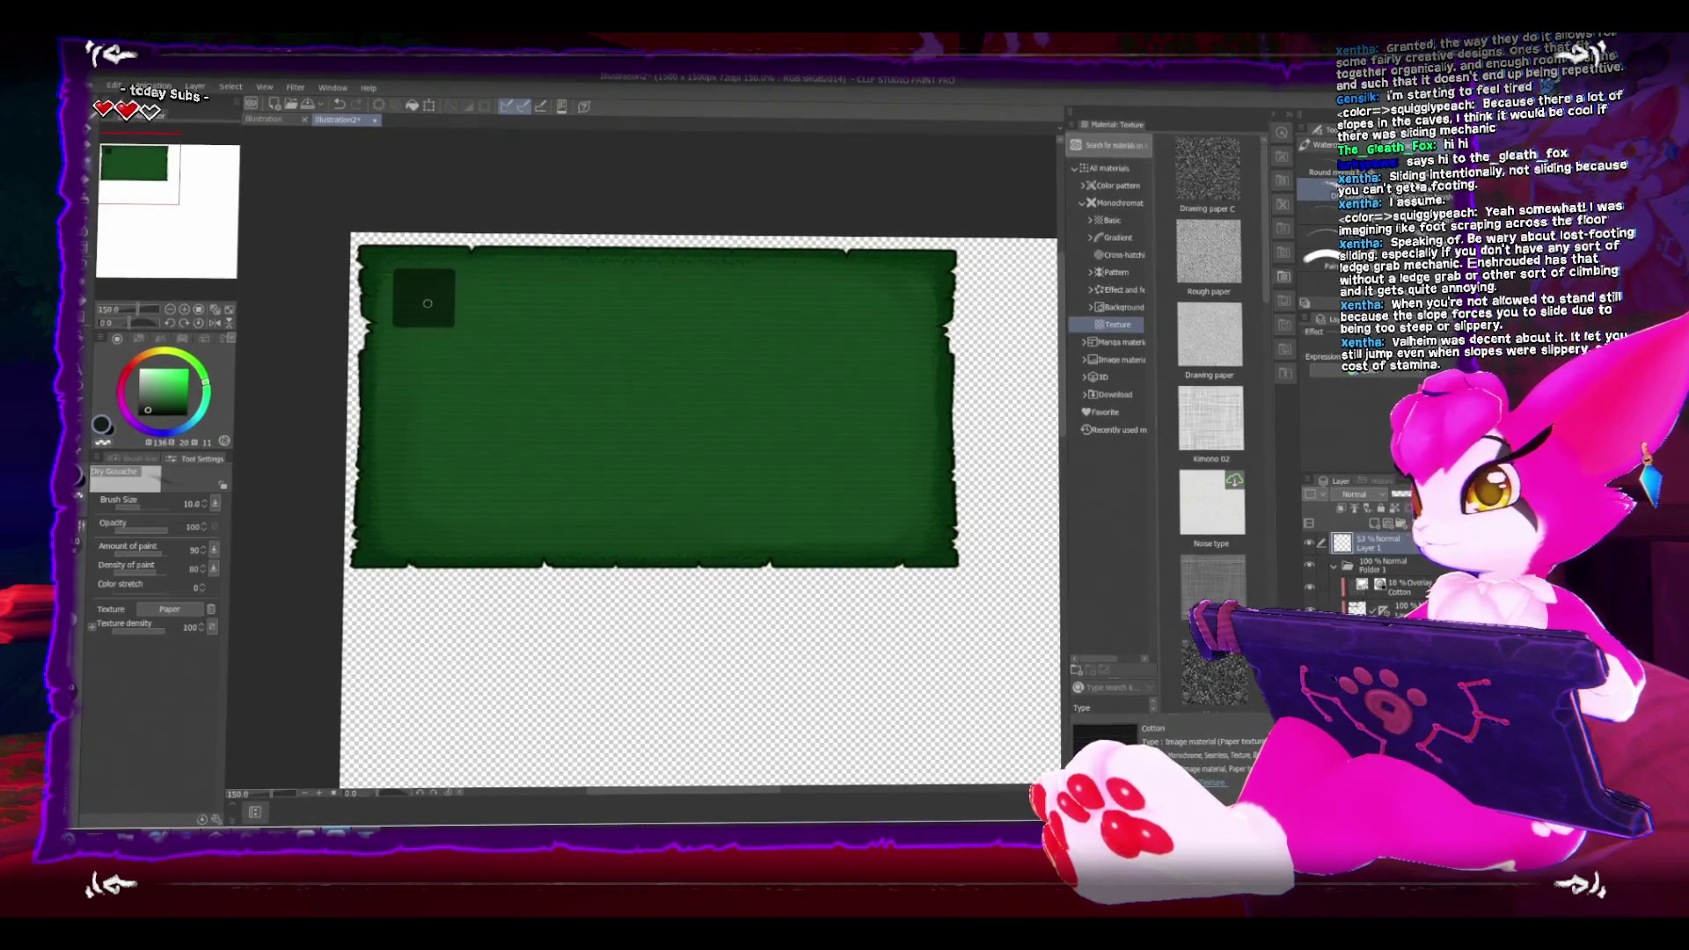
pyautogui.keyDown('ctrl'); pyautogui.click(428, 304); pyautogui.keyUp('ctrl')
pyautogui.click(429, 305)
pyautogui.moveTo(418, 302); pyautogui.dragTo(463, 360)
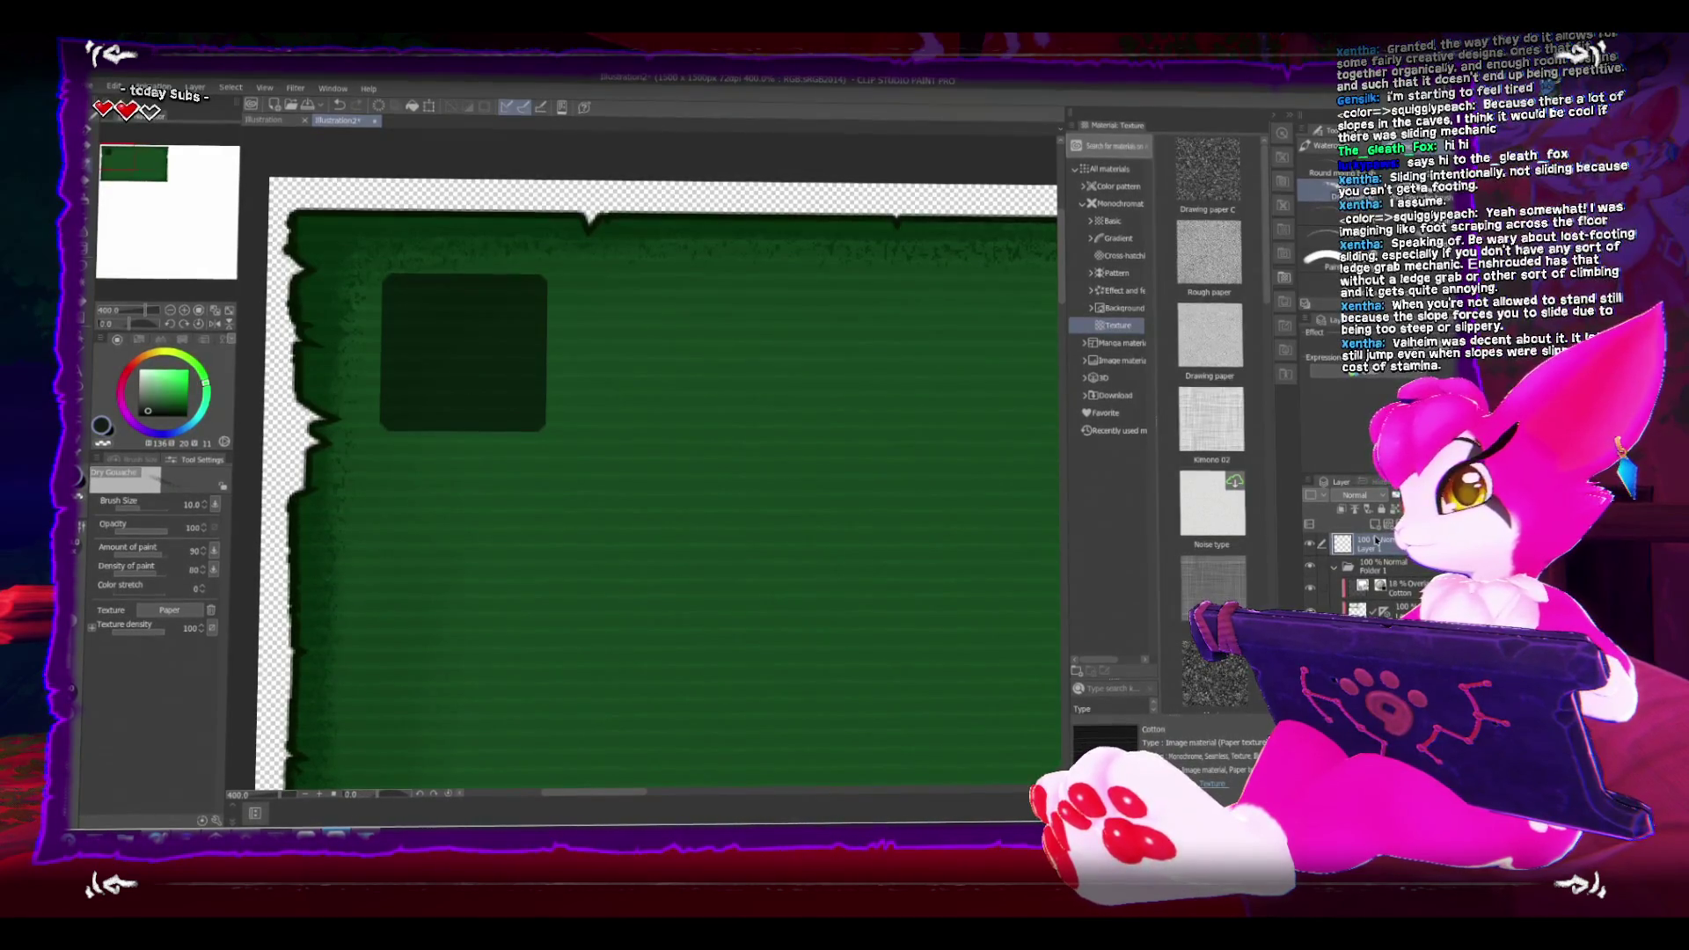
pyautogui.moveTo(1442, 497); pyautogui.dragTo(1407, 496)
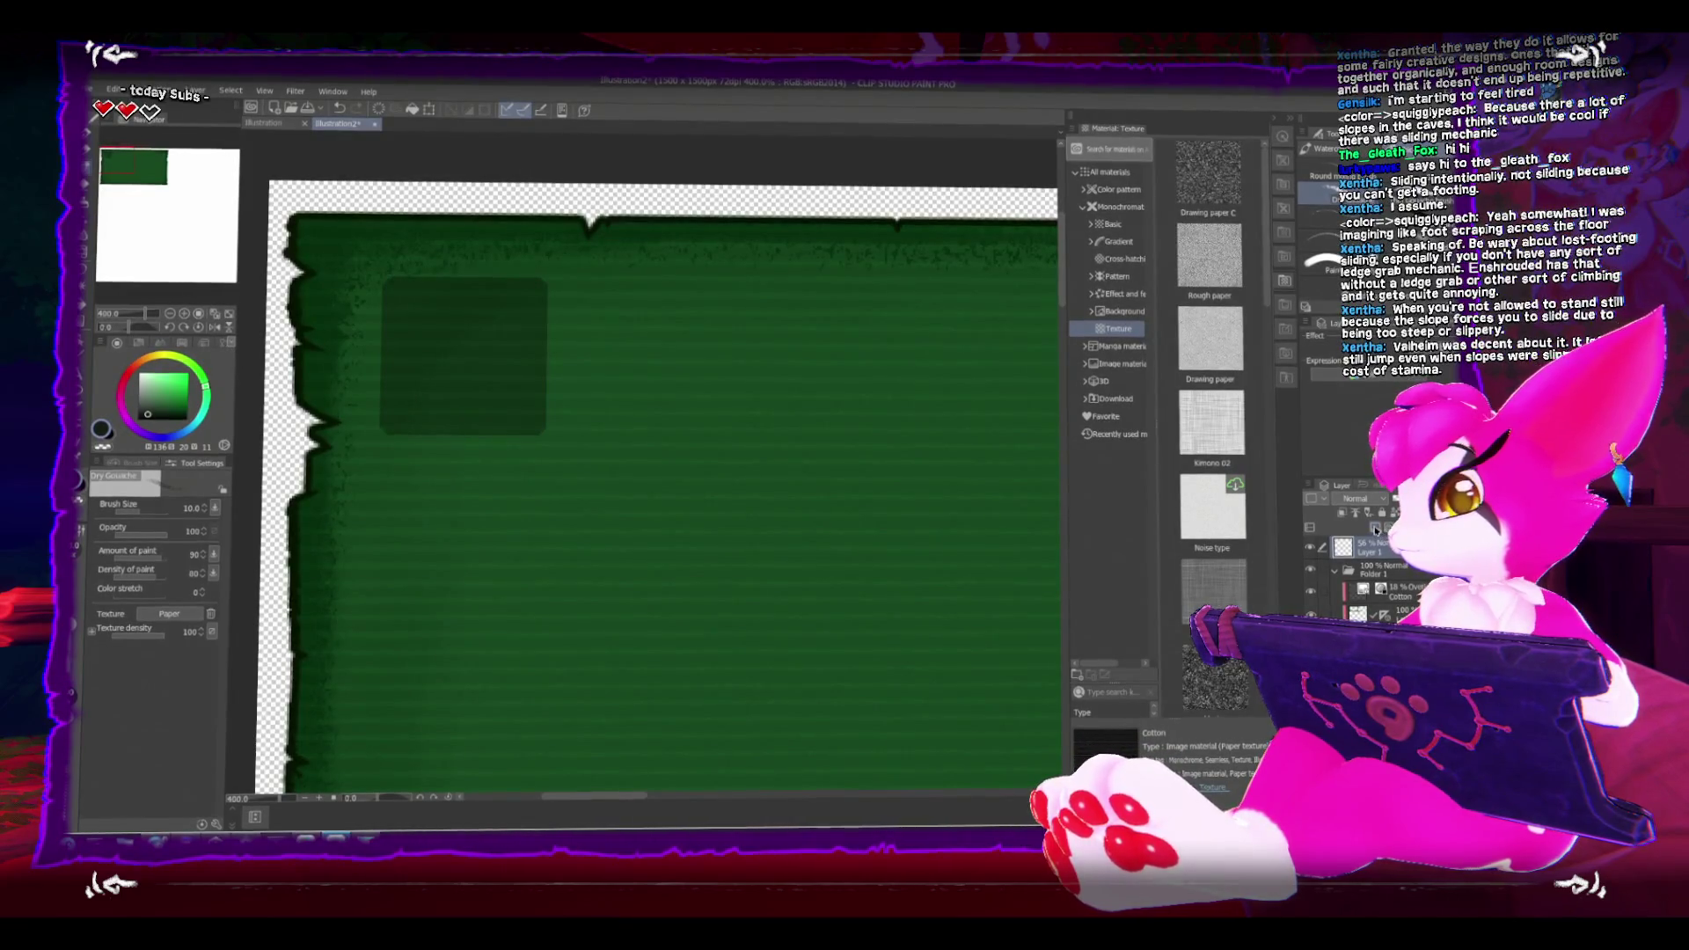
pyautogui.moveTo(1363, 569); pyautogui.dragTo(1367, 616)
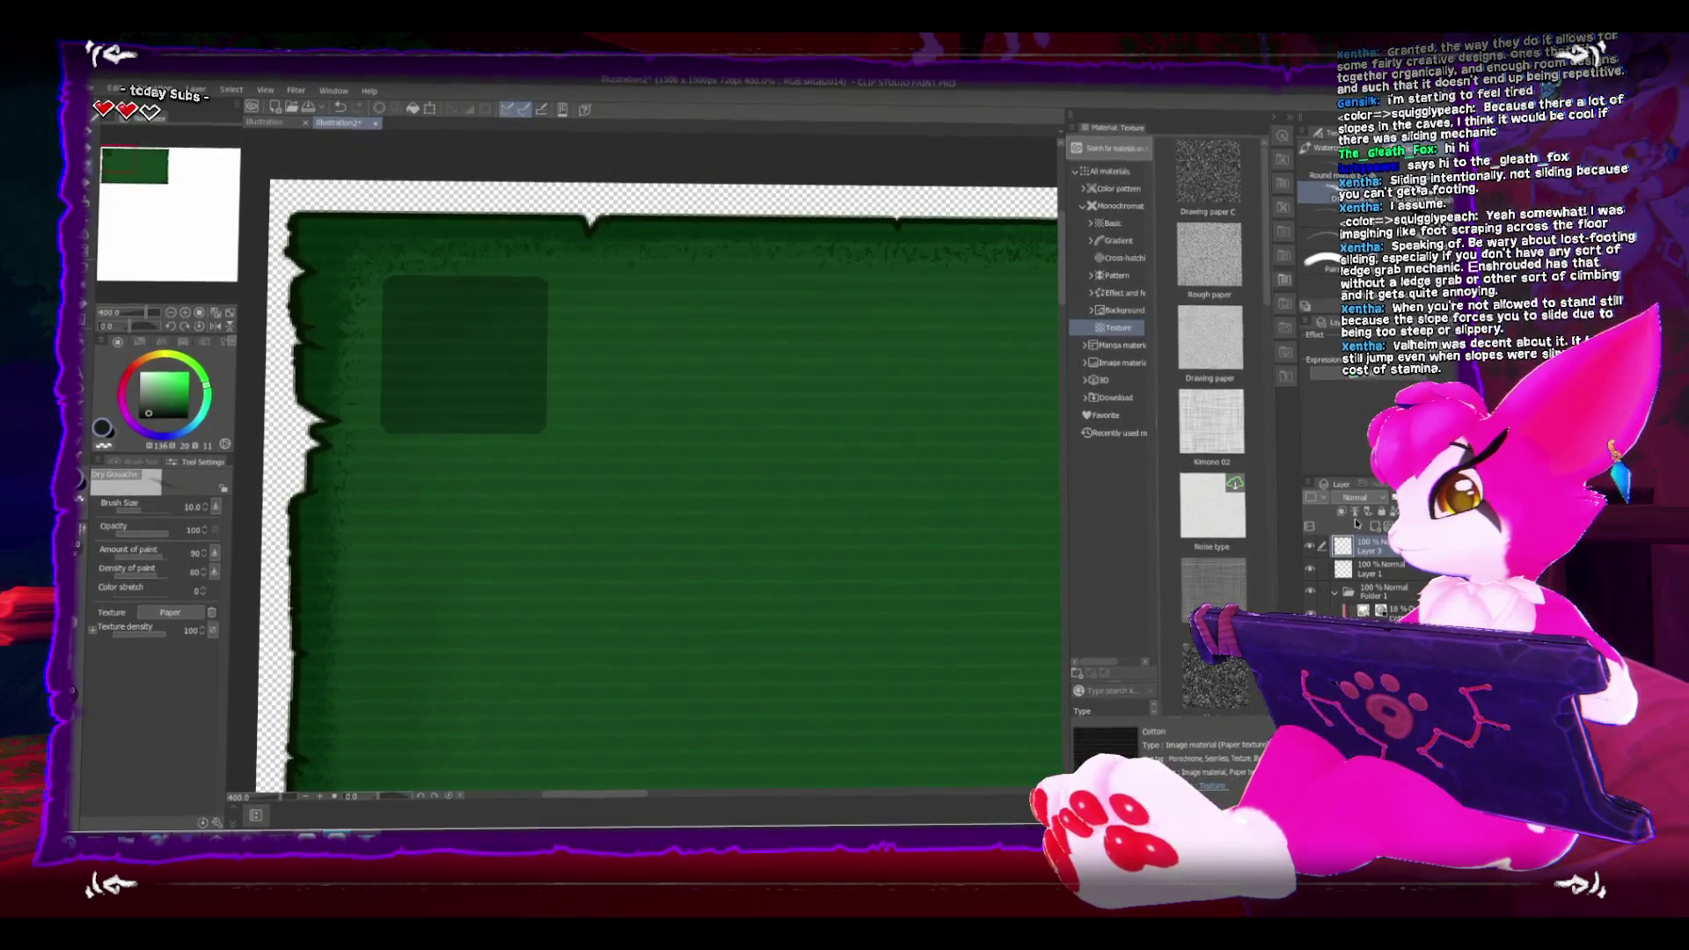
# Step: Set the gouache brush to size 5, pick a lighter colour, and select the square's shape
pyautogui.press('b')
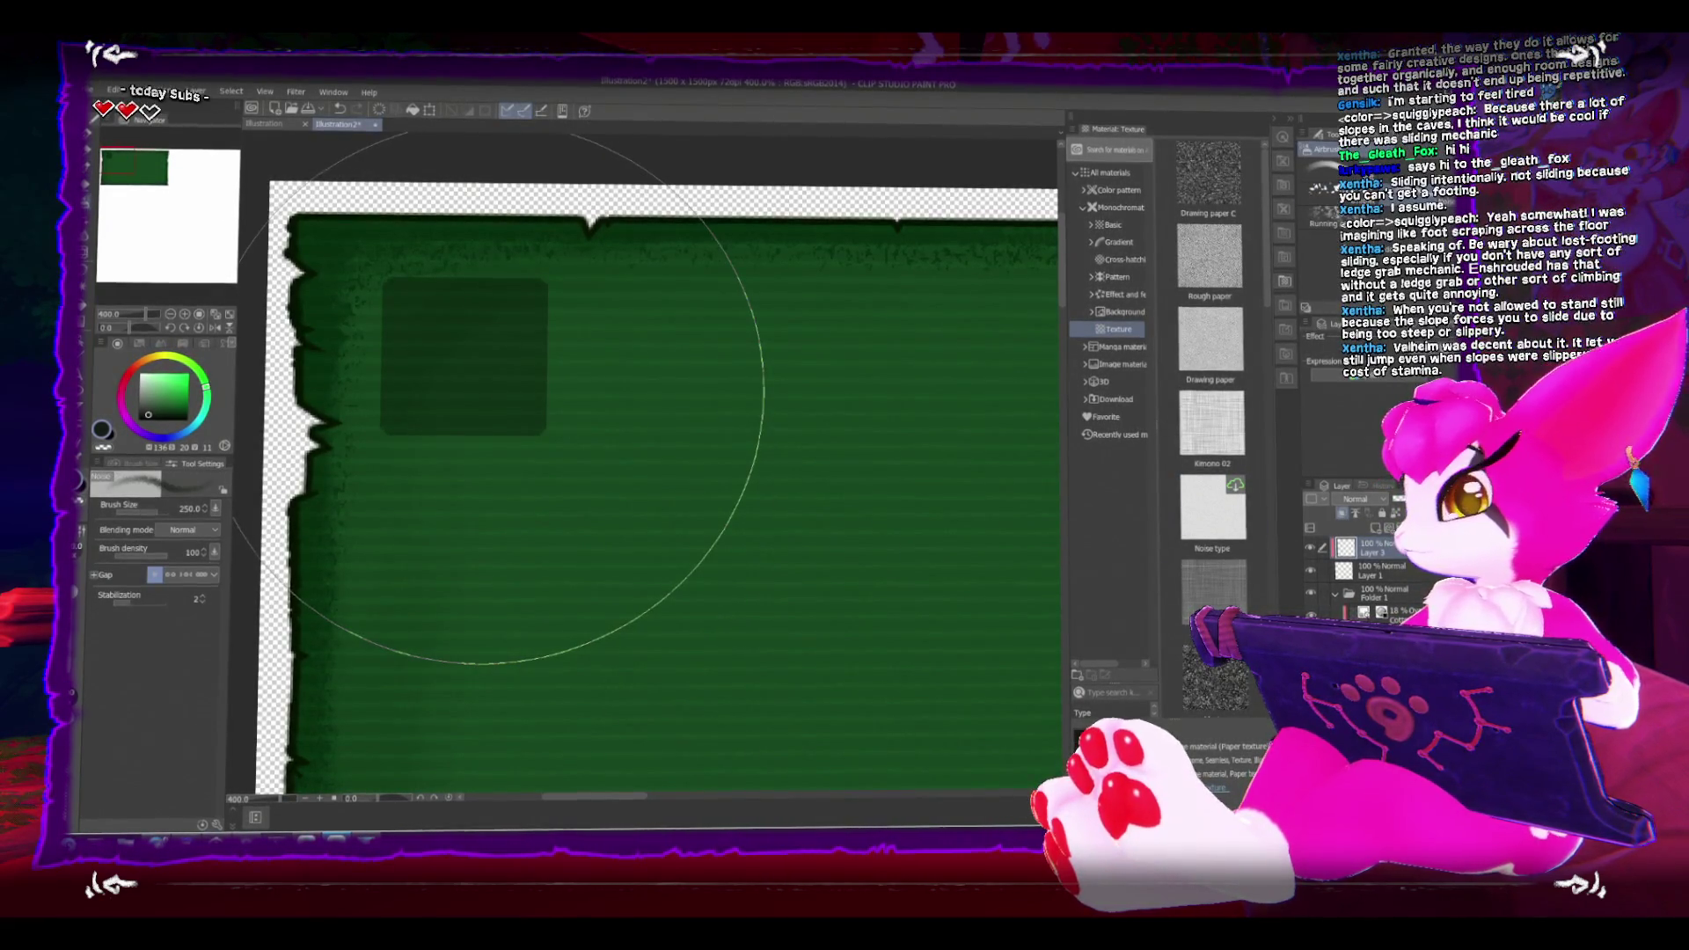
pyautogui.press('b')
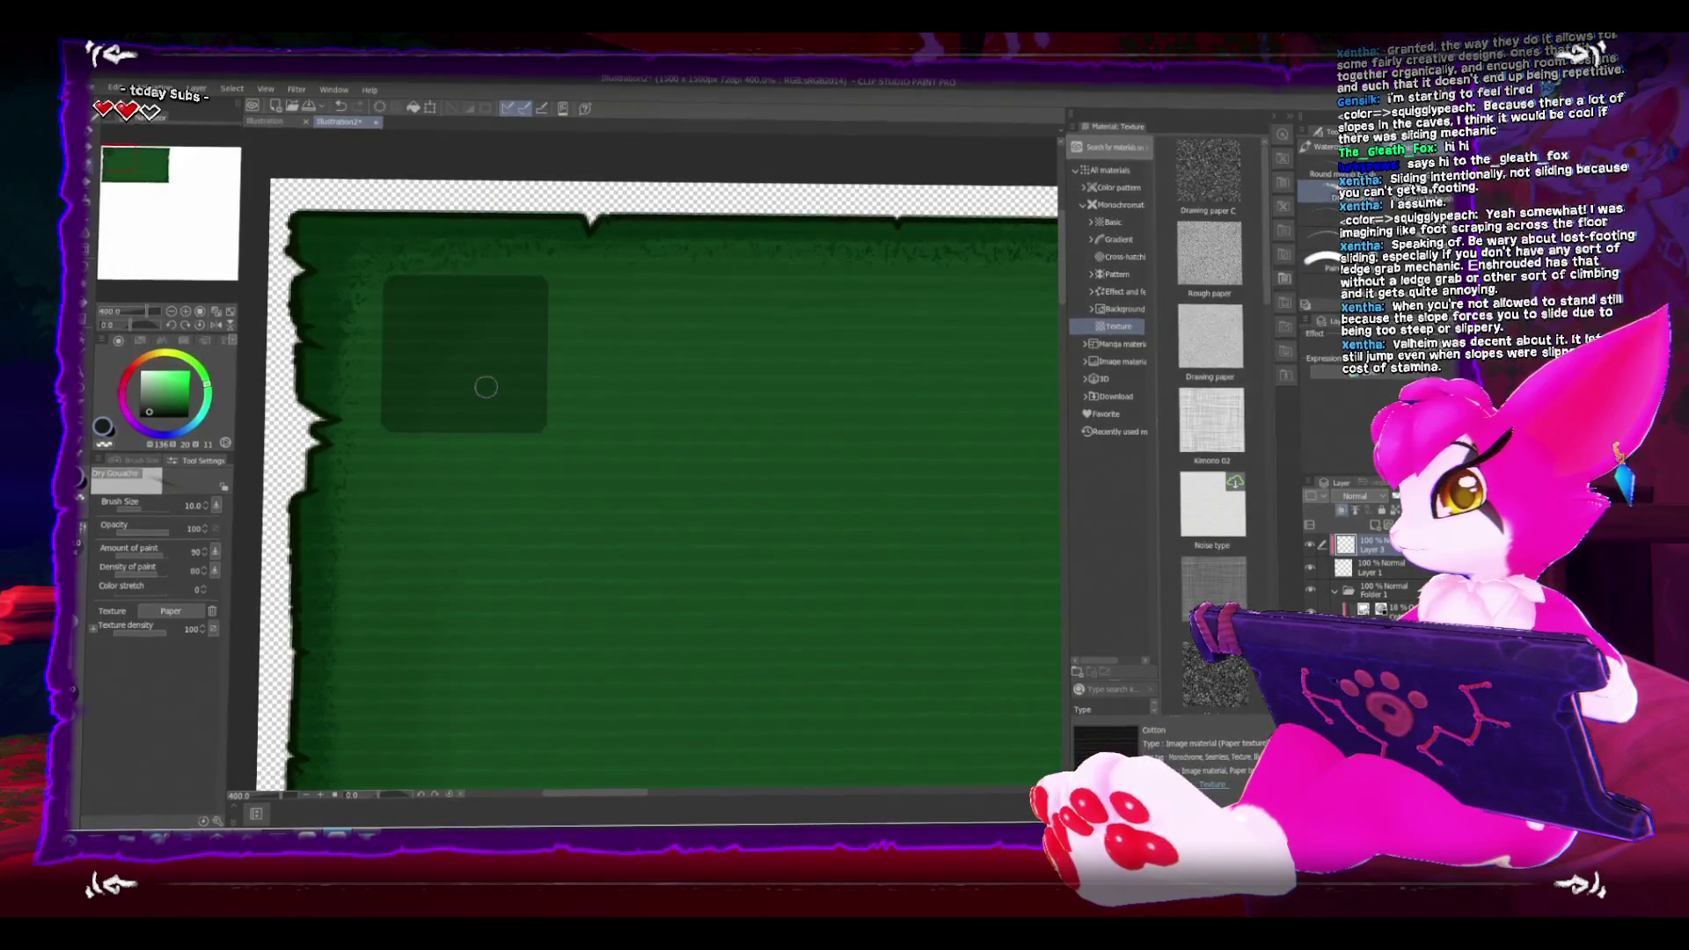
pyautogui.press('[')
pyautogui.press('[')
pyautogui.press('[')
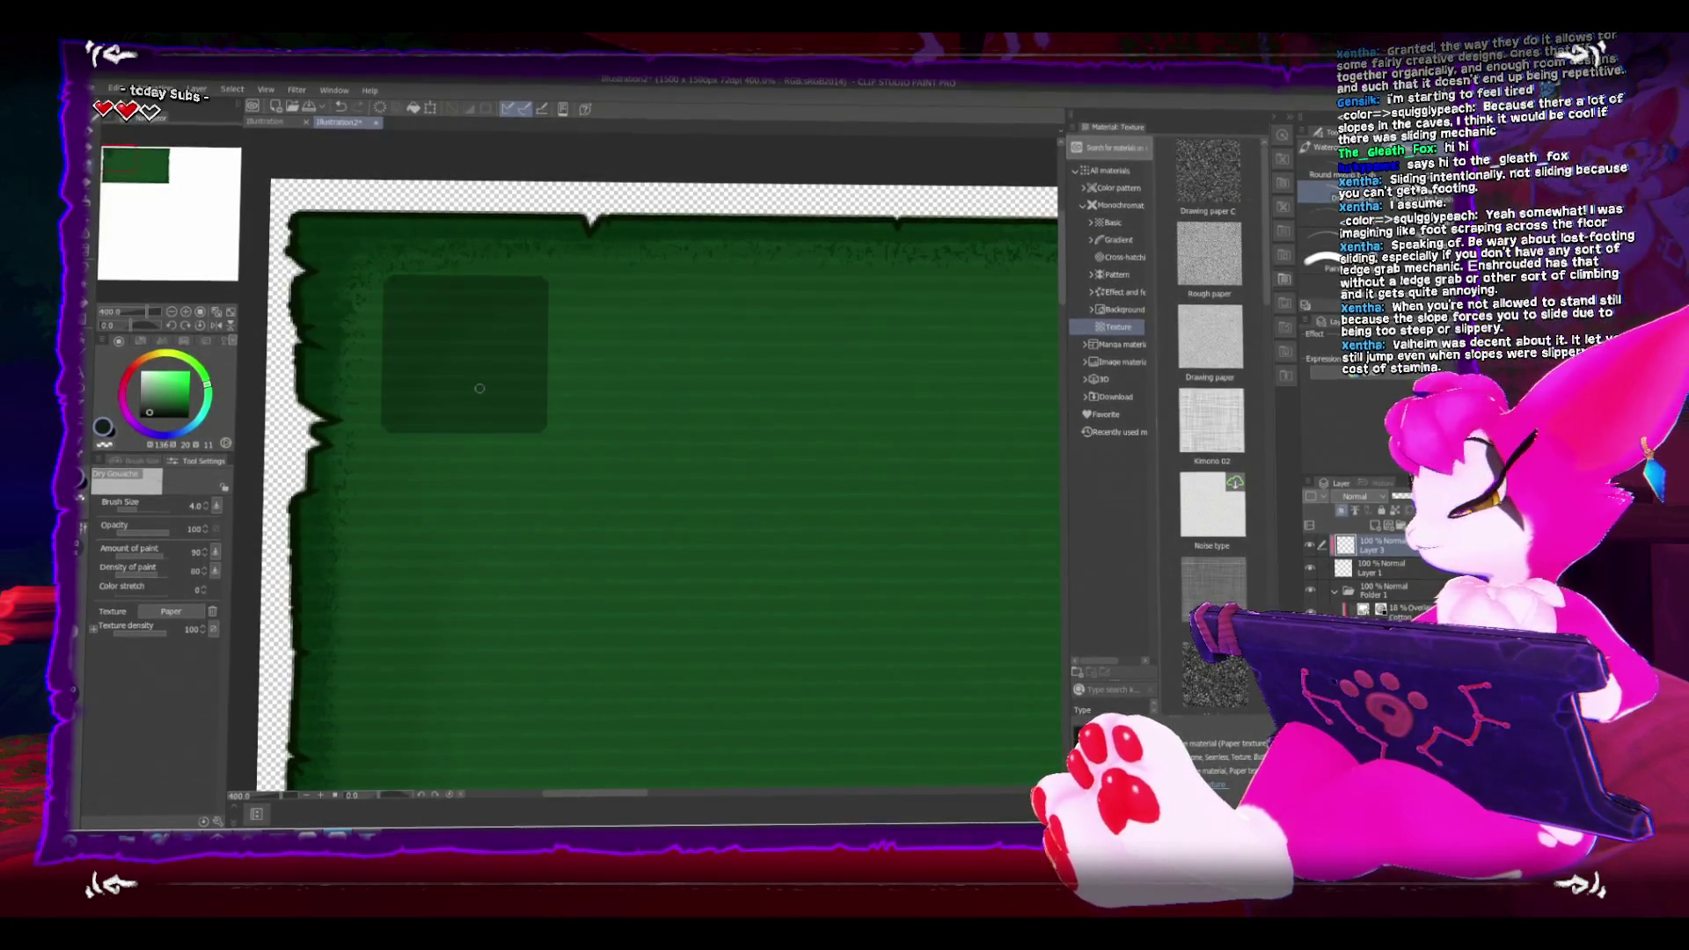
pyautogui.press(']')
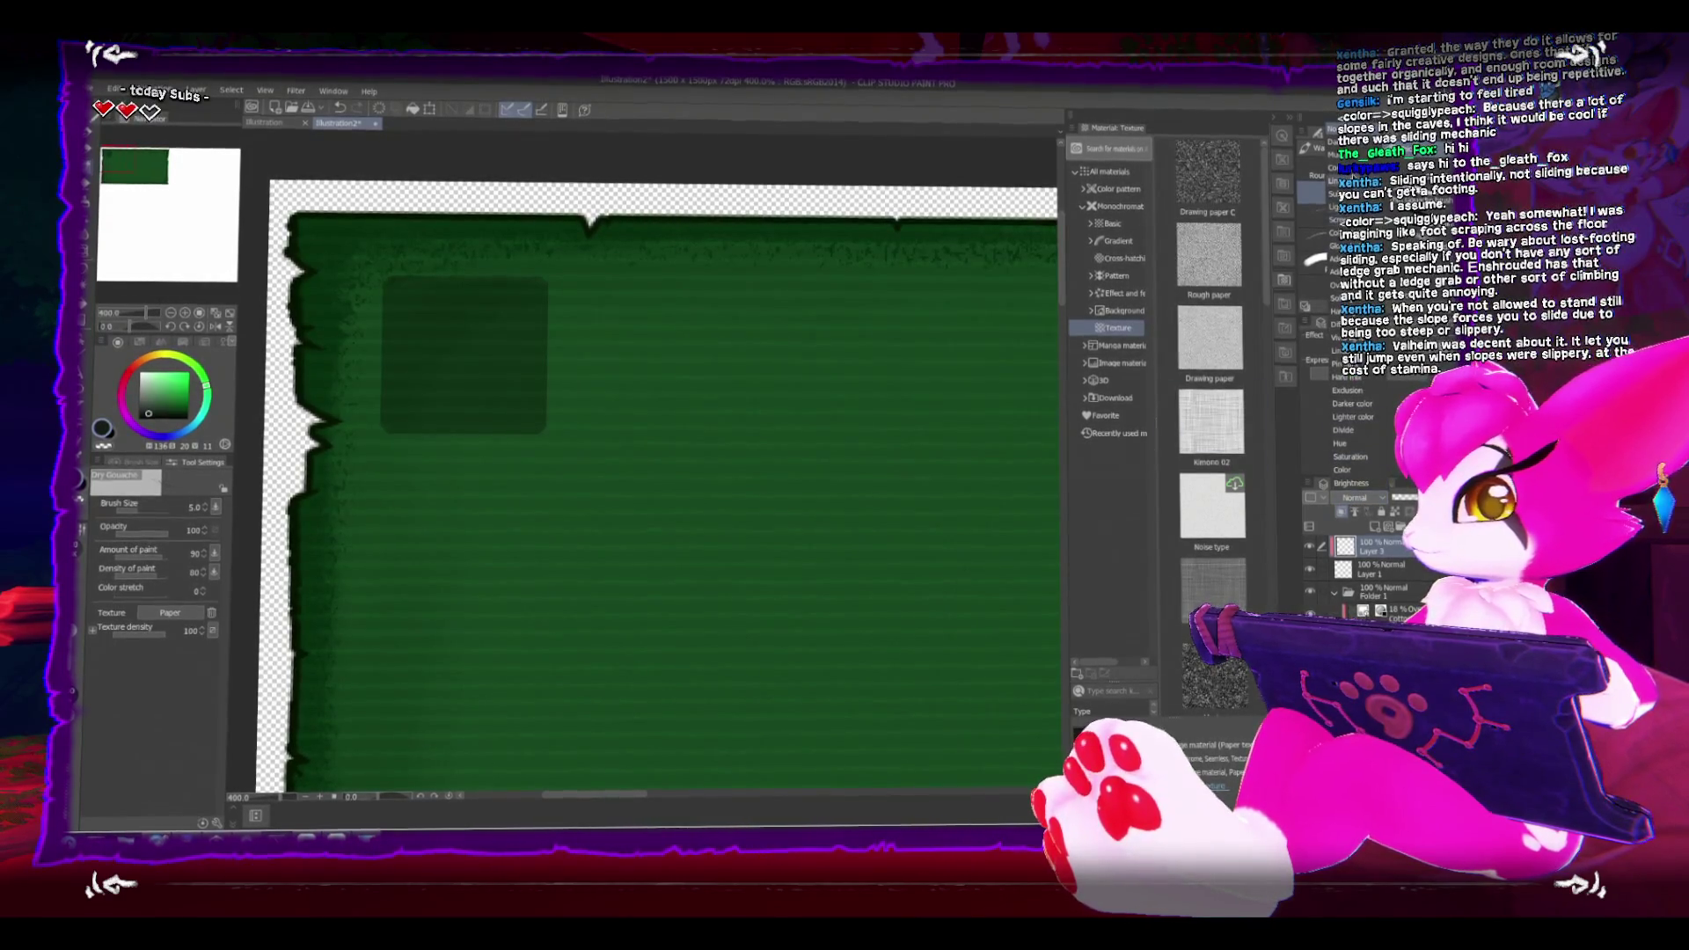
pyautogui.click(154, 406)
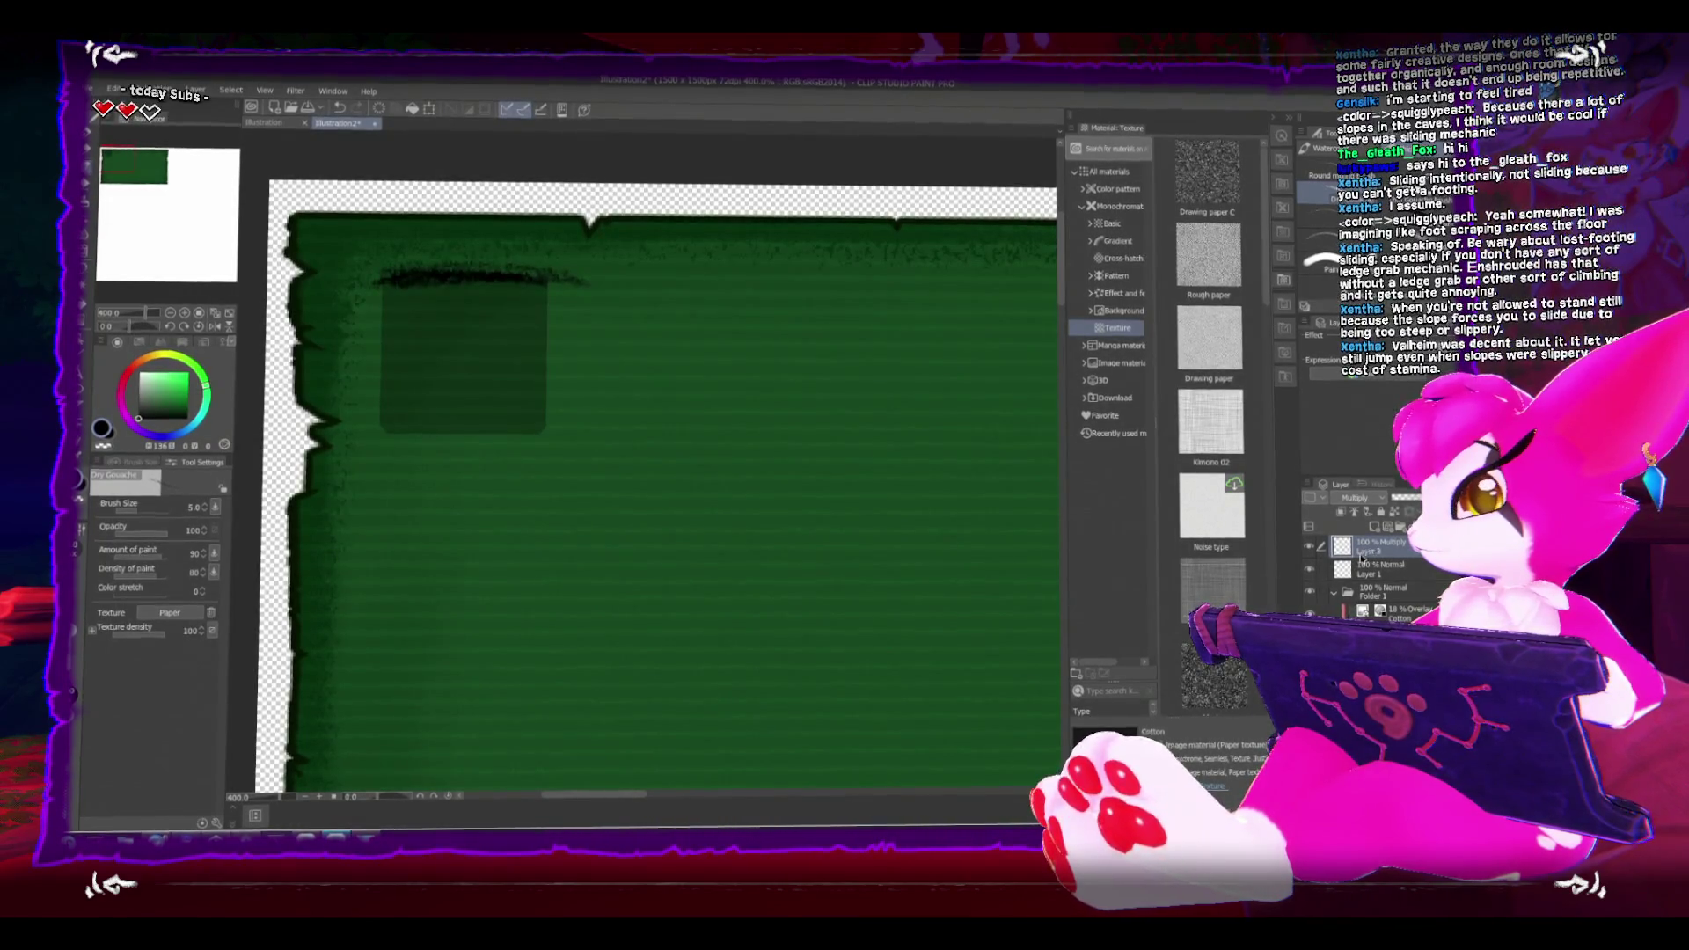
pyautogui.keyDown('ctrl'); pyautogui.click(1345, 568); pyautogui.keyUp('ctrl')
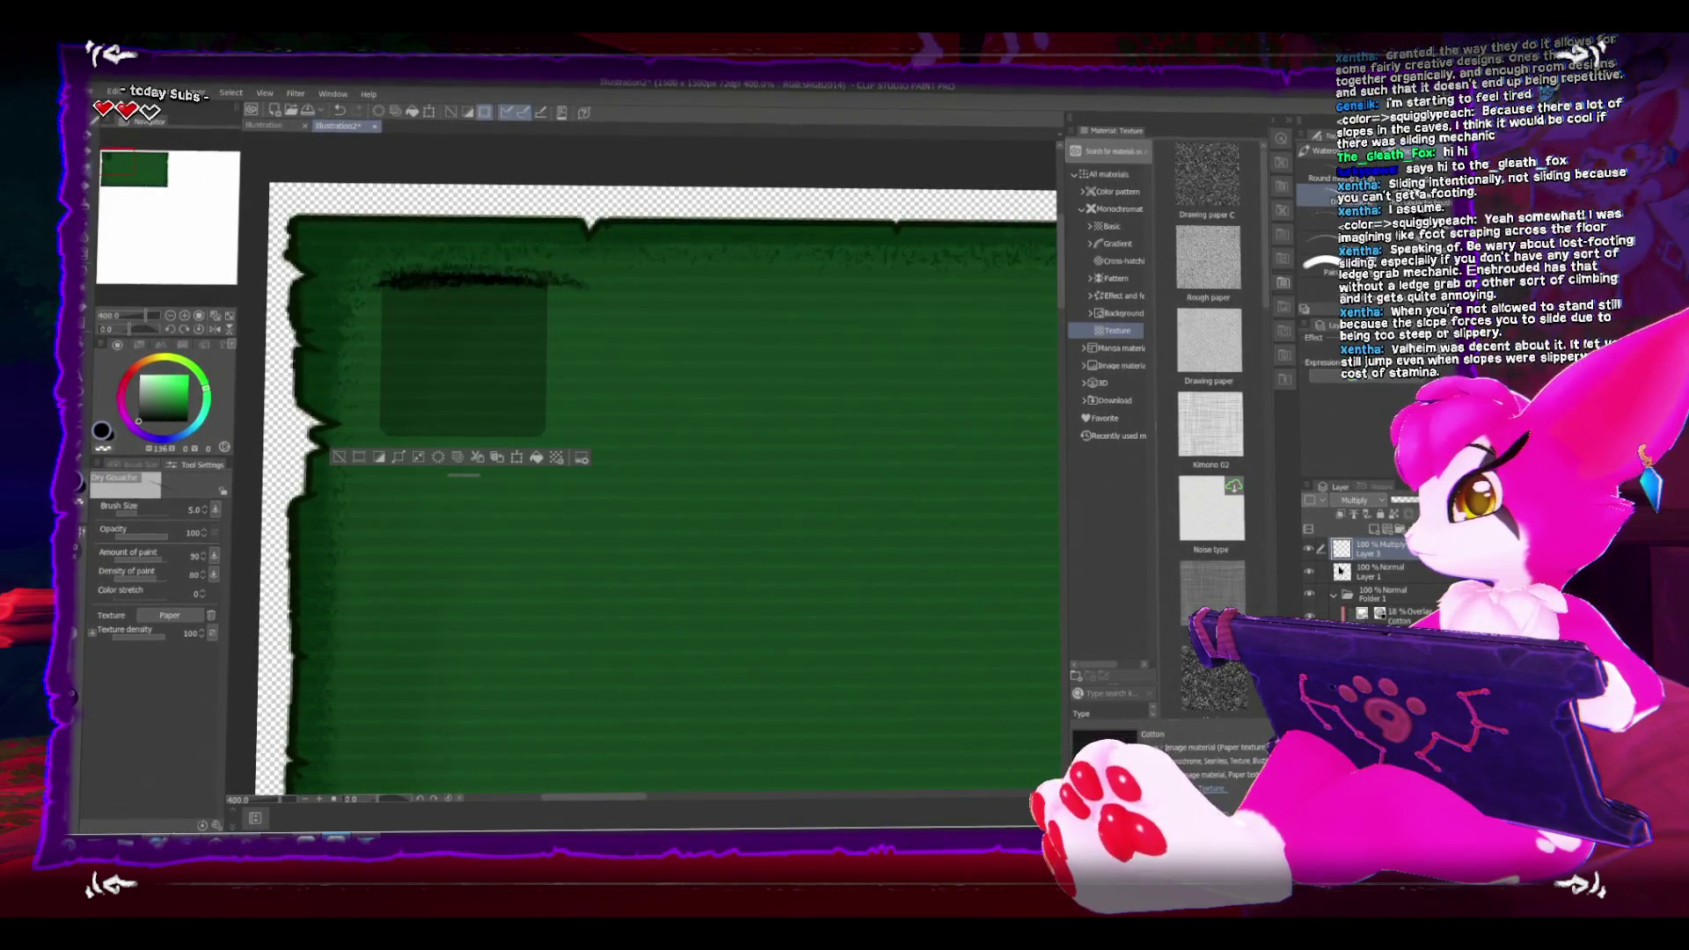
pyautogui.hotkey('ctrl', 'd')
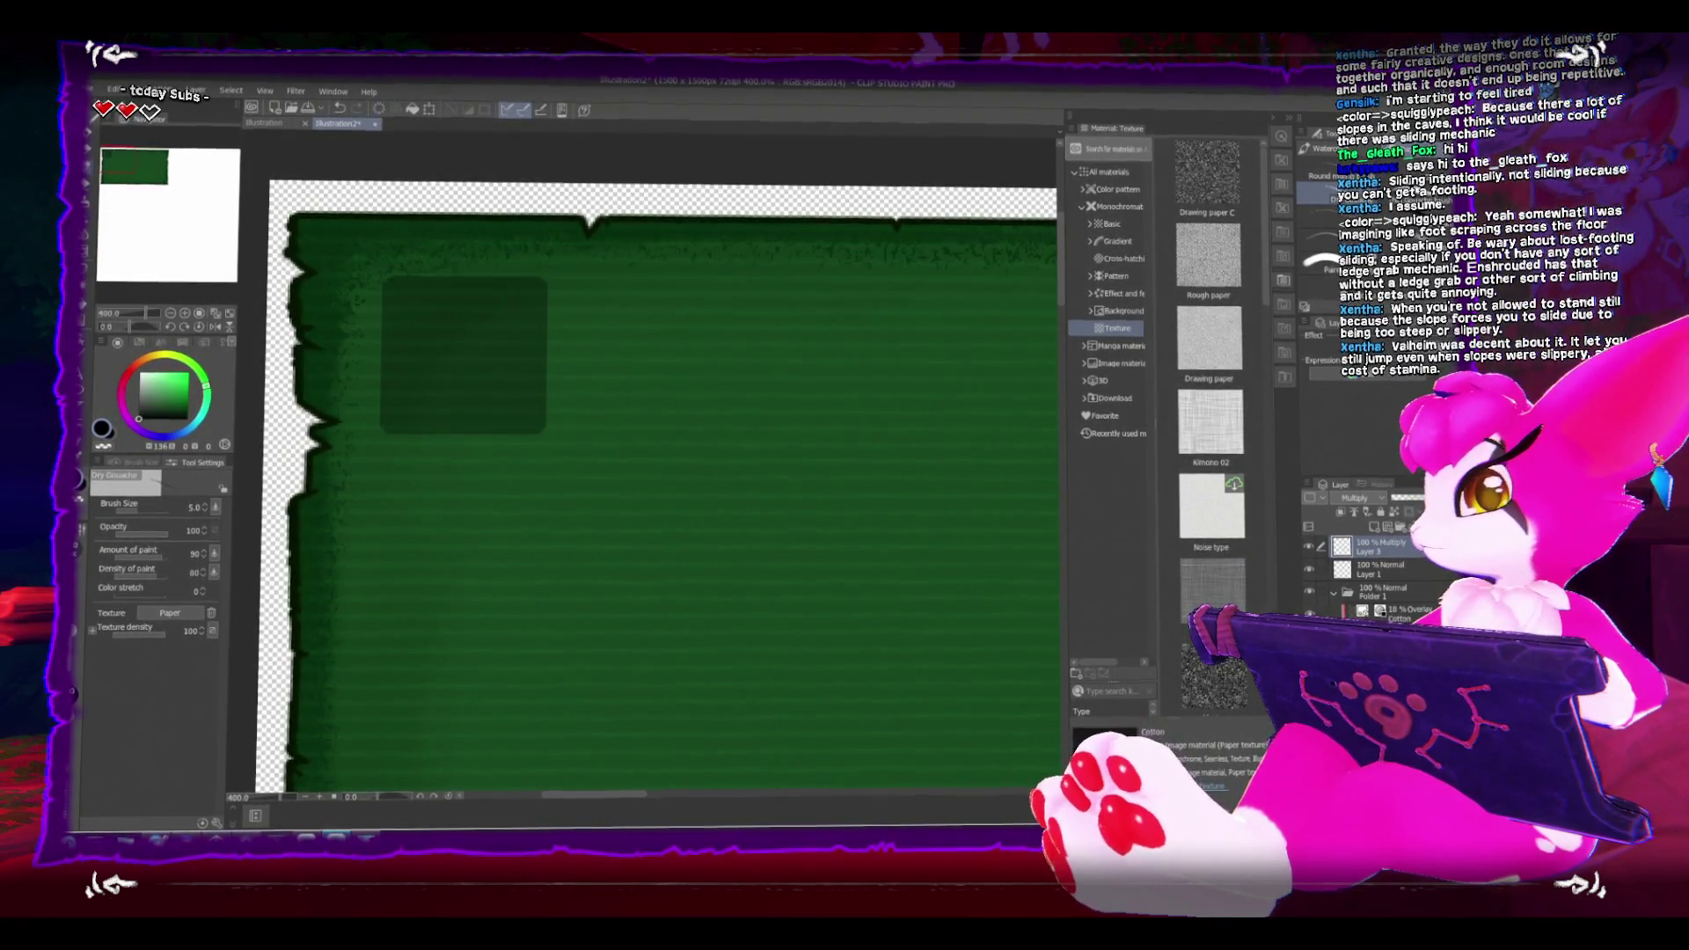
pyautogui.keyDown('ctrl'); pyautogui.click(1350, 574); pyautogui.keyUp('ctrl')
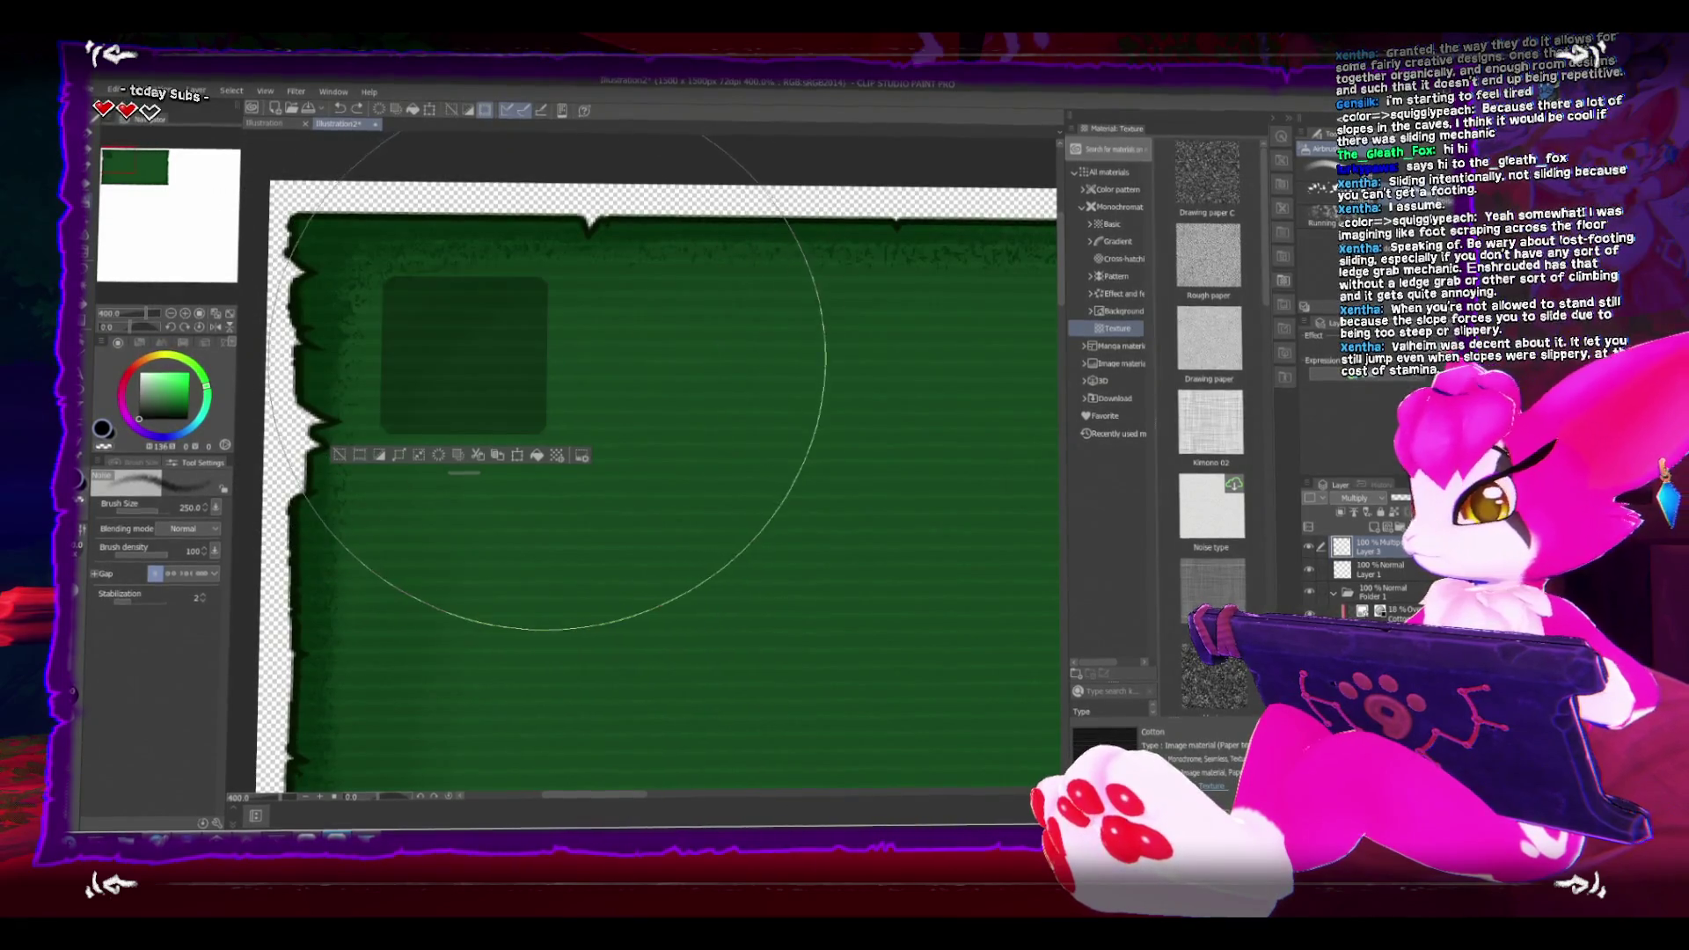
# Step: Set the airbrush to 25 and eraser to 10, deselect, and give the square a white Border effect
pyautogui.press('[')
pyautogui.press('[')
pyautogui.press('[')
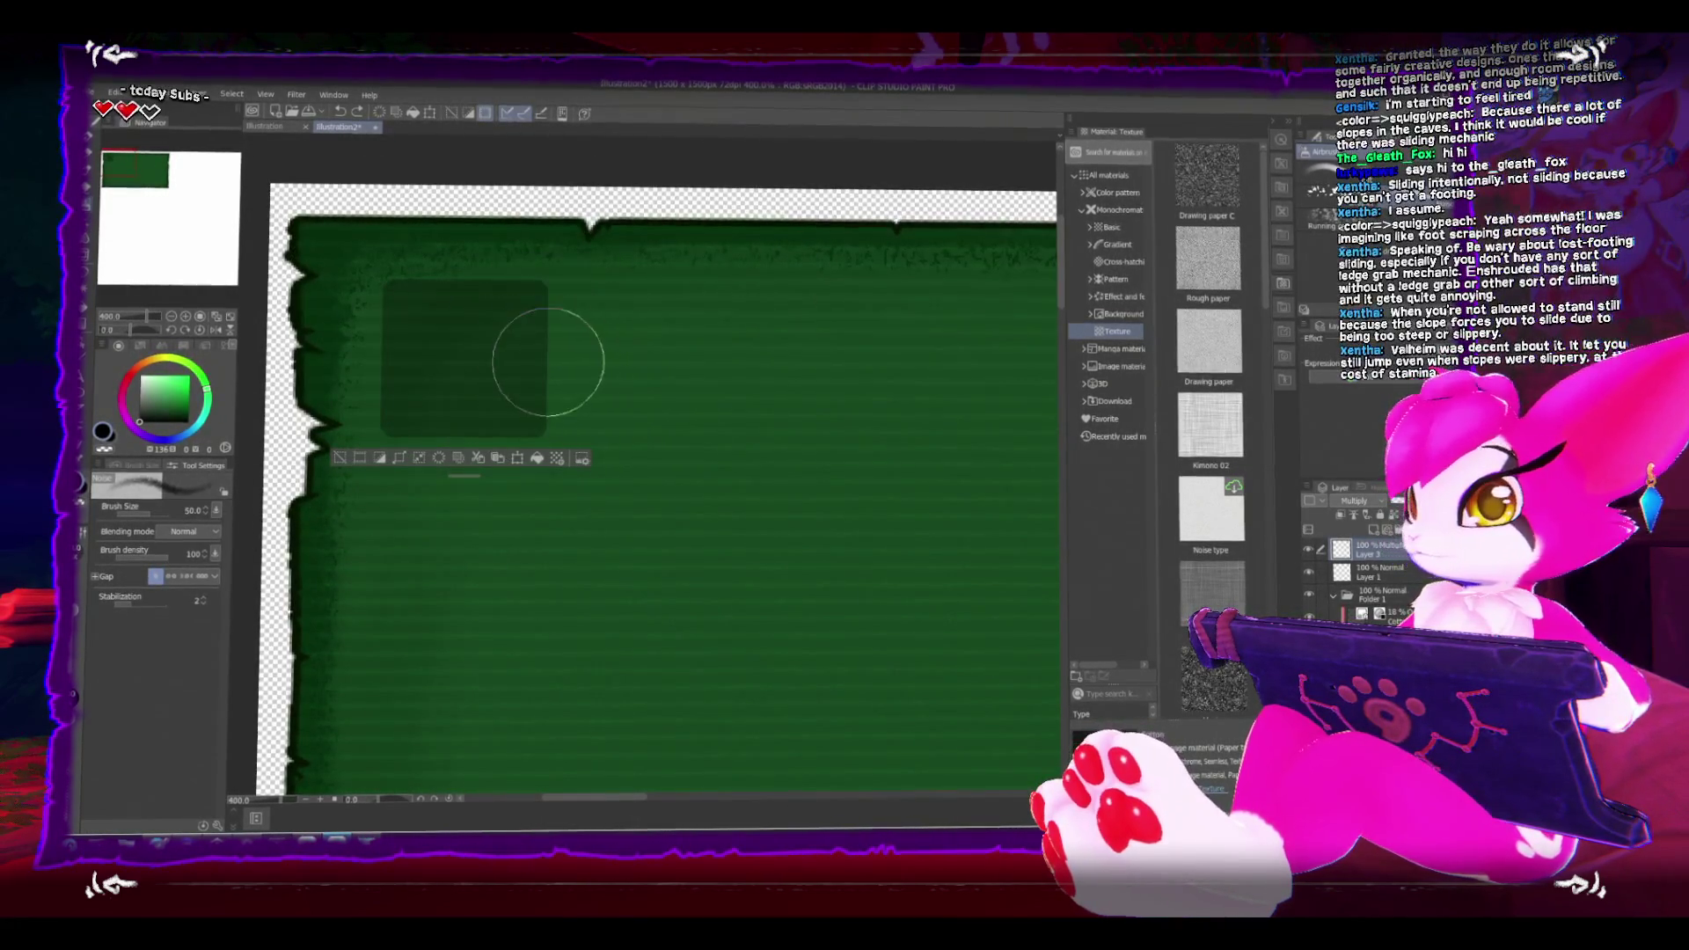
pyautogui.press('[')
pyautogui.press('[')
pyautogui.press('[')
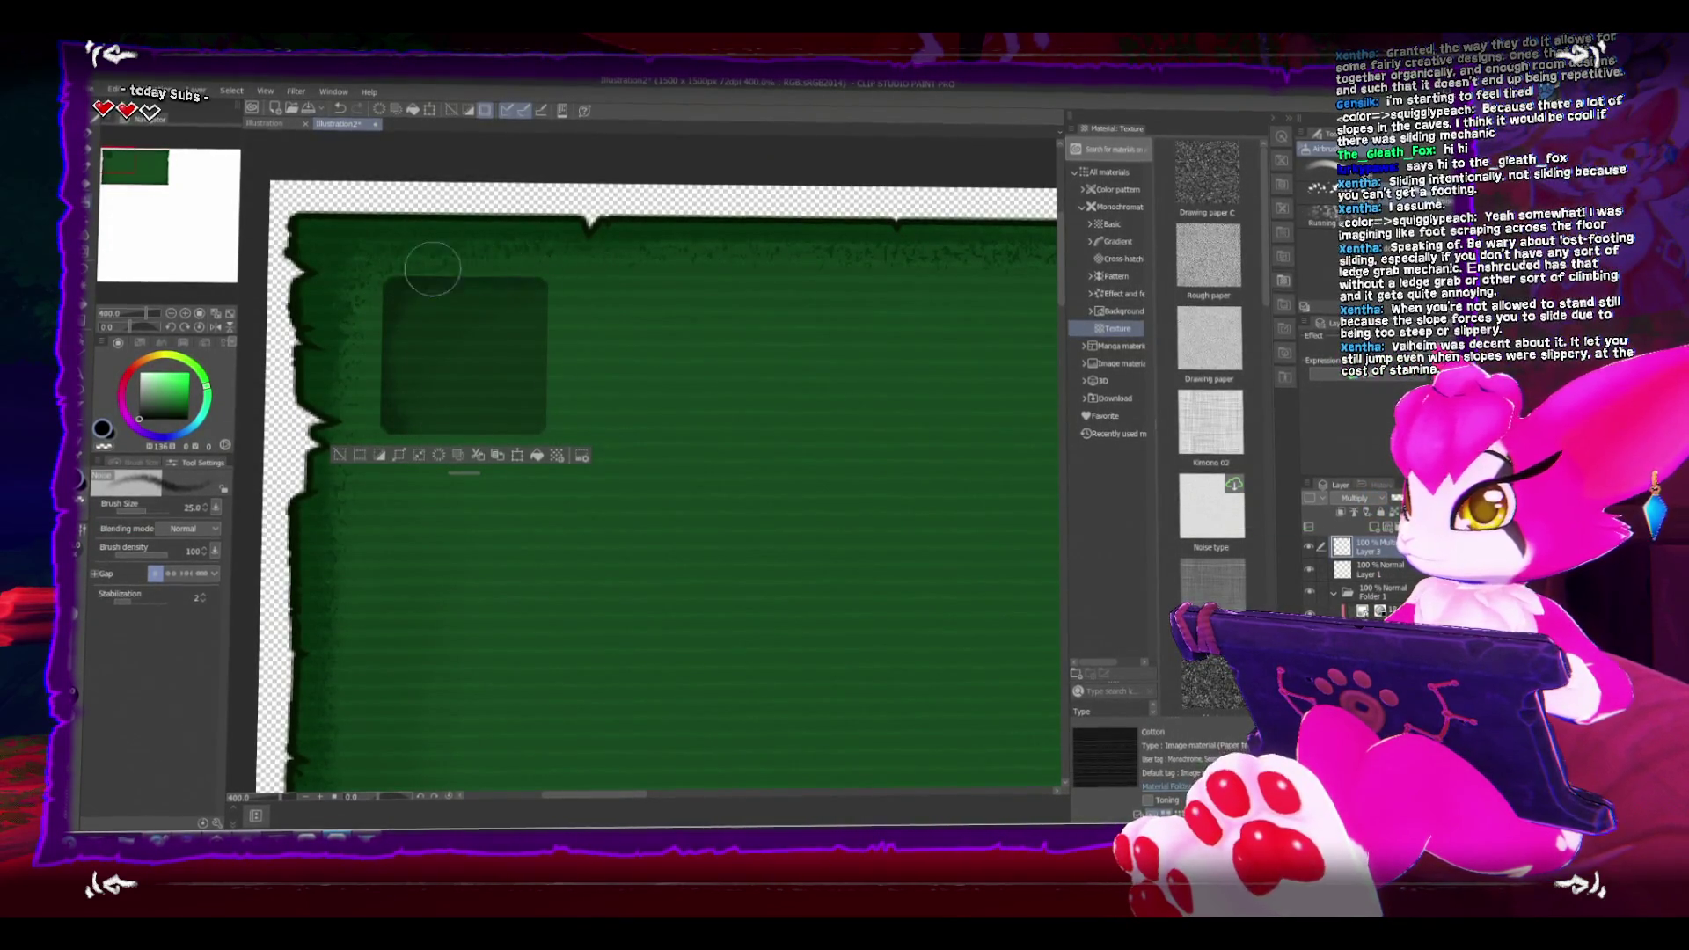
pyautogui.press('e')
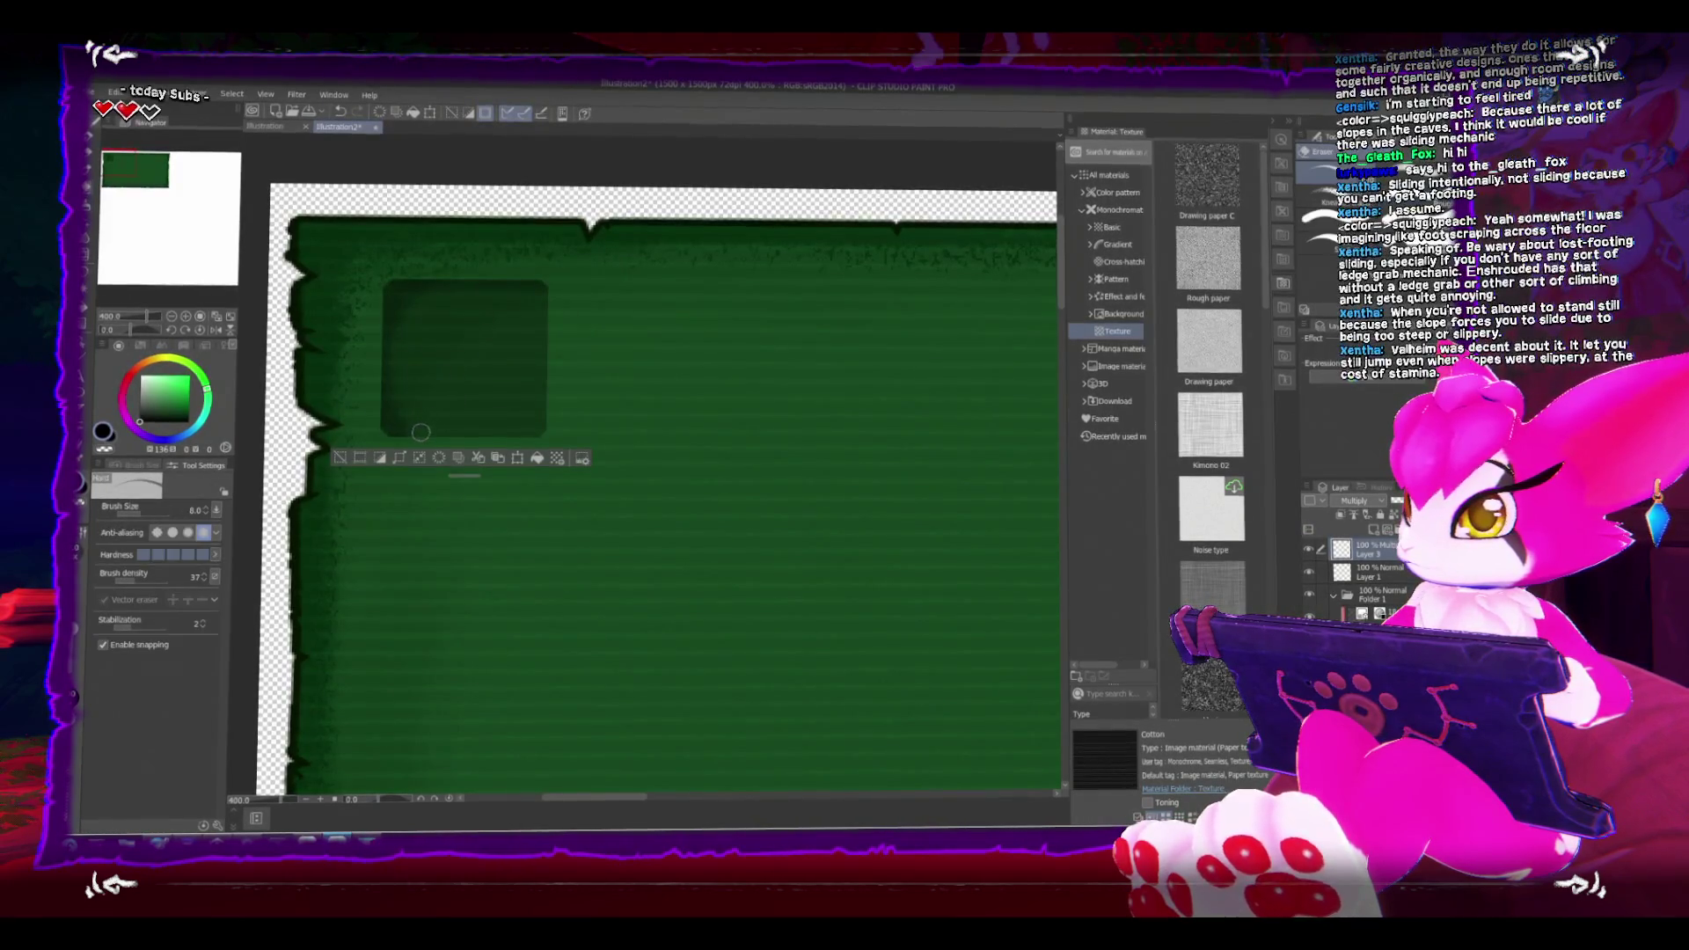
pyautogui.moveTo(421, 429); pyautogui.dragTo(415, 352)
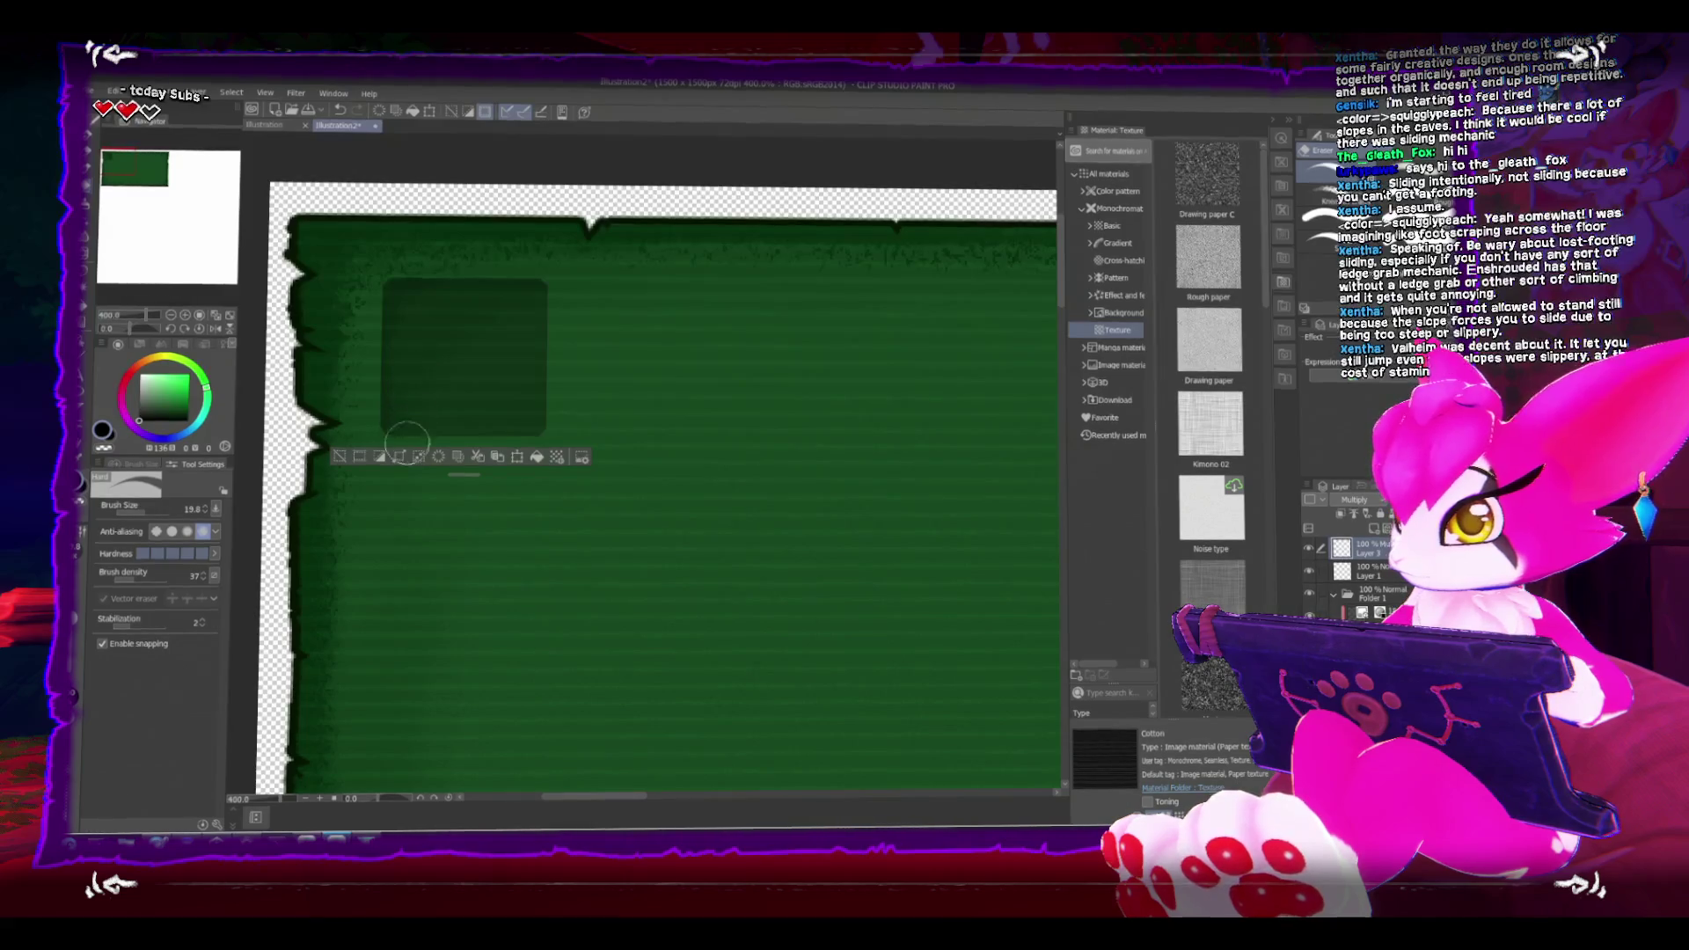
pyautogui.press('[')
pyautogui.press('[')
pyautogui.press('[')
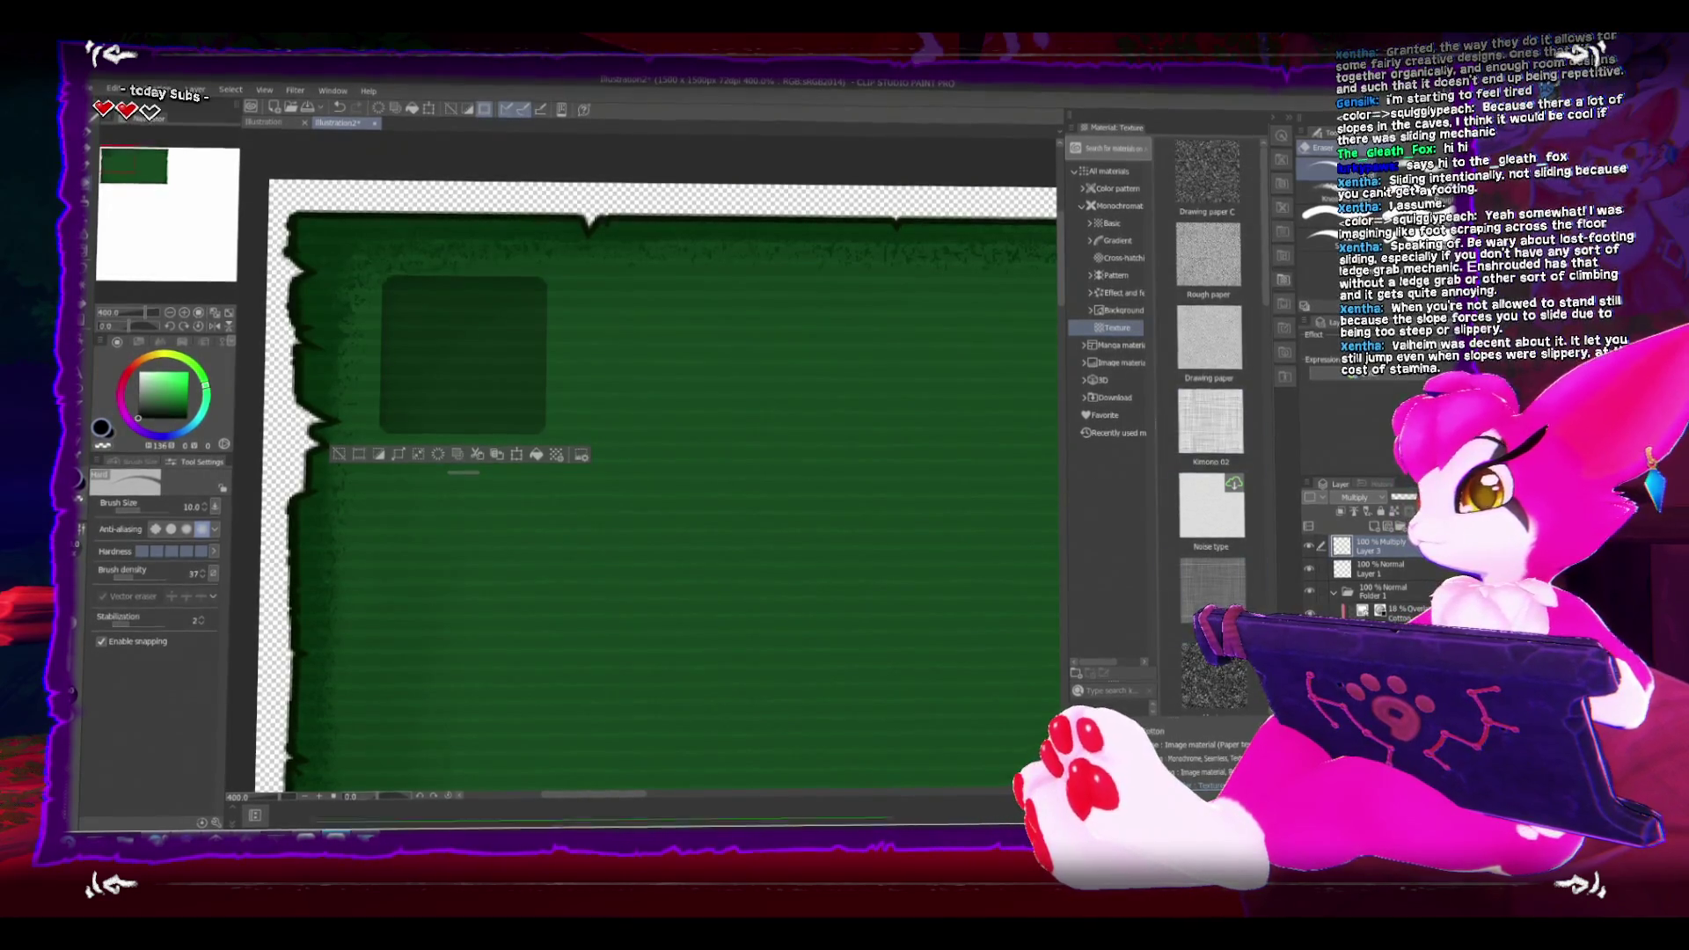
pyautogui.hotkey('ctrl', 'd')
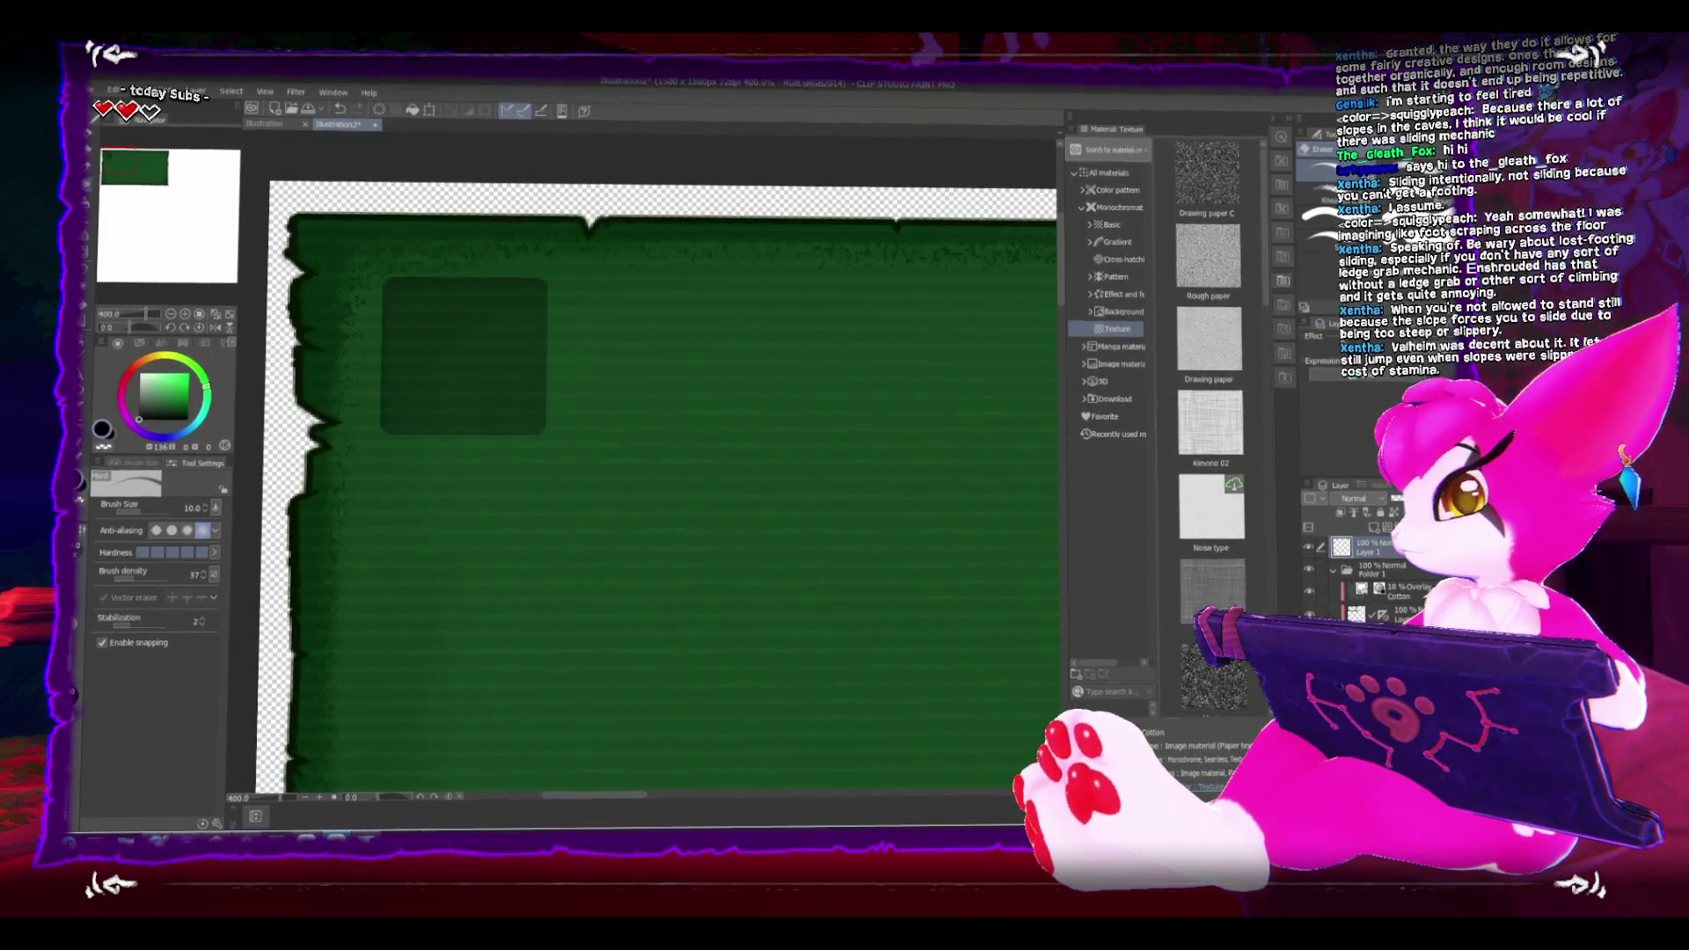
pyautogui.click(1330, 336)
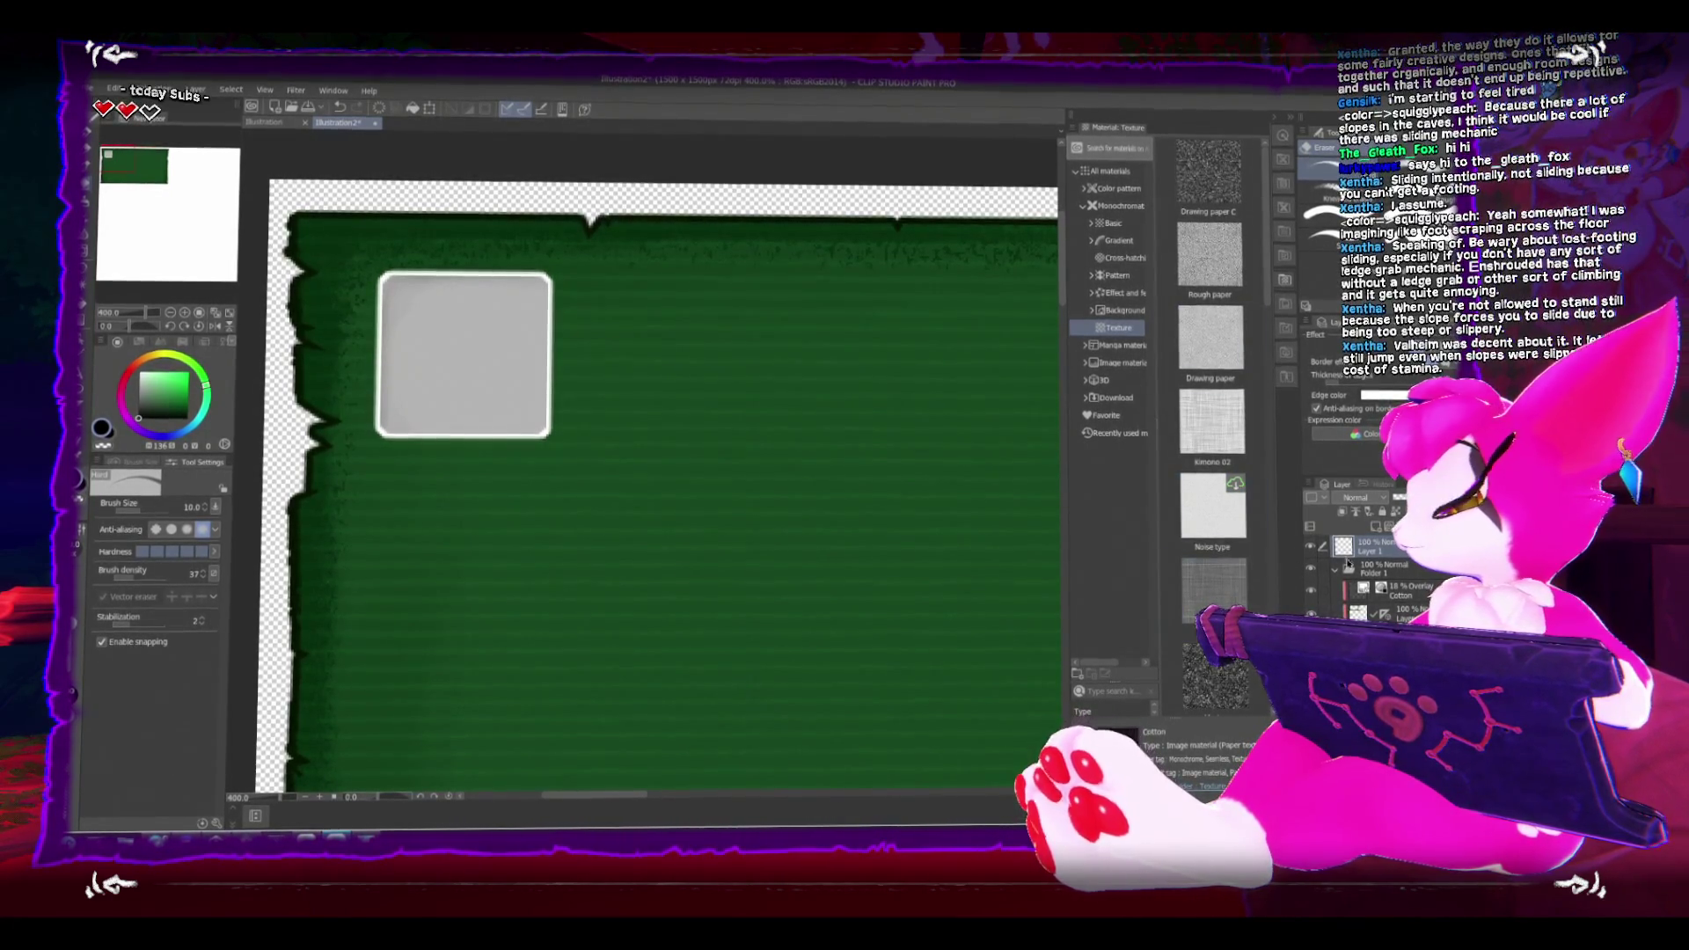
pyautogui.scroll(3, 703, 484)
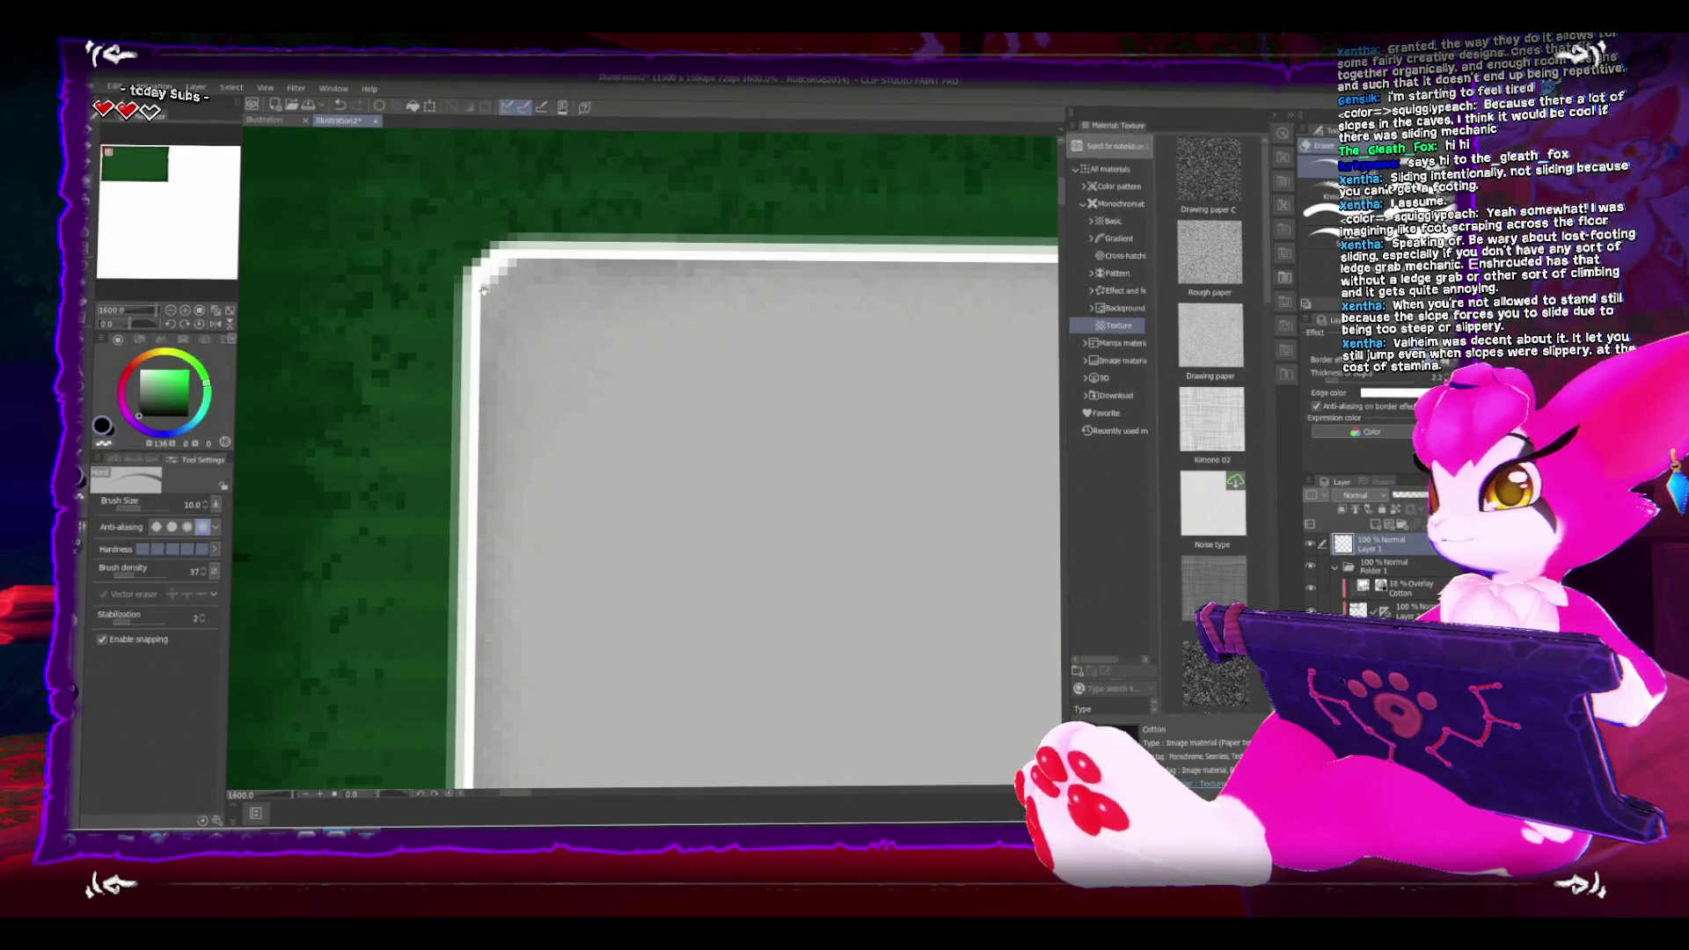
pyautogui.scroll(-3, 703, 484)
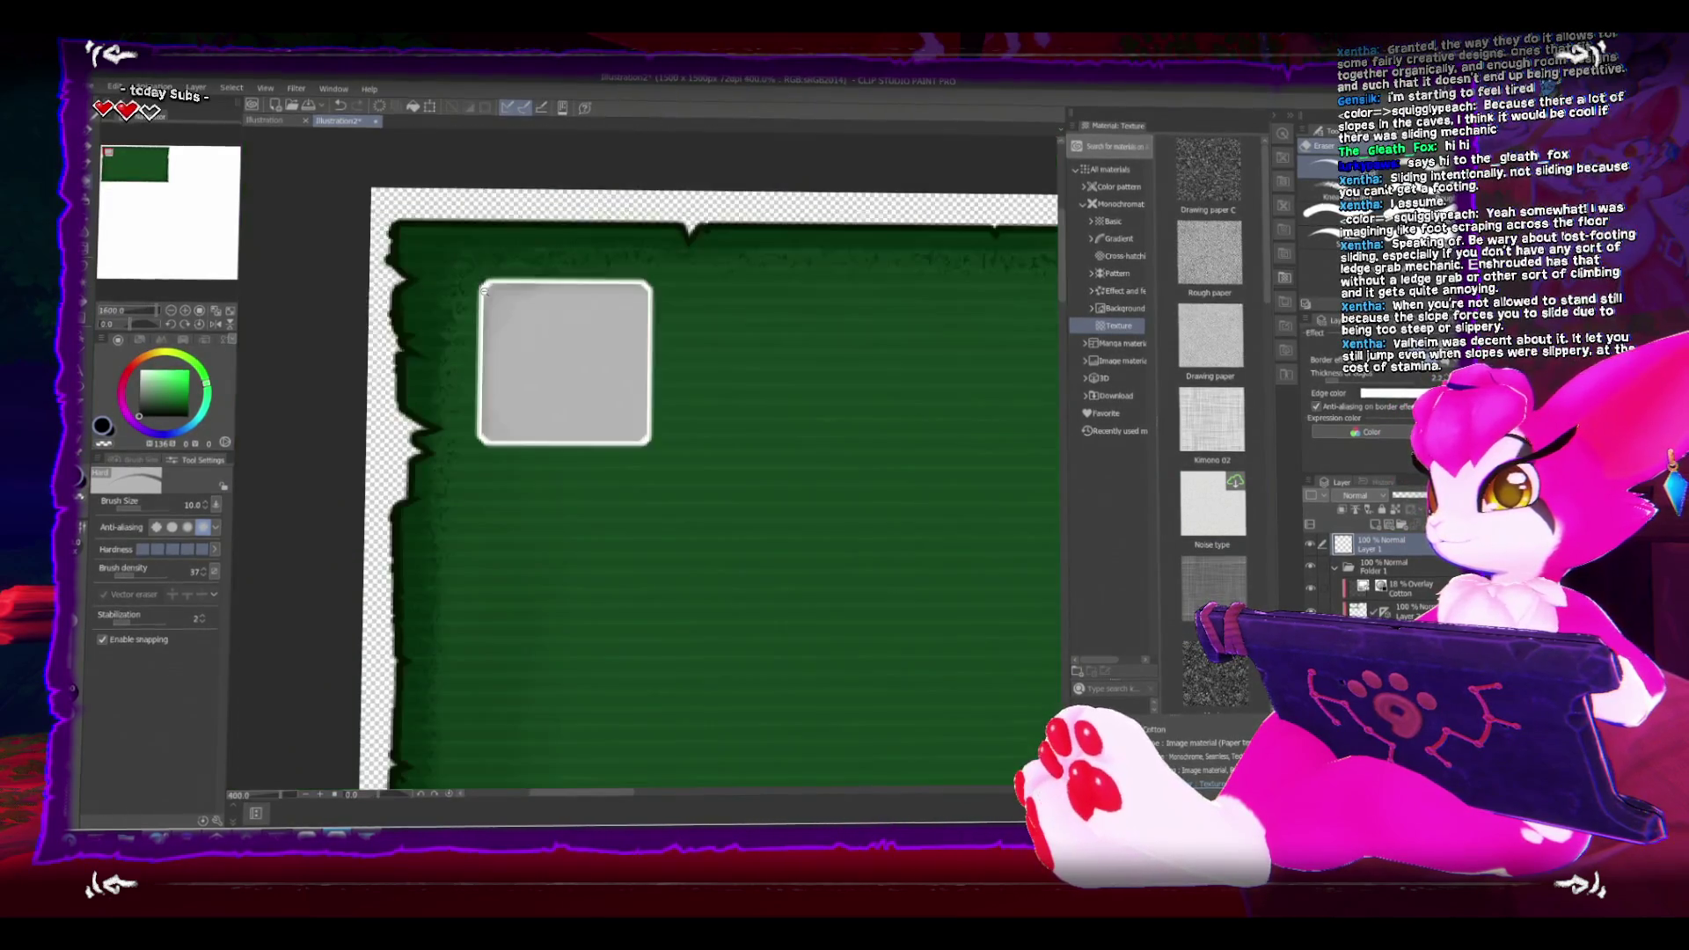
pyautogui.click(1385, 394)
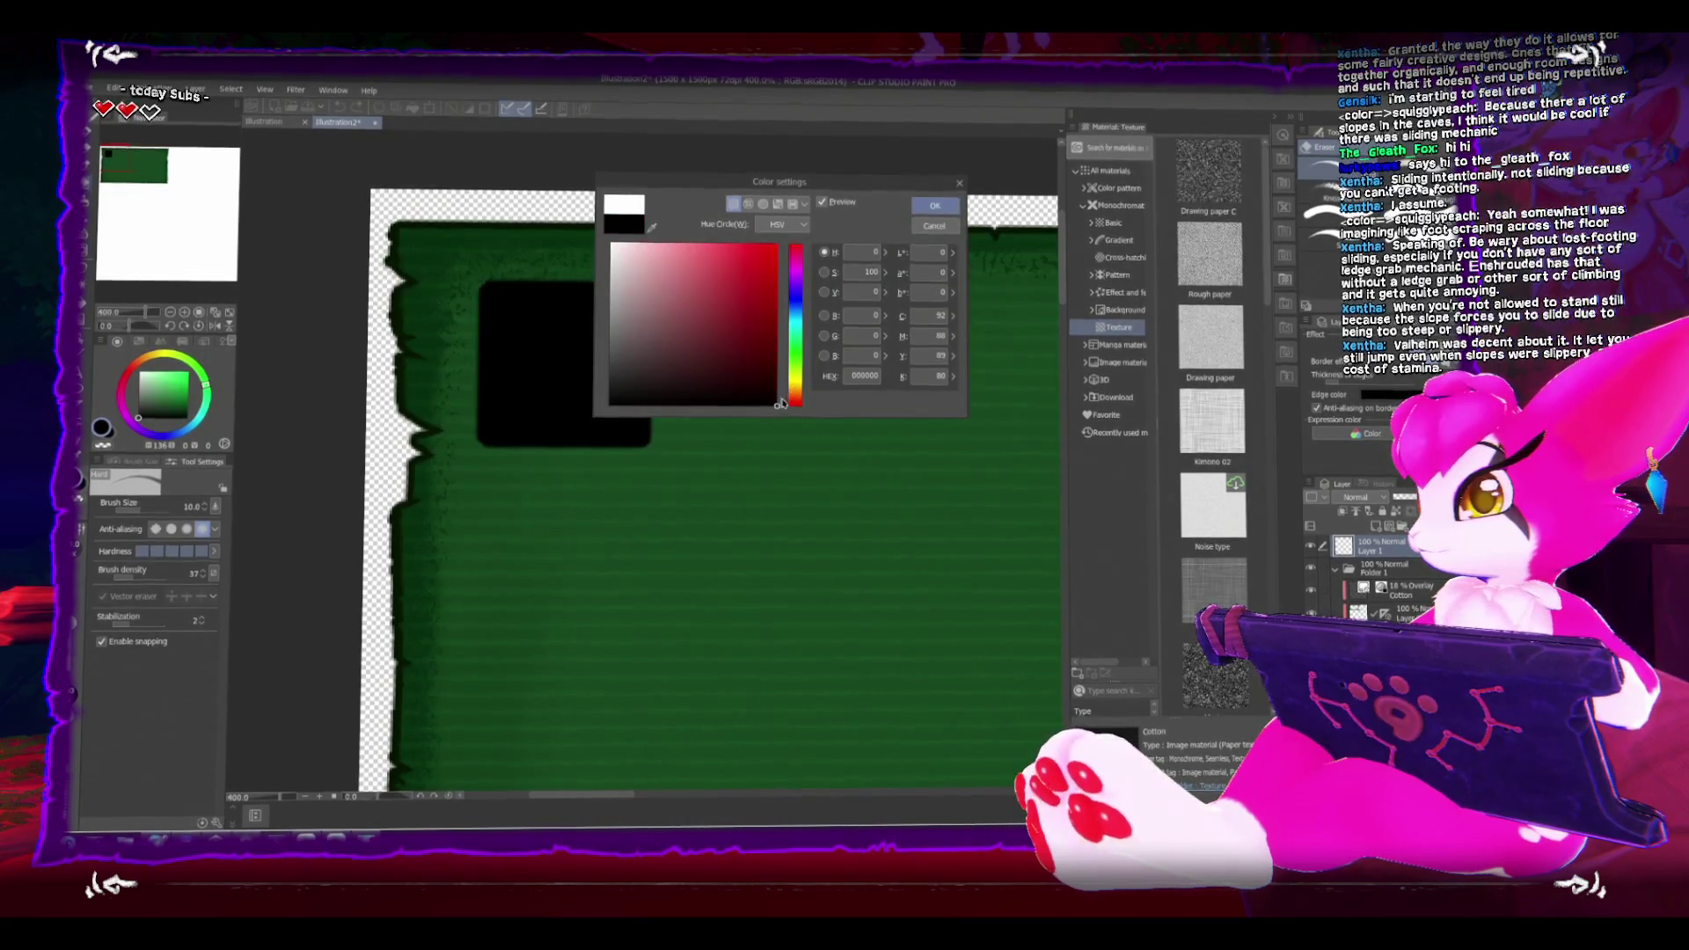
pyautogui.click(934, 227)
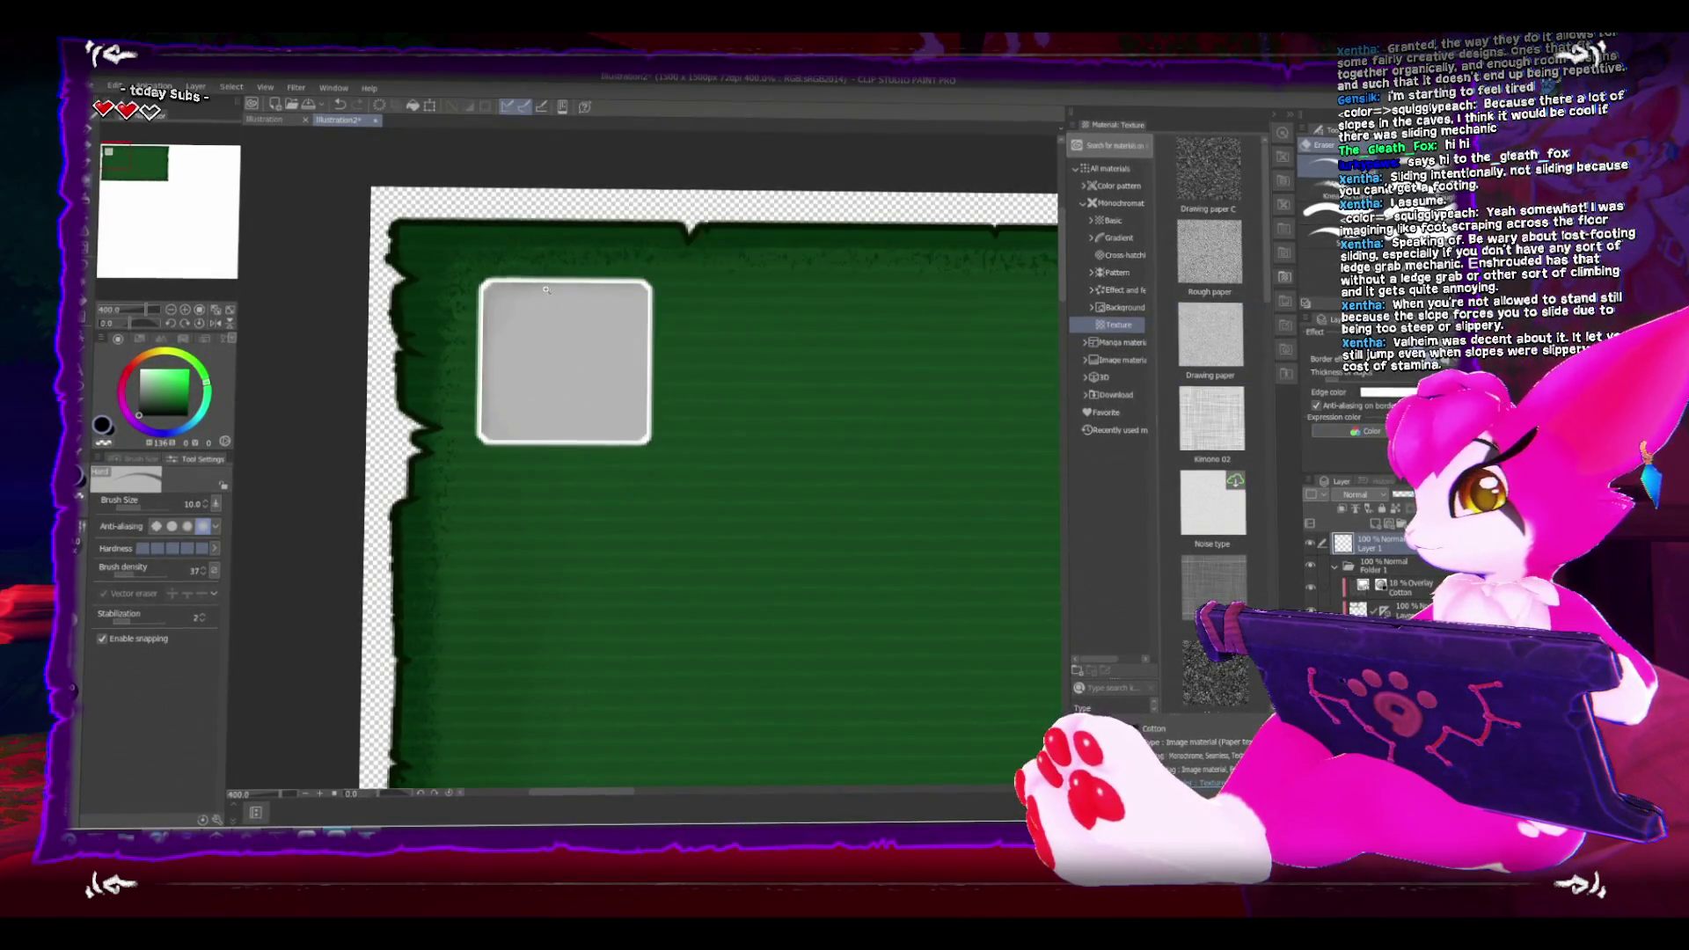
pyautogui.scroll(5, 613, 290)
pyautogui.scroll(-2, 613, 290)
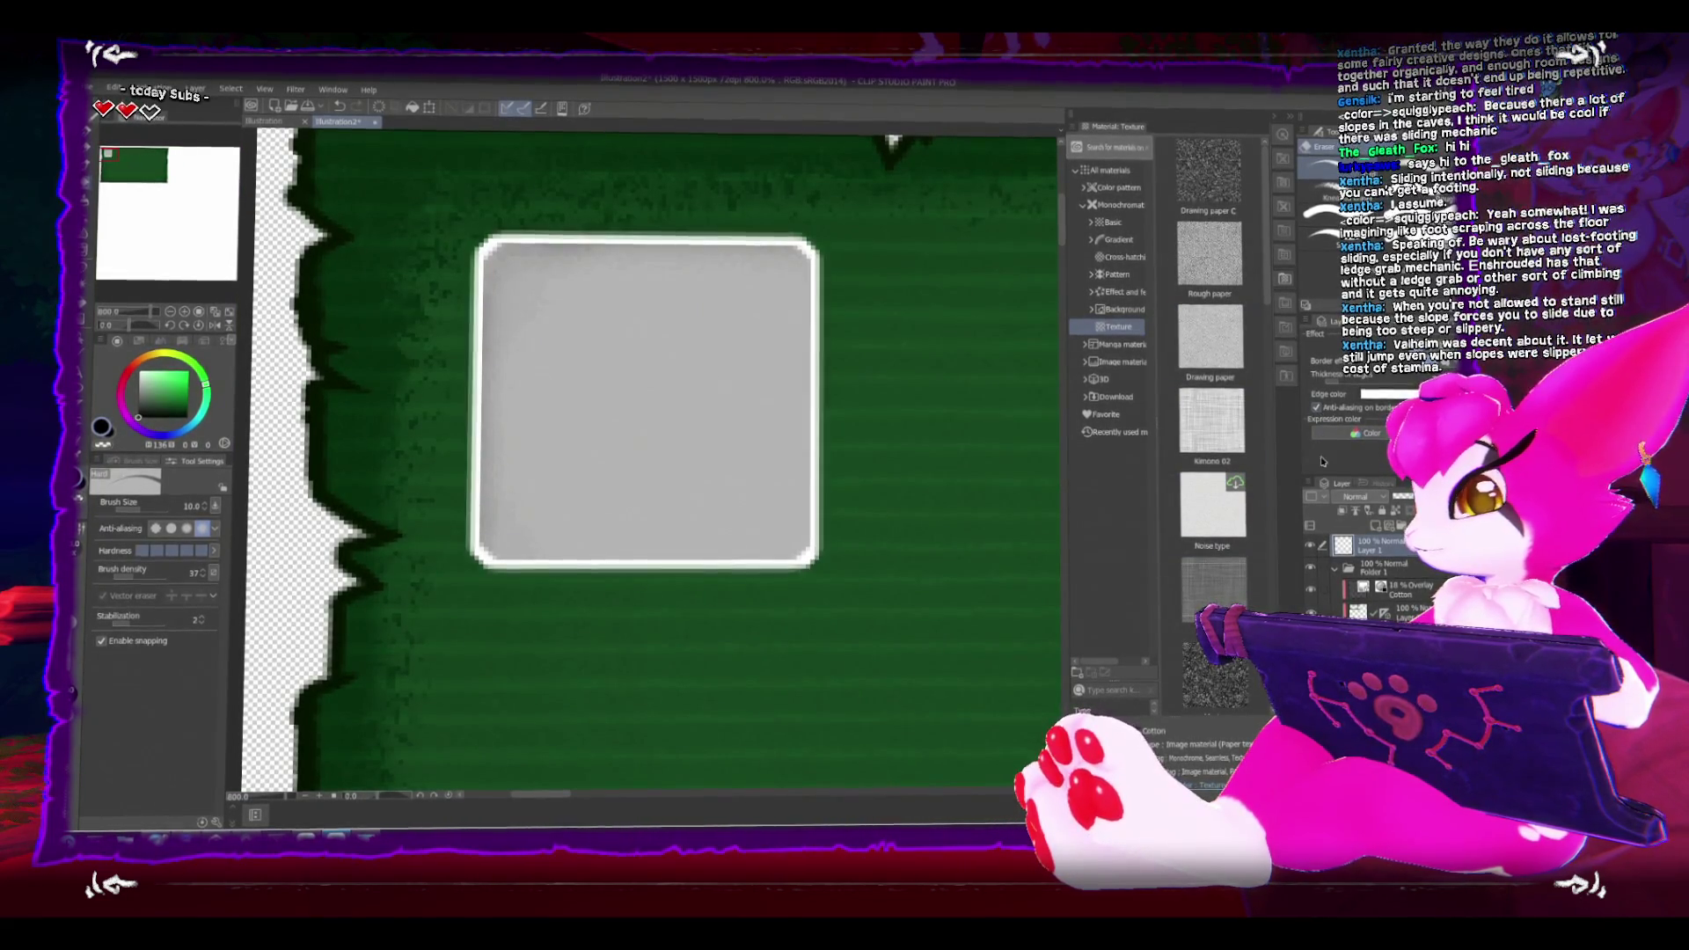
pyautogui.moveTo(631, 390); pyautogui.dragTo(570, 422)
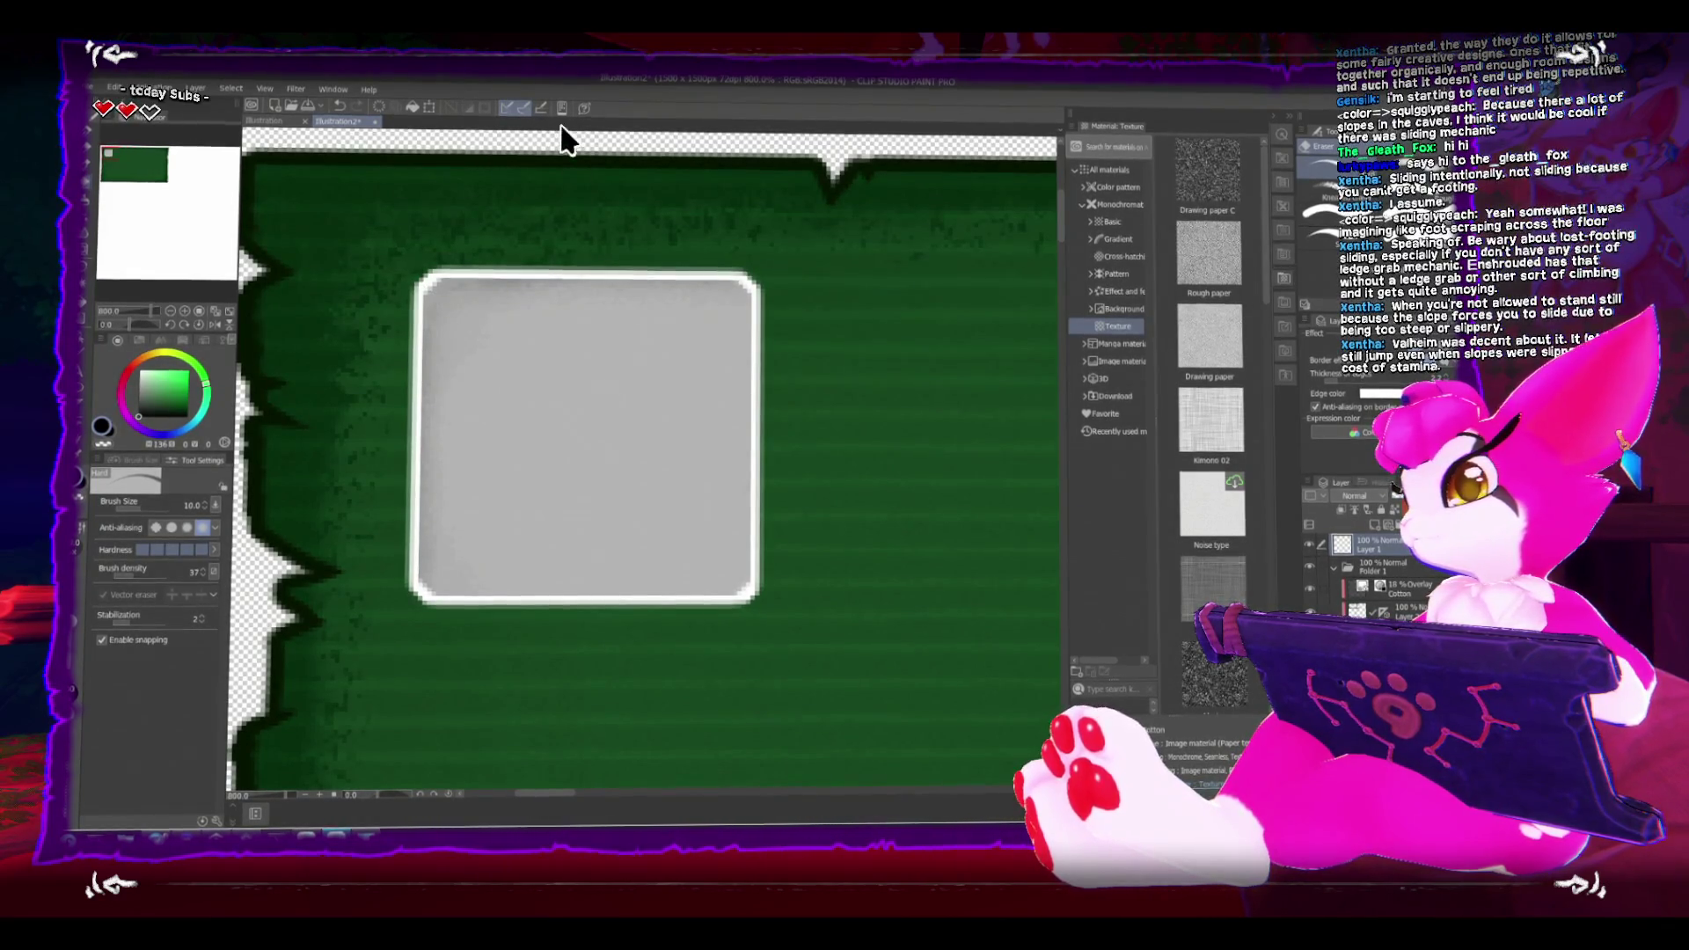
pyautogui.click(1337, 332)
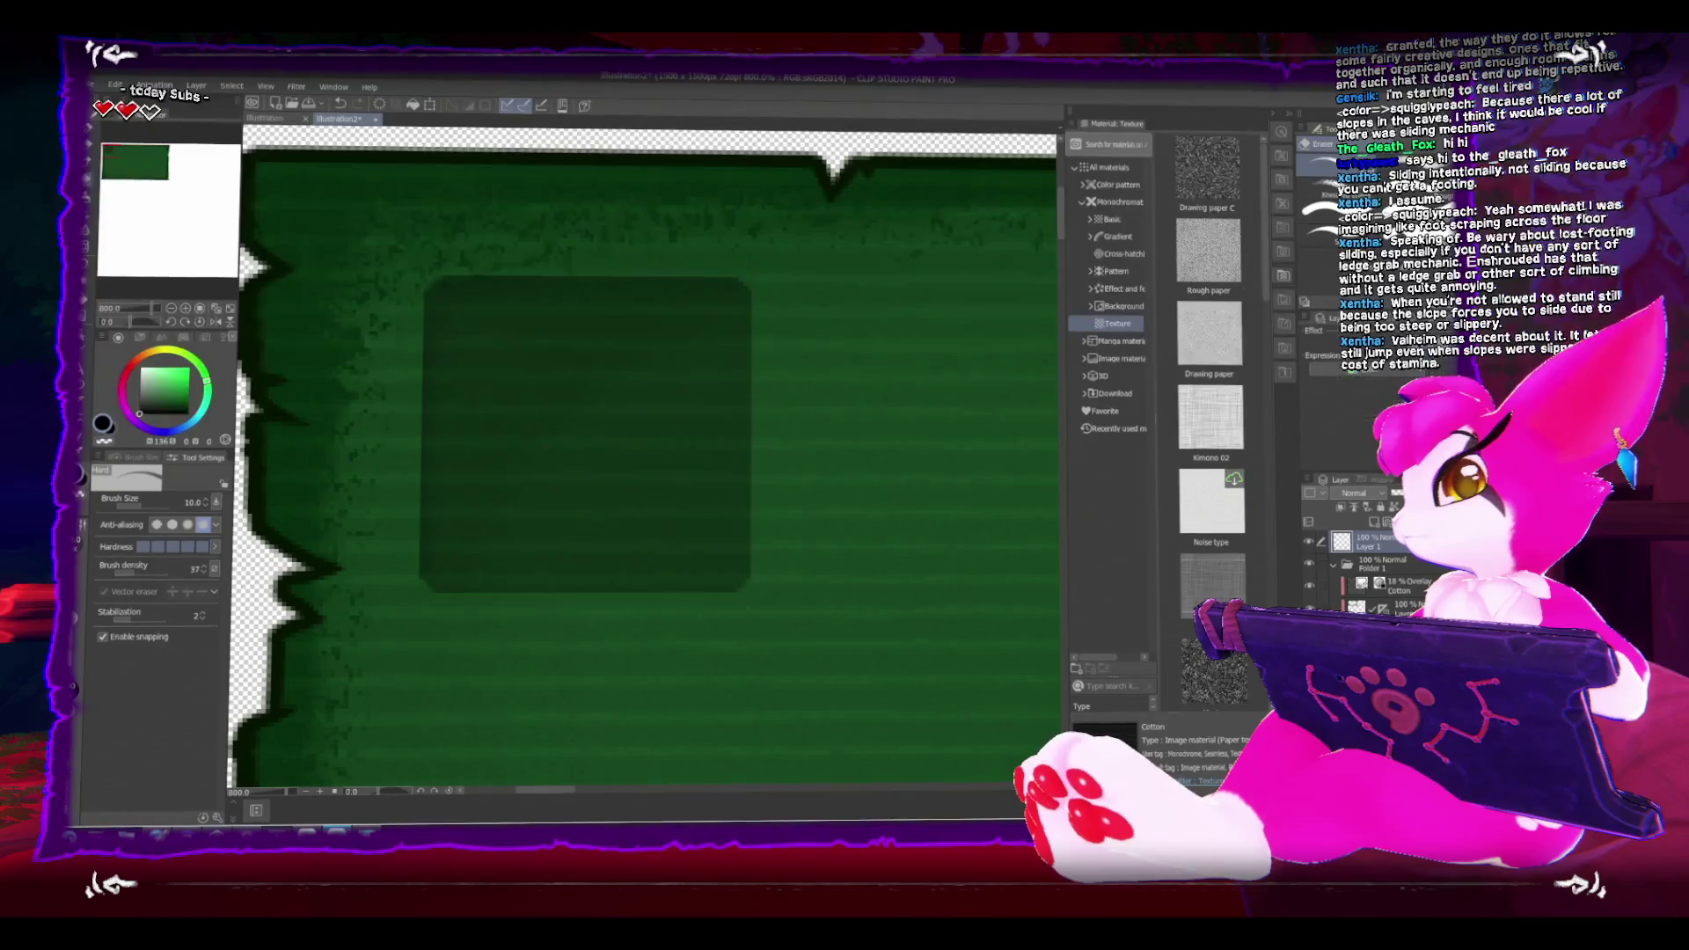
# Step: Move the small square below the green panel, then open the Edit menu
pyautogui.scroll(-4, 712, 366)
pyautogui.moveTo(745, 380); pyautogui.dragTo(651, 376)
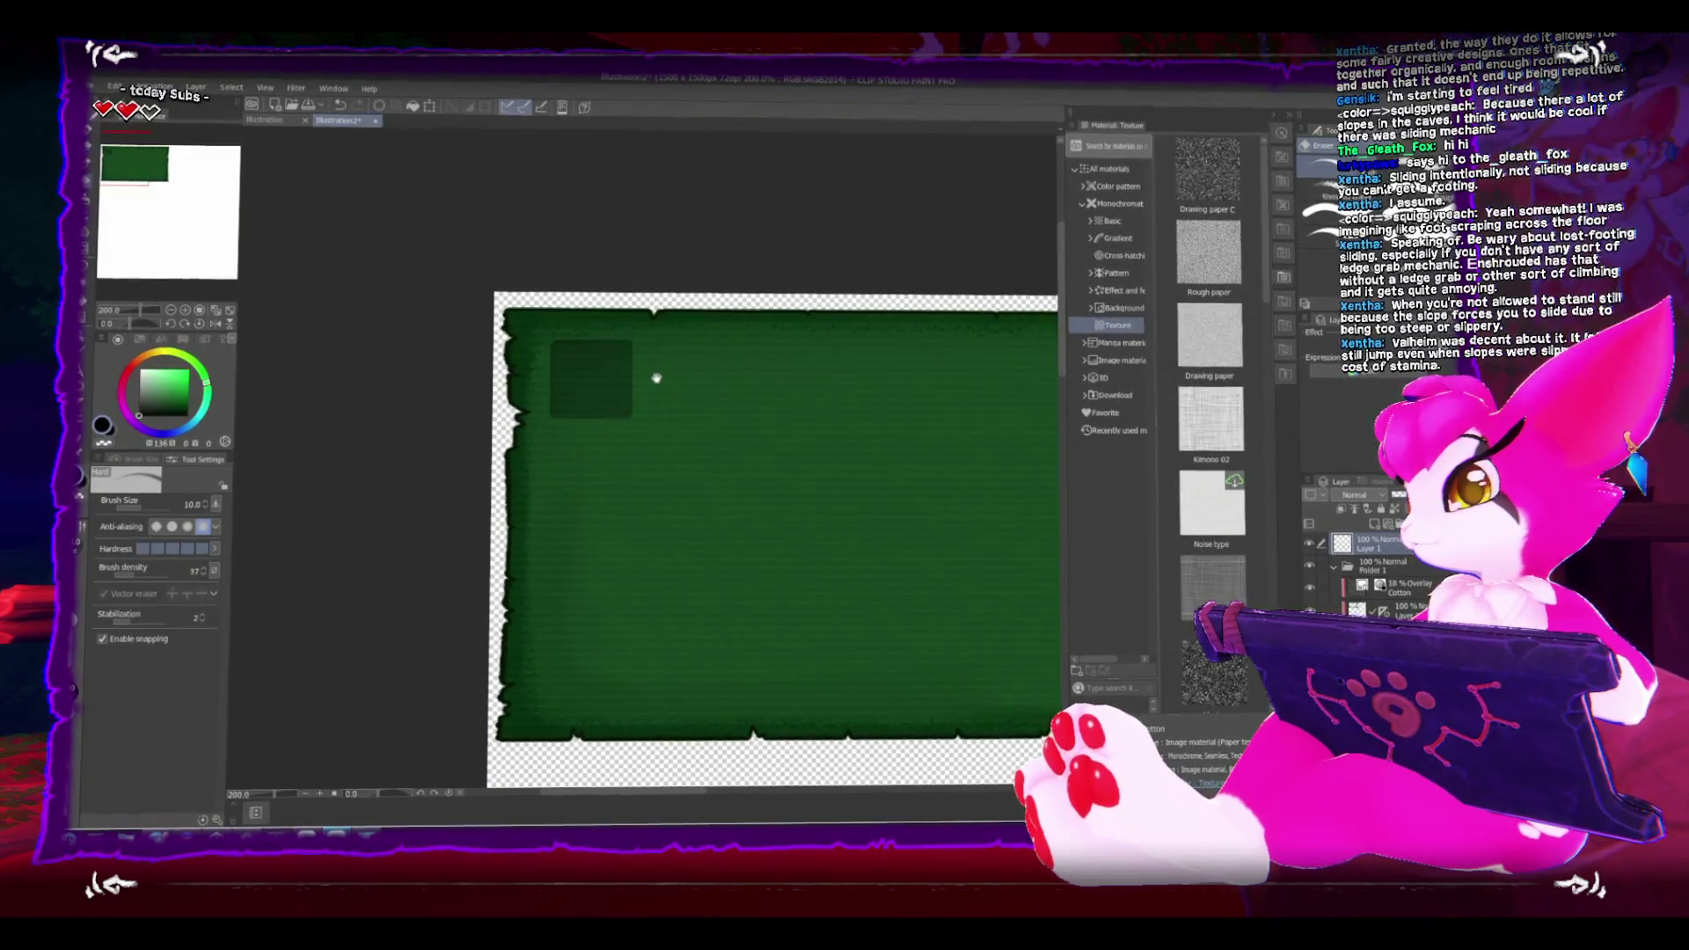
pyautogui.moveTo(746, 445)
pyautogui.mouseDown()
pyautogui.moveTo(482, 351)
pyautogui.moveTo(509, 358)
pyautogui.mouseUp()
pyautogui.scroll(-1, 469, 338)
pyautogui.hotkey('ctrl', 't')
pyautogui.moveTo(398, 301); pyautogui.dragTo(393, 615)
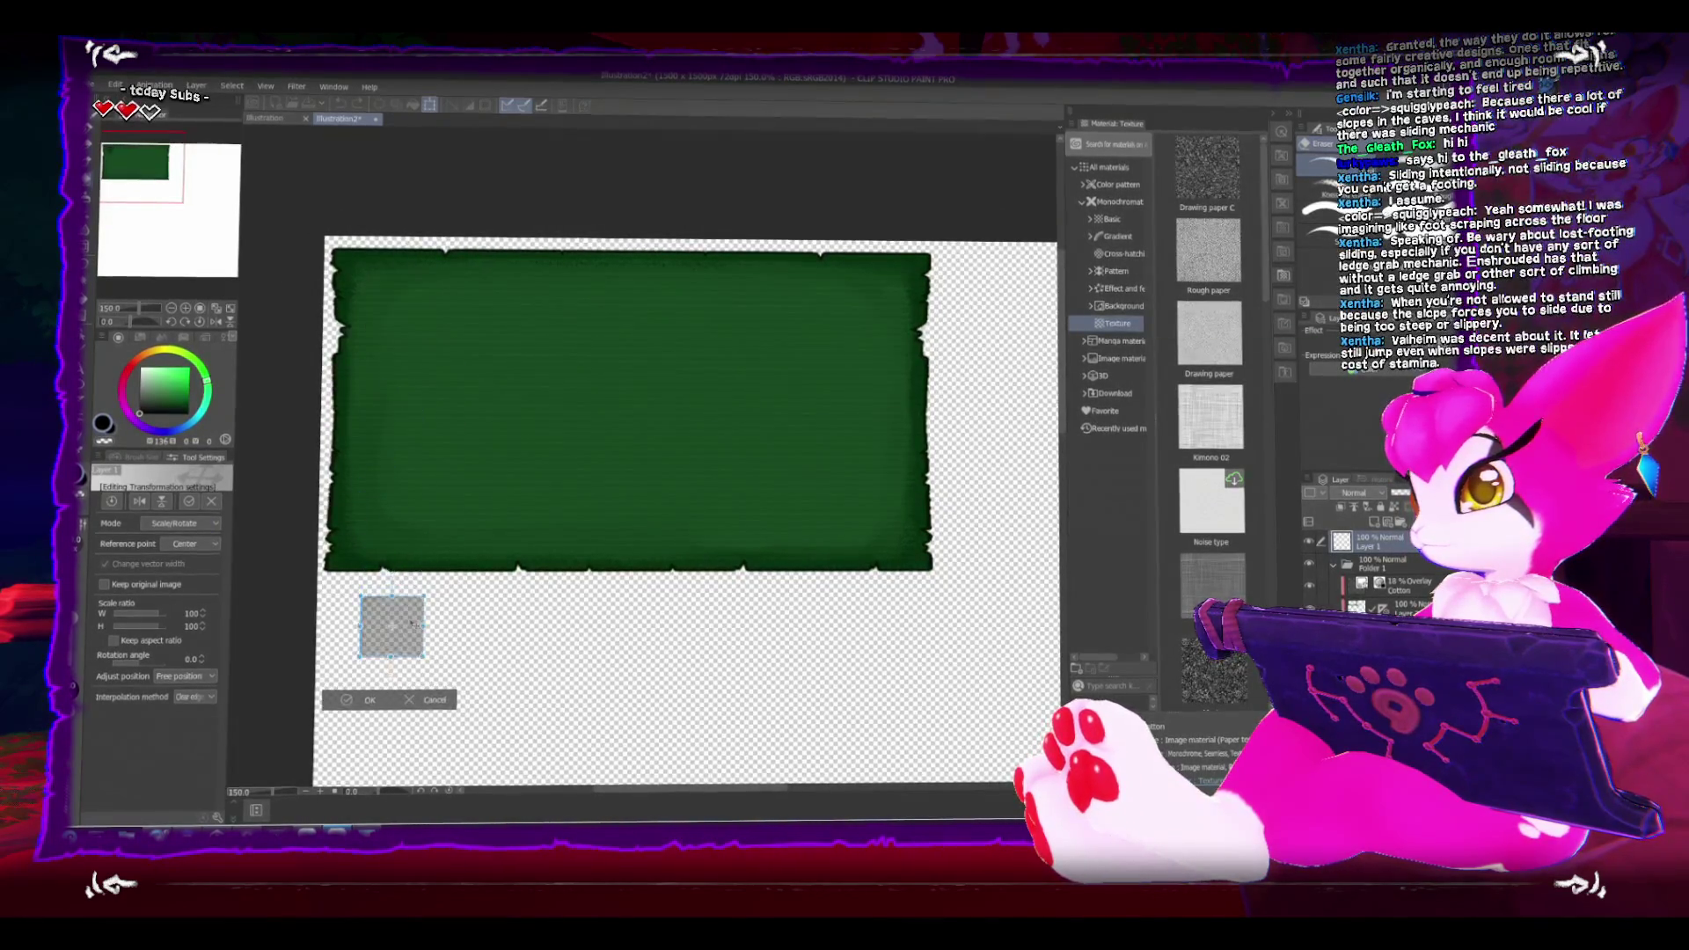
pyautogui.click(364, 690)
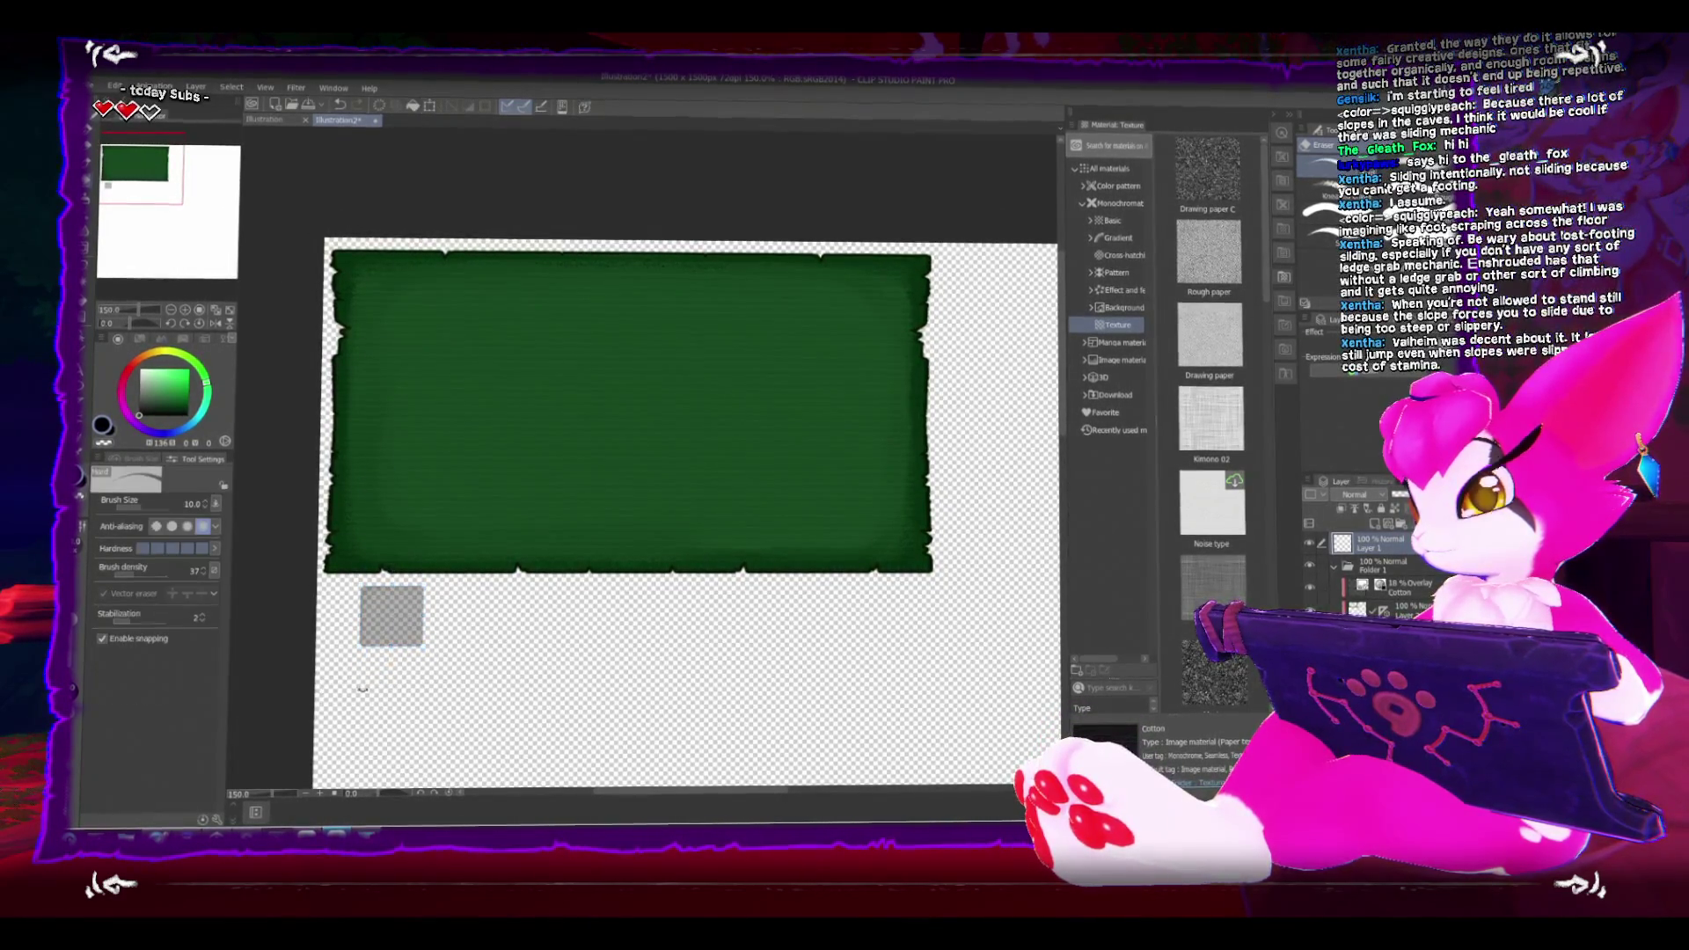
pyautogui.moveTo(300, 249)
pyautogui.mouseDown()
pyautogui.moveTo(354, 252)
pyautogui.moveTo(287, 200)
pyautogui.moveTo(327, 201)
pyautogui.mouseUp()
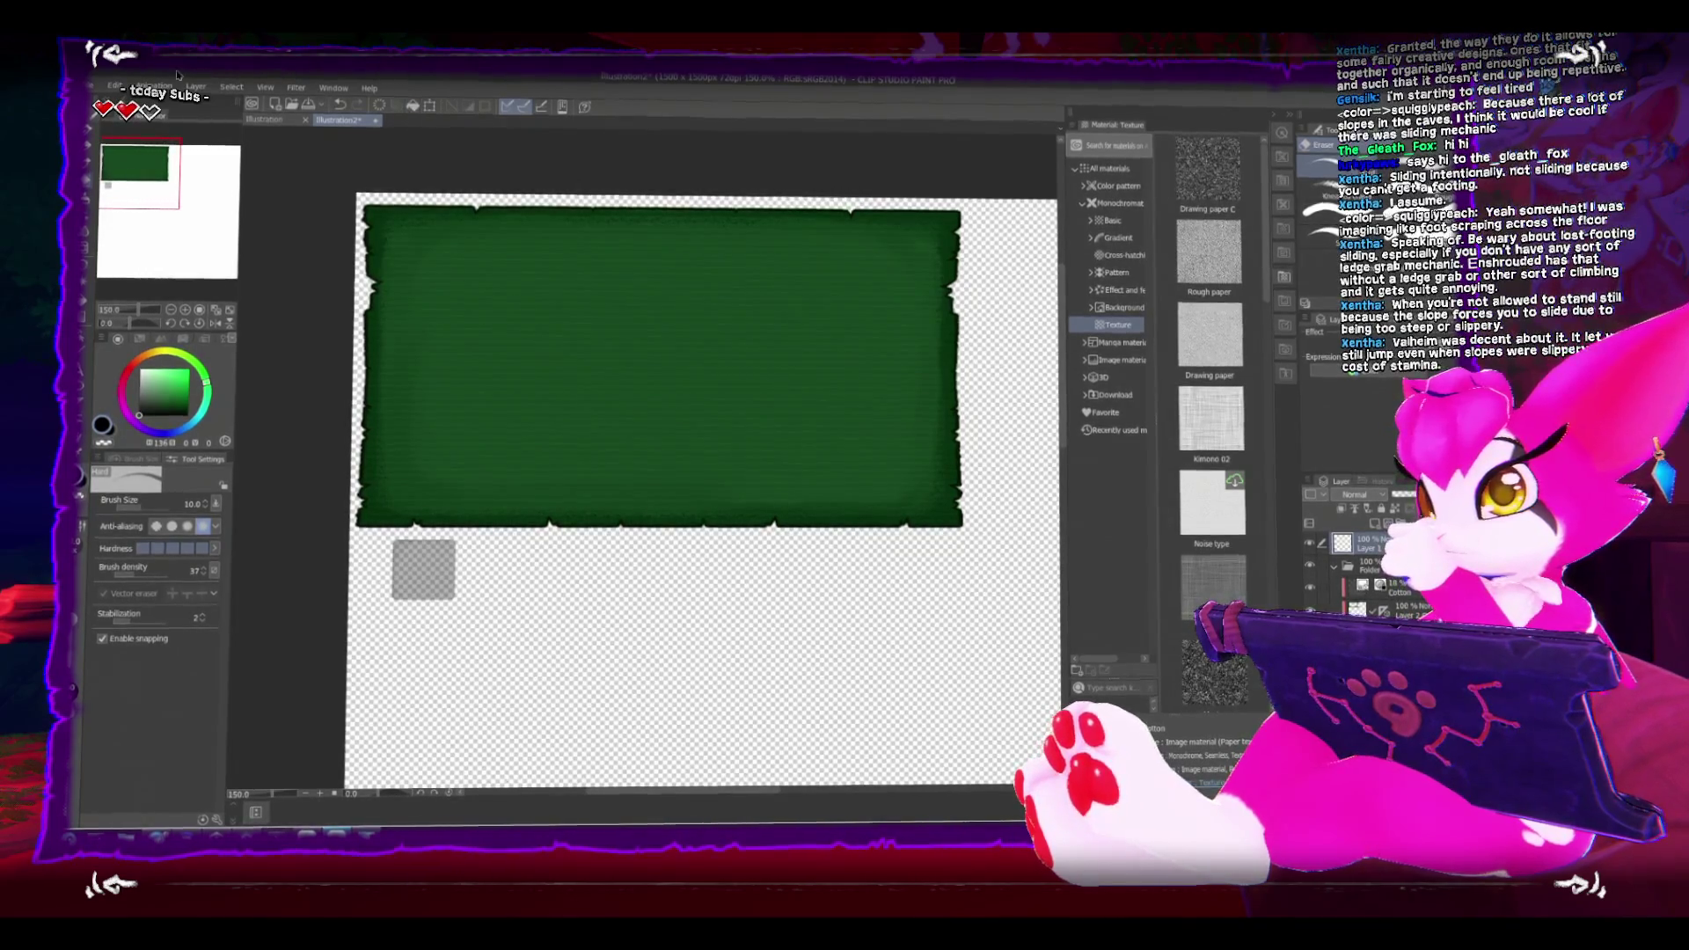
pyautogui.click(122, 92)
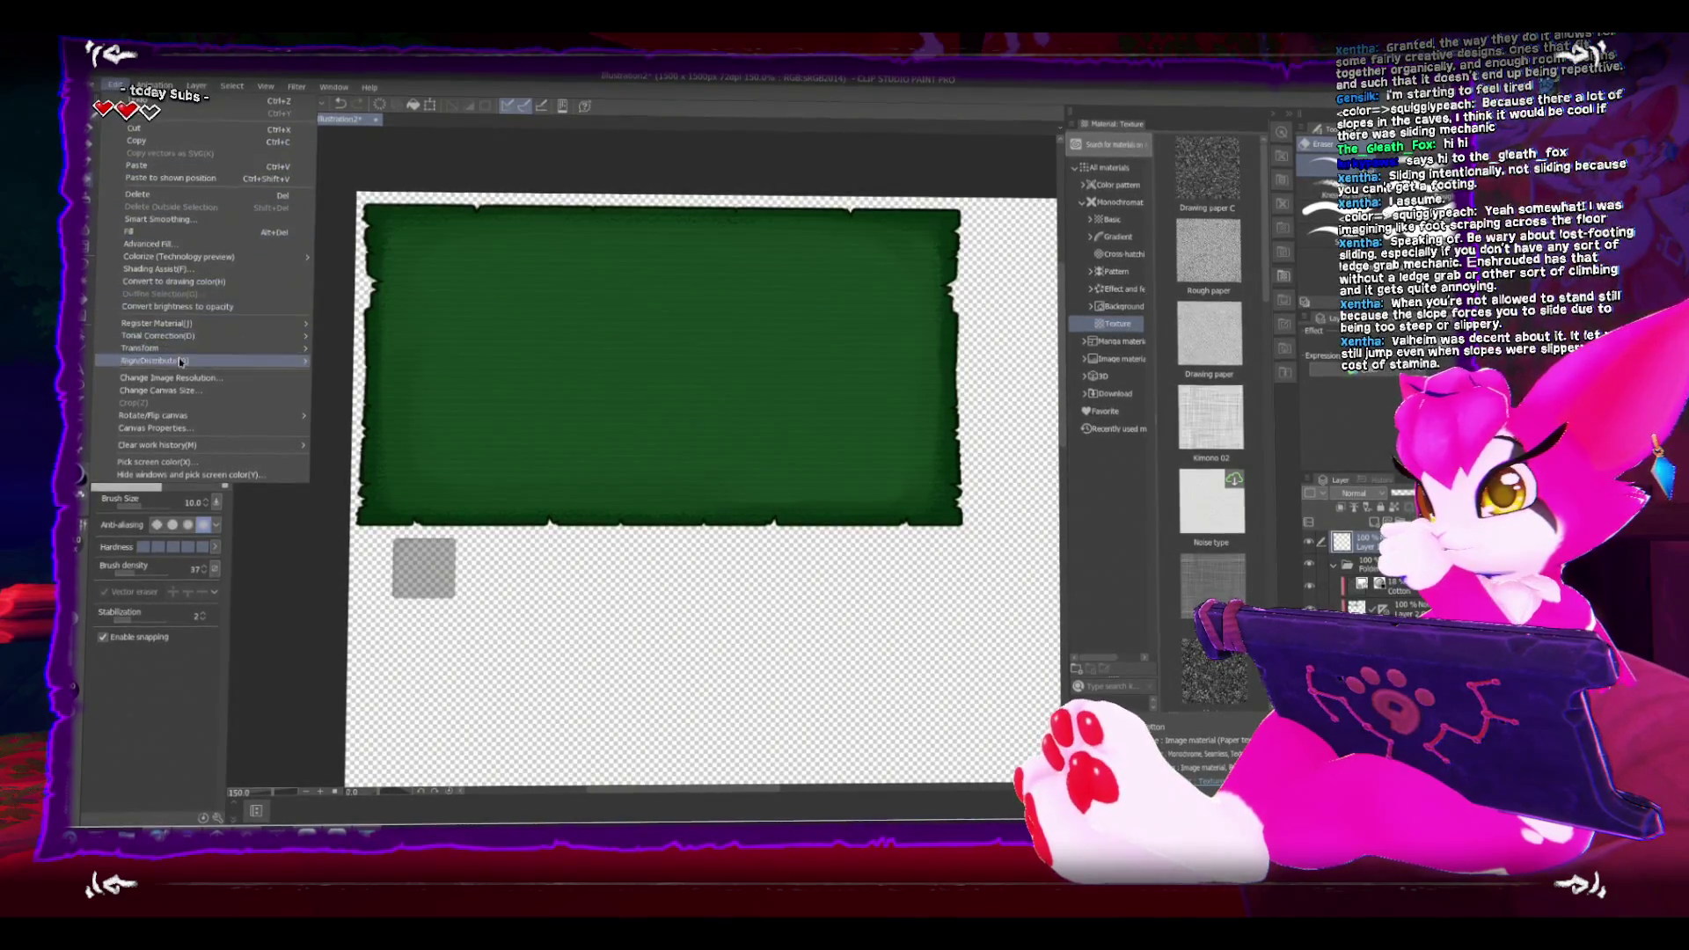
# Step: Change the canvas size to 1024 × 1024 px
pyautogui.click(189, 390)
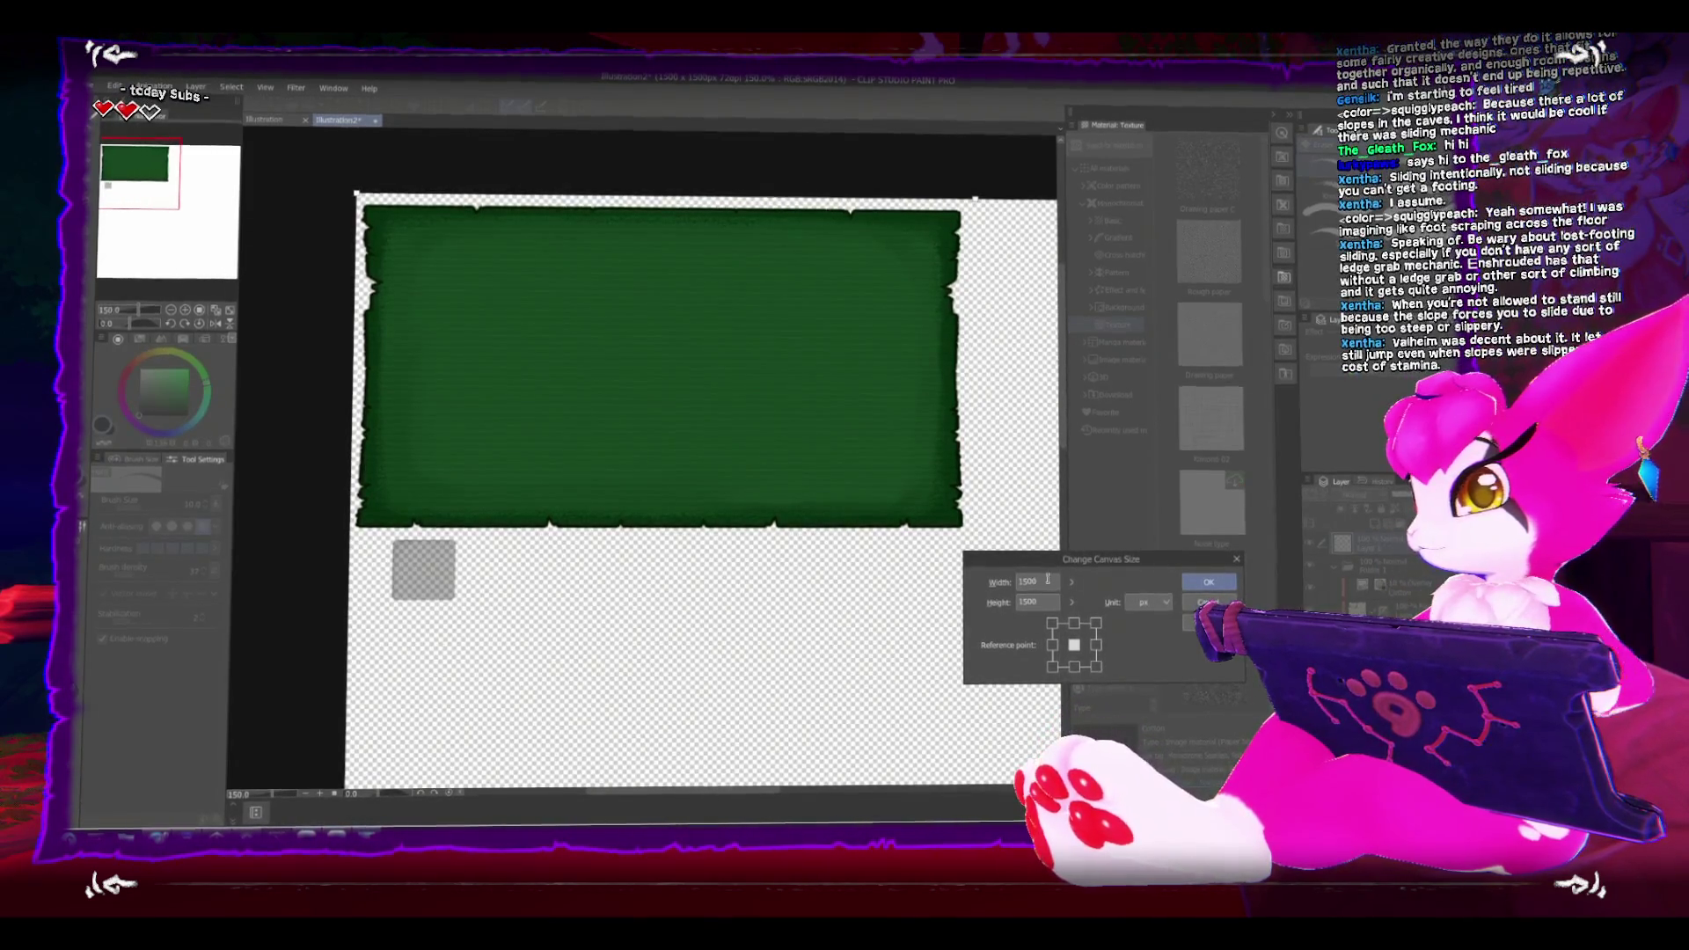
pyautogui.write('1024')
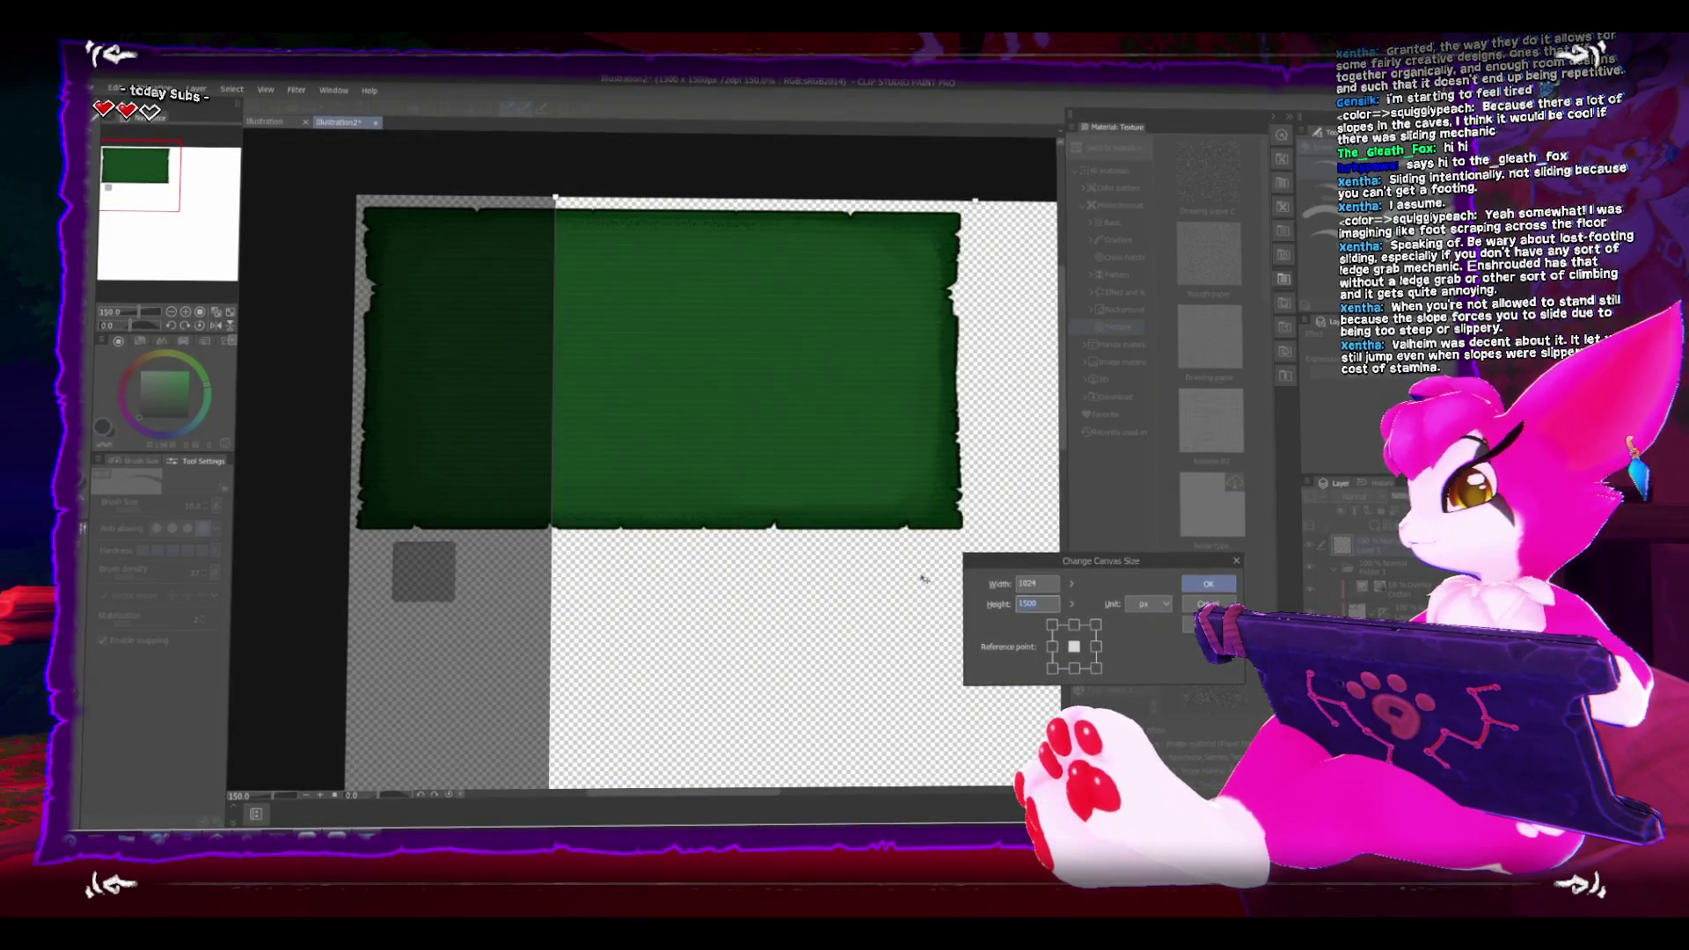
pyautogui.write('1024')
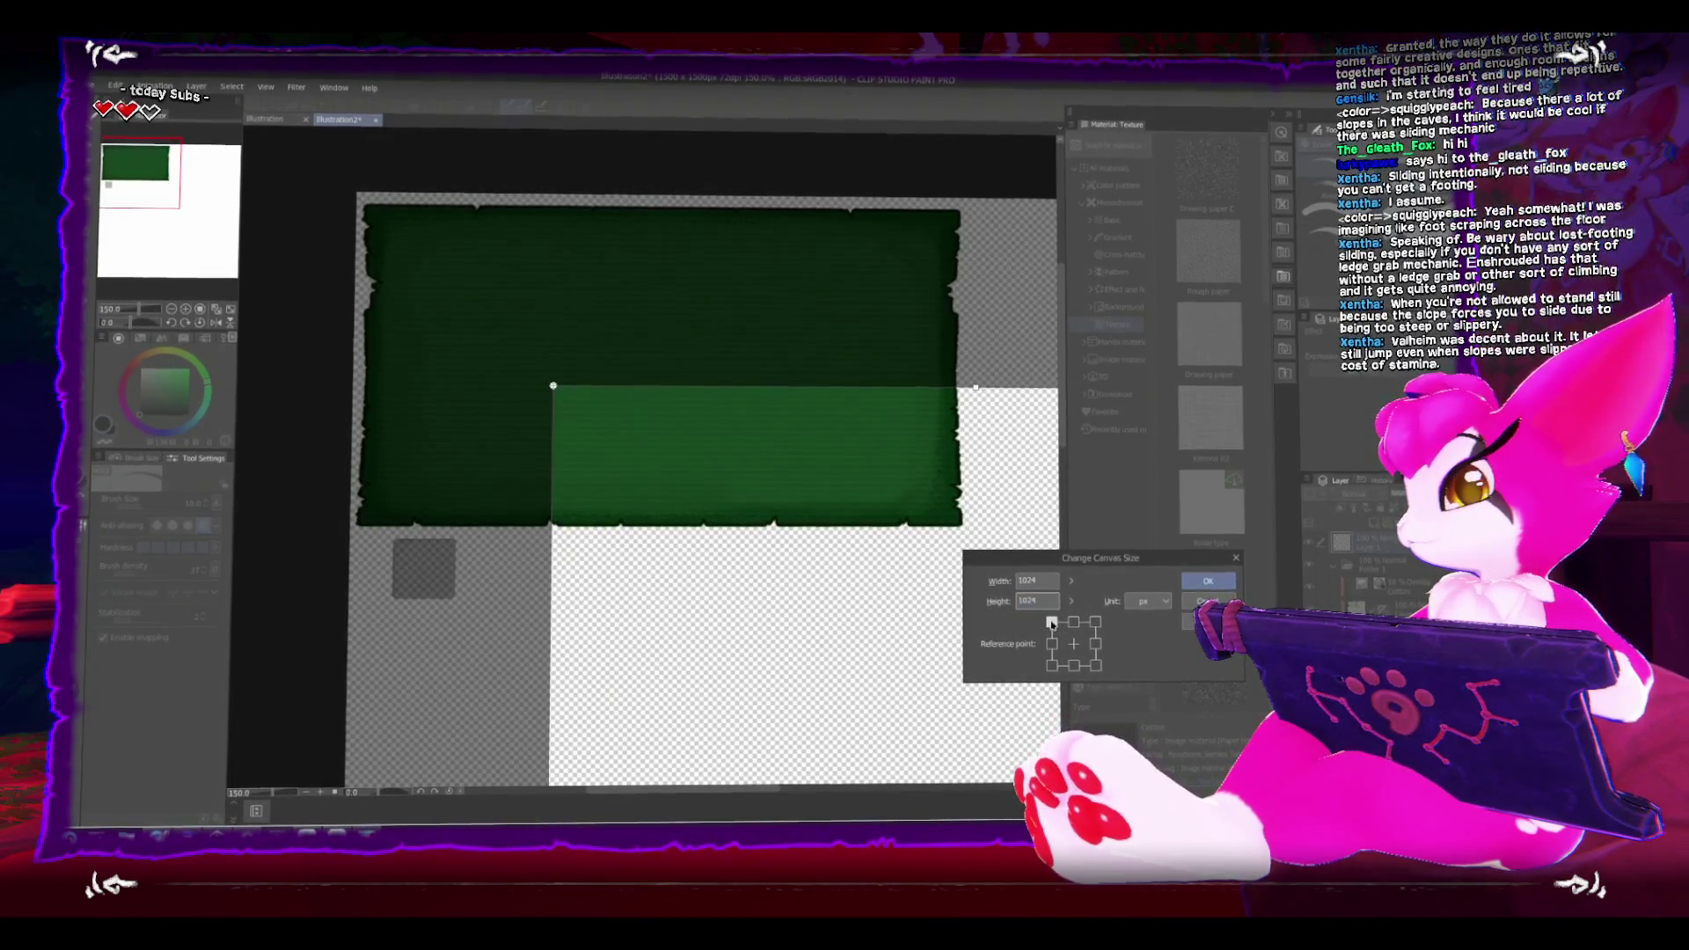
pyautogui.press('Return')
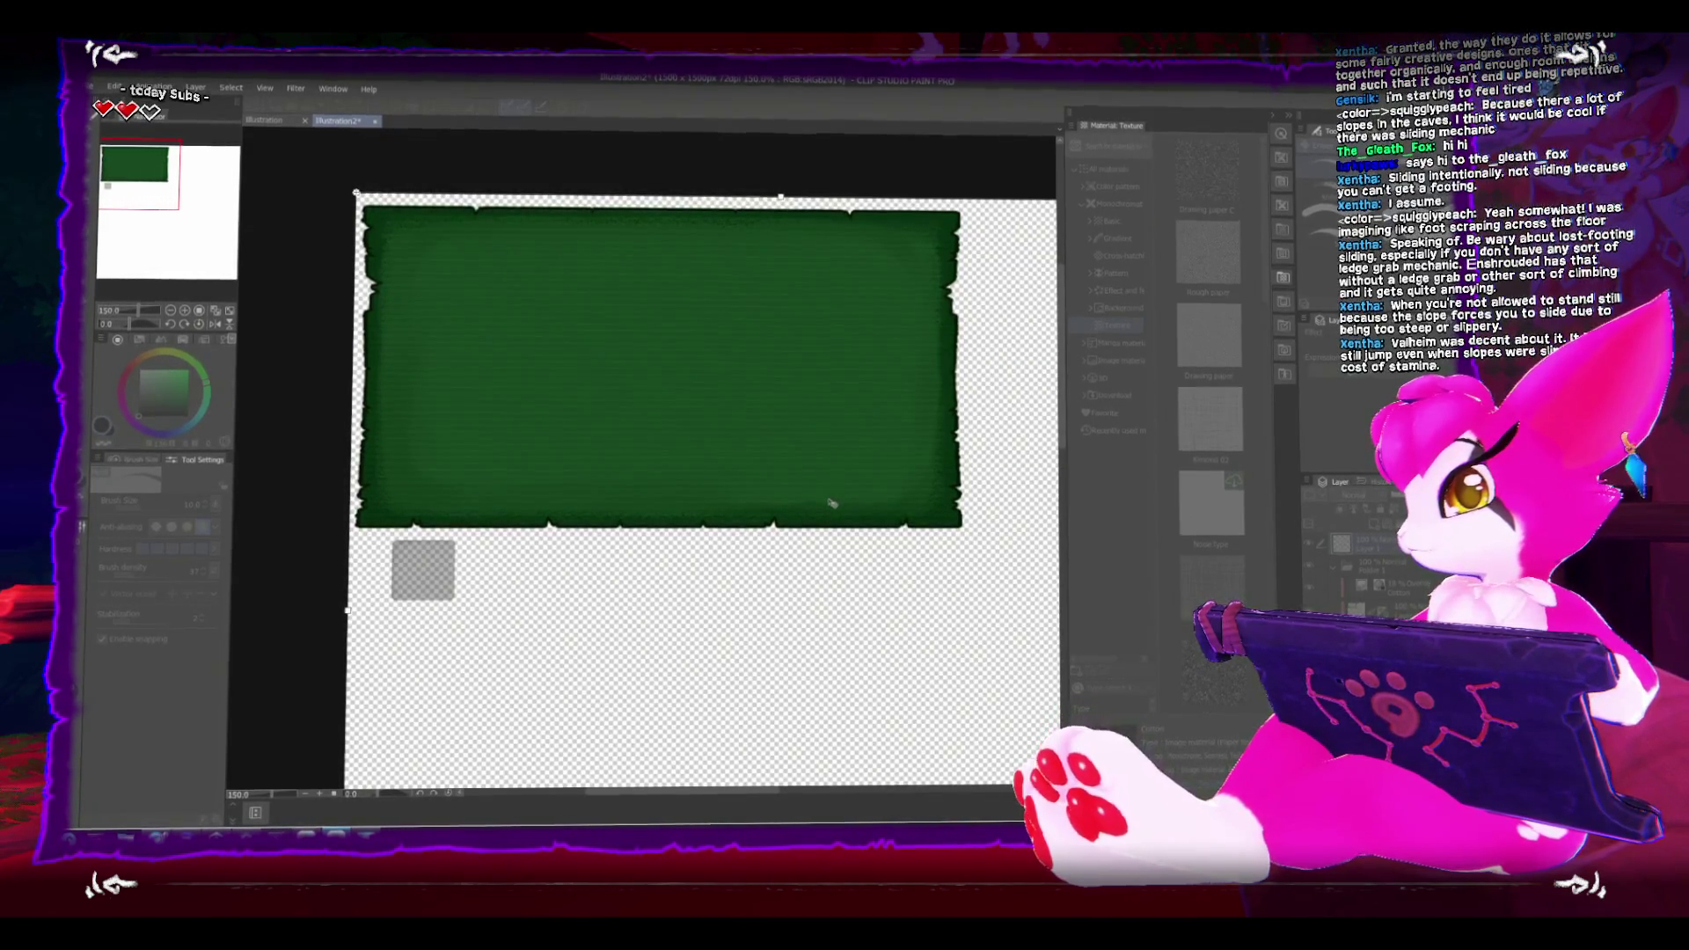
# Step: Move the grey slot square left and down, just under the green panel's left edge
pyautogui.scroll(-4, 783, 531)
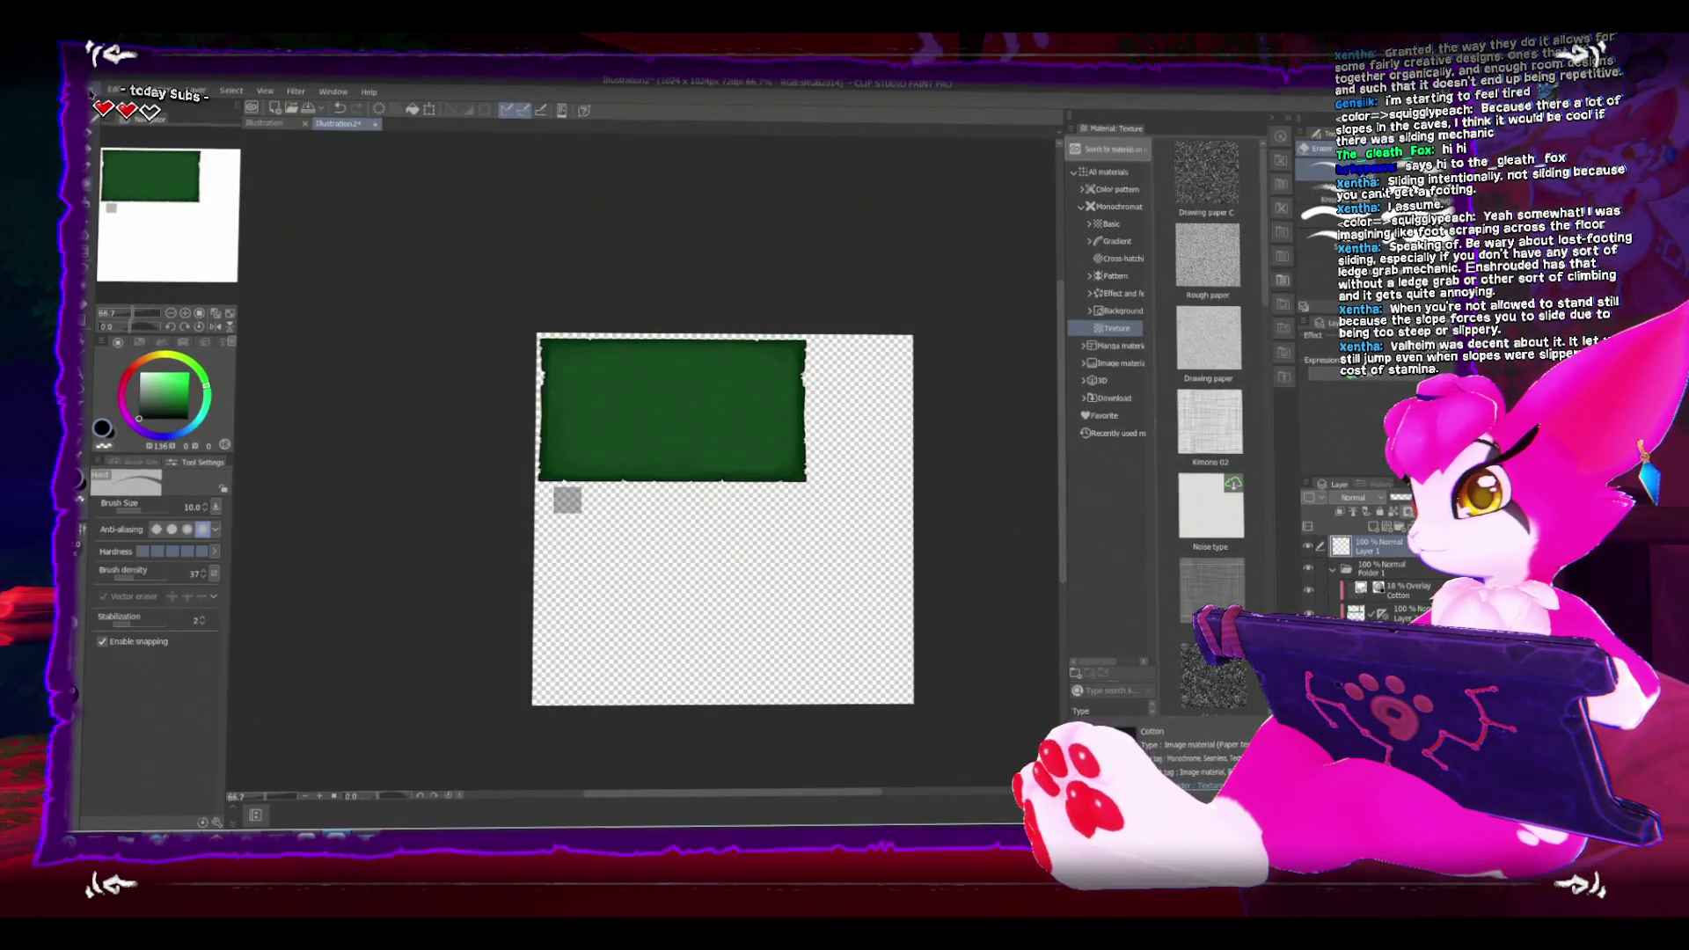
pyautogui.scroll(4, 540, 540)
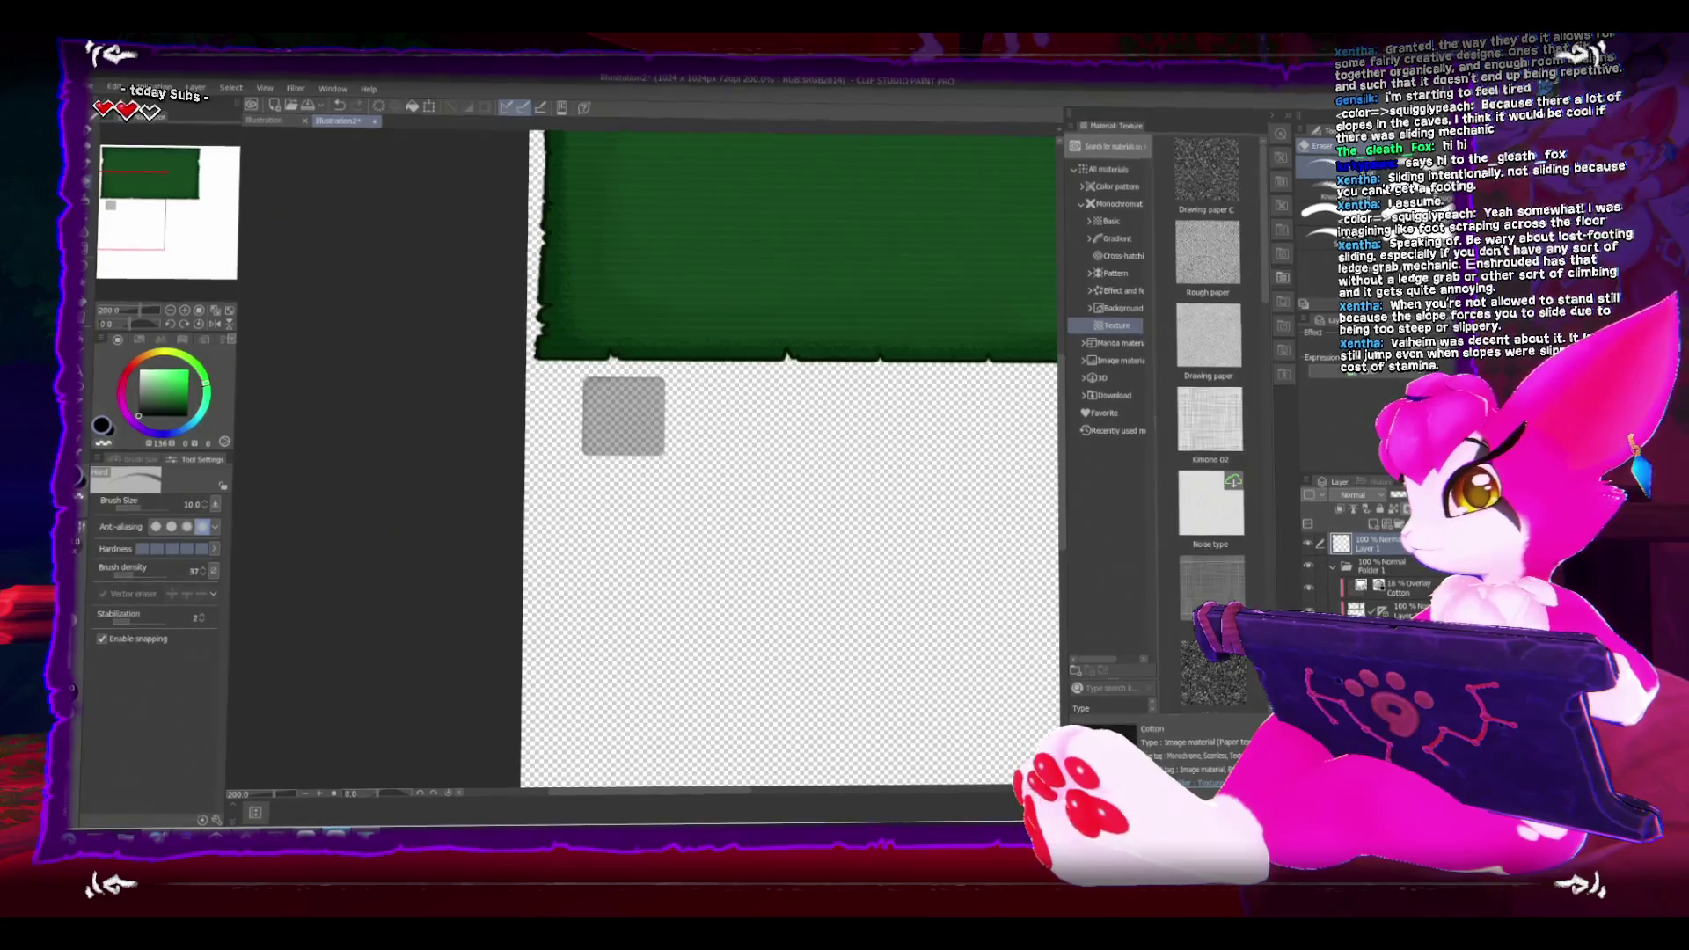
pyautogui.hotkey('ctrl', 't')
pyautogui.moveTo(642, 409); pyautogui.dragTo(624, 419)
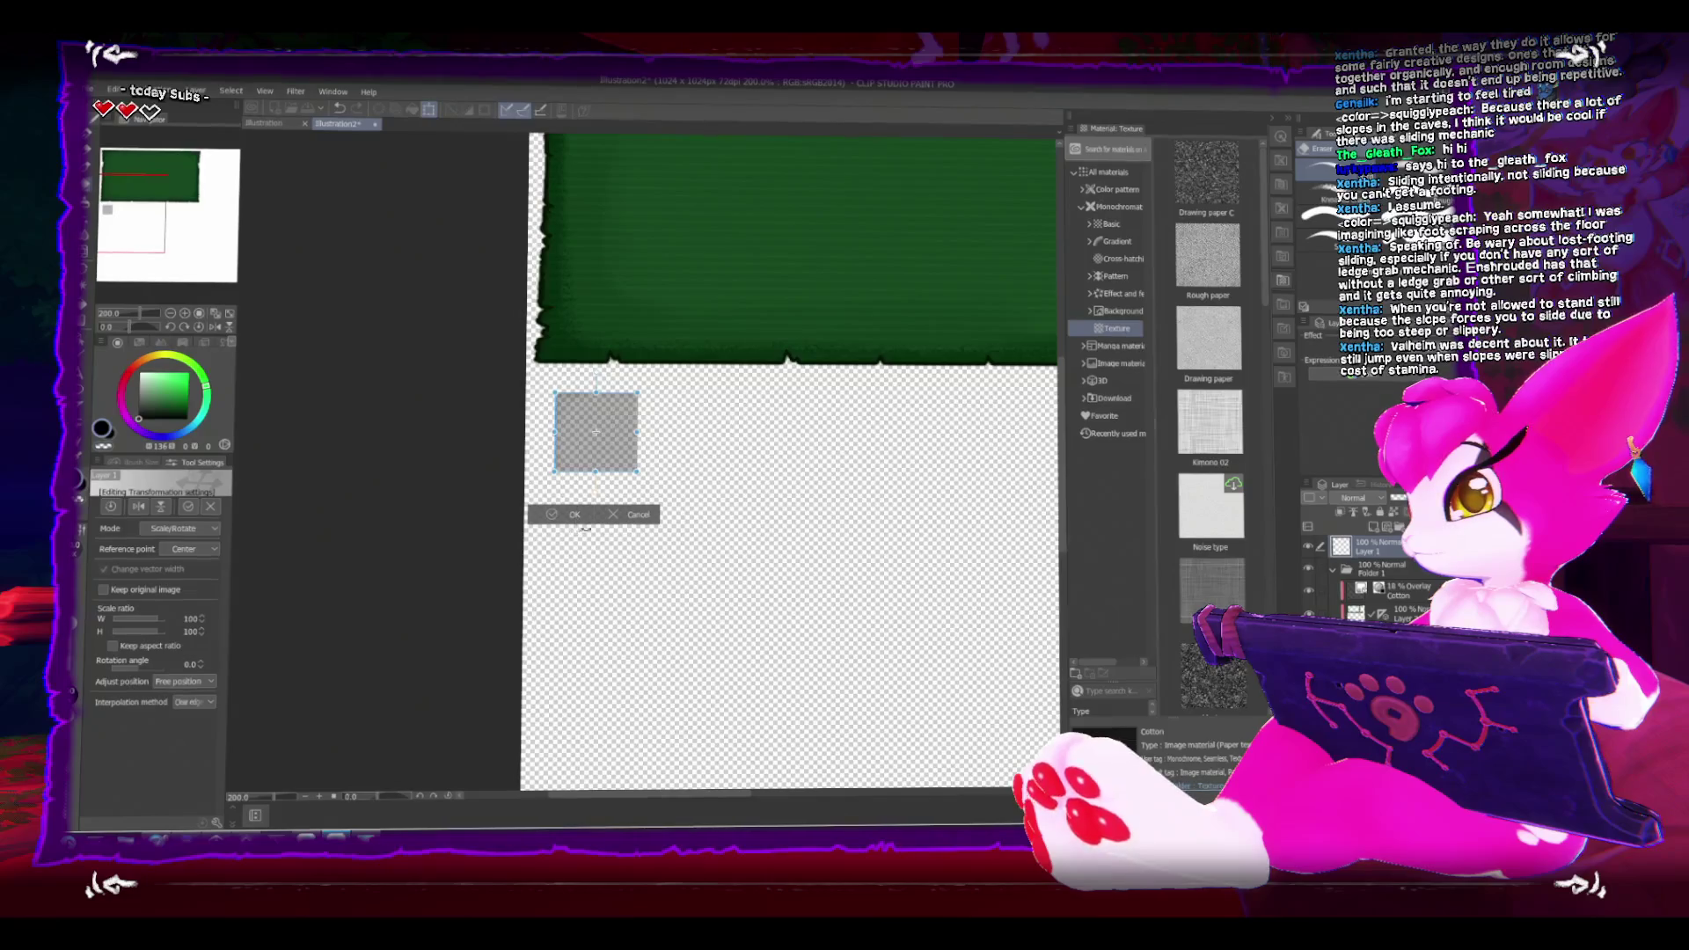
pyautogui.scroll(-2, 421, 429)
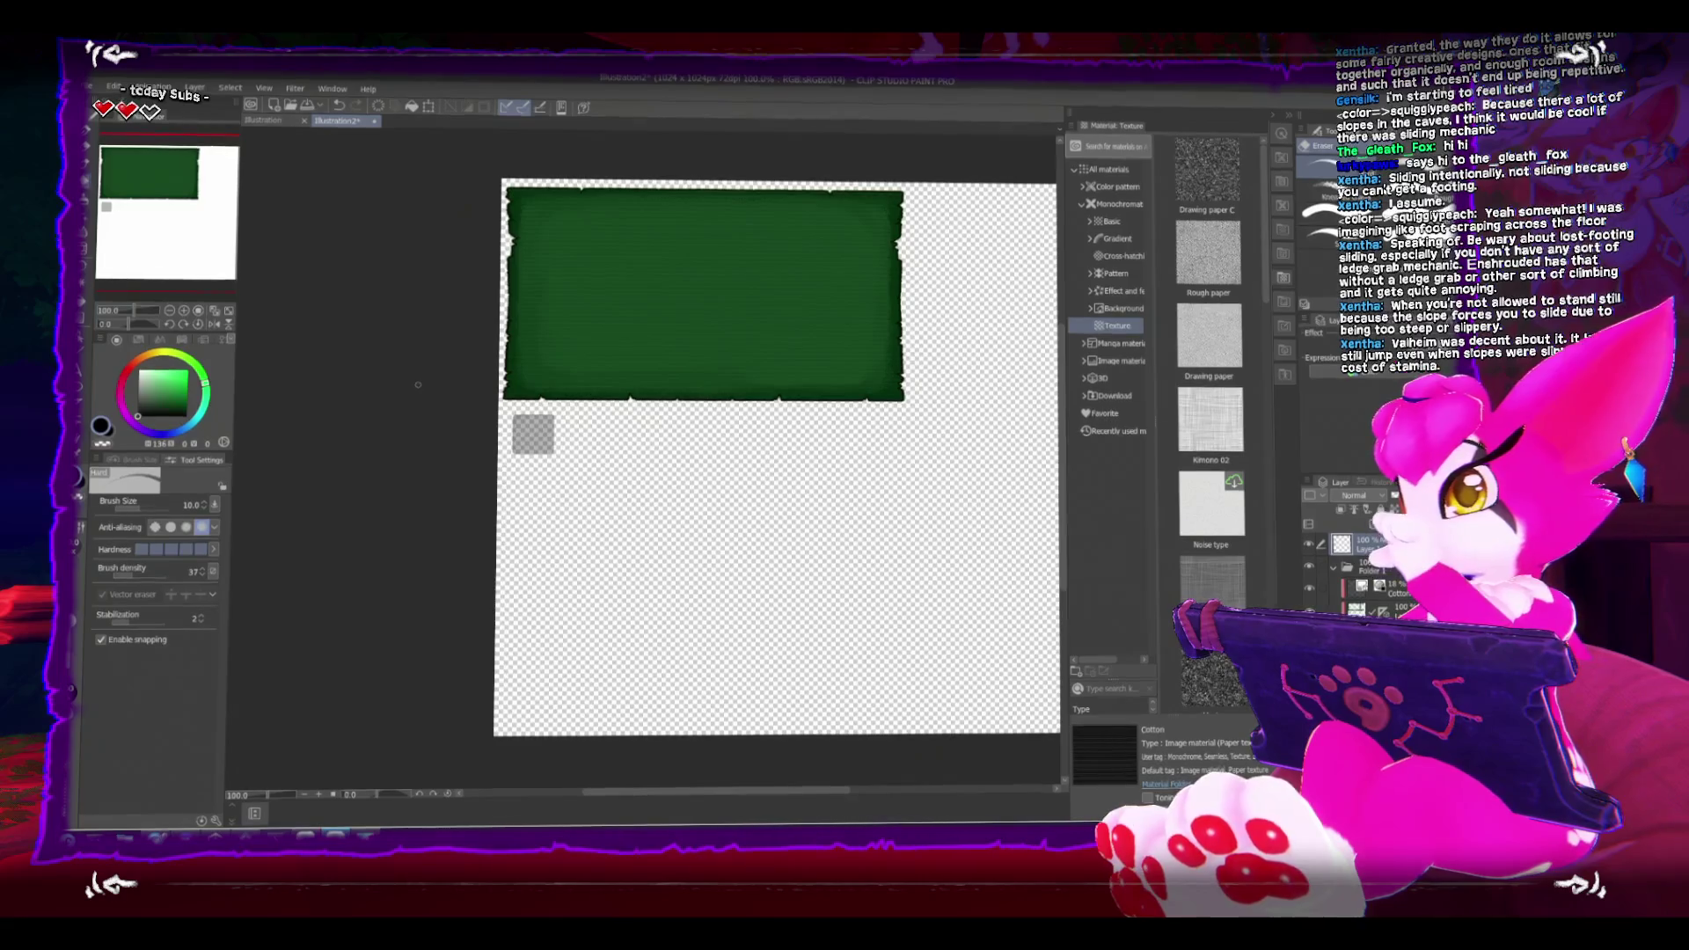
# Step: Save the artwork as UI_Inventory.png in the UI folder with the default PNG settings
pyautogui.click(94, 89)
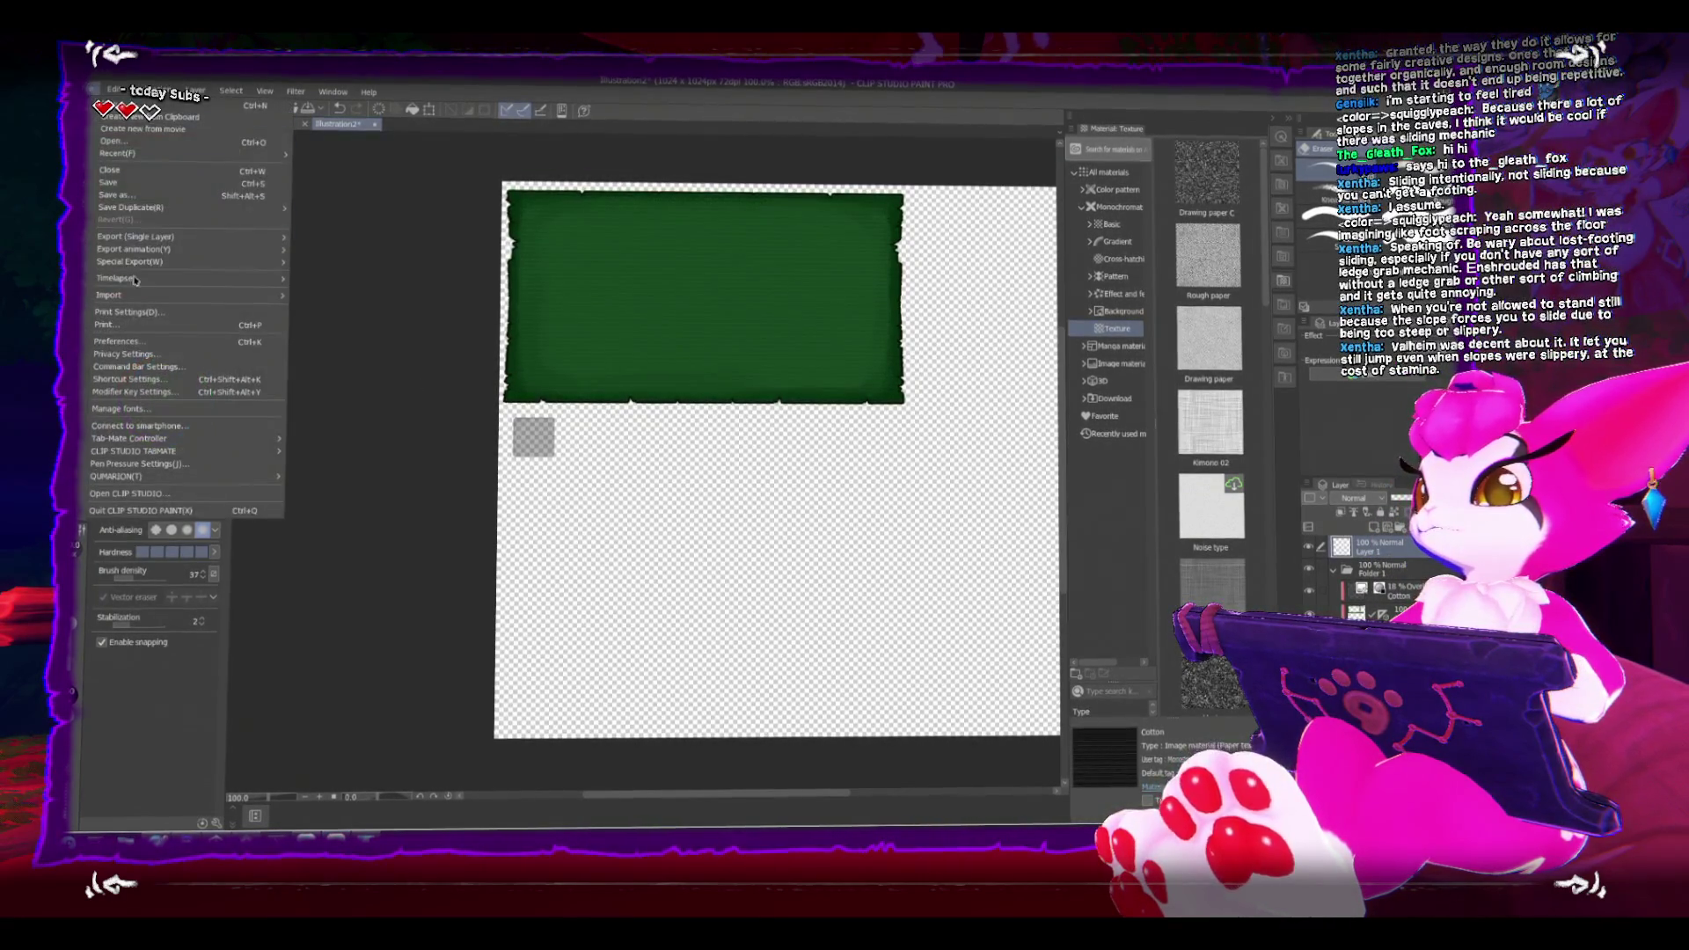
pyautogui.click(193, 194)
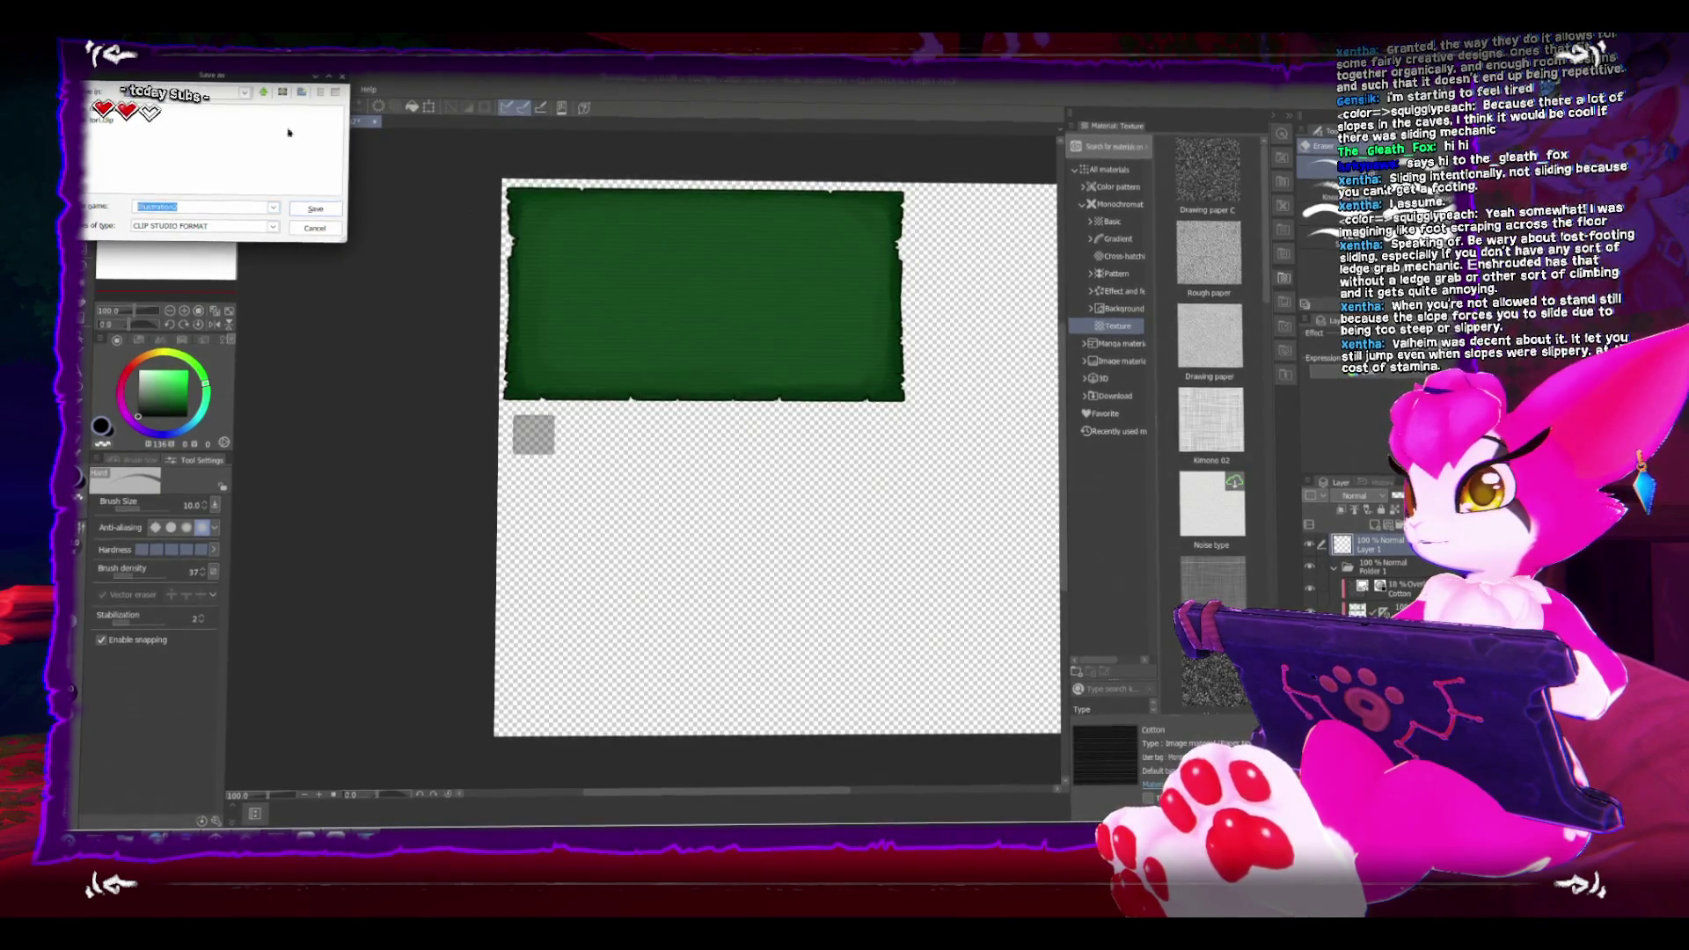
pyautogui.moveTo(211, 78)
pyautogui.mouseDown()
pyautogui.moveTo(286, 167)
pyautogui.moveTo(370, 203)
pyautogui.mouseUp()
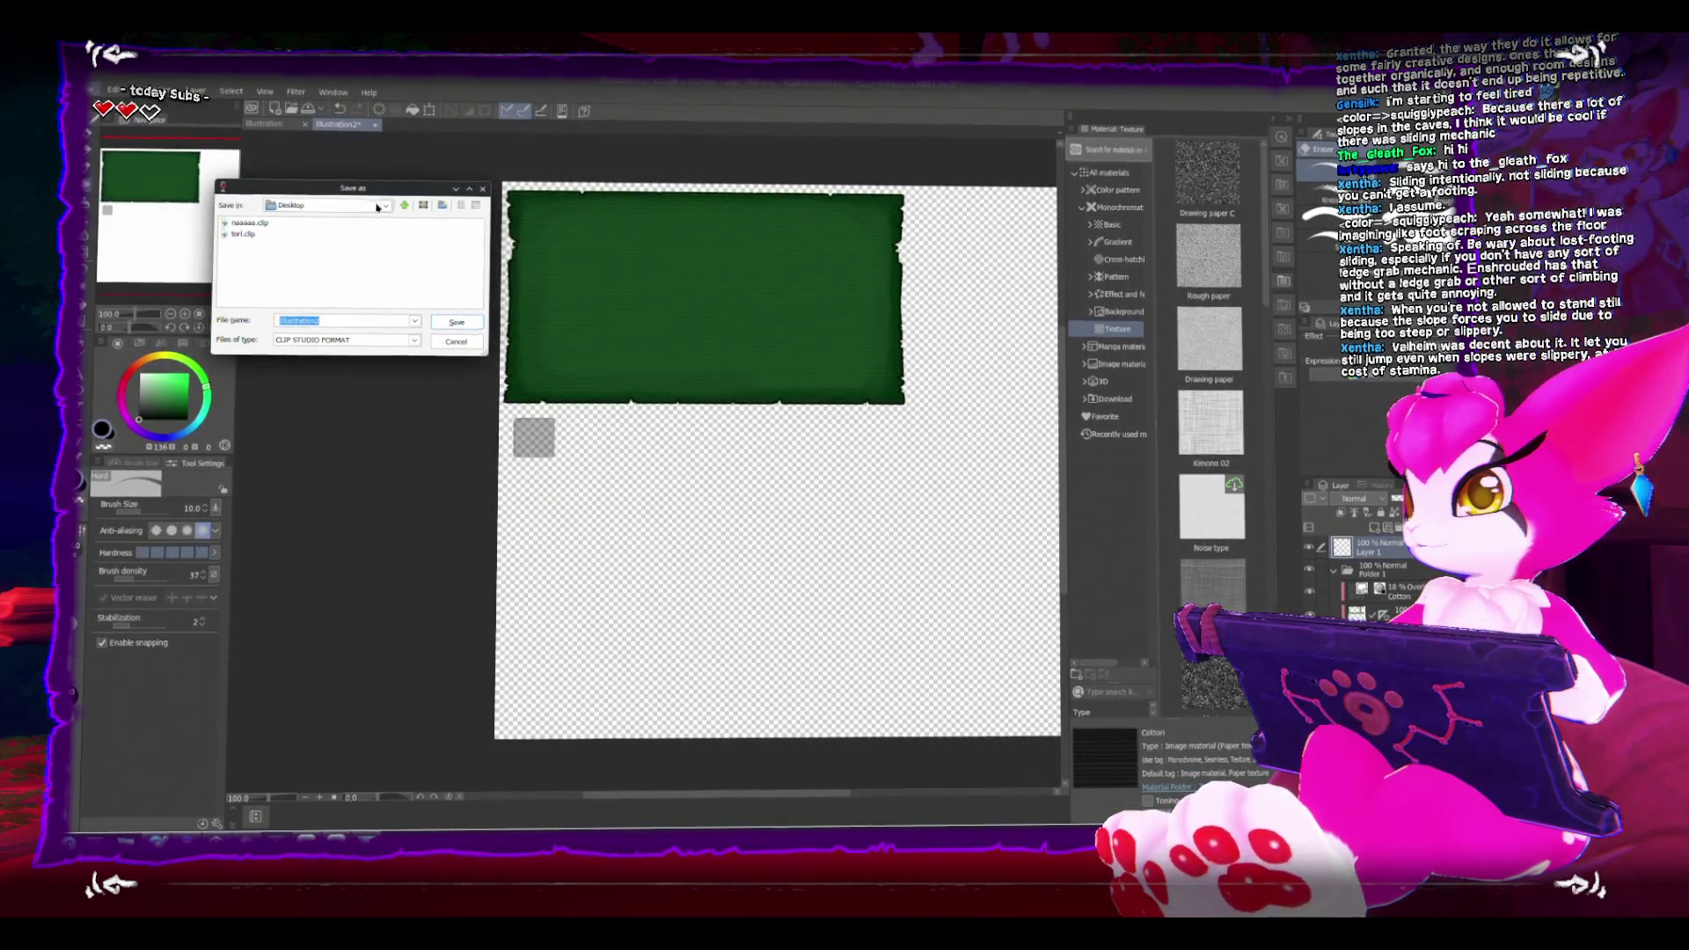
pyautogui.click(384, 207)
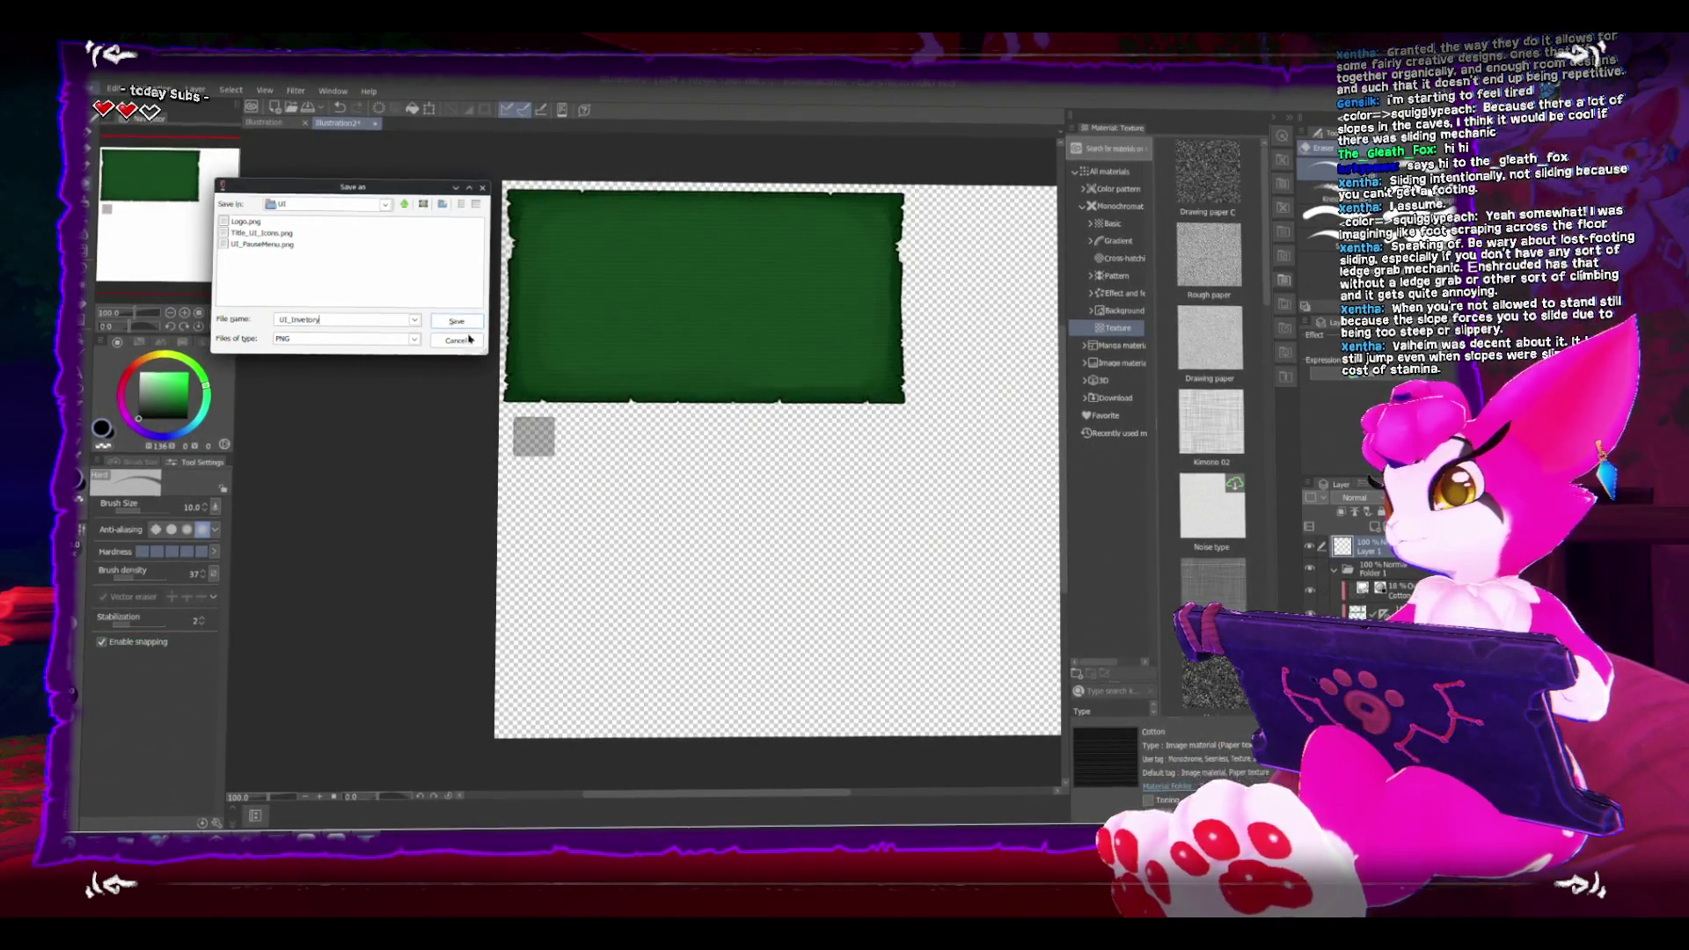
pyautogui.click(456, 320)
pyautogui.press('Return')
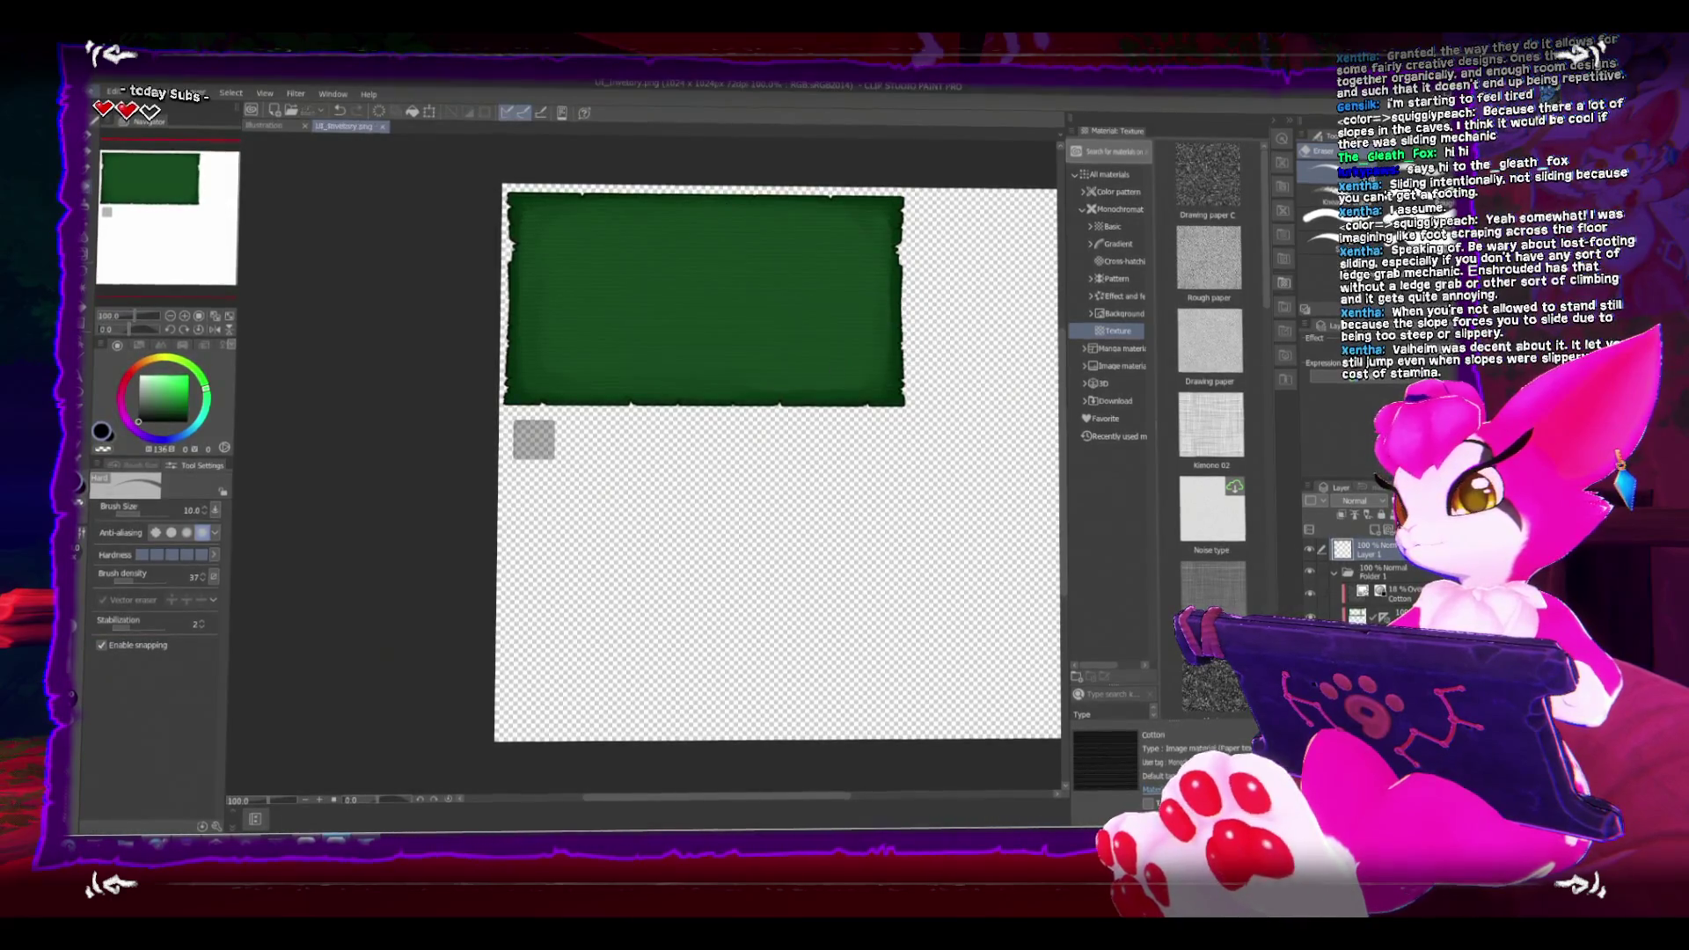
# Step: Back in Unity, dock the Game view beside the Scene view and widen it
pyautogui.hotkey('alt', 'Tab')
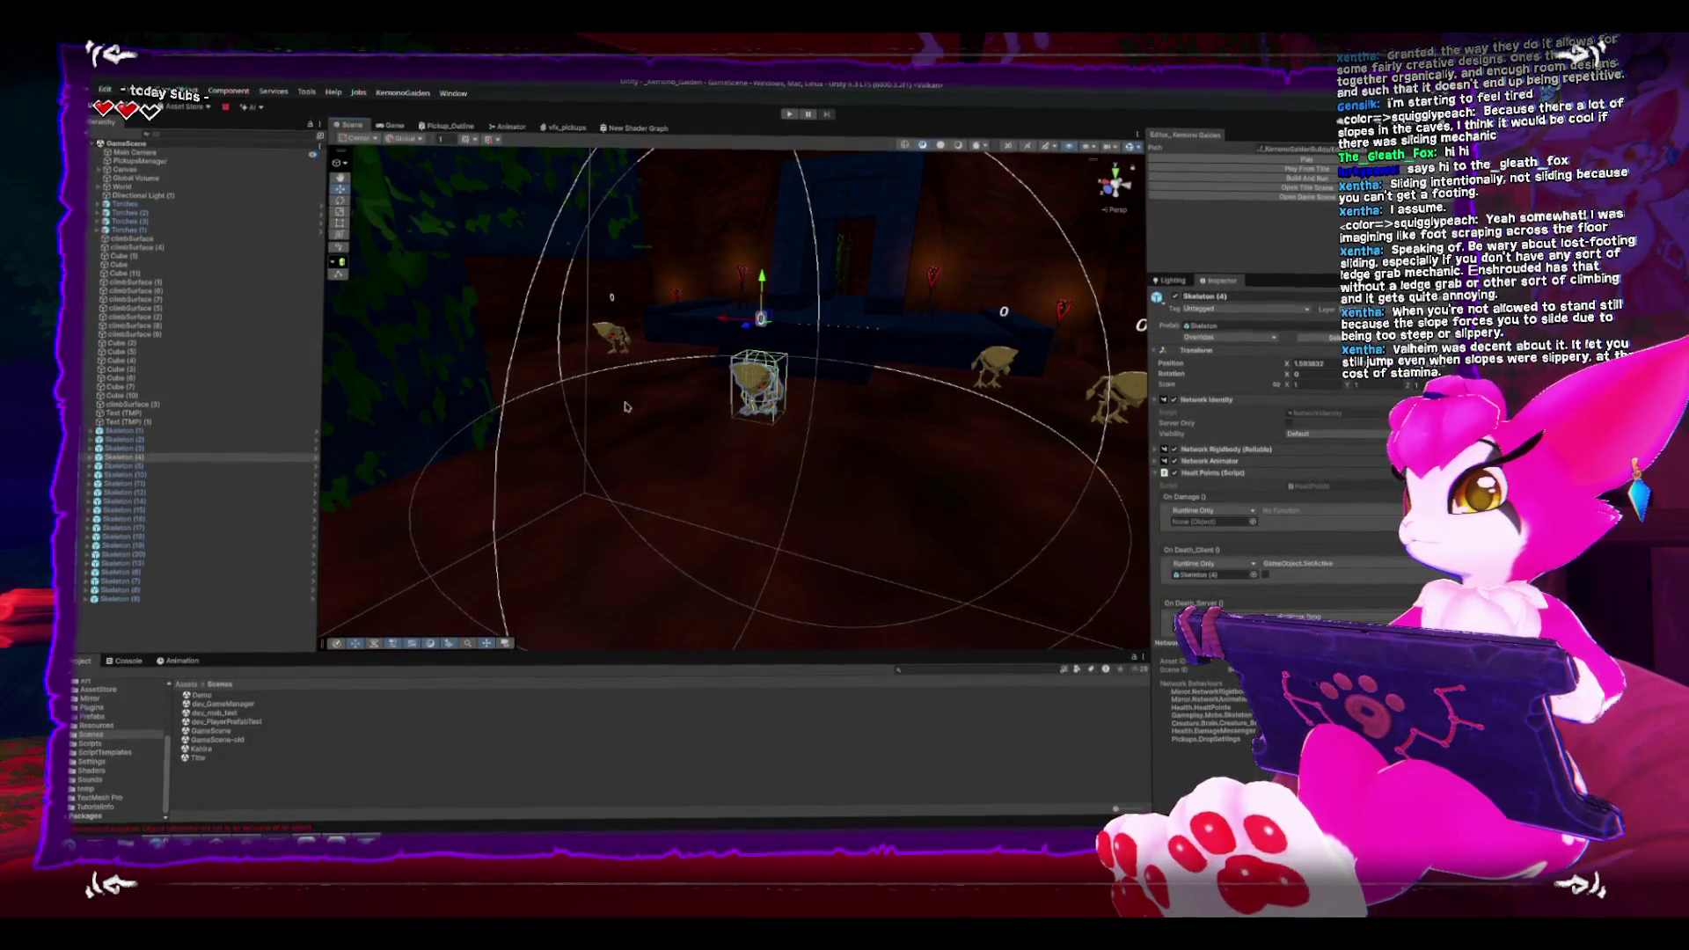
pyautogui.press('f')
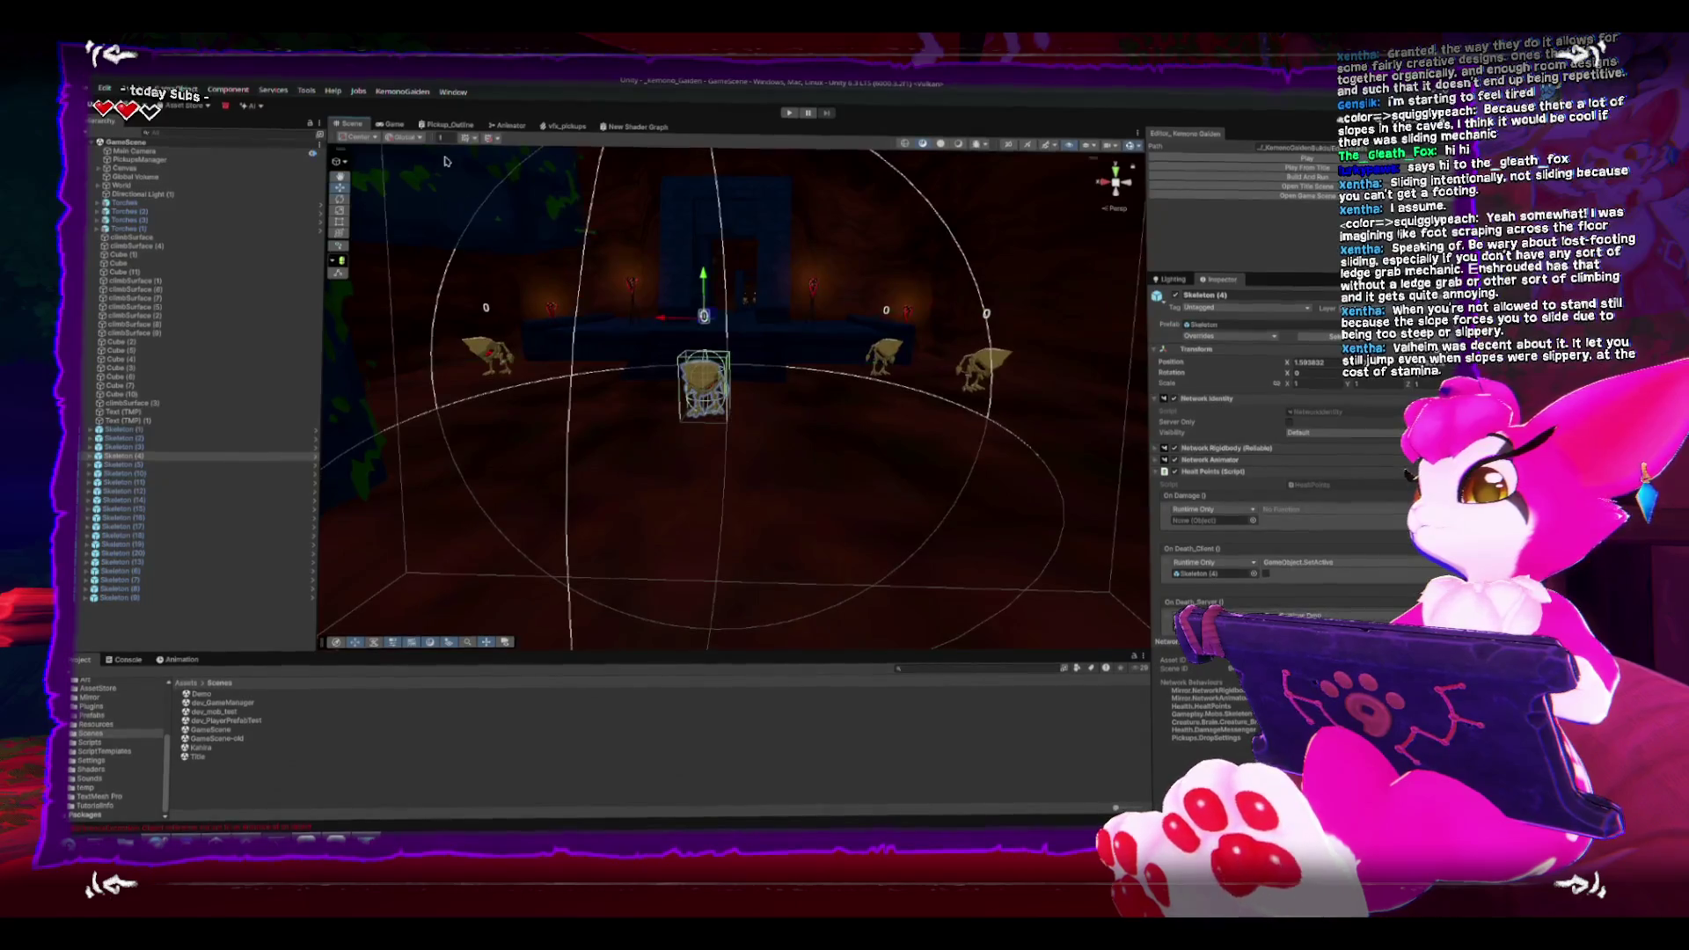
pyautogui.click(404, 128)
pyautogui.moveTo(403, 129)
pyautogui.mouseDown()
pyautogui.moveTo(633, 132)
pyautogui.moveTo(1025, 309)
pyautogui.moveTo(1145, 338)
pyautogui.moveTo(1290, 343)
pyautogui.mouseUp()
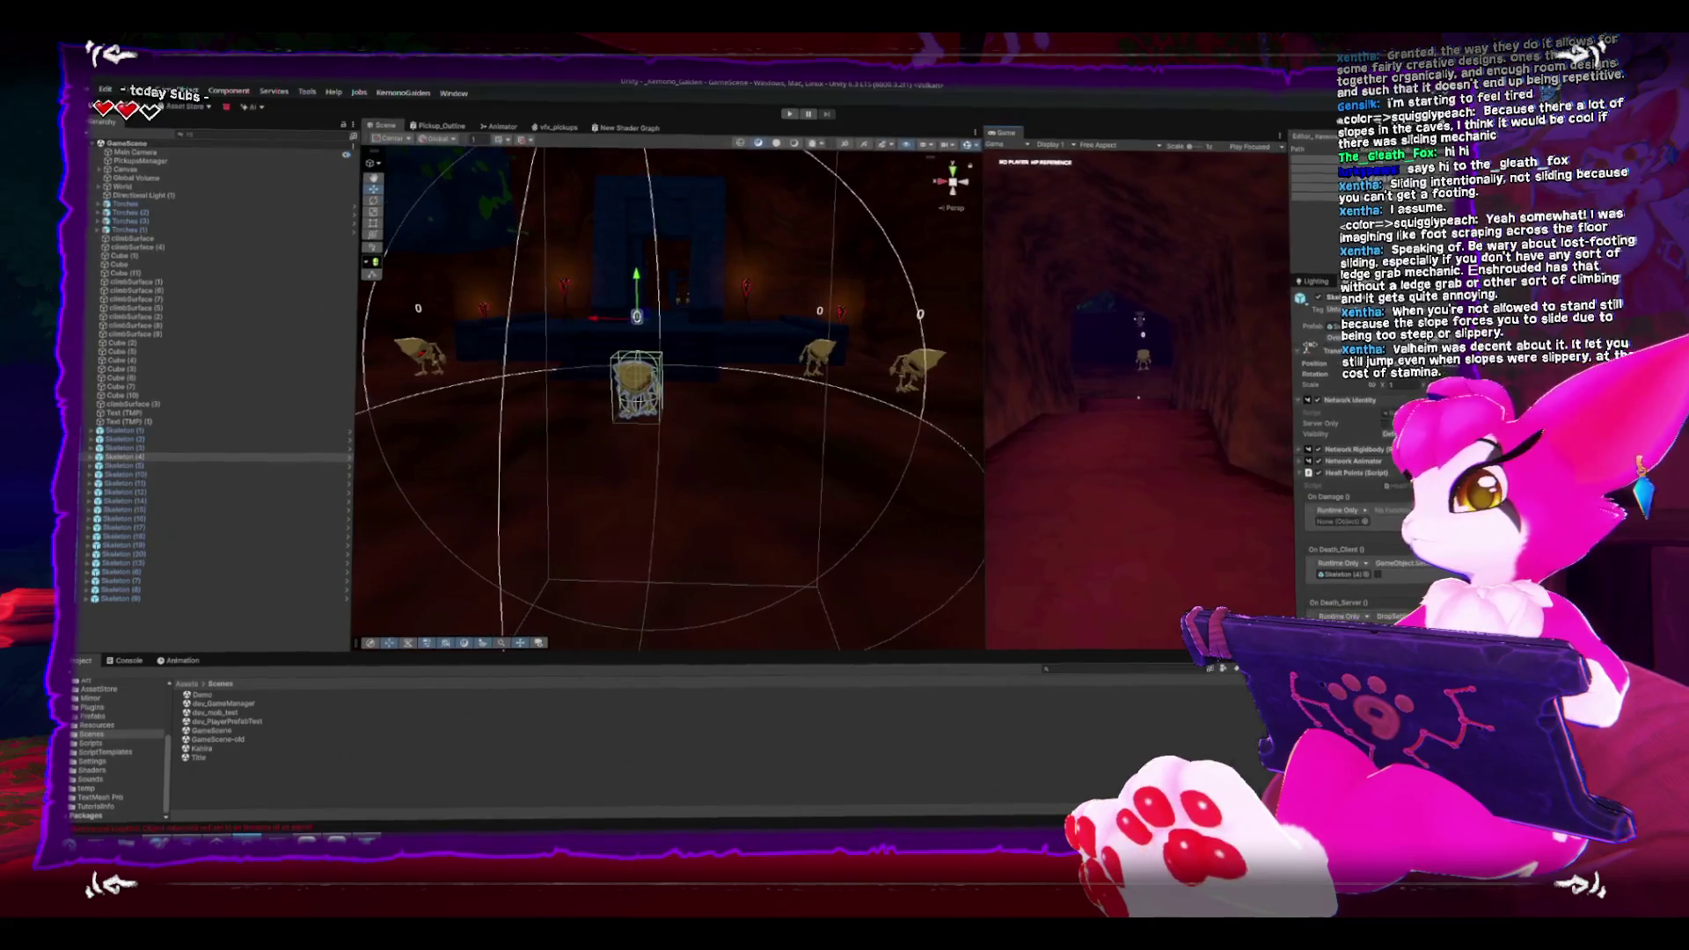
pyautogui.moveTo(355, 401); pyautogui.dragTo(203, 401)
pyautogui.moveTo(986, 407)
pyautogui.mouseDown()
pyautogui.moveTo(746, 422)
pyautogui.moveTo(778, 427)
pyautogui.mouseUp()
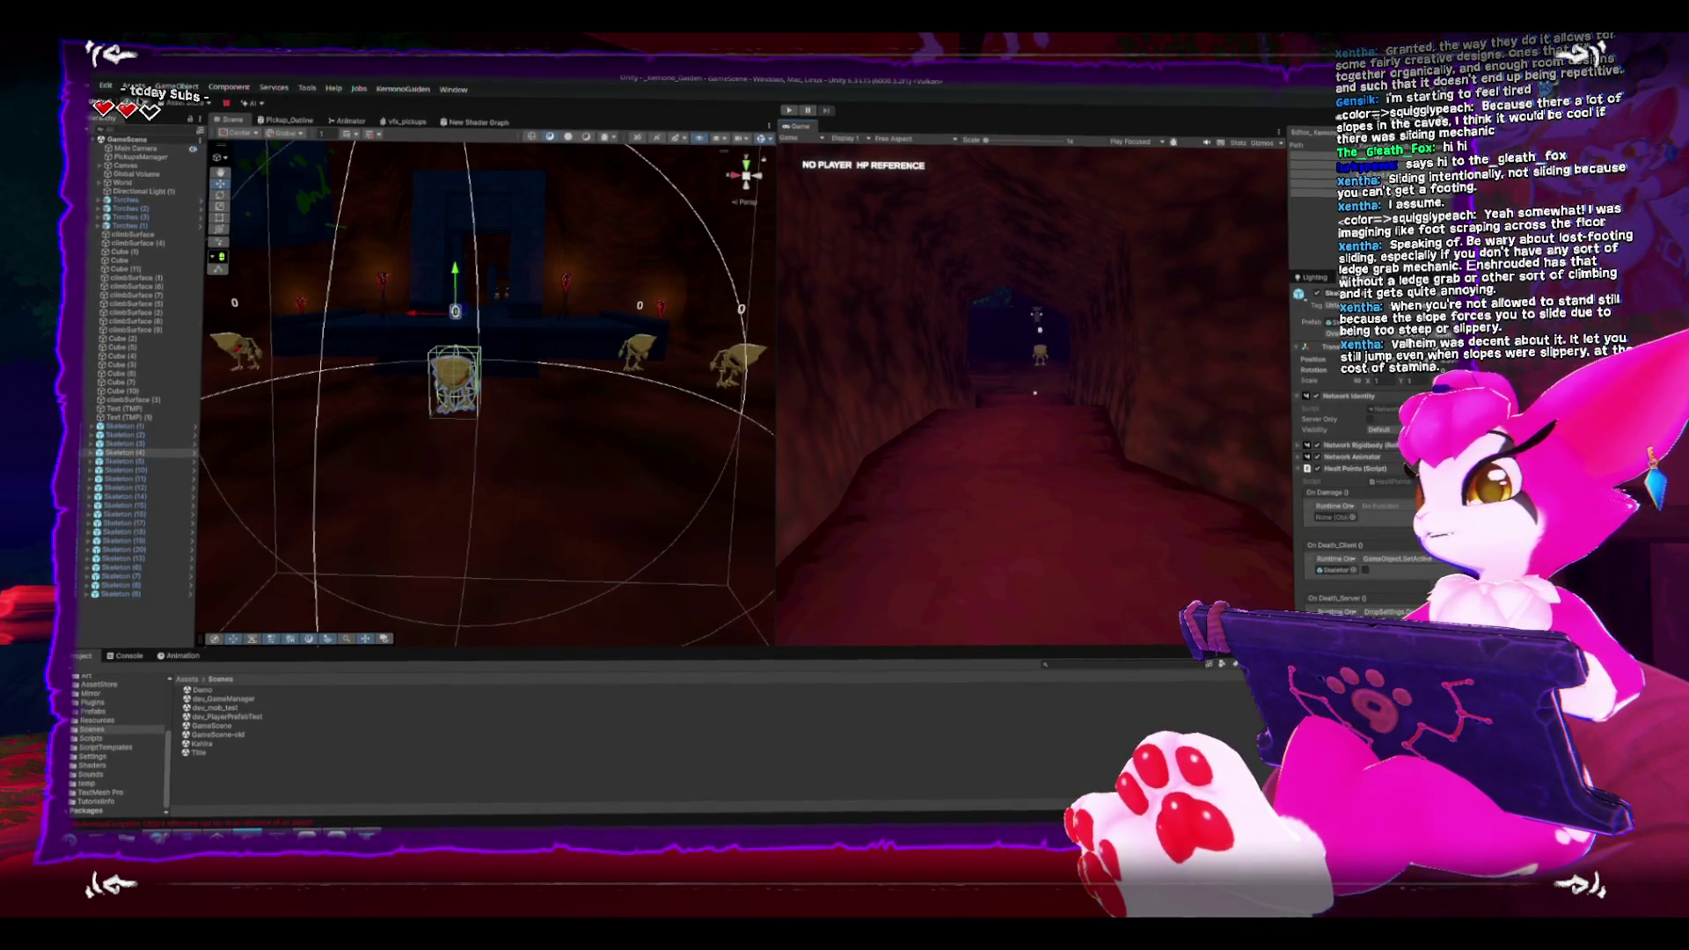
# Step: Add a UI Canvas to the scene from the GameObject > UI menu
pyautogui.click(176, 87)
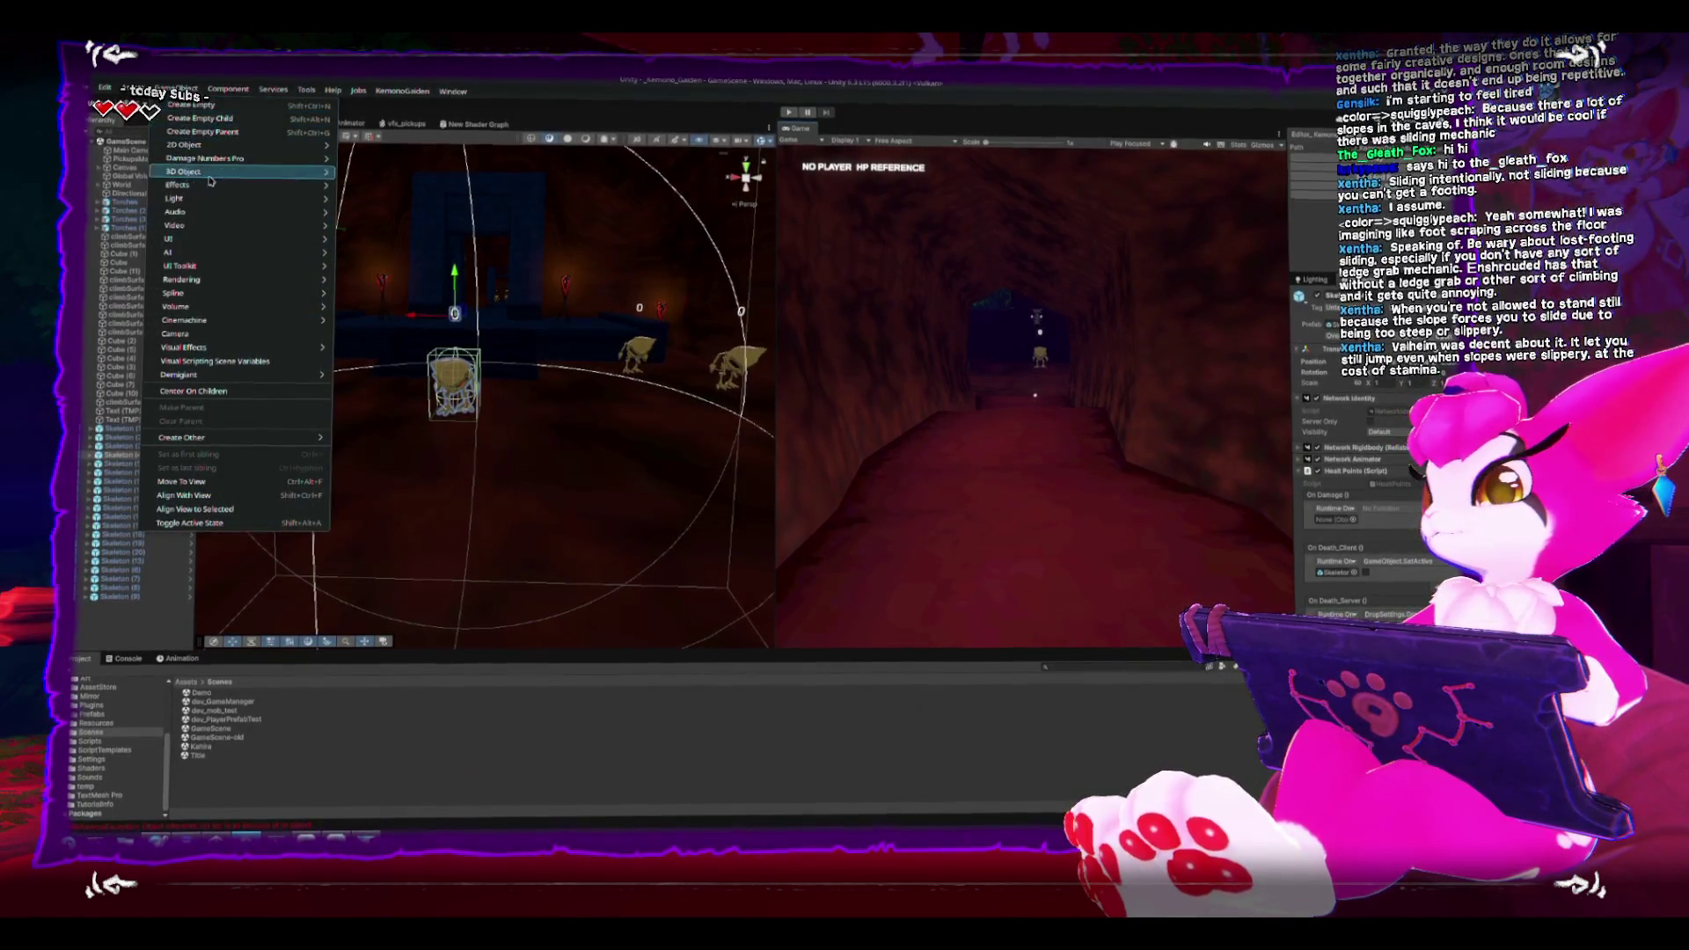
pyautogui.moveTo(236, 240)
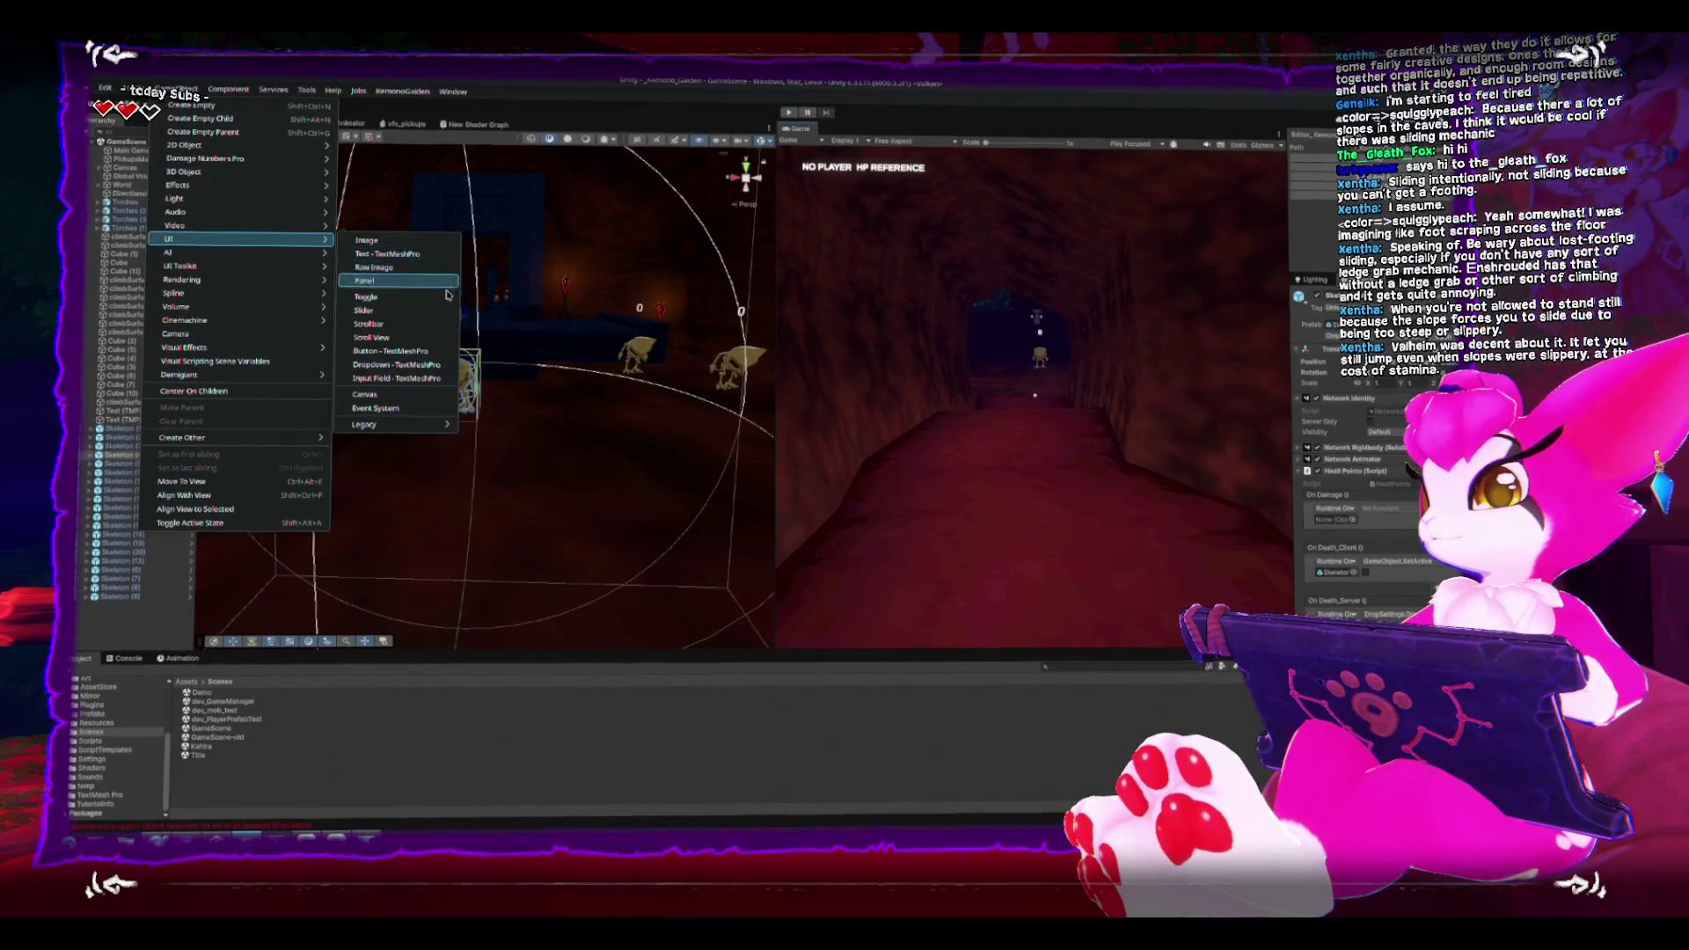
pyautogui.click(430, 398)
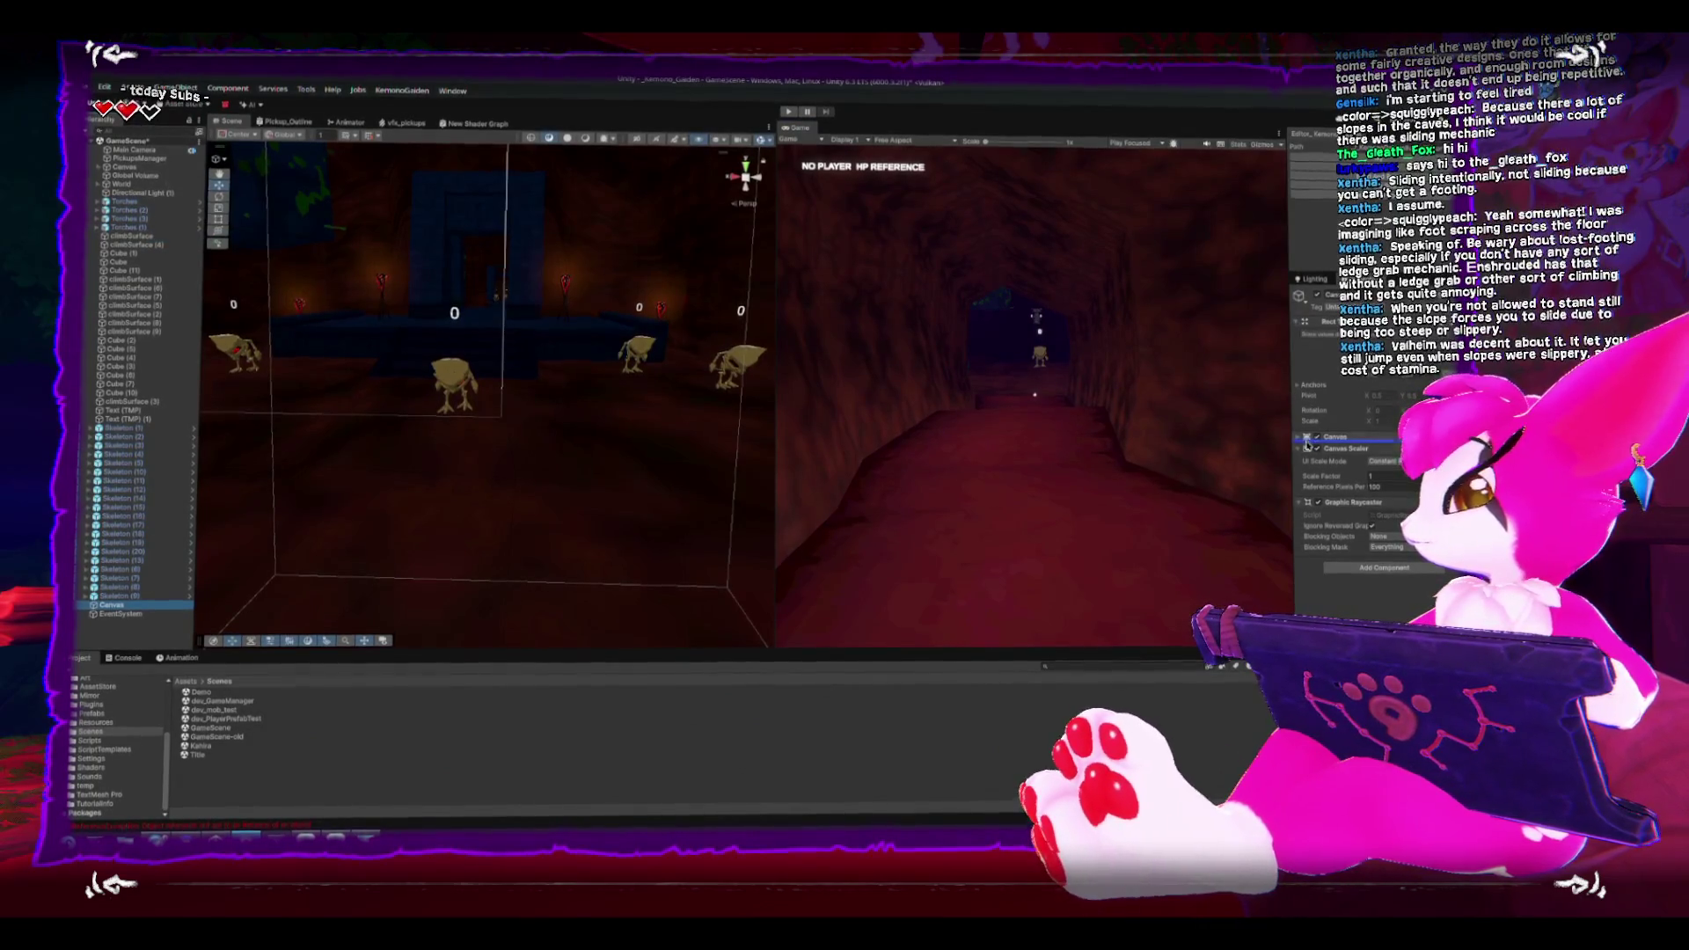
# Step: Set the Game view to 16:9 Aspect, widen it, and frame the Canvas
pyautogui.click(894, 142)
pyautogui.click(902, 194)
pyautogui.moveTo(774, 270)
pyautogui.mouseDown()
pyautogui.moveTo(576, 272)
pyautogui.moveTo(605, 273)
pyautogui.mouseUp()
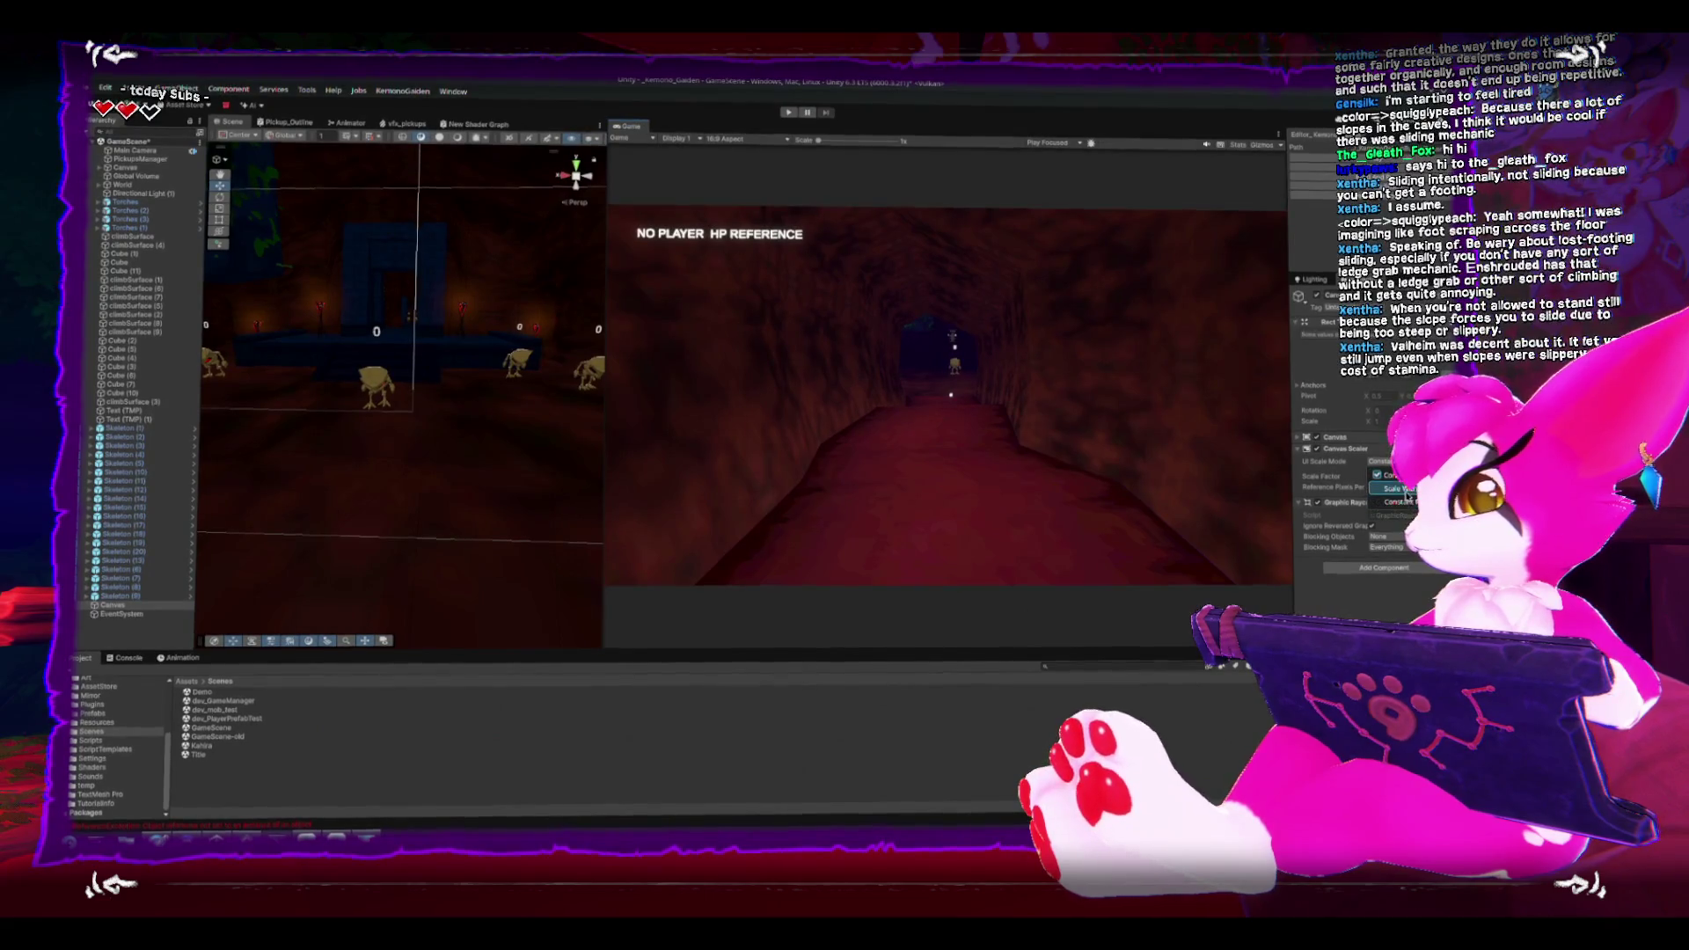
pyautogui.press('f')
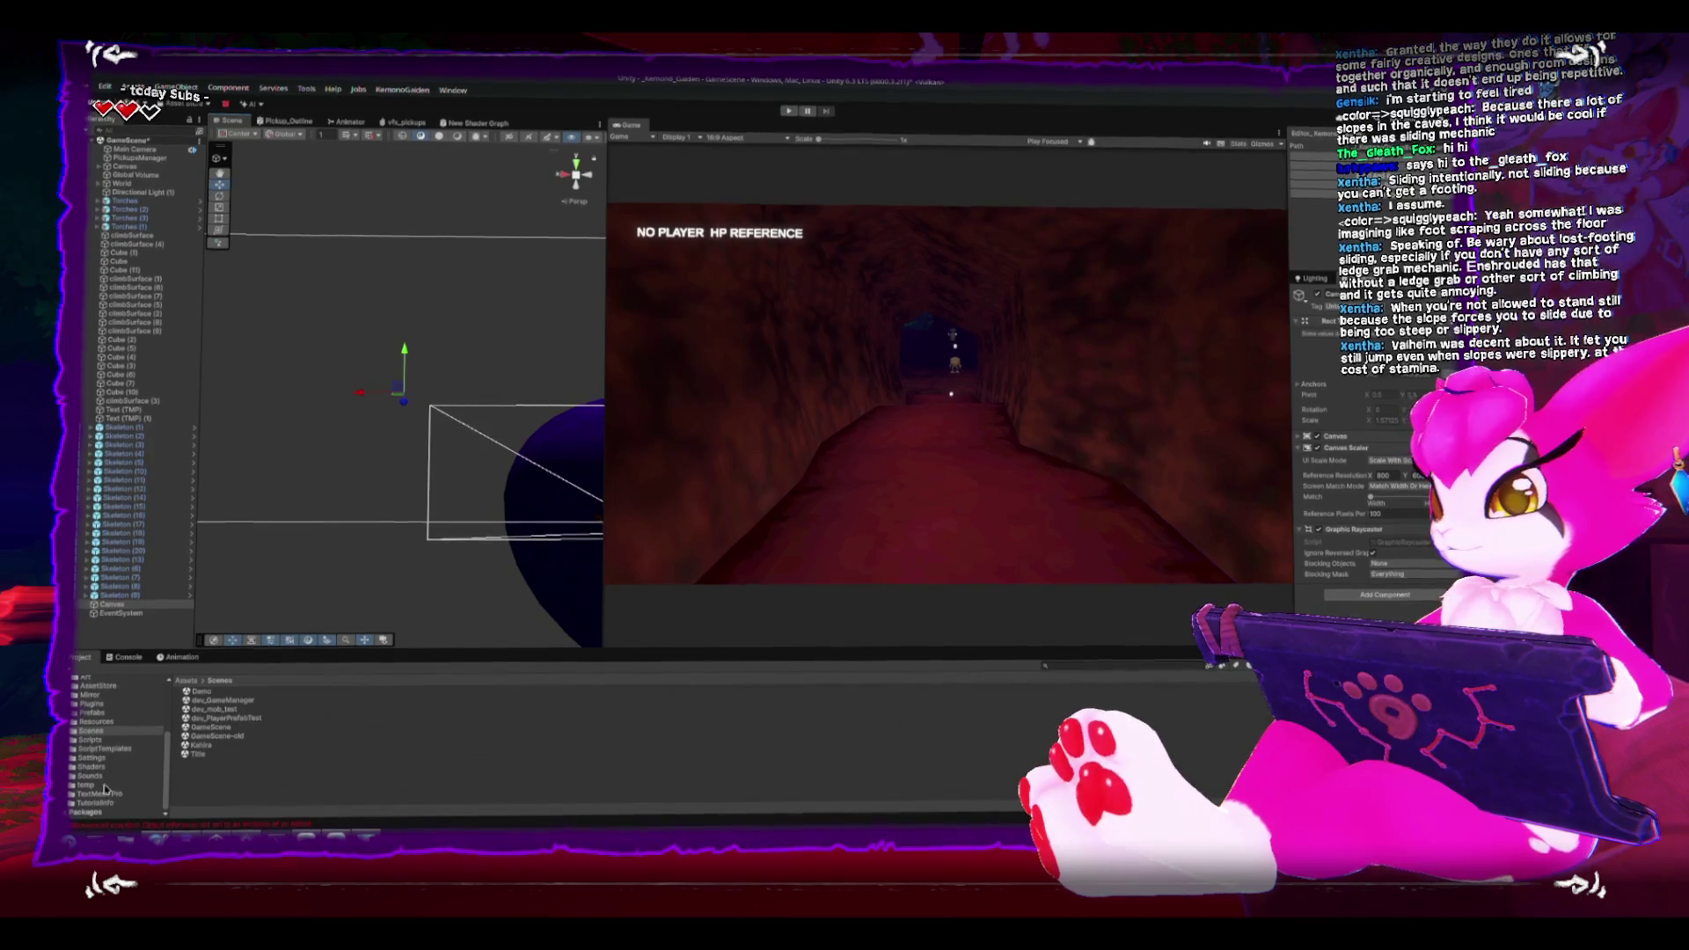
pyautogui.scroll(2, 75, 714)
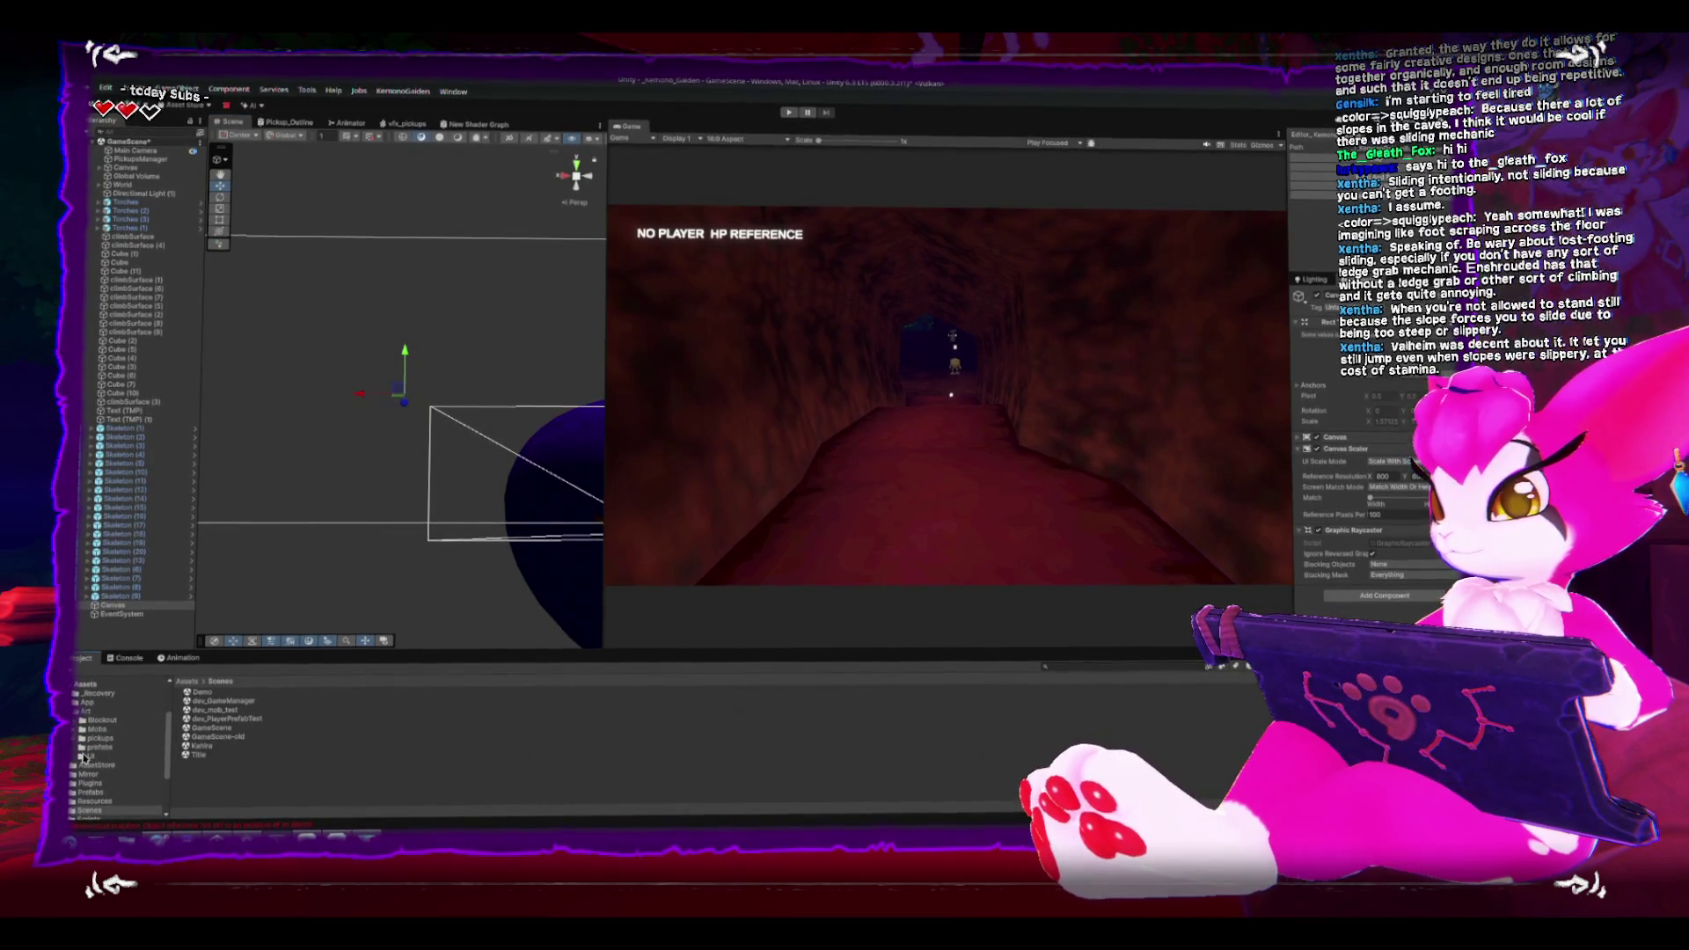
pyautogui.click(91, 755)
# Step: Set UI_Inventory's Texture Type to Sprite (2D and UI) and apply it before sprite editing
pyautogui.click(209, 746)
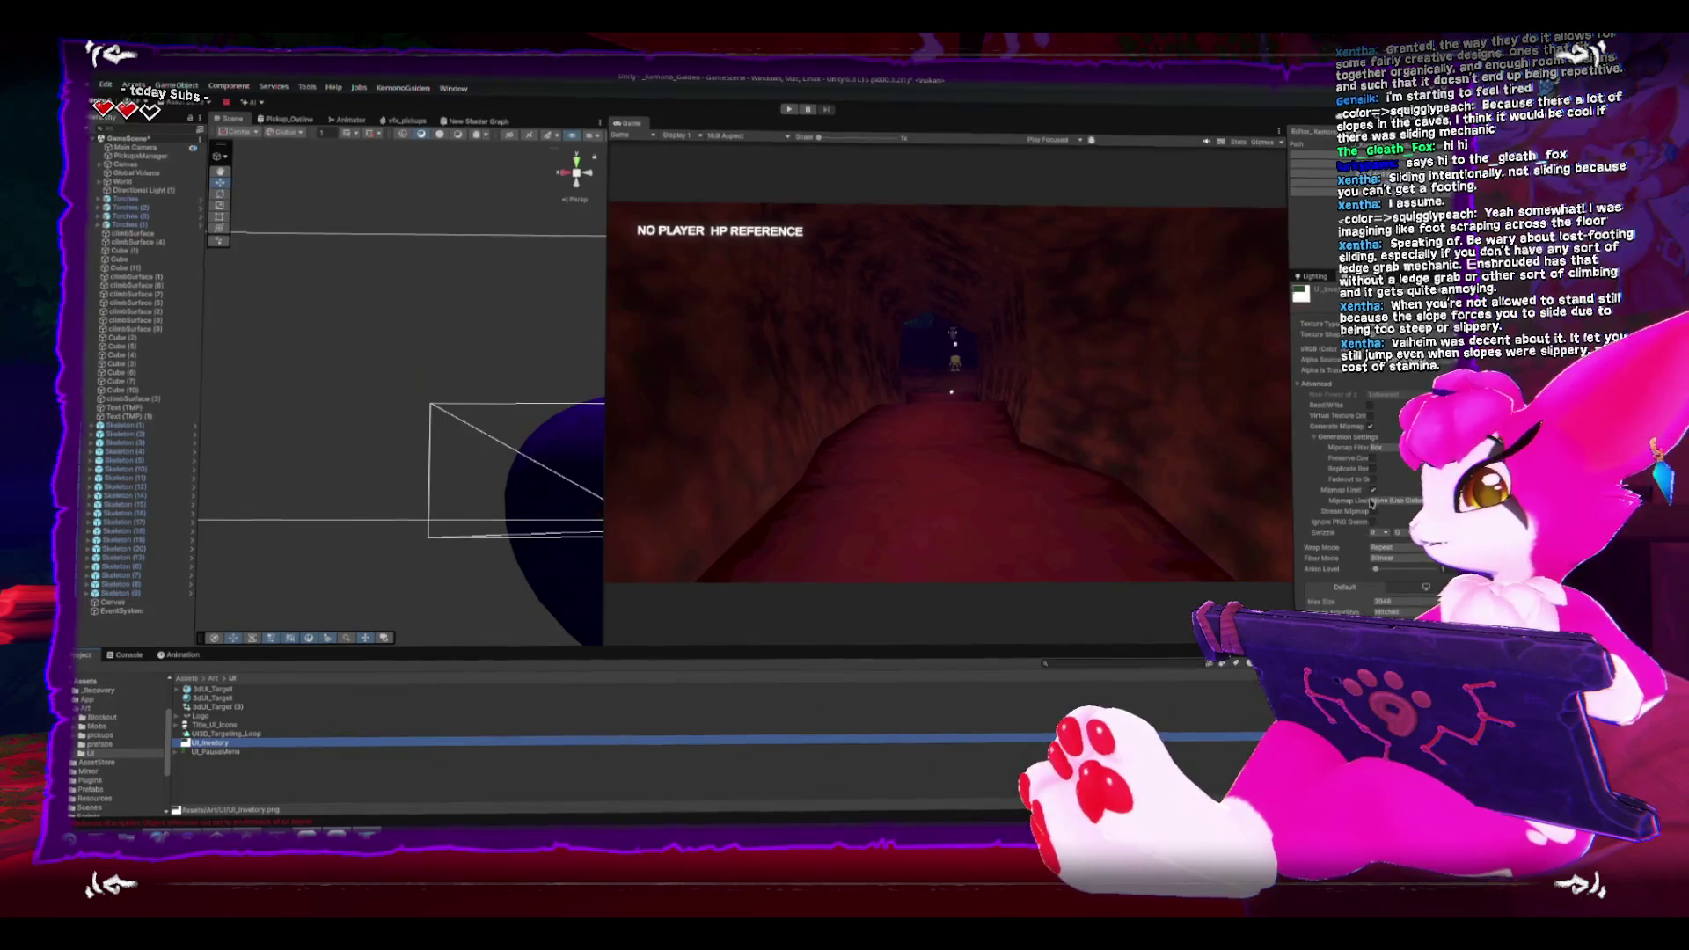
pyautogui.scroll(-3, 1355, 440)
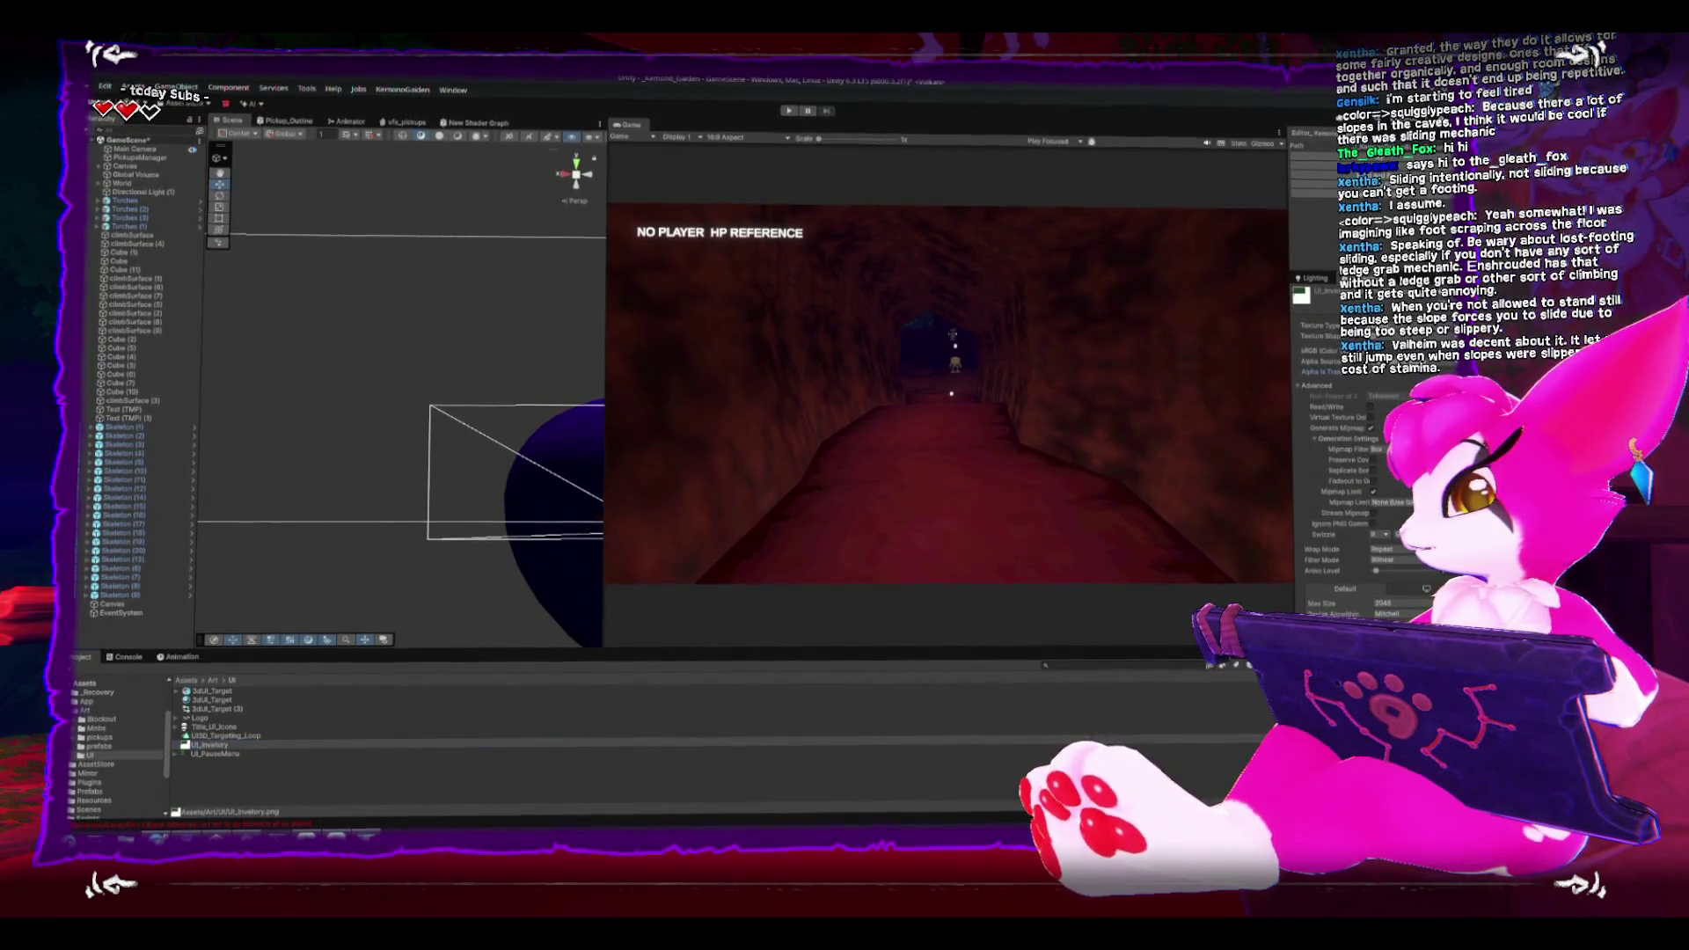
pyautogui.scroll(3, 1389, 400)
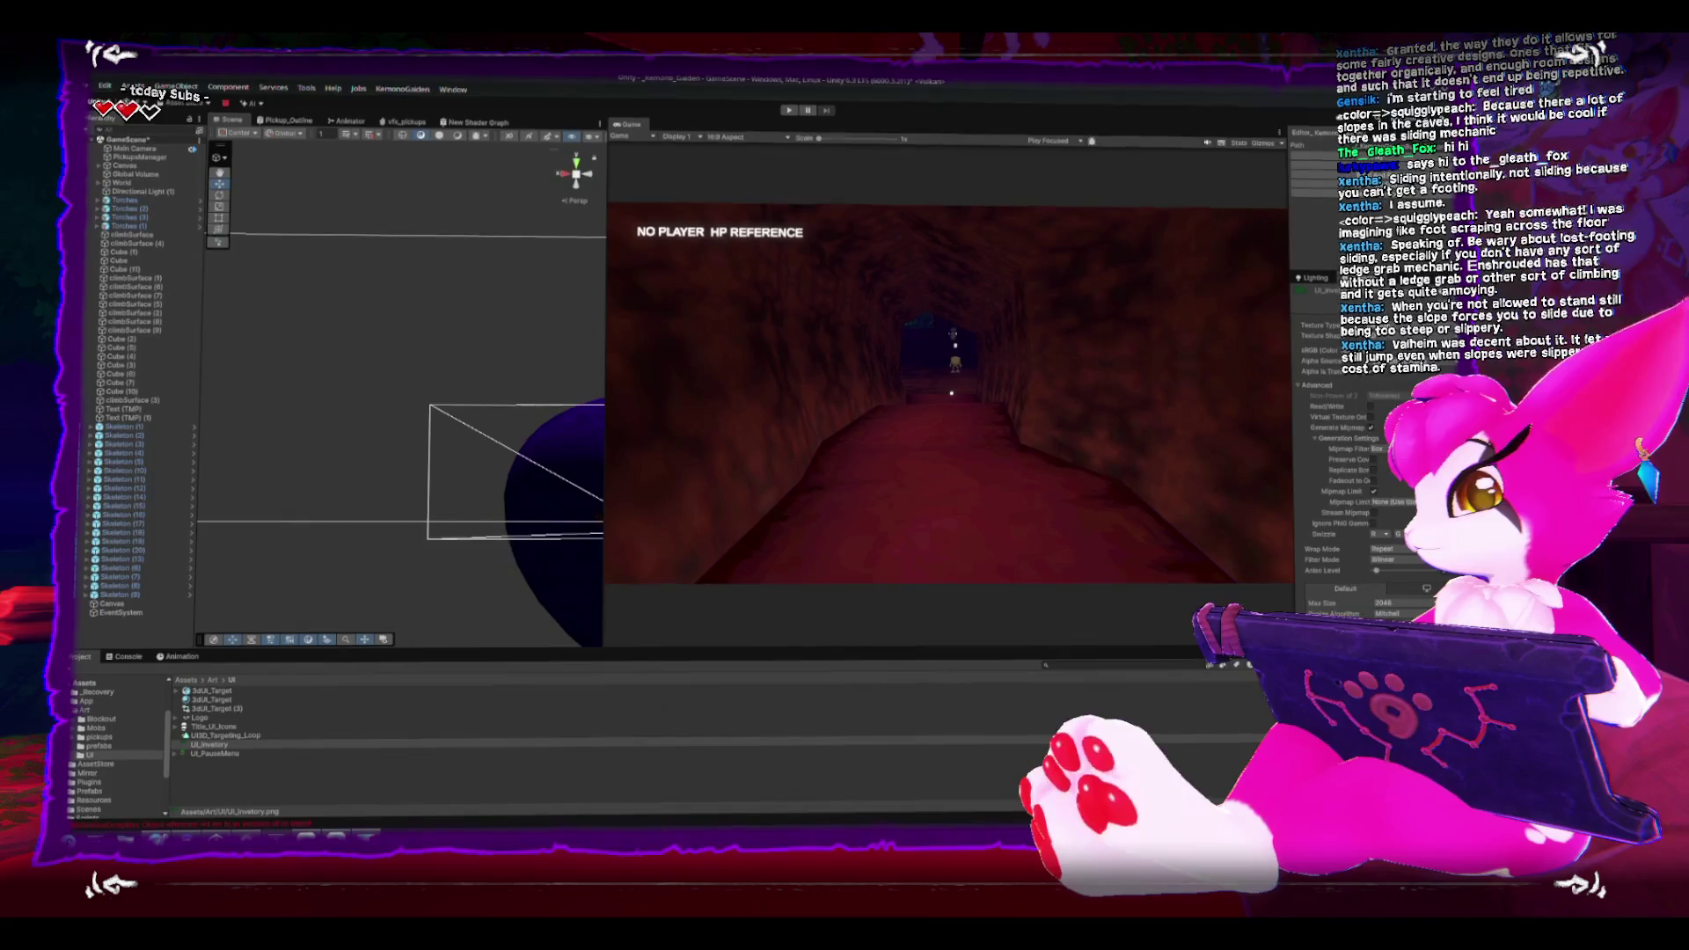
pyautogui.click(1372, 323)
pyautogui.click(1386, 380)
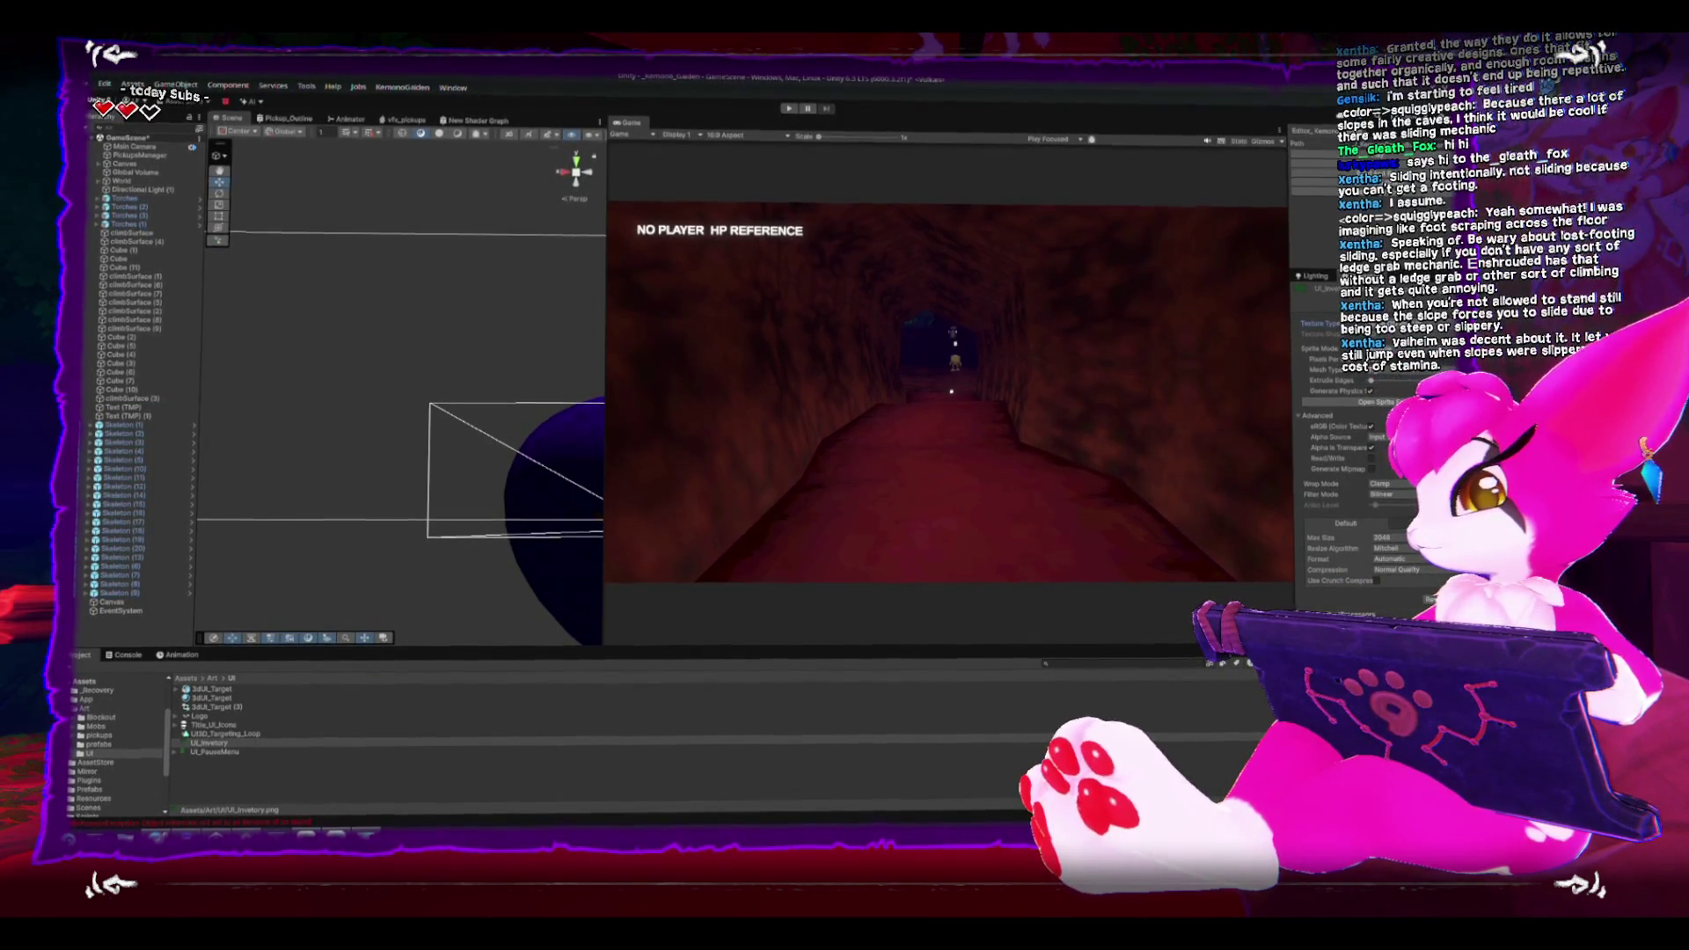
pyautogui.click(1381, 402)
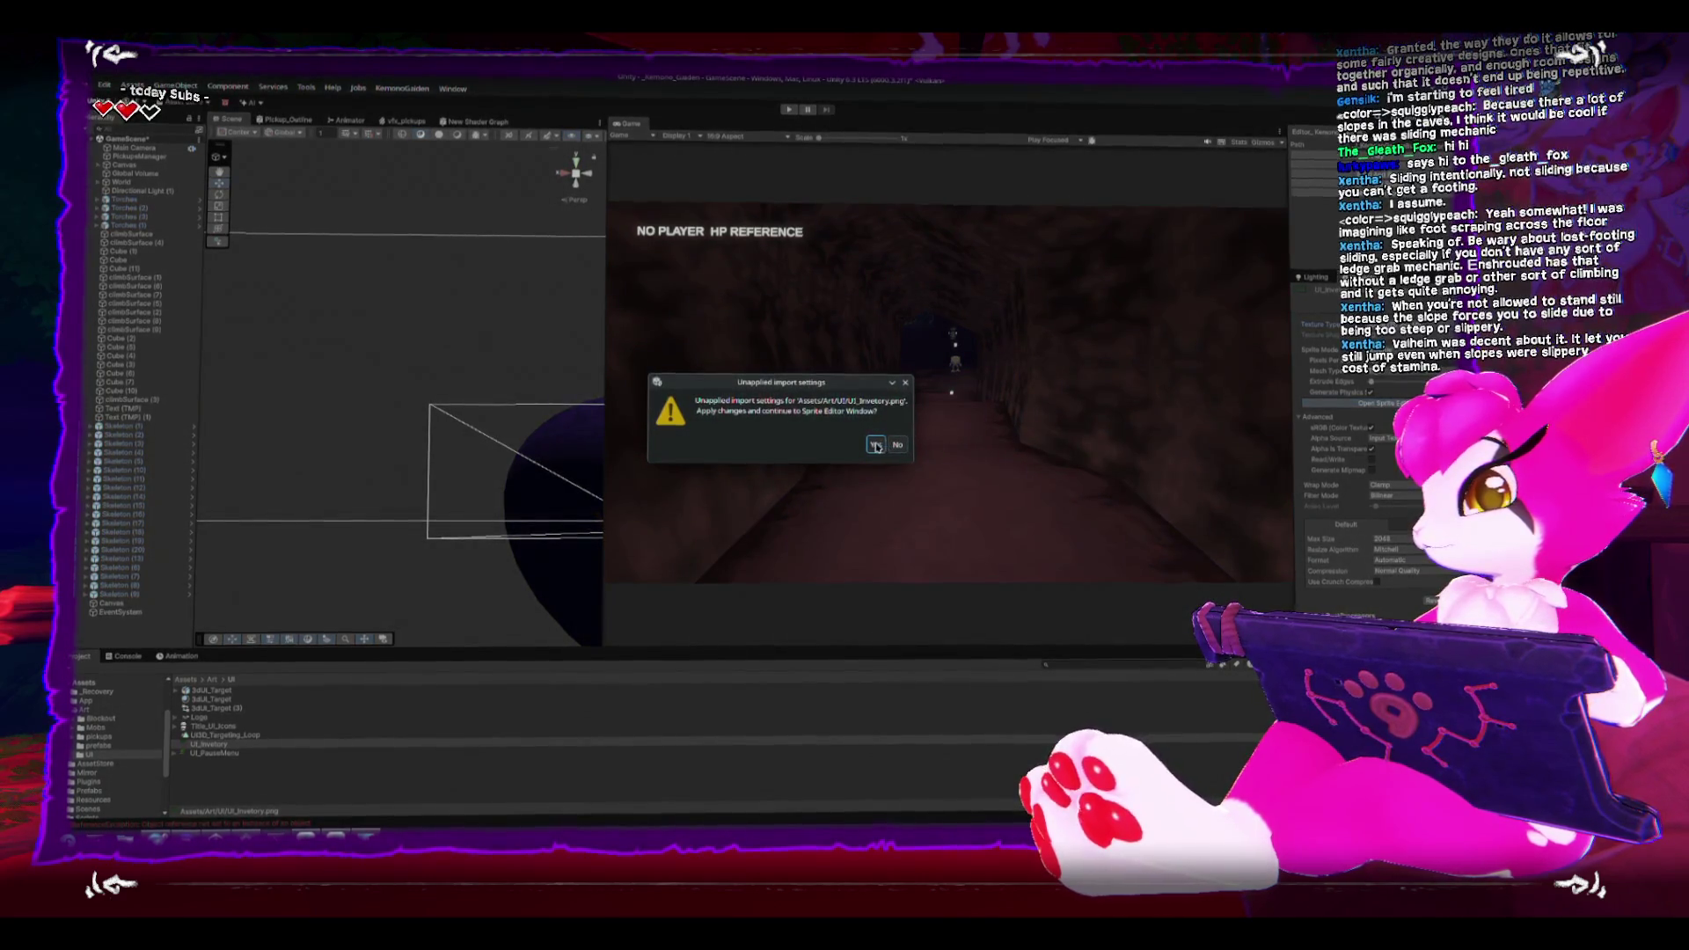
pyautogui.click(878, 446)
# Step: Mark the green panel and grey slot as separate sprites, naming the slot UI_Inventory_slot, and apply
pyautogui.click(697, 147)
pyautogui.click(1139, 354)
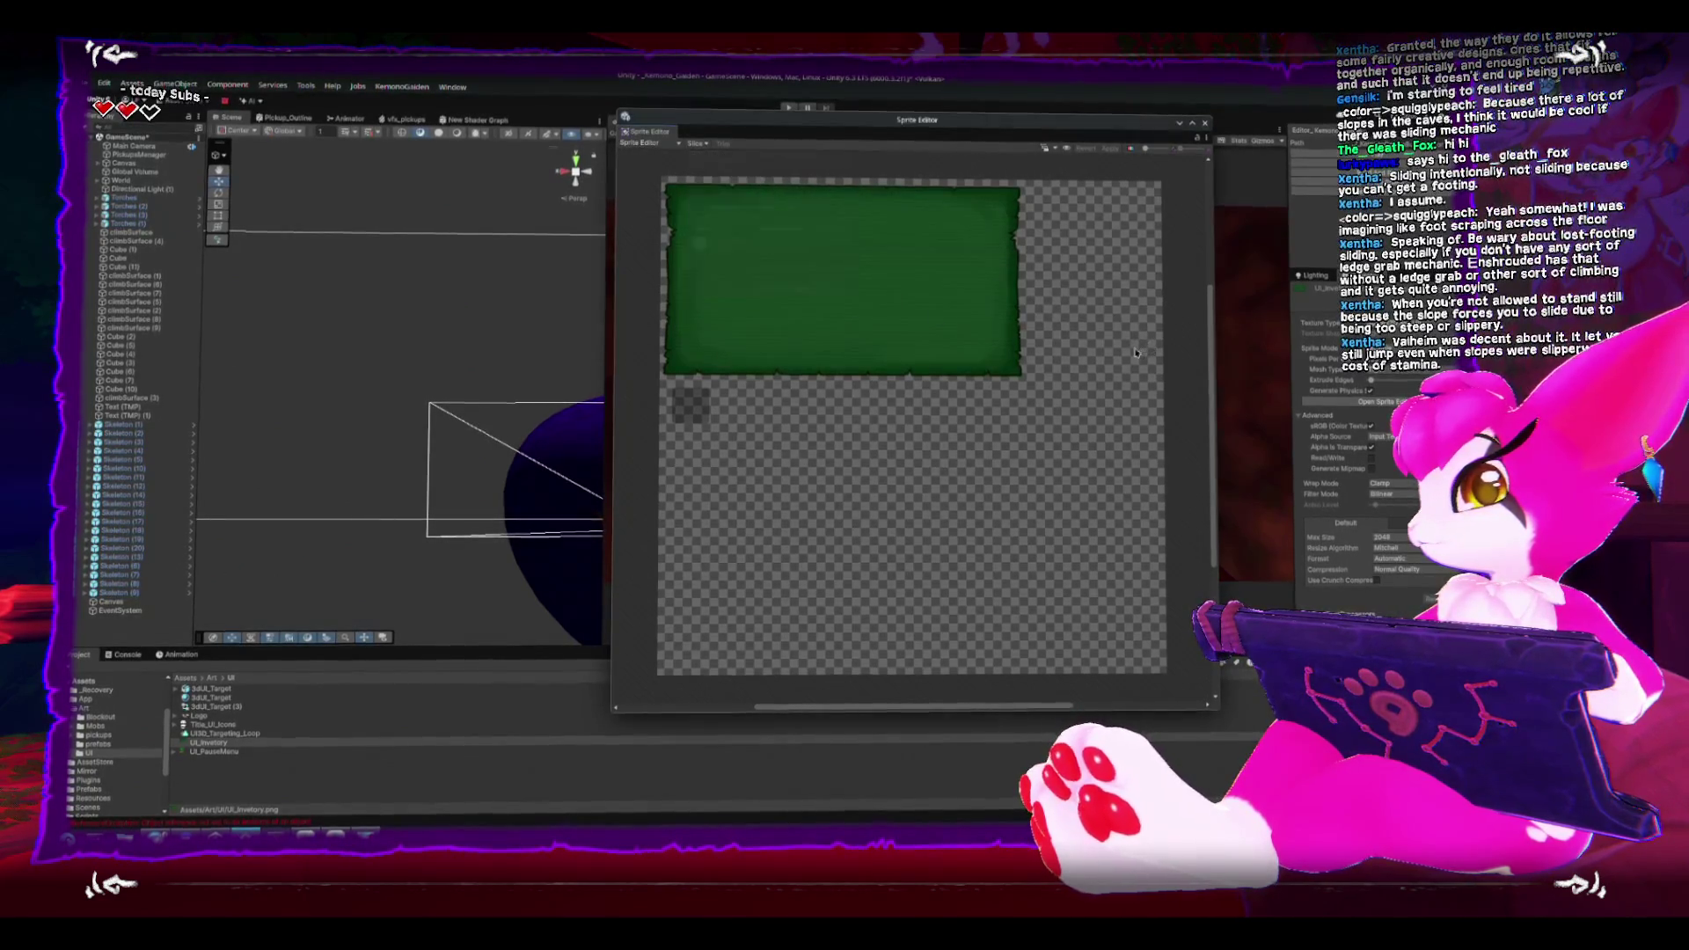
pyautogui.moveTo(661, 182); pyautogui.dragTo(1040, 386)
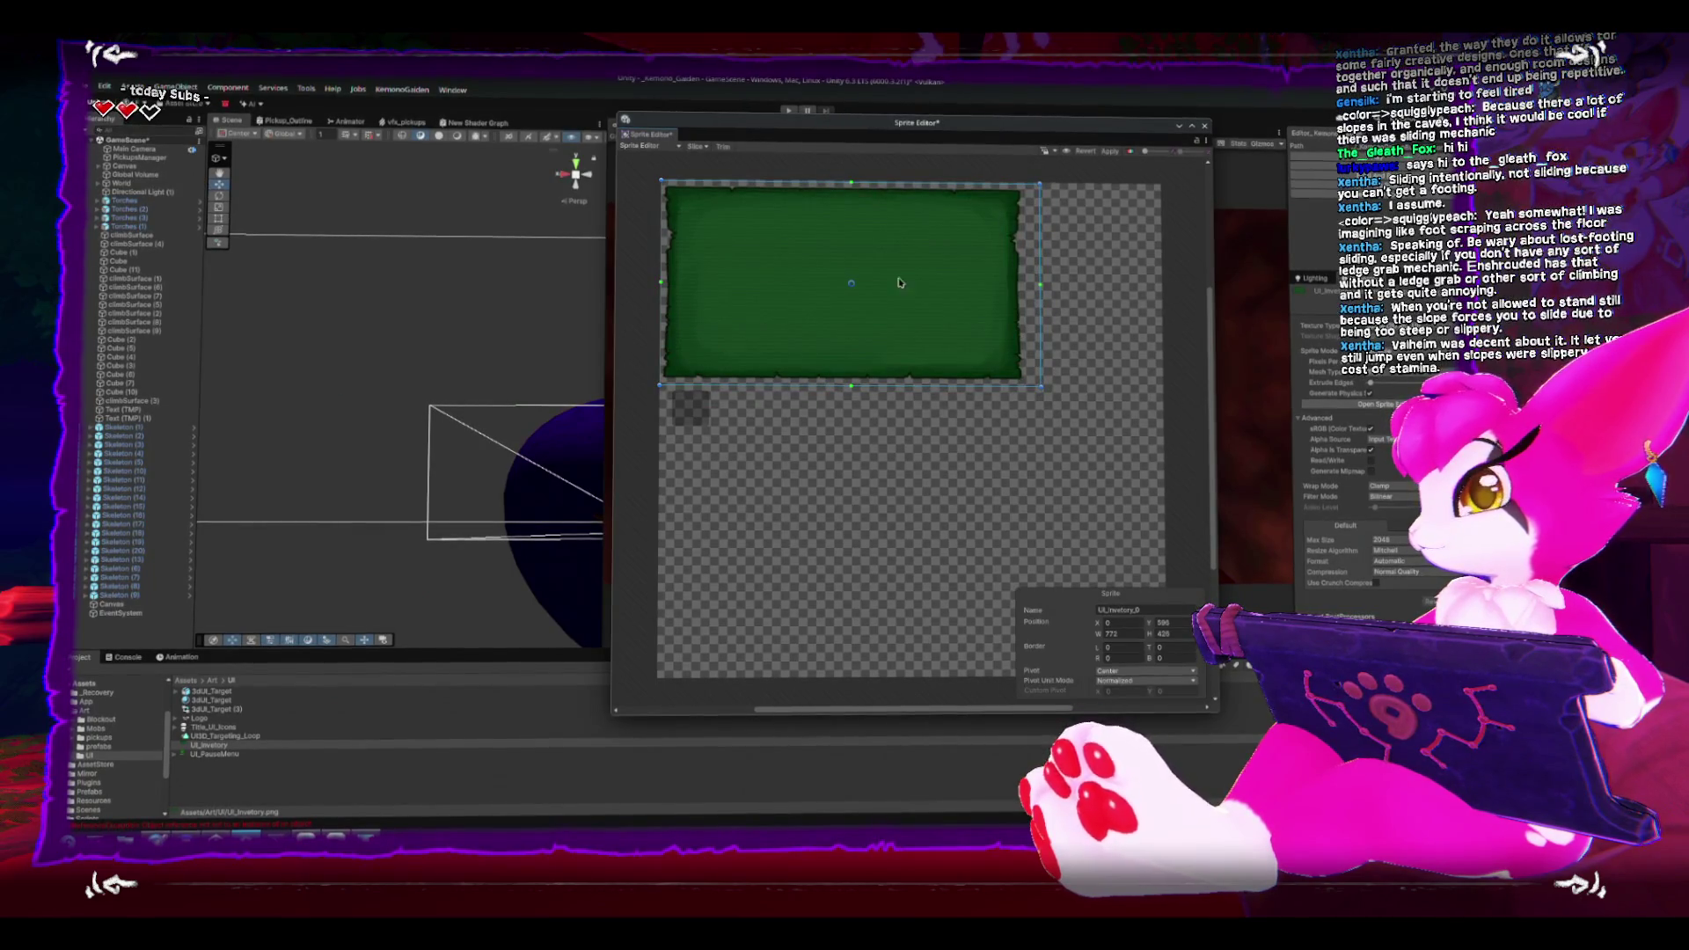
pyautogui.click(737, 447)
pyautogui.moveTo(669, 392); pyautogui.dragTo(672, 389)
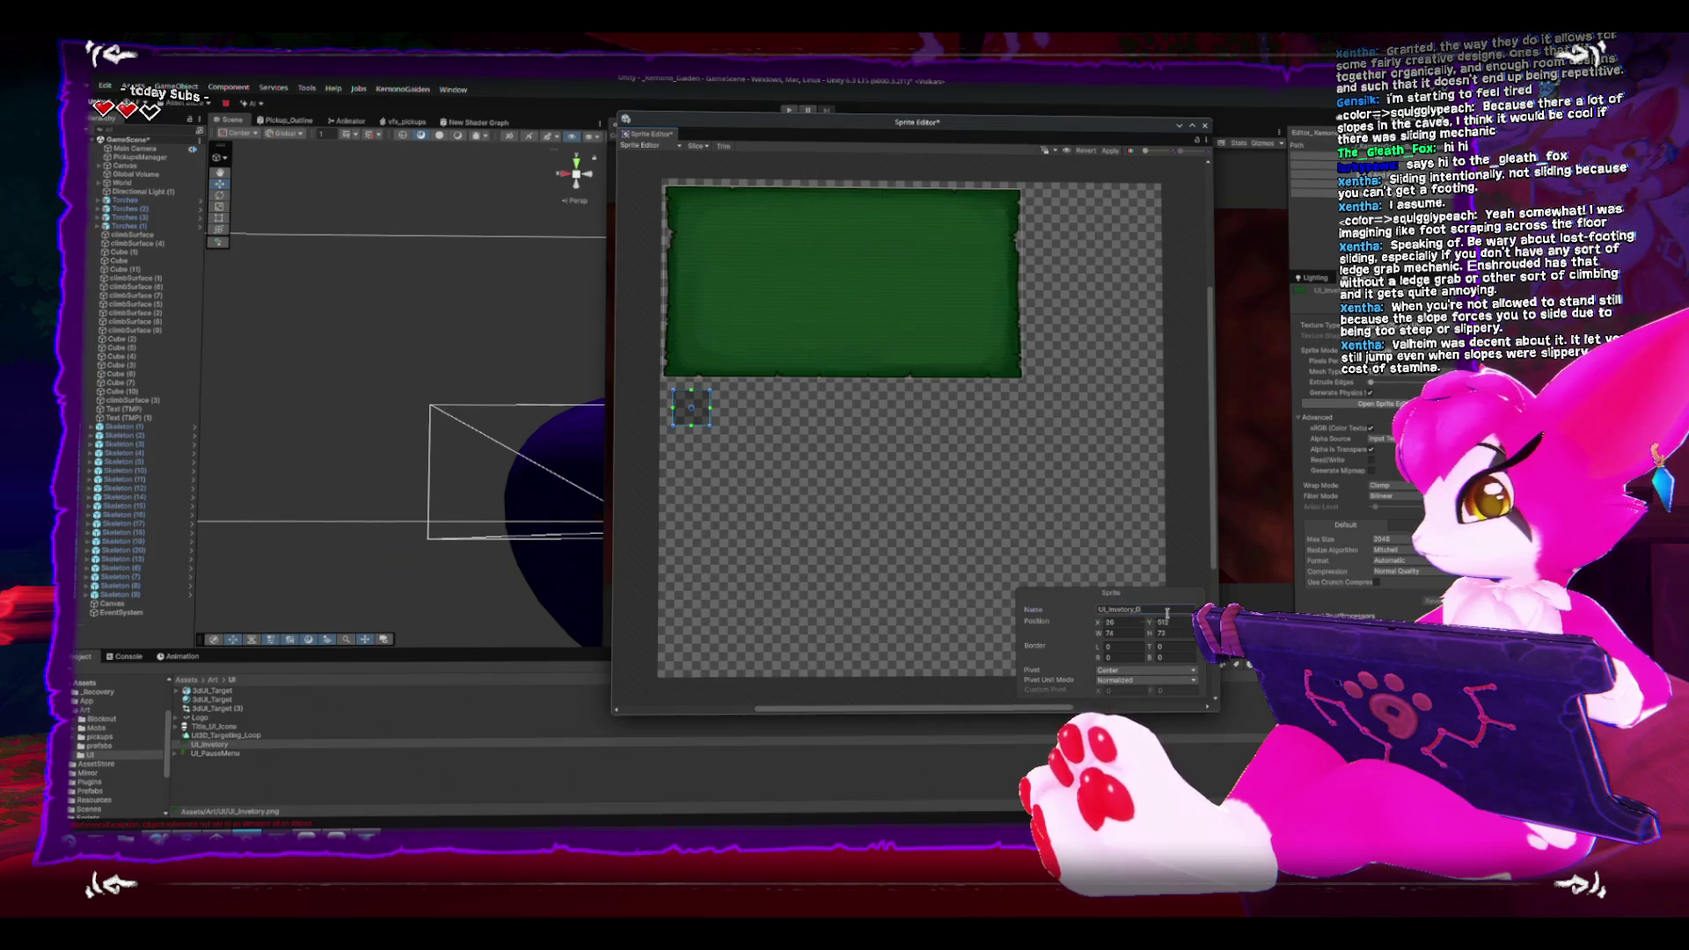
pyautogui.write('UI_Inventory_slot')
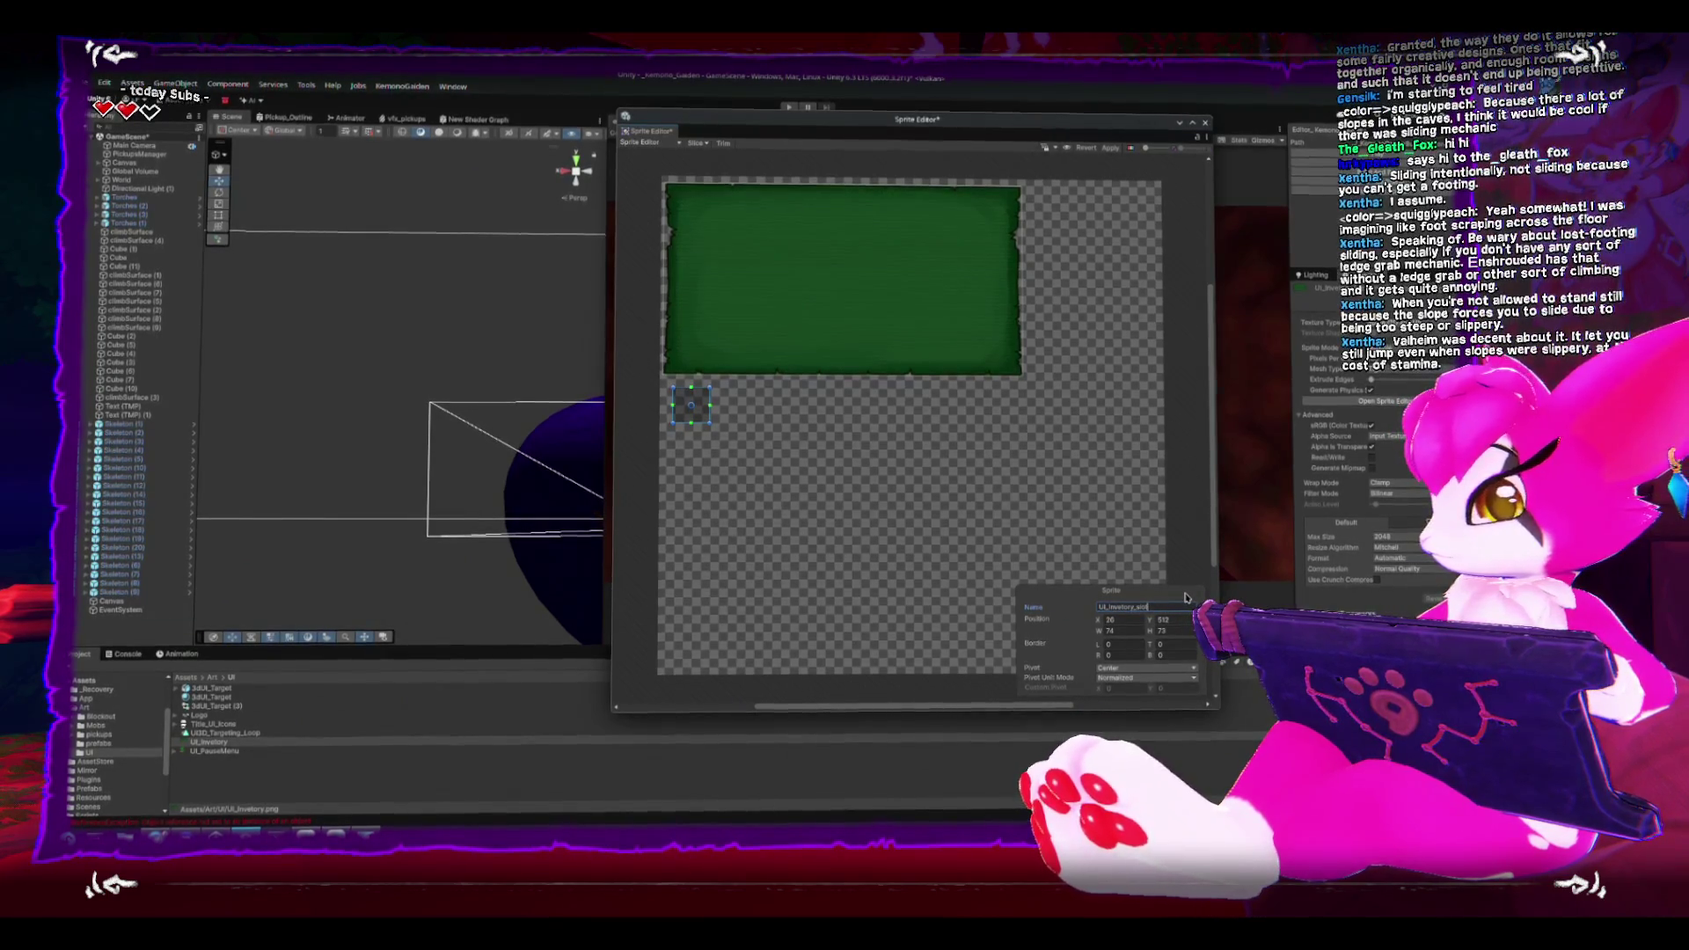
pyautogui.click(1103, 147)
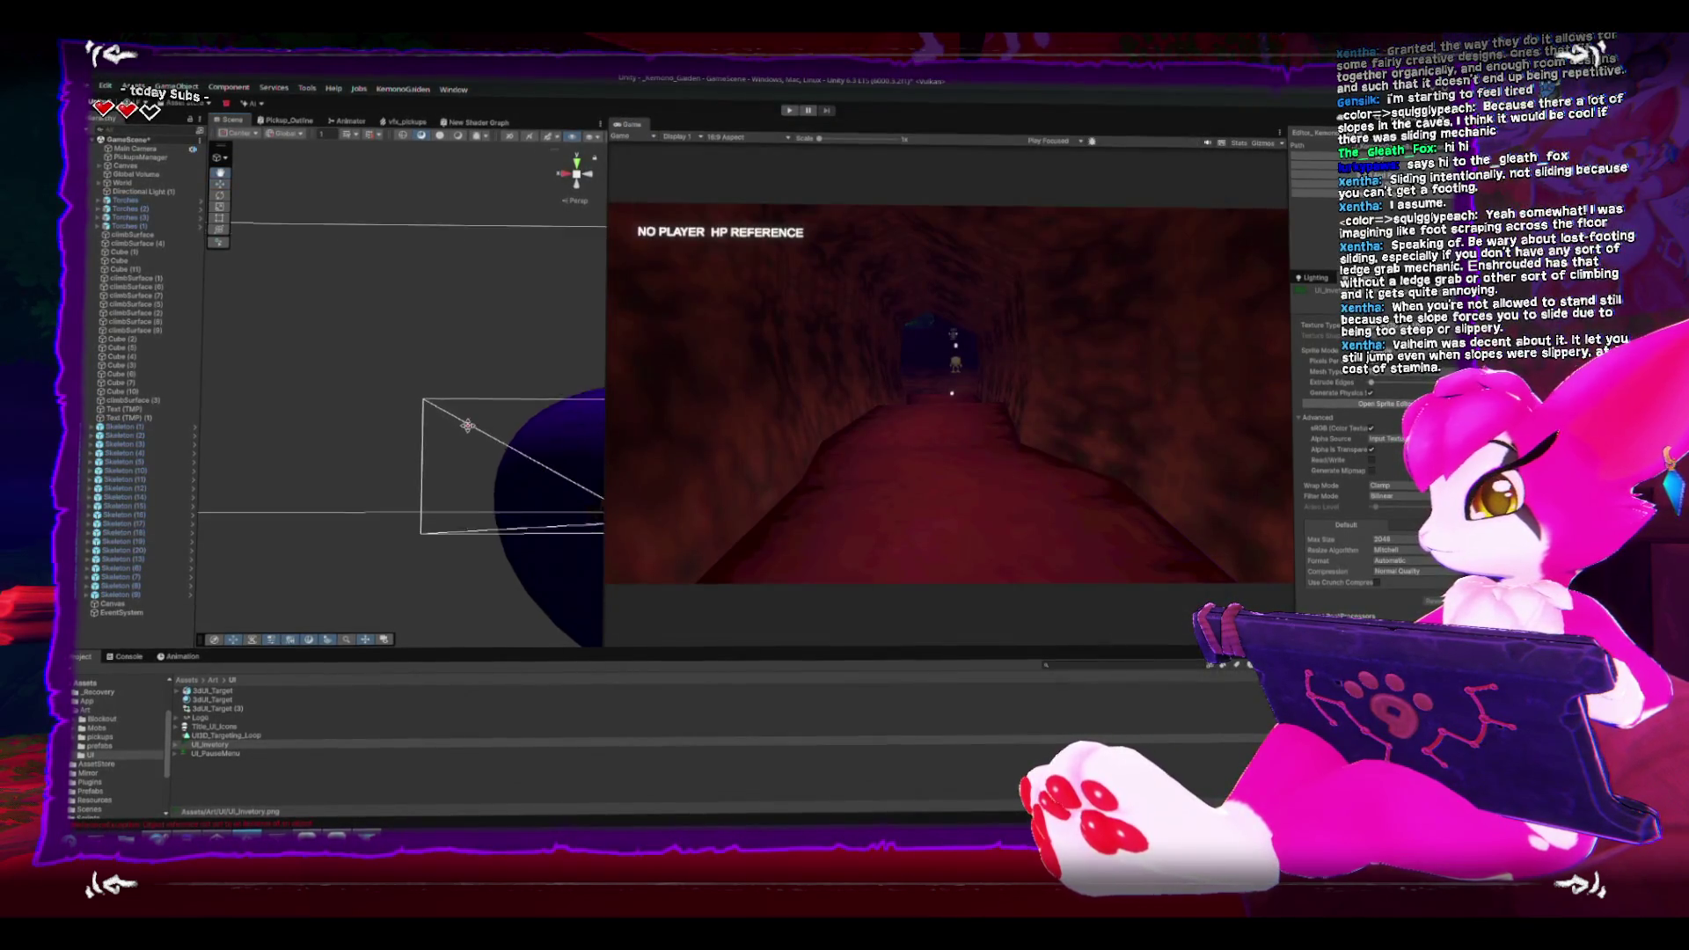
# Step: Add a UI Panel under the Canvas and name it Inventory_BG
pyautogui.doubleClick(113, 601)
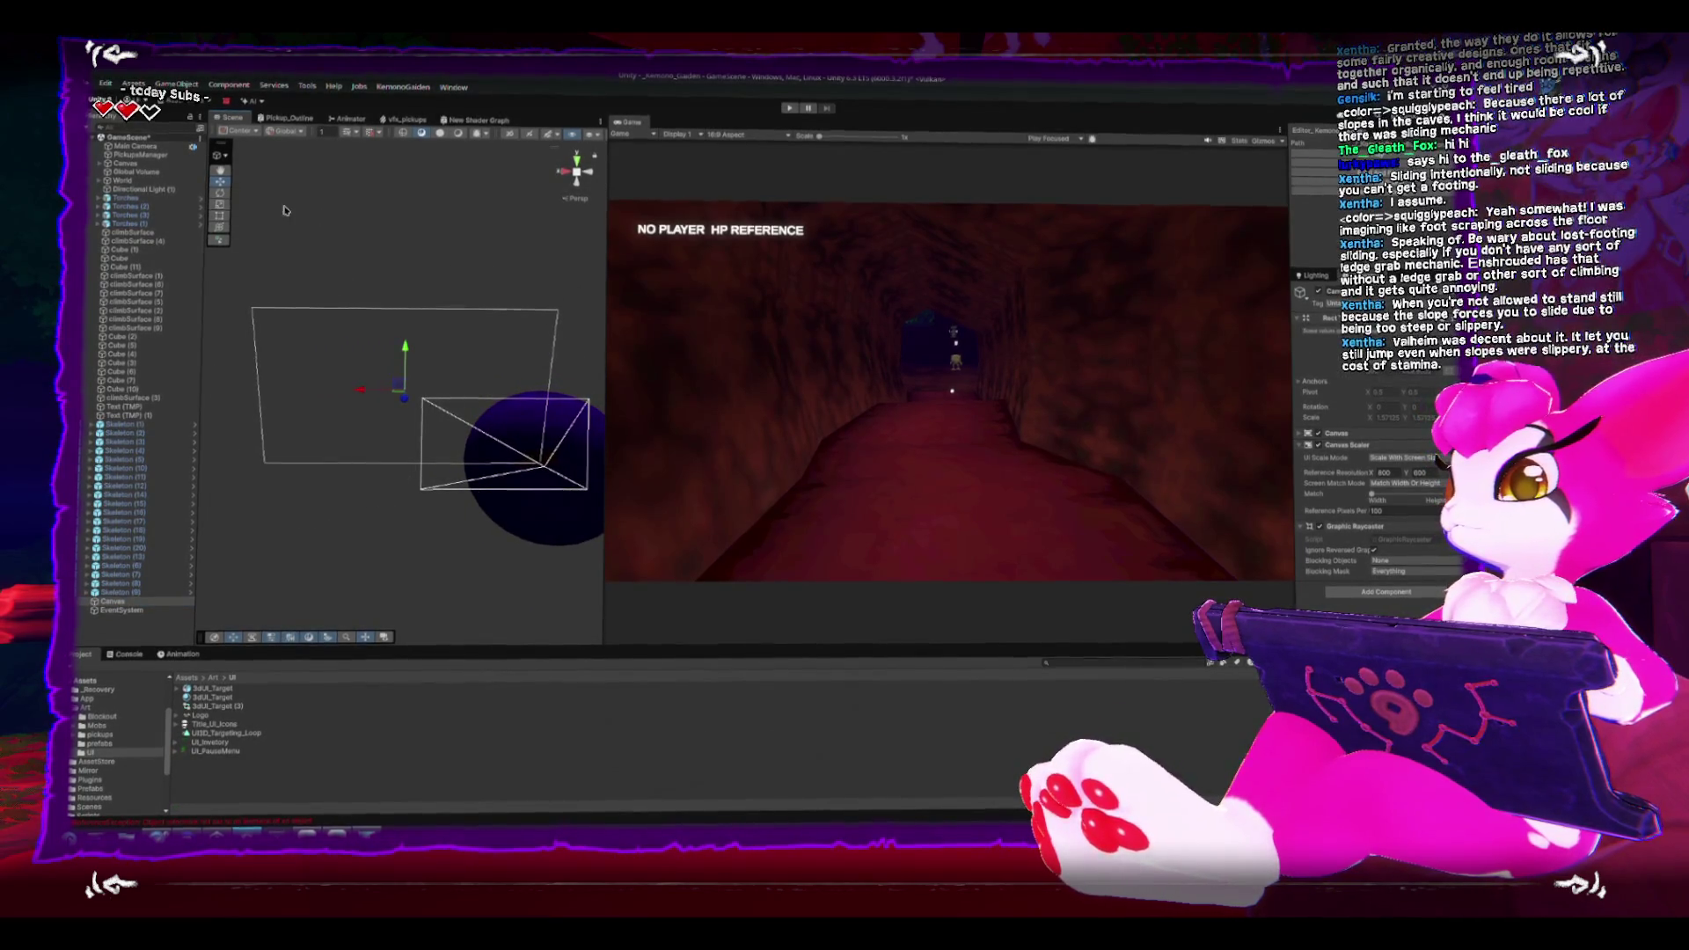
pyautogui.click(176, 87)
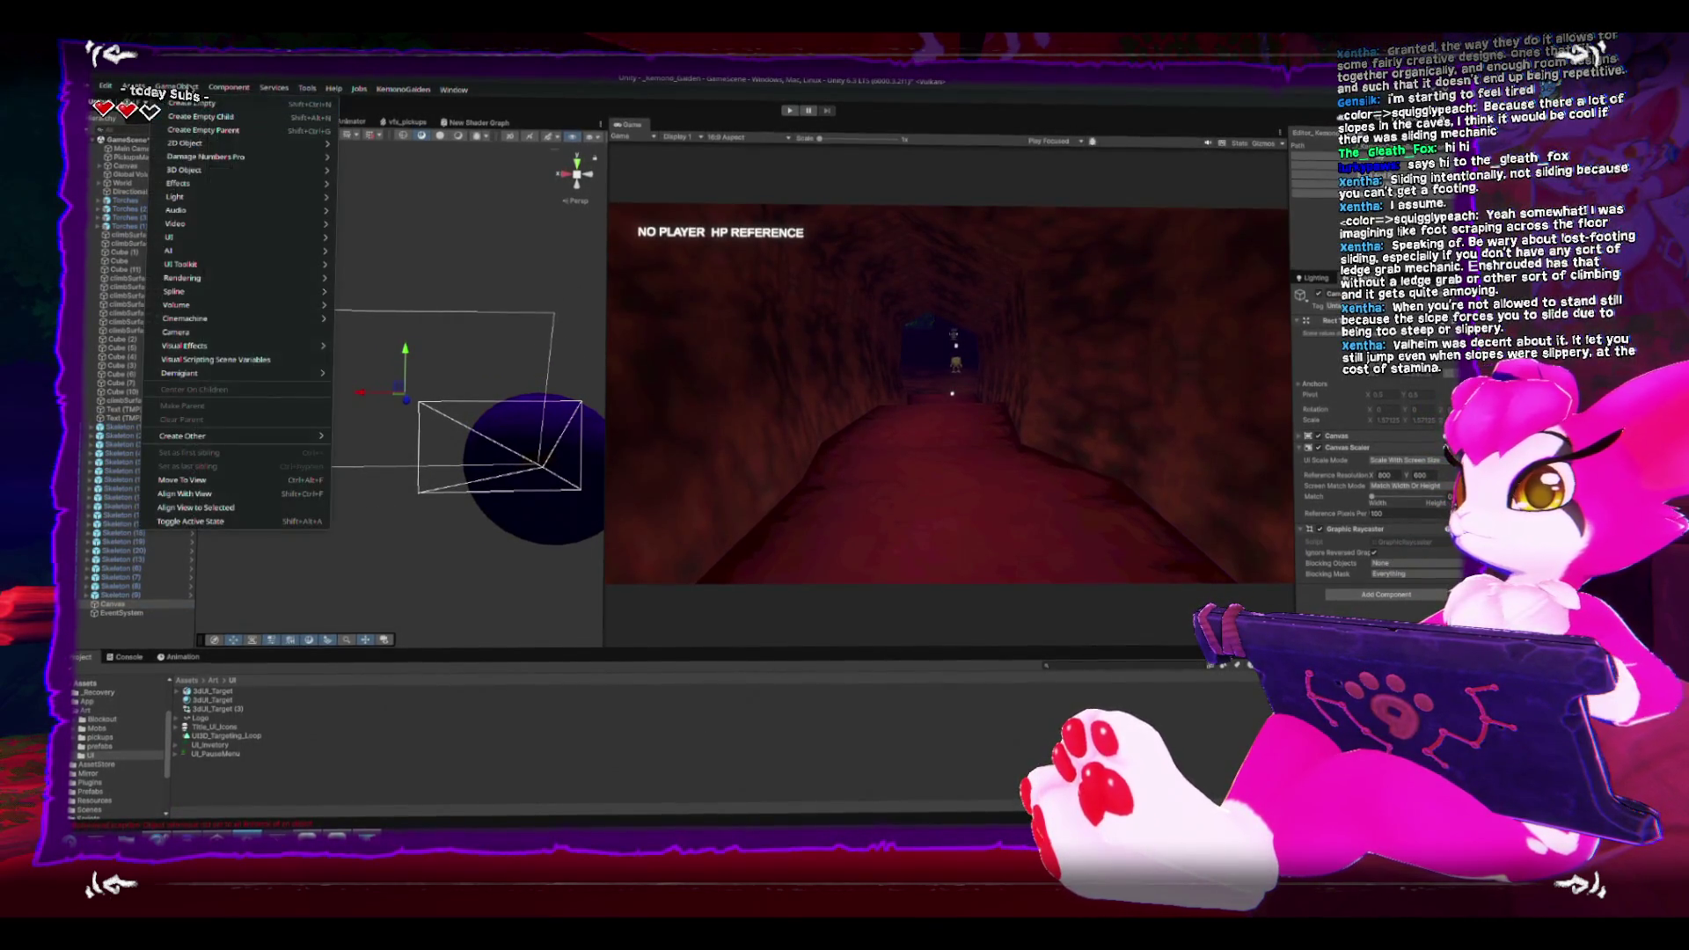
pyautogui.moveTo(220, 243)
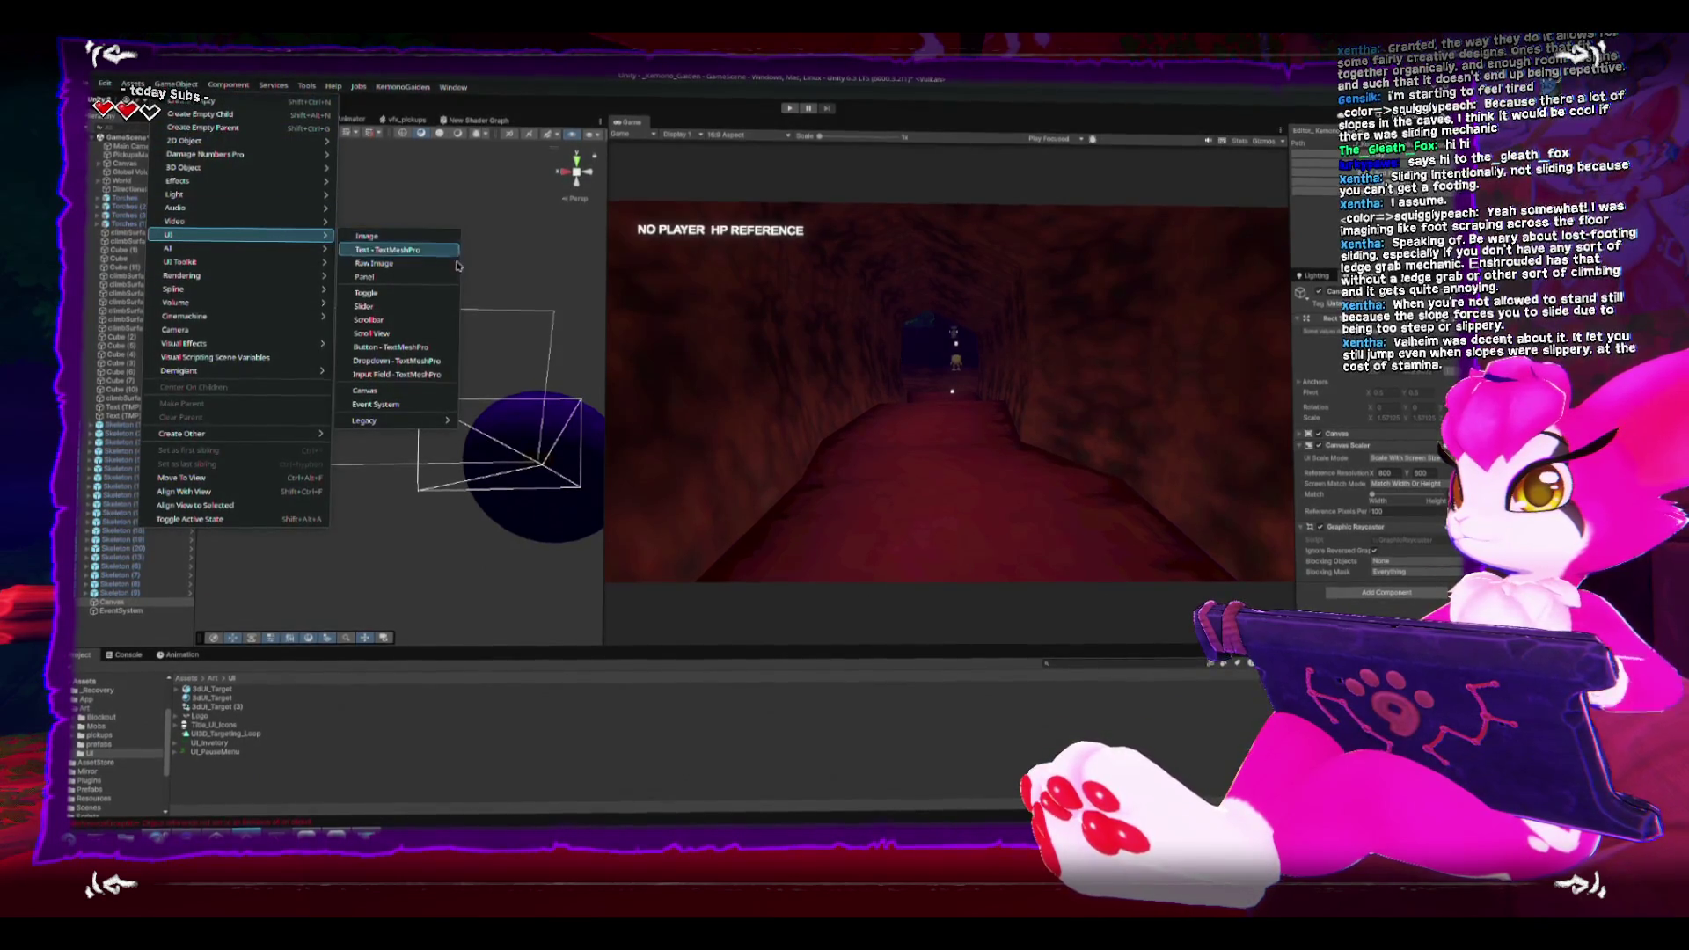
pyautogui.click(427, 278)
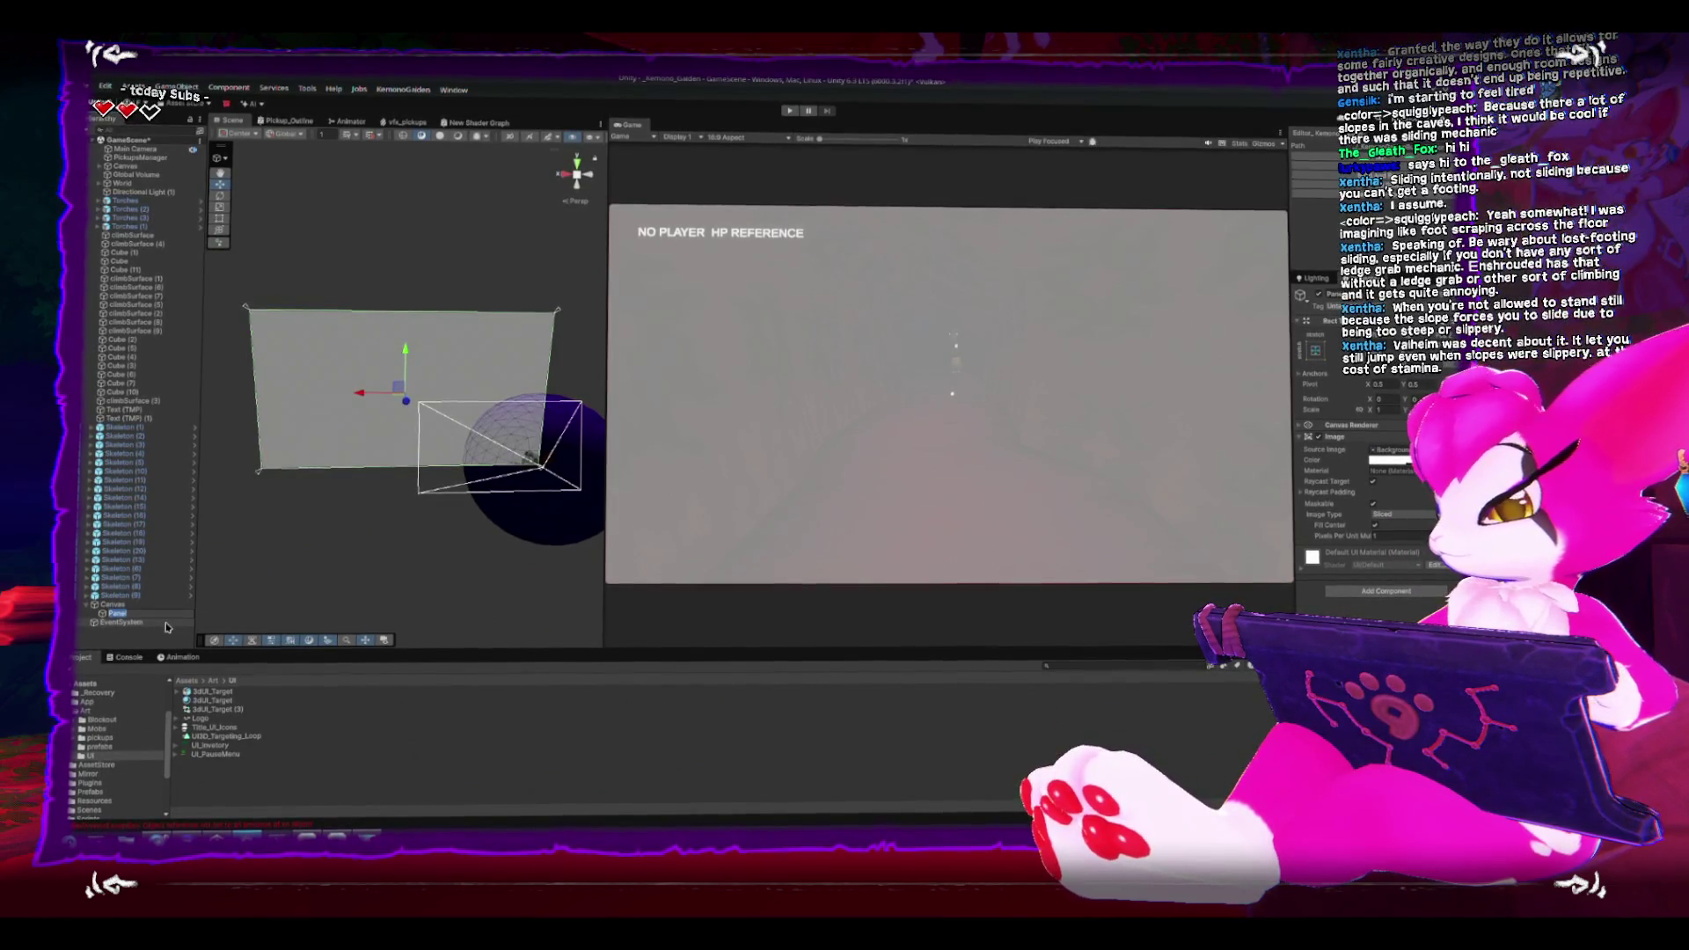
pyautogui.write('ventory_BG')
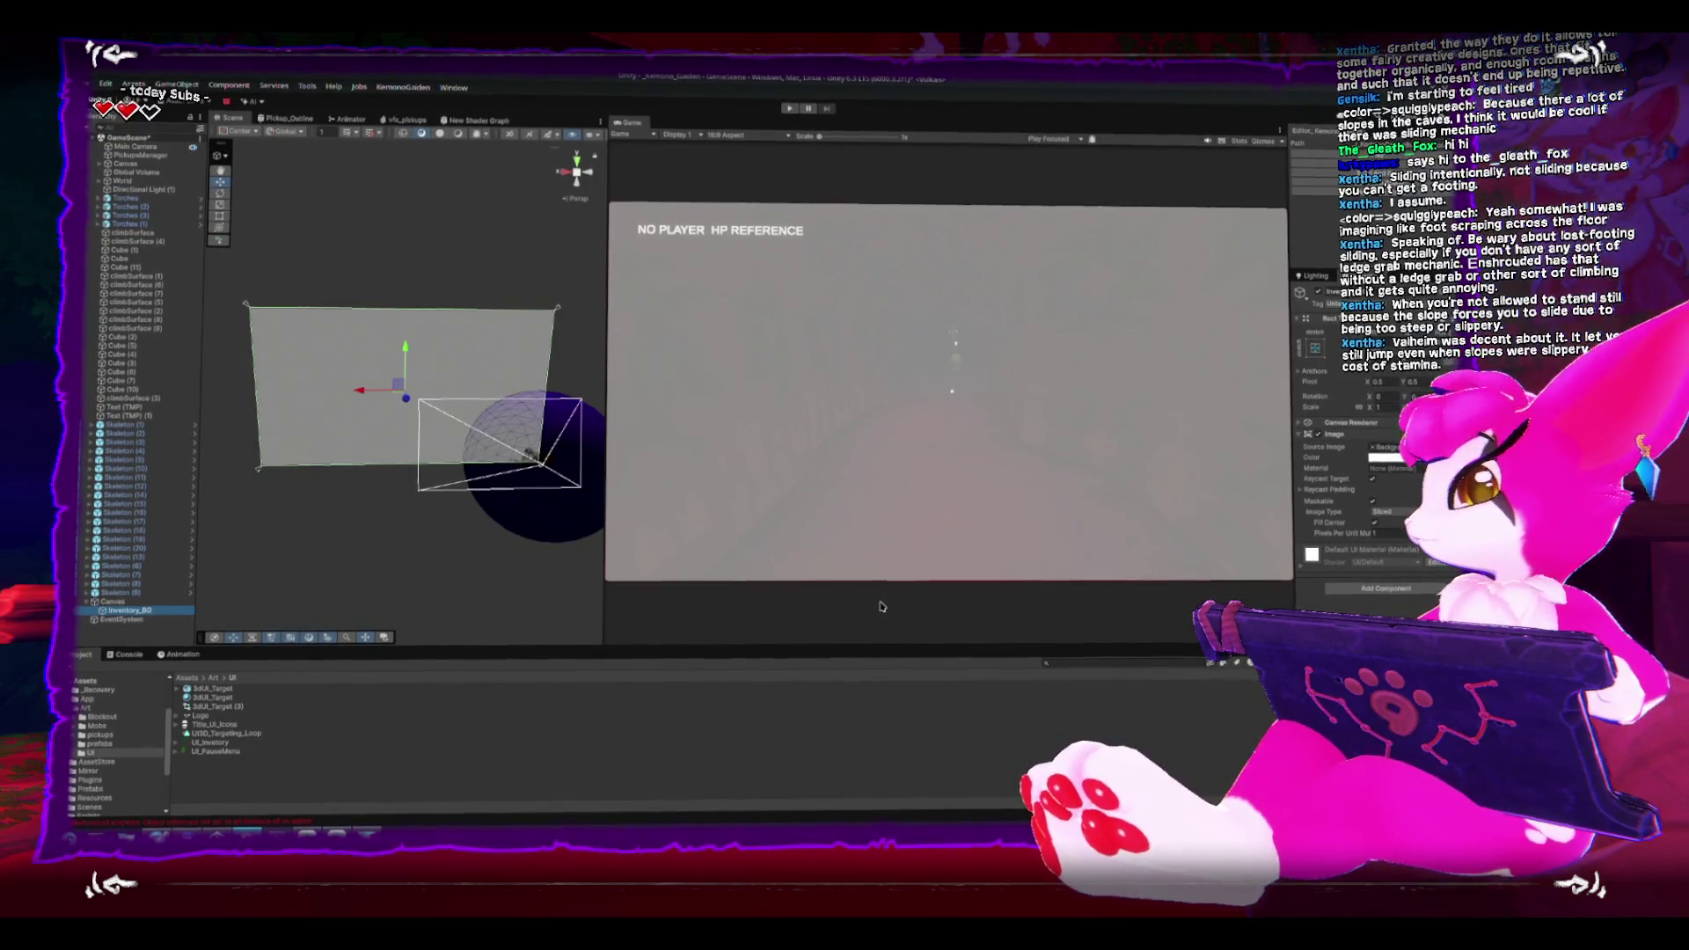
# Step: Assign the UI_Inventory_BG sprite as the panel's Source Image
pyautogui.click(176, 745)
pyautogui.moveTo(212, 752); pyautogui.dragTo(1400, 448)
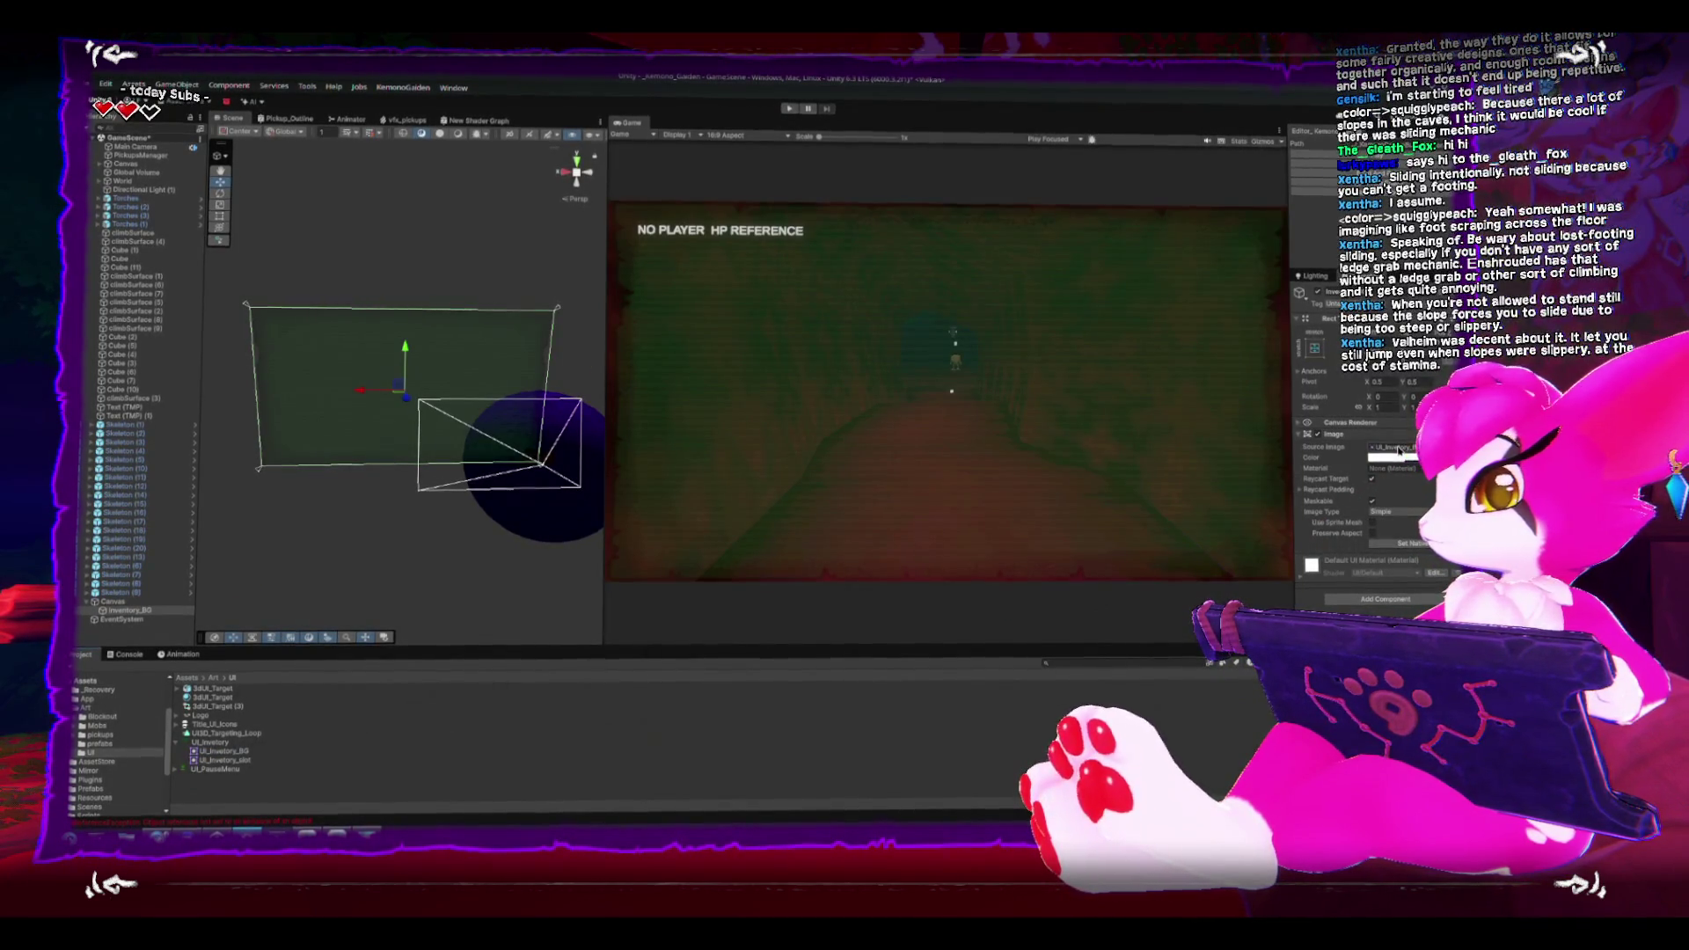
pyautogui.click(1405, 461)
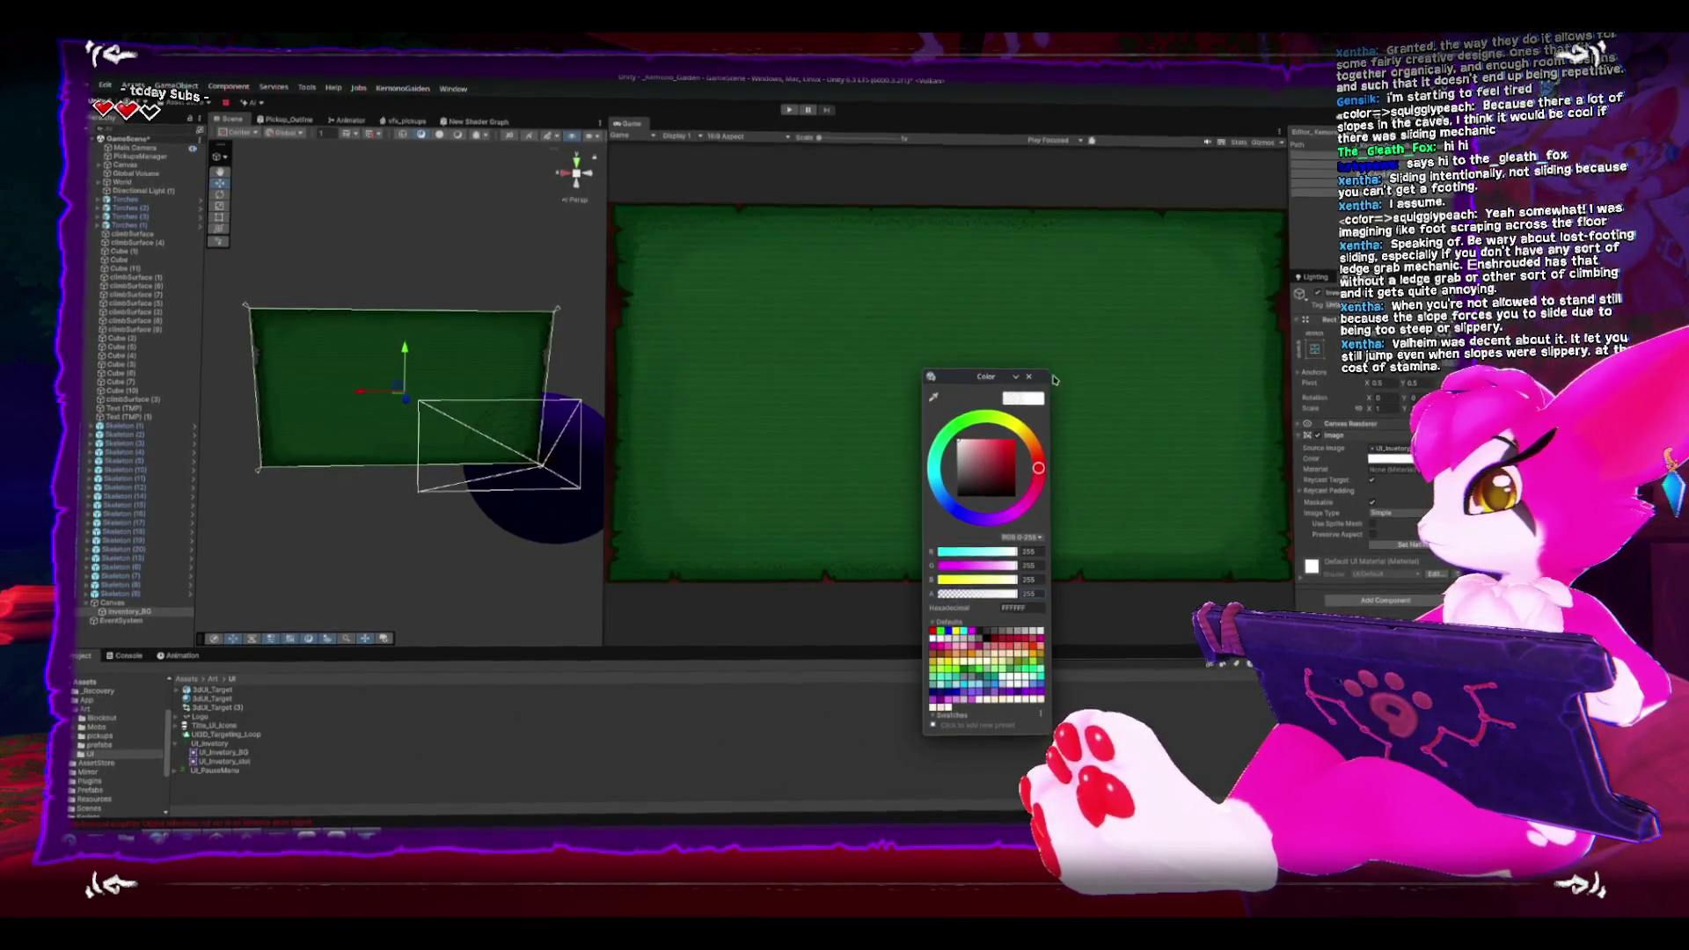
# Step: Make the panel image fully opaque, shrink it toward the centre, and move it up slightly
pyautogui.click(1028, 376)
pyautogui.click(219, 216)
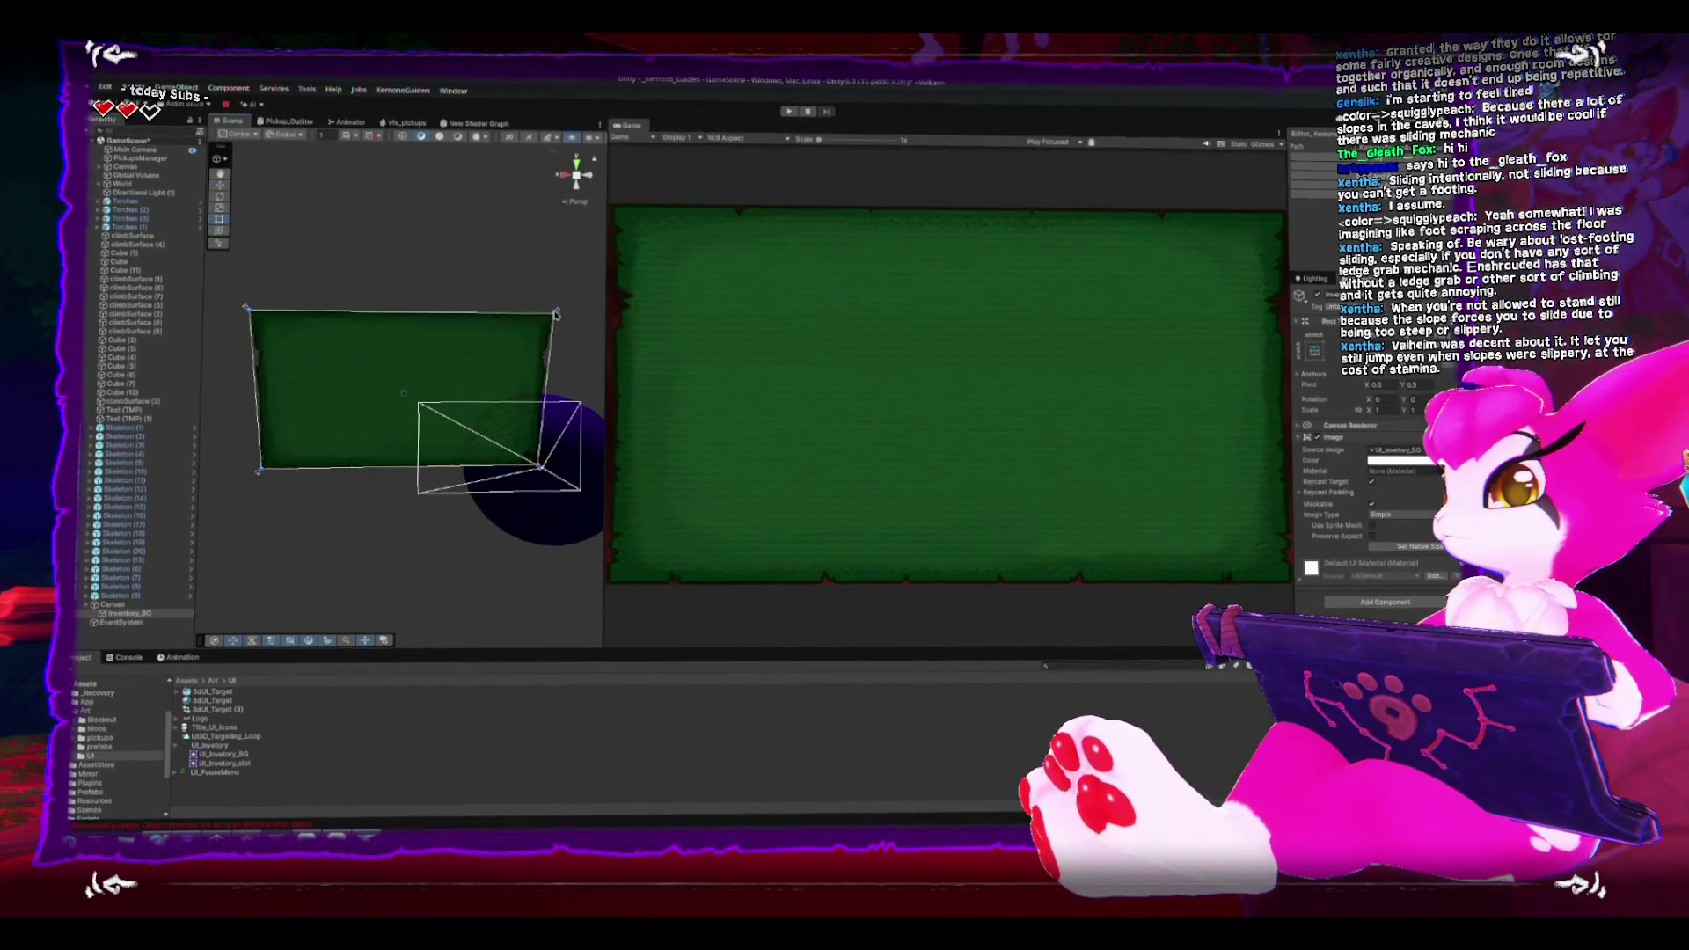
pyautogui.moveTo(556, 314)
pyautogui.mouseDown()
pyautogui.moveTo(473, 369)
pyautogui.moveTo(491, 344)
pyautogui.mouseUp()
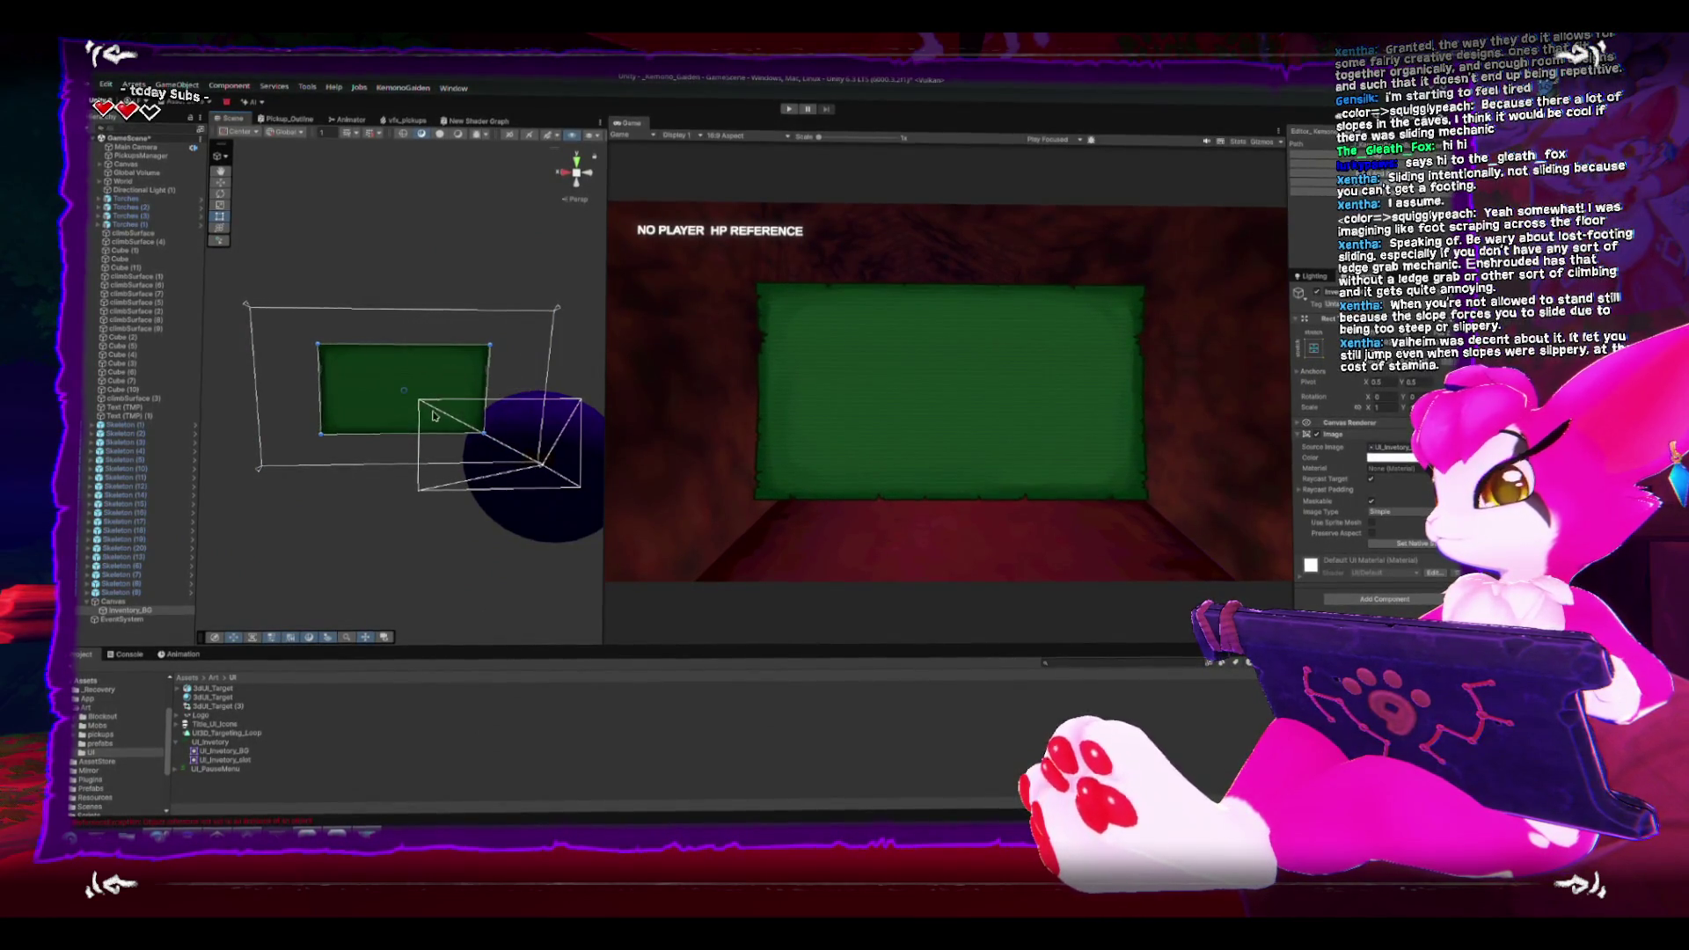
pyautogui.scroll(5, 433, 415)
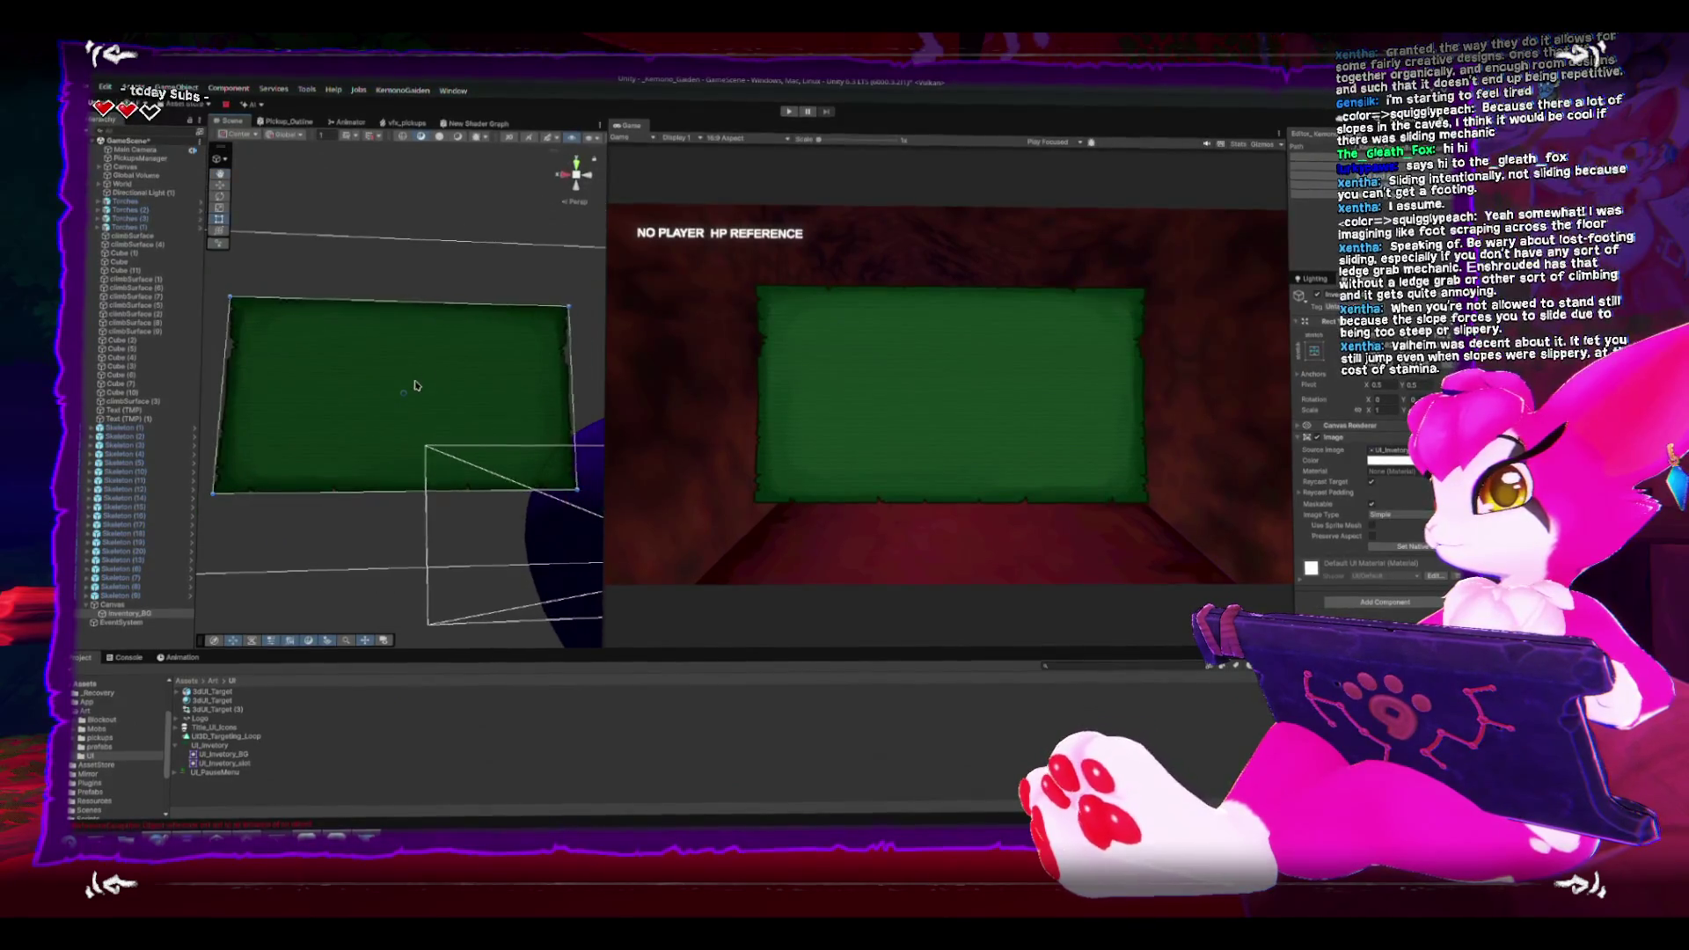
pyautogui.moveTo(410, 478)
pyautogui.mouseDown()
pyautogui.moveTo(416, 411)
pyautogui.moveTo(409, 433)
pyautogui.mouseUp()
pyautogui.press('f')
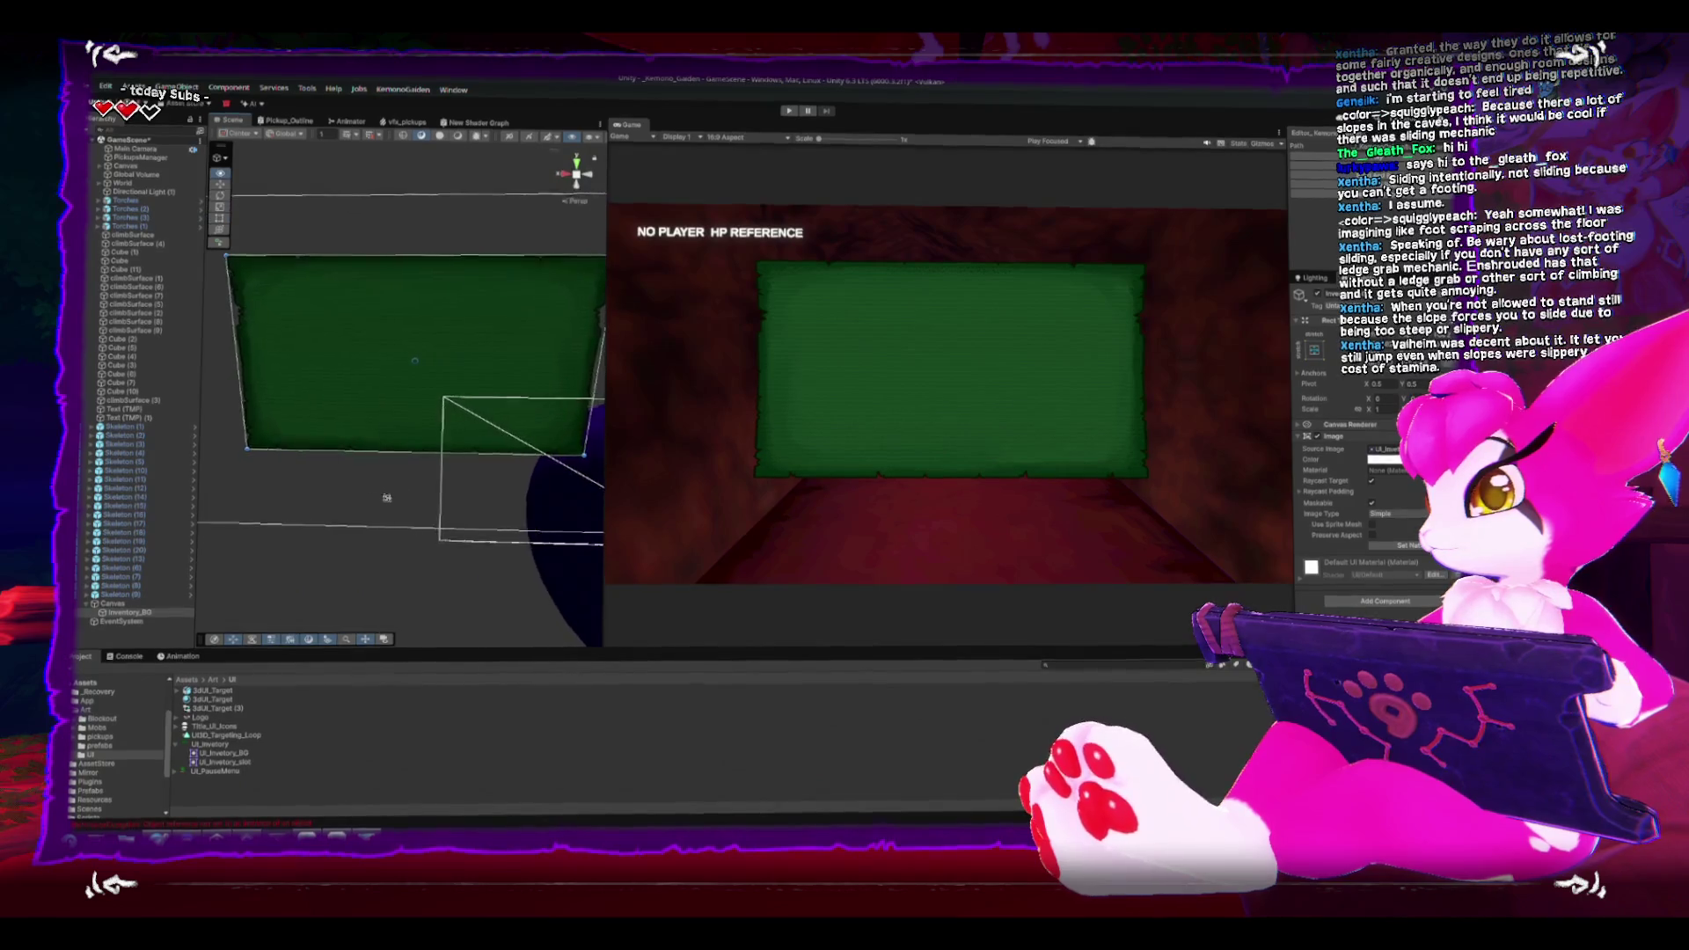
pyautogui.click(115, 601)
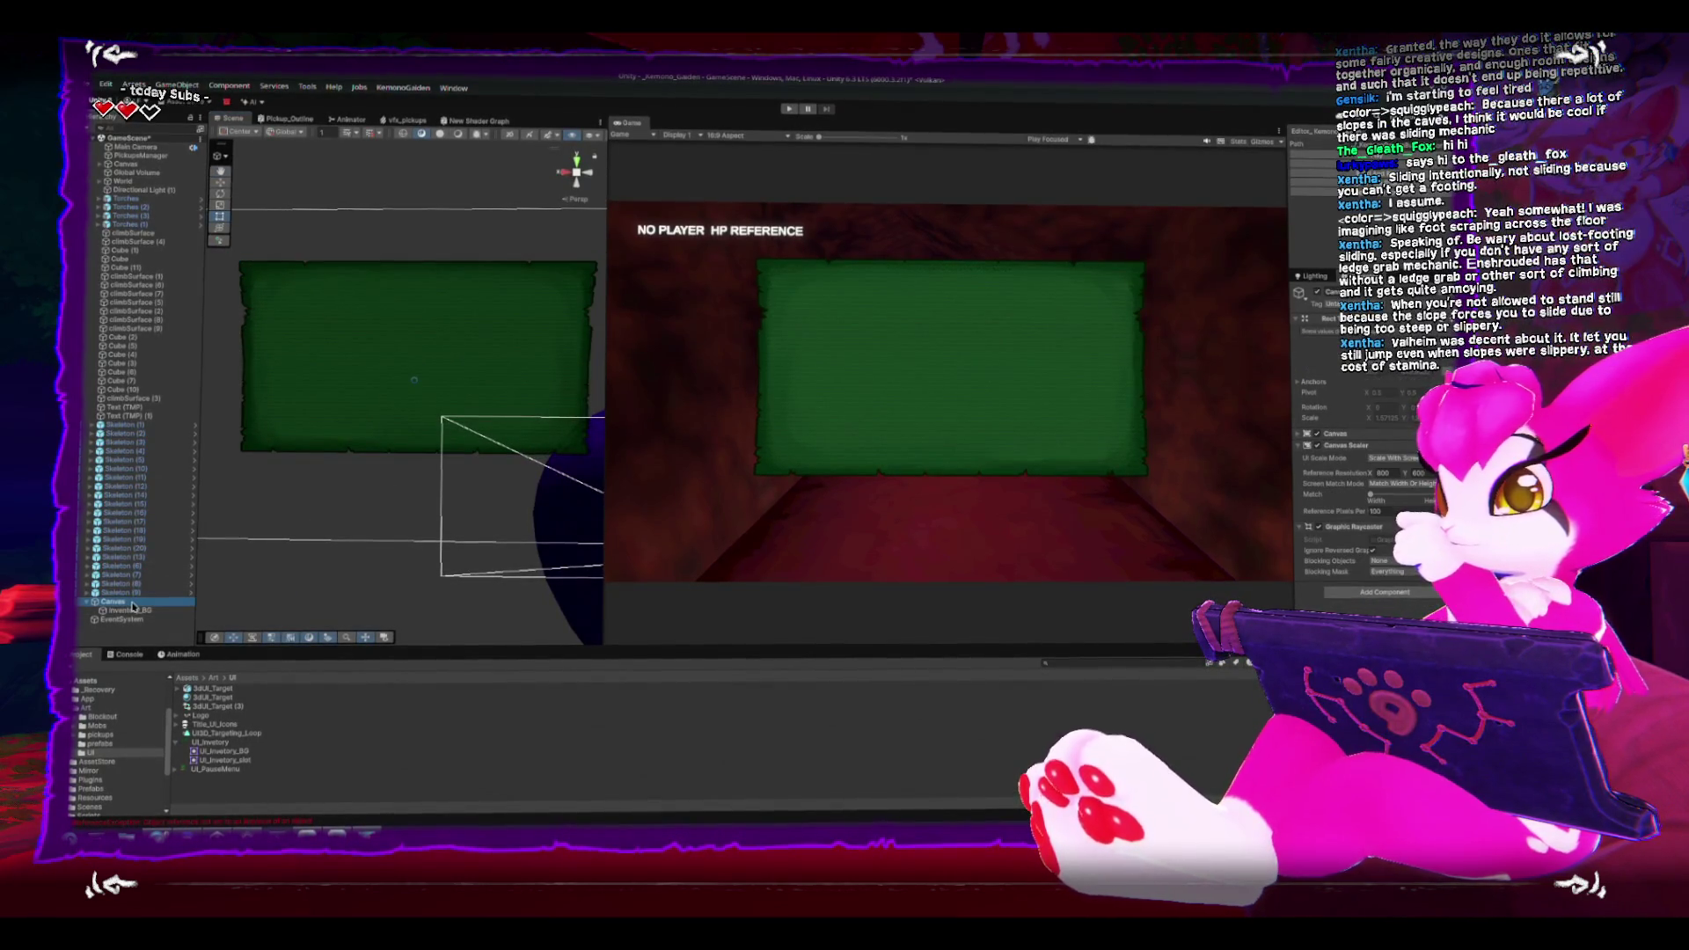
pyautogui.rightClick(133, 606)
pyautogui.moveTo(250, 398)
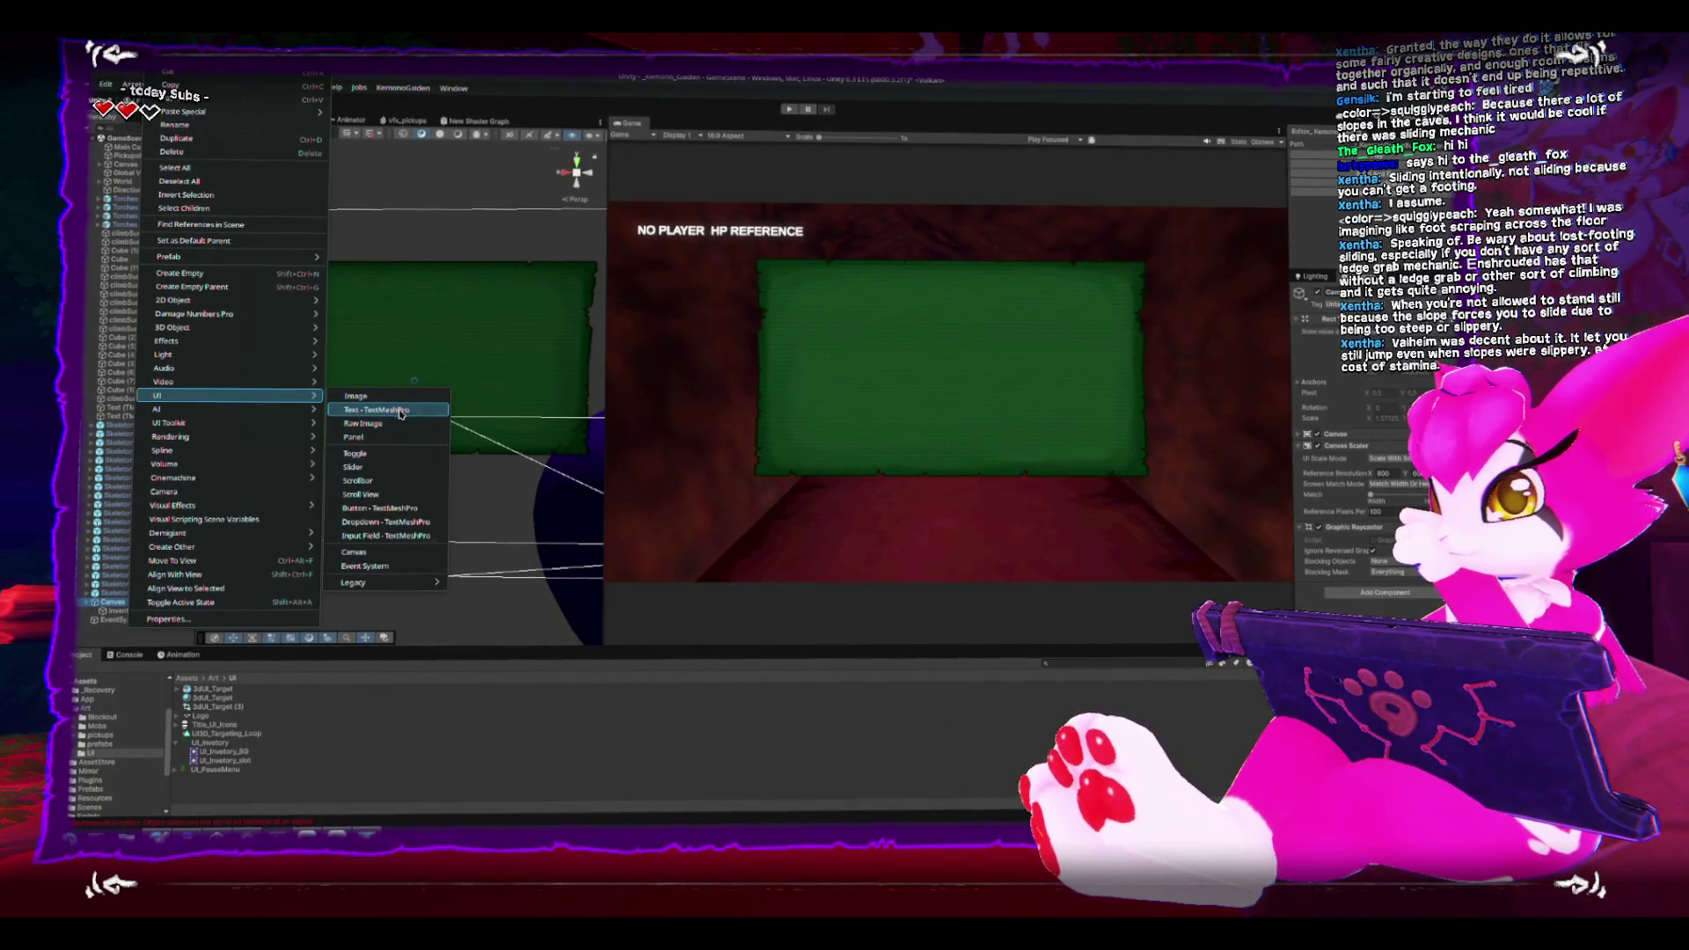
# Step: Add a centre-aligned TextMeshPro label reading 'Inventory' to the Canvas
pyautogui.click(400, 413)
pyautogui.moveTo(328, 403); pyautogui.dragTo(1396, 510)
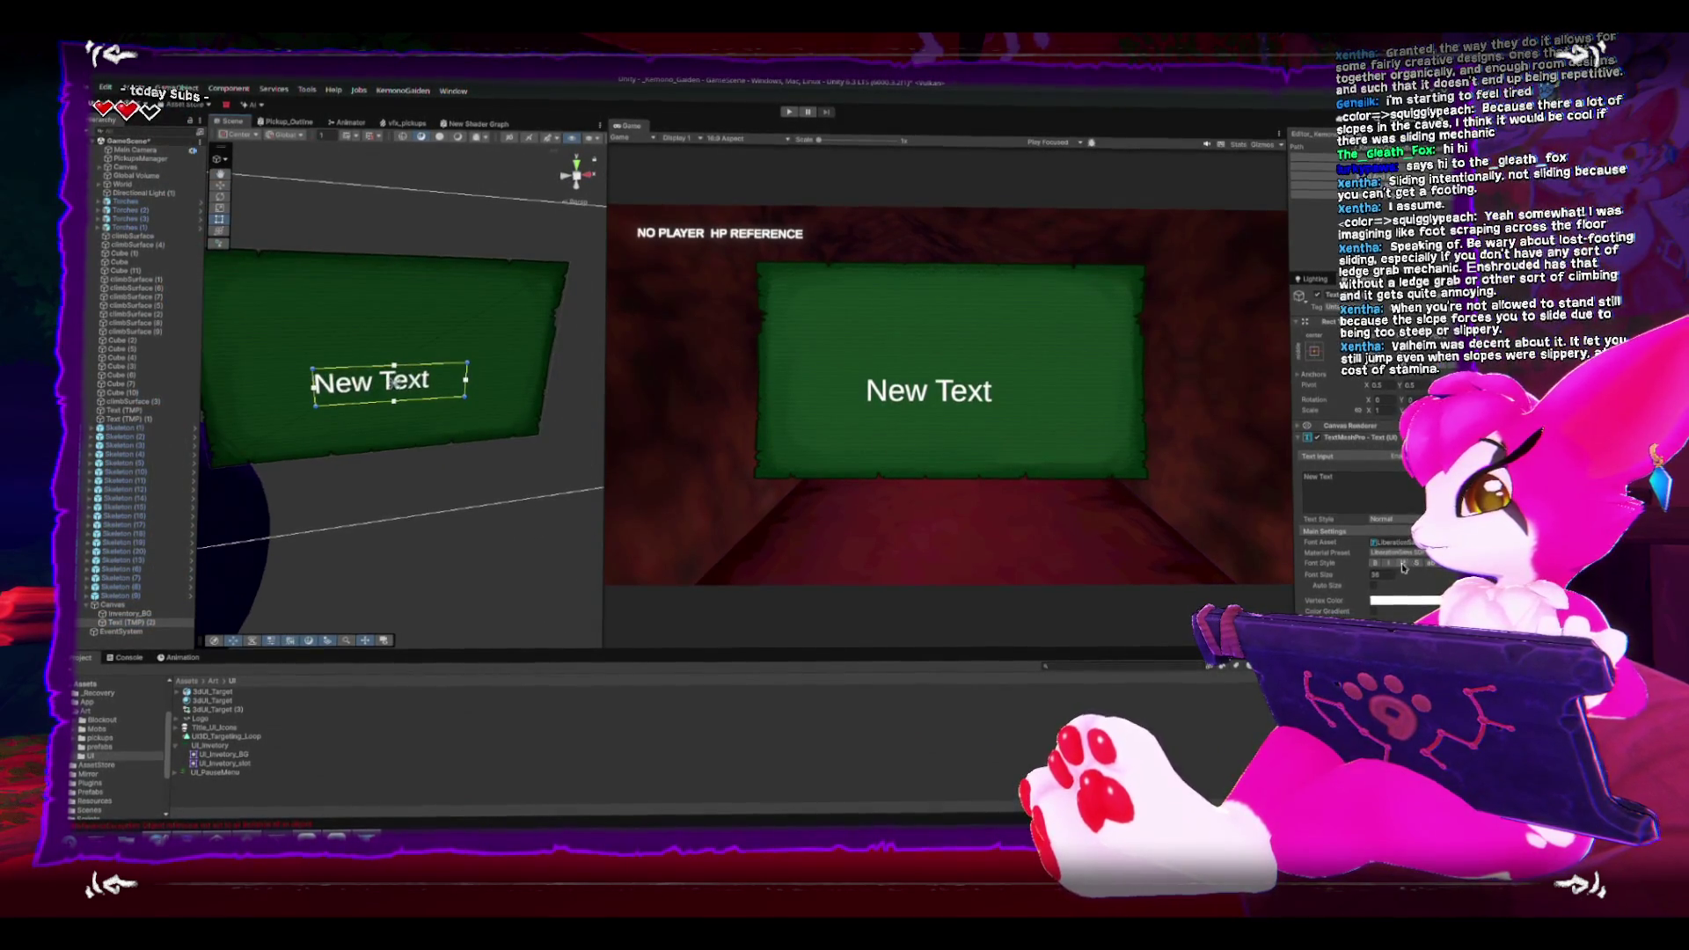
pyautogui.click(1387, 587)
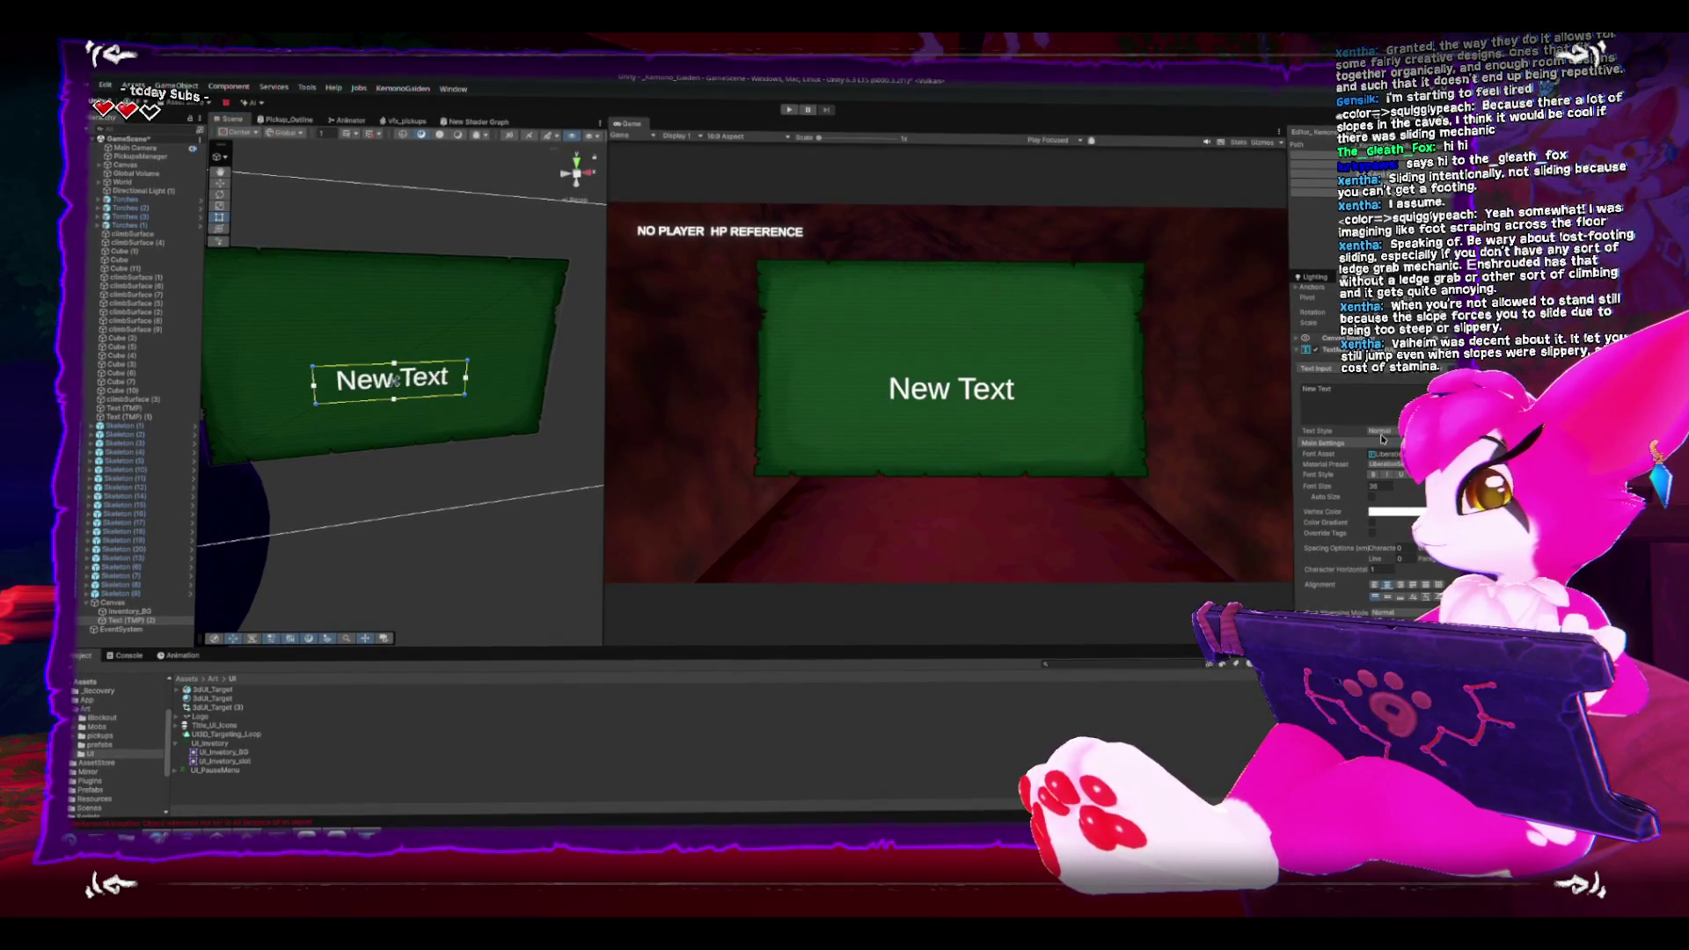
pyautogui.write('Inventory')
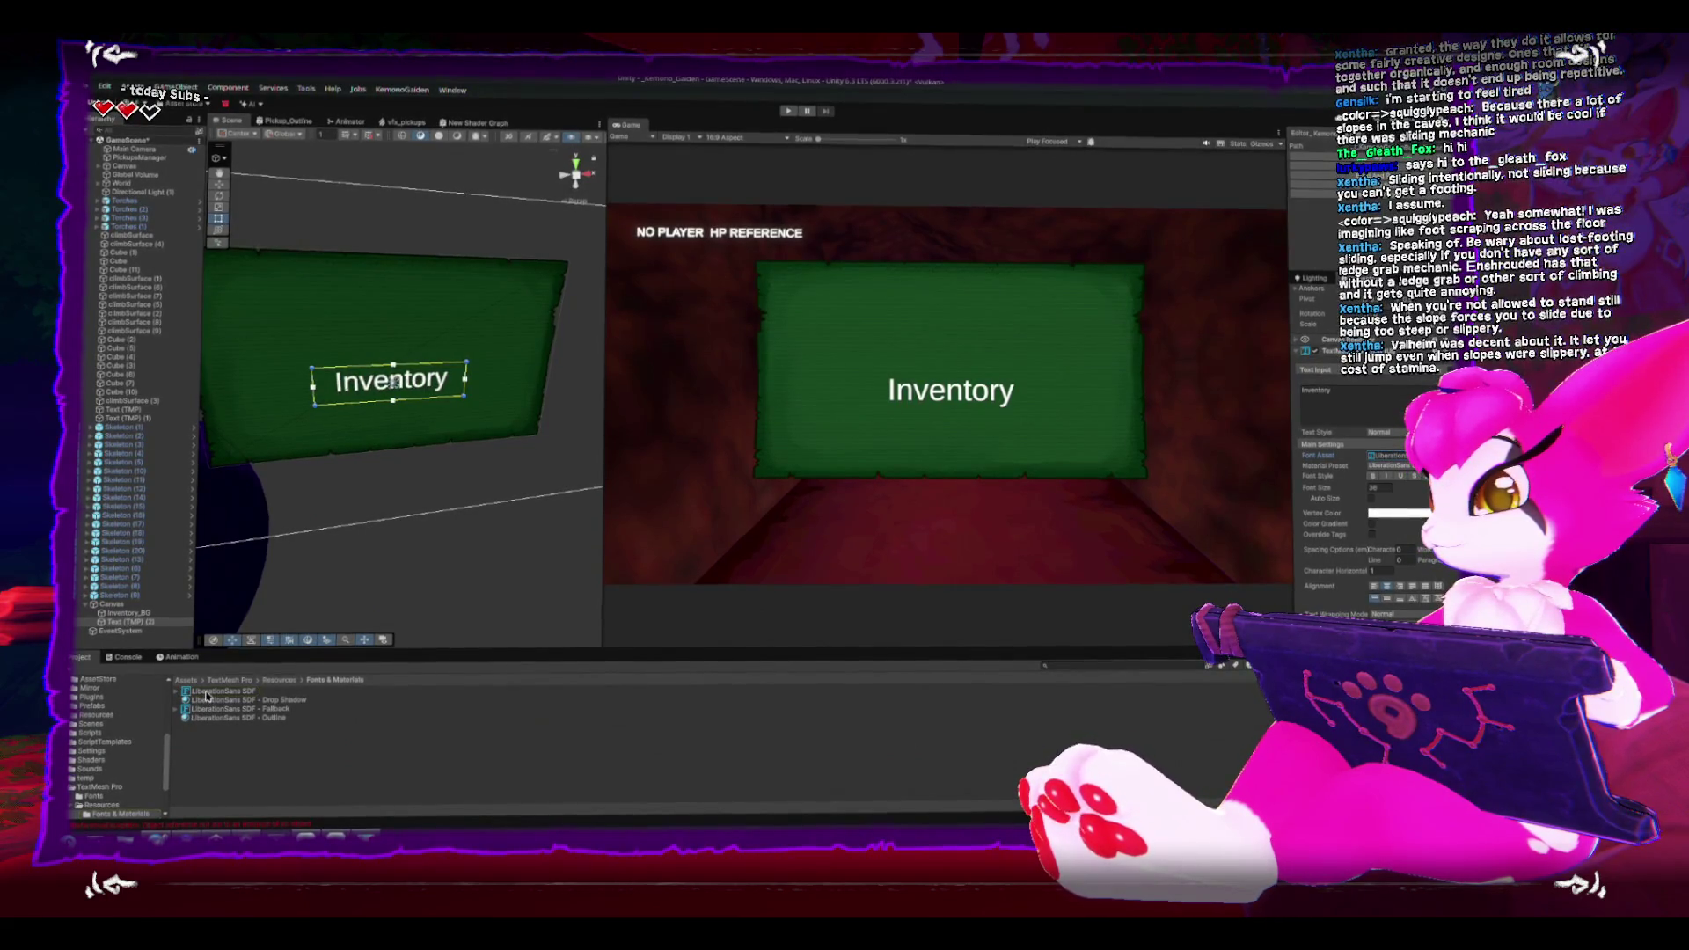
pyautogui.scroll(5, 99, 709)
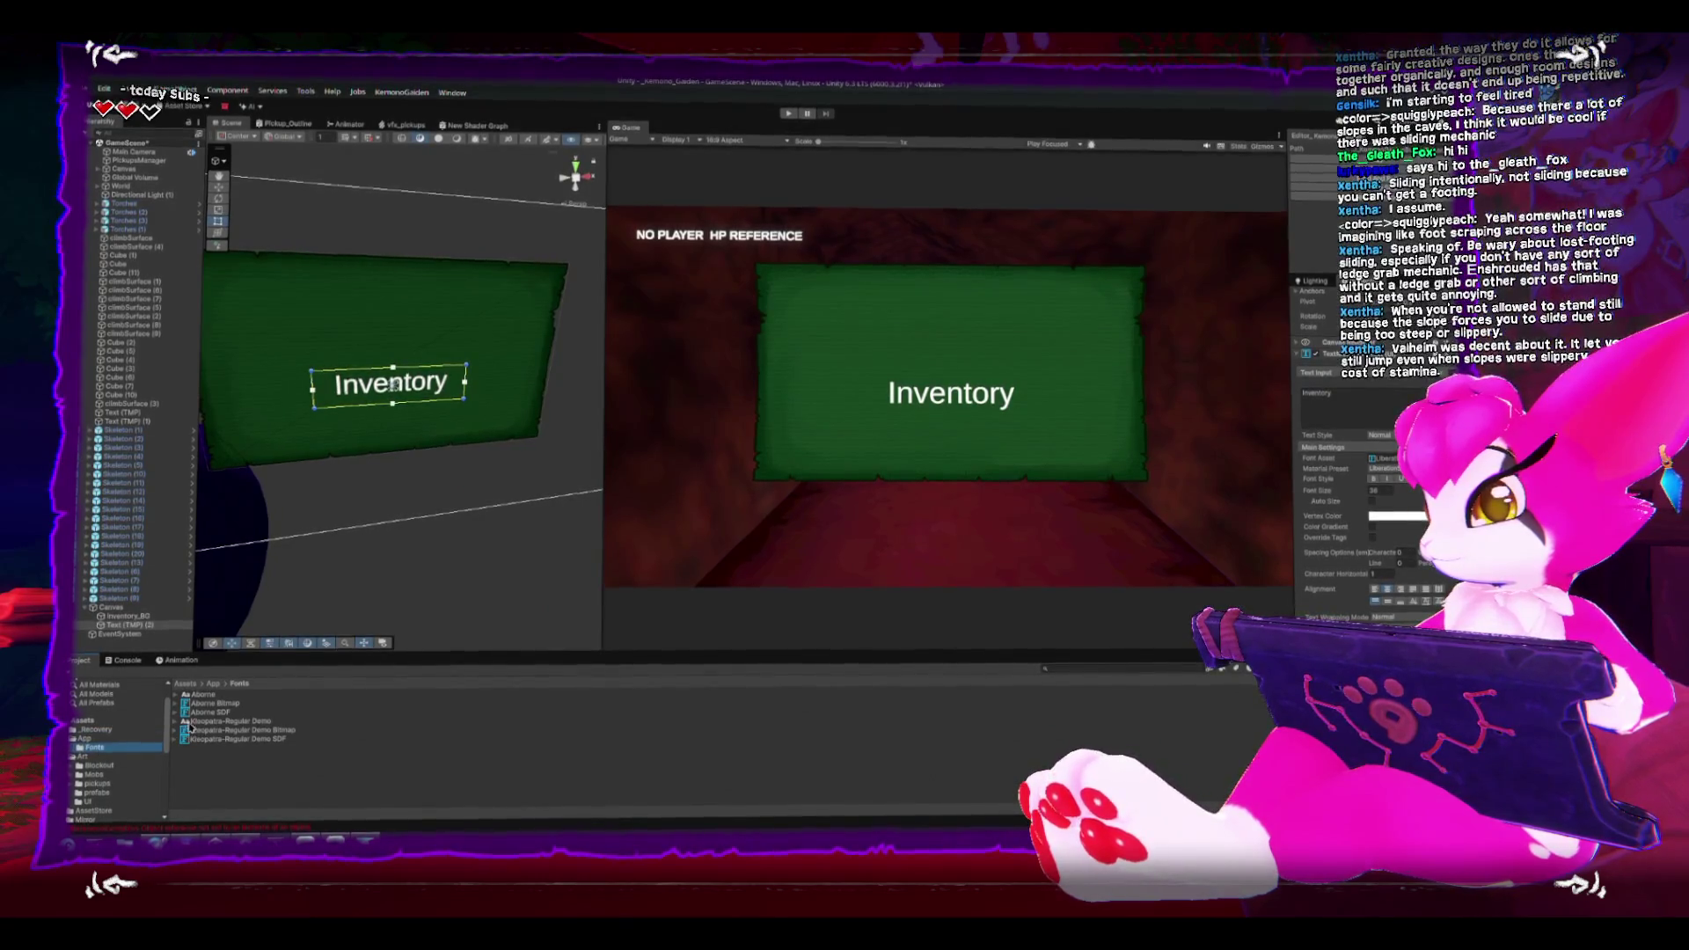
# Step: Give the Inventory title a custom font from the Fonts folder and raise it to the panel's top
pyautogui.click(1387, 512)
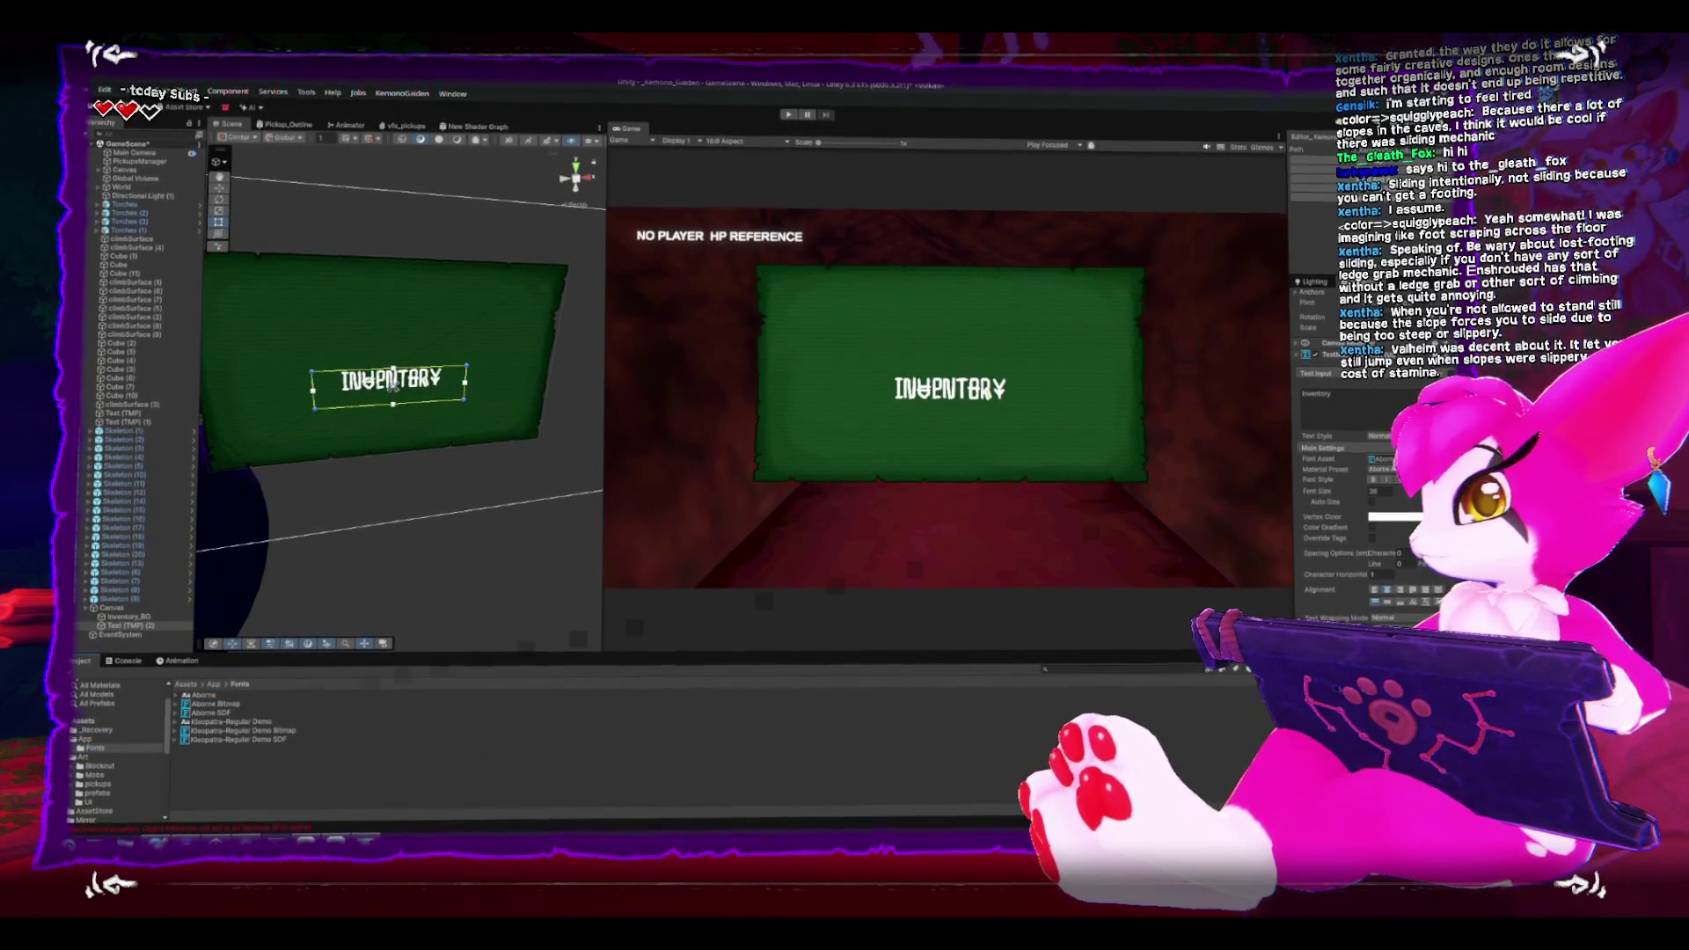
pyautogui.moveTo(211, 710); pyautogui.dragTo(1383, 456)
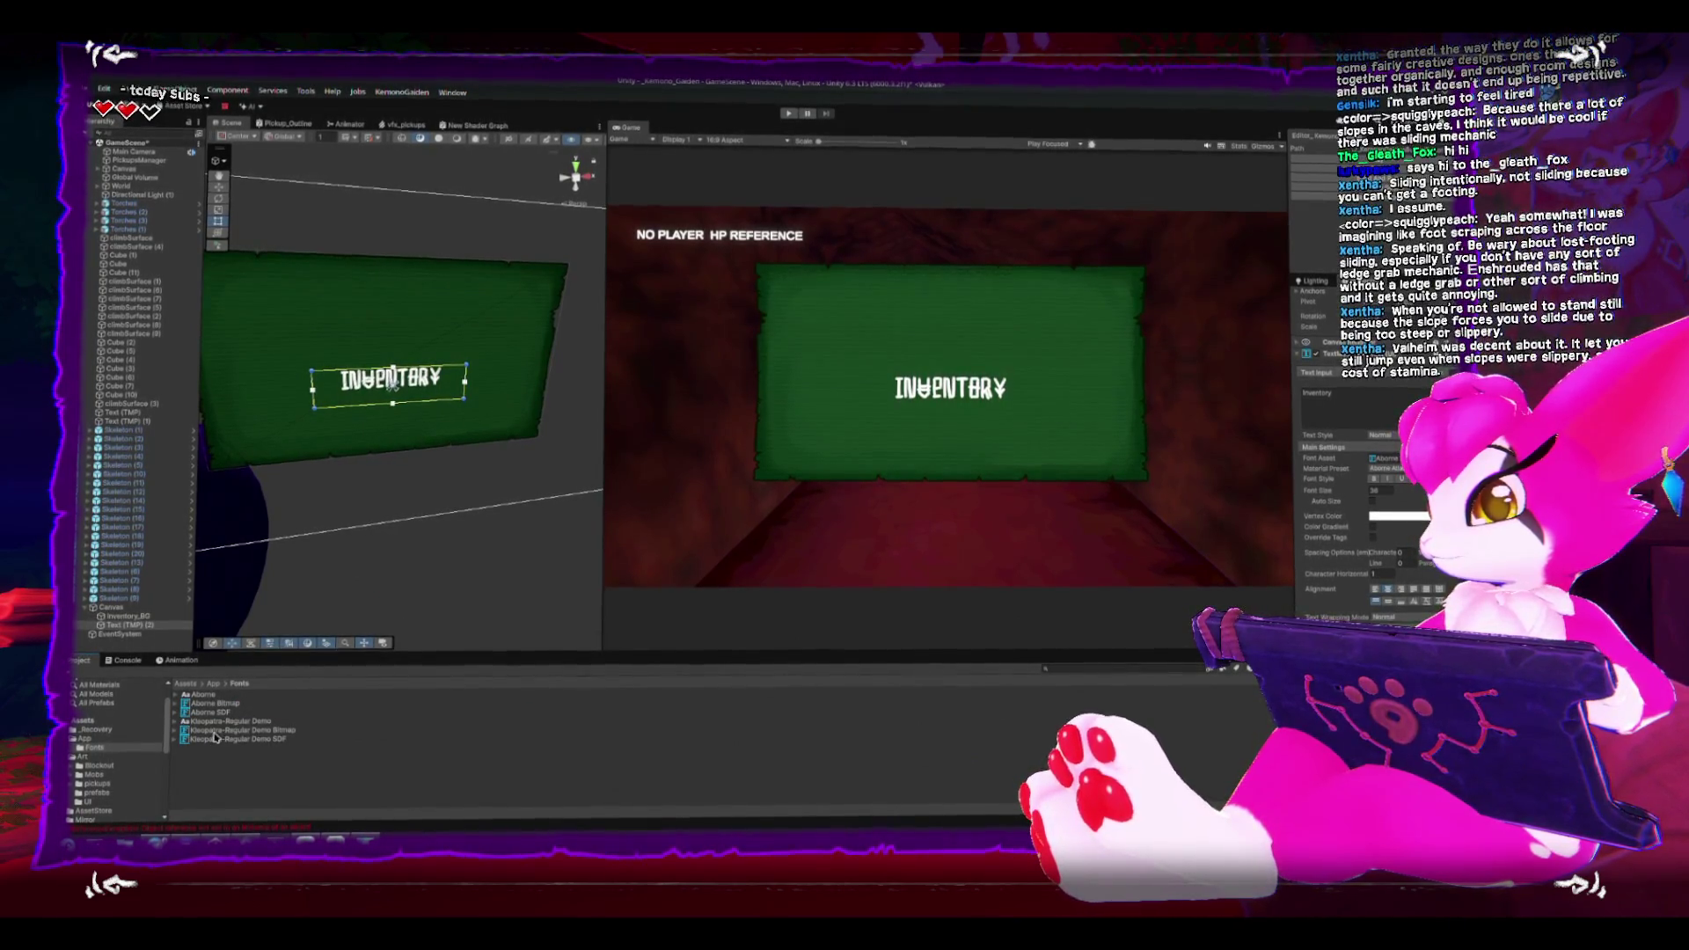
pyautogui.hotkey('ctrl', 'z')
pyautogui.moveTo(400, 355); pyautogui.dragTo(434, 233)
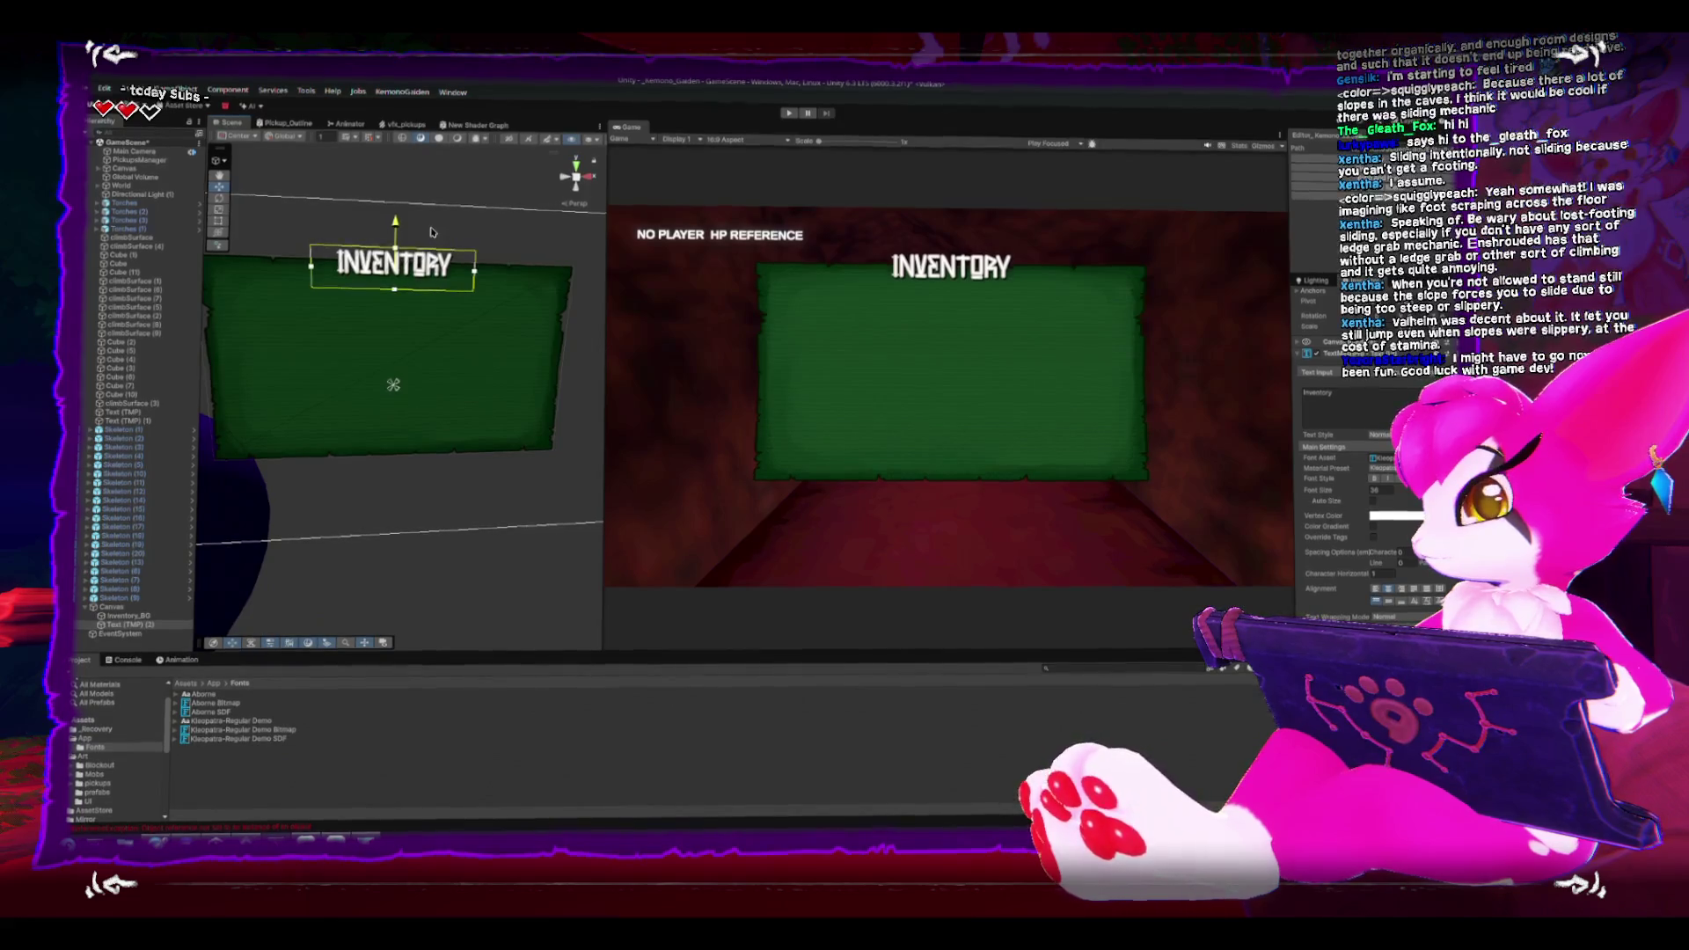
# Step: Frame the INVENTORY title and nudge it slightly down on the panel
pyautogui.press('f')
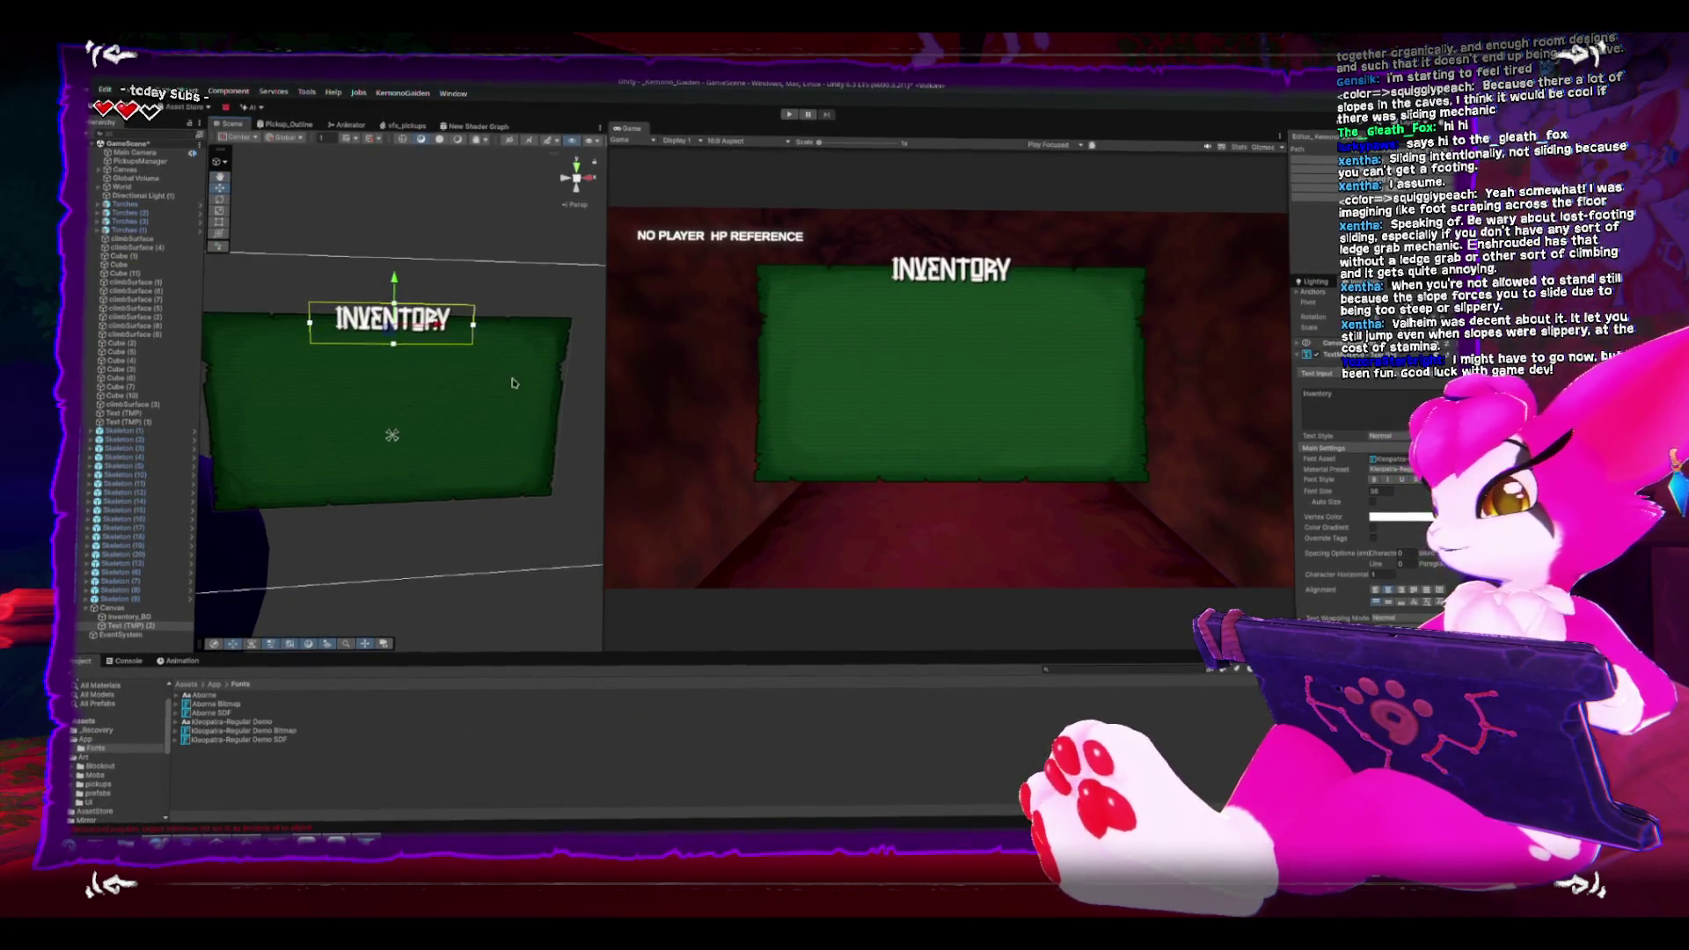
pyautogui.moveTo(422, 405); pyautogui.dragTo(398, 603)
pyautogui.moveTo(404, 348); pyautogui.dragTo(407, 384)
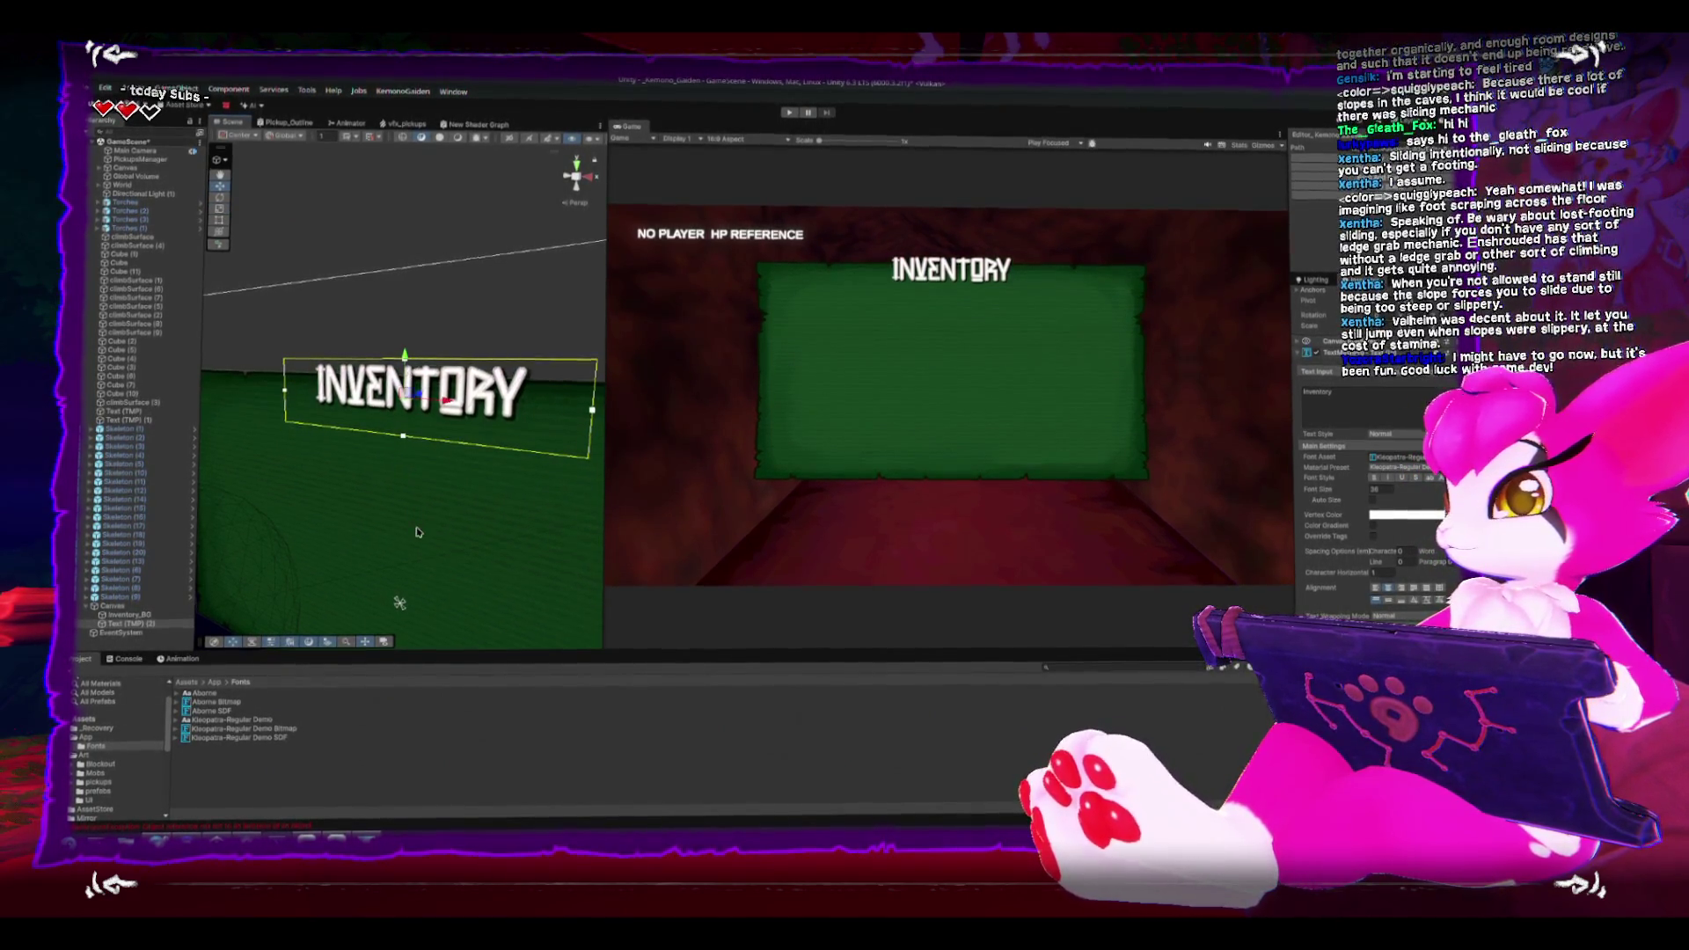
pyautogui.press('f')
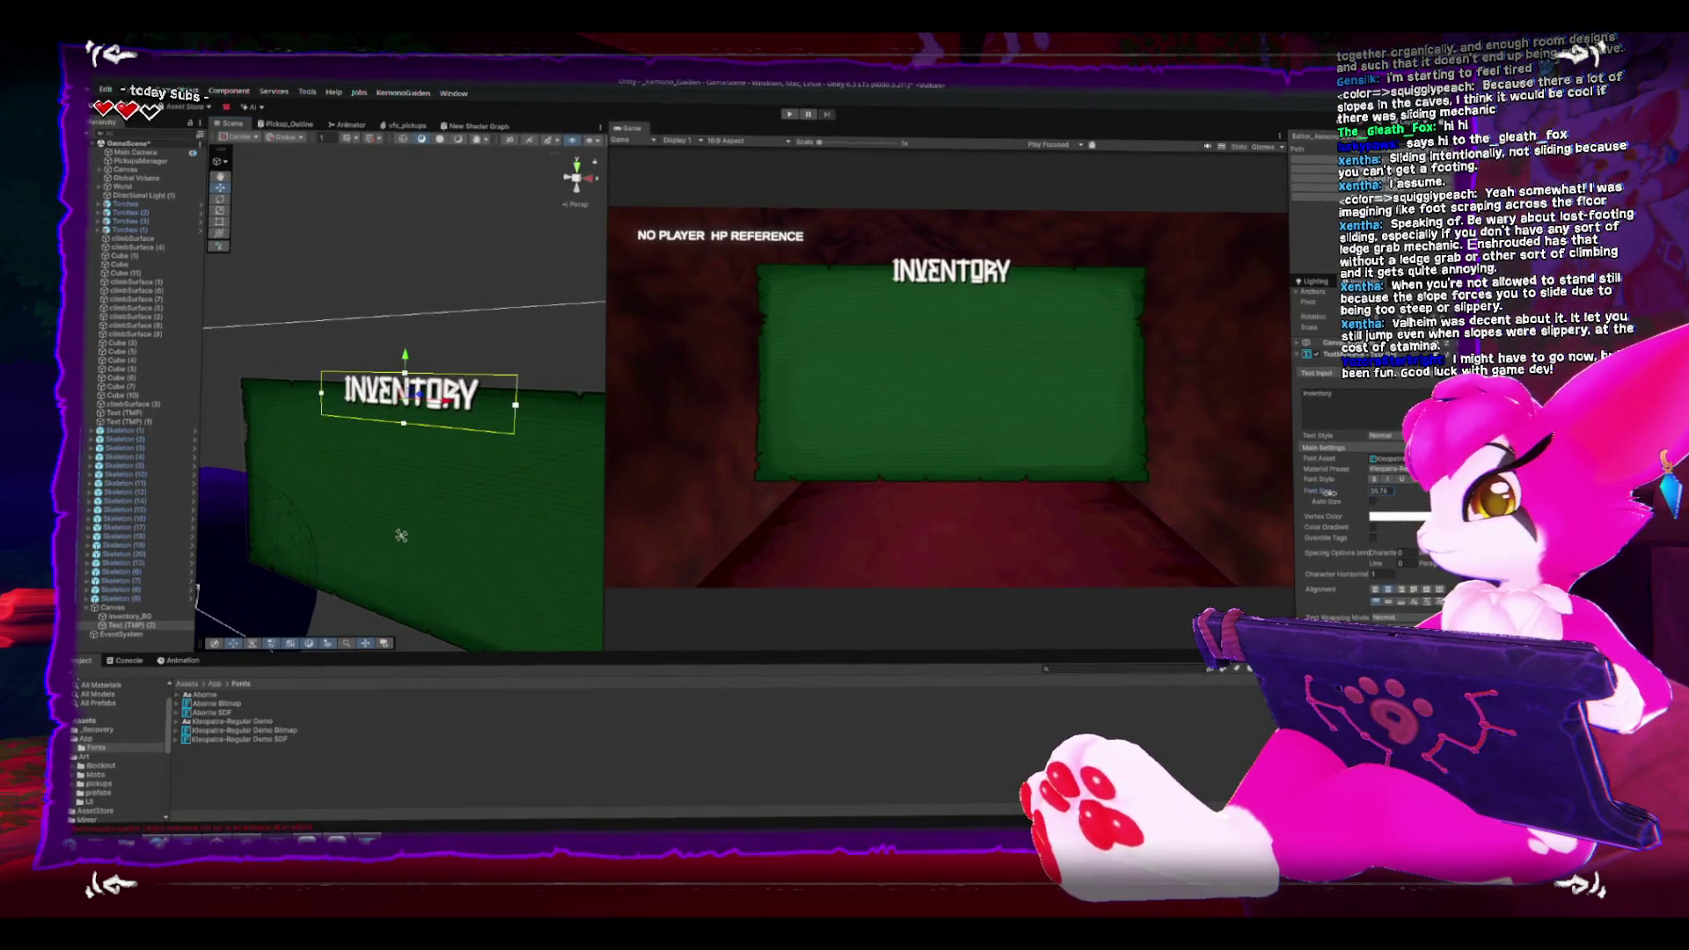
# Step: Reduce the title's font size to 21.9 and tighten its character spacing
pyautogui.moveTo(1193, 508)
pyautogui.mouseDown()
pyautogui.moveTo(984, 503)
pyautogui.moveTo(1075, 507)
pyautogui.mouseUp()
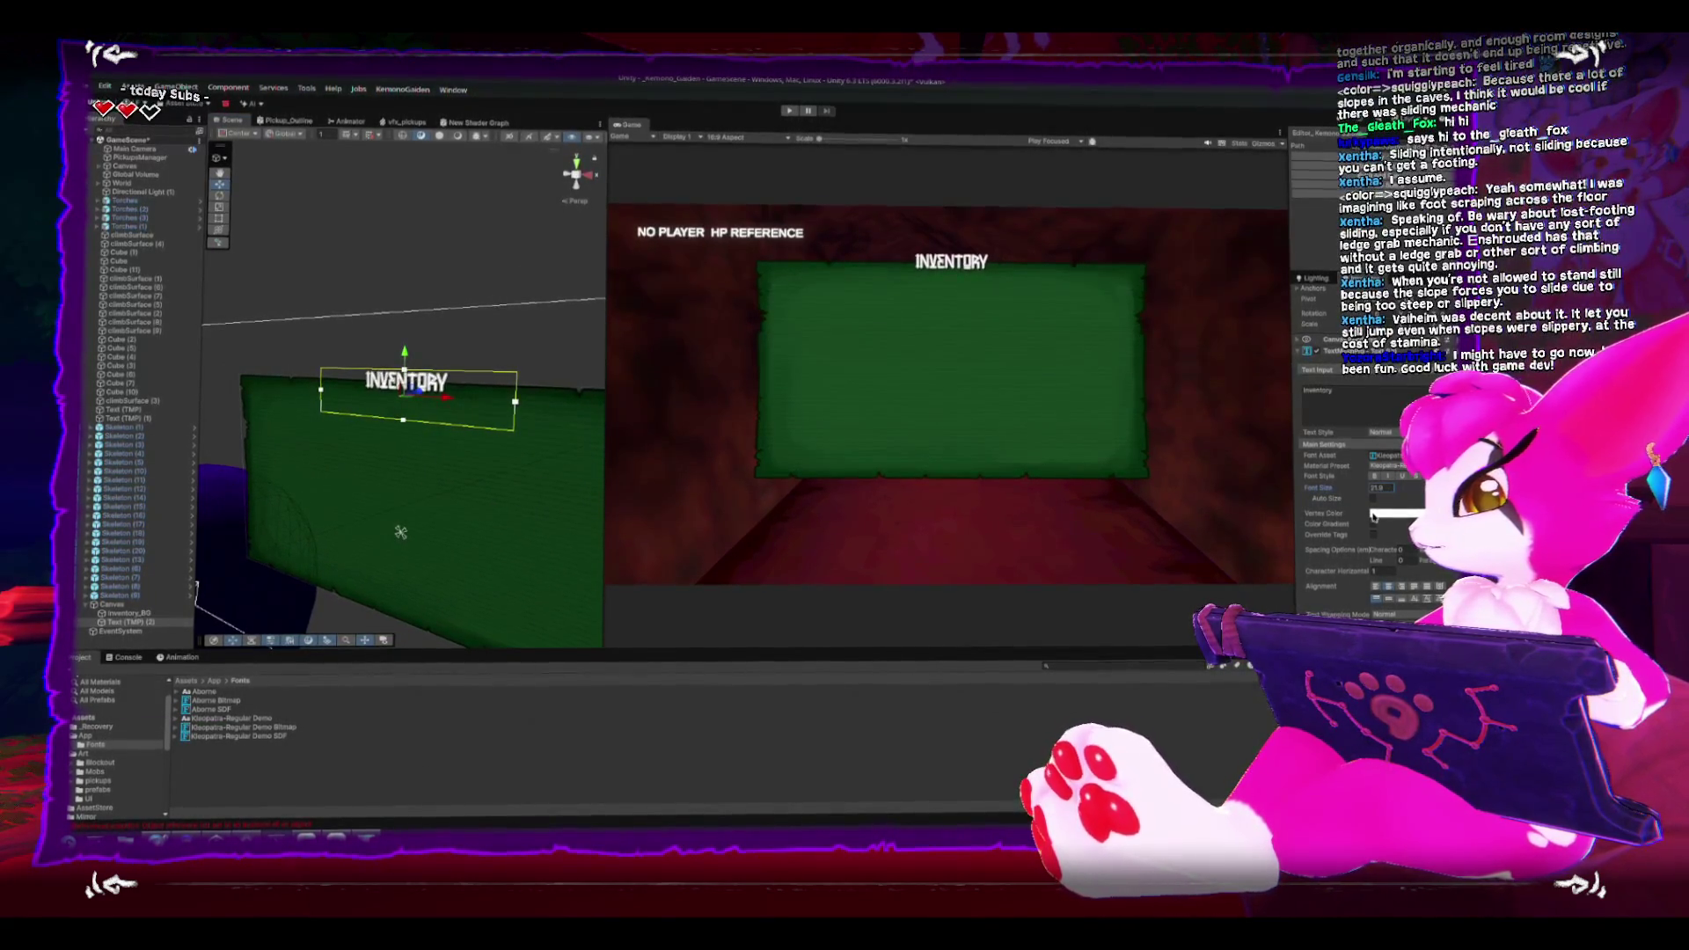
pyautogui.click(1399, 552)
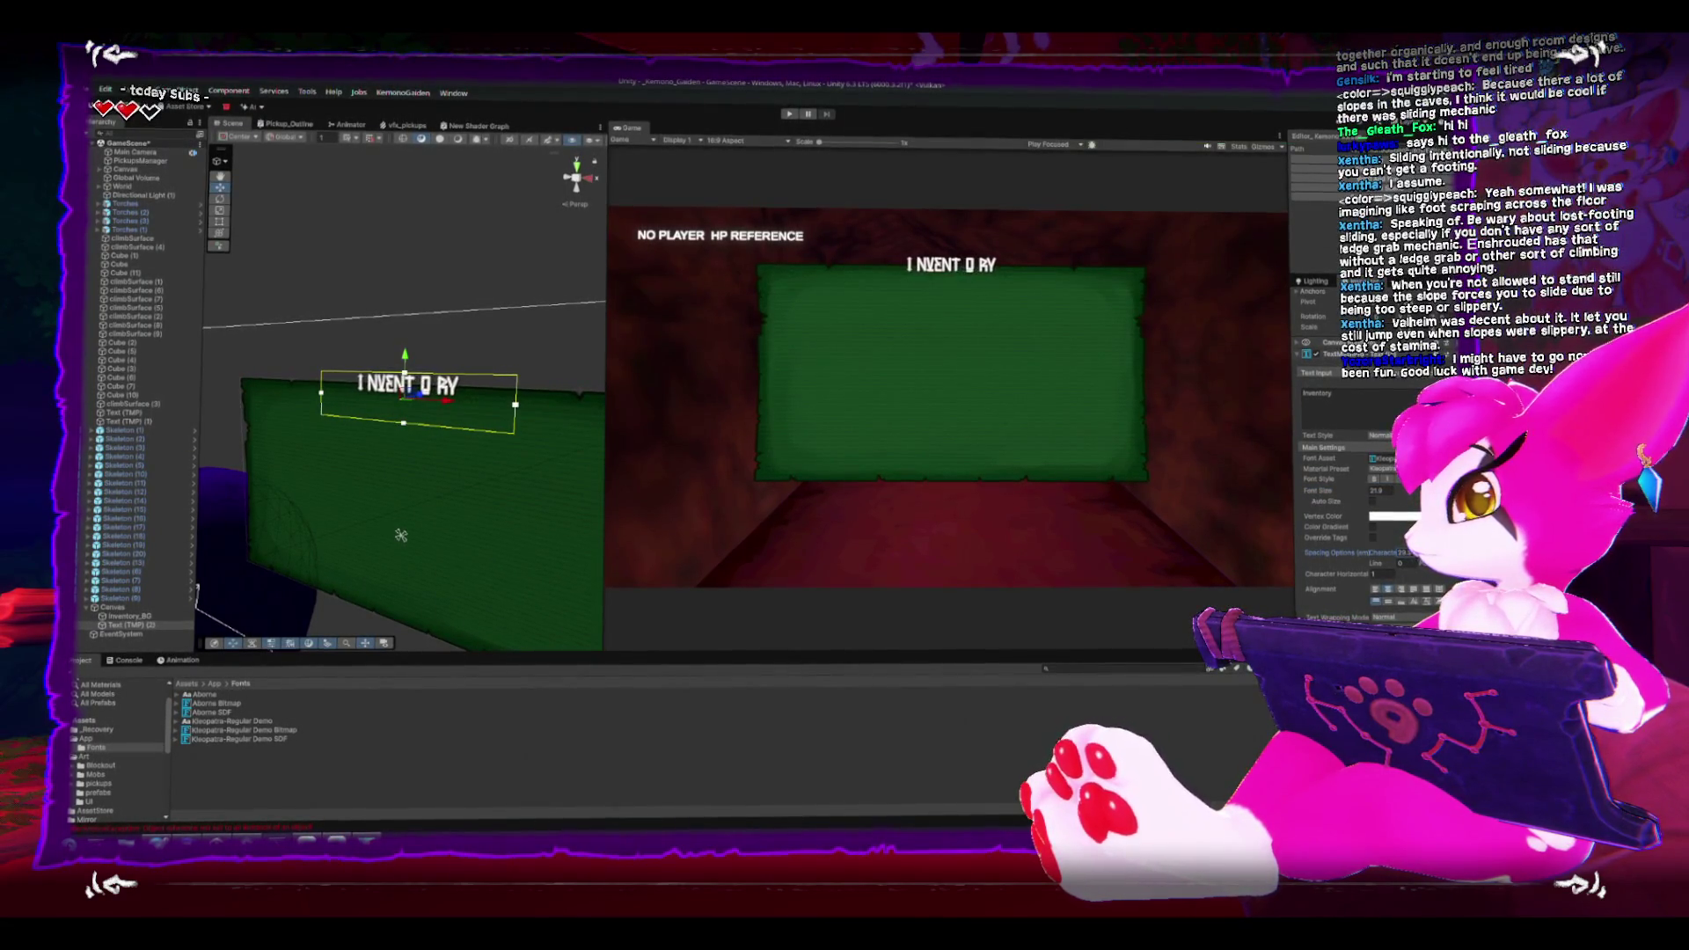
pyautogui.moveTo(1355, 552)
pyautogui.mouseDown()
pyautogui.moveTo(1319, 551)
pyautogui.moveTo(1424, 552)
pyautogui.moveTo(1381, 552)
pyautogui.mouseUp()
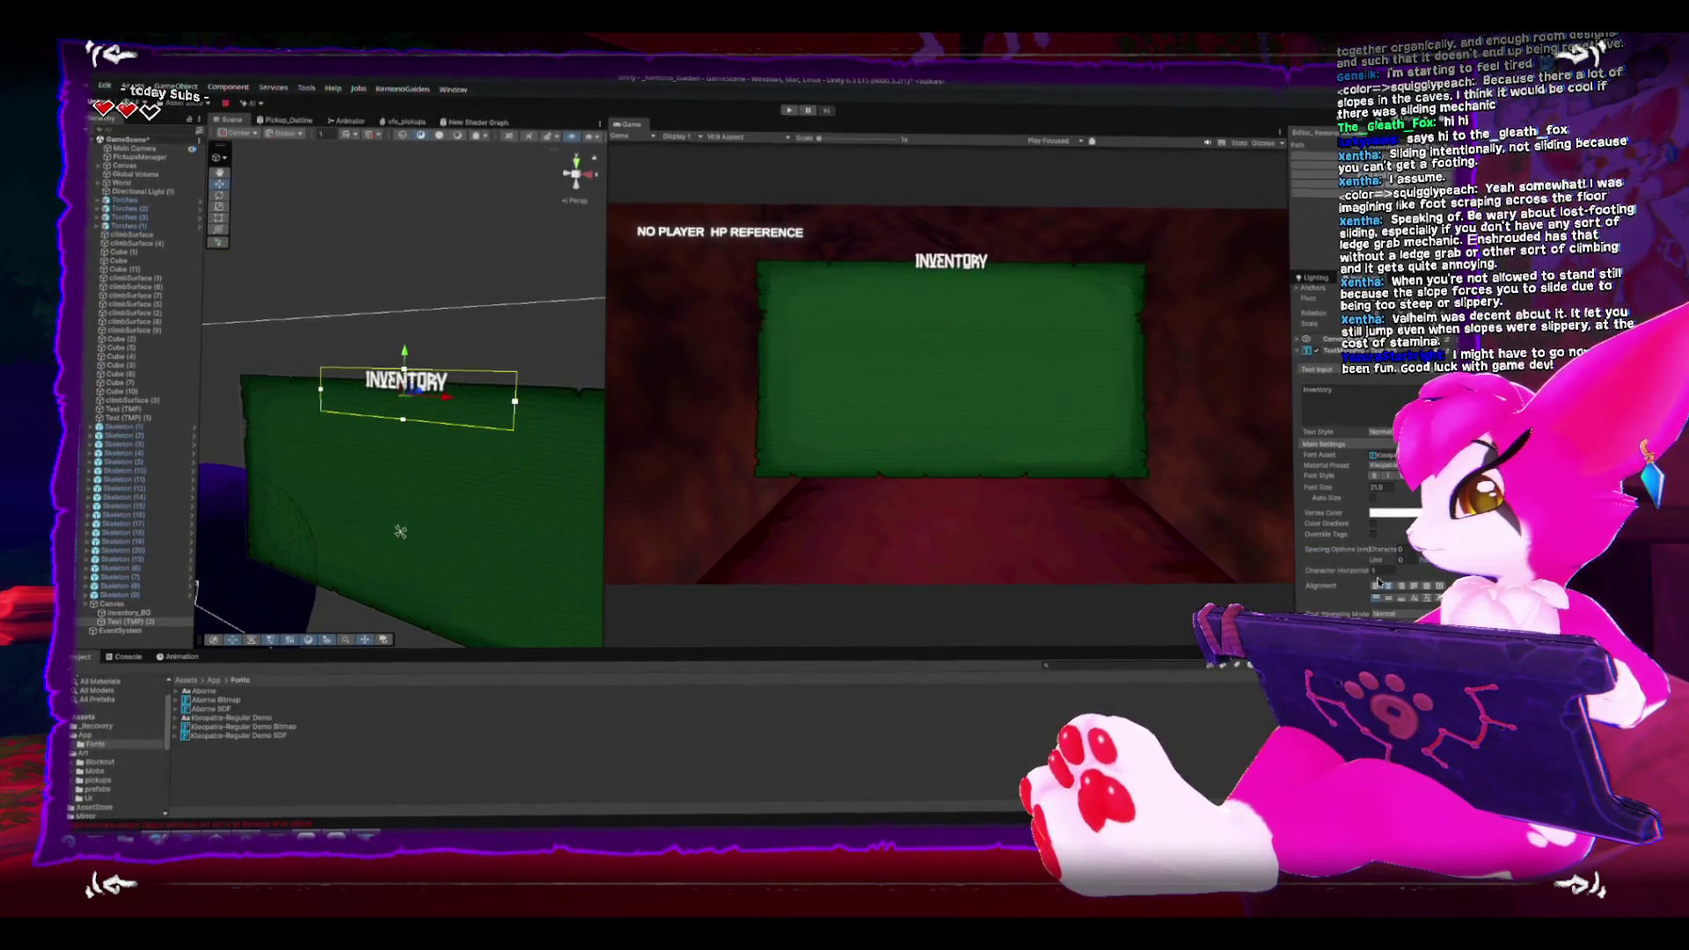
# Step: Scale the INVENTORY text up around its centre along the green panel's top
pyautogui.scroll(-3, 1316, 598)
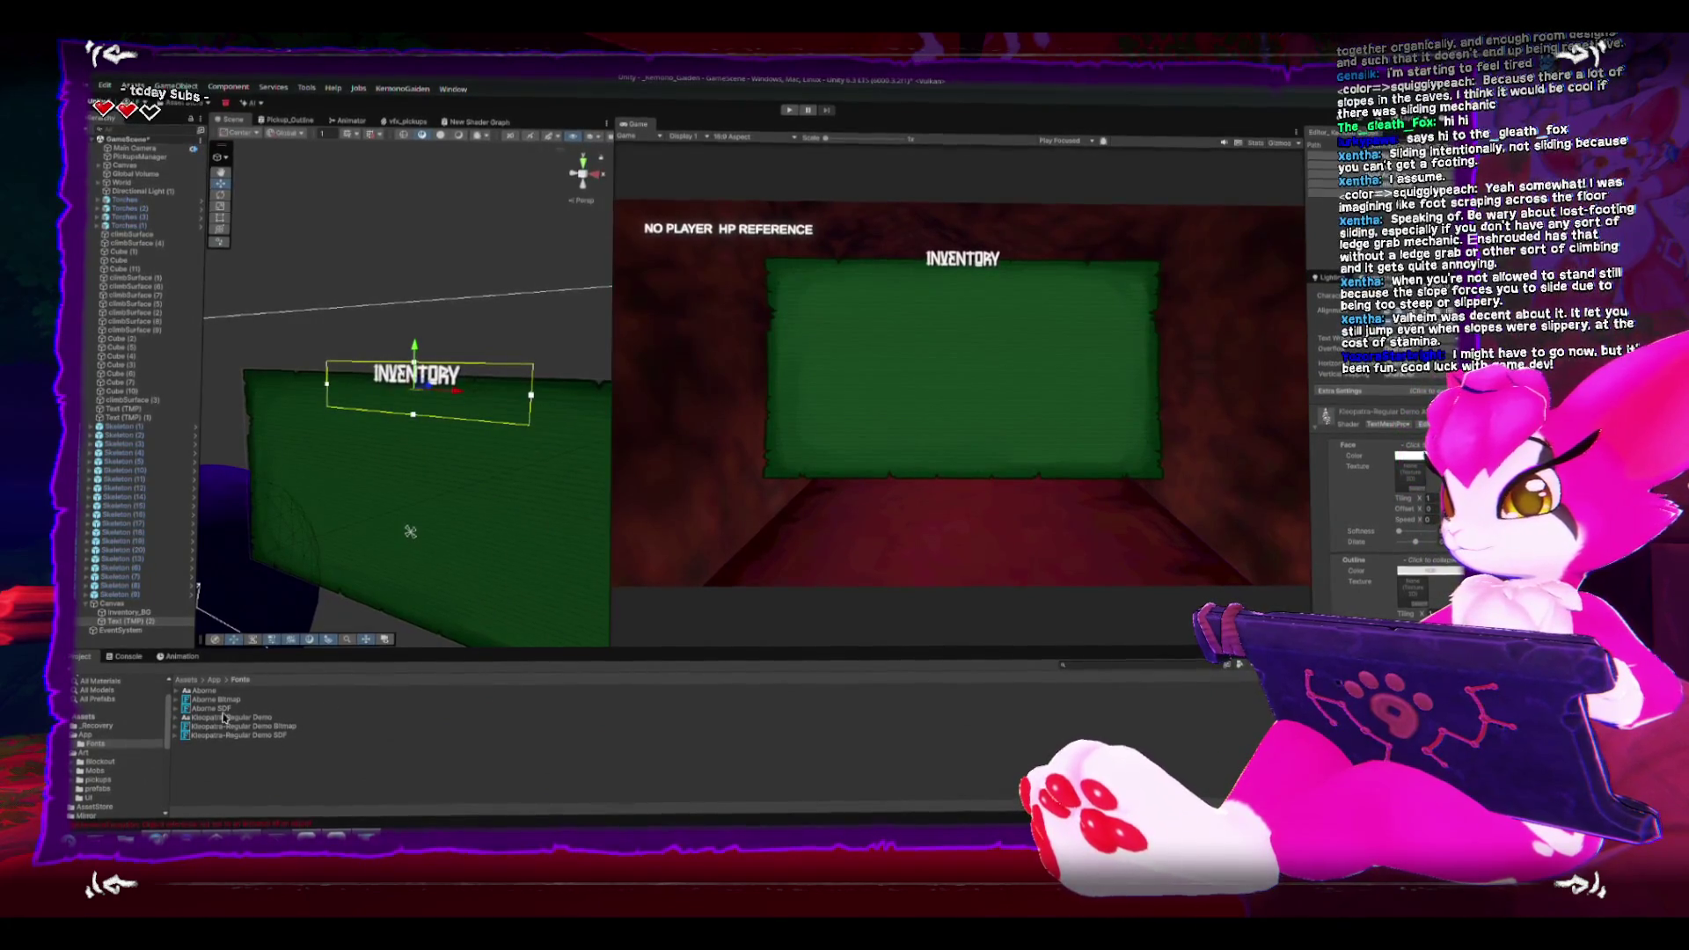
pyautogui.scroll(5, 384, 418)
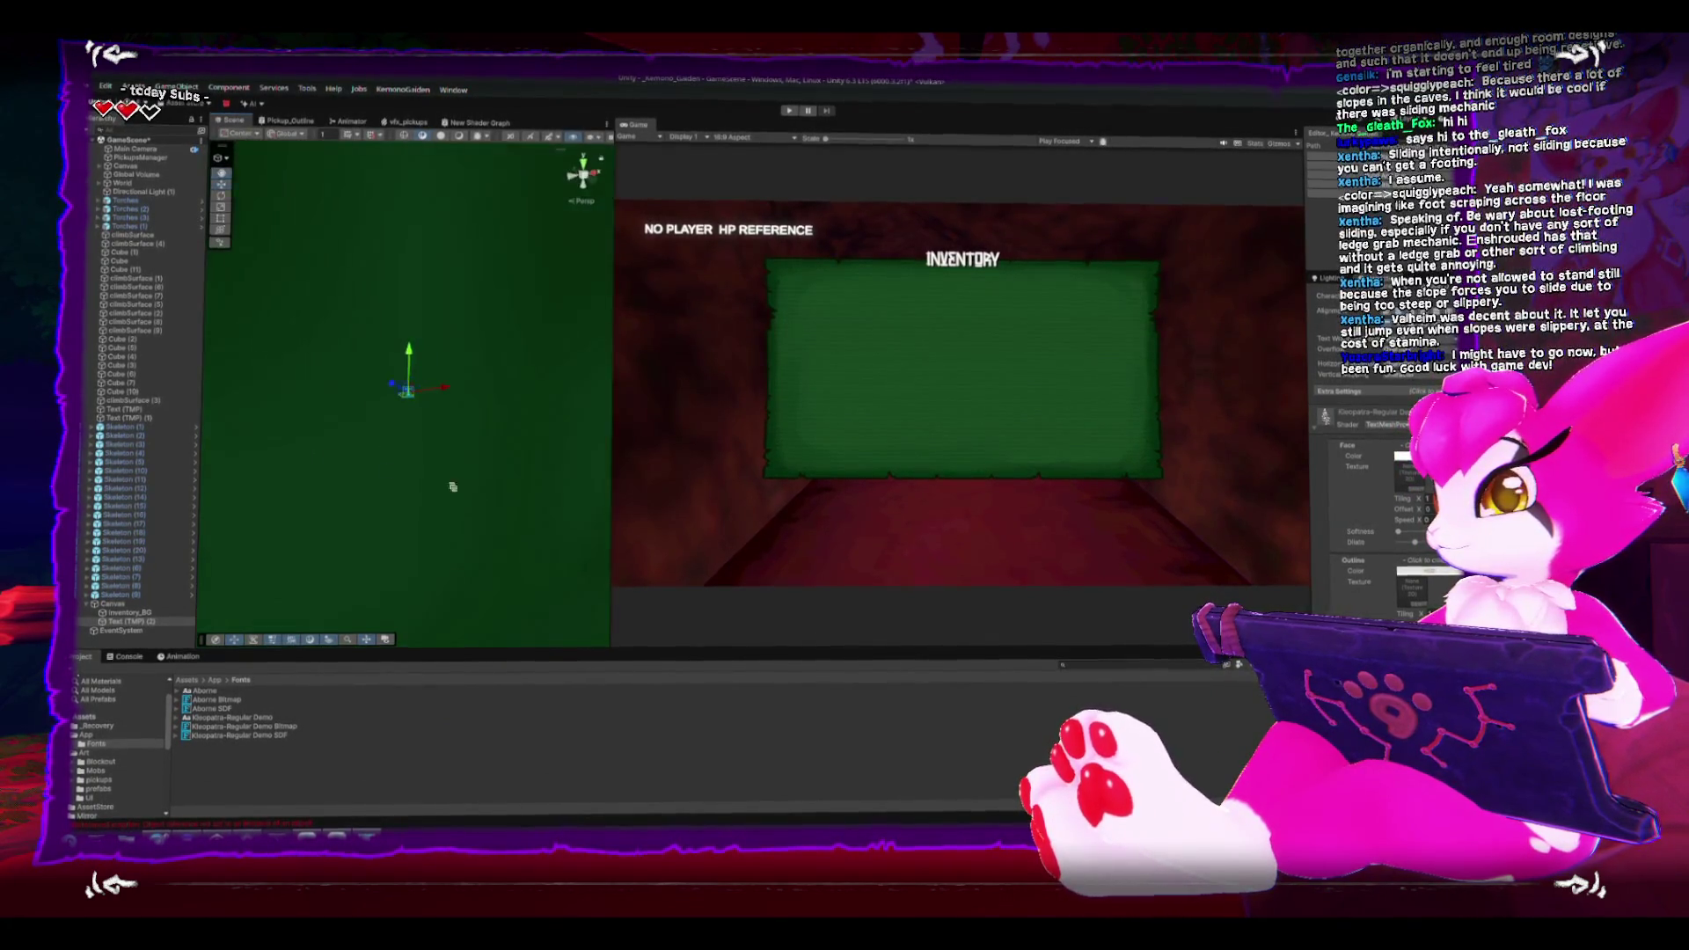
pyautogui.scroll(-8, 409, 405)
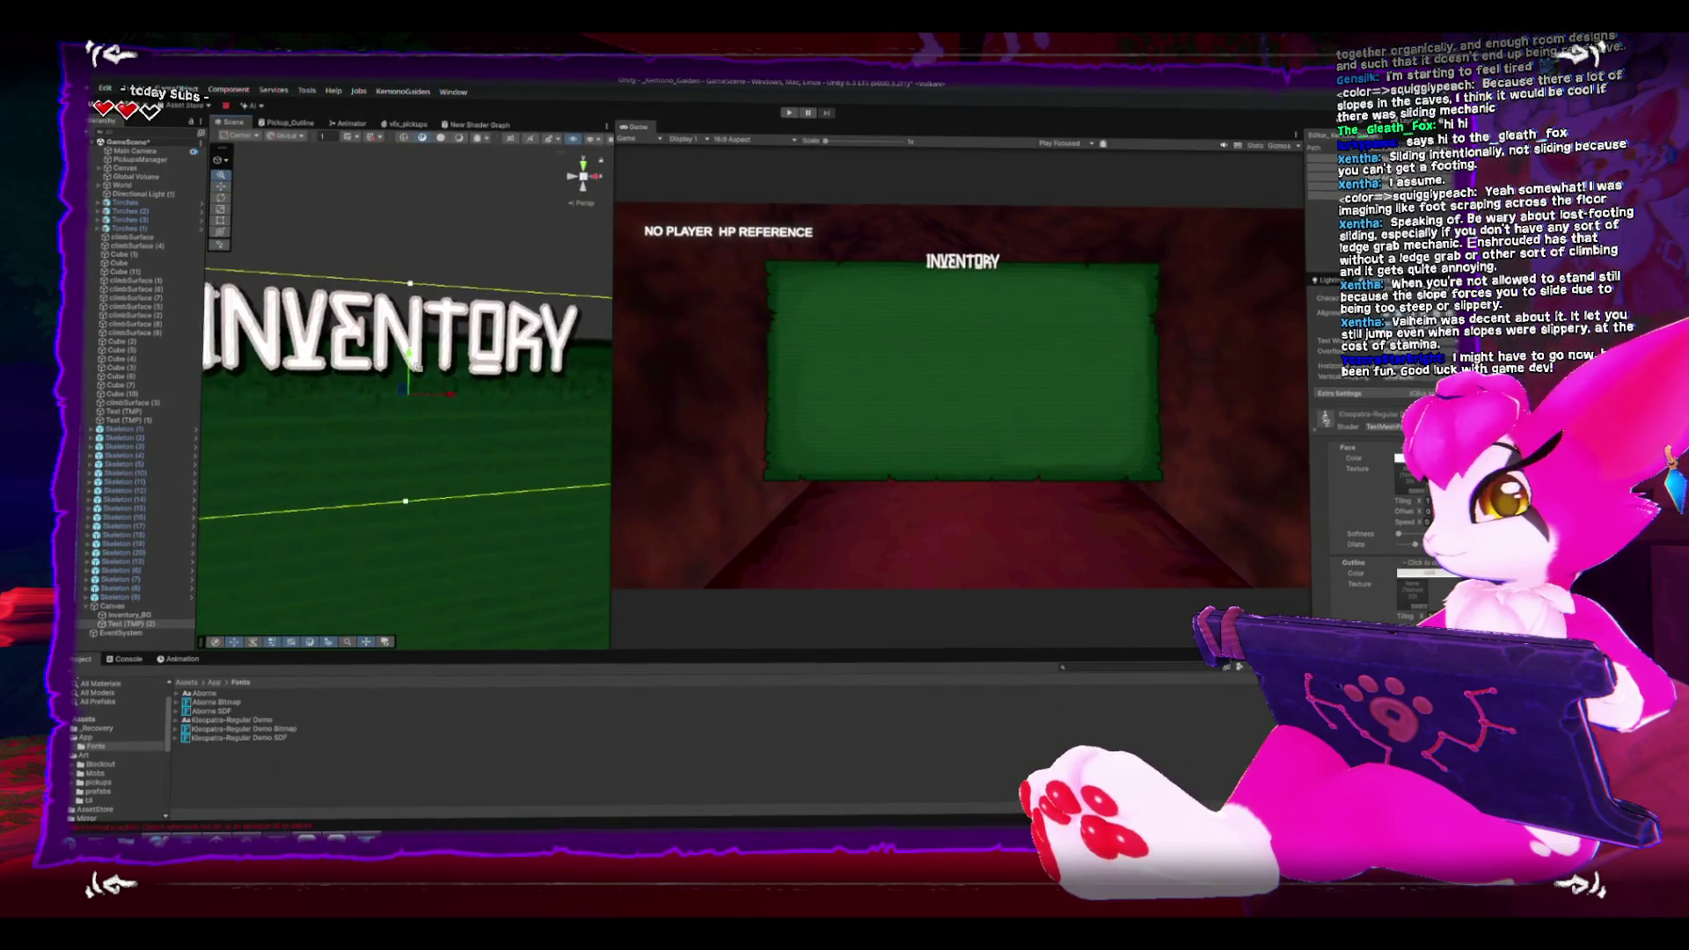
pyautogui.scroll(-3, 469, 431)
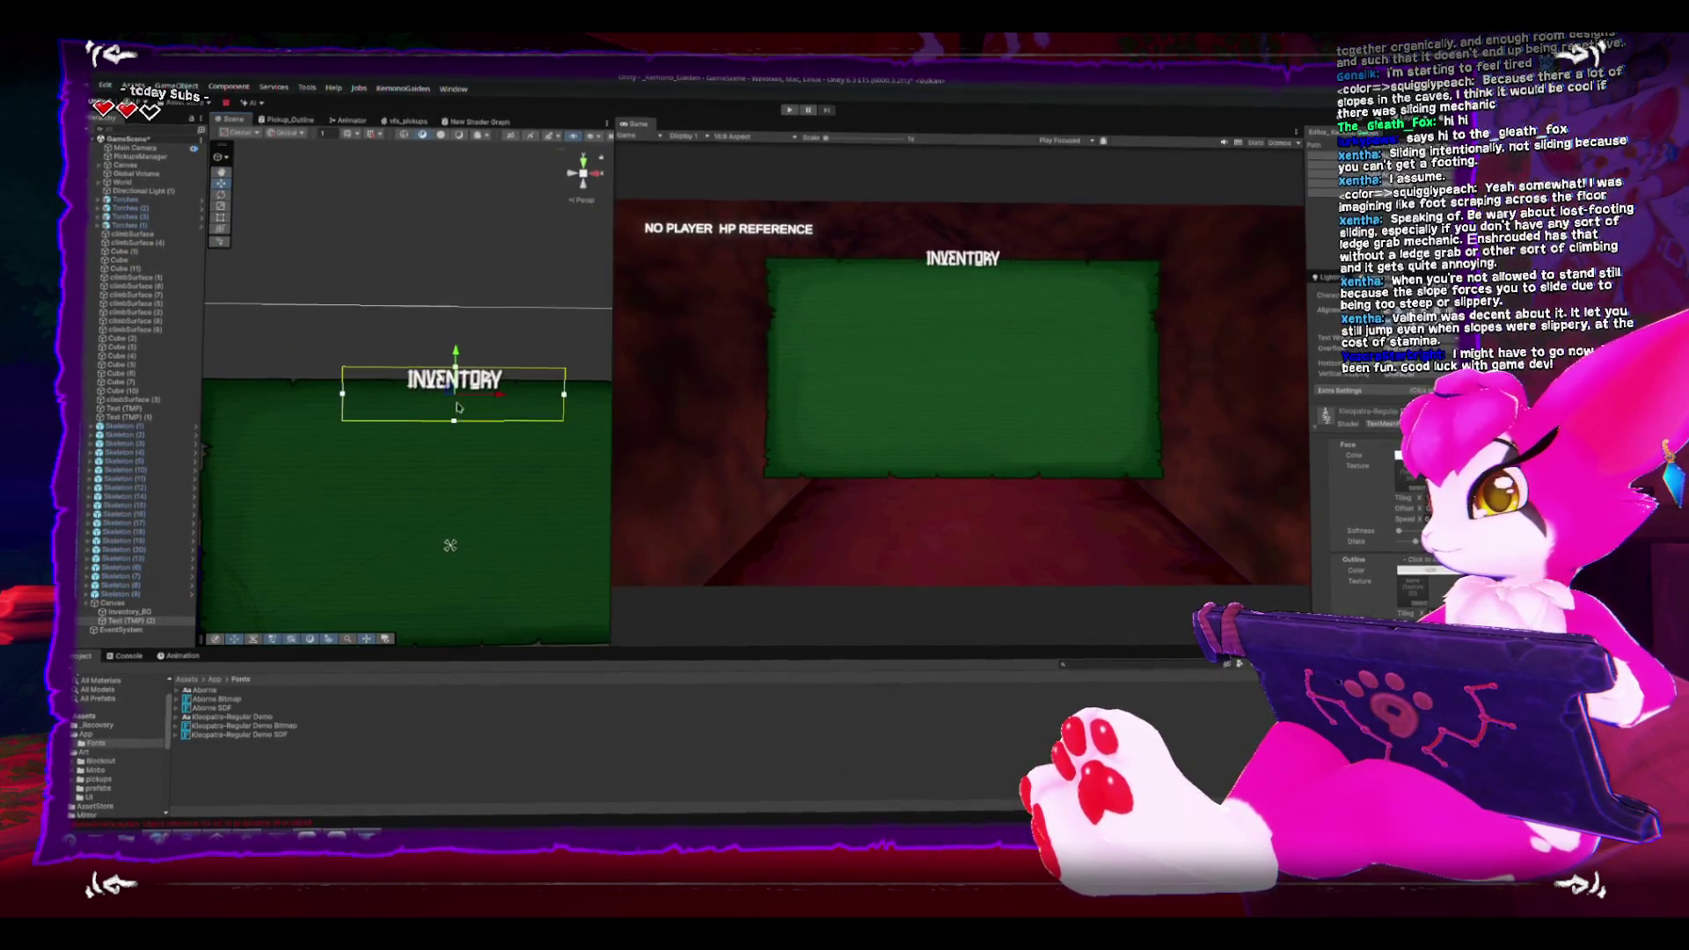
pyautogui.moveTo(463, 393)
pyautogui.mouseDown()
pyautogui.moveTo(466, 359)
pyautogui.moveTo(464, 377)
pyautogui.mouseUp()
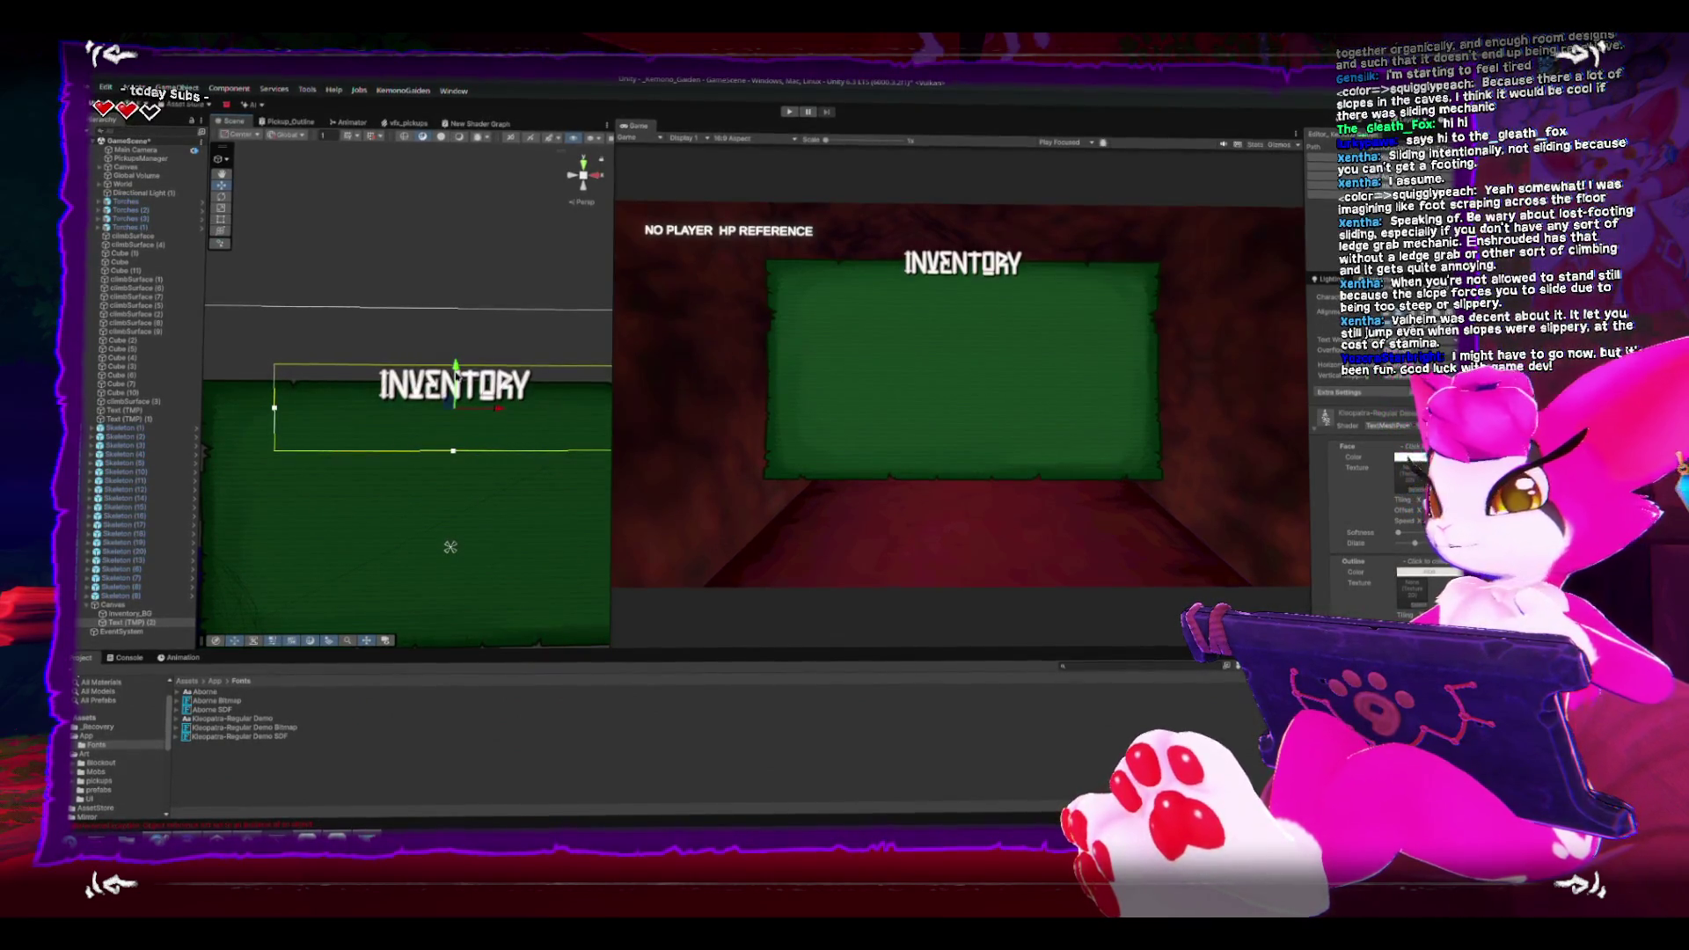
# Step: Create a new UI Image as a child of Inventory_BG
pyautogui.click(133, 613)
pyautogui.rightClick(138, 613)
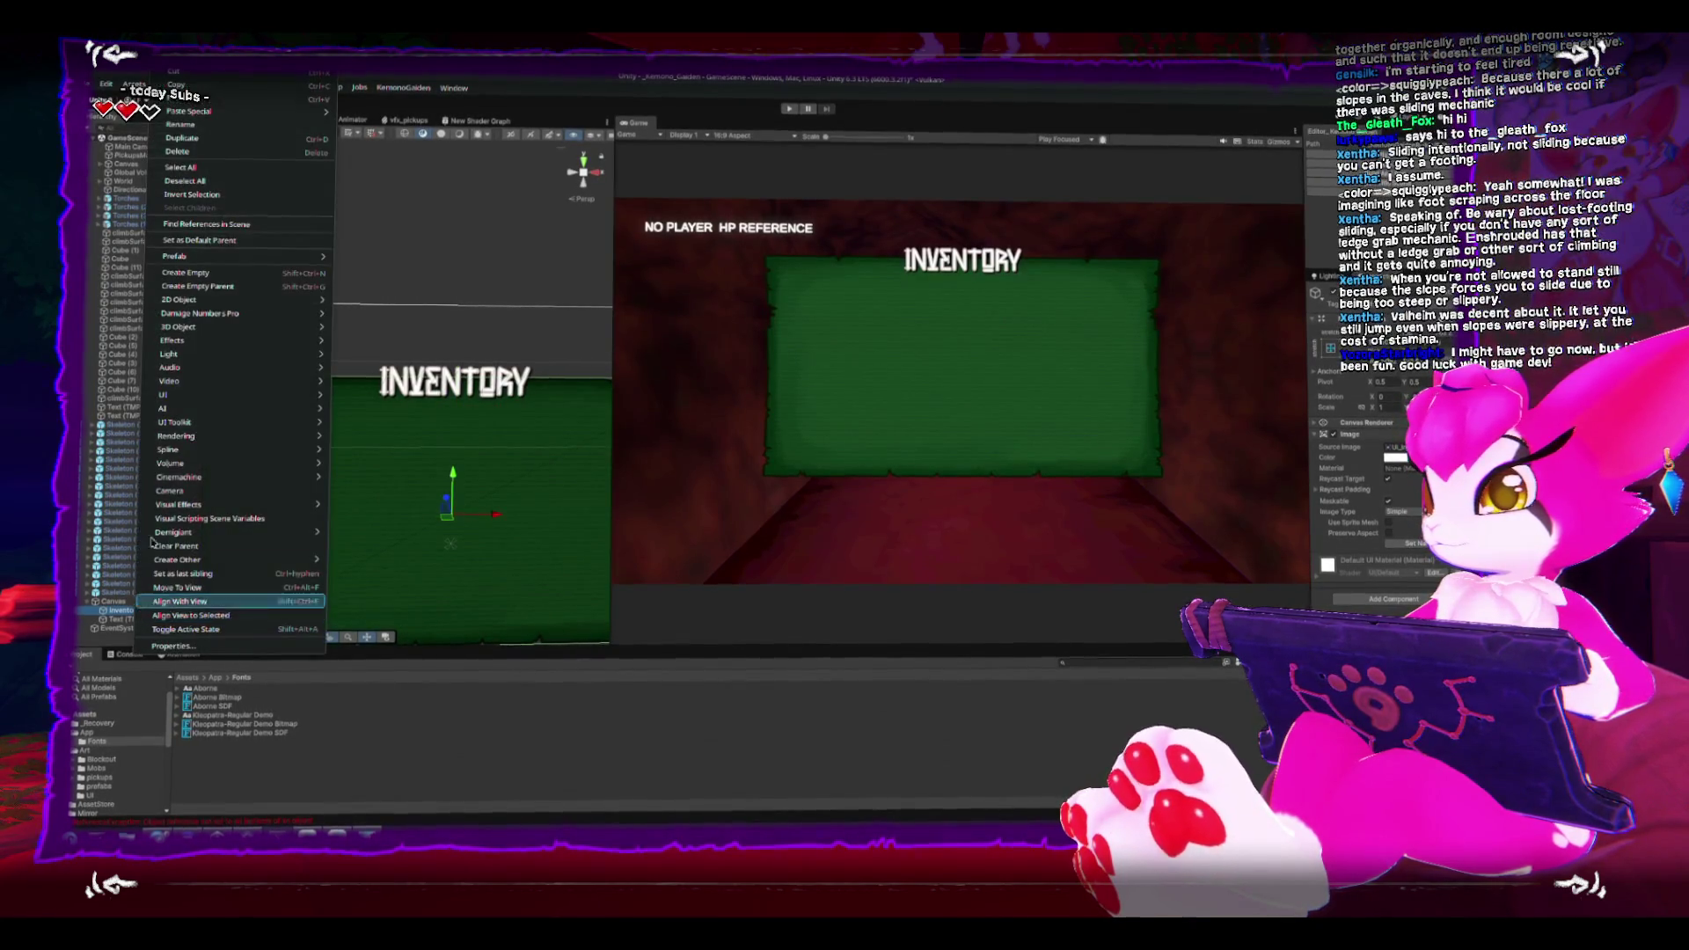
pyautogui.moveTo(290, 396)
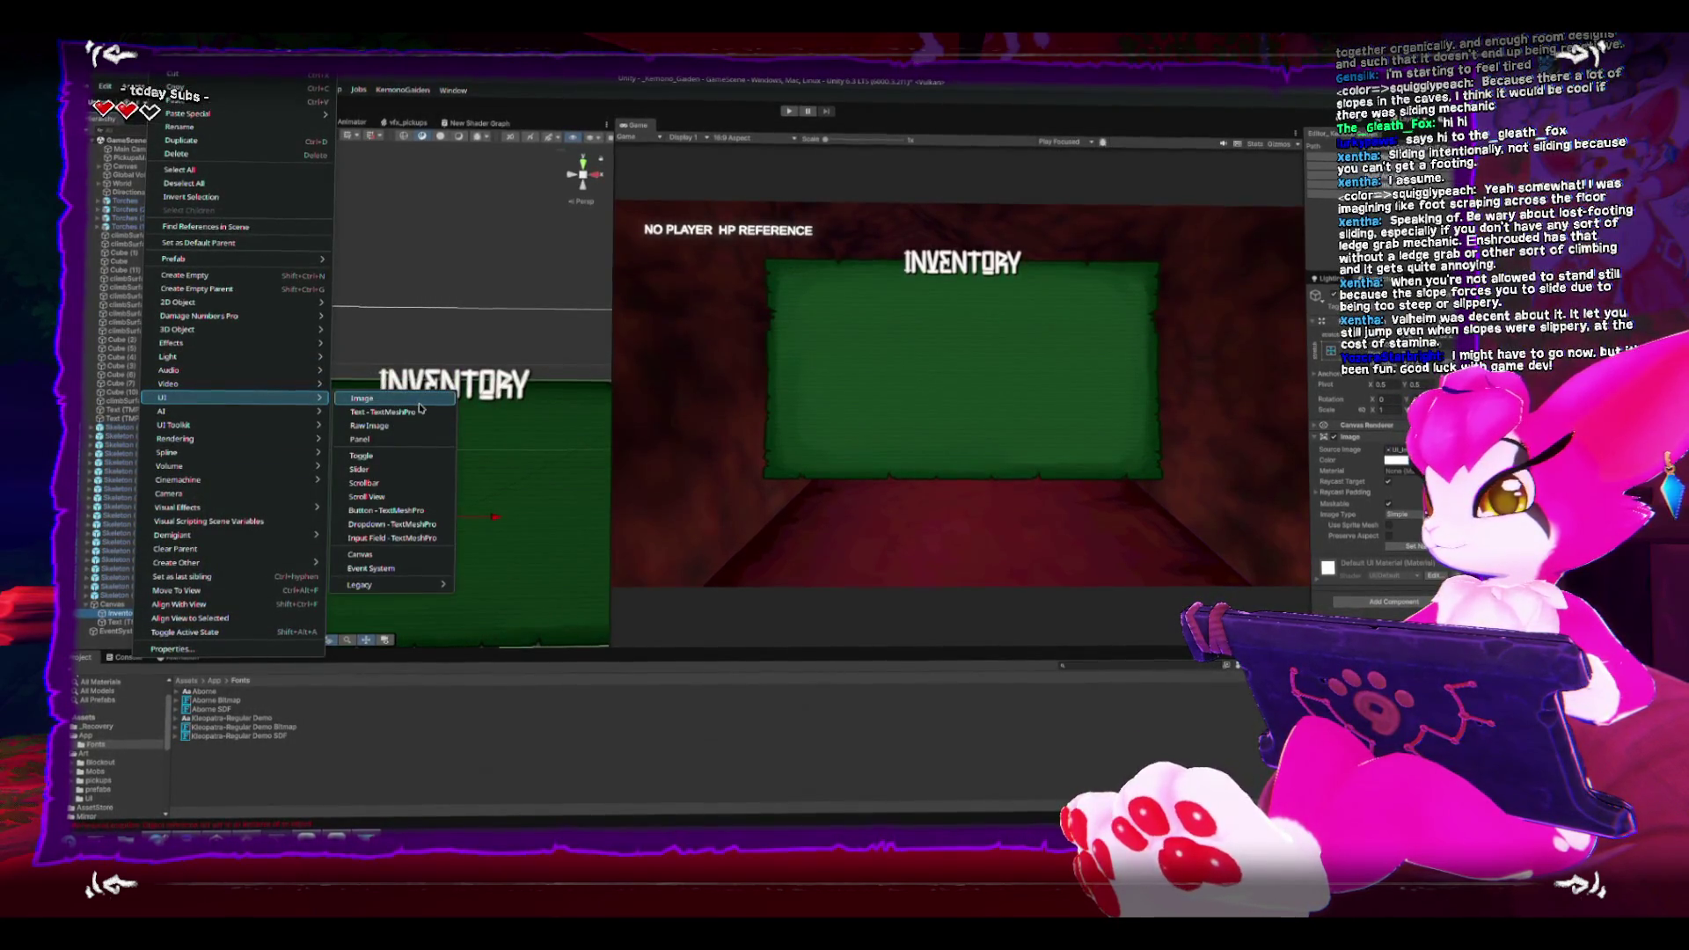
pyautogui.click(414, 399)
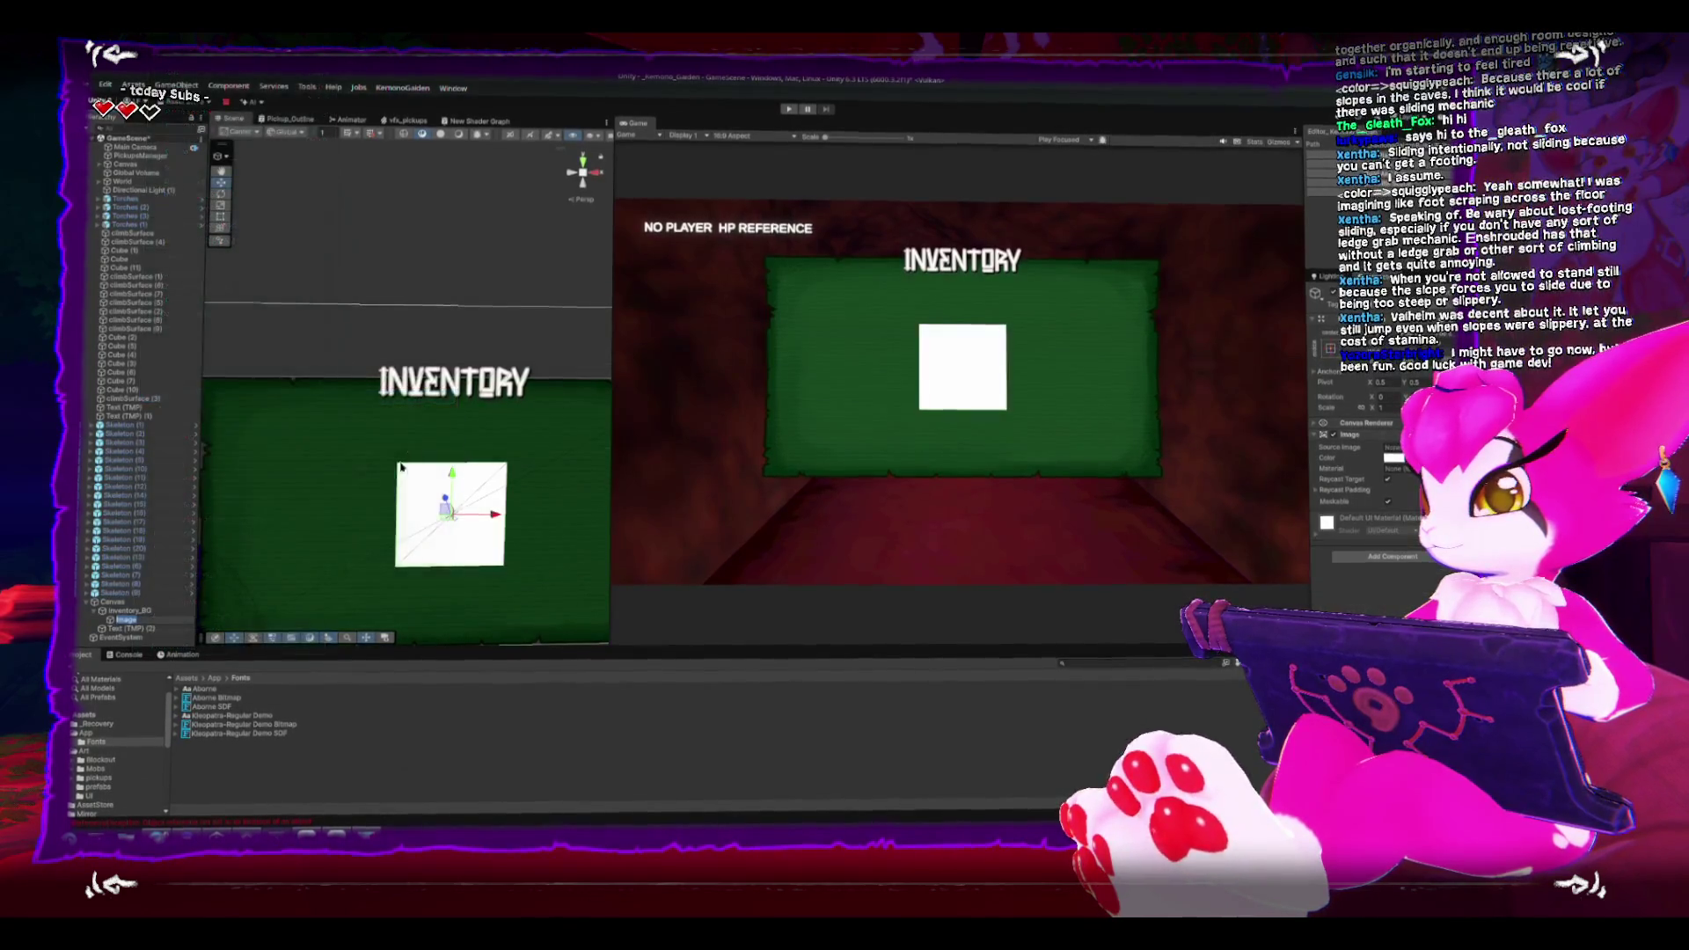
pyautogui.press('Return')
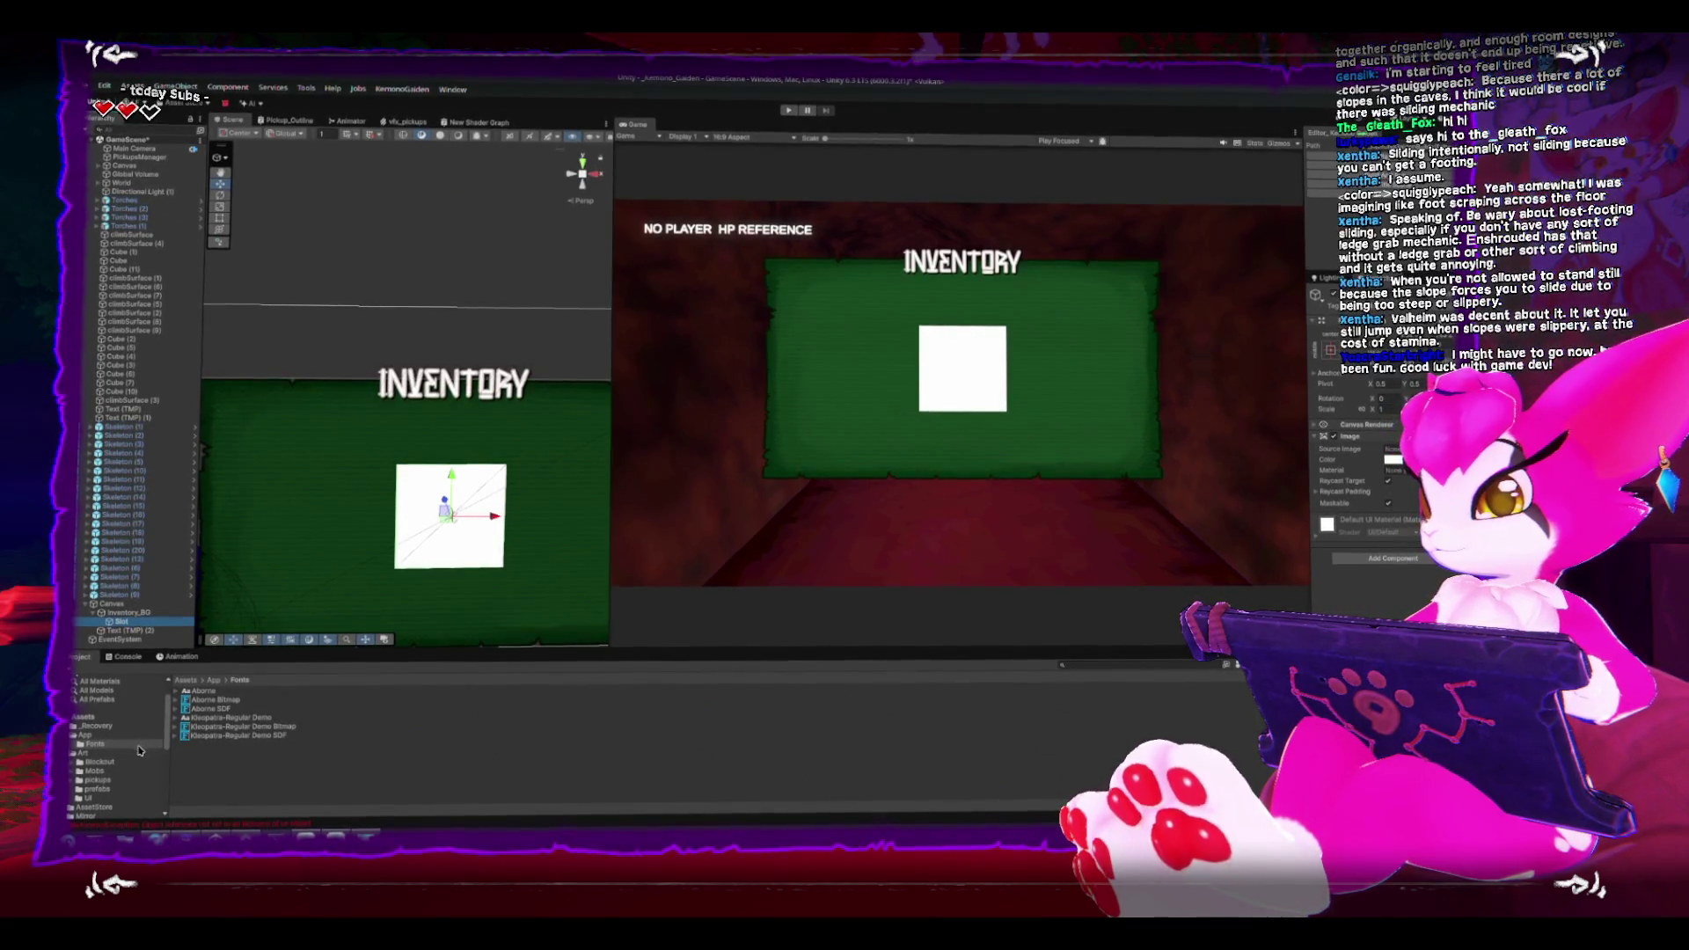
# Step: Assign the UI_Inventory_slot sprite from Assets/Art/UI as the image's Source Image
pyautogui.click(88, 797)
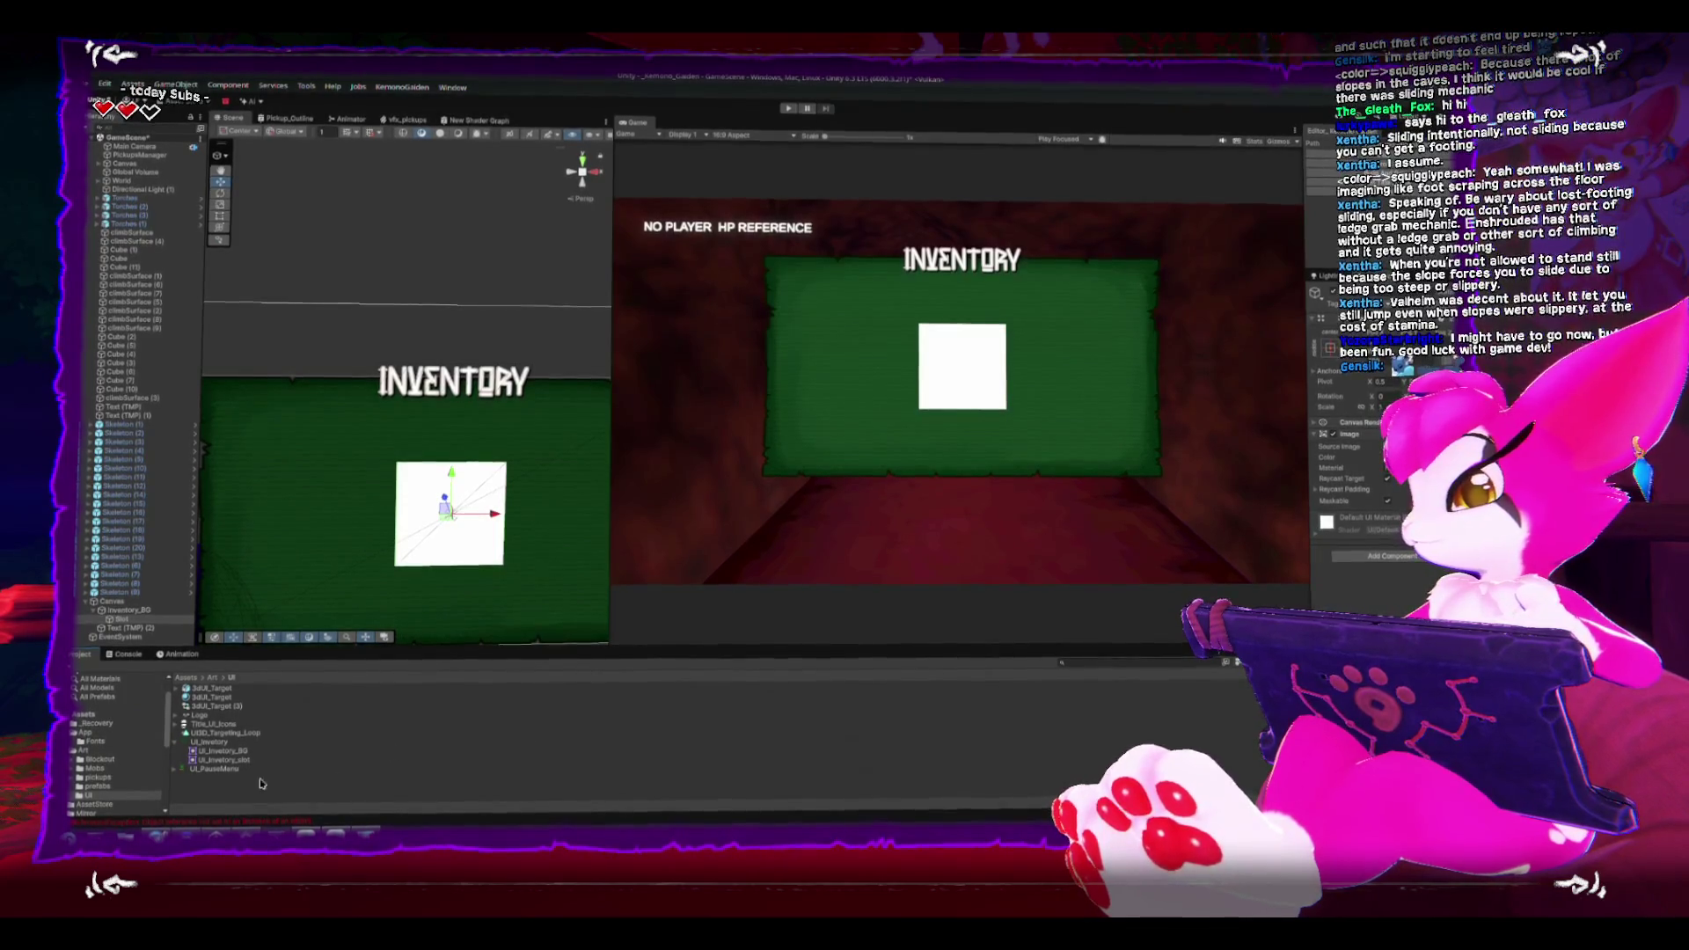
pyautogui.moveTo(225, 761); pyautogui.dragTo(299, 755)
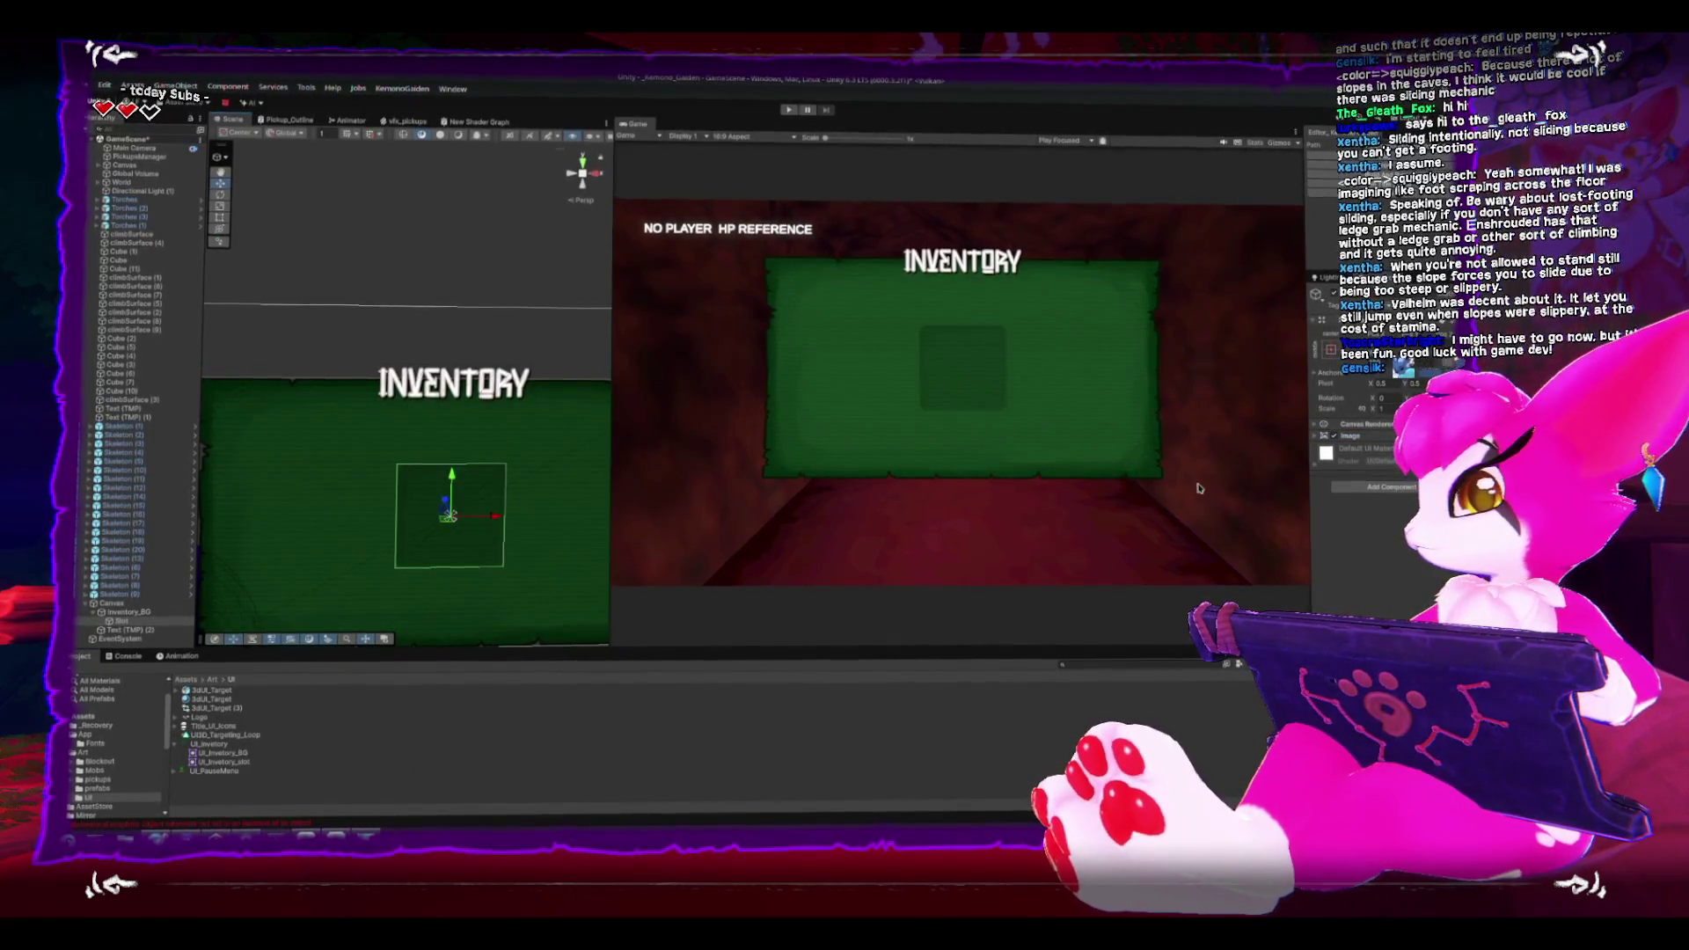
pyautogui.click(1314, 423)
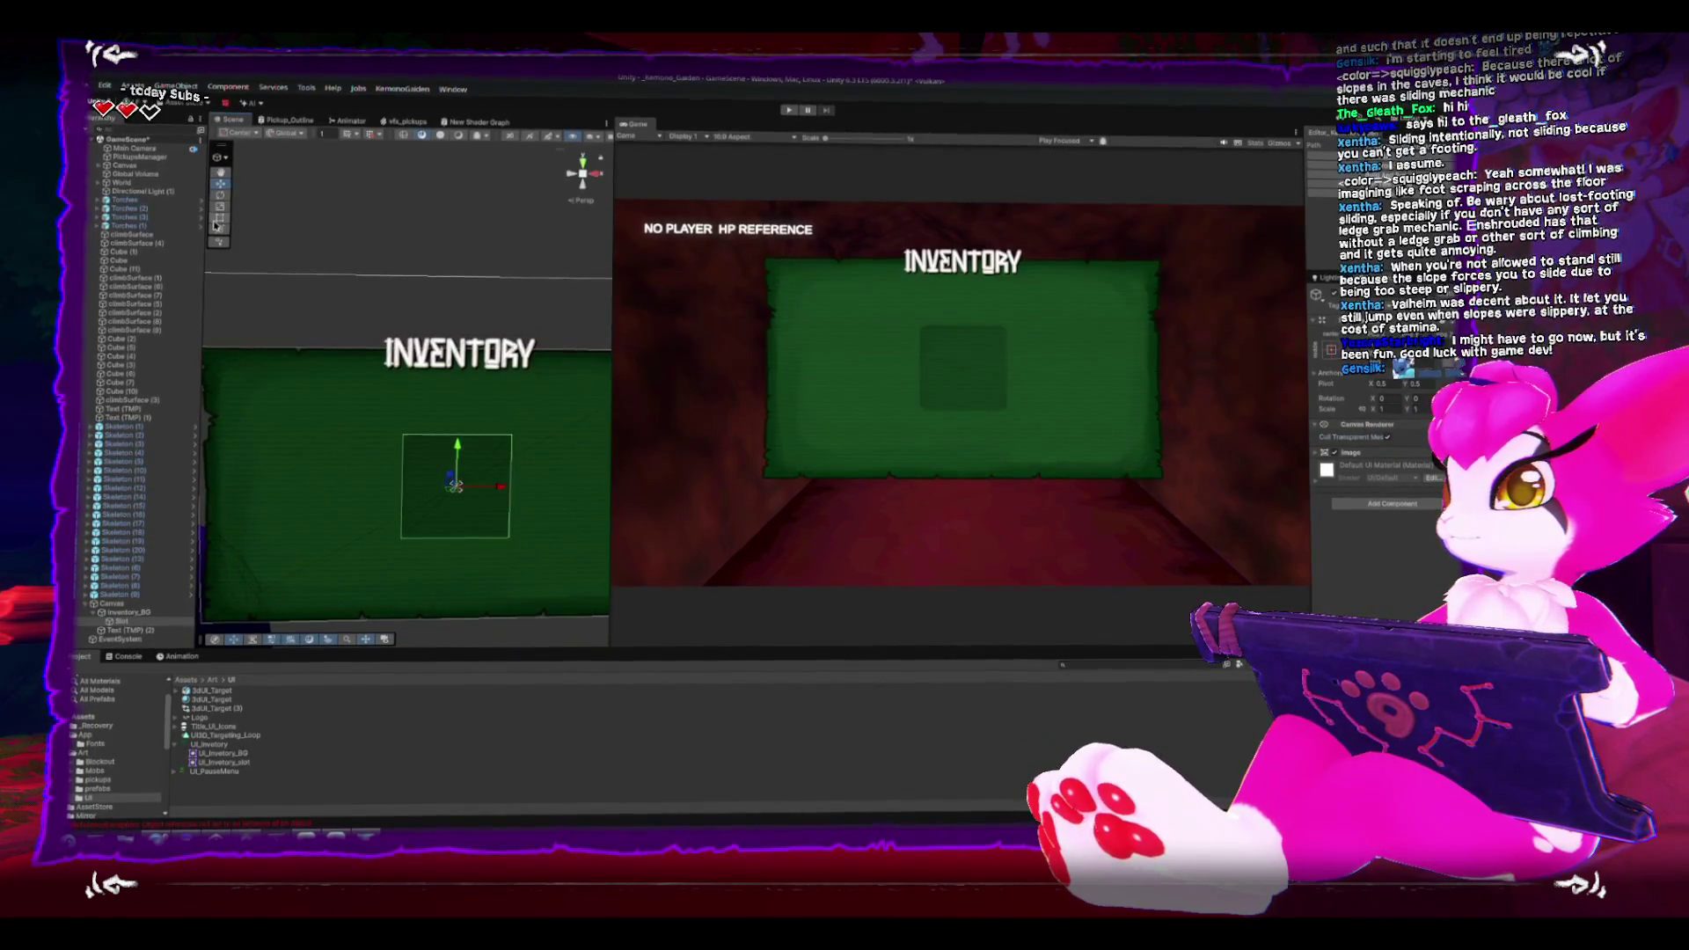
# Step: Resize the slot to about 57.76 units square and place it at the panel's top-left
pyautogui.moveTo(511, 540); pyautogui.dragTo(275, 417)
pyautogui.press('w')
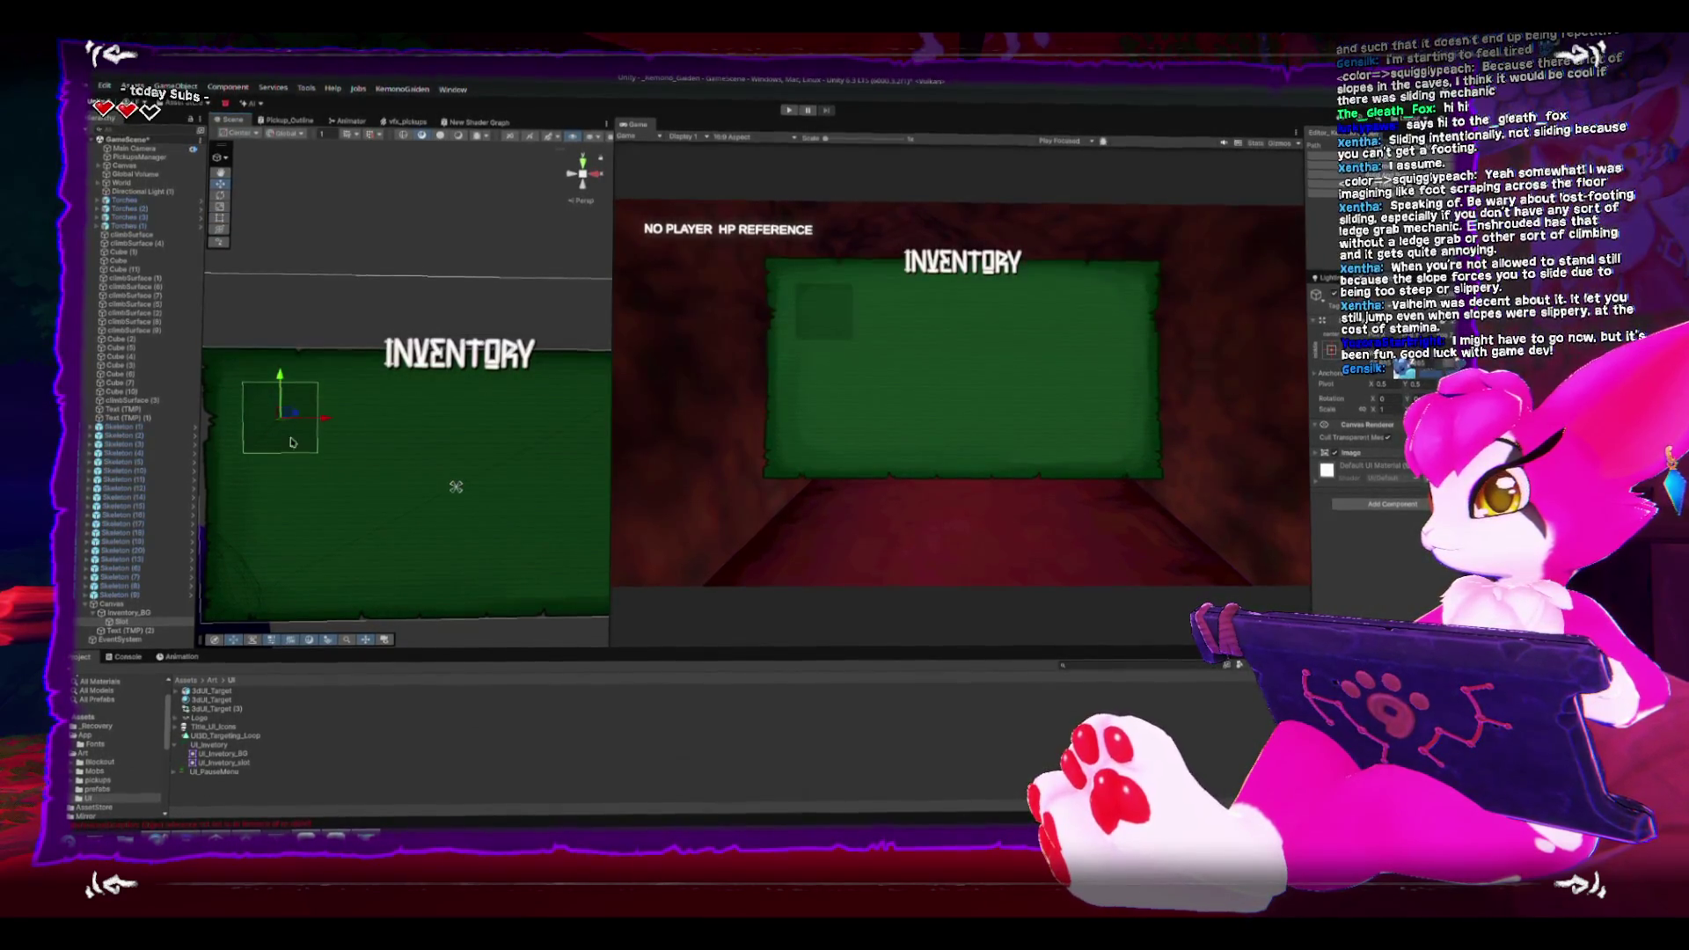
pyautogui.click(219, 219)
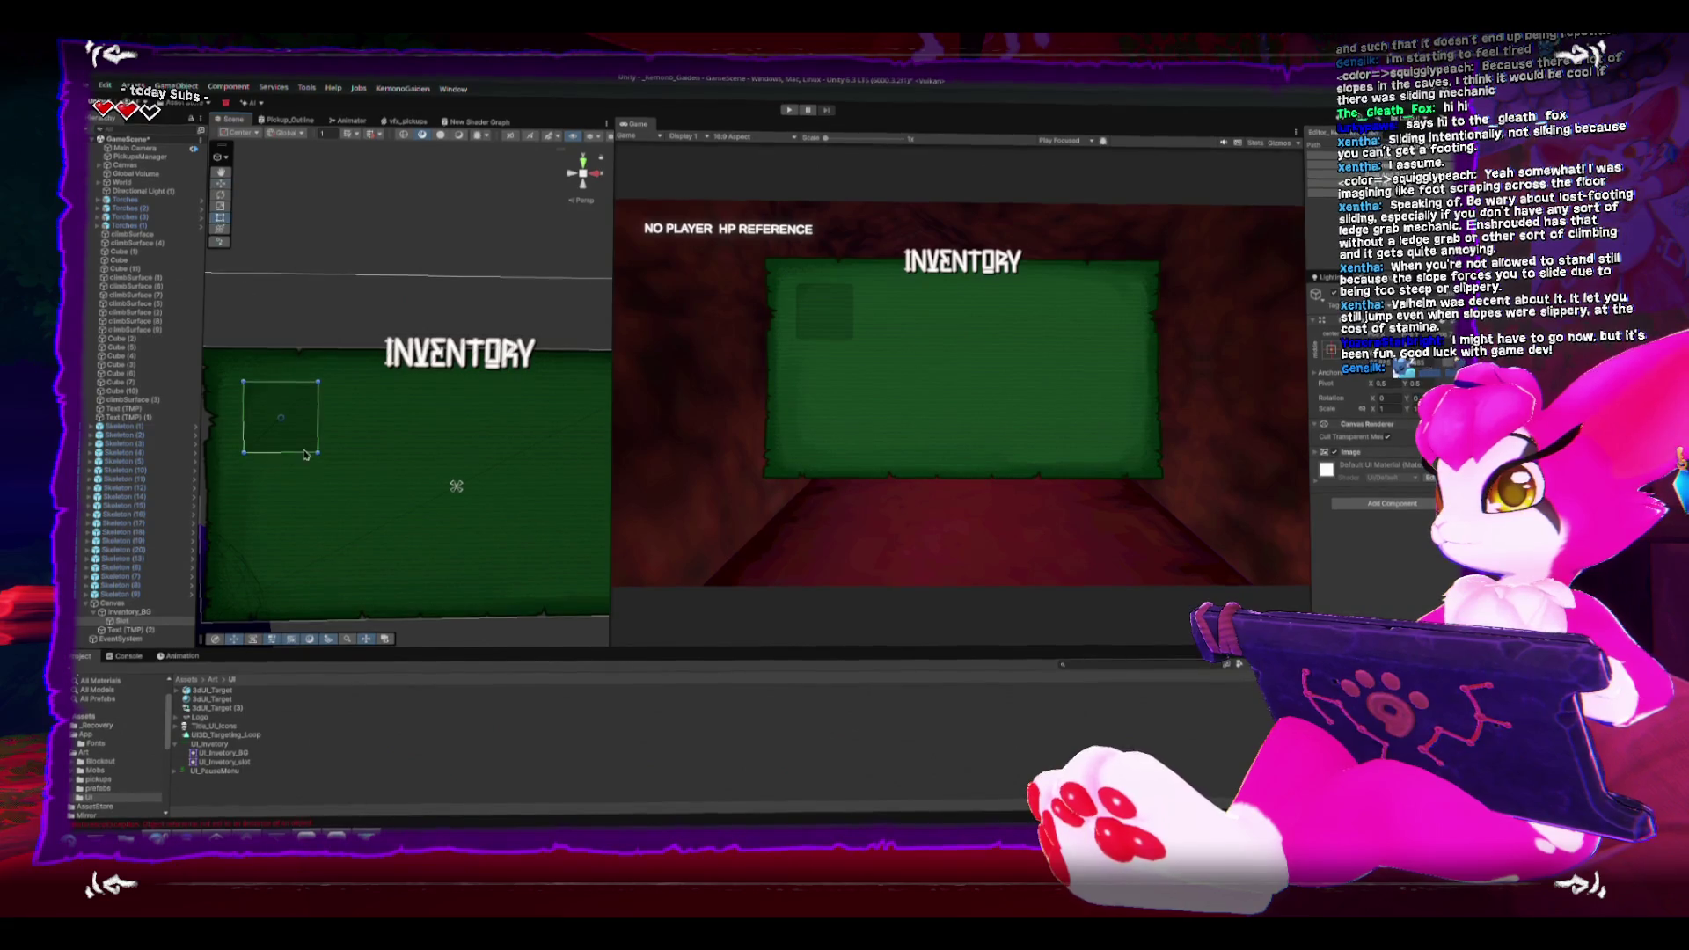
pyautogui.moveTo(318, 456); pyautogui.dragTo(267, 376)
pyautogui.press('w')
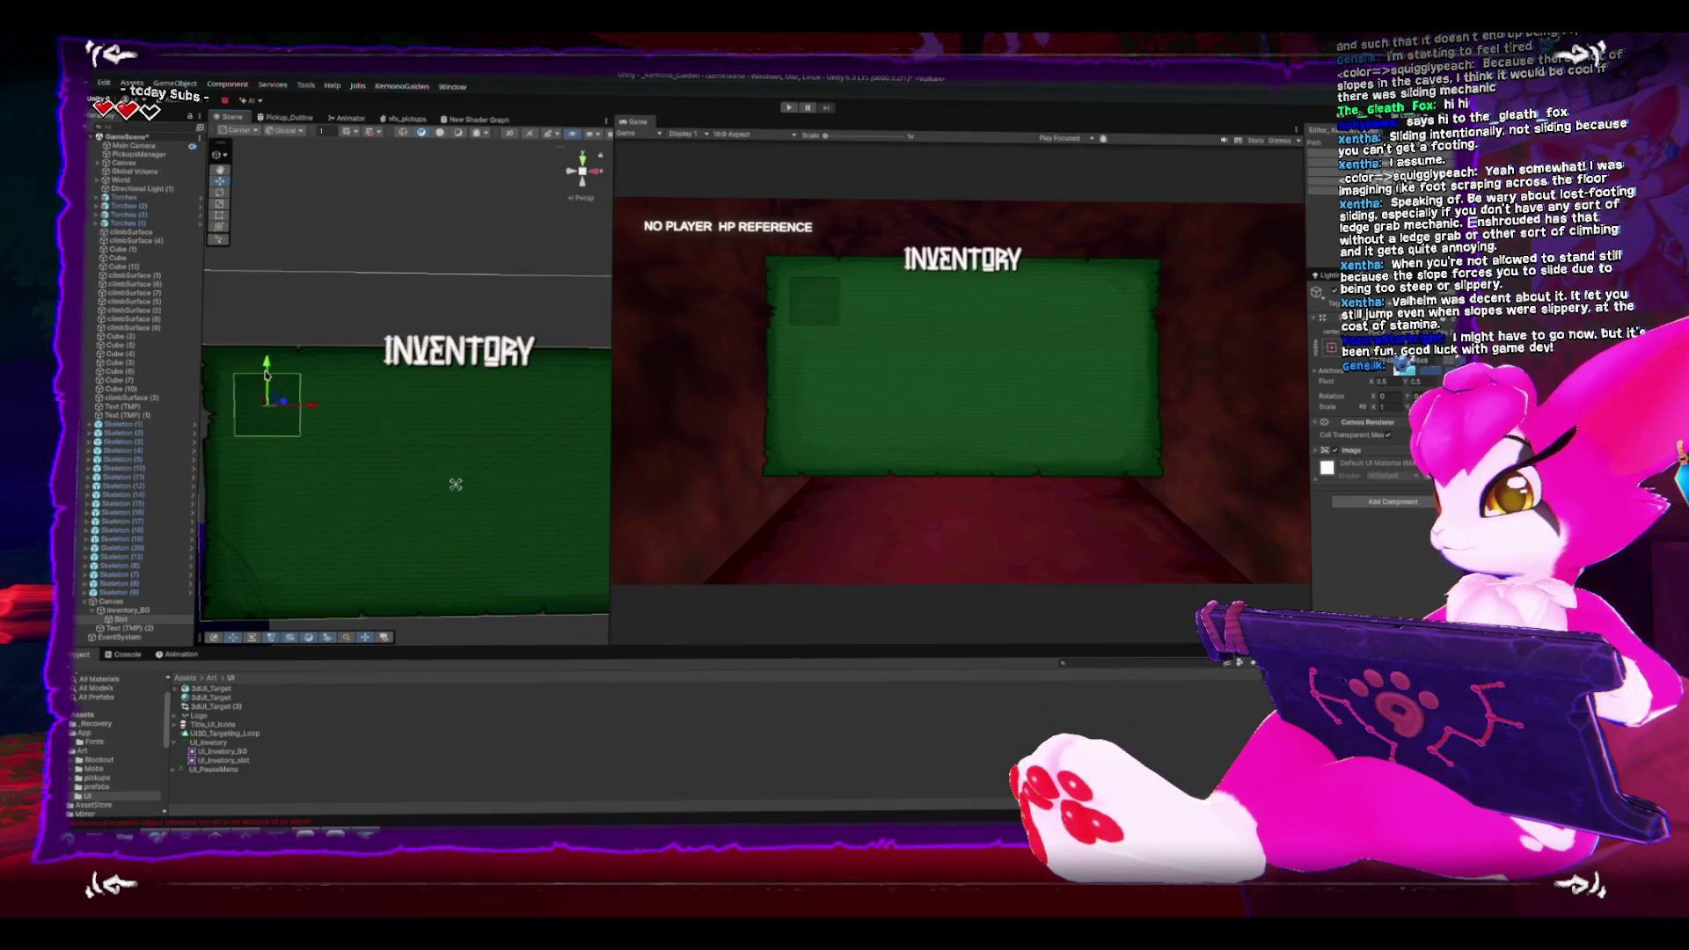
pyautogui.click(268, 377)
pyautogui.click(270, 379)
pyautogui.click(272, 404)
pyautogui.click(275, 426)
# Step: Duplicate the slot, stacking each copy below the previous one in a column
pyautogui.hotkey('ctrl', 'd')
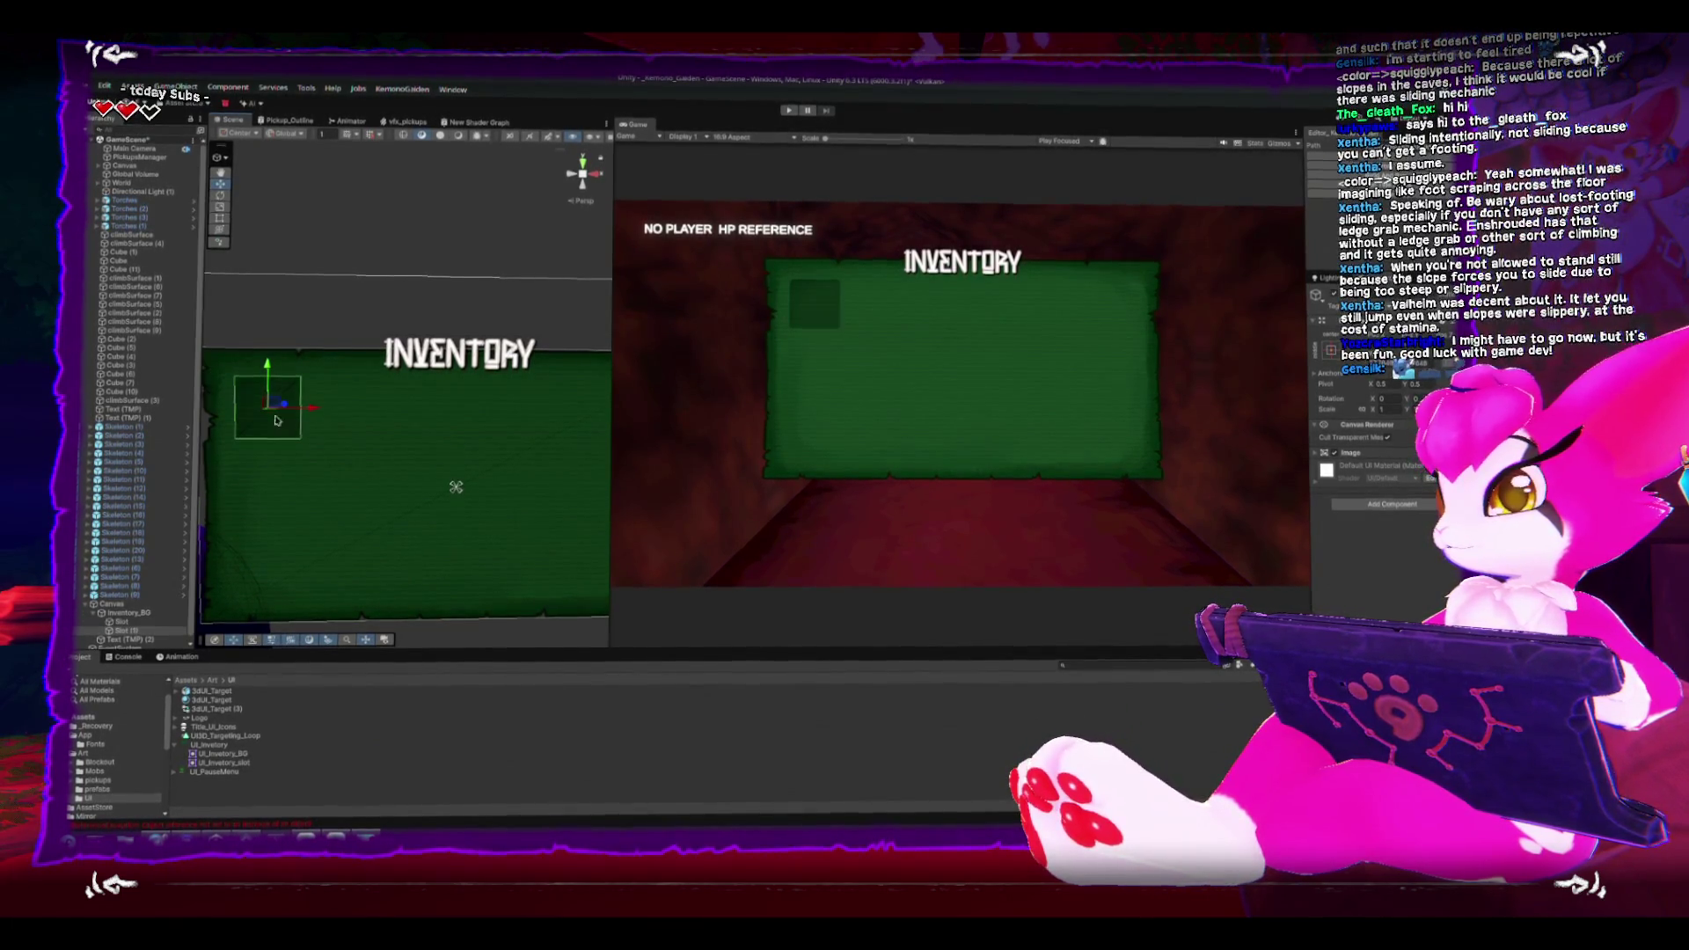
pyautogui.moveTo(275, 426)
pyautogui.mouseDown()
pyautogui.moveTo(268, 563)
pyautogui.moveTo(283, 489)
pyautogui.mouseUp()
pyautogui.hotkey('ctrl', 'd')
pyautogui.hotkey('ctrl', 'd')
# Step: Undo the stray slot move and duplicate the slot column down to the panel's bottom
pyautogui.moveTo(275, 591); pyautogui.dragTo(264, 459)
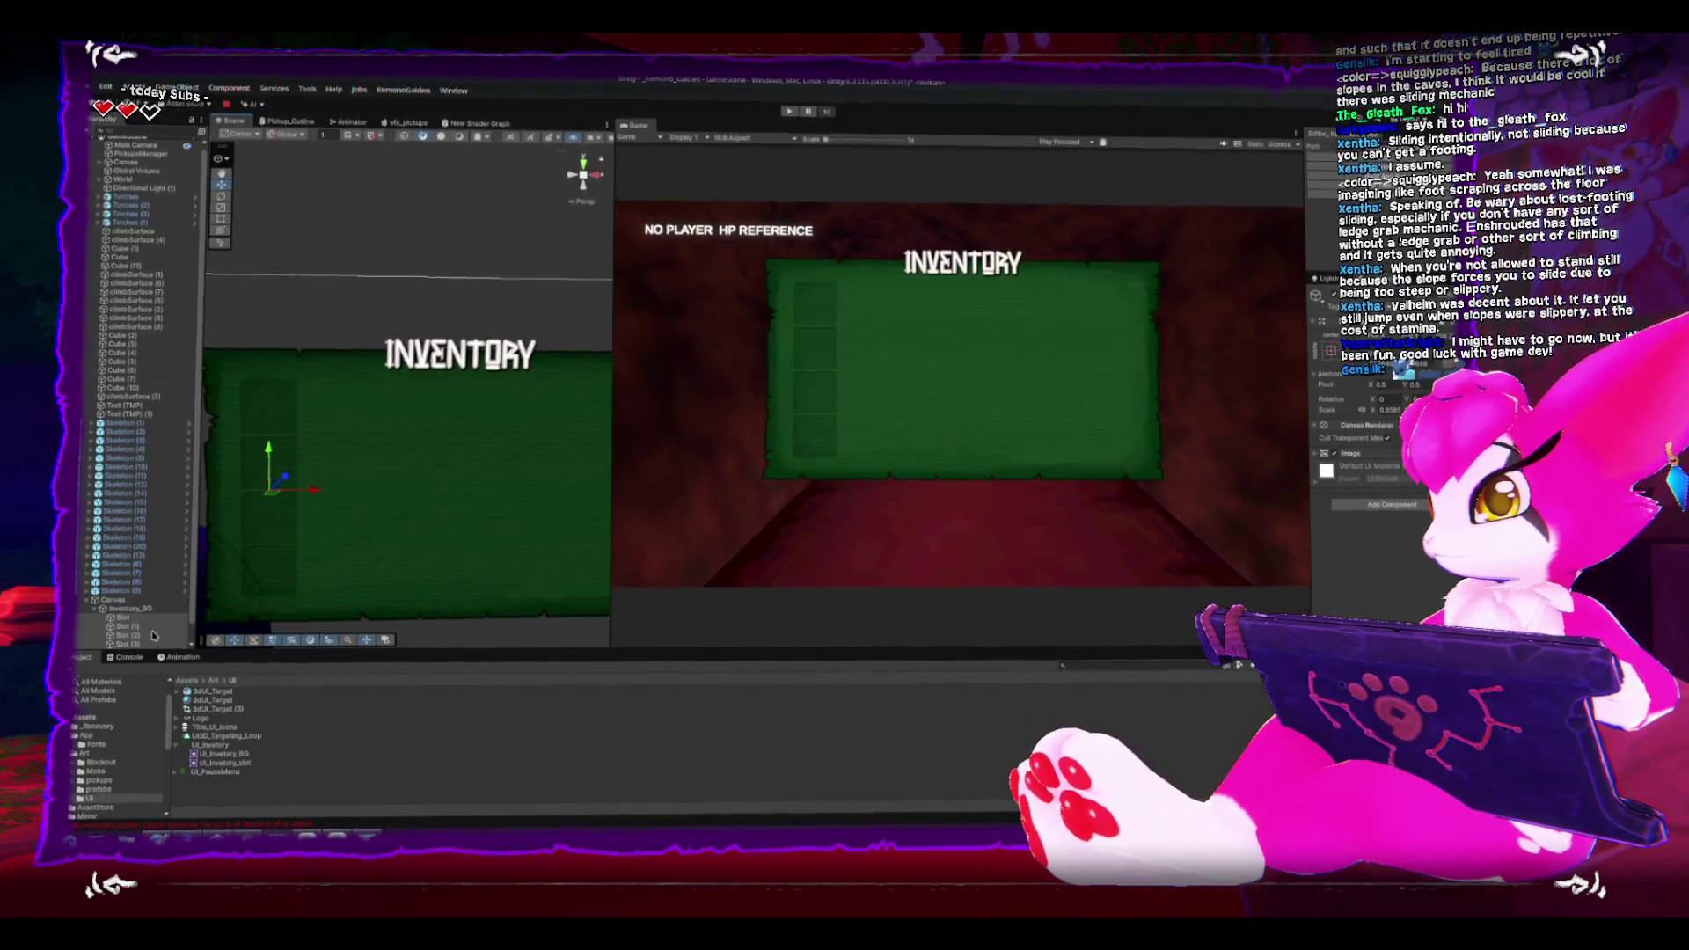
pyautogui.hotkey('ctrl', 'z')
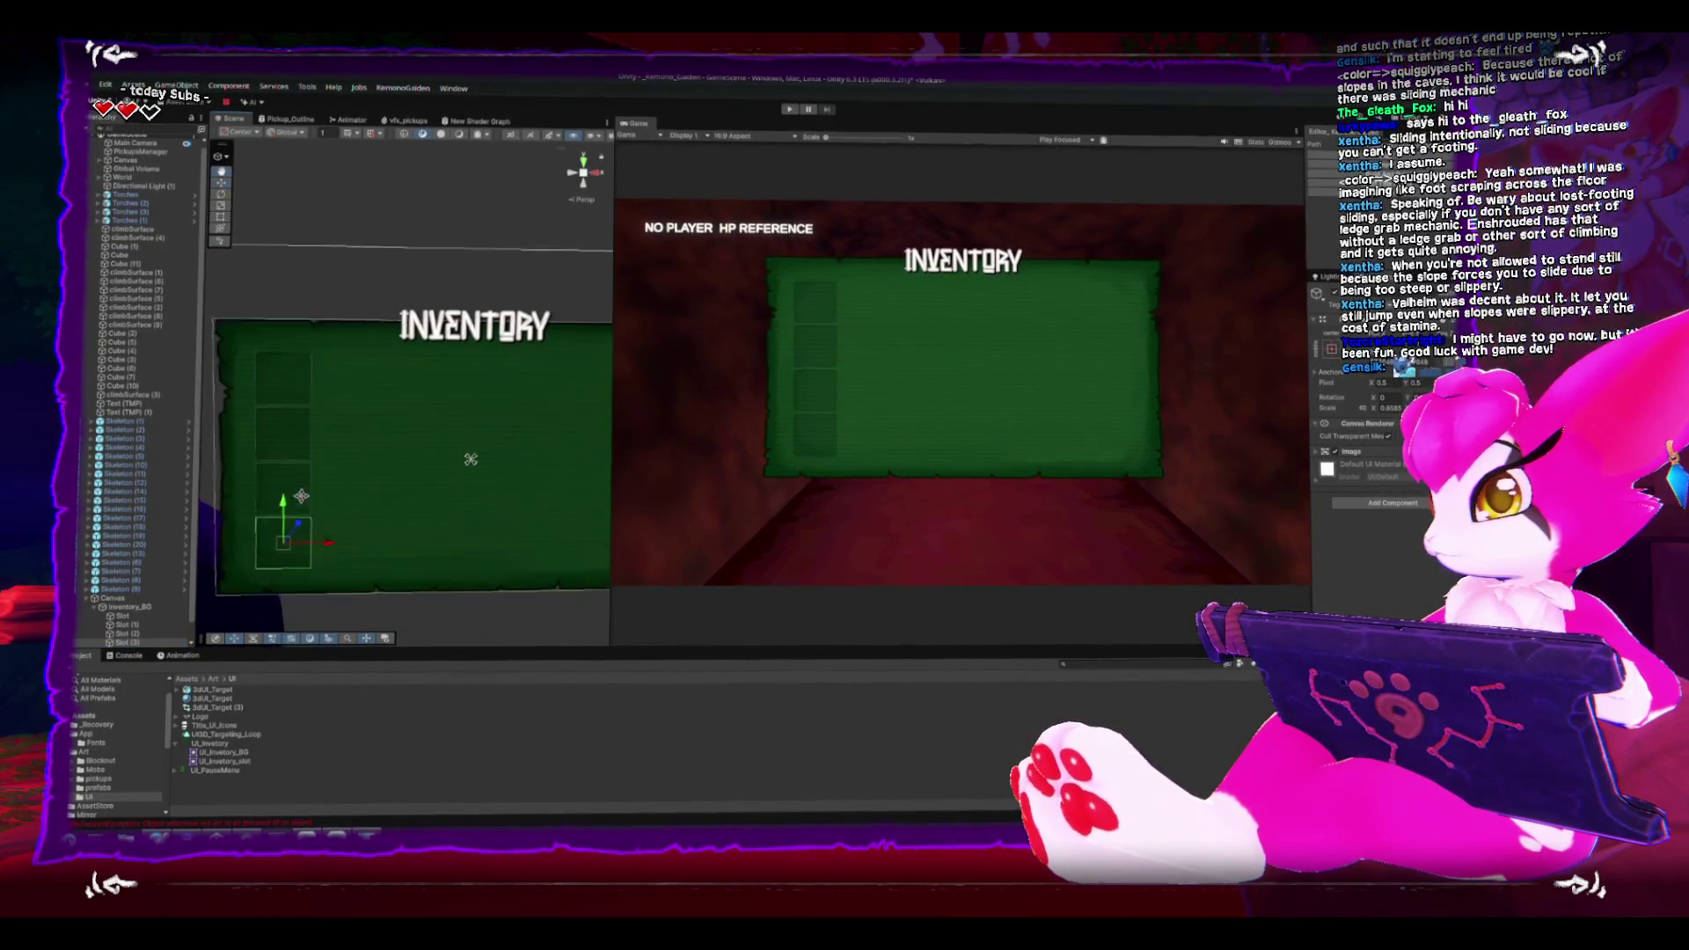
pyautogui.scroll(-5, 255, 538)
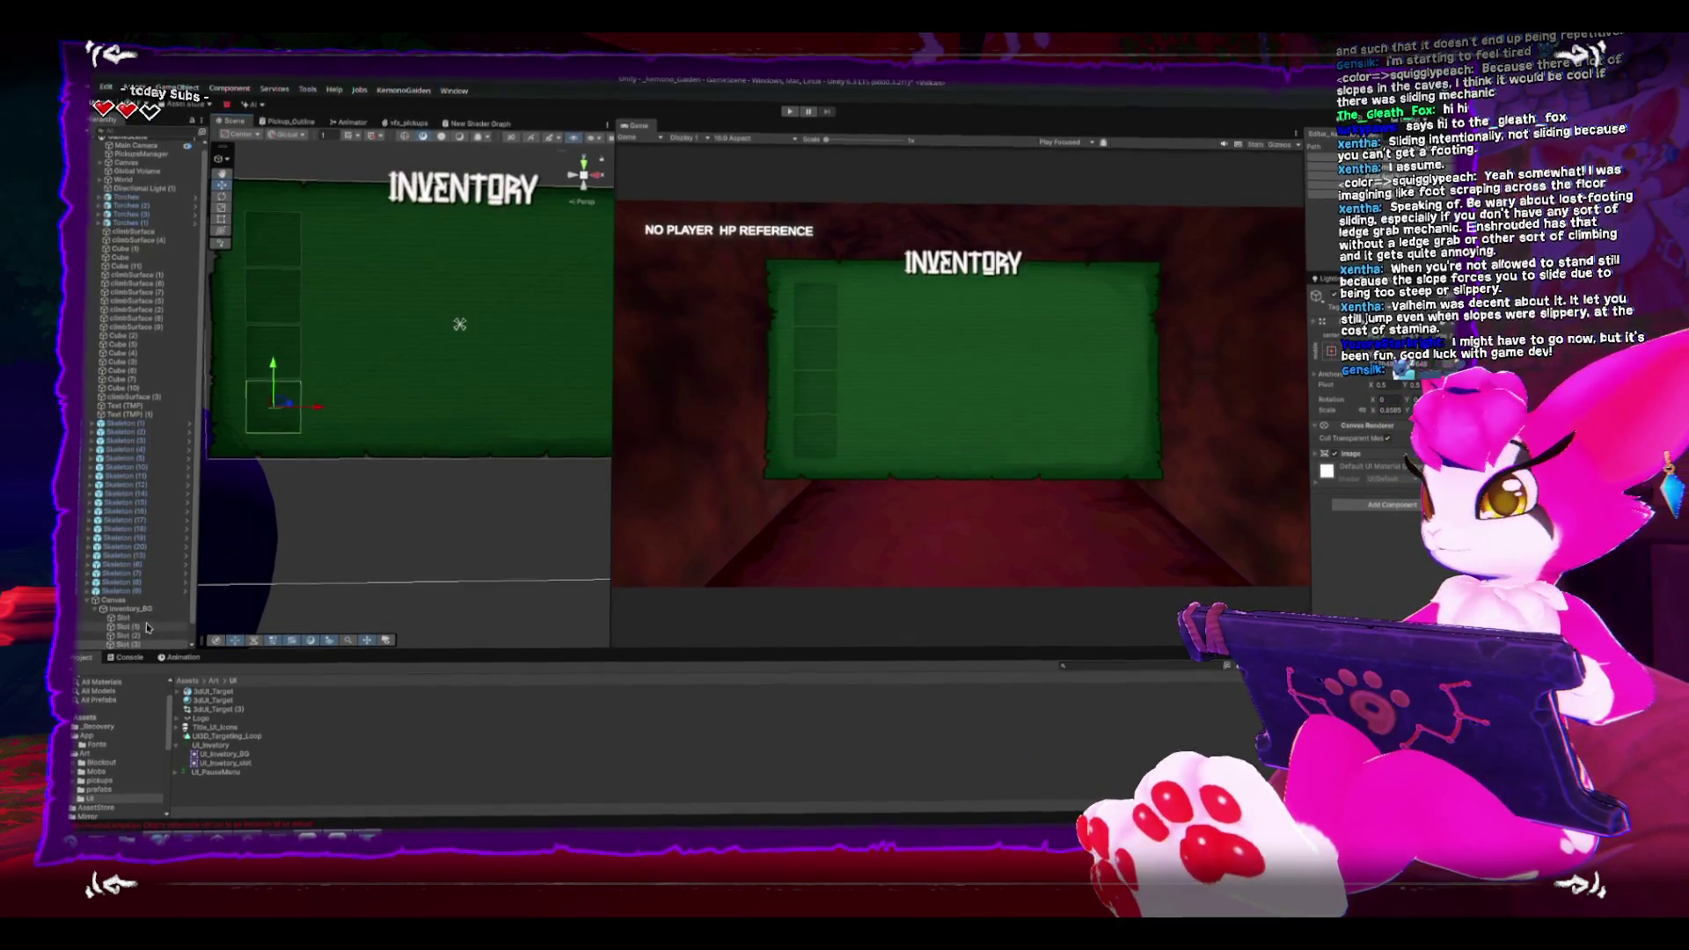
pyautogui.hotkey('ctrl', 'd')
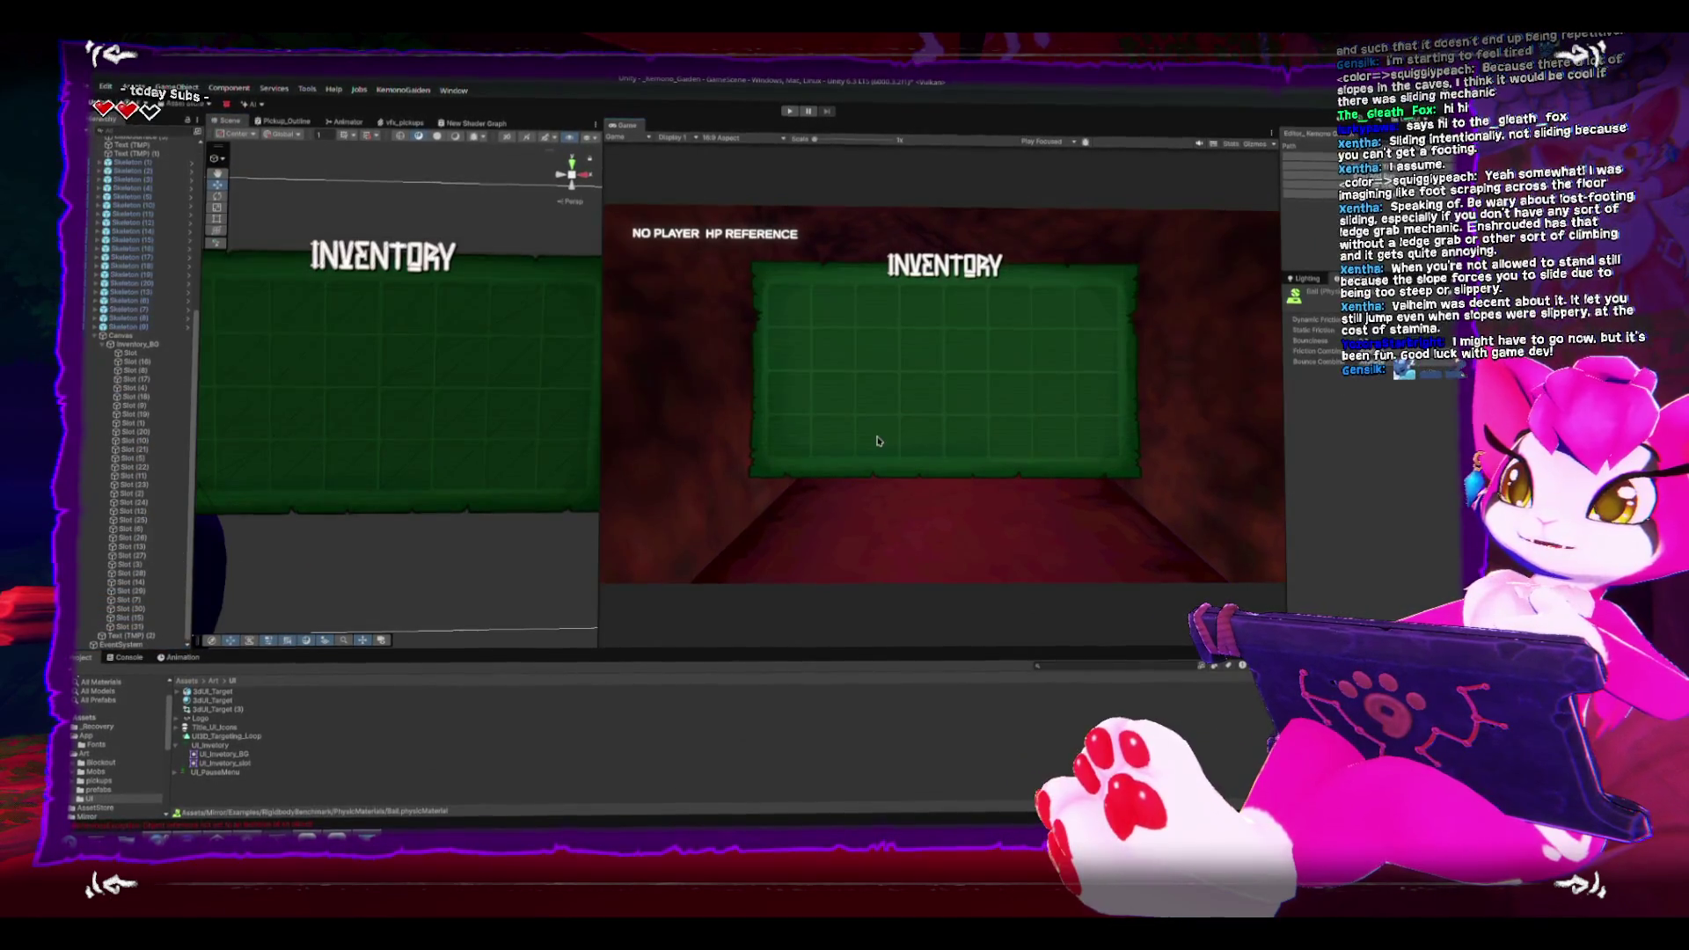
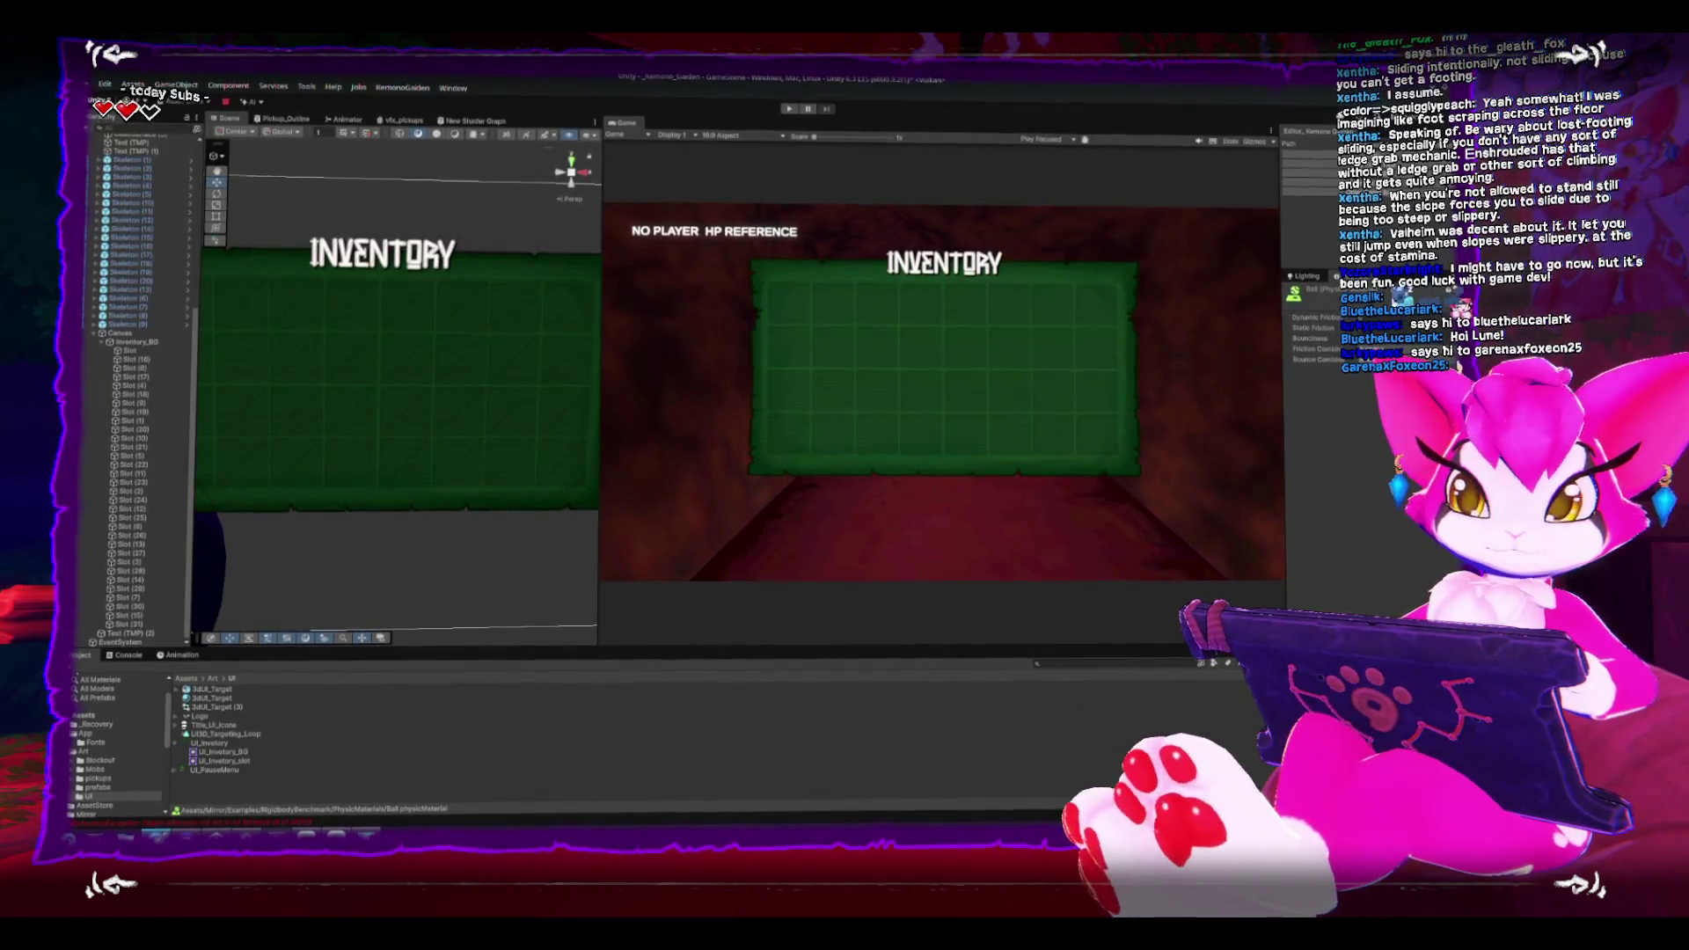
# Step: Save the panel texture as UI_Invetory PNG, overwriting the old file and dropping layer information
pyautogui.hotkey('alt', 'Tab')
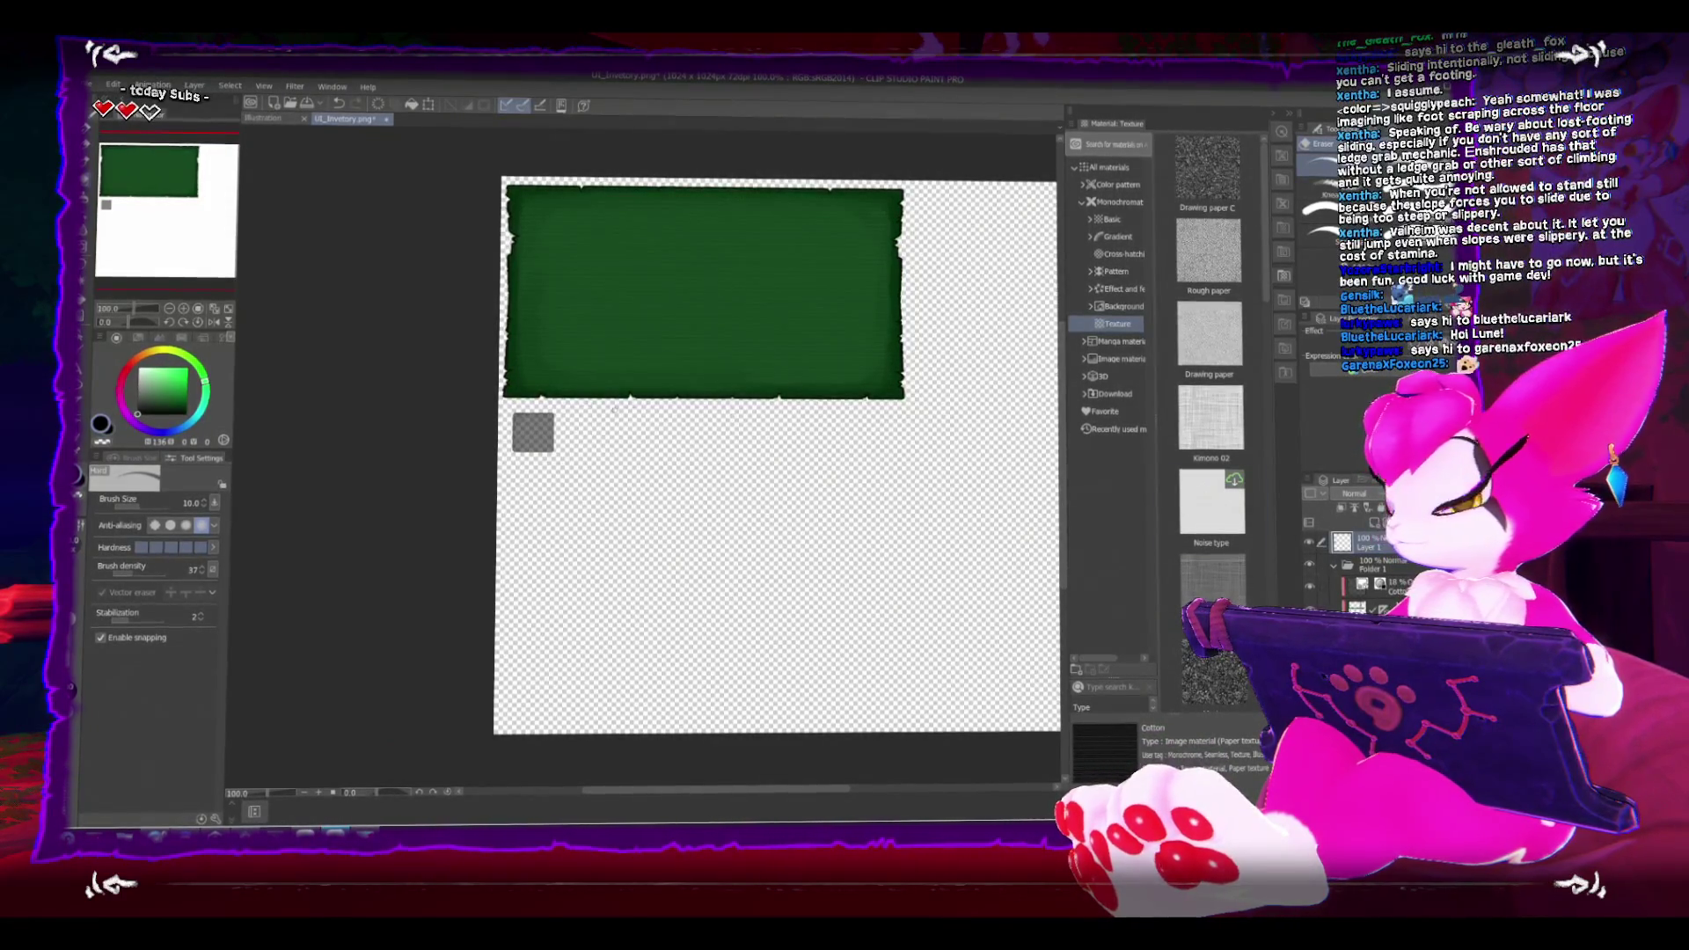
pyautogui.hotkey('ctrl', 'shift', 's')
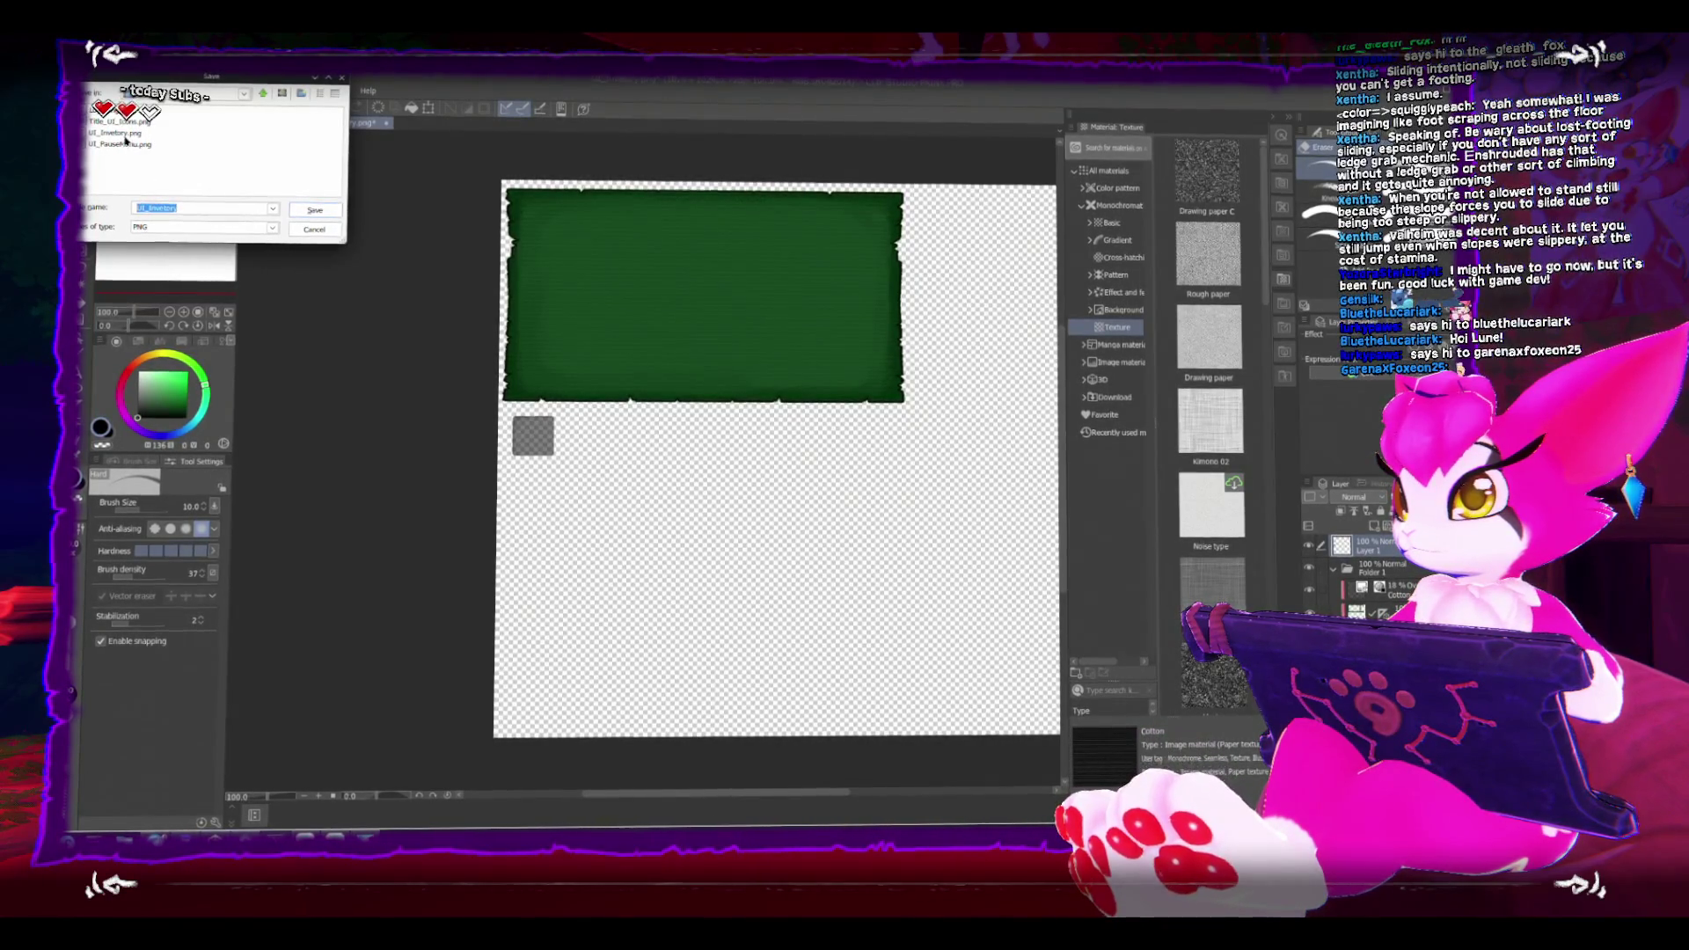
pyautogui.press('Return')
pyautogui.click(752, 462)
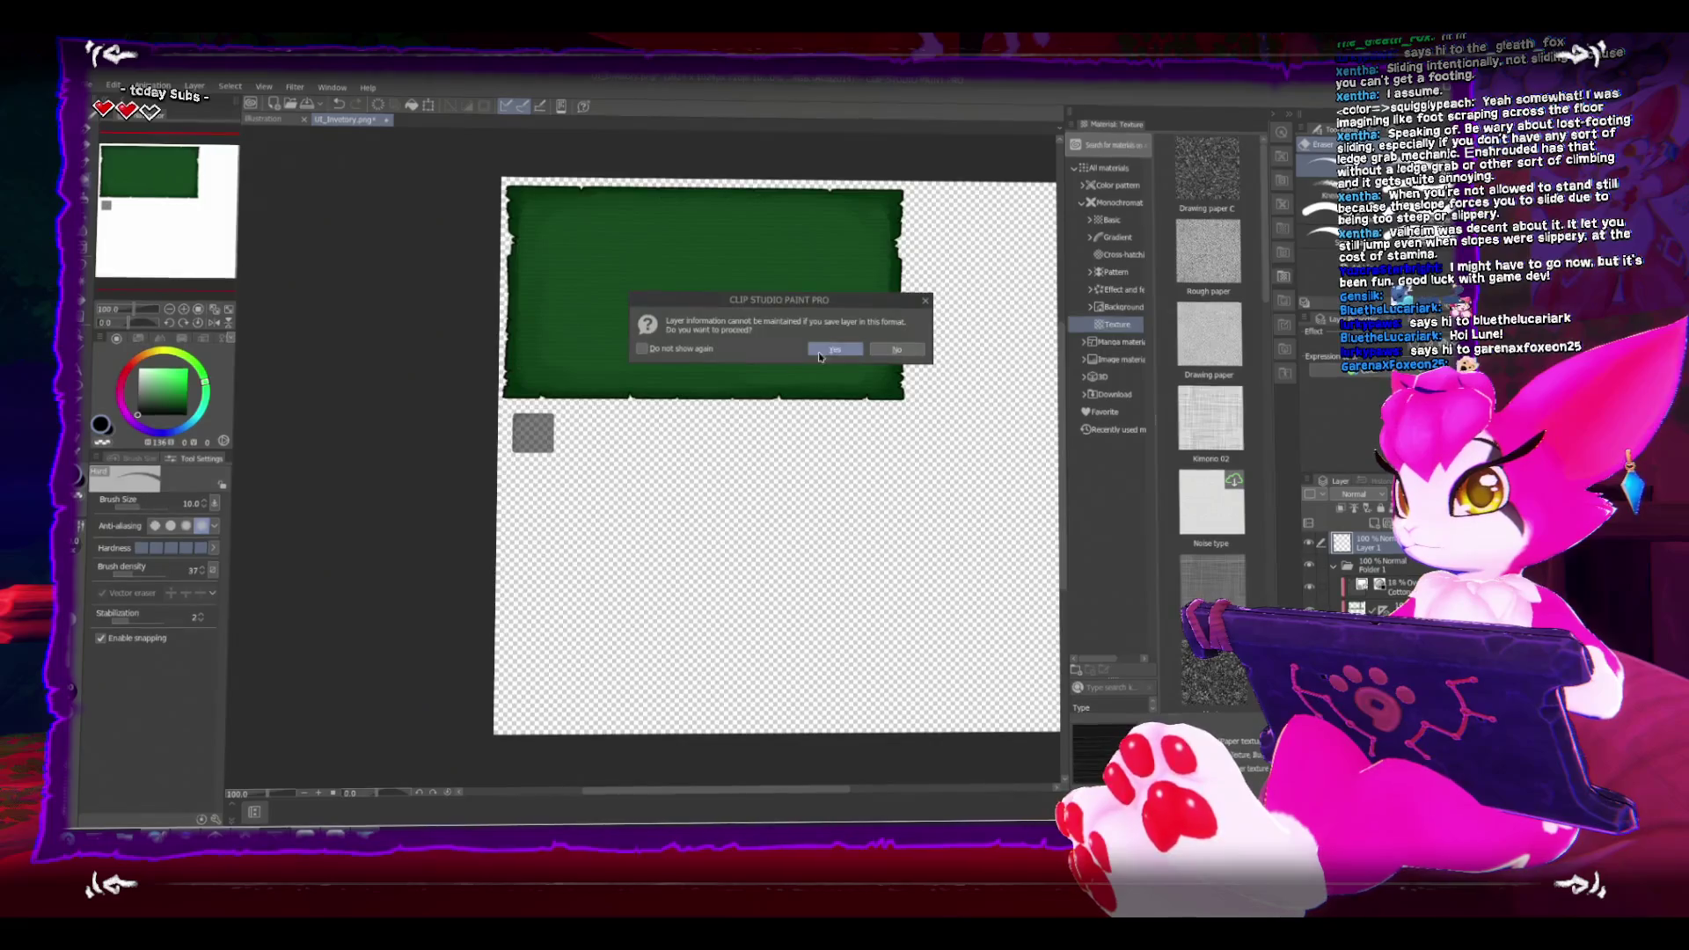
pyautogui.press('Return')
pyautogui.hotkey('alt', 'Tab')
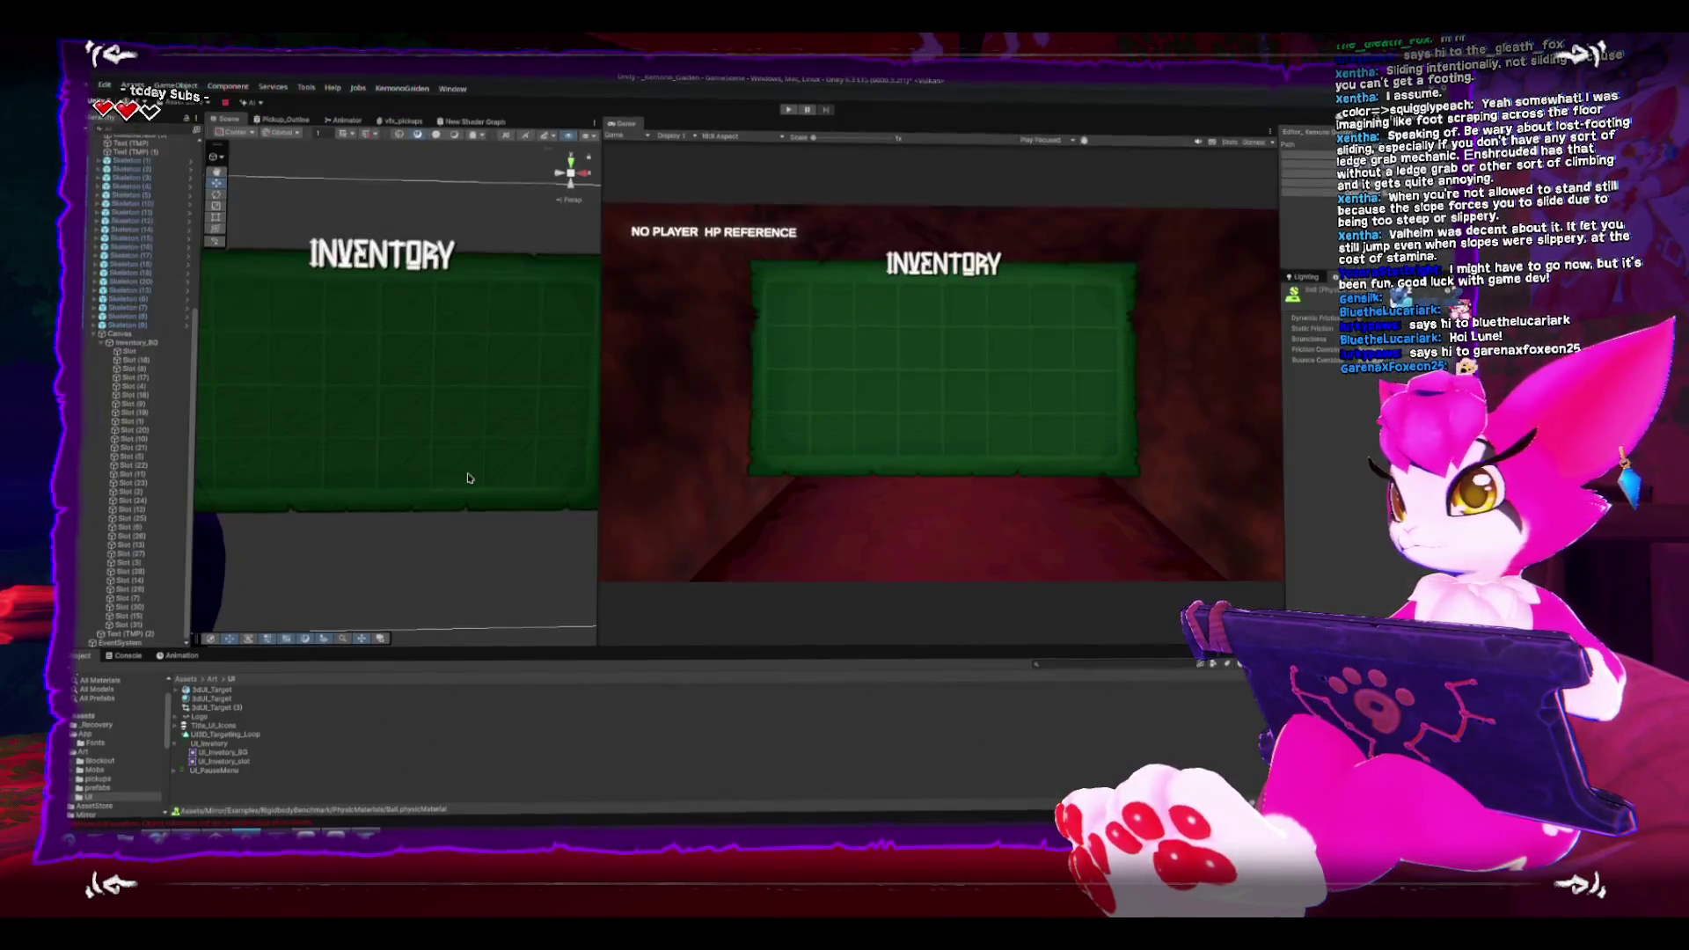
# Step: Rename the Canvas object to UI_Inventory and orbit the Scene view around the panel
pyautogui.moveTo(479, 541)
pyautogui.mouseDown()
pyautogui.moveTo(458, 528)
pyautogui.moveTo(452, 479)
pyautogui.mouseUp()
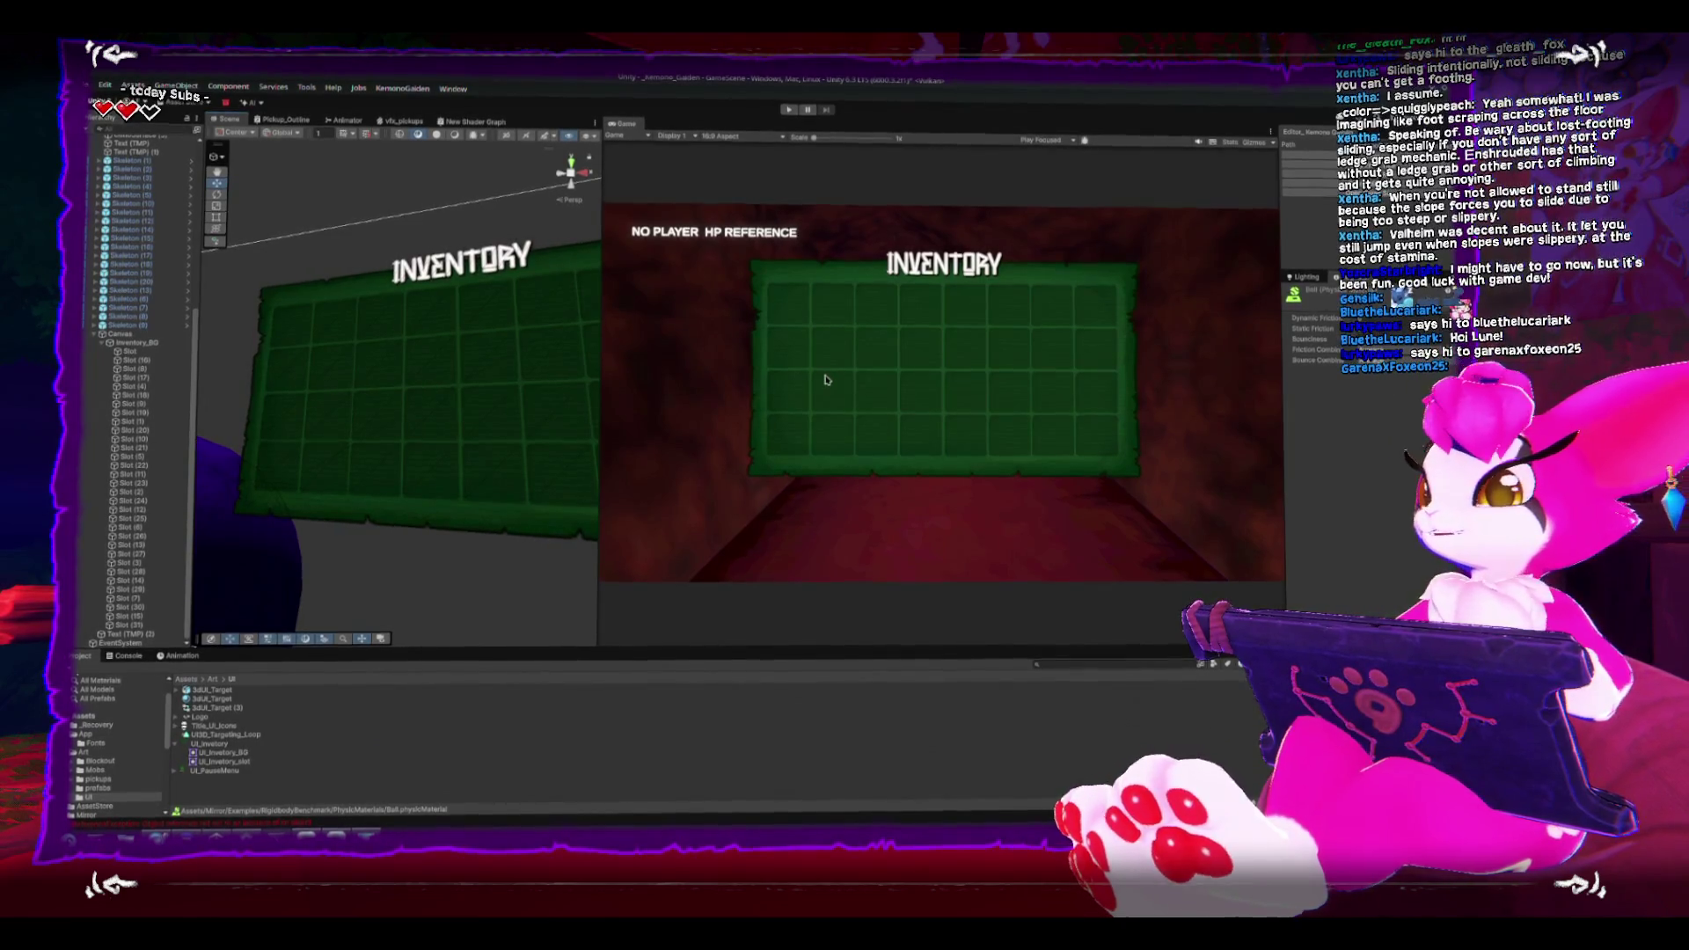
pyautogui.click(167, 338)
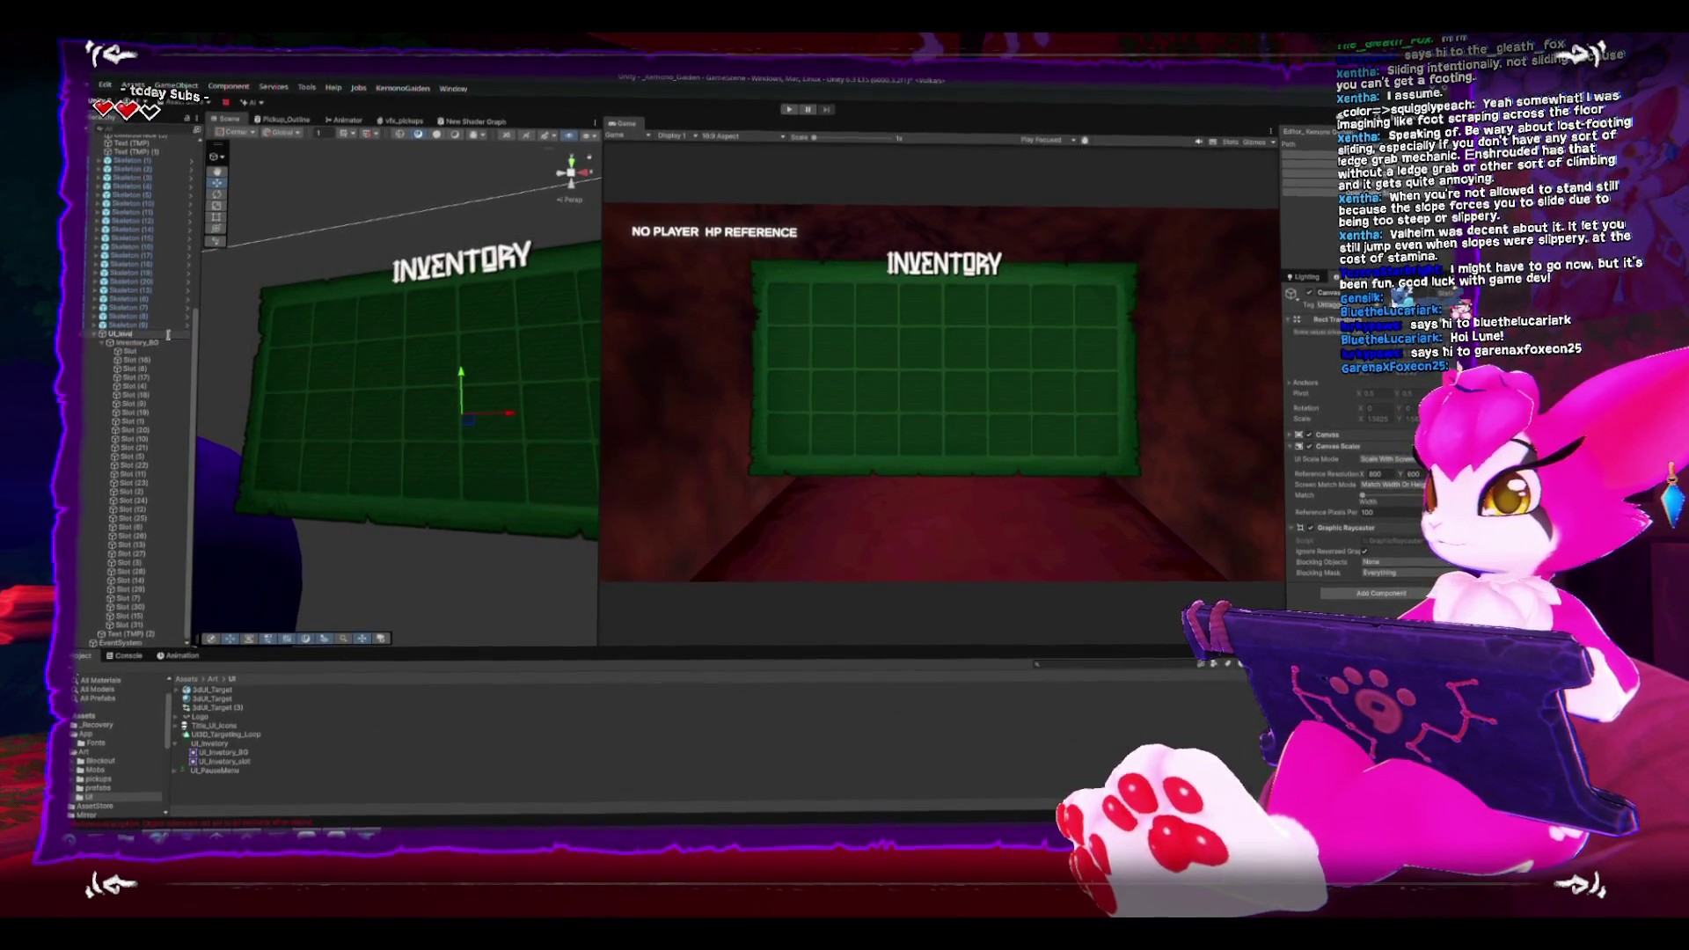
pyautogui.write('entory')
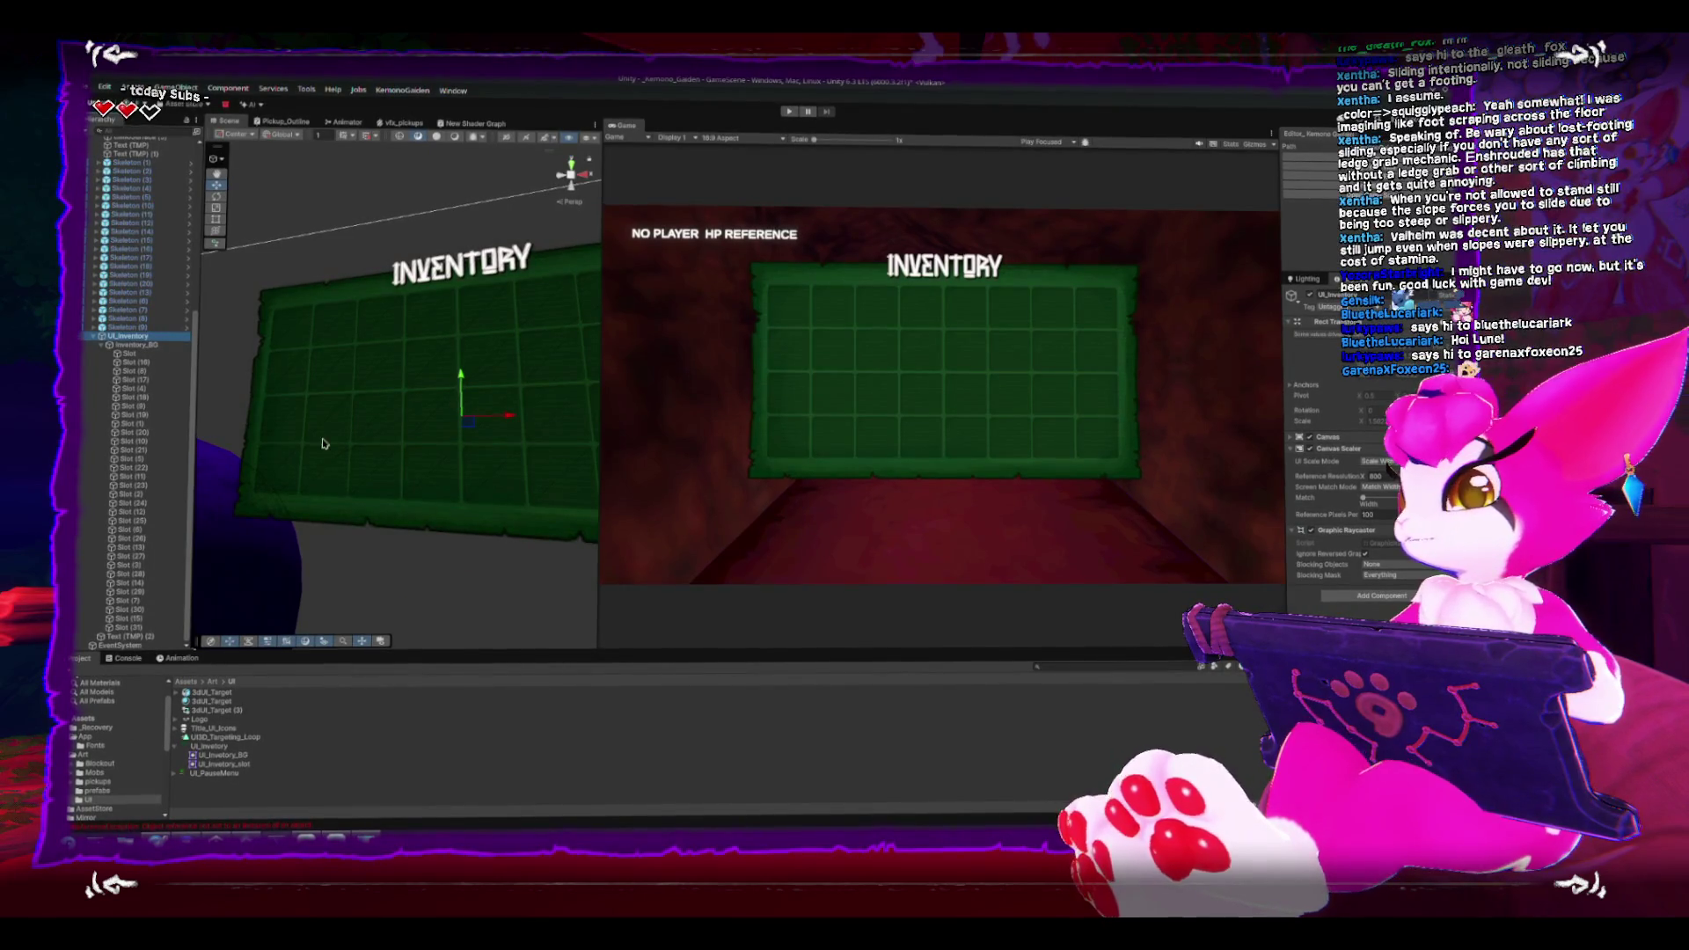
pyautogui.scroll(-6, 352, 466)
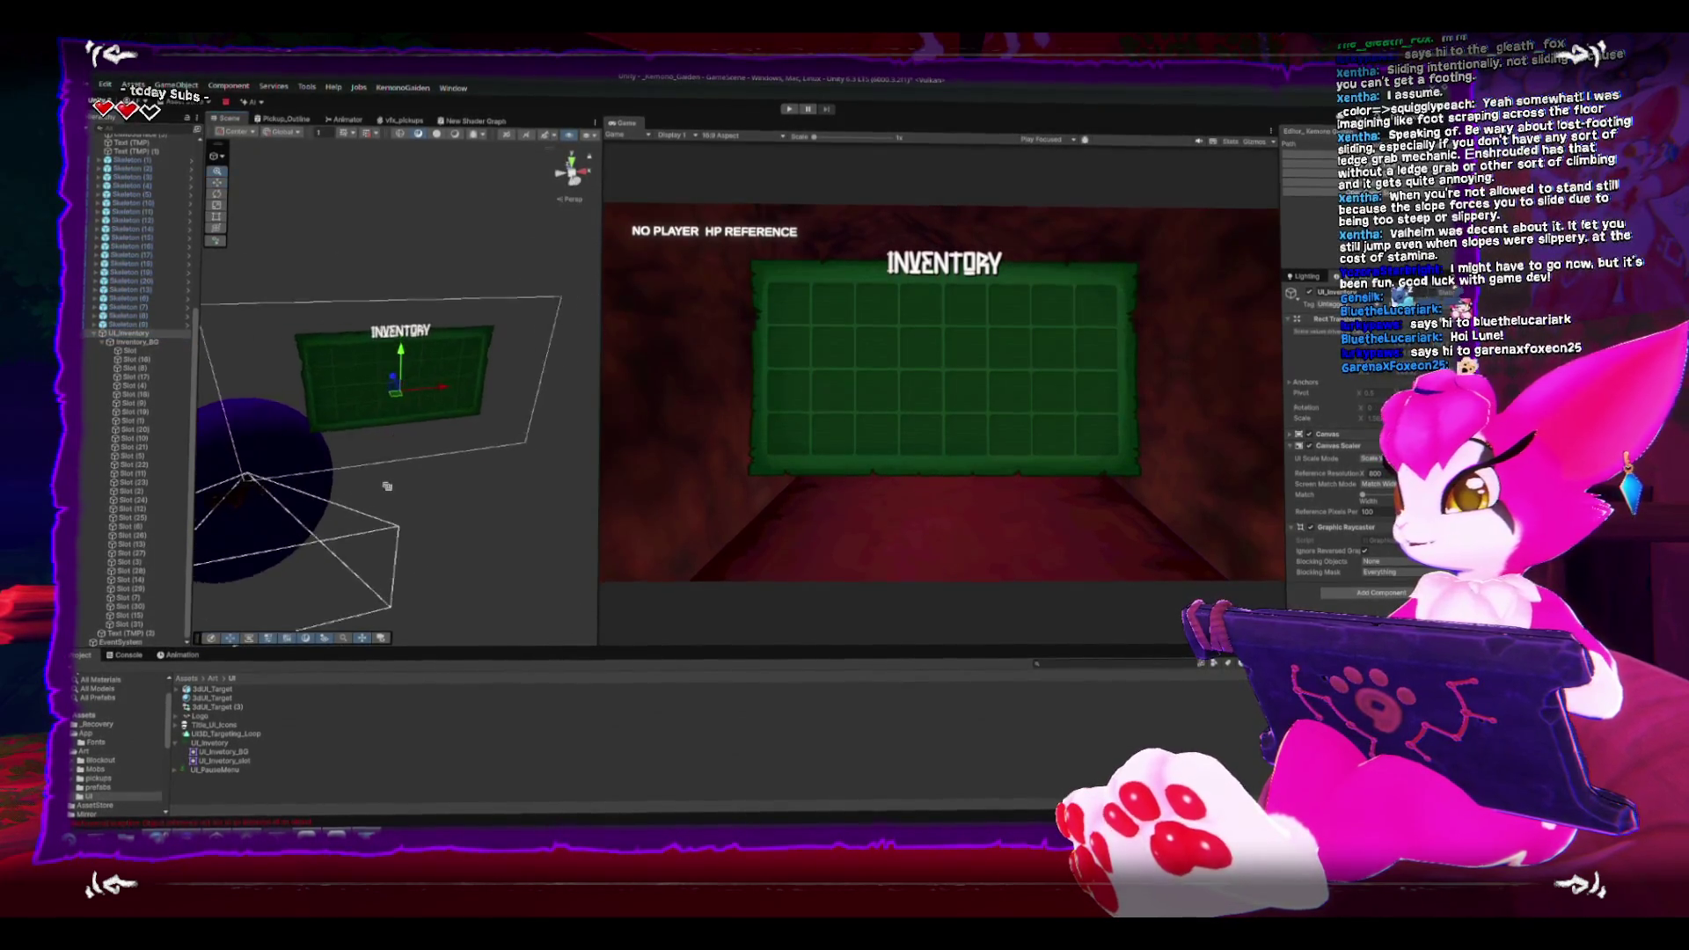
pyautogui.scroll(3, 387, 487)
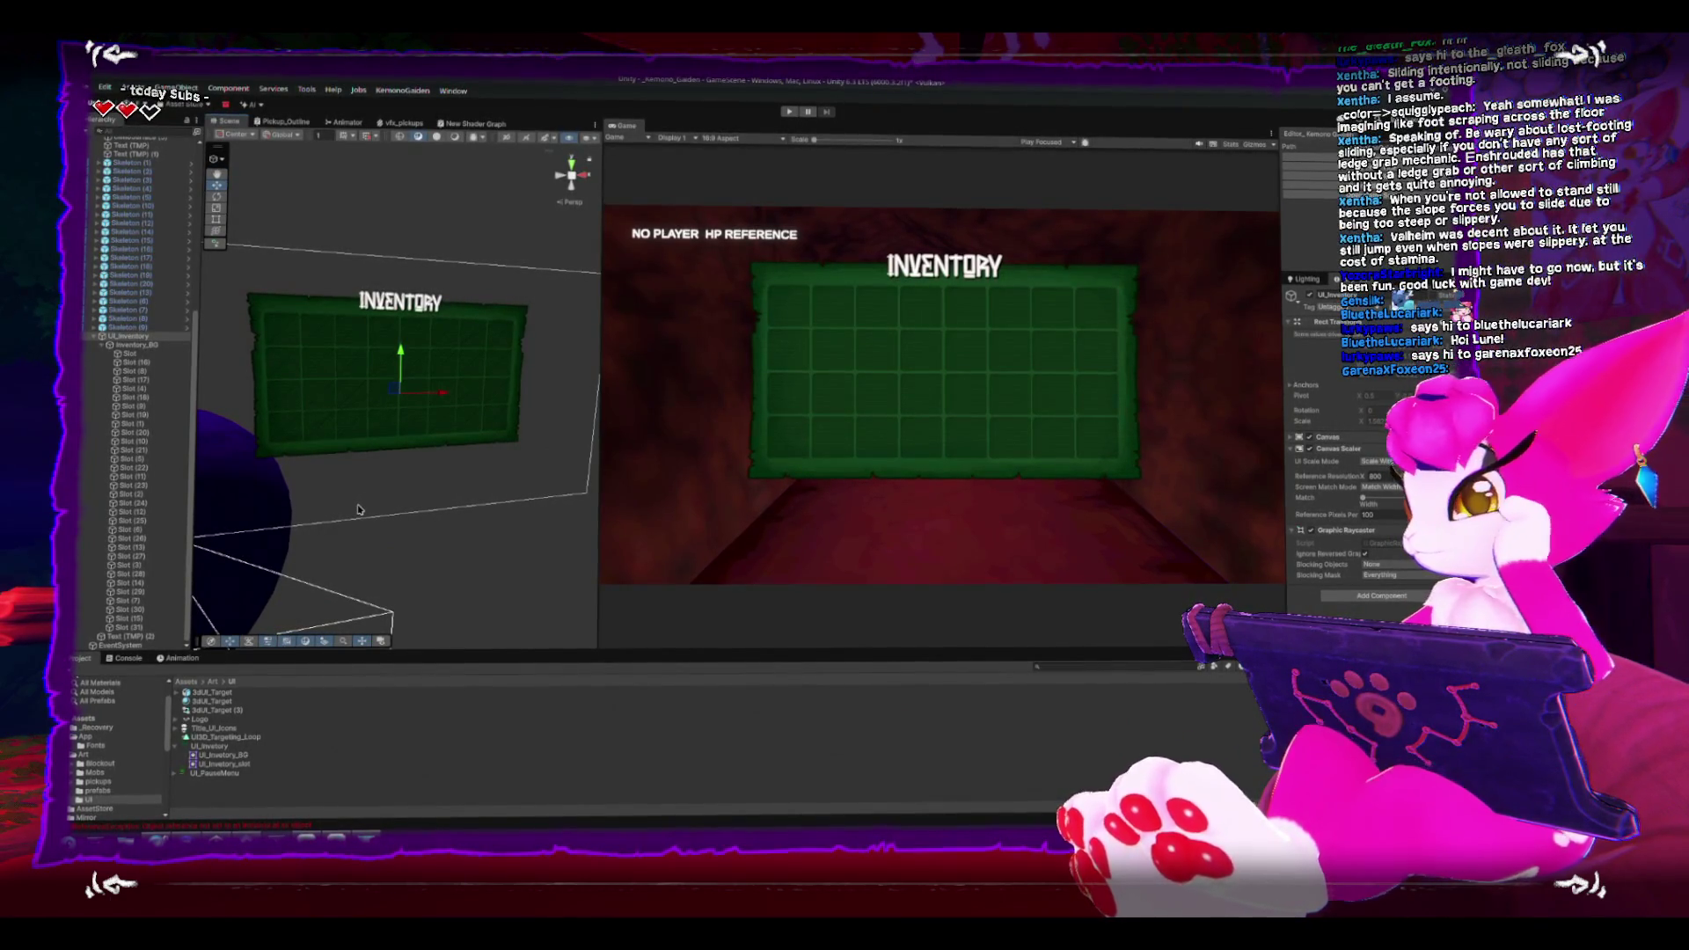
pyautogui.scroll(5, 356, 470)
pyautogui.scroll(-6, 413, 497)
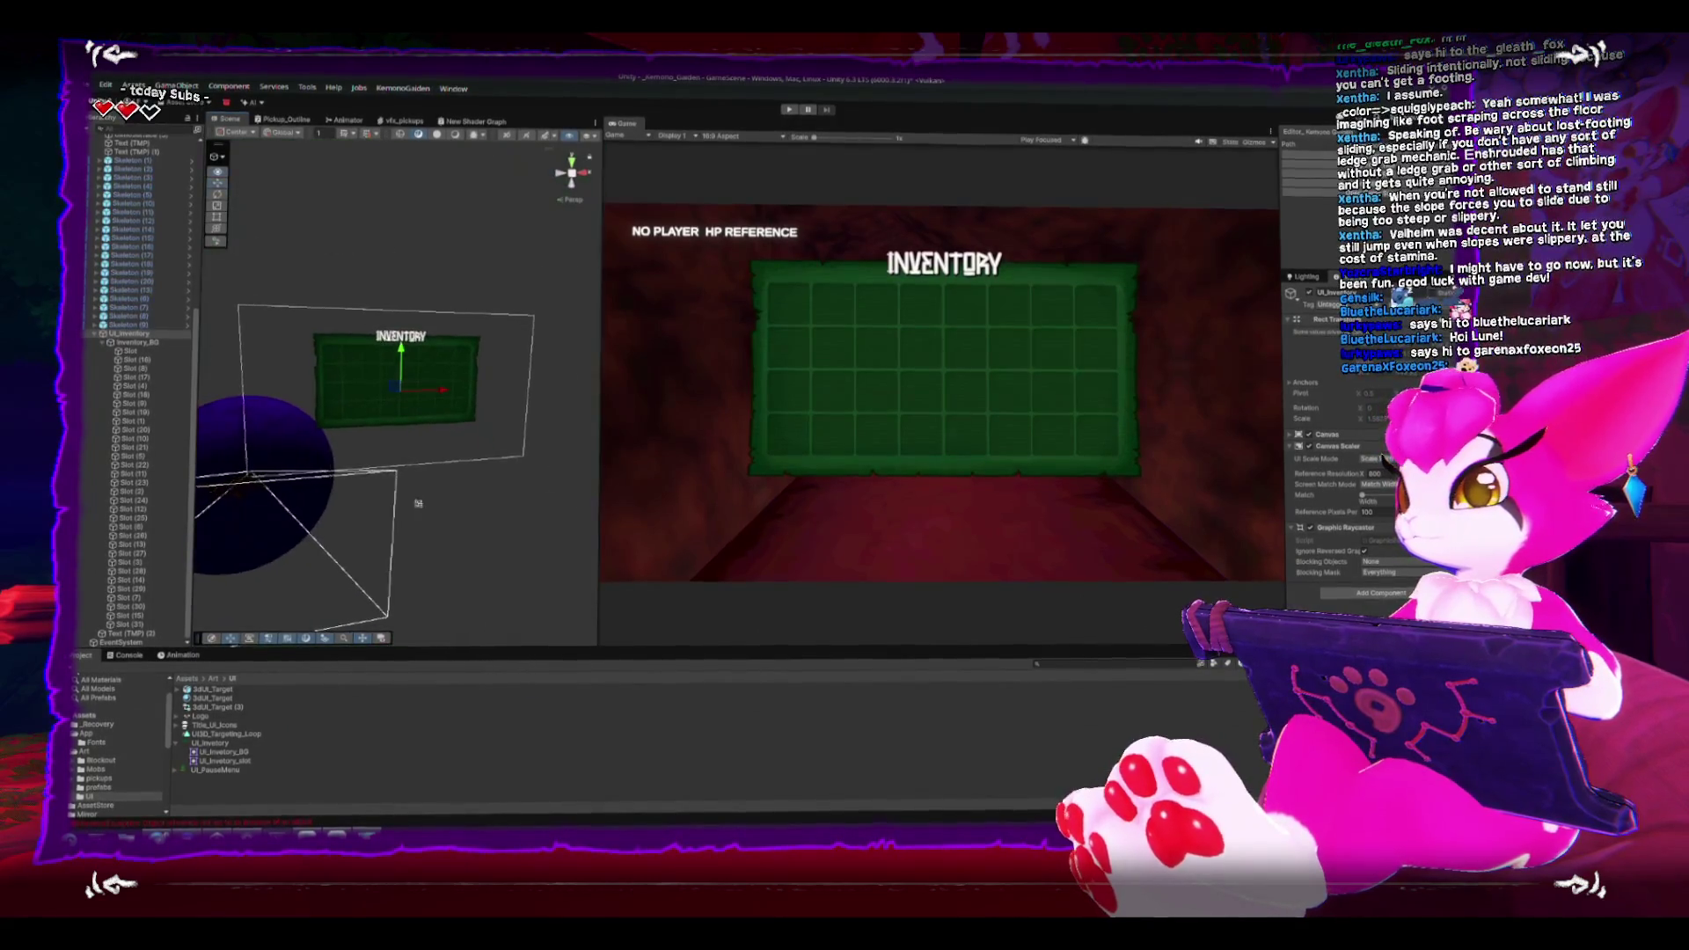
pyautogui.scroll(3, 393, 590)
pyautogui.moveTo(393, 590)
pyautogui.mouseDown()
pyautogui.moveTo(364, 422)
pyautogui.moveTo(501, 460)
pyautogui.mouseUp()
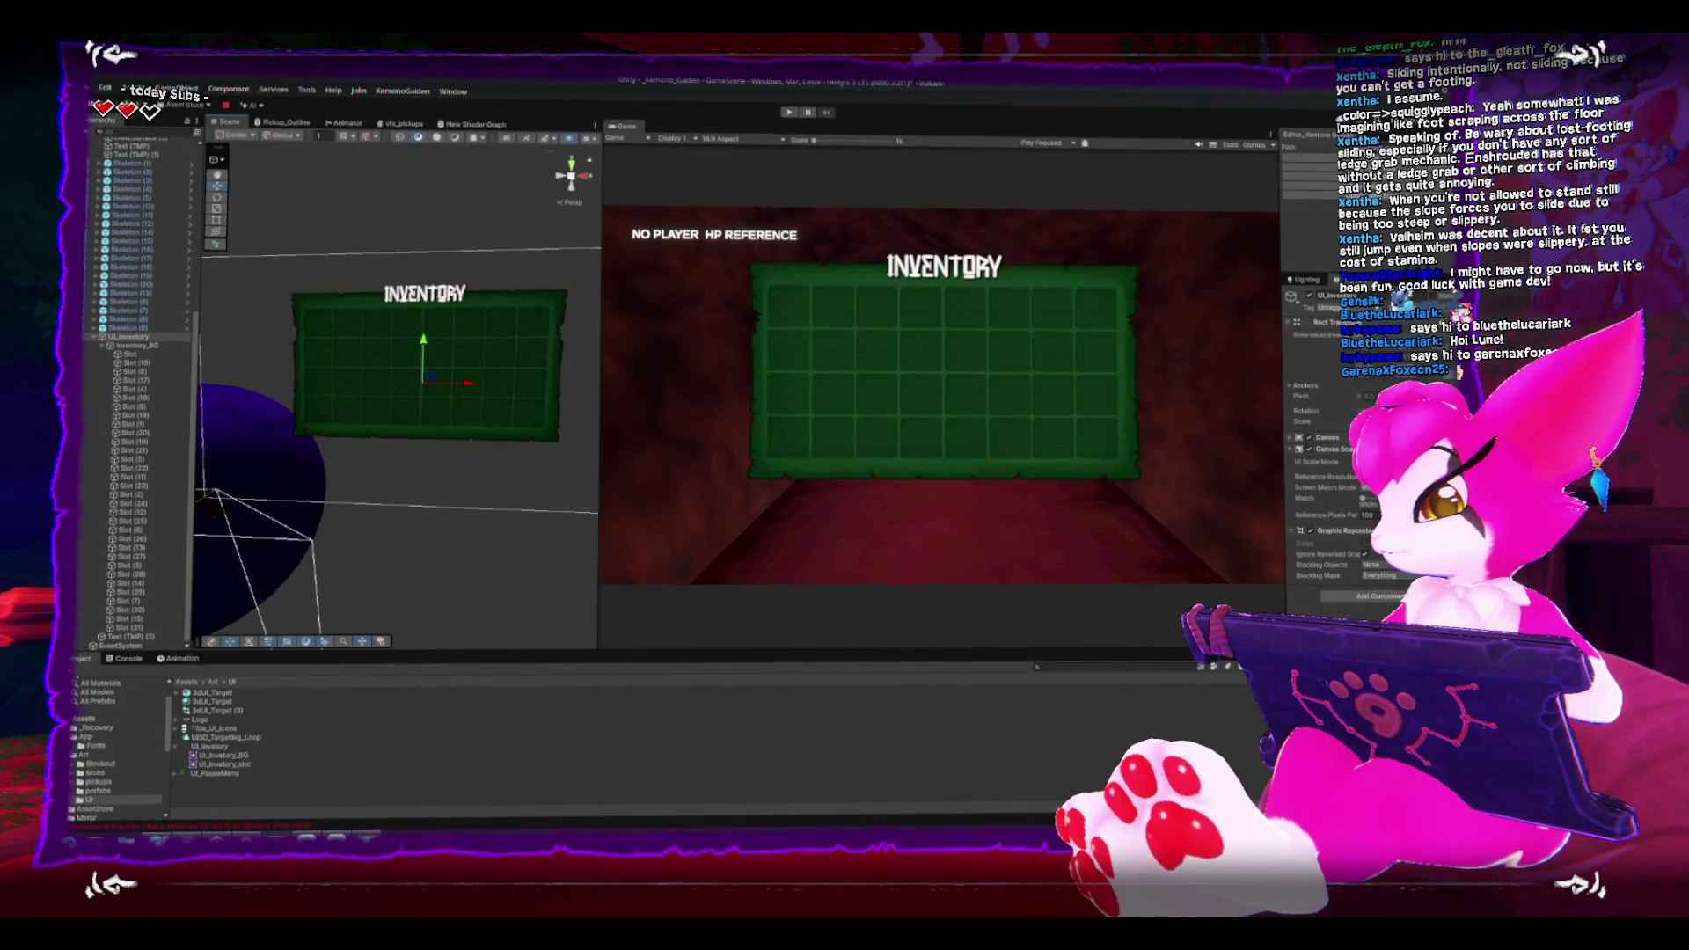
pyautogui.press('super+alt+d')
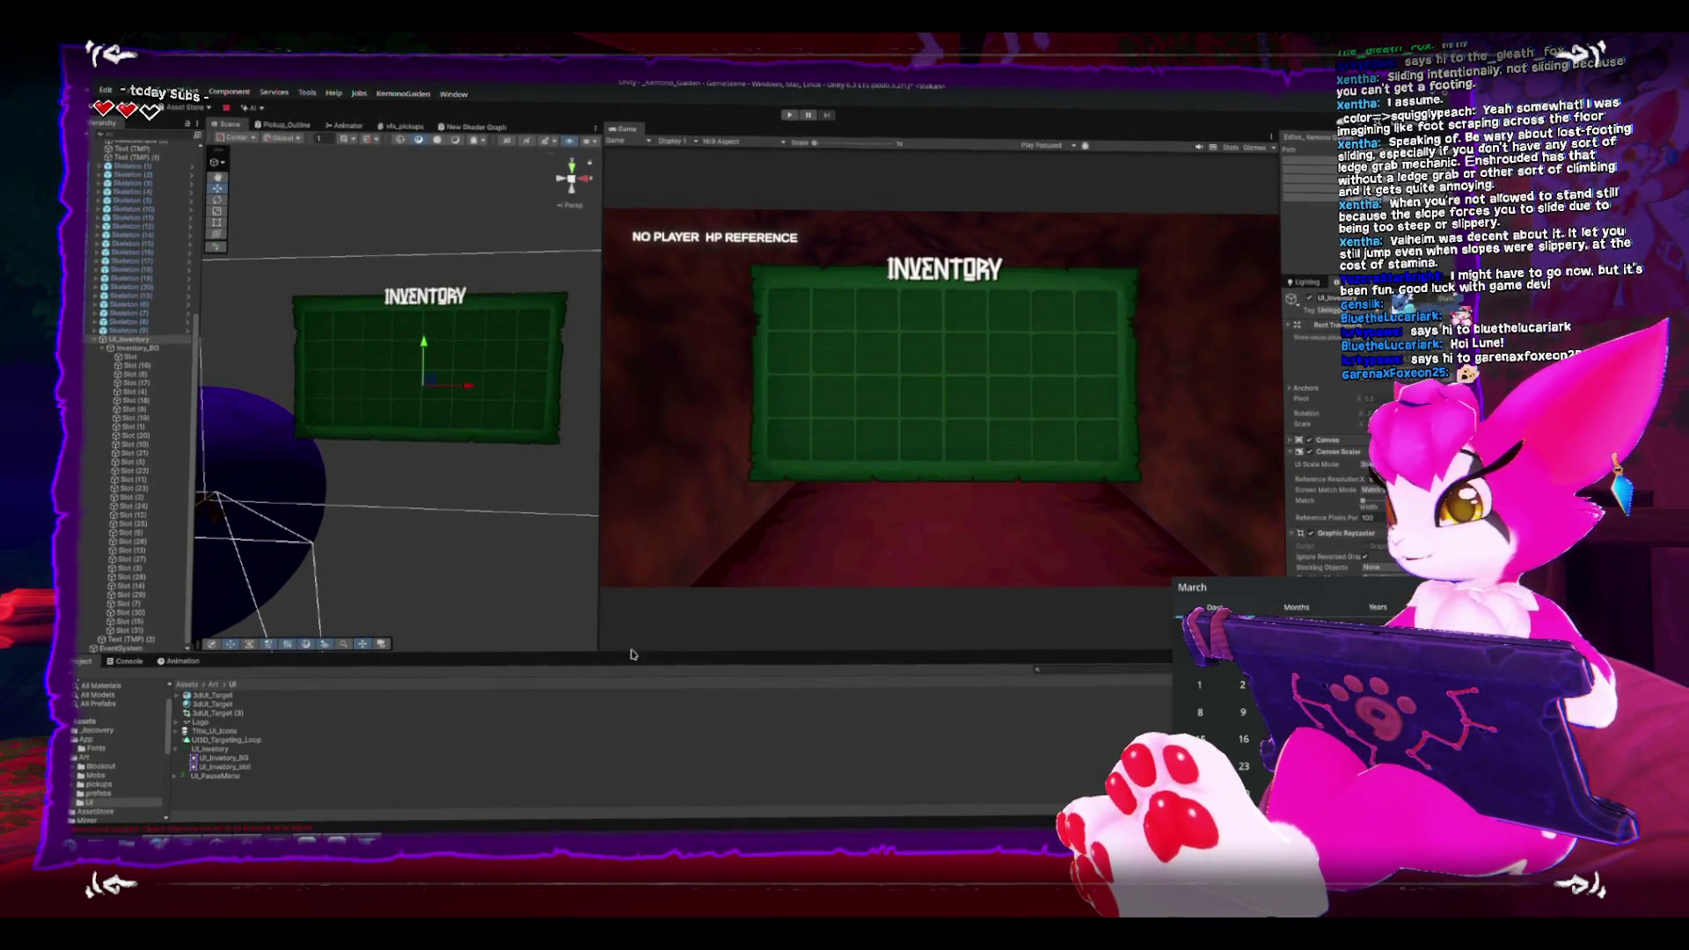
pyautogui.click(384, 401)
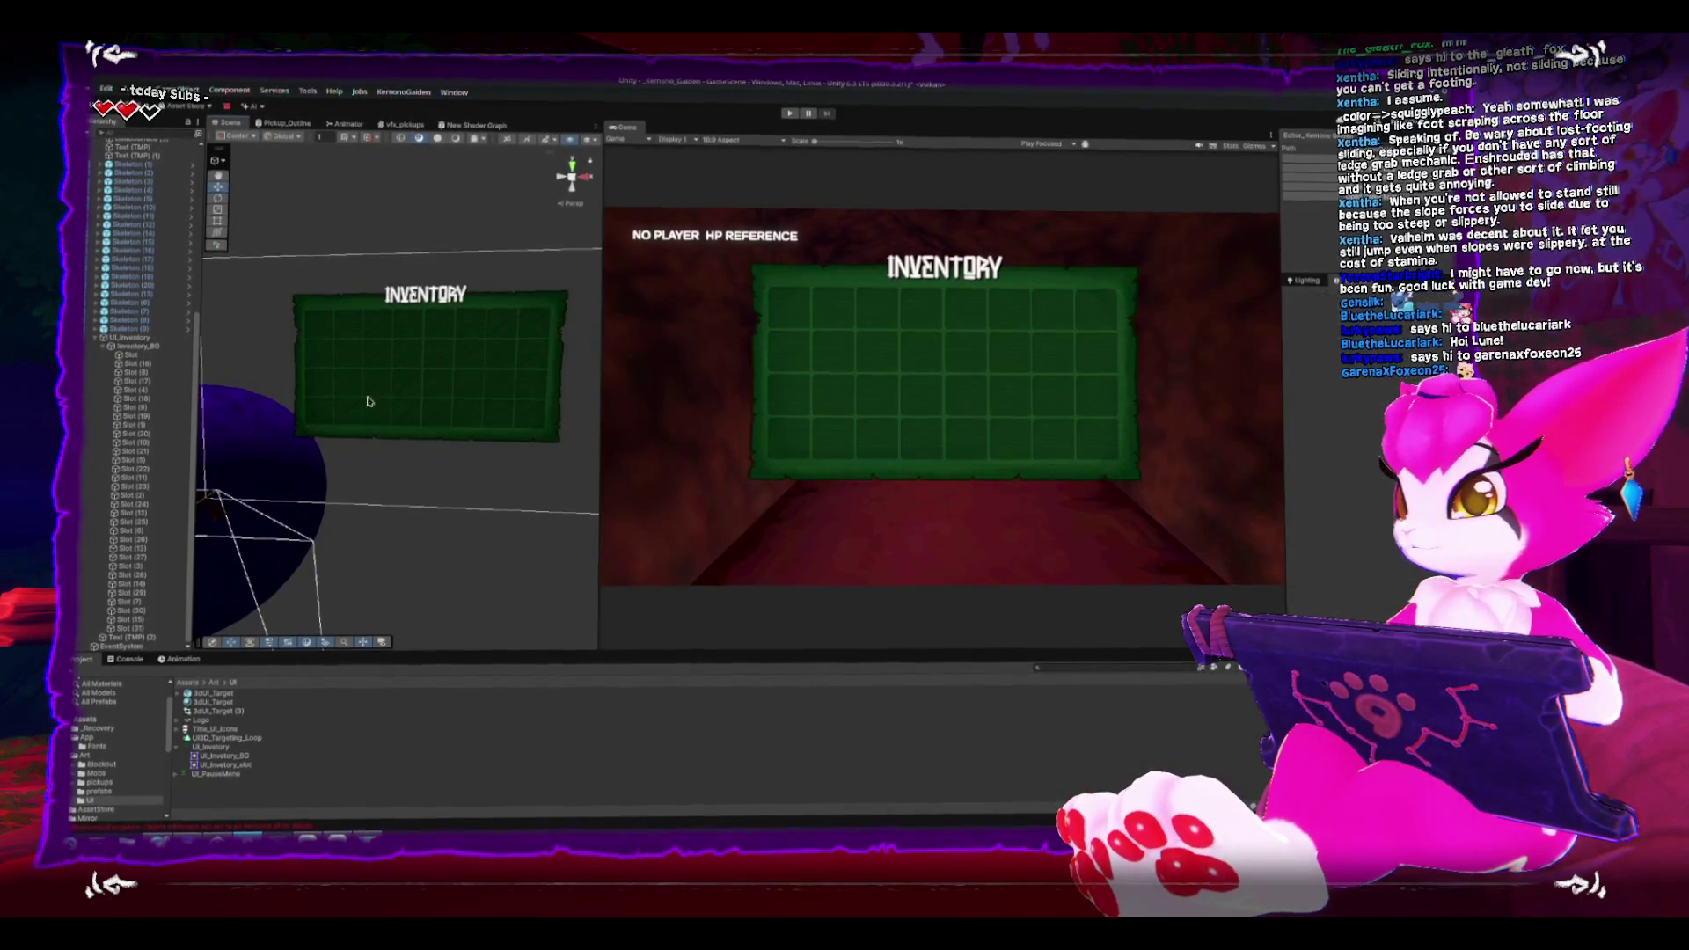
# Step: Select and frame the inventory background, the first slot and Slot (1) in the Scene view
pyautogui.click(422, 396)
pyautogui.press('f')
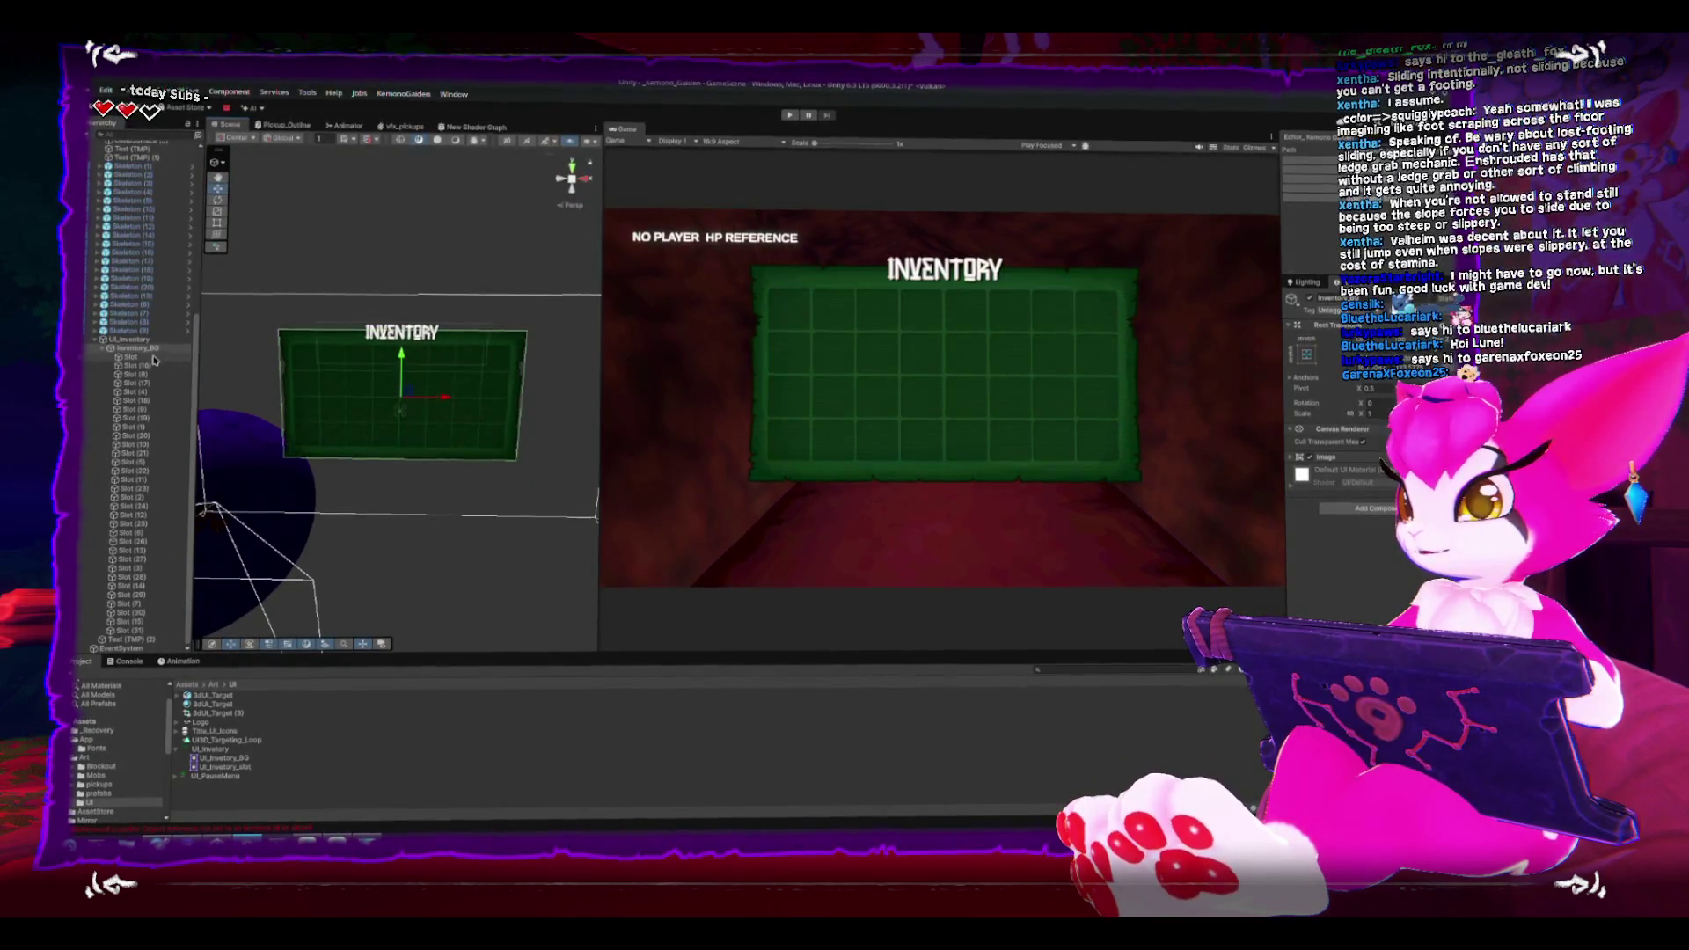
pyautogui.click(154, 359)
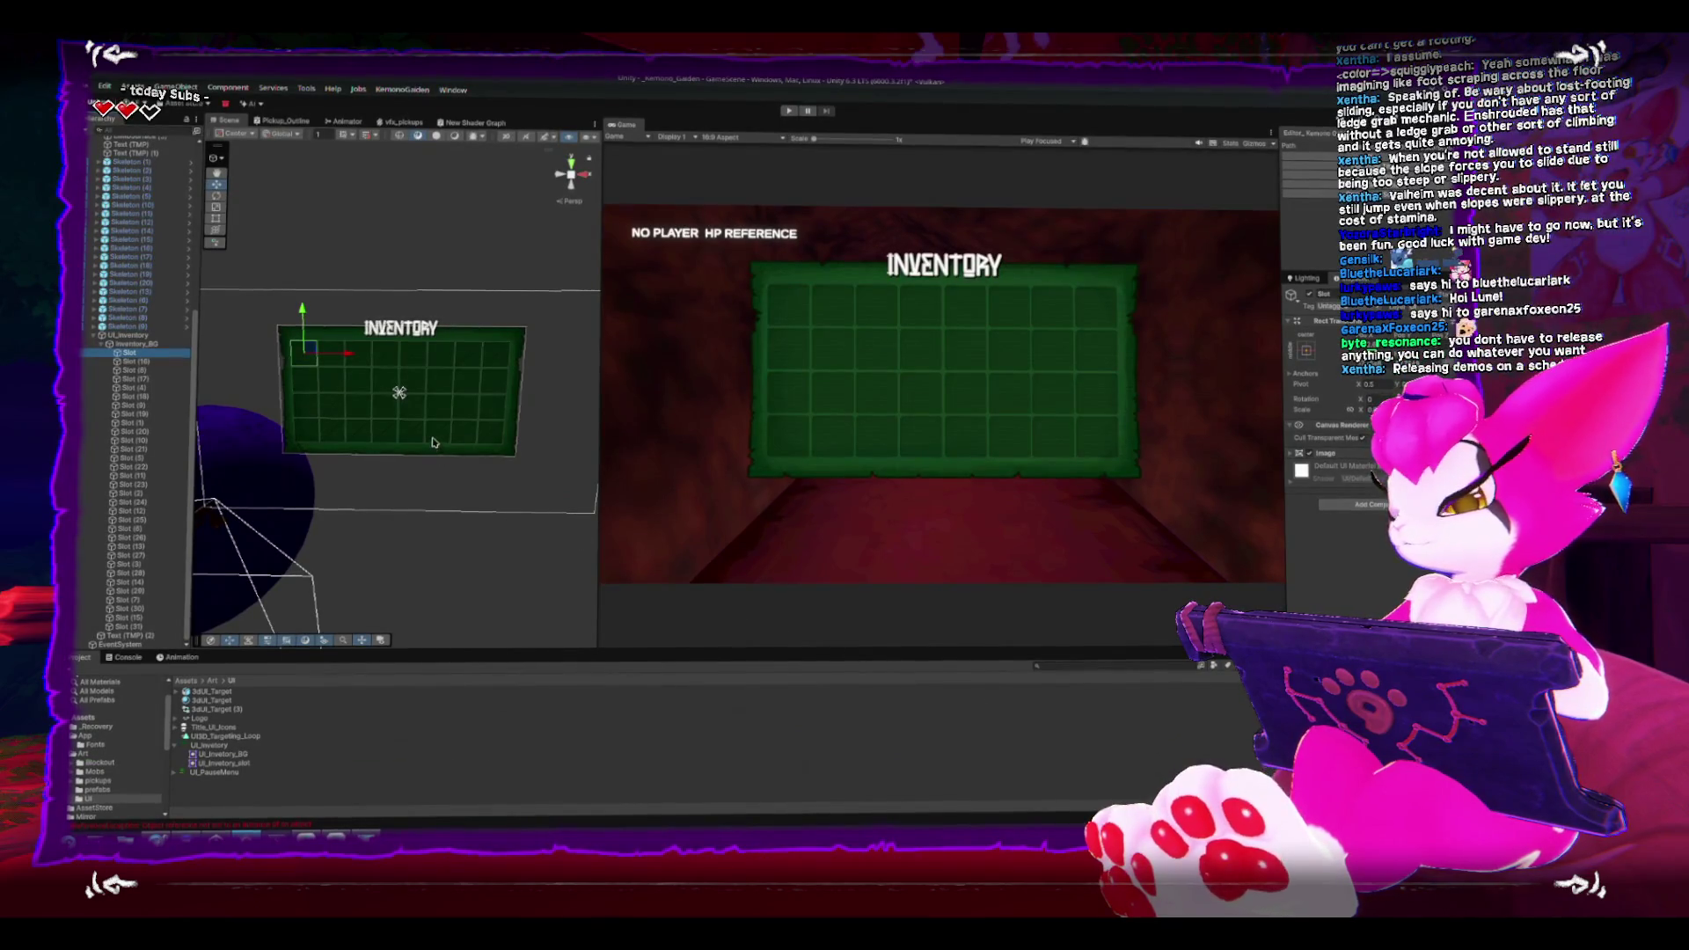
pyautogui.scroll(5, 432, 443)
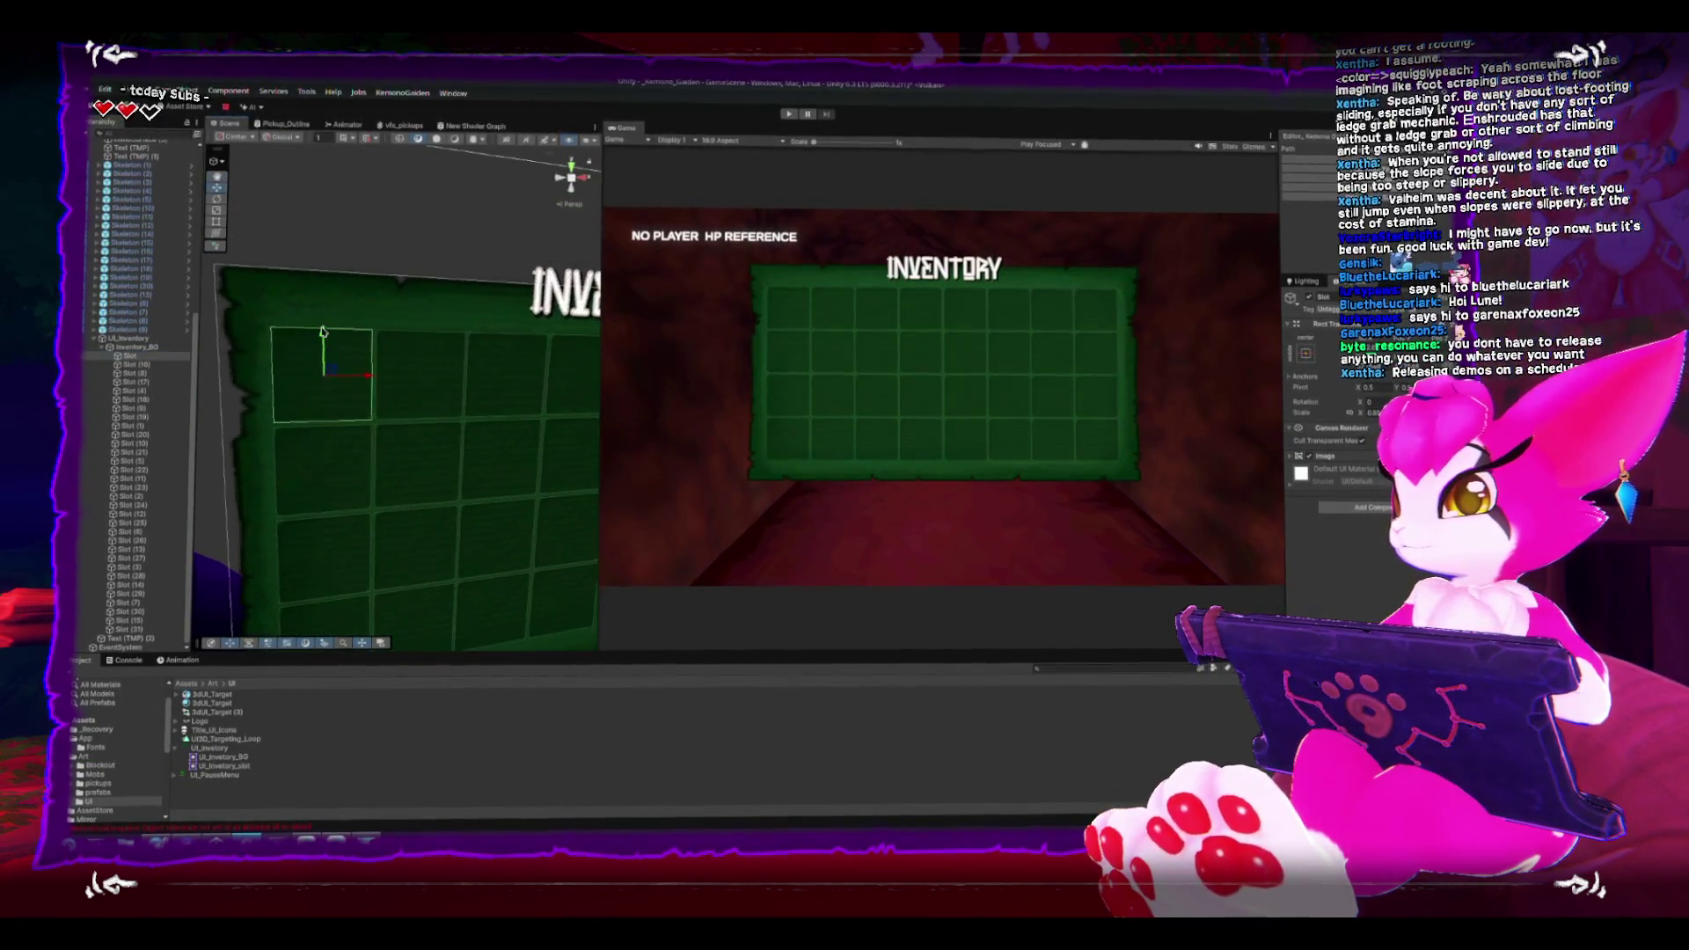
pyautogui.click(323, 438)
pyautogui.press('f')
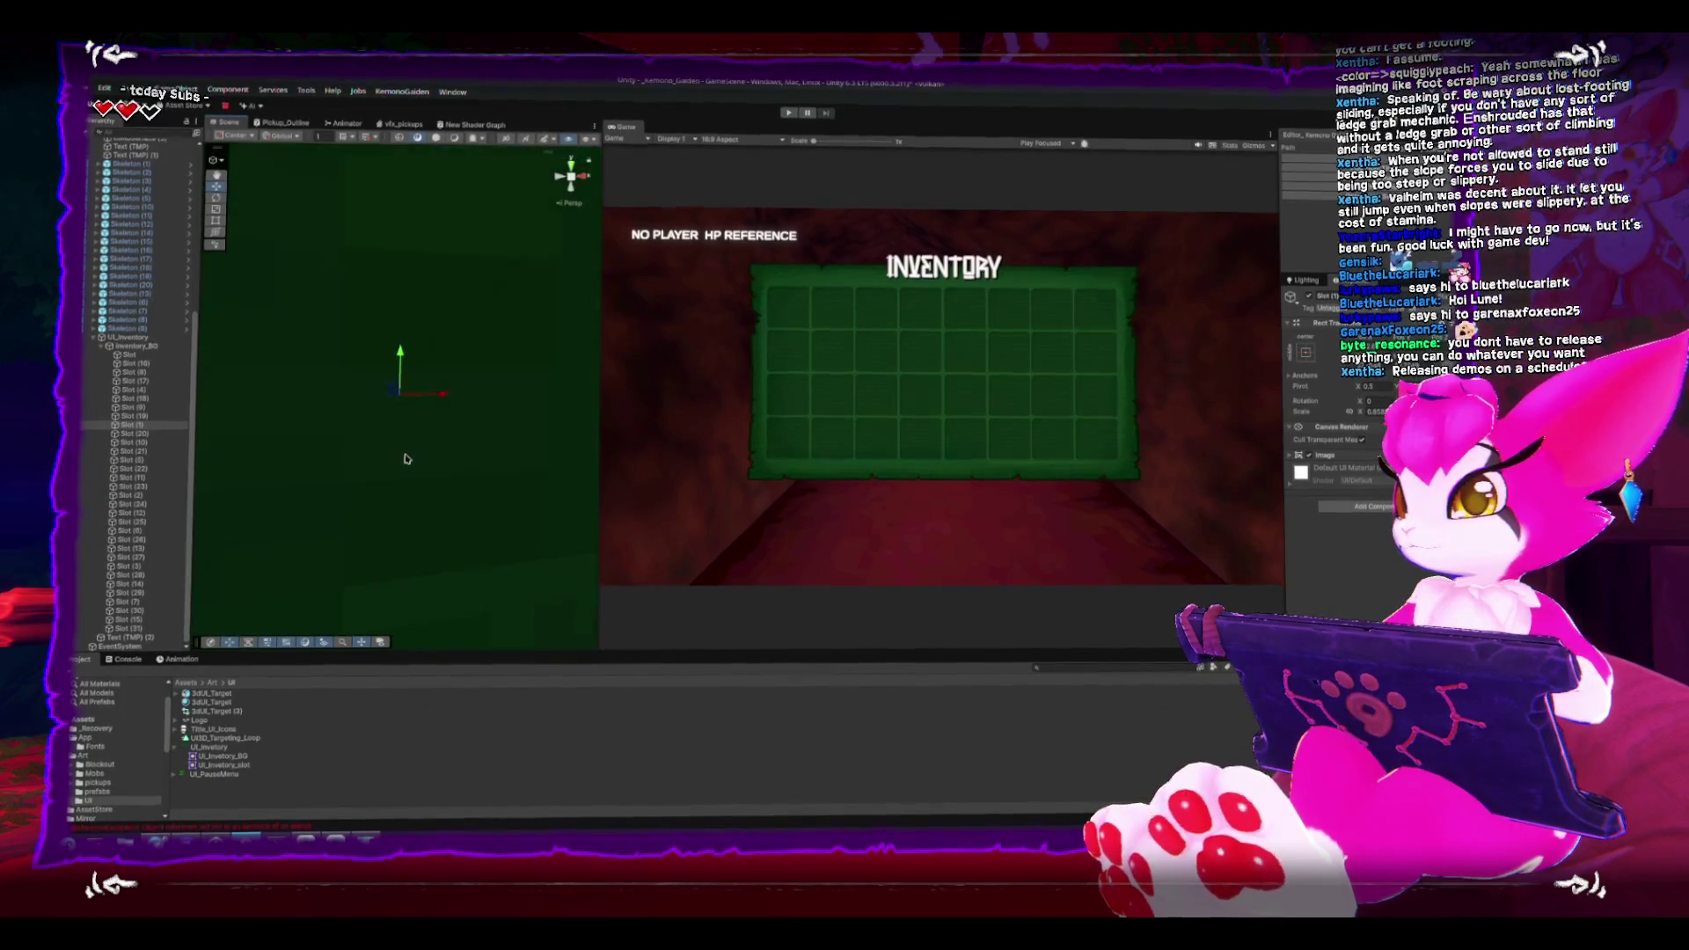
pyautogui.scroll(-5, 407, 458)
# Step: Inspect the INVENTORY title, Slot (4), the background panel and its parent canvas
pyautogui.click(374, 336)
pyautogui.click(401, 396)
pyautogui.press('f')
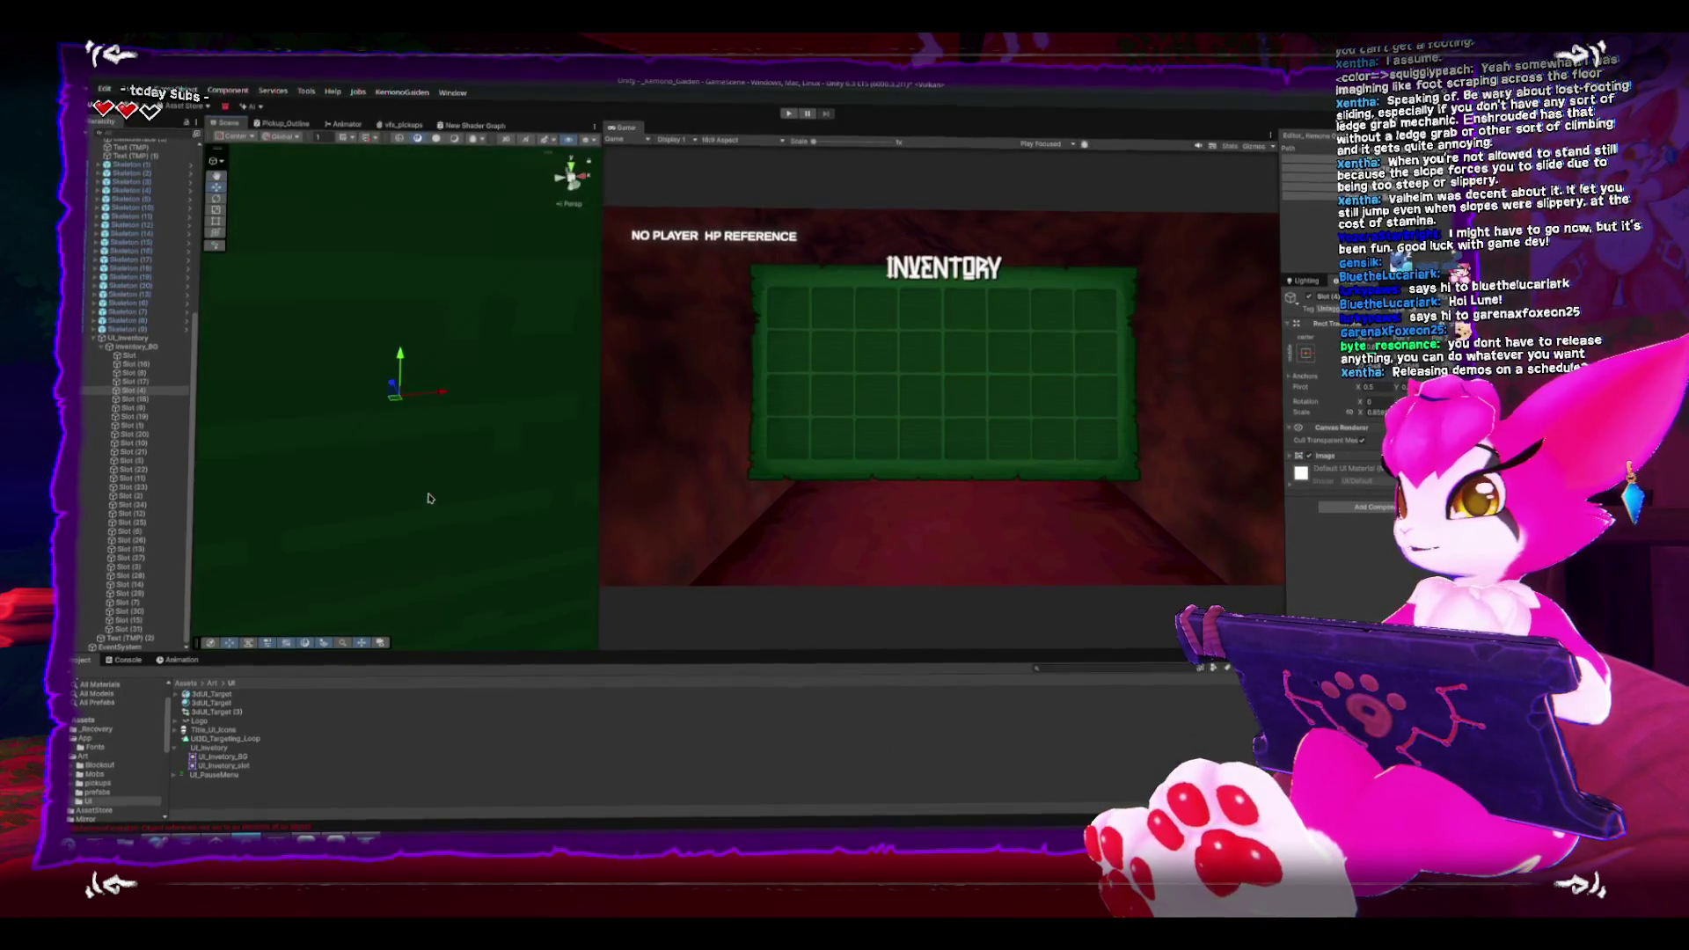
pyautogui.scroll(-6, 428, 499)
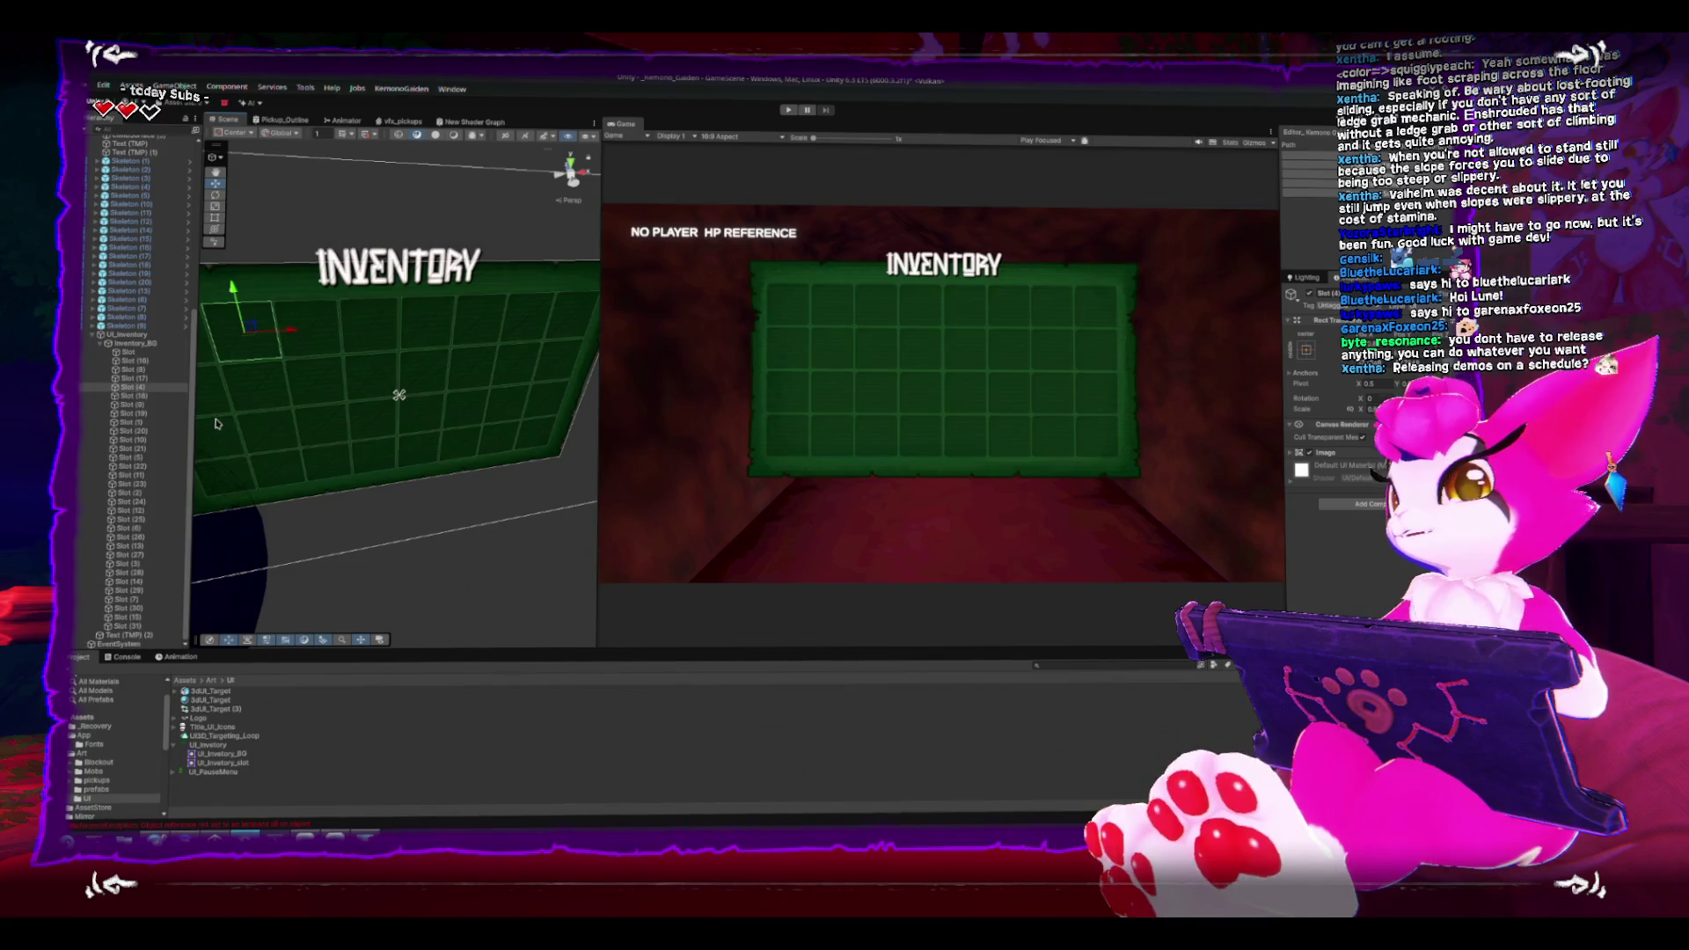
pyautogui.click(216, 424)
pyautogui.press('f')
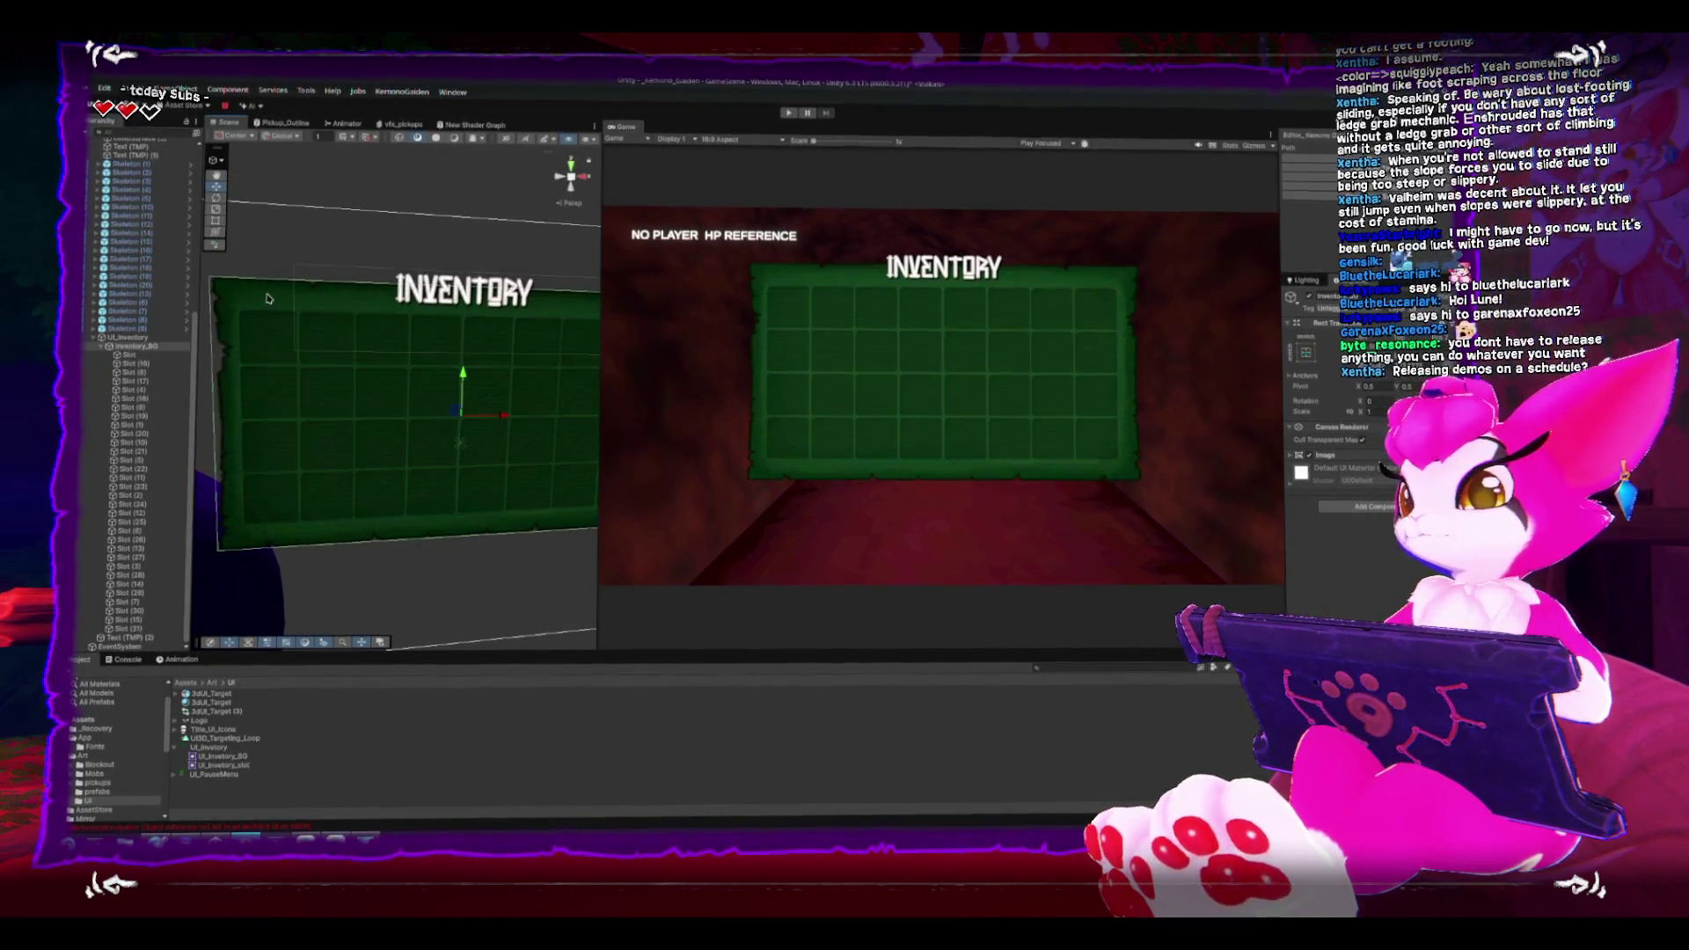
pyautogui.press('Up')
pyautogui.click(378, 351)
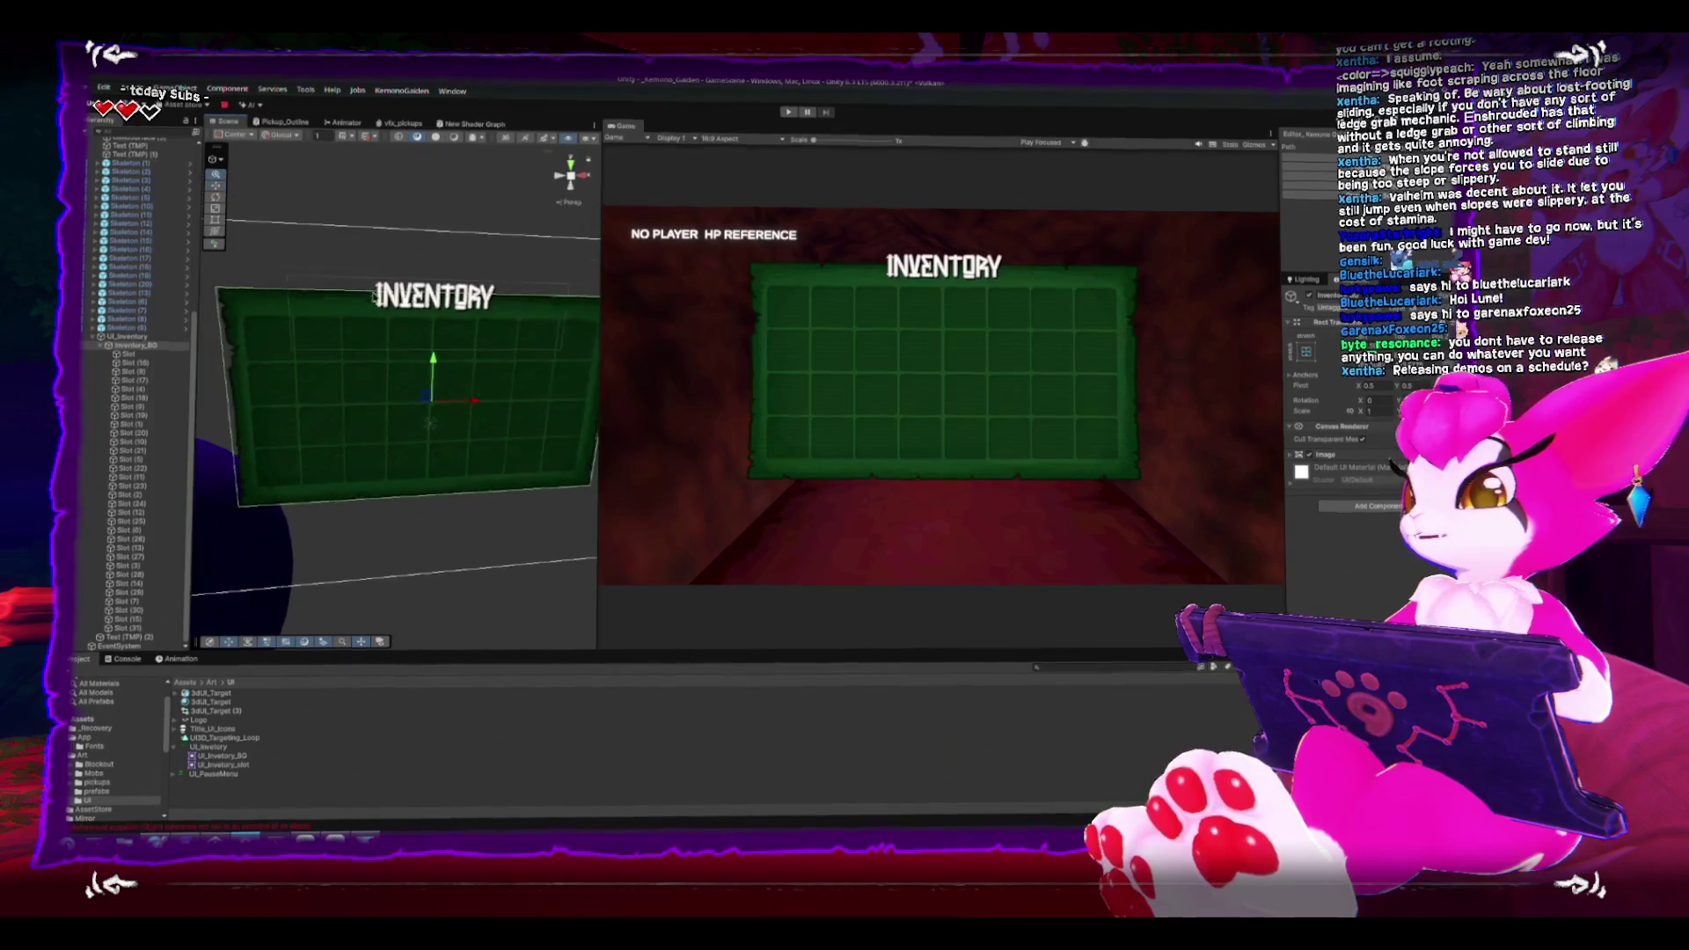
pyautogui.click(158, 352)
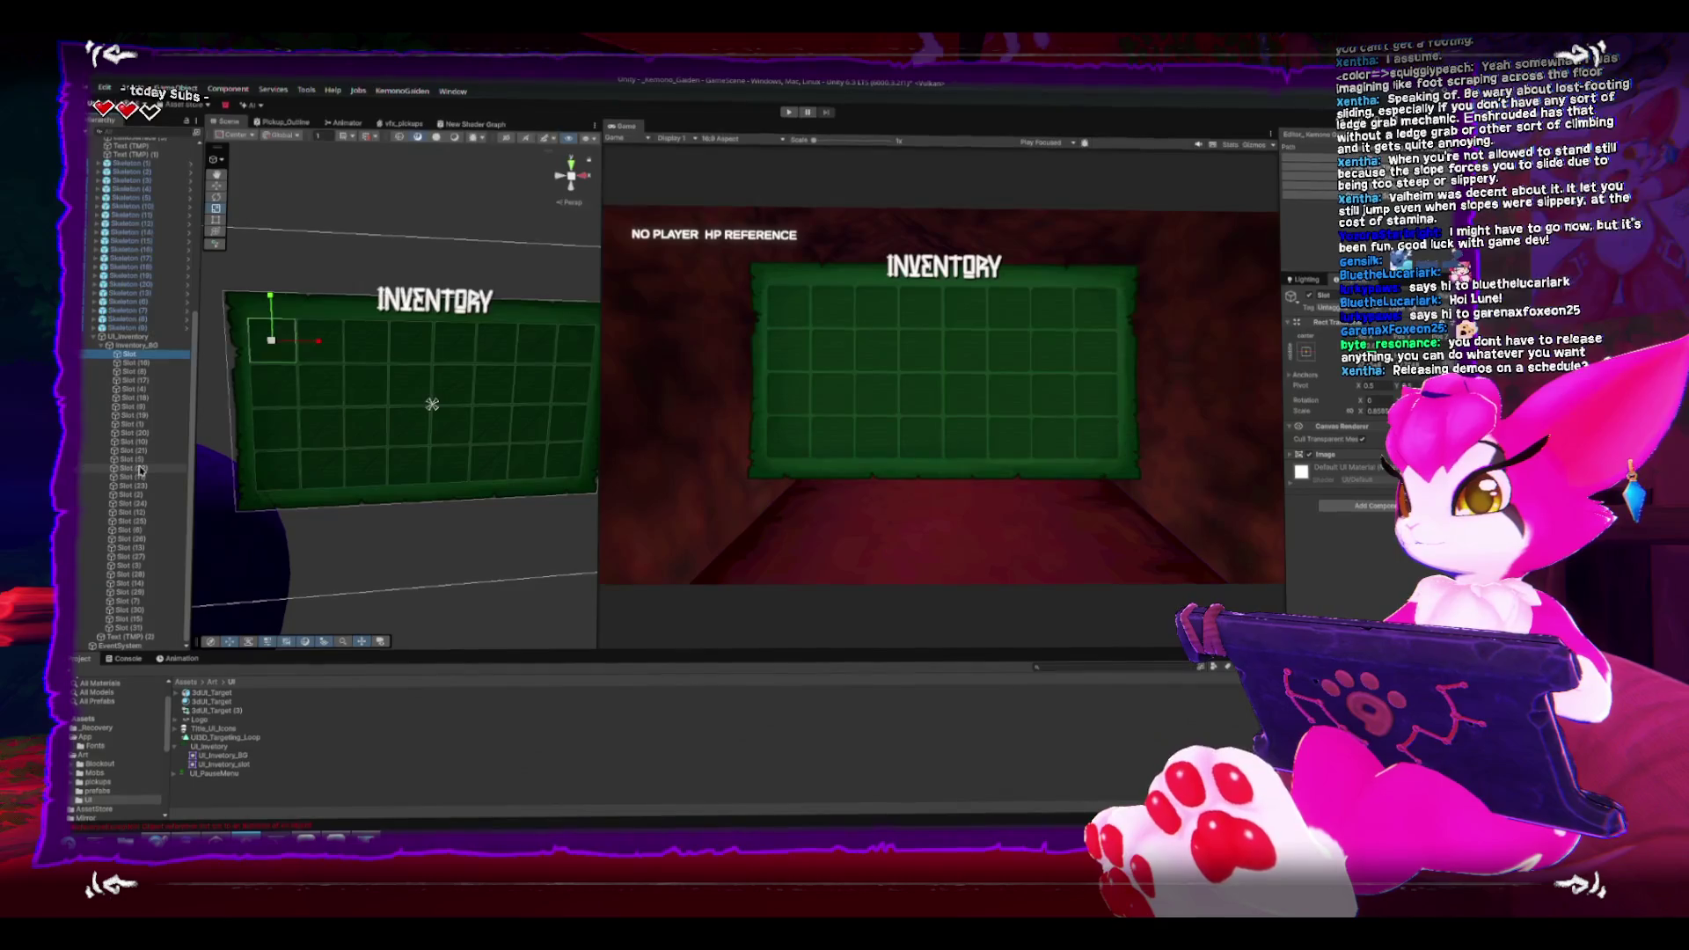
# Step: Create an empty GameObject and make it the first child of UI_Inventory
pyautogui.click(123, 337)
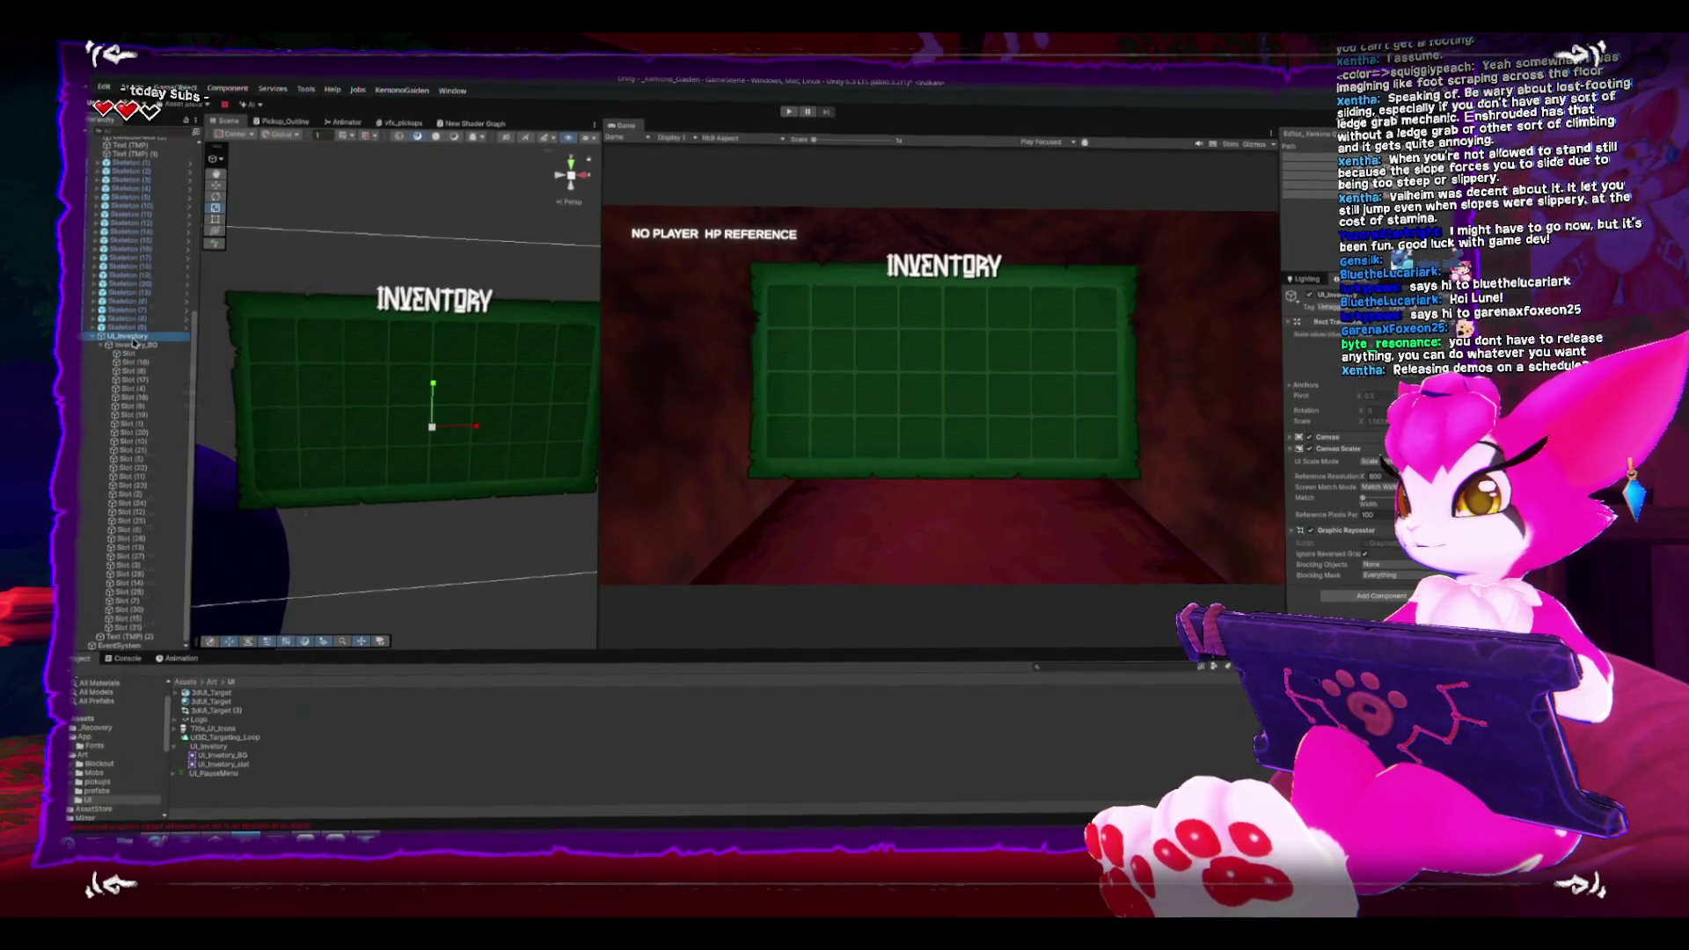
pyautogui.rightClick(124, 337)
pyautogui.click(169, 470)
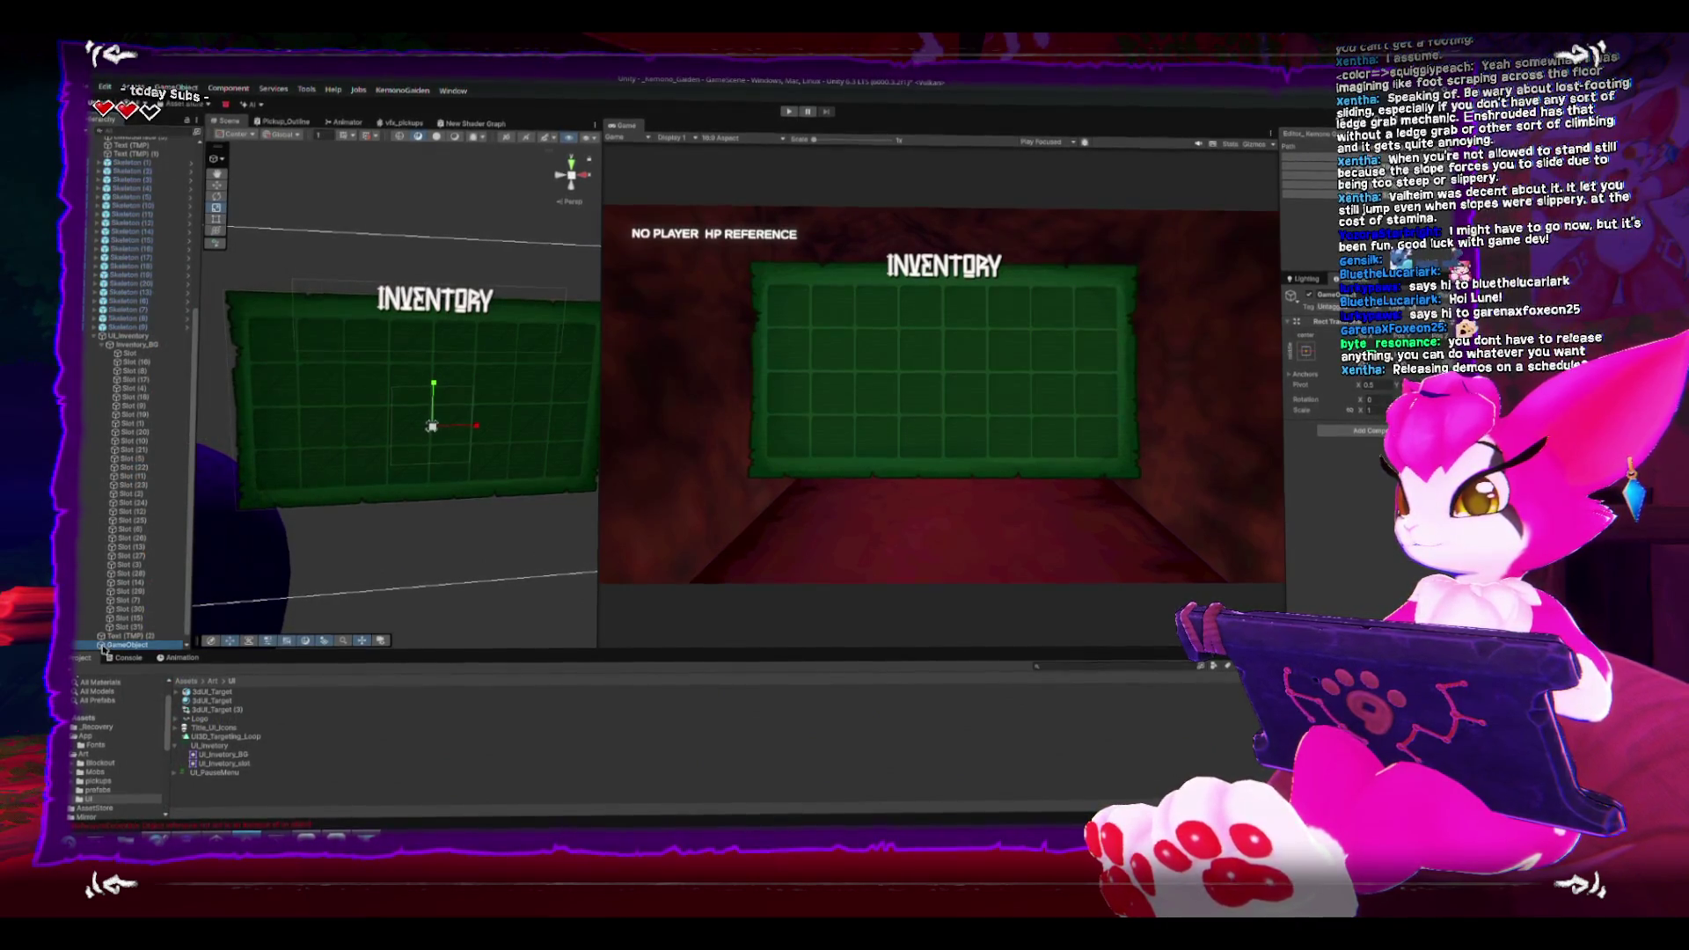
pyautogui.moveTo(98, 639)
pyautogui.mouseDown()
pyautogui.moveTo(106, 352)
pyautogui.moveTo(123, 339)
pyautogui.mouseUp()
# Step: Delete the slot cells Slot through Slot (15)
pyautogui.click(125, 363)
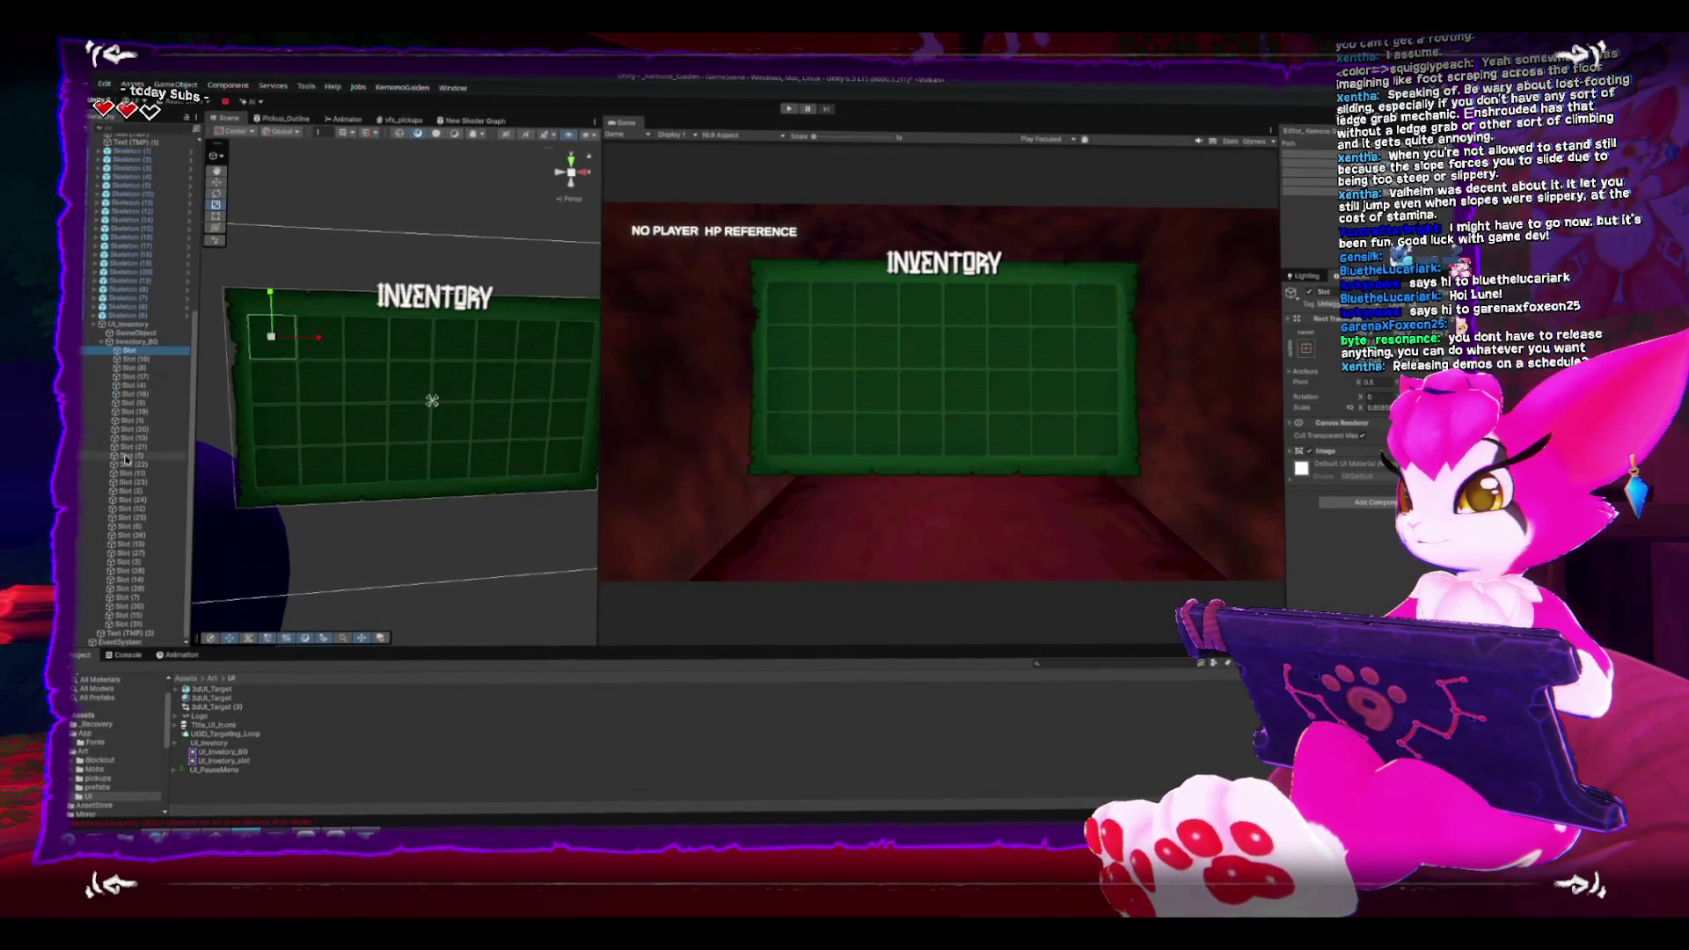
pyautogui.keyDown('shift'); pyautogui.click(130, 620); pyautogui.keyUp('shift')
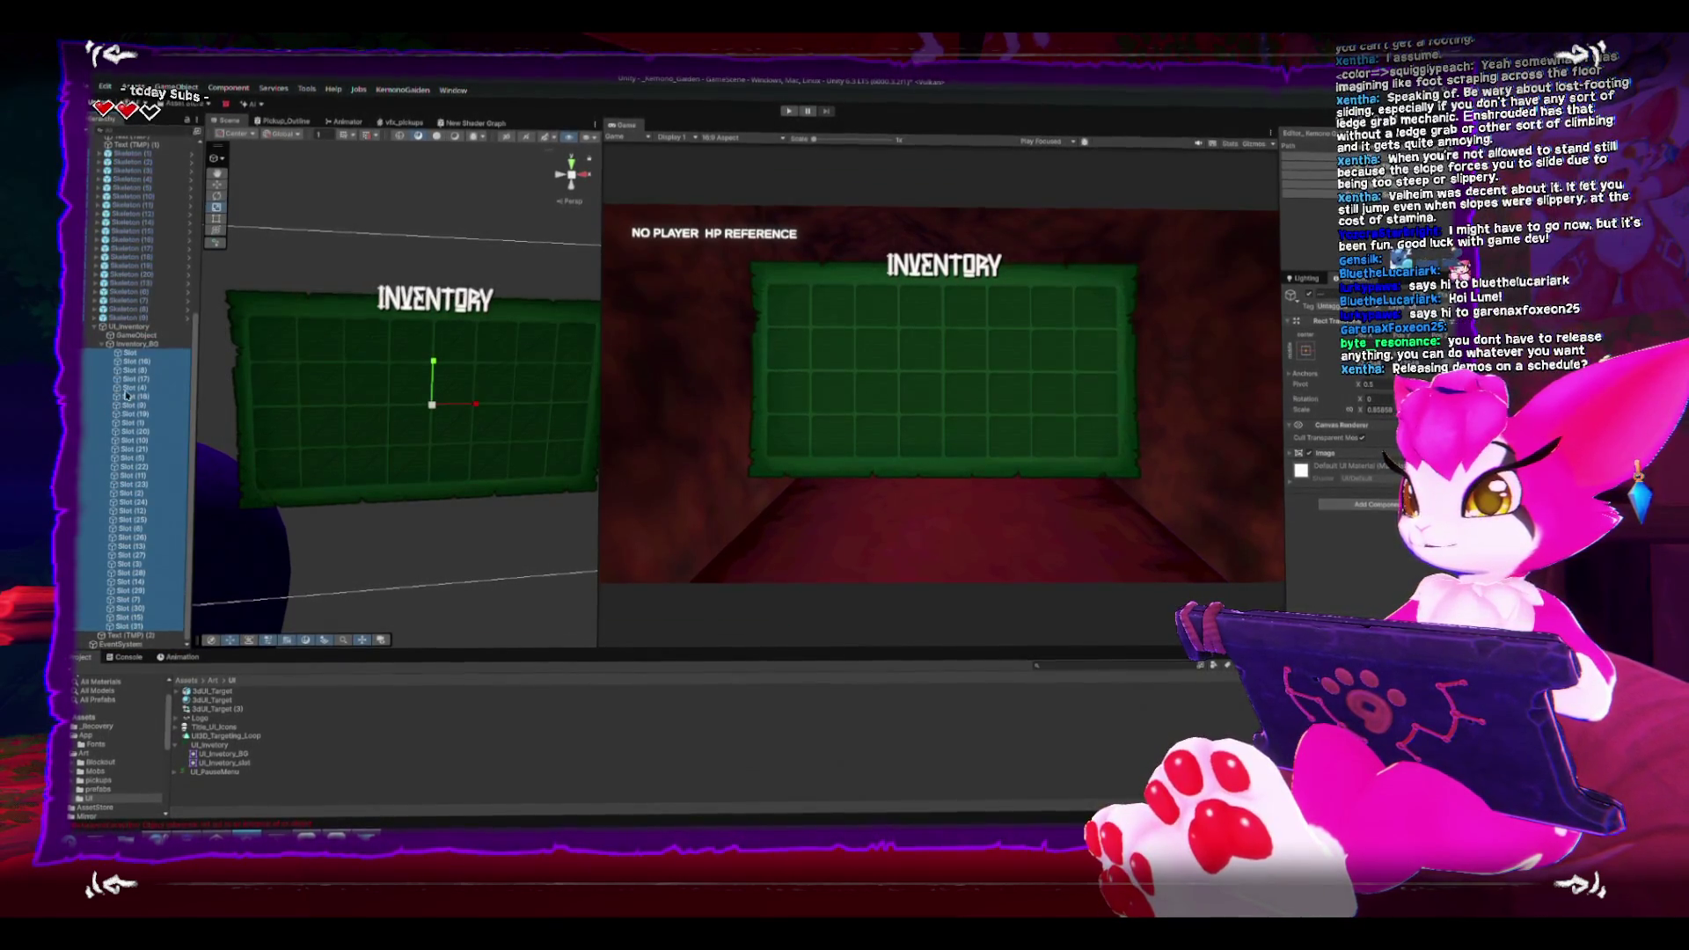
pyautogui.press('Delete')
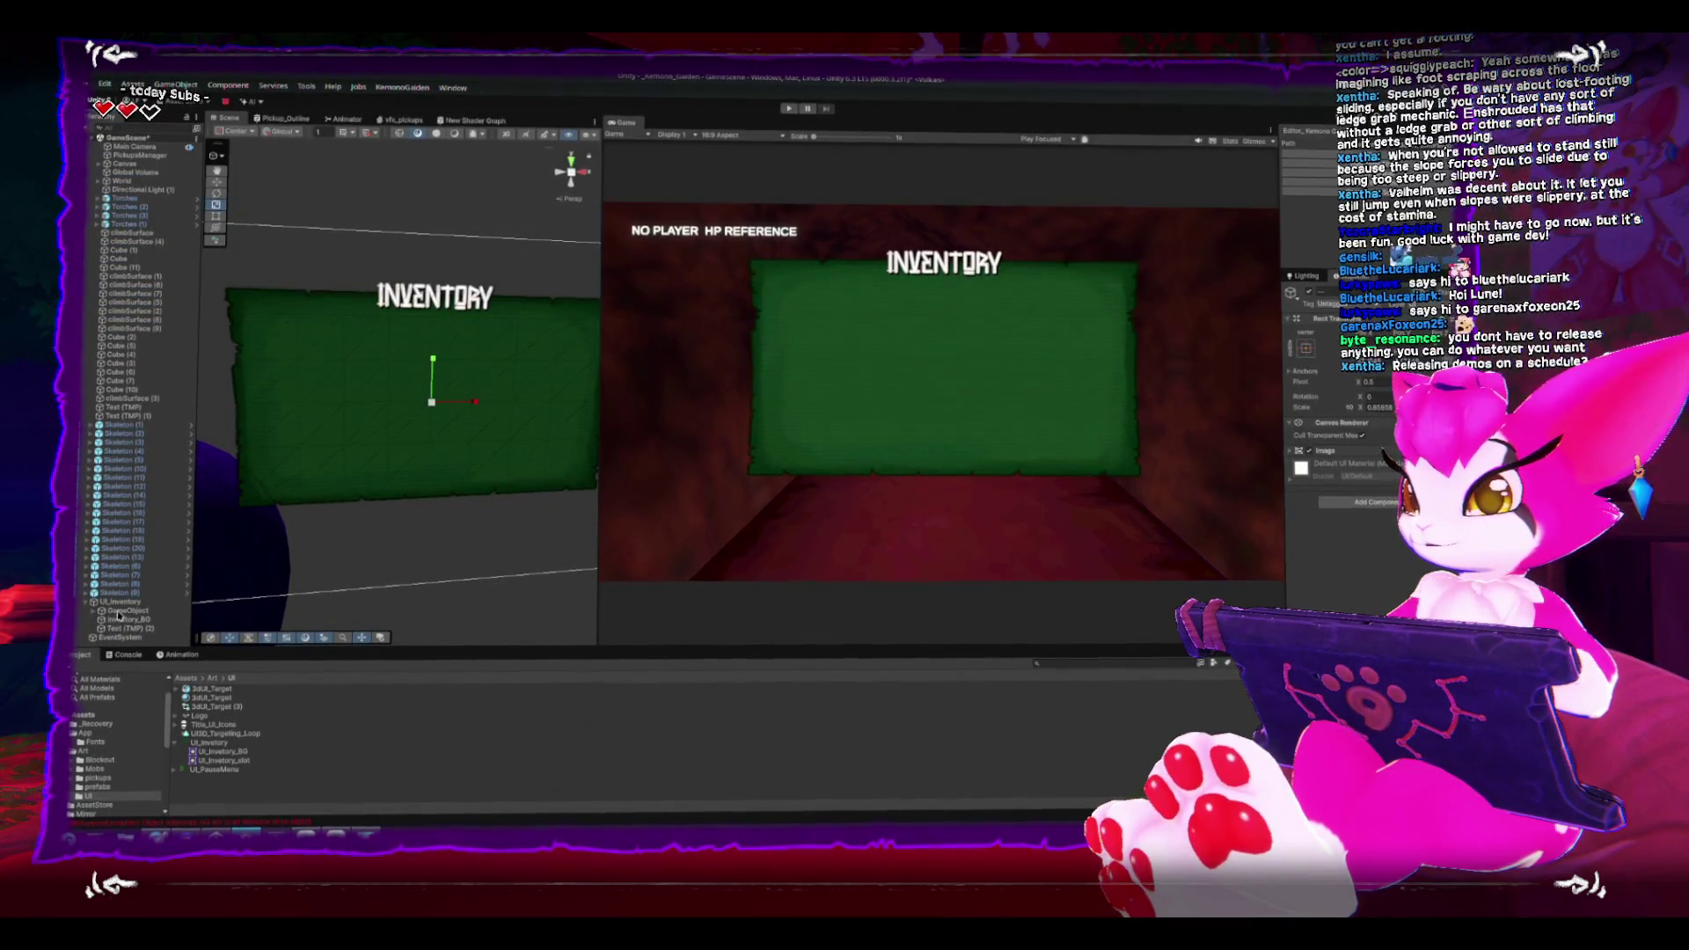
# Step: Undo the slot deletion and narrow Inventory_BG horizontally with the scale gizmo
pyautogui.hotkey('ctrl', 'z')
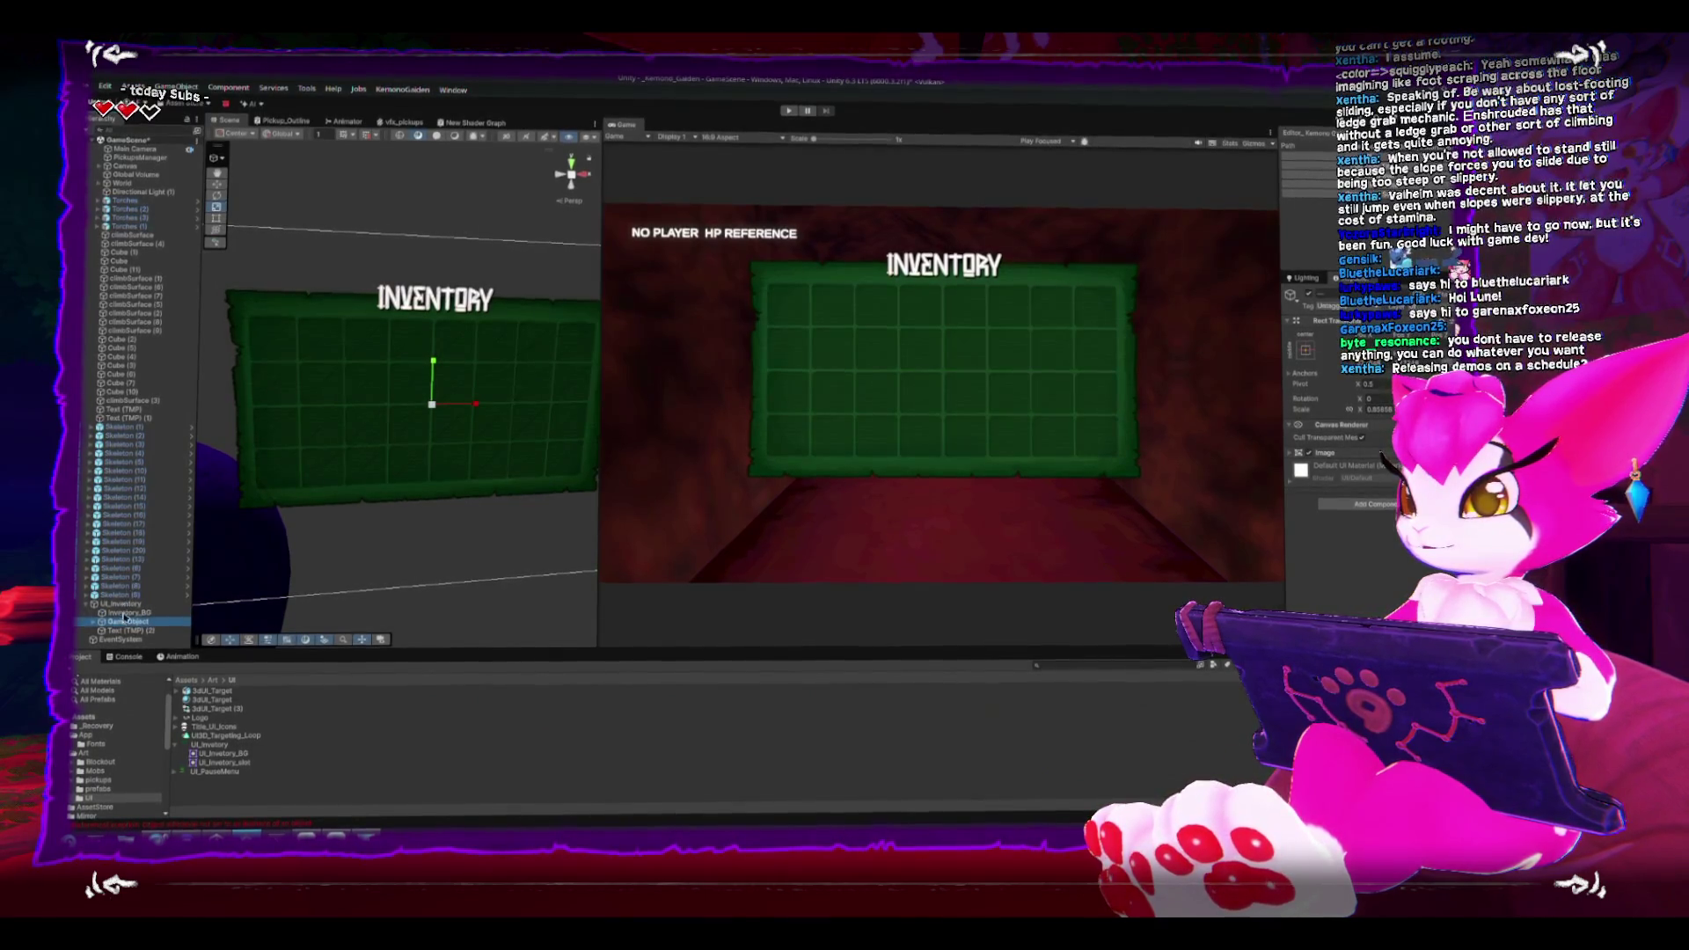
pyautogui.click(123, 611)
pyautogui.moveTo(475, 407); pyautogui.dragTo(473, 402)
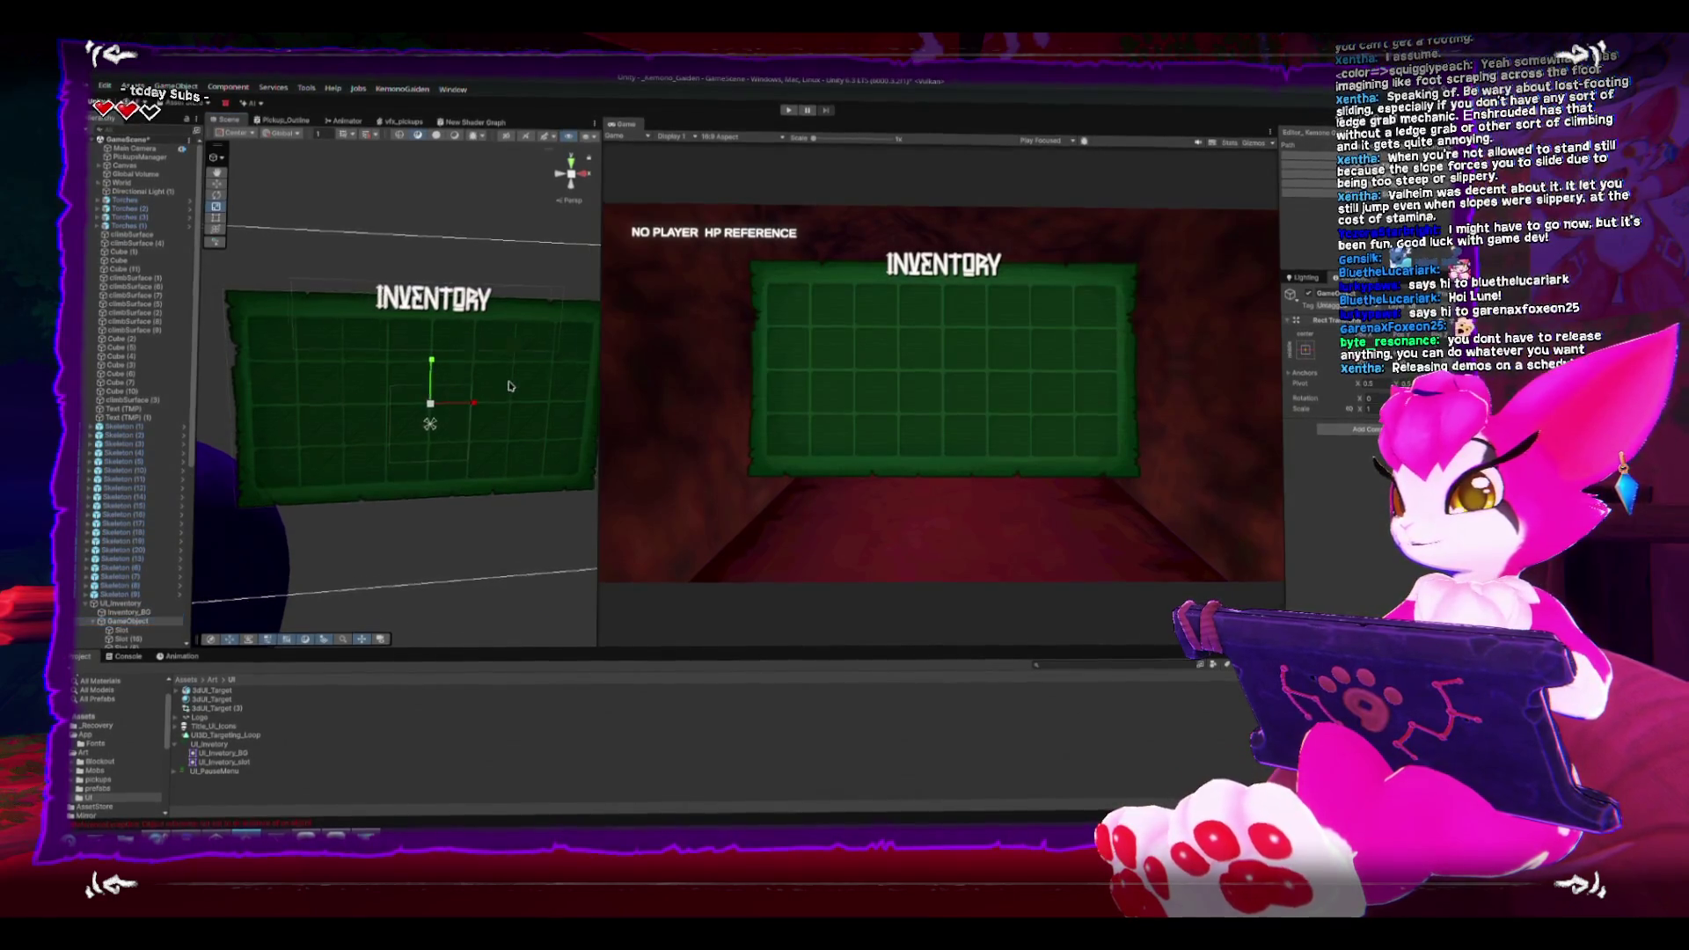
pyautogui.scroll(5, 510, 387)
pyautogui.scroll(-5, 510, 387)
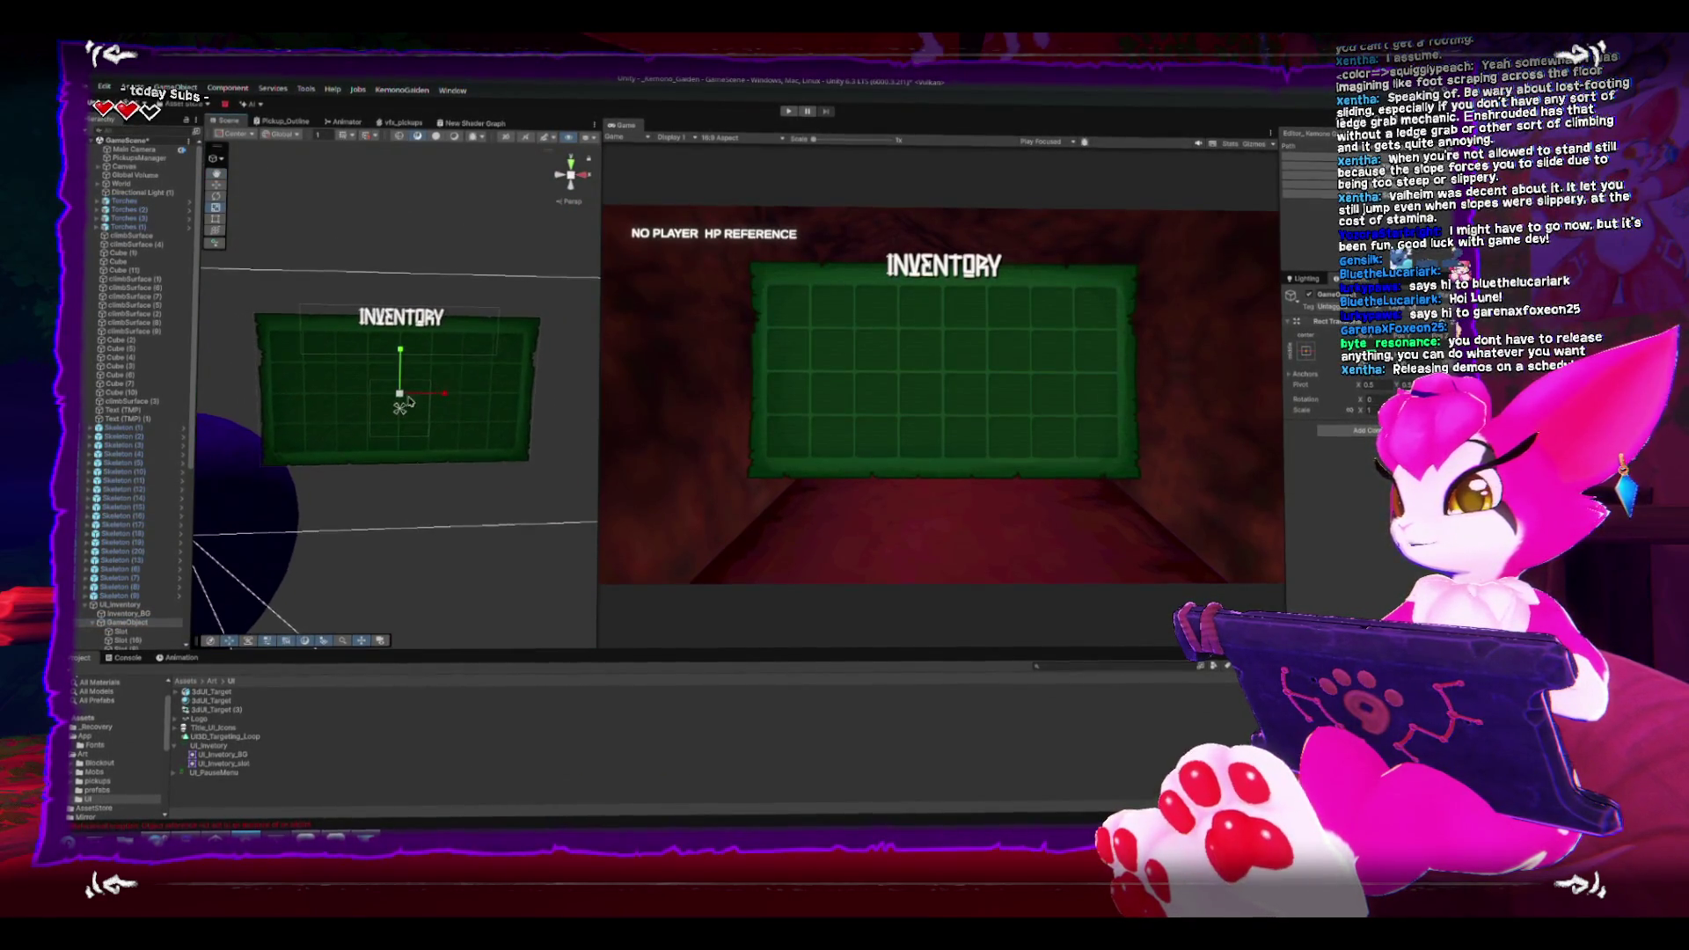
pyautogui.click(109, 603)
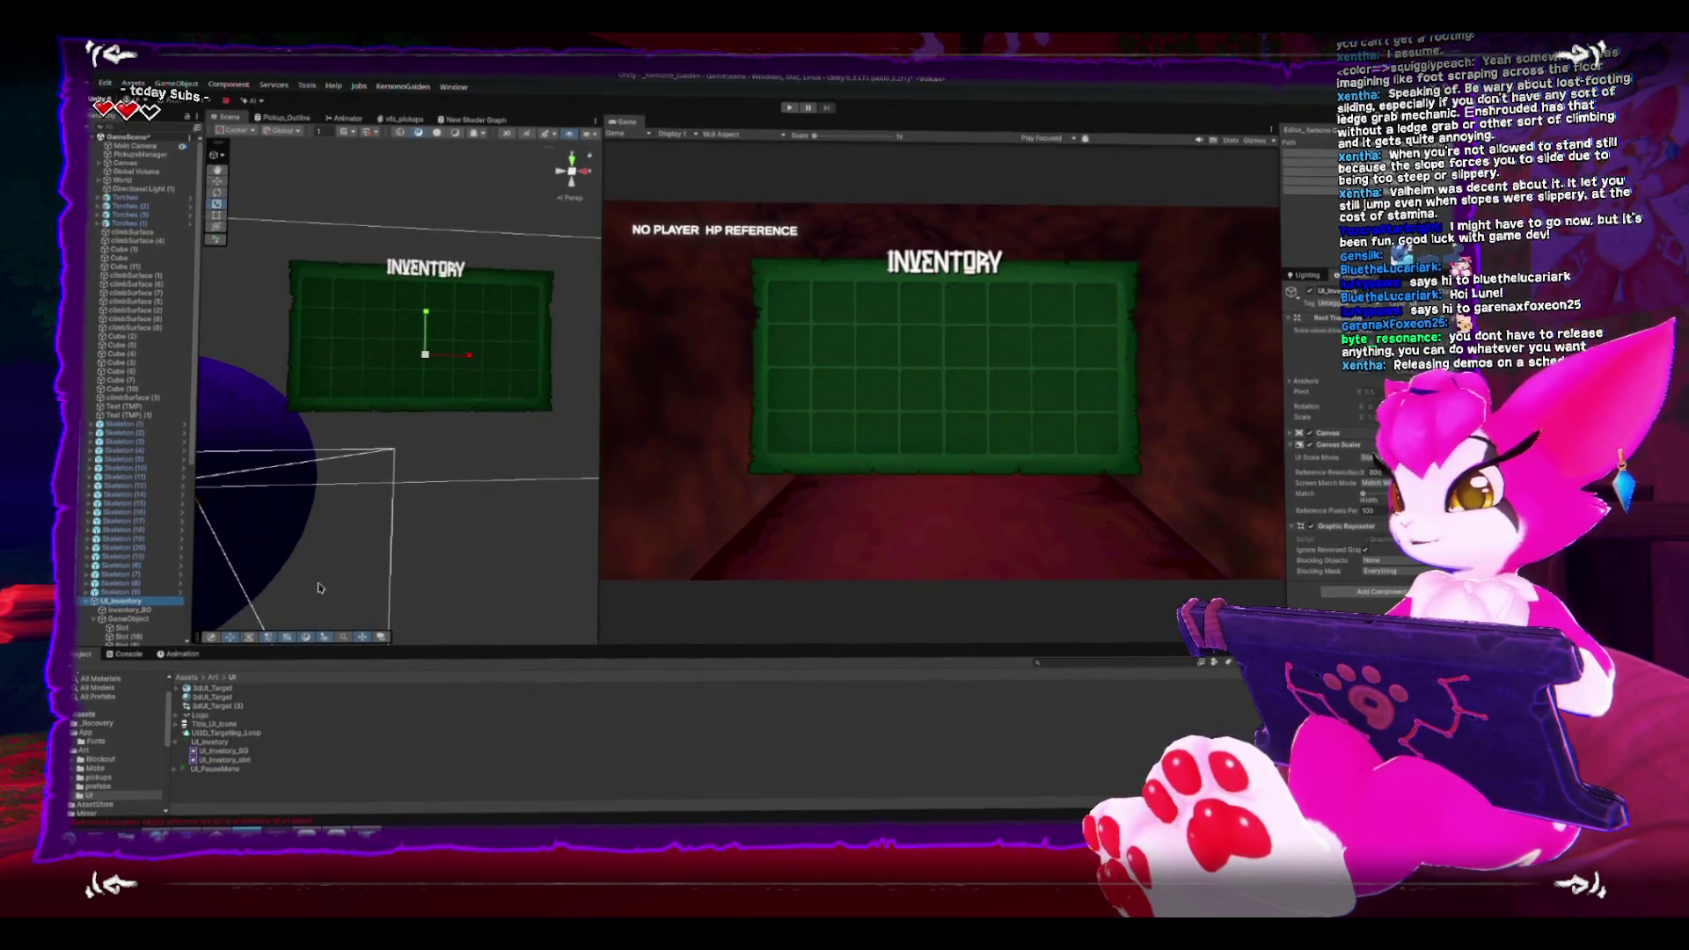
# Step: Shrink the INVENTORY title's text box by pulling its bottom edge up
pyautogui.click(425, 369)
pyautogui.press('f')
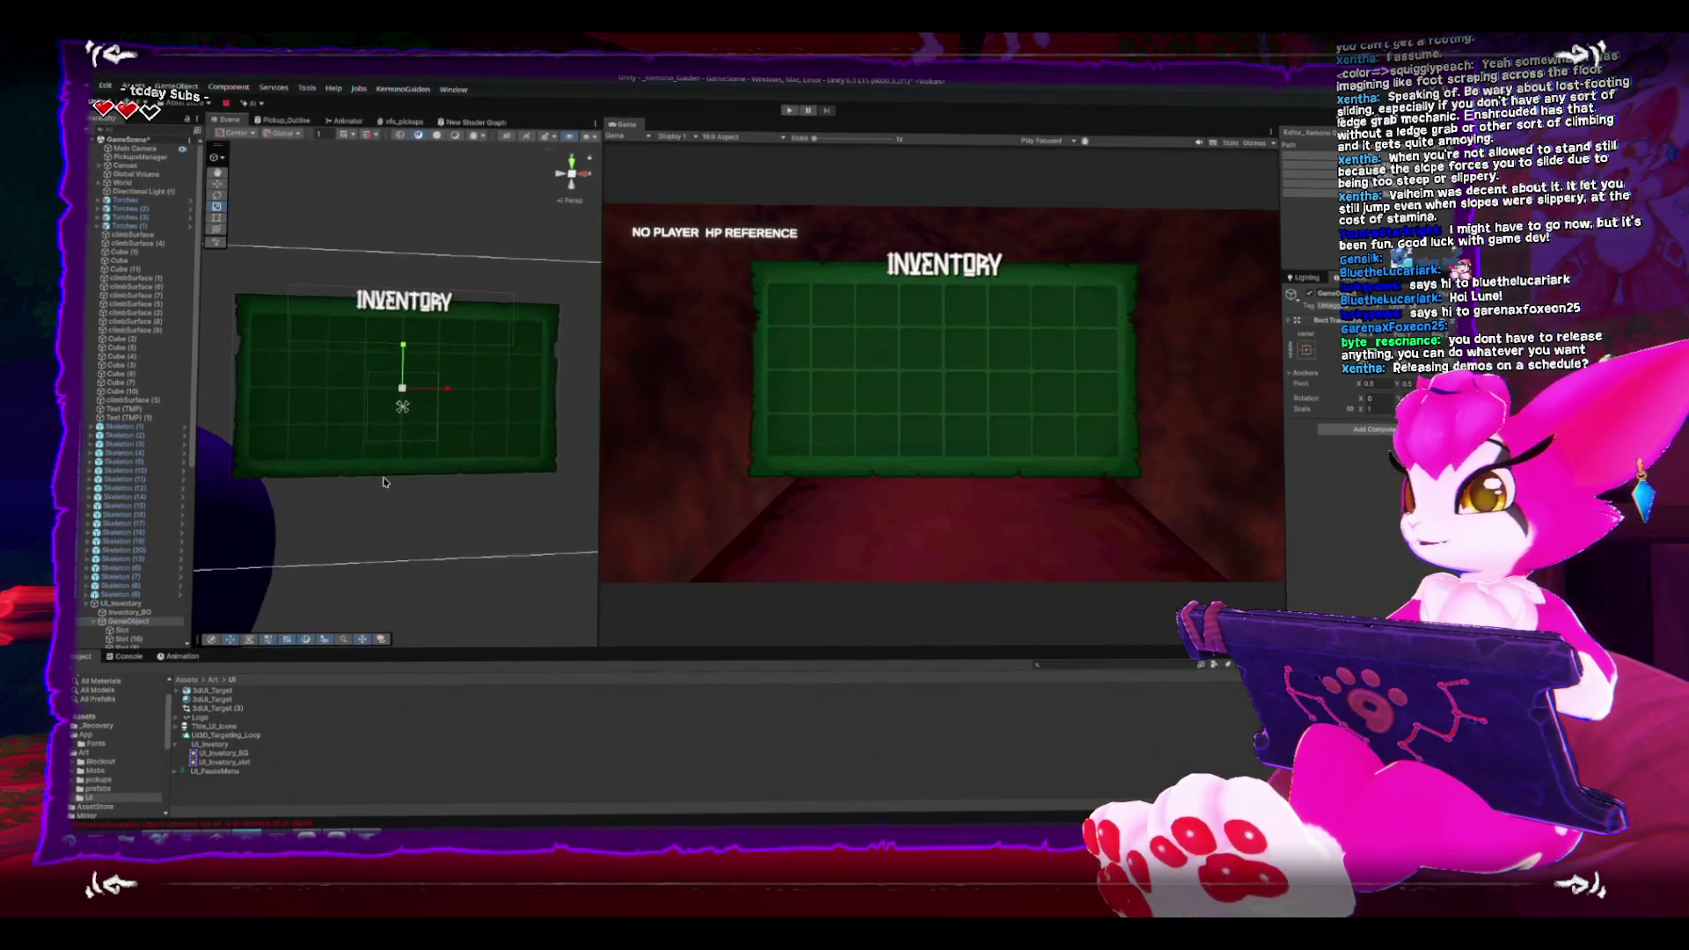
pyautogui.scroll(-2, 383, 477)
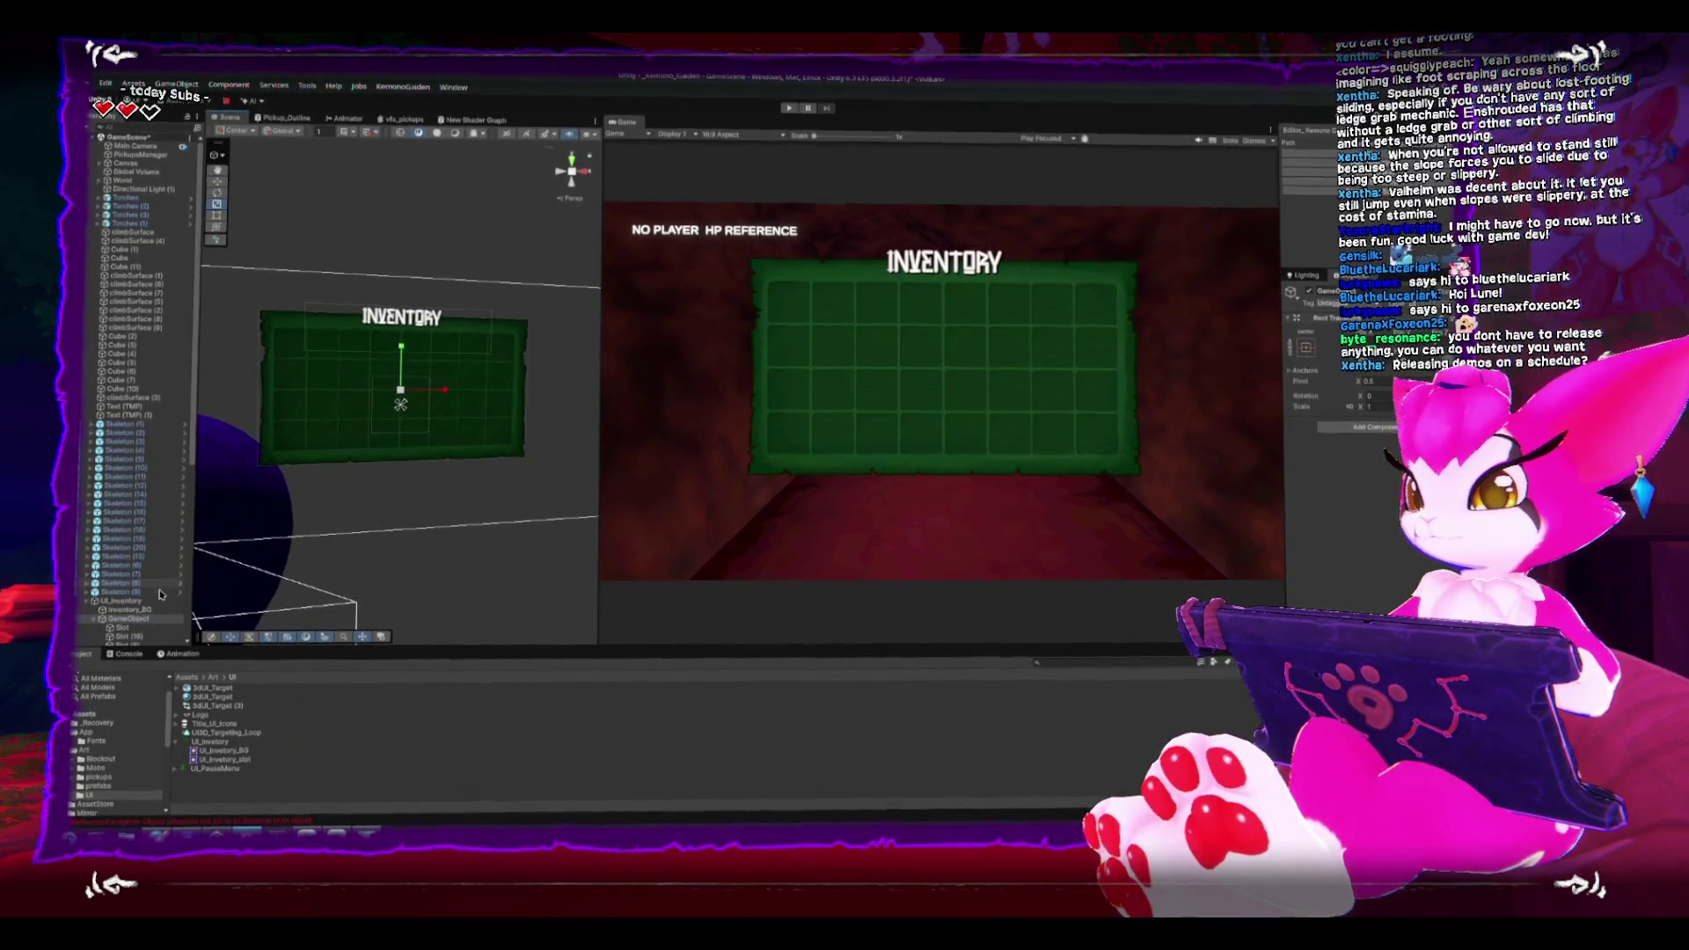
pyautogui.scroll(-8, 162, 588)
pyautogui.click(131, 633)
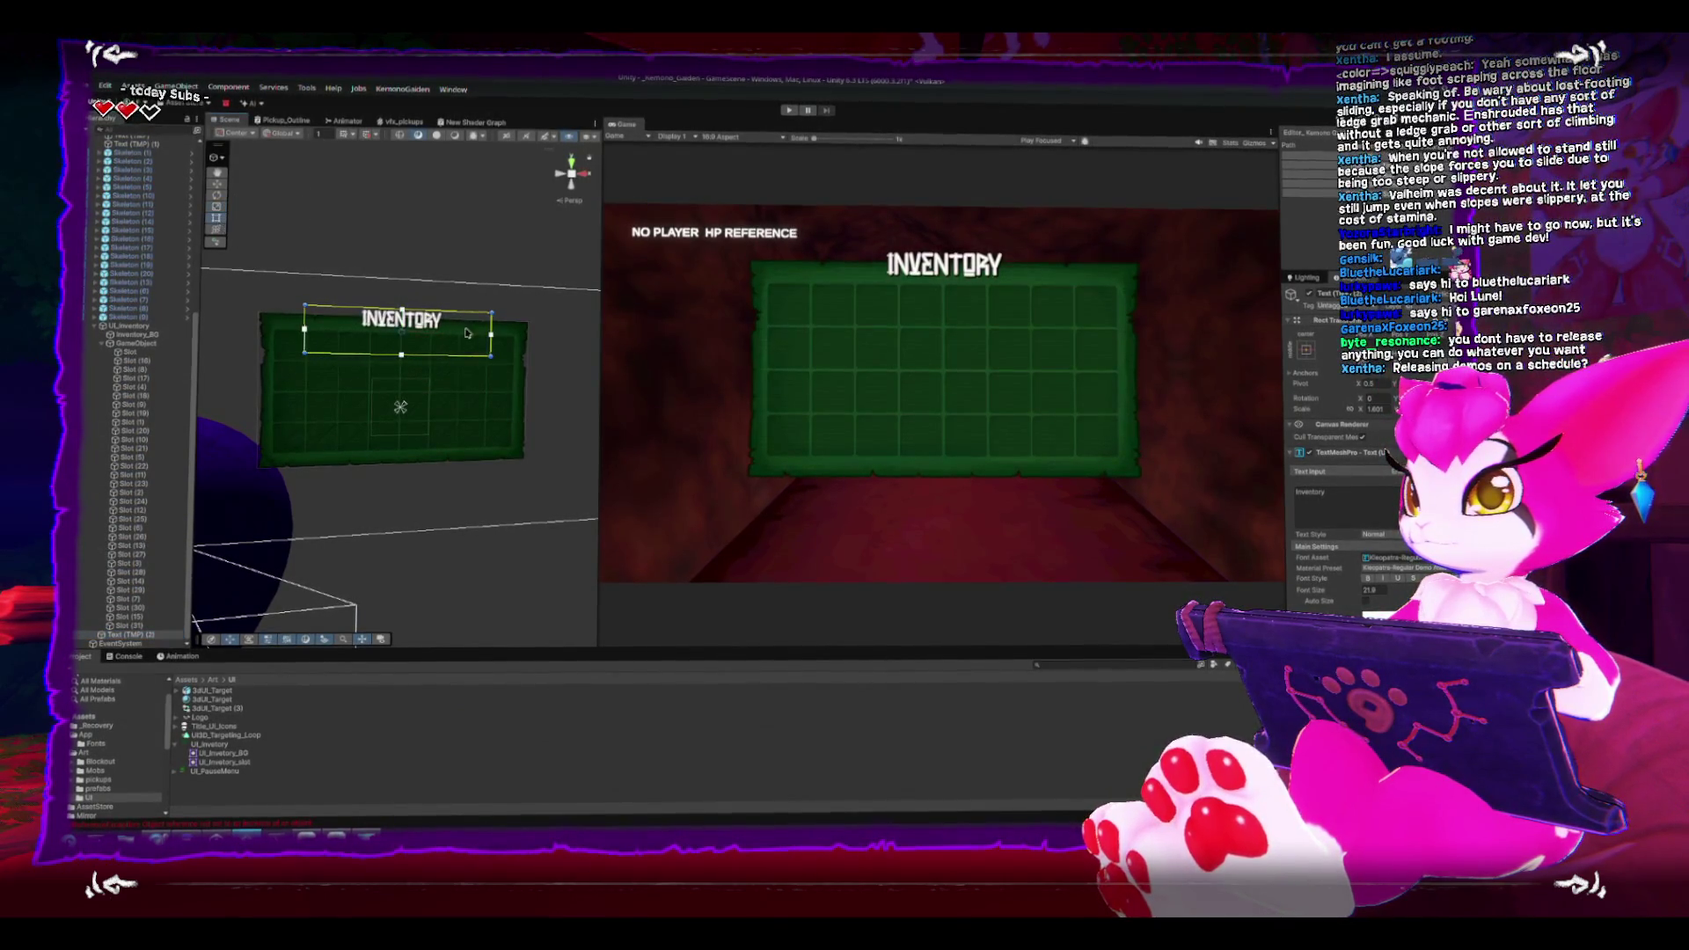
pyautogui.moveTo(444, 357); pyautogui.dragTo(451, 333)
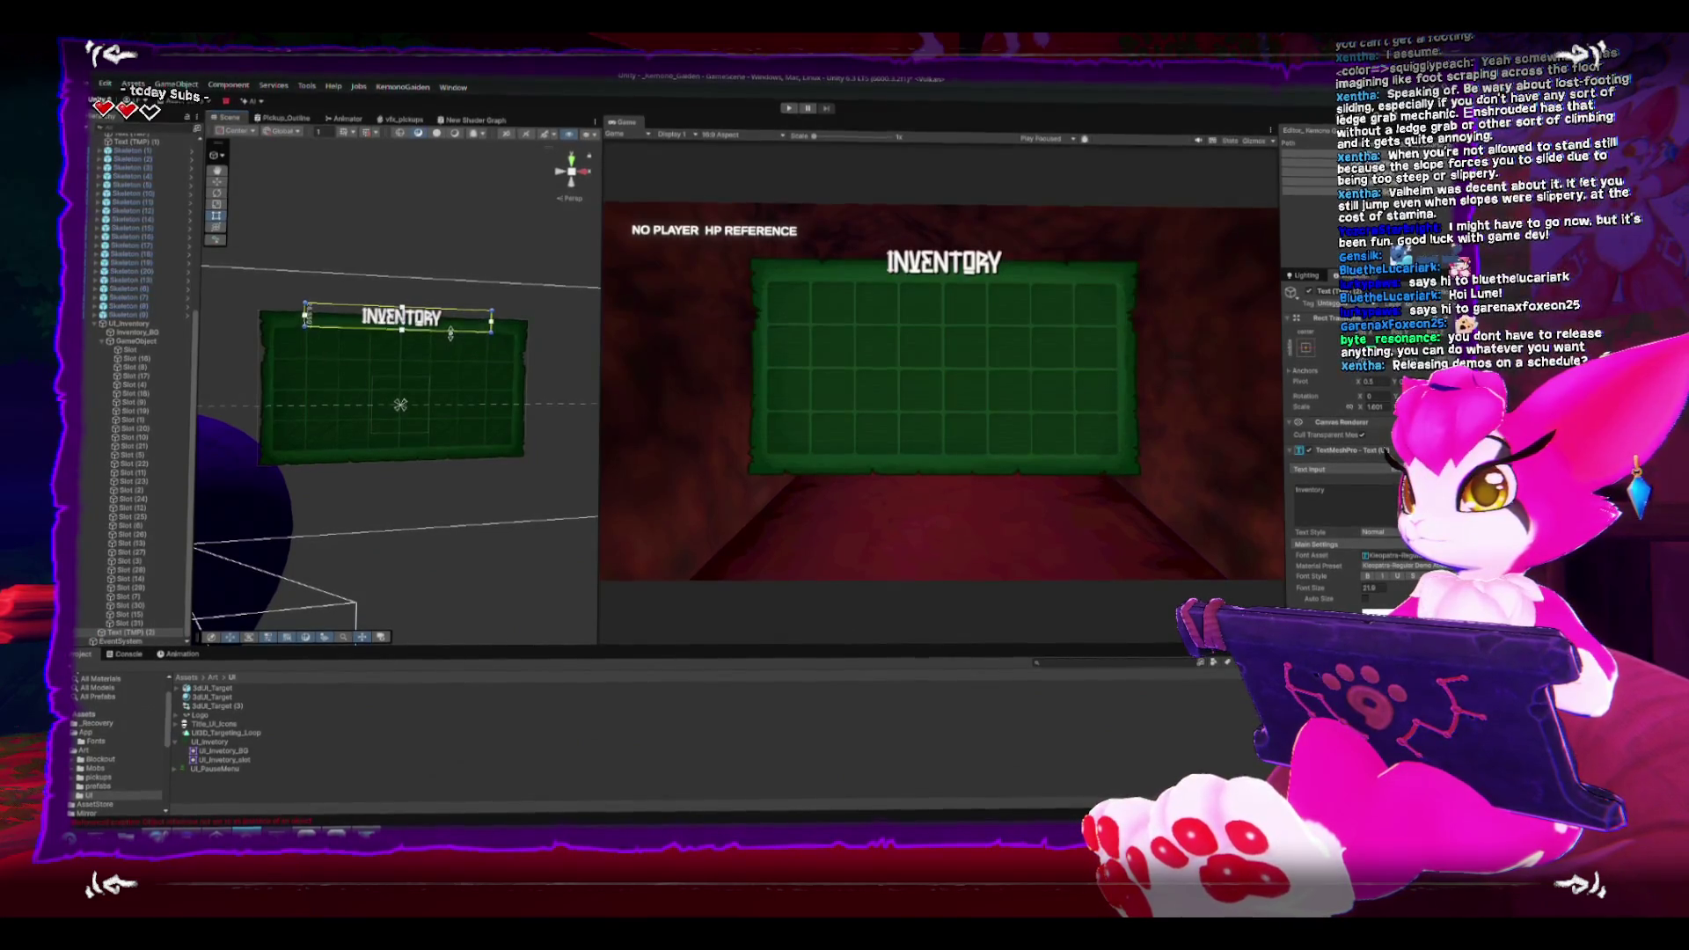
pyautogui.click(451, 330)
pyautogui.press('f')
pyautogui.moveTo(369, 499); pyautogui.dragTo(404, 498)
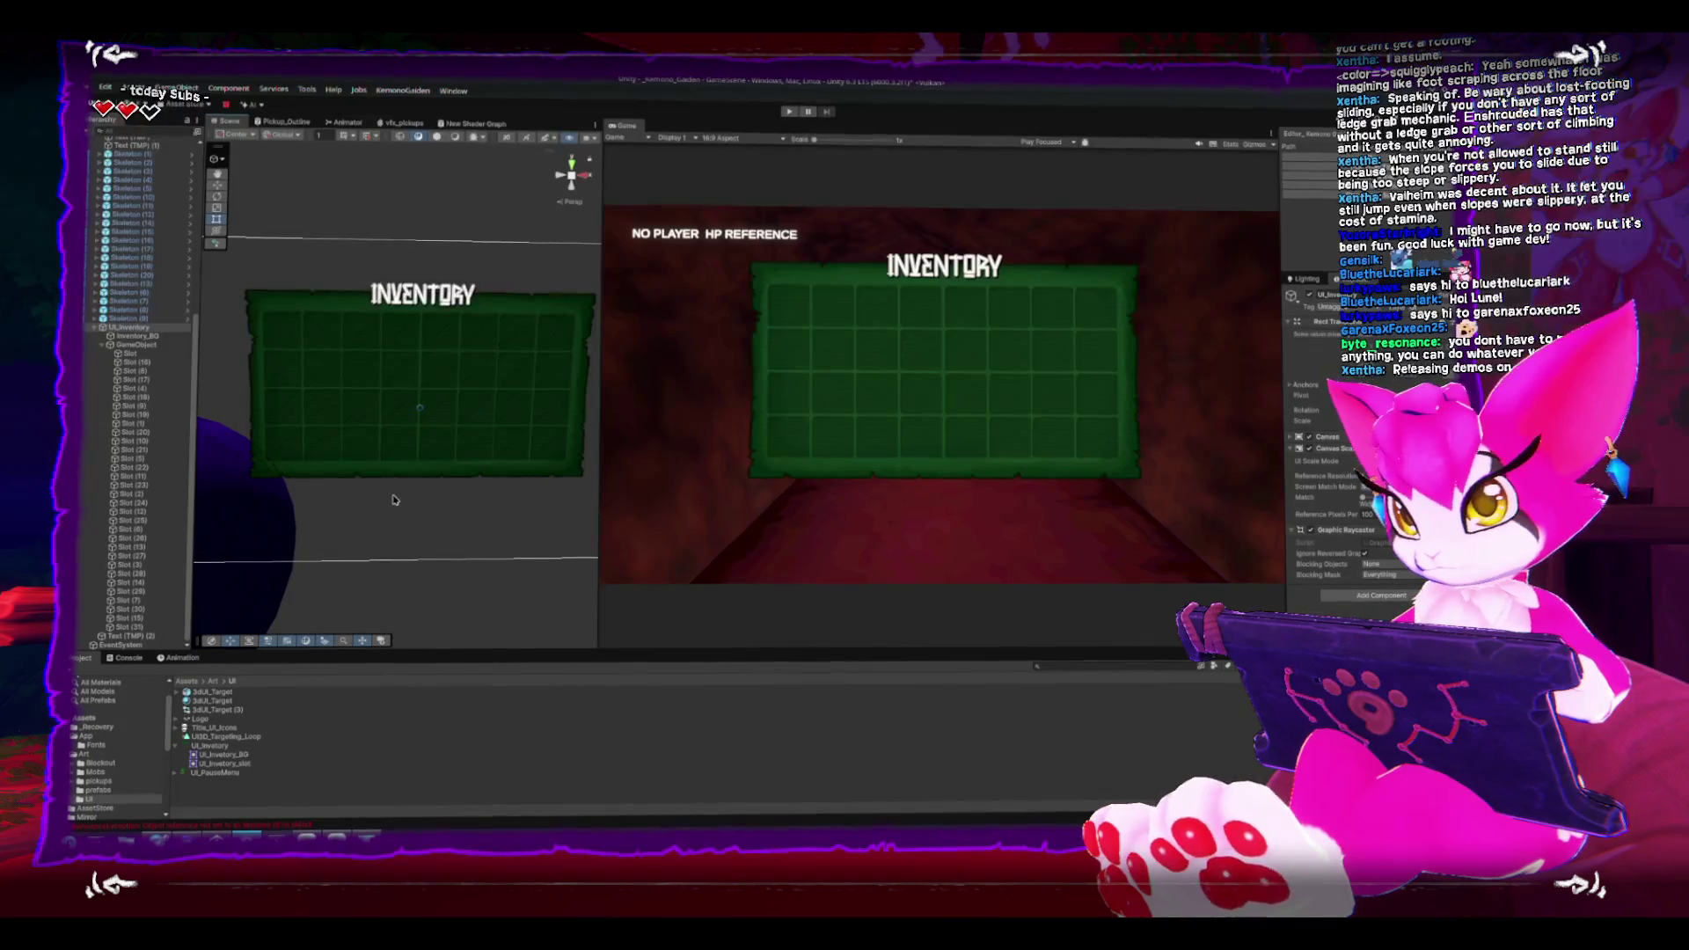
# Step: Collapse UI_Inventory and the App folder, then switch to Clip Studio Paint
pyautogui.click(128, 327)
pyautogui.click(109, 344)
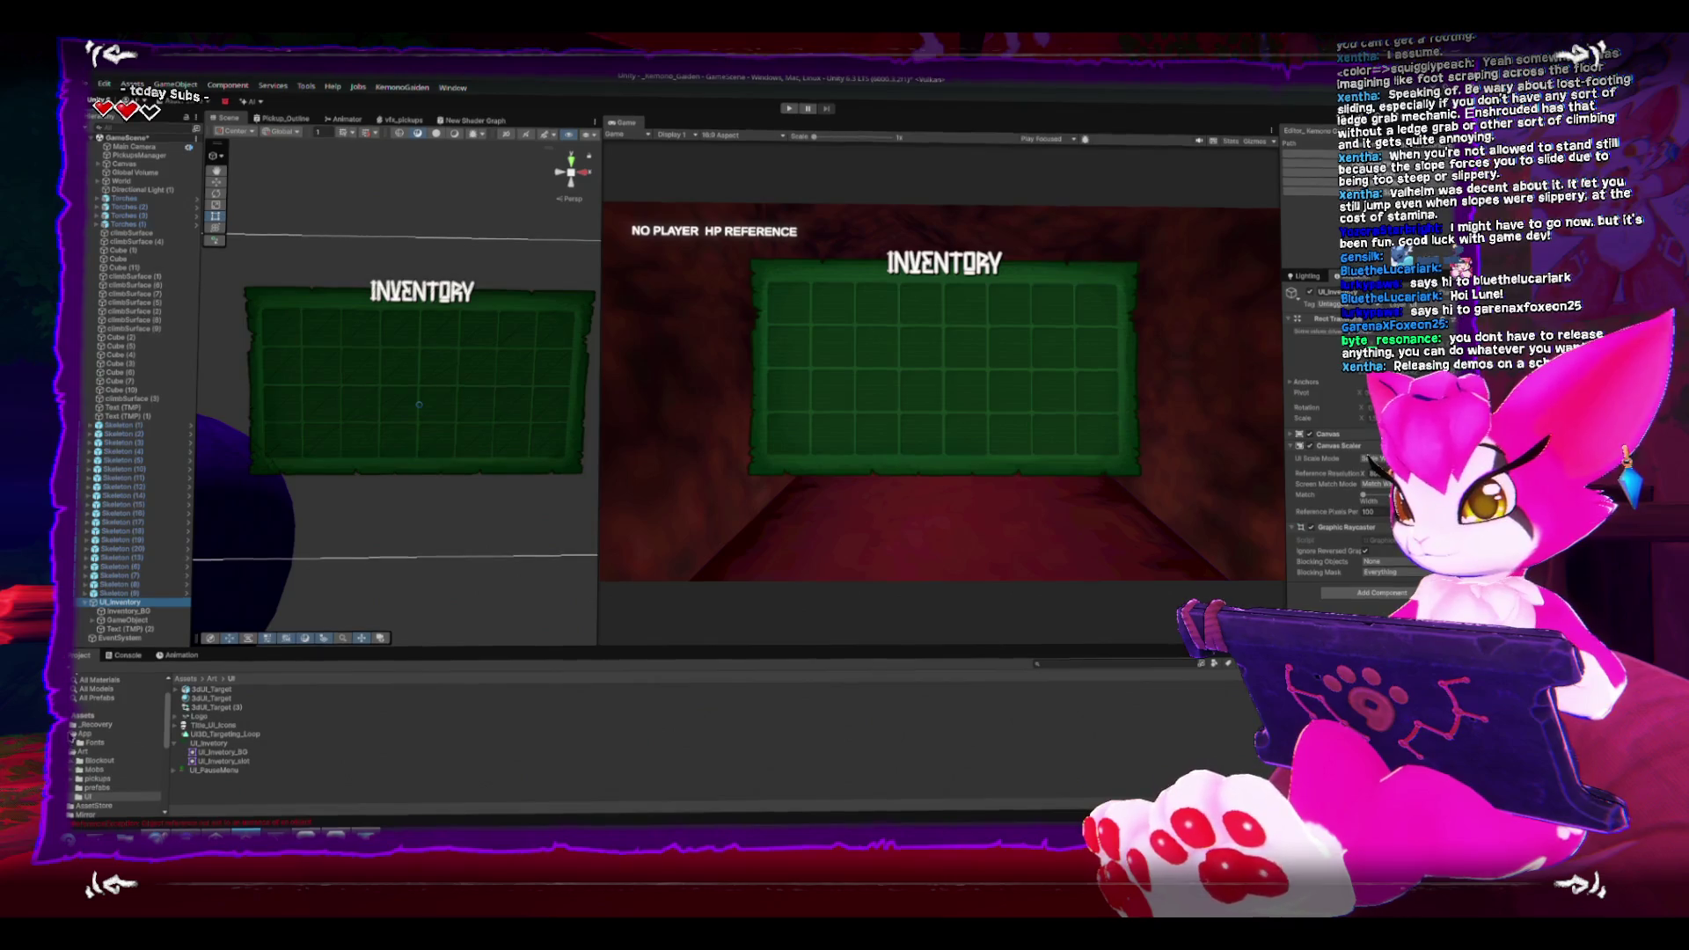
pyautogui.click(83, 733)
pyautogui.click(74, 736)
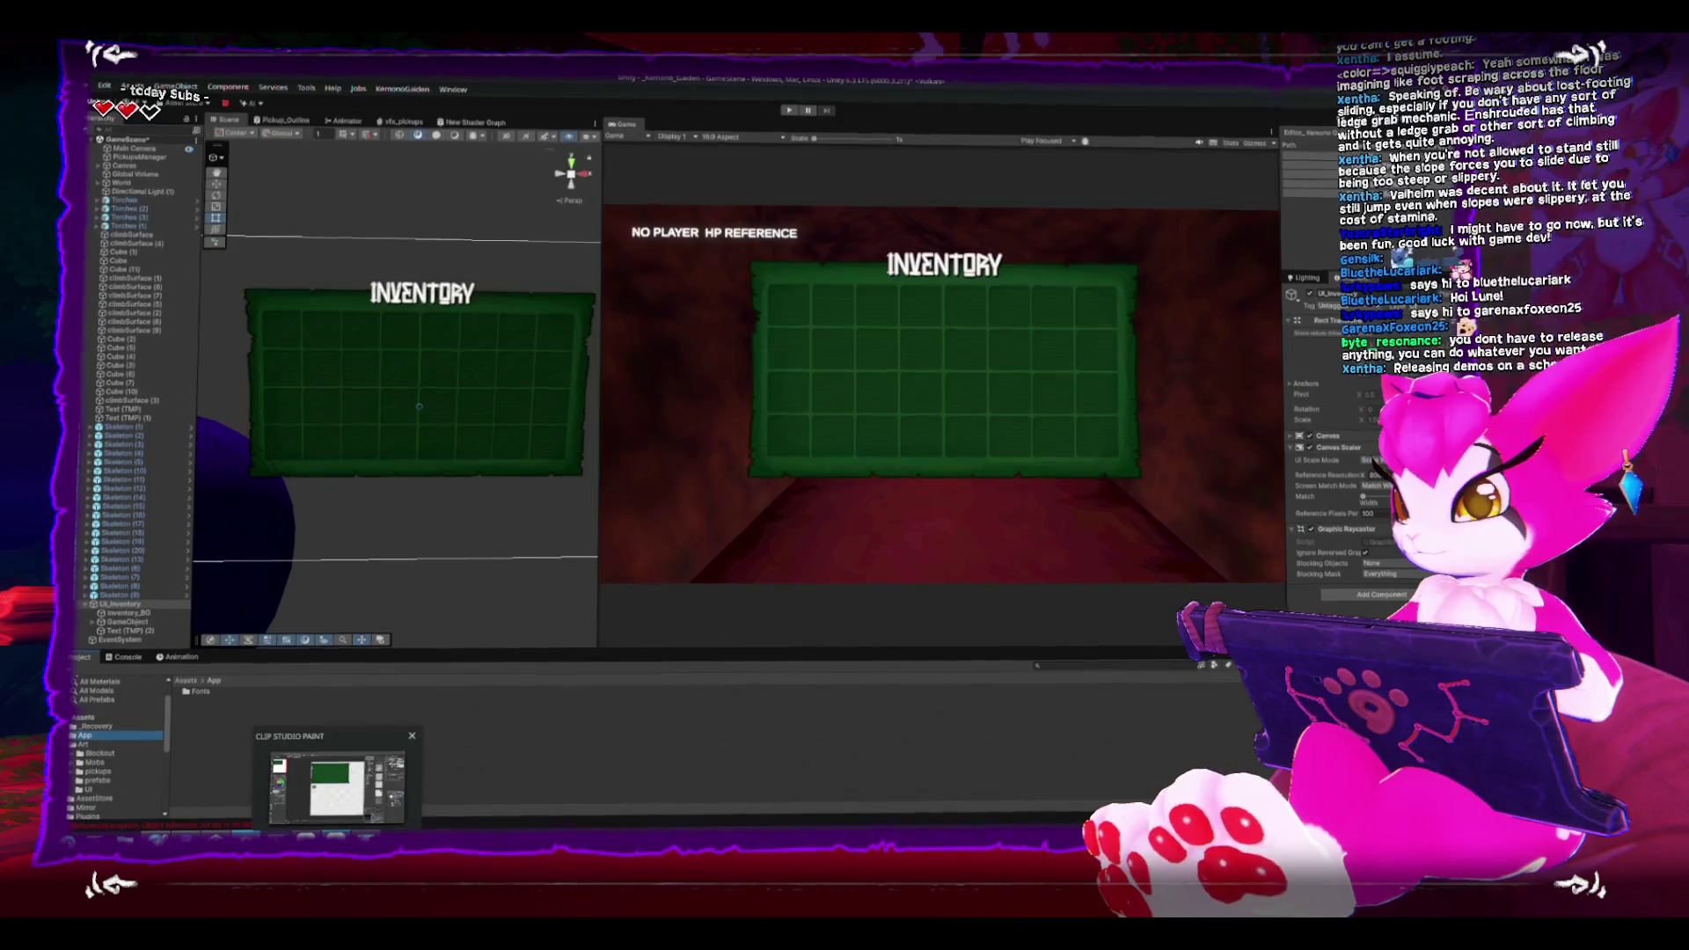
pyautogui.click(334, 834)
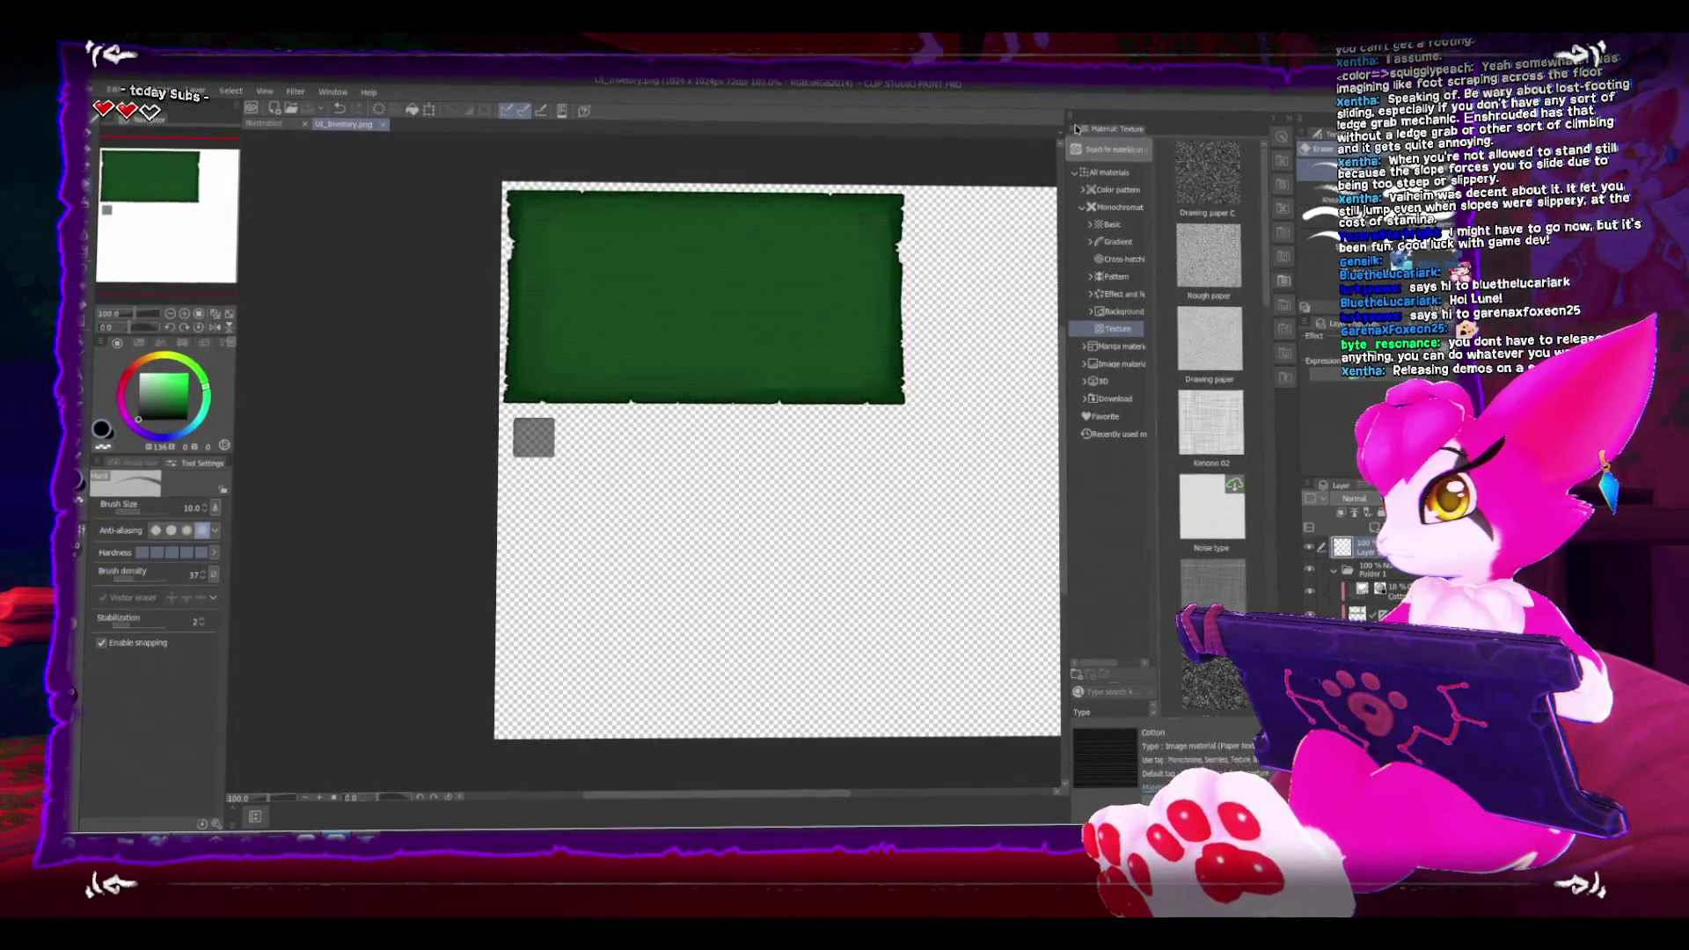
# Step: Create a new 256×256 canvas after closing the Material panel, and zoom in
pyautogui.click(1275, 121)
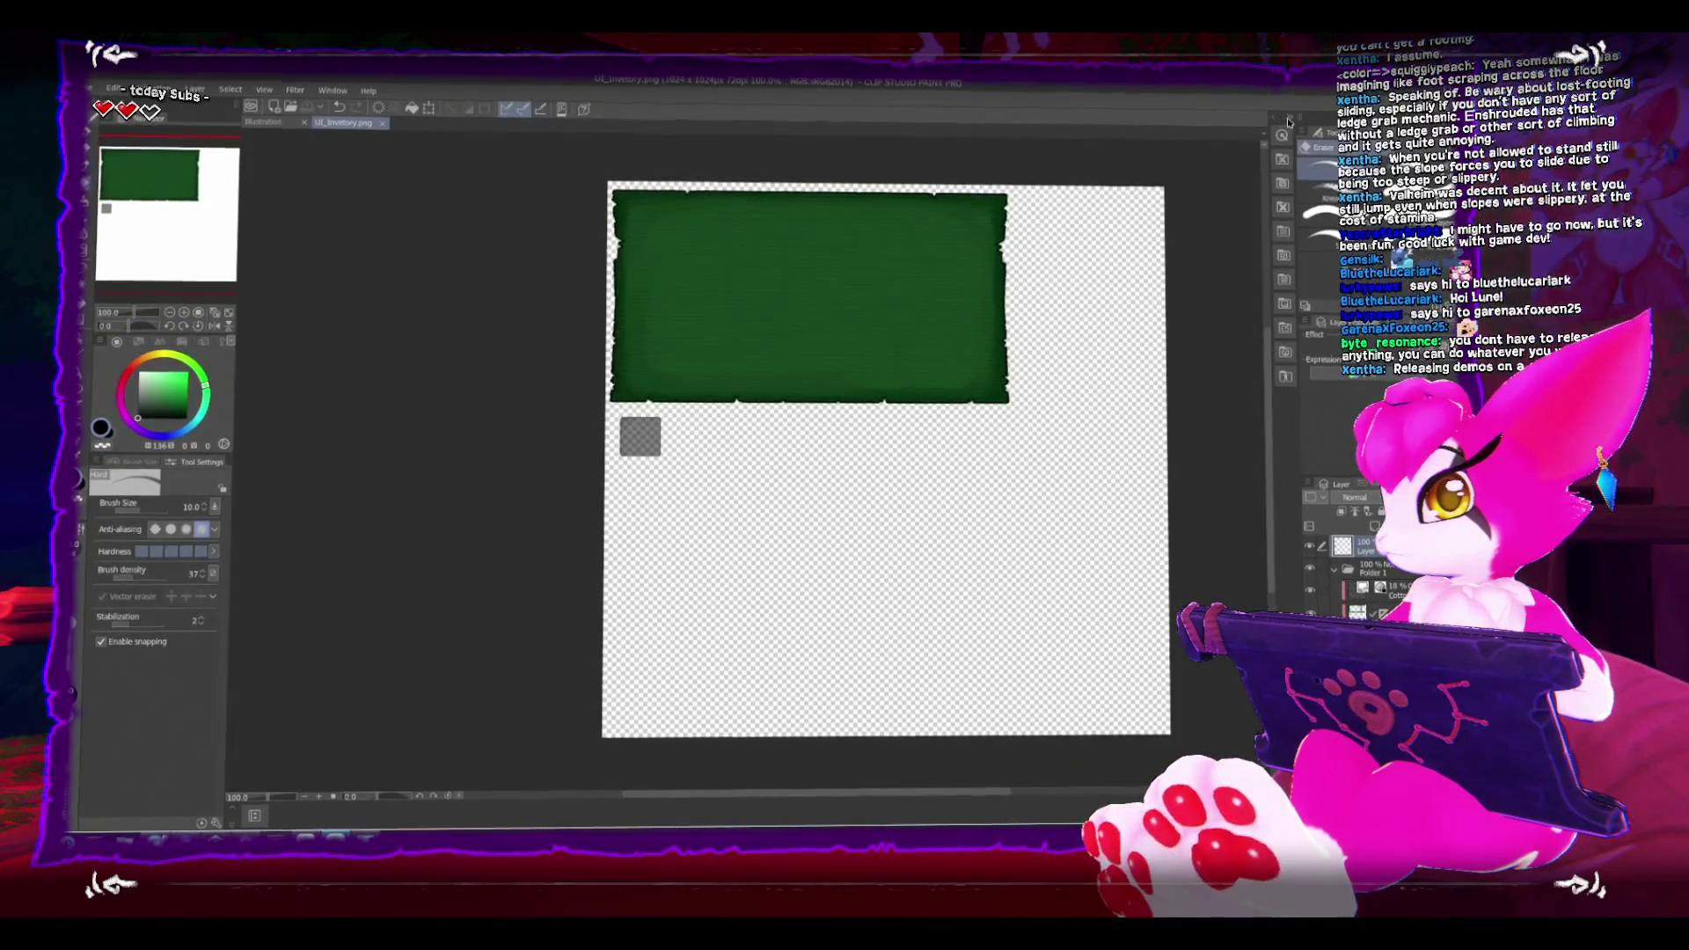
pyautogui.click(92, 88)
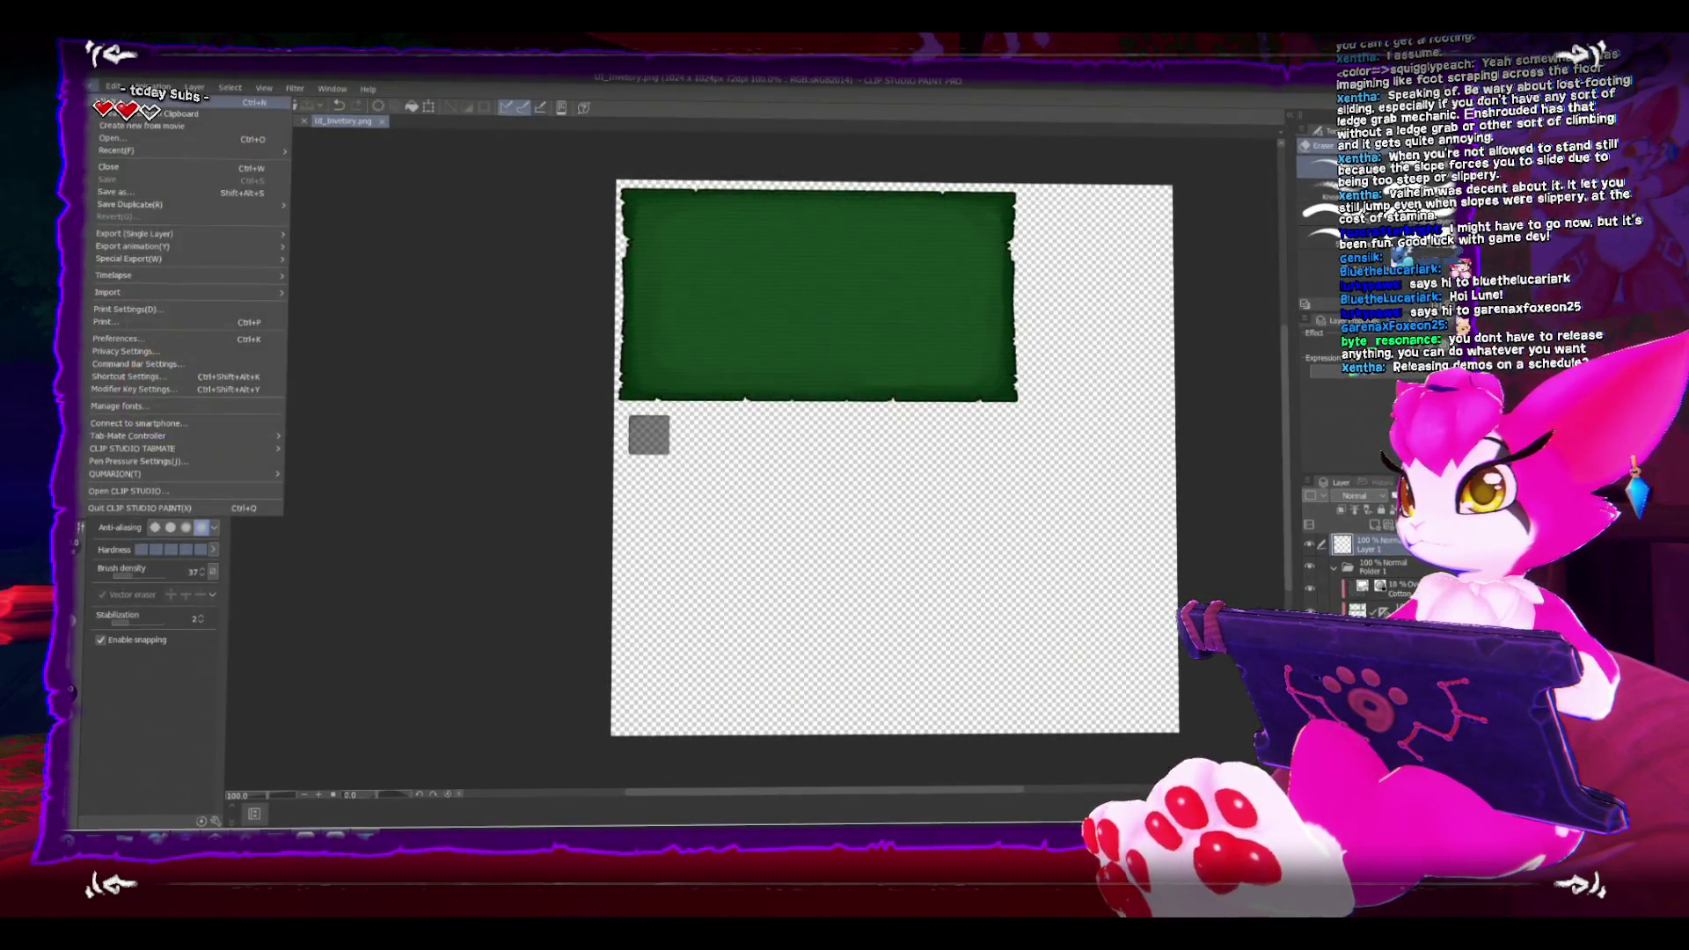
pyautogui.click(110, 108)
pyautogui.doubleClick(642, 347)
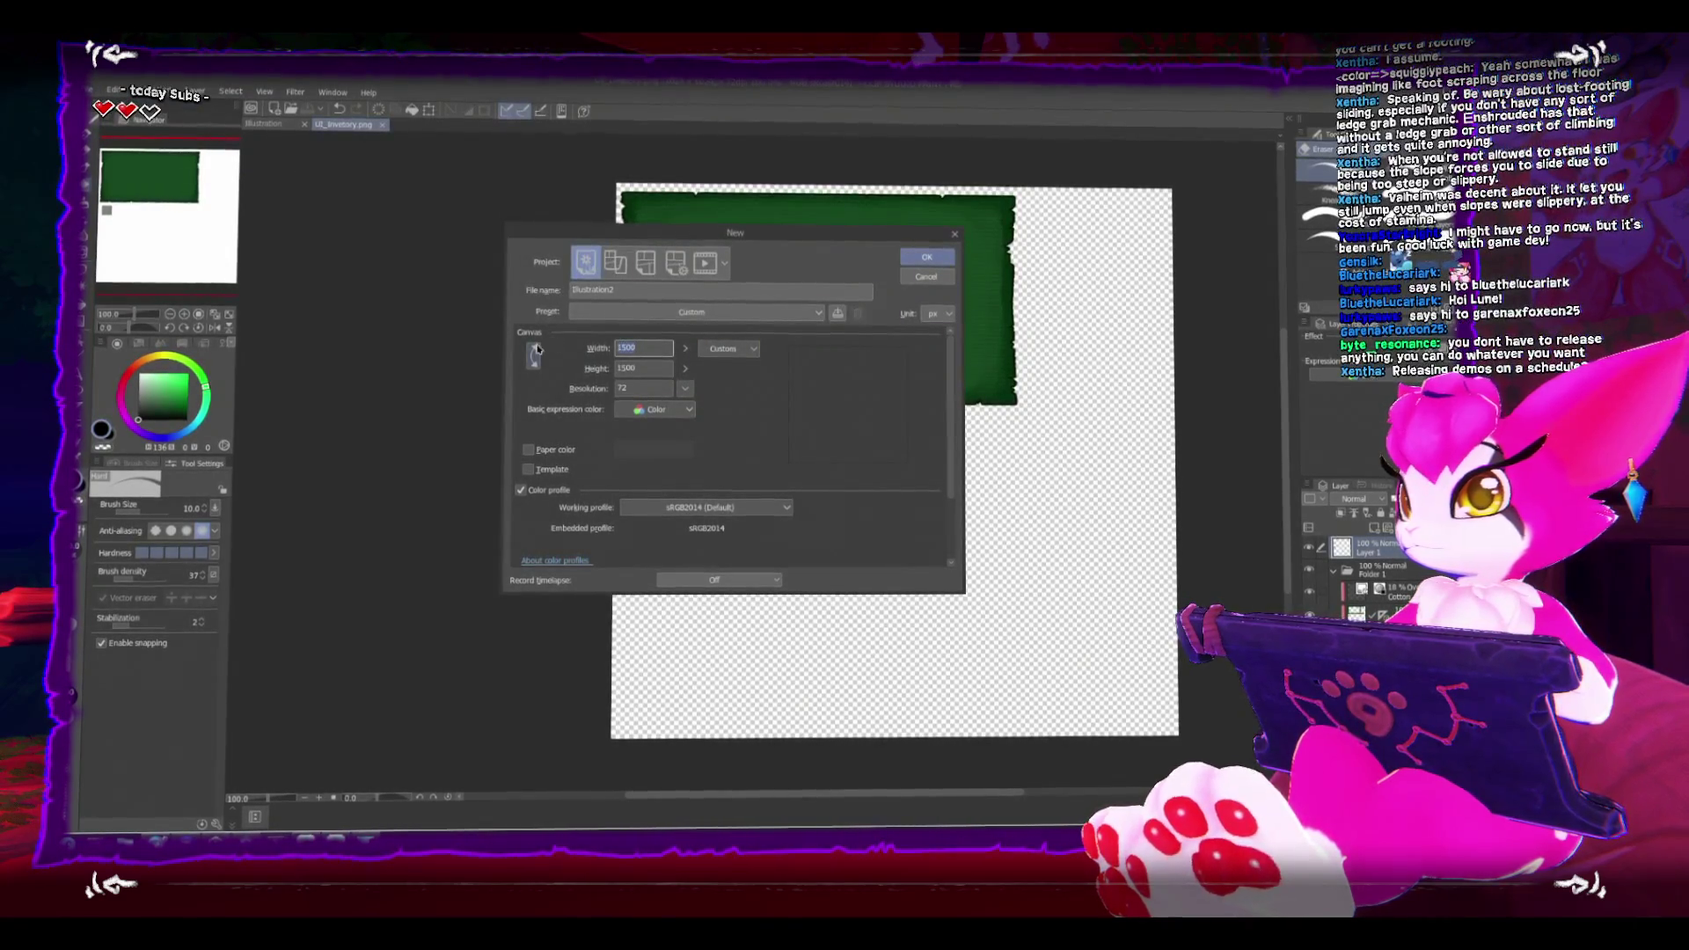
pyautogui.write('256')
pyautogui.press('Tab')
pyautogui.write('256')
pyautogui.press('Return')
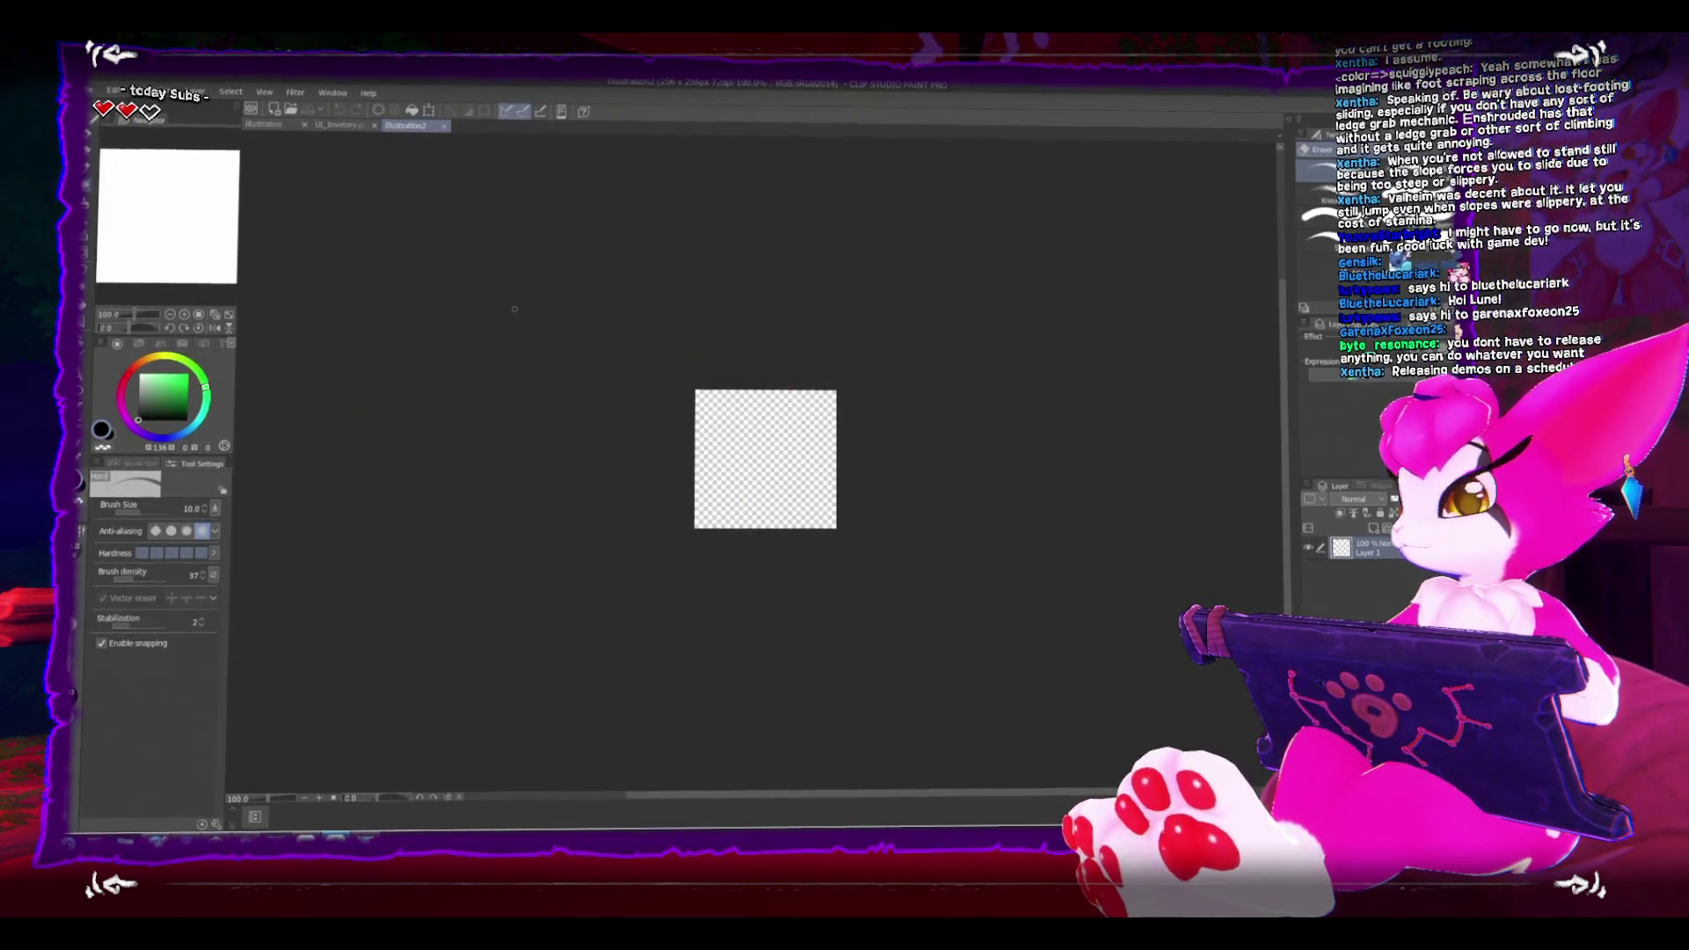
pyautogui.scroll(4, 848, 313)
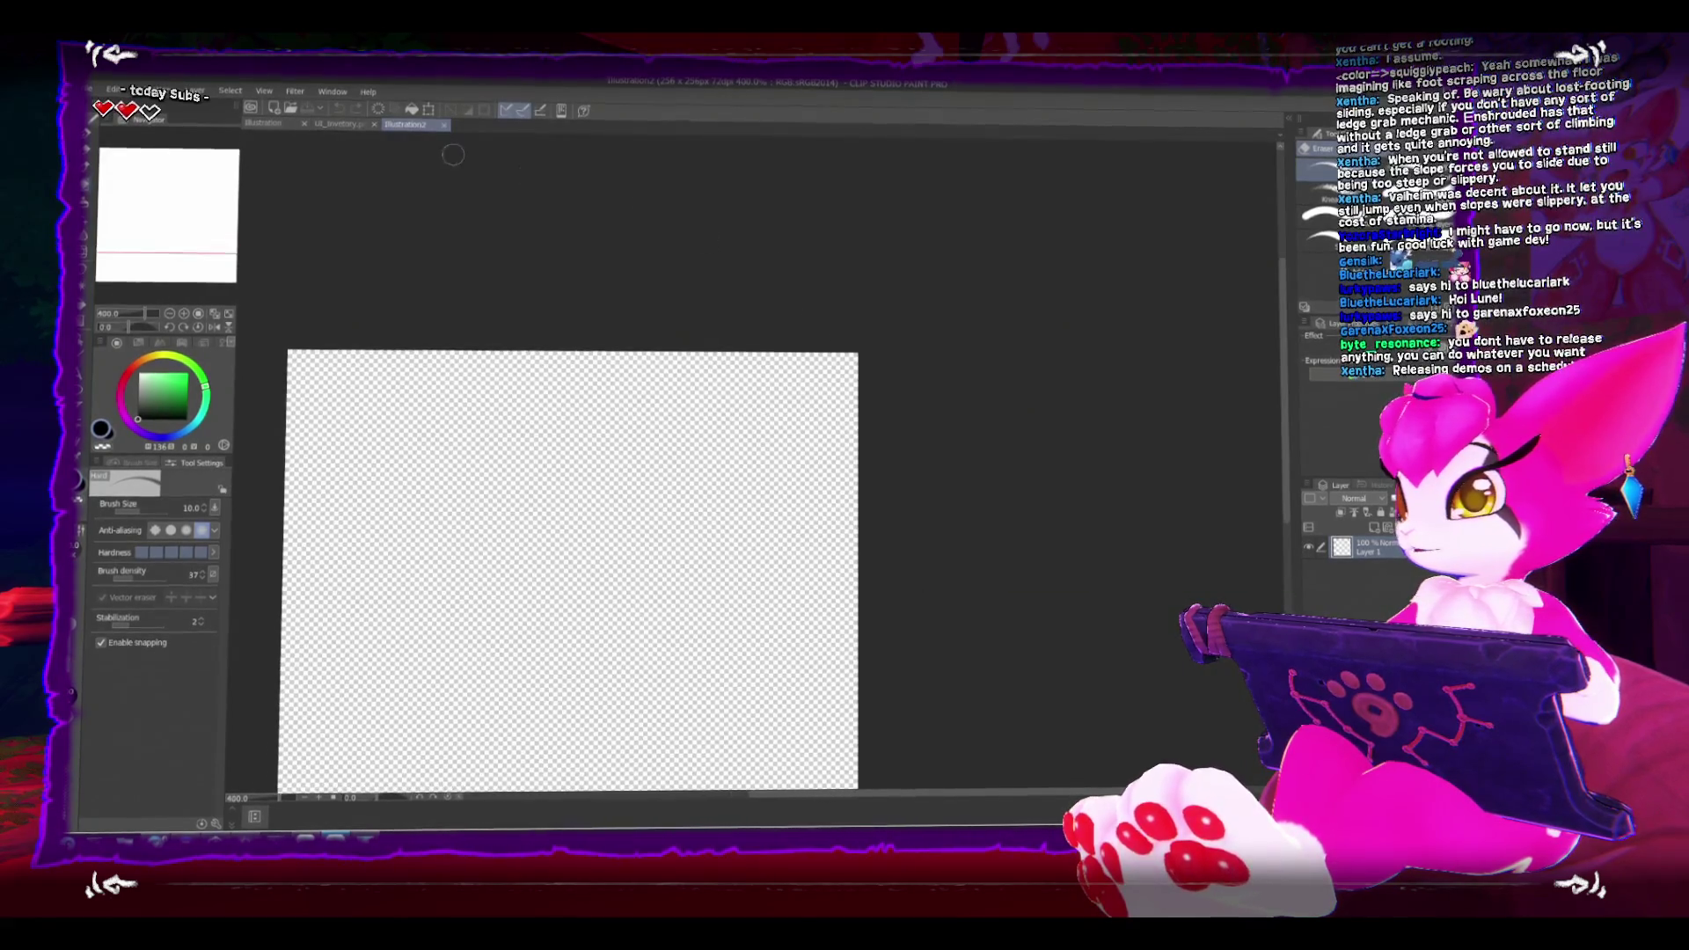
# Step: Show the grid over the canvas and open Preferences
pyautogui.click(332, 89)
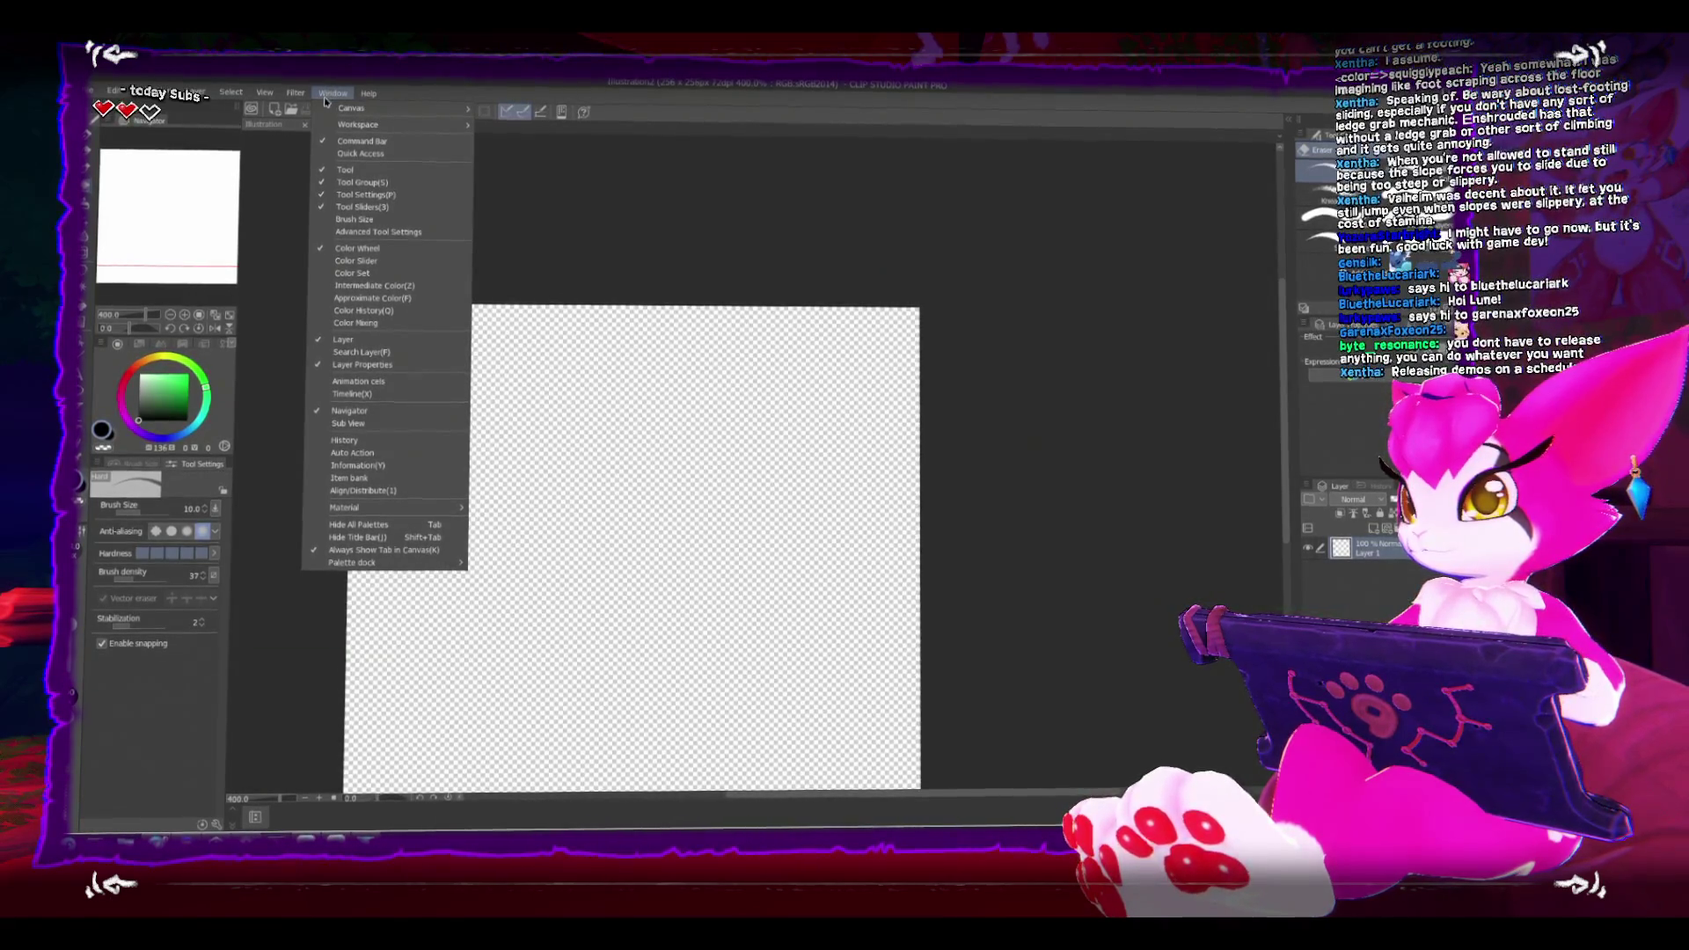
pyautogui.moveTo(342, 109)
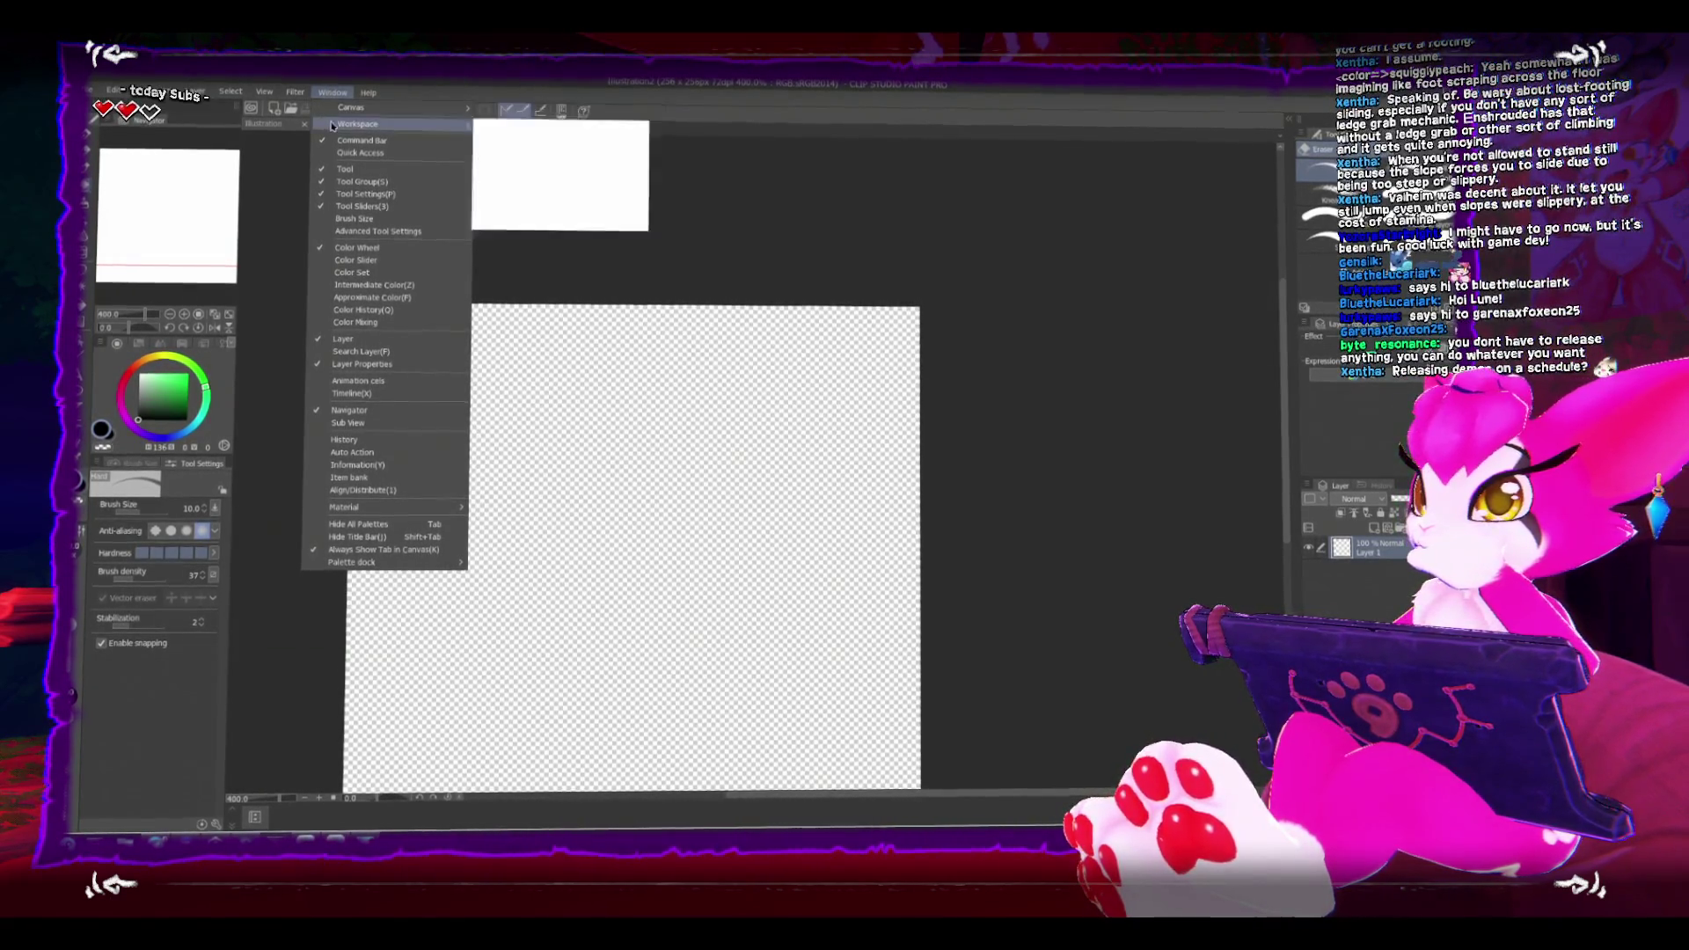
pyautogui.moveTo(265, 90)
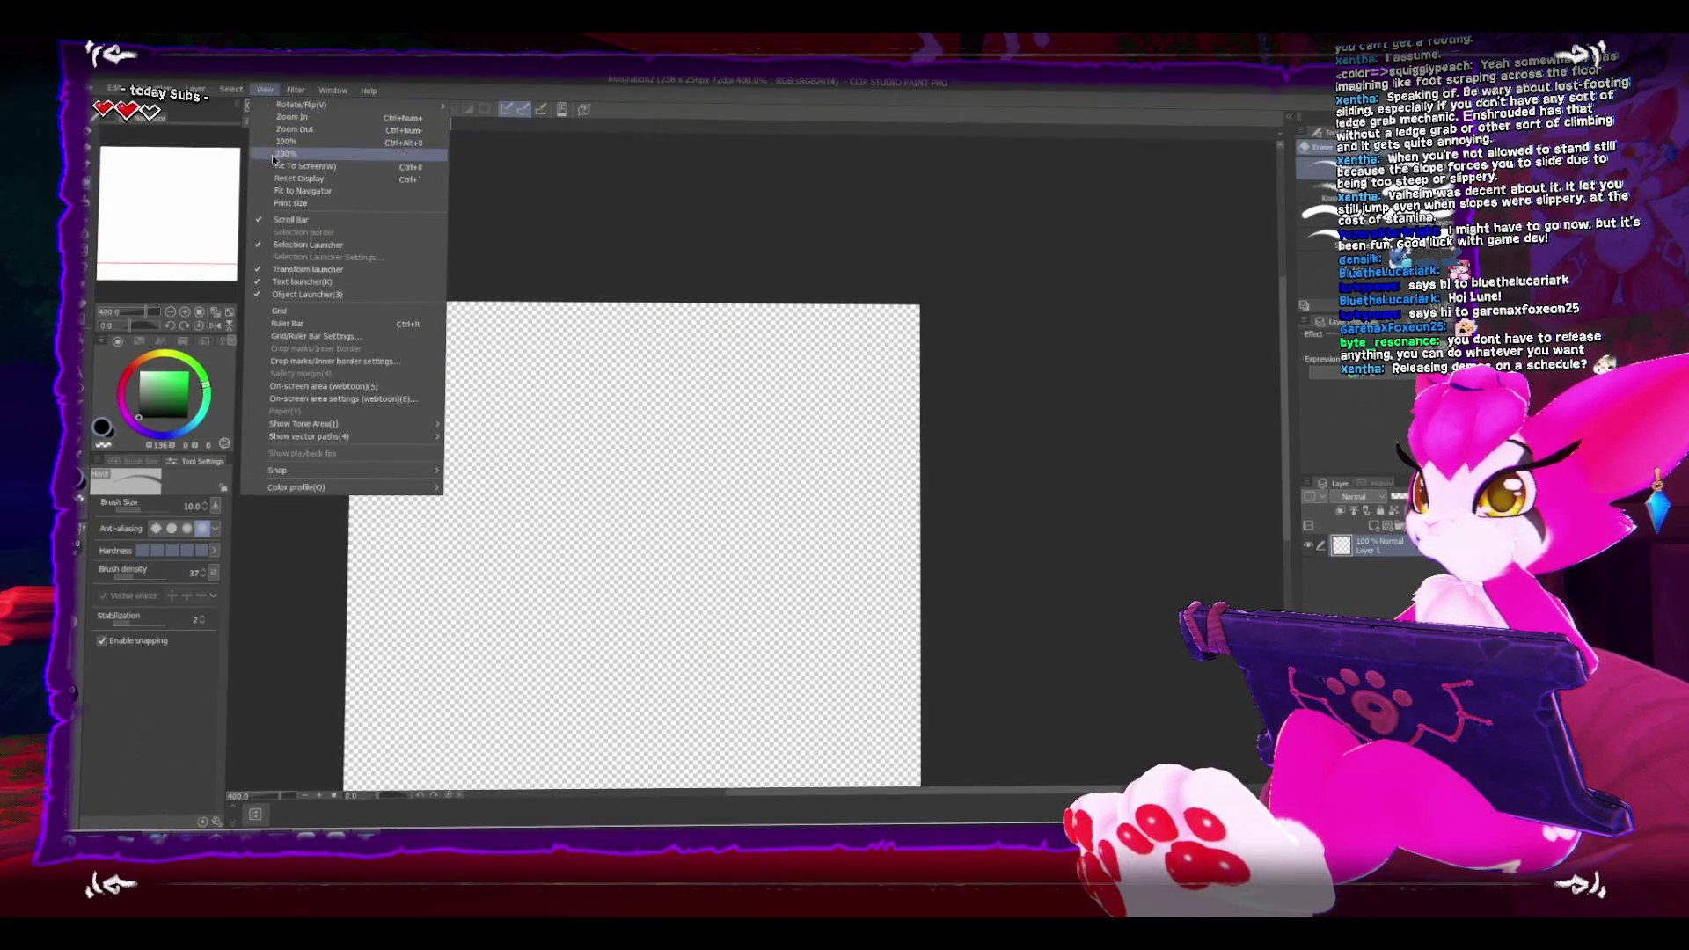
pyautogui.click(304, 312)
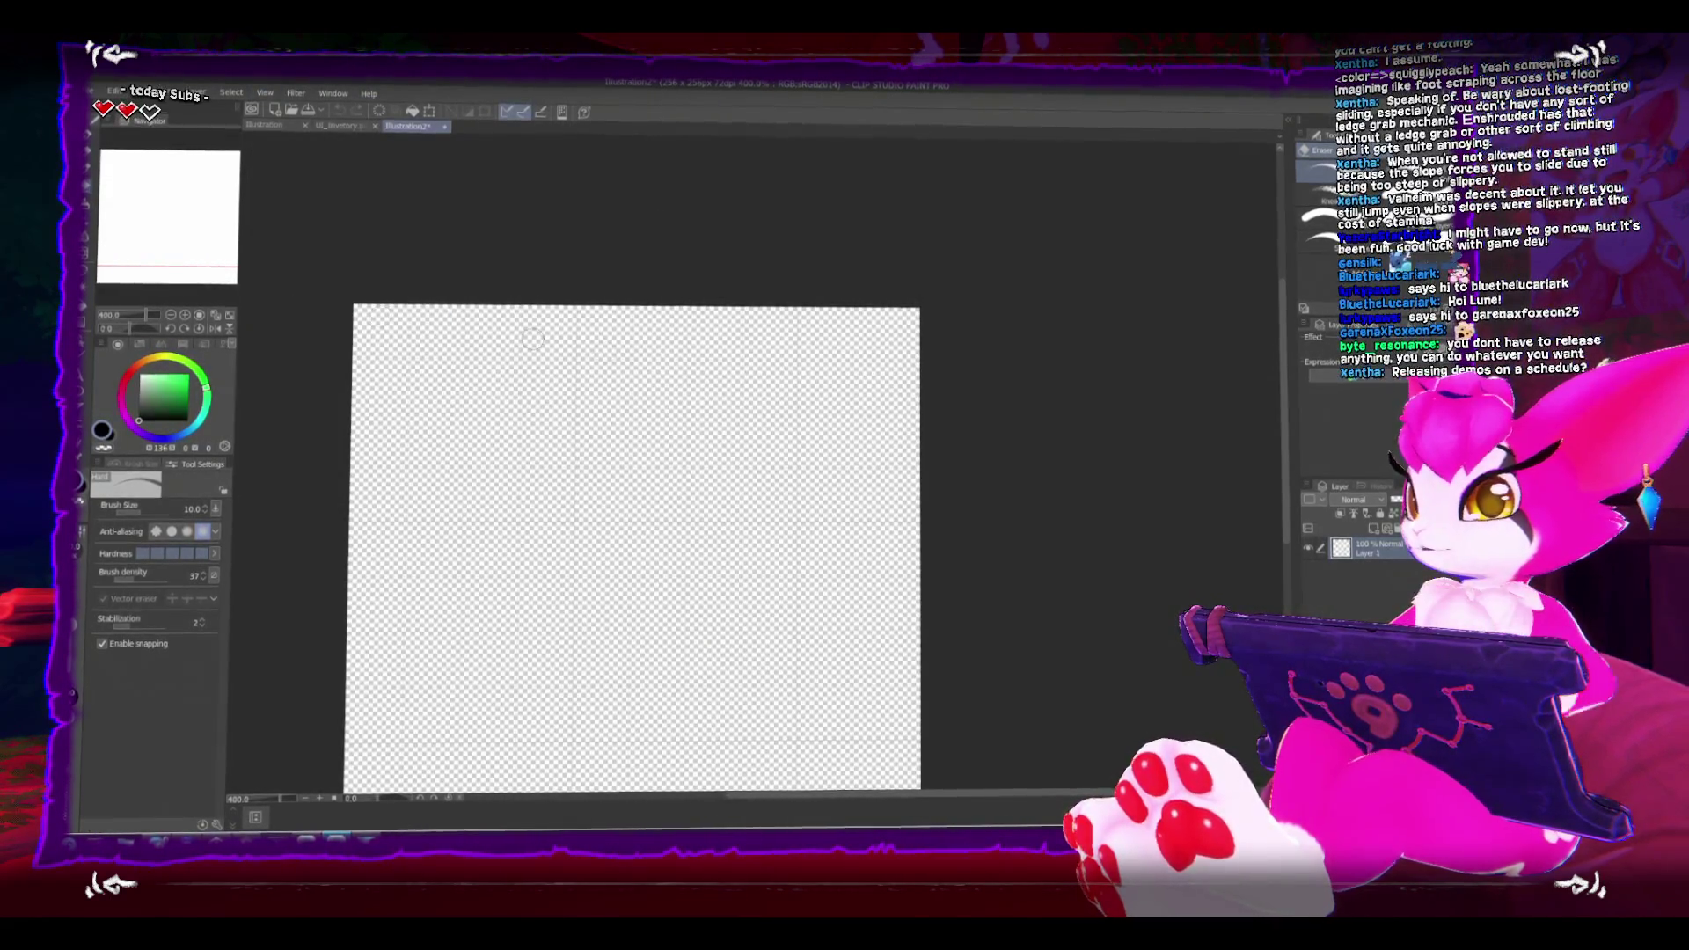
pyautogui.click(97, 92)
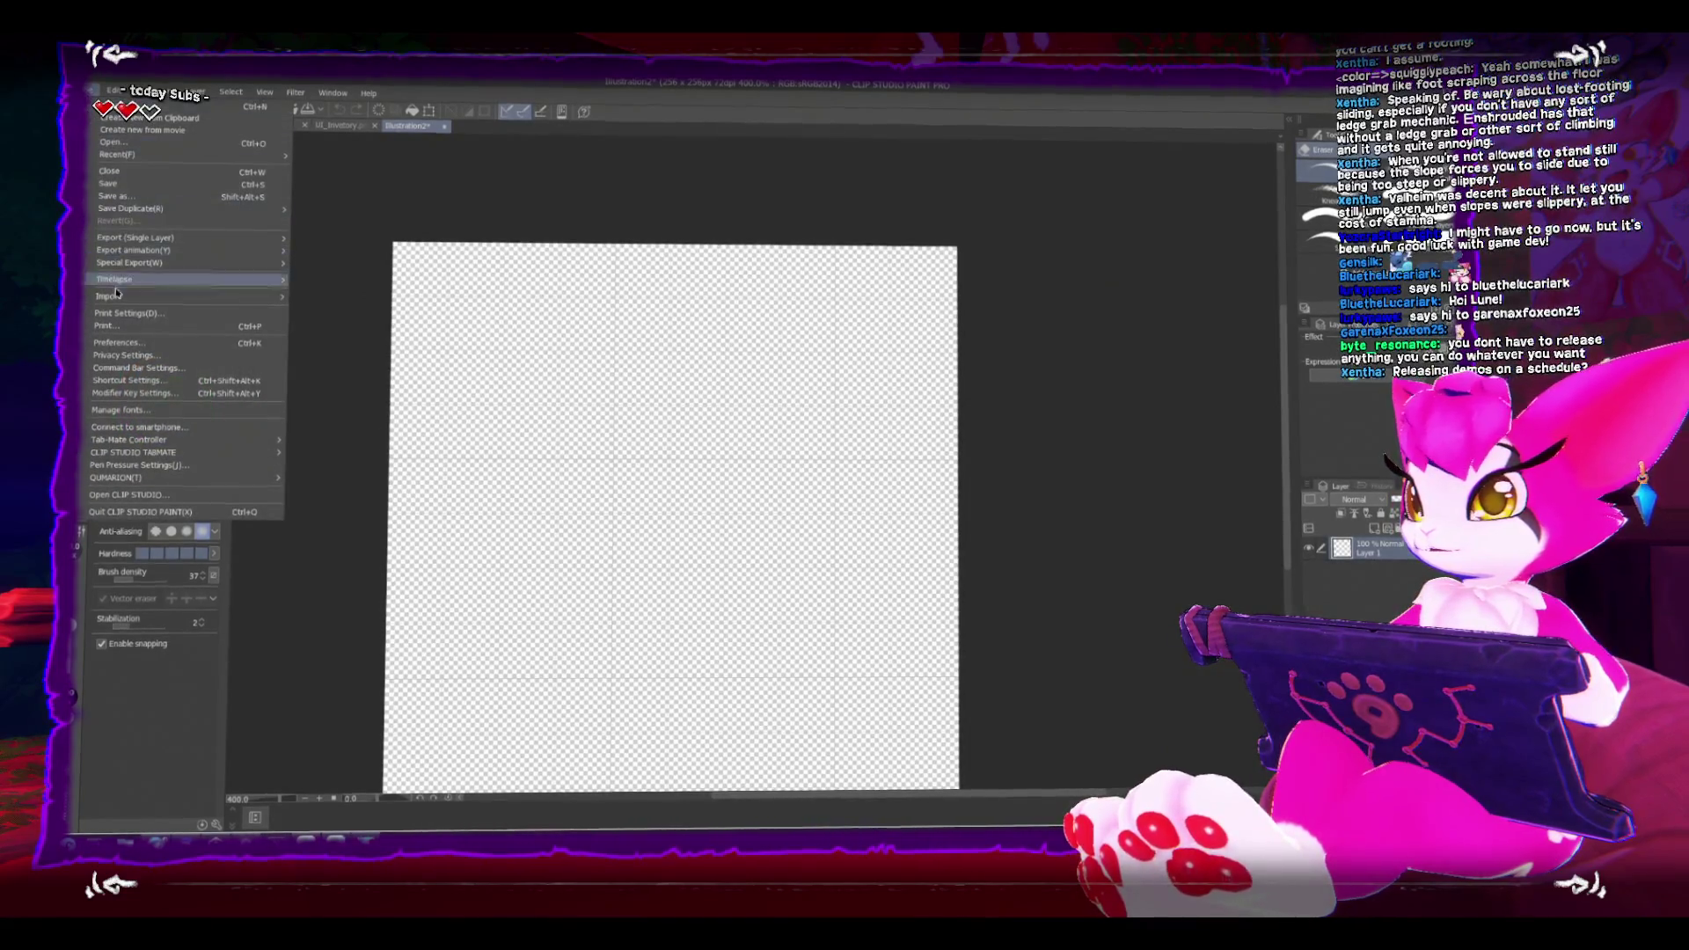
pyautogui.click(126, 341)
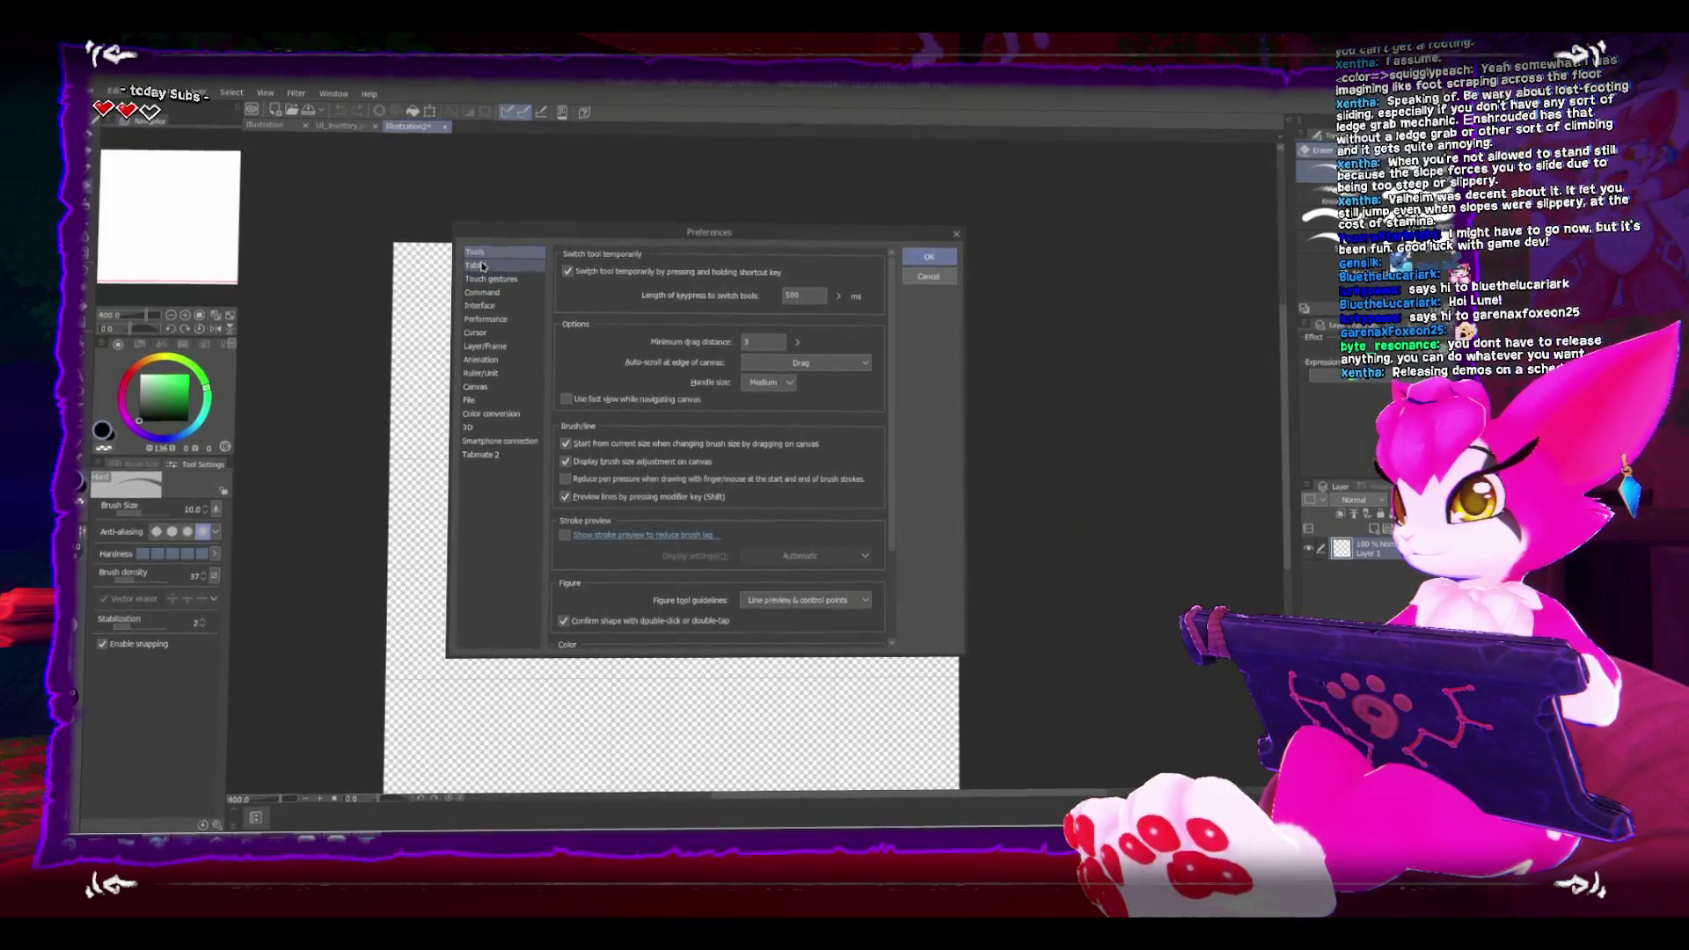
# Step: Look through the Ruler/Unit, Tool, Tablet, Interface, Performance, Cursor, Layer/Frame and Animation preference pages
pyautogui.click(513, 375)
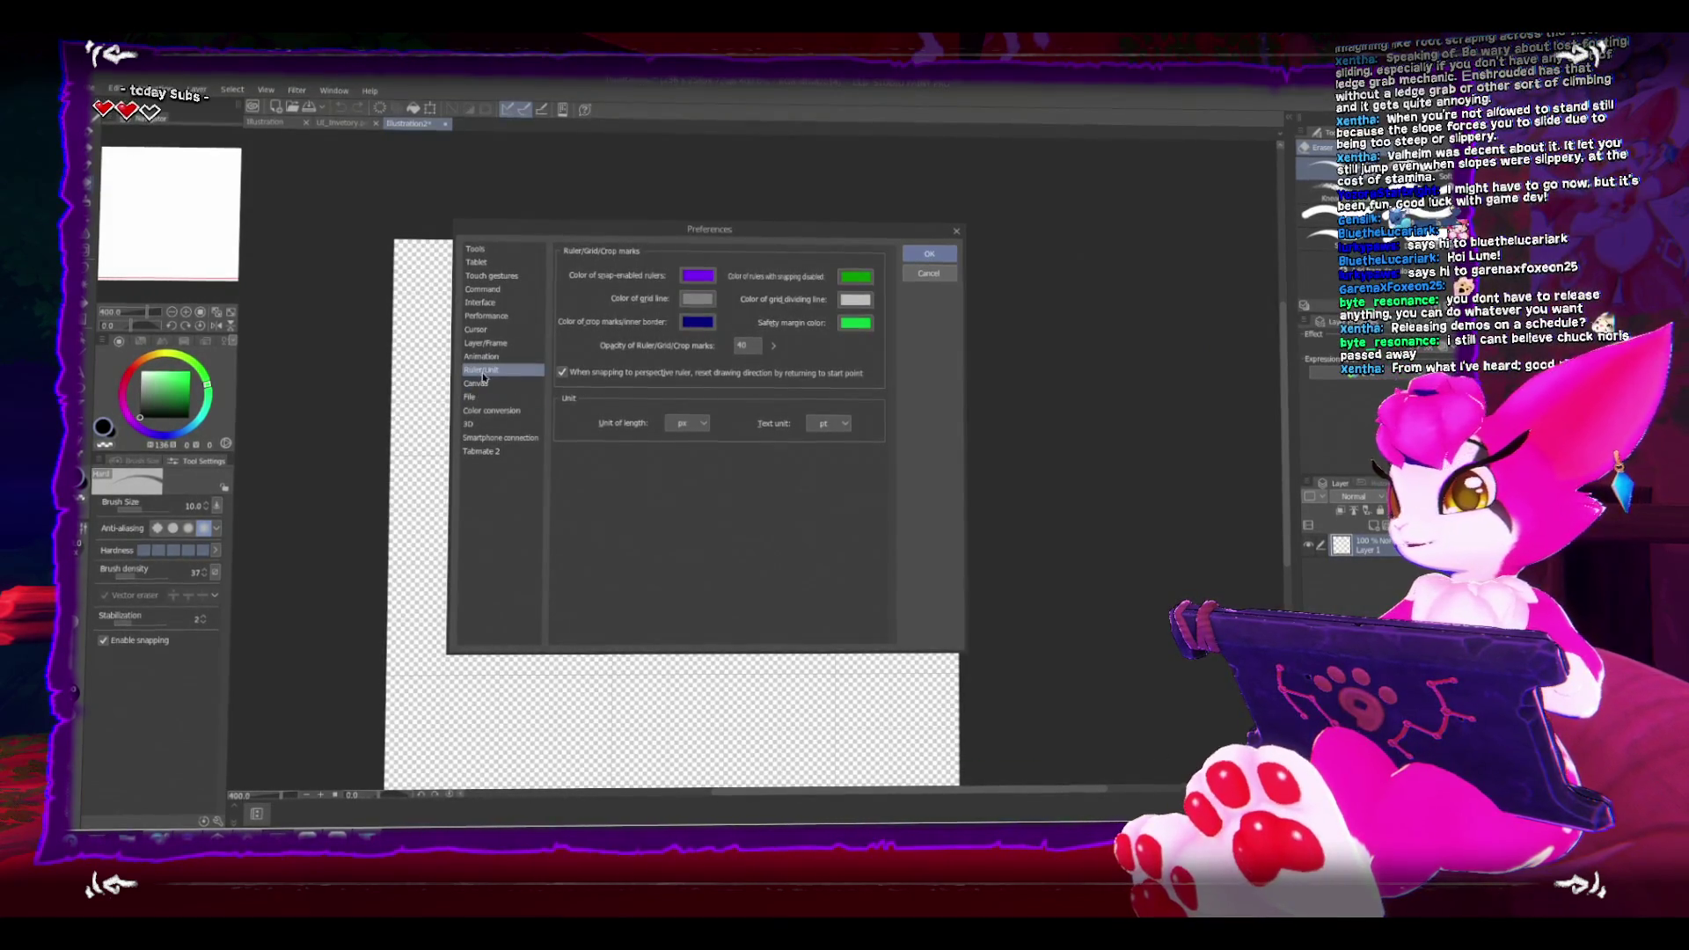
pyautogui.click(489, 257)
pyautogui.scroll(-3, 678, 373)
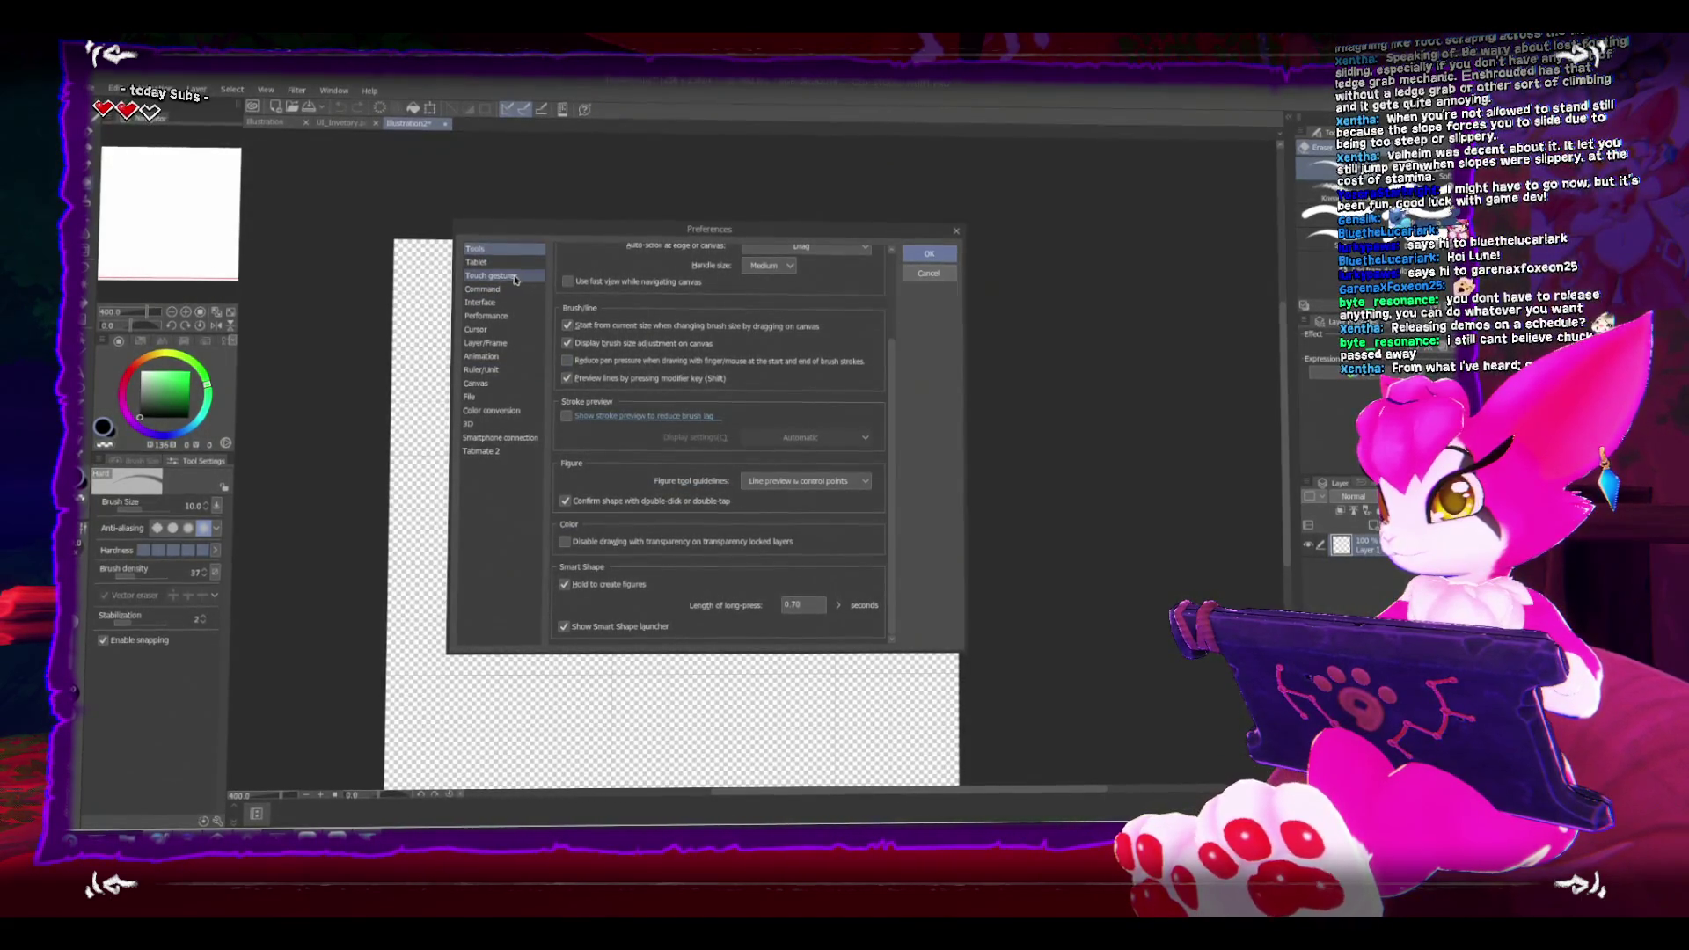
pyautogui.press('Down')
pyautogui.press('Down')
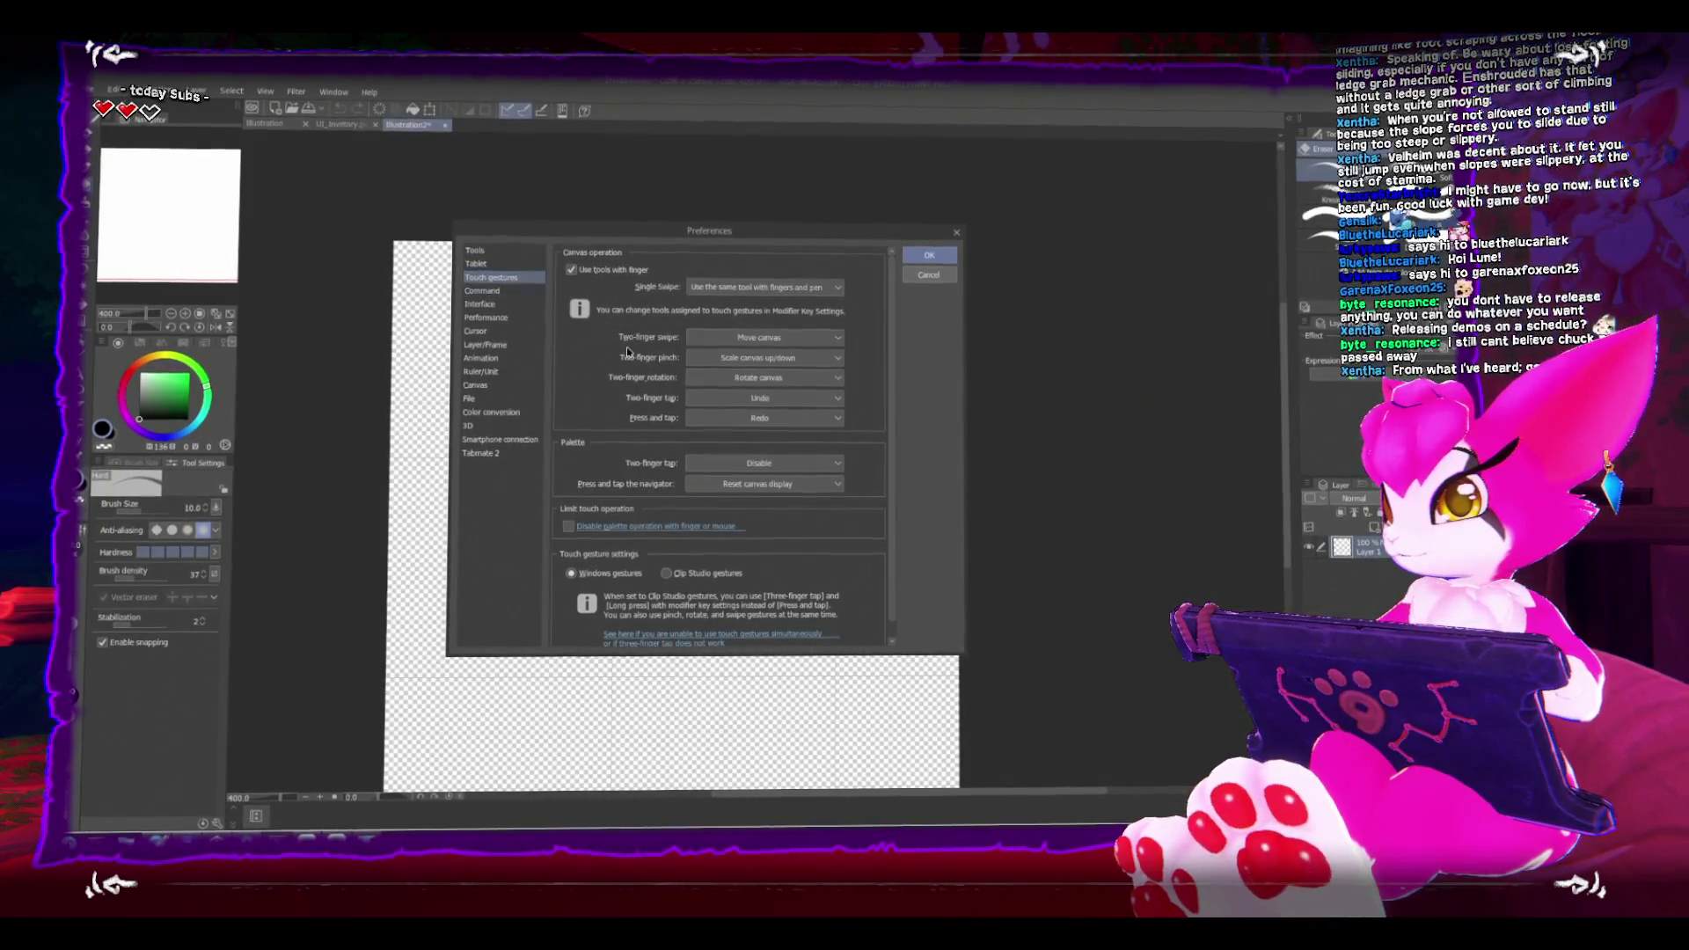
pyautogui.press('Down')
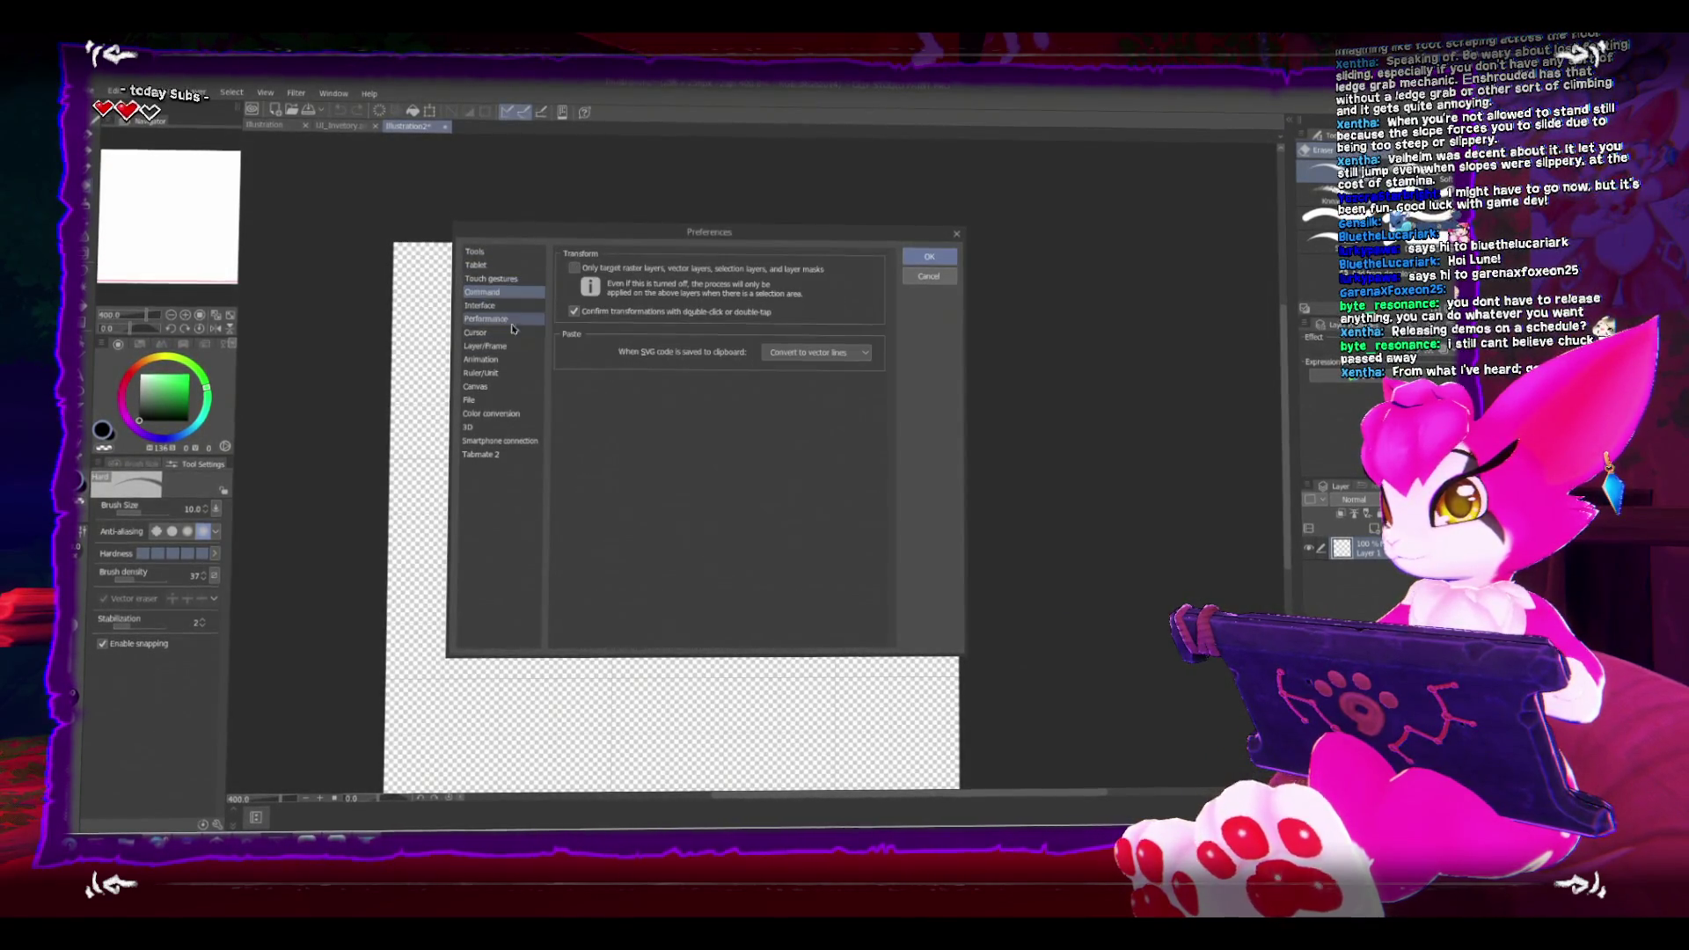
pyautogui.click(519, 305)
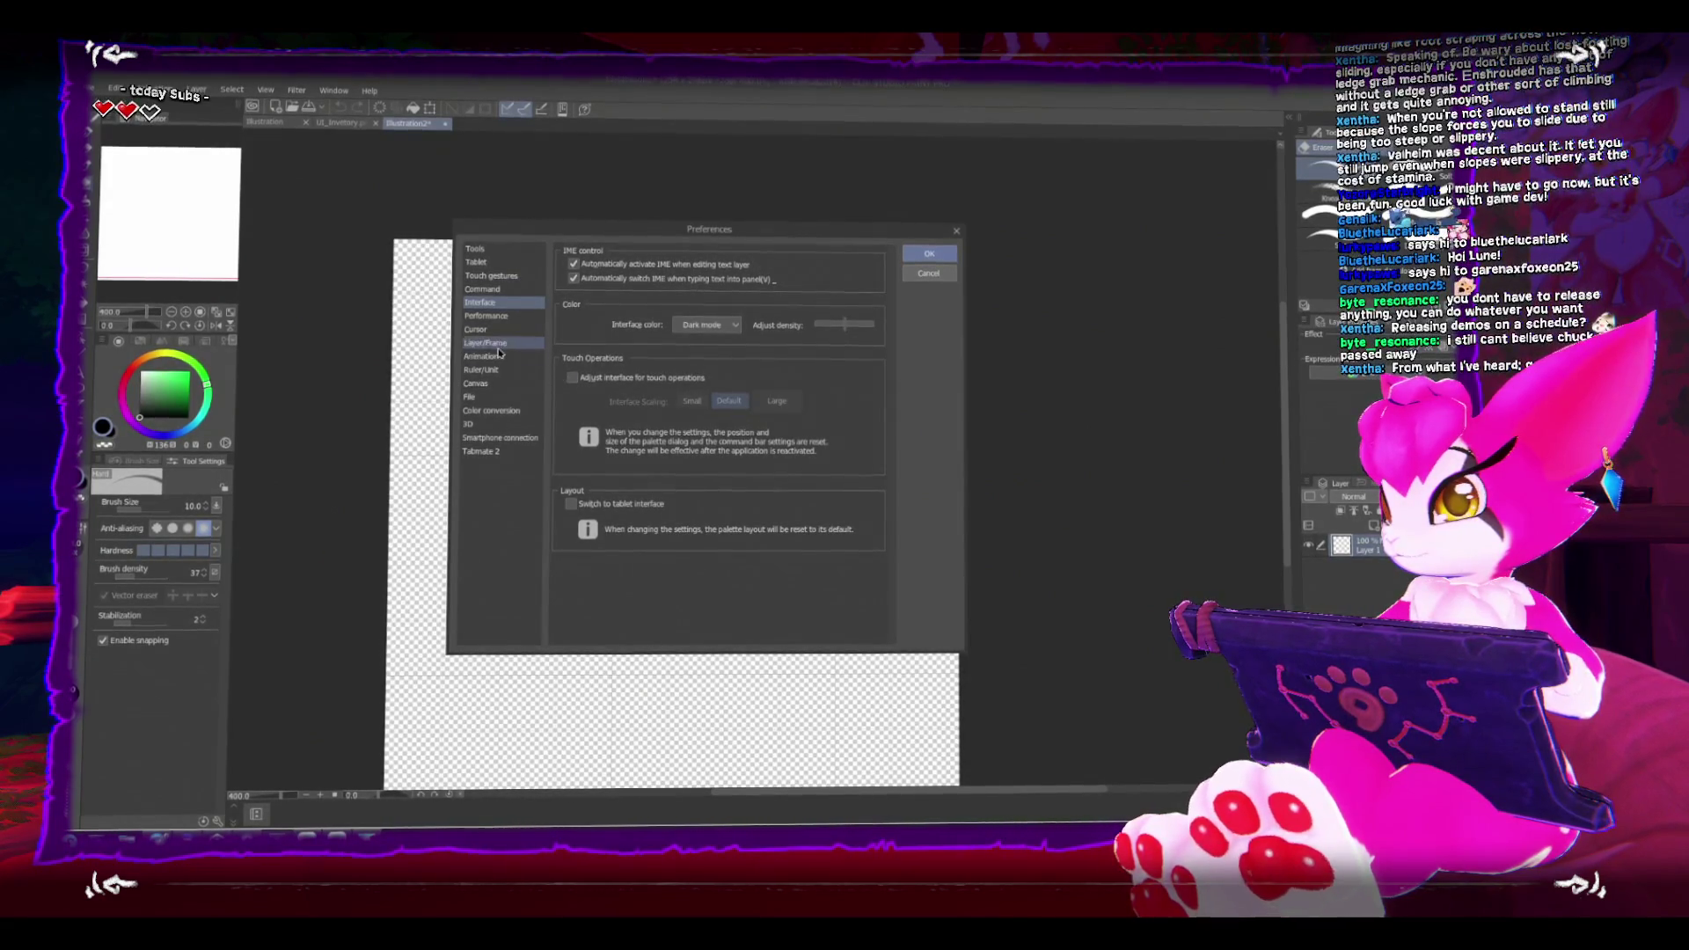
pyautogui.press('Down')
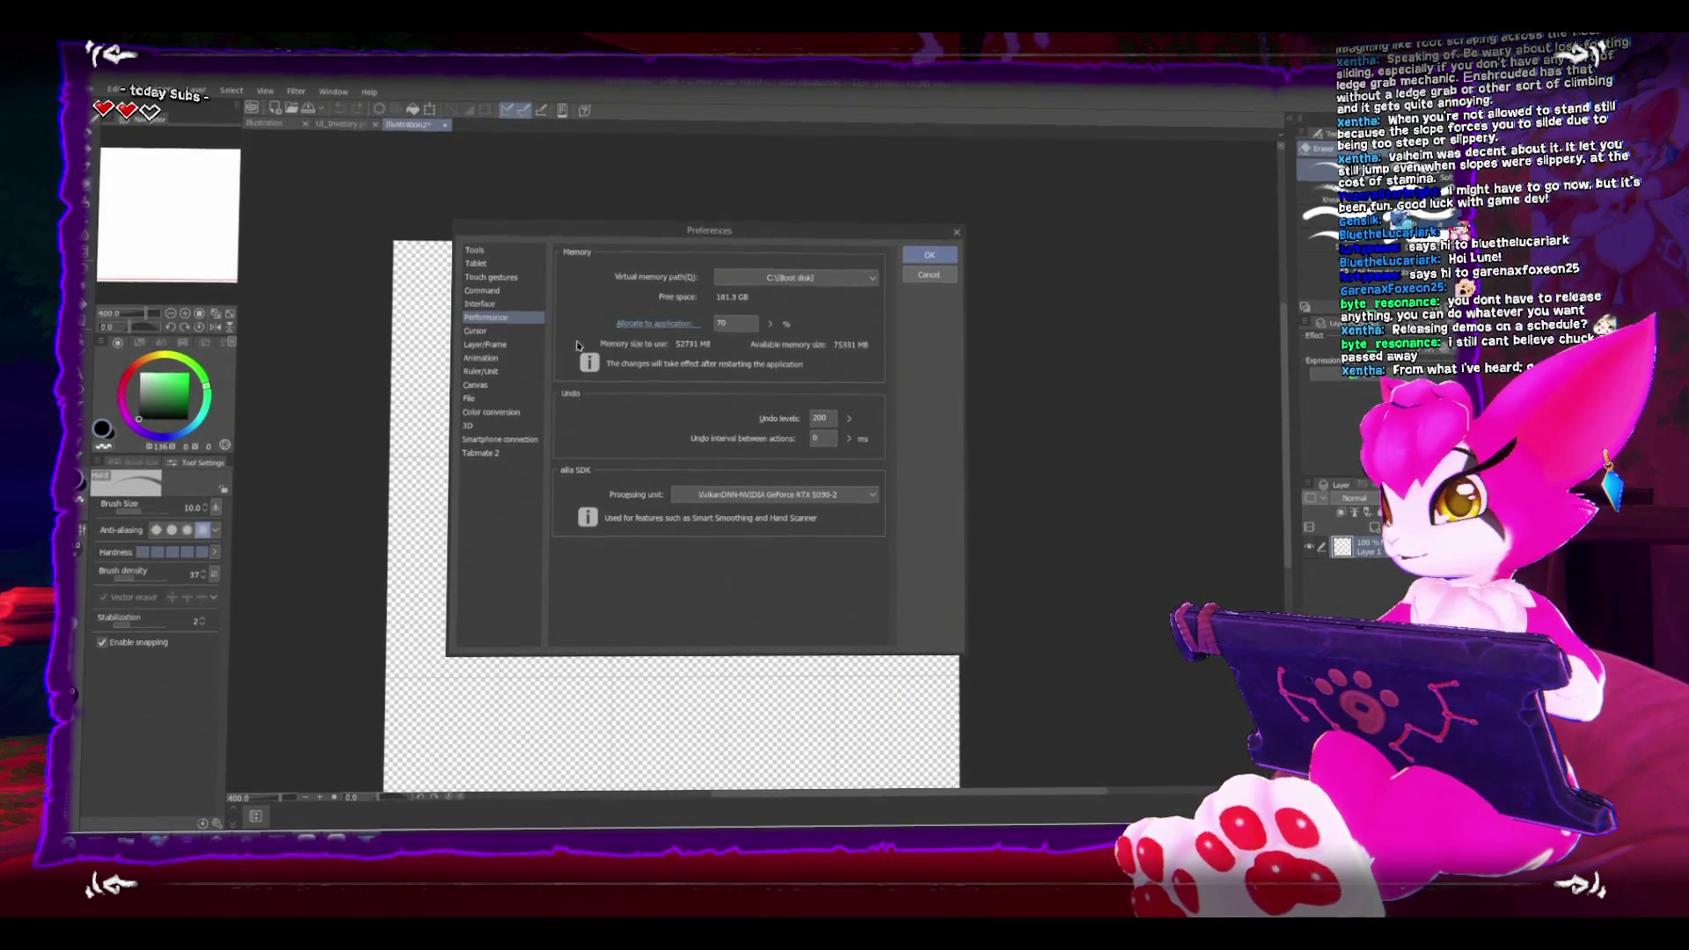
pyautogui.click(491, 335)
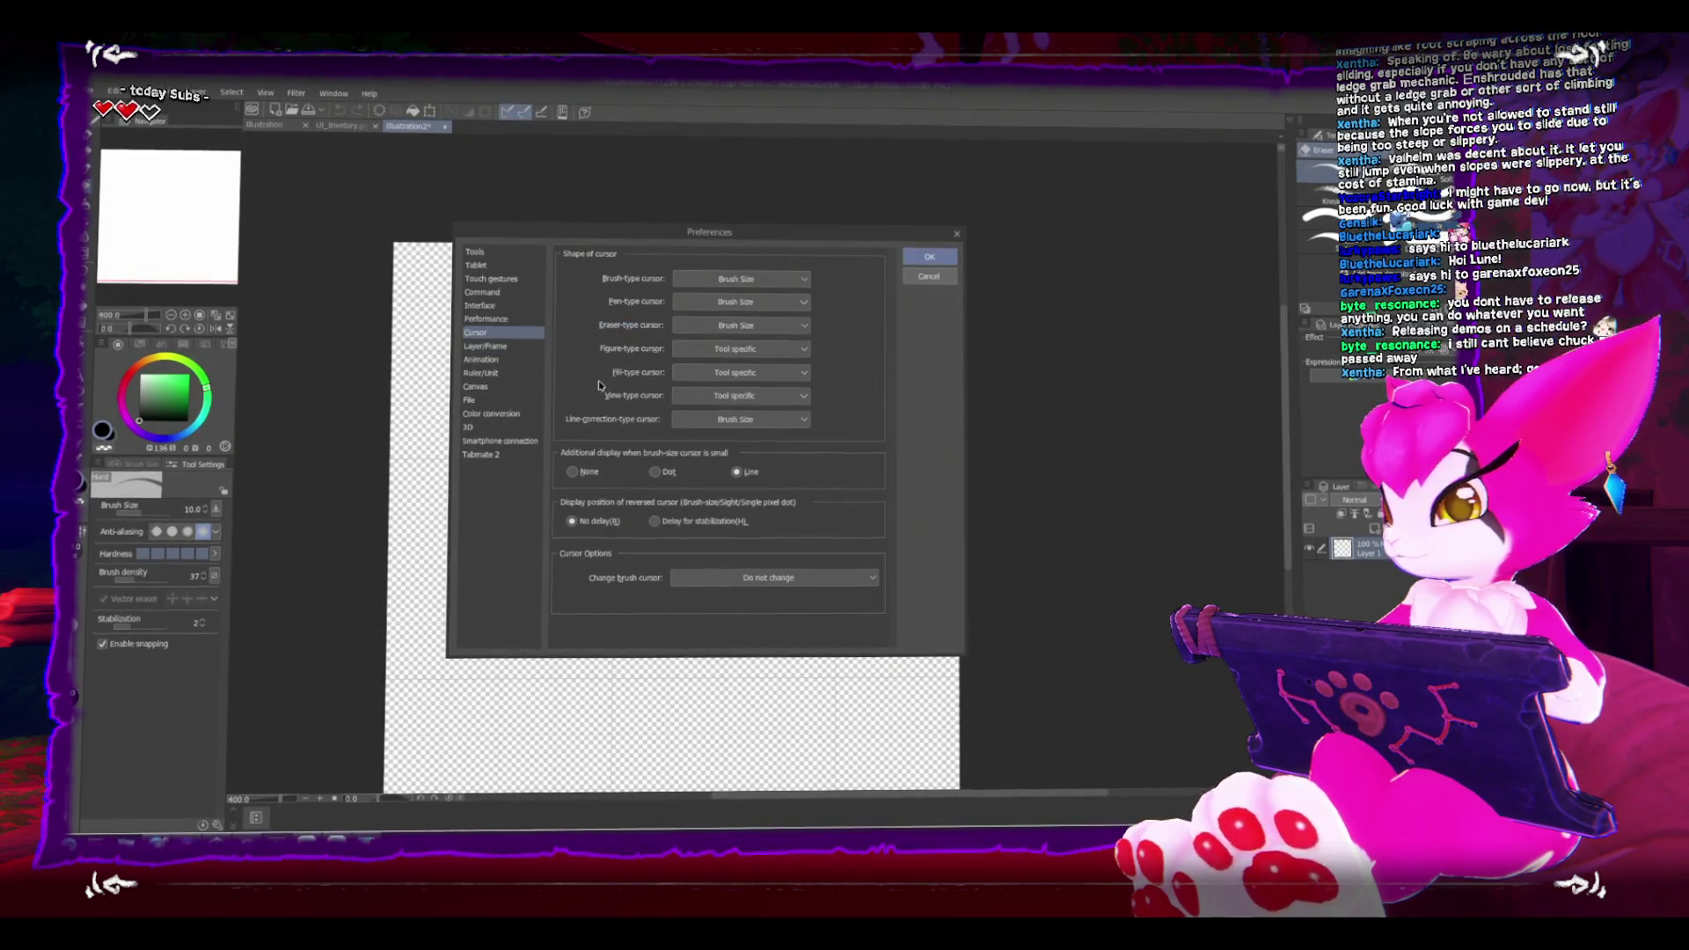
pyautogui.click(486, 346)
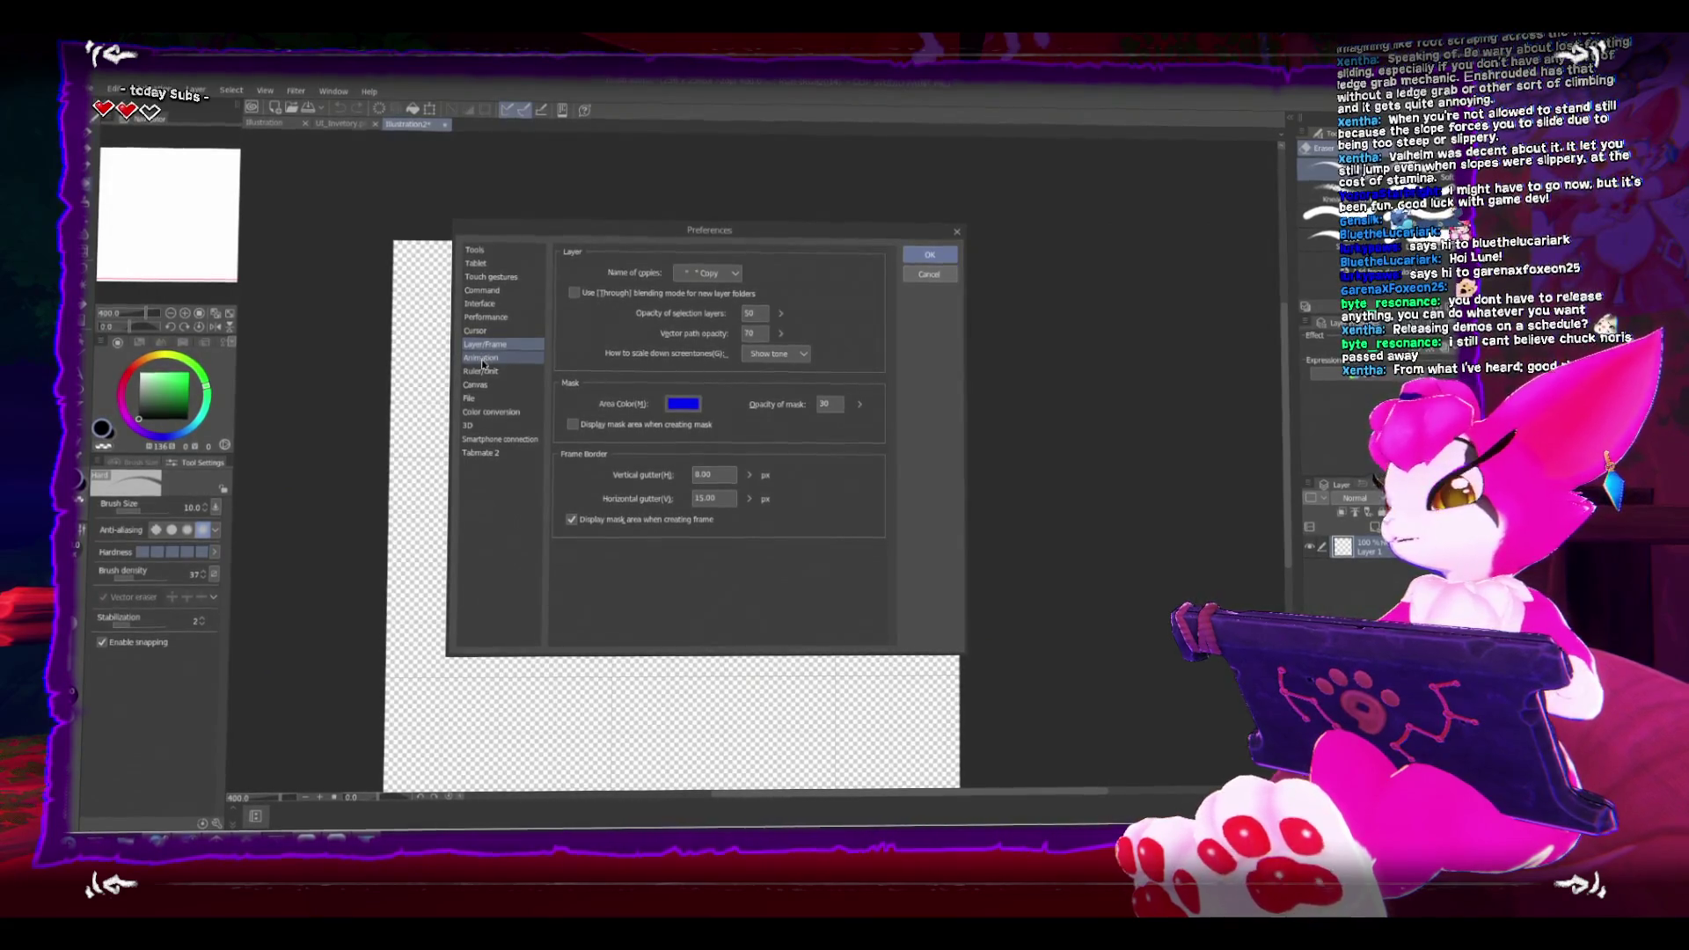
pyautogui.click(482, 359)
# Step: Check the Canvas and File preference pages, ending back on Ruler/Unit
pyautogui.scroll(-2, 801, 454)
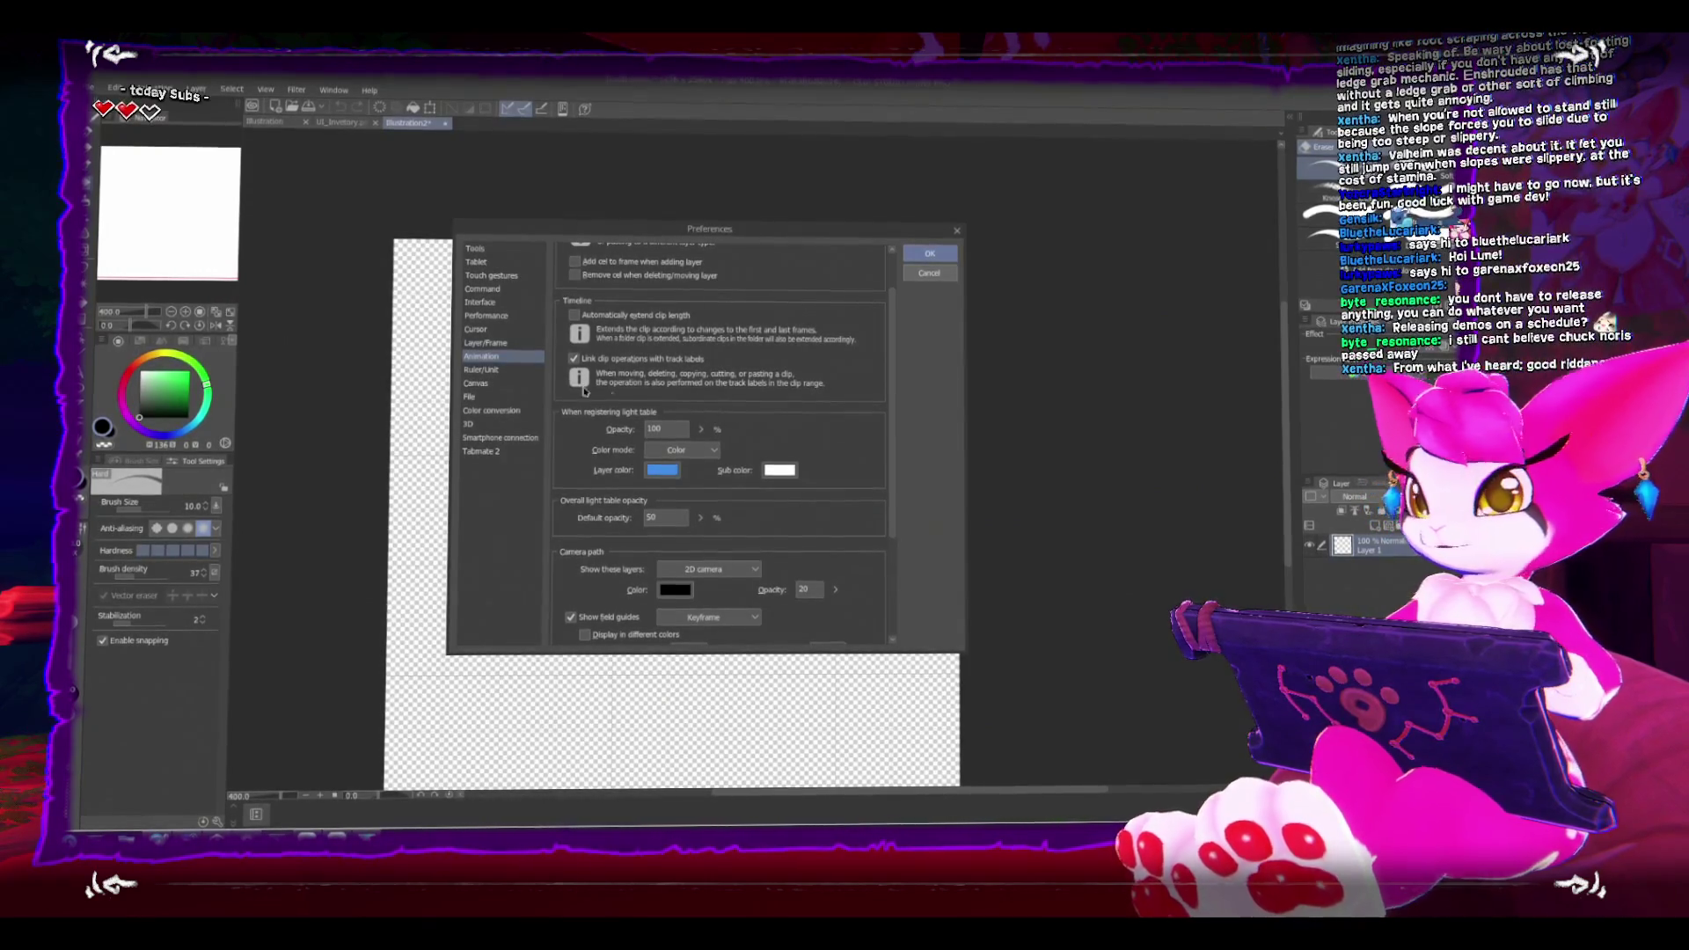
pyautogui.click(518, 373)
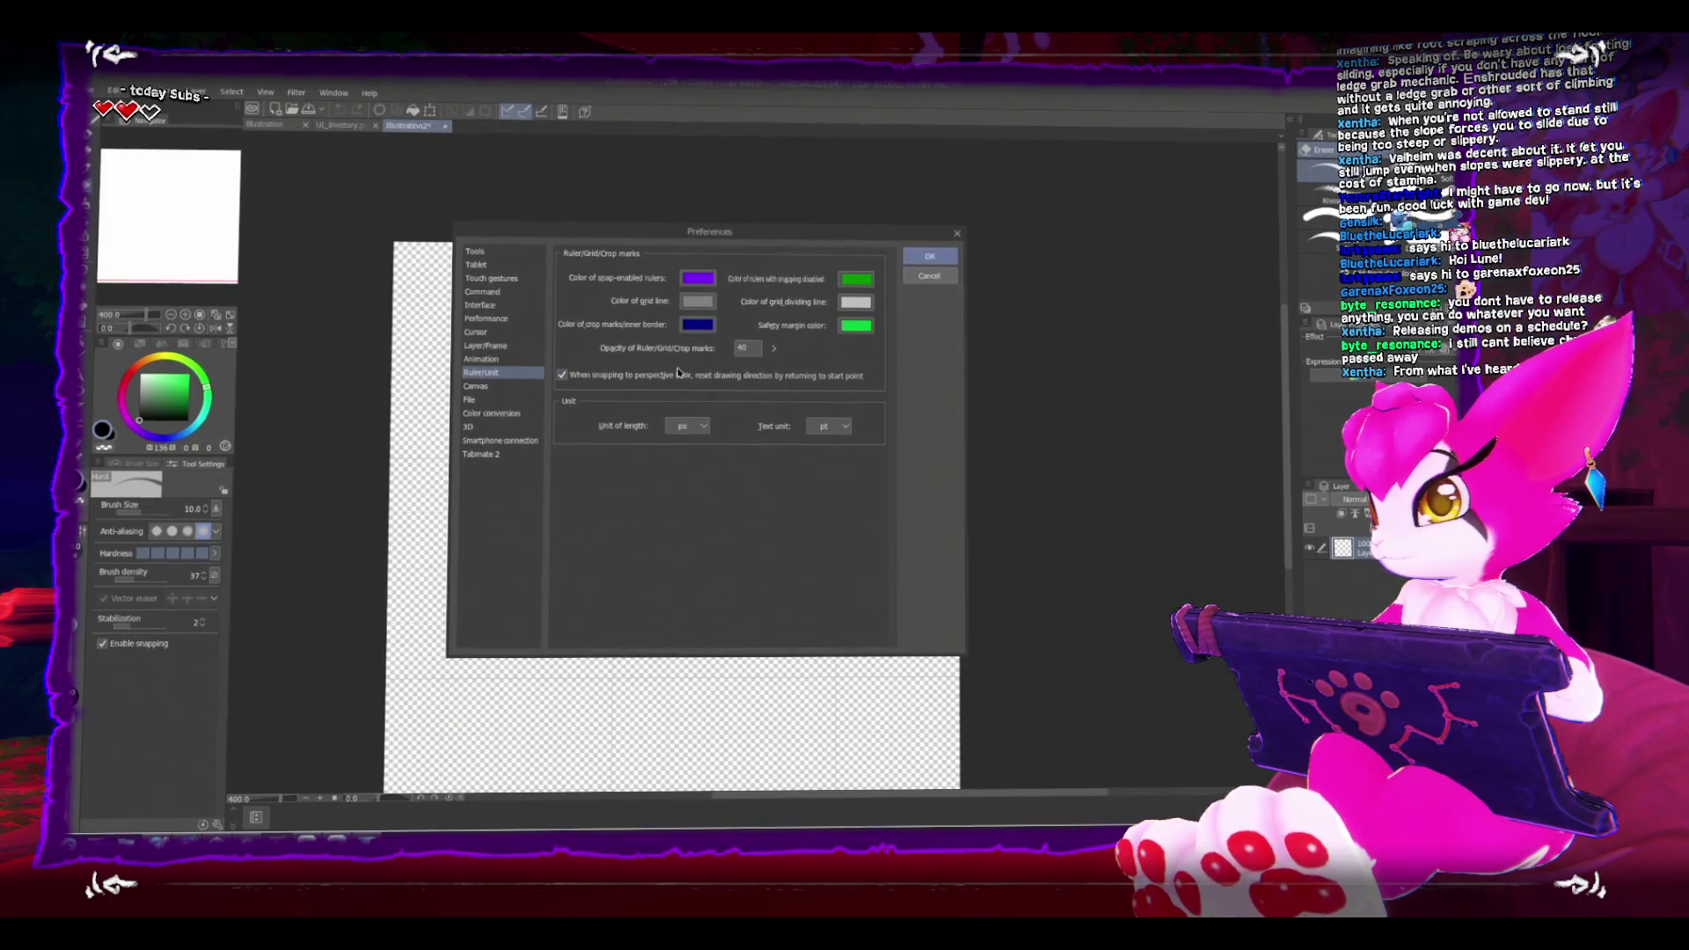
pyautogui.click(528, 384)
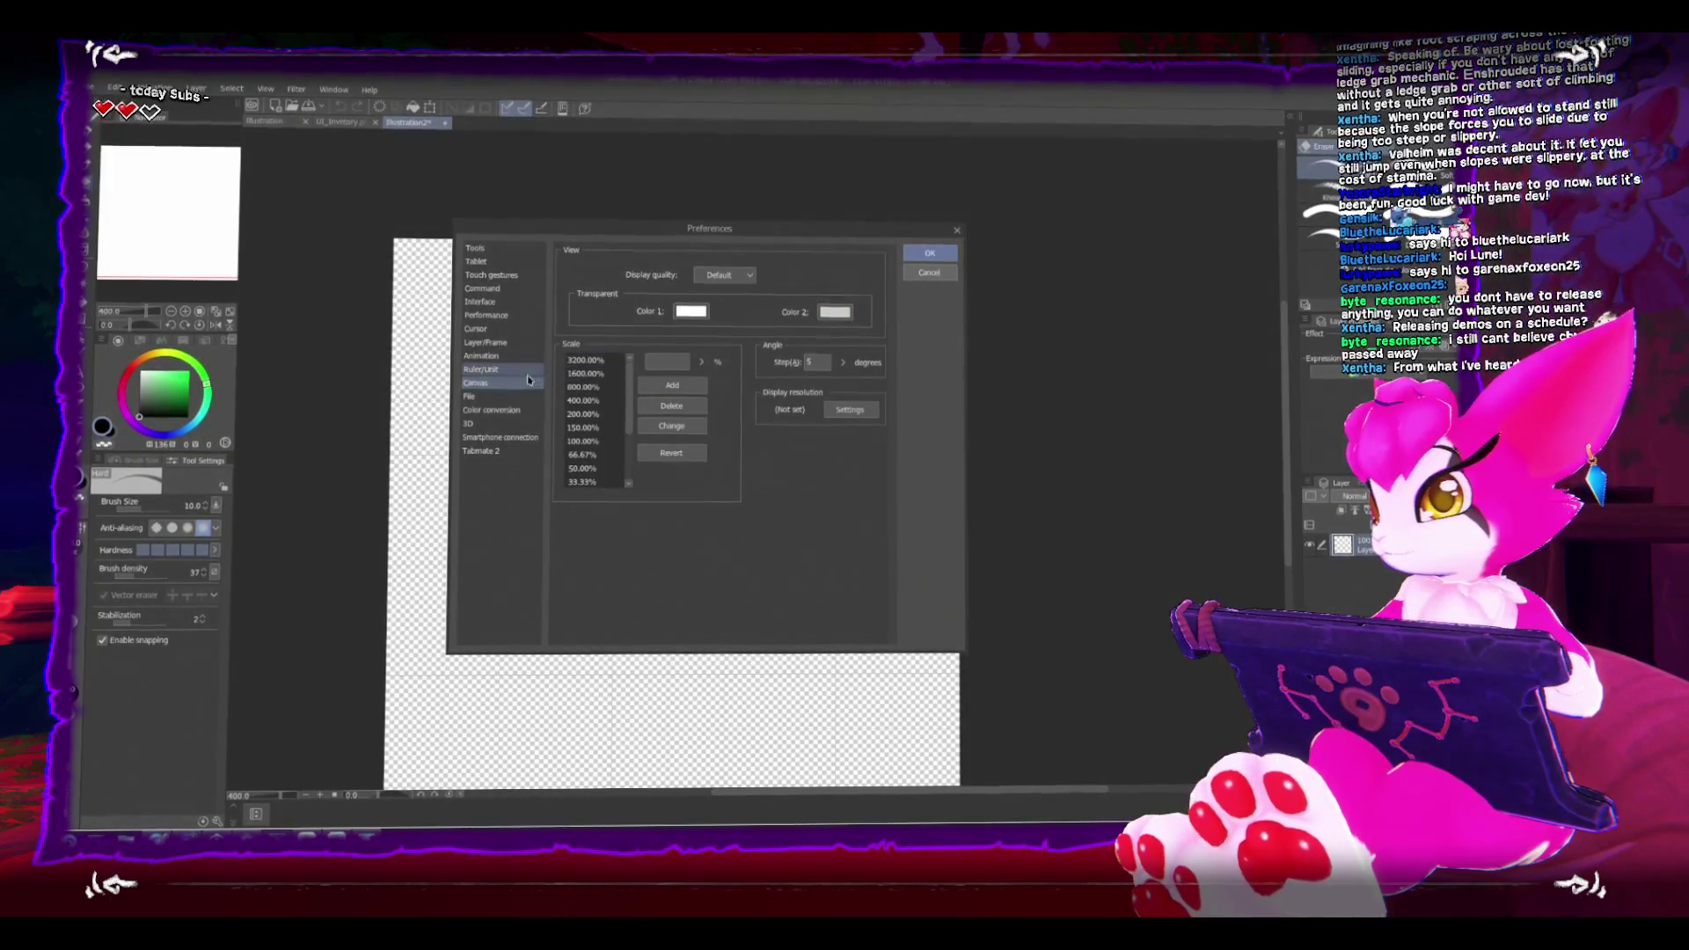
pyautogui.click(488, 397)
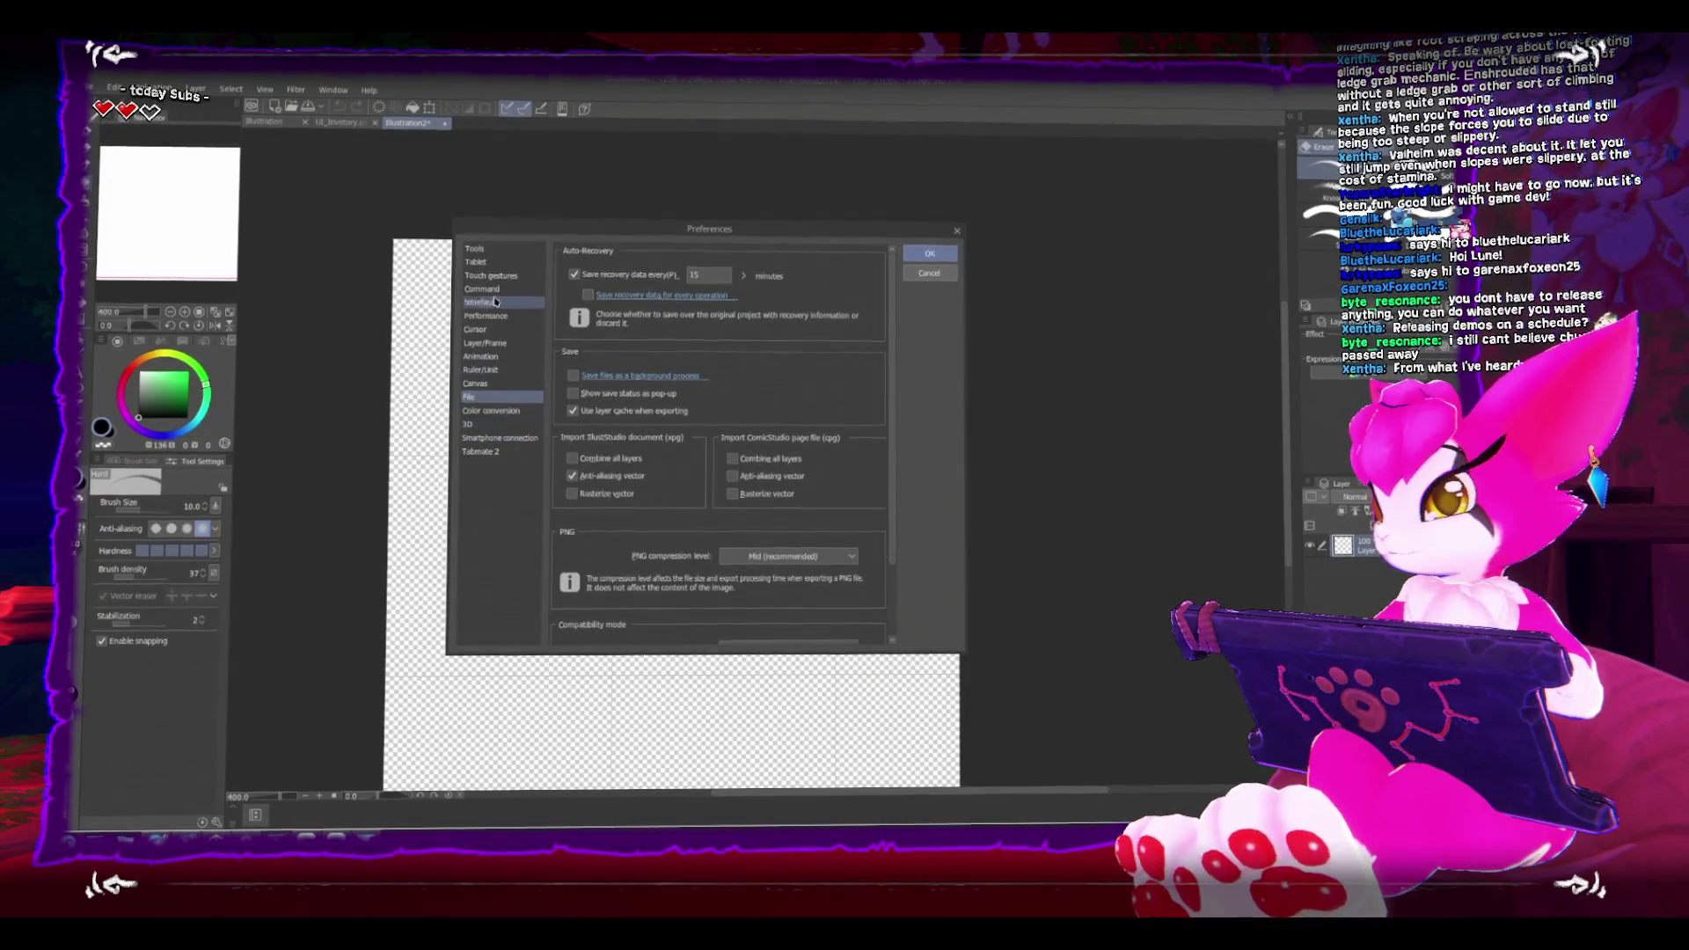
pyautogui.click(525, 371)
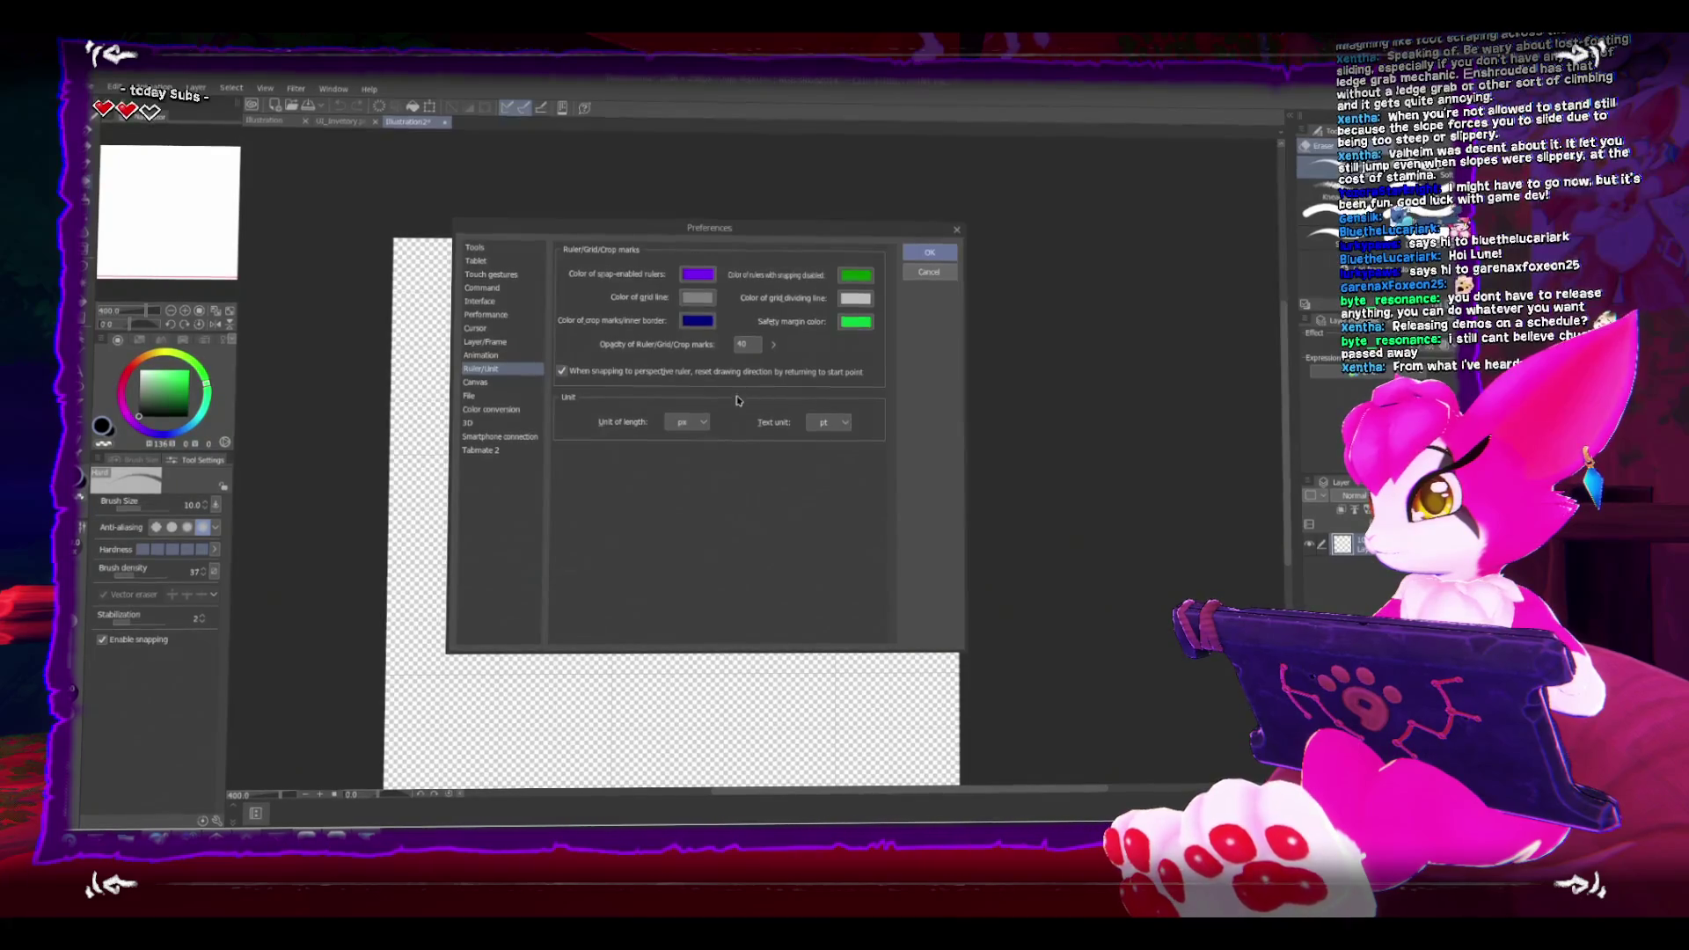
# Step: Keep the length unit at px and the text unit at pt
pyautogui.click(701, 426)
pyautogui.click(728, 431)
pyautogui.click(830, 426)
pyautogui.click(827, 441)
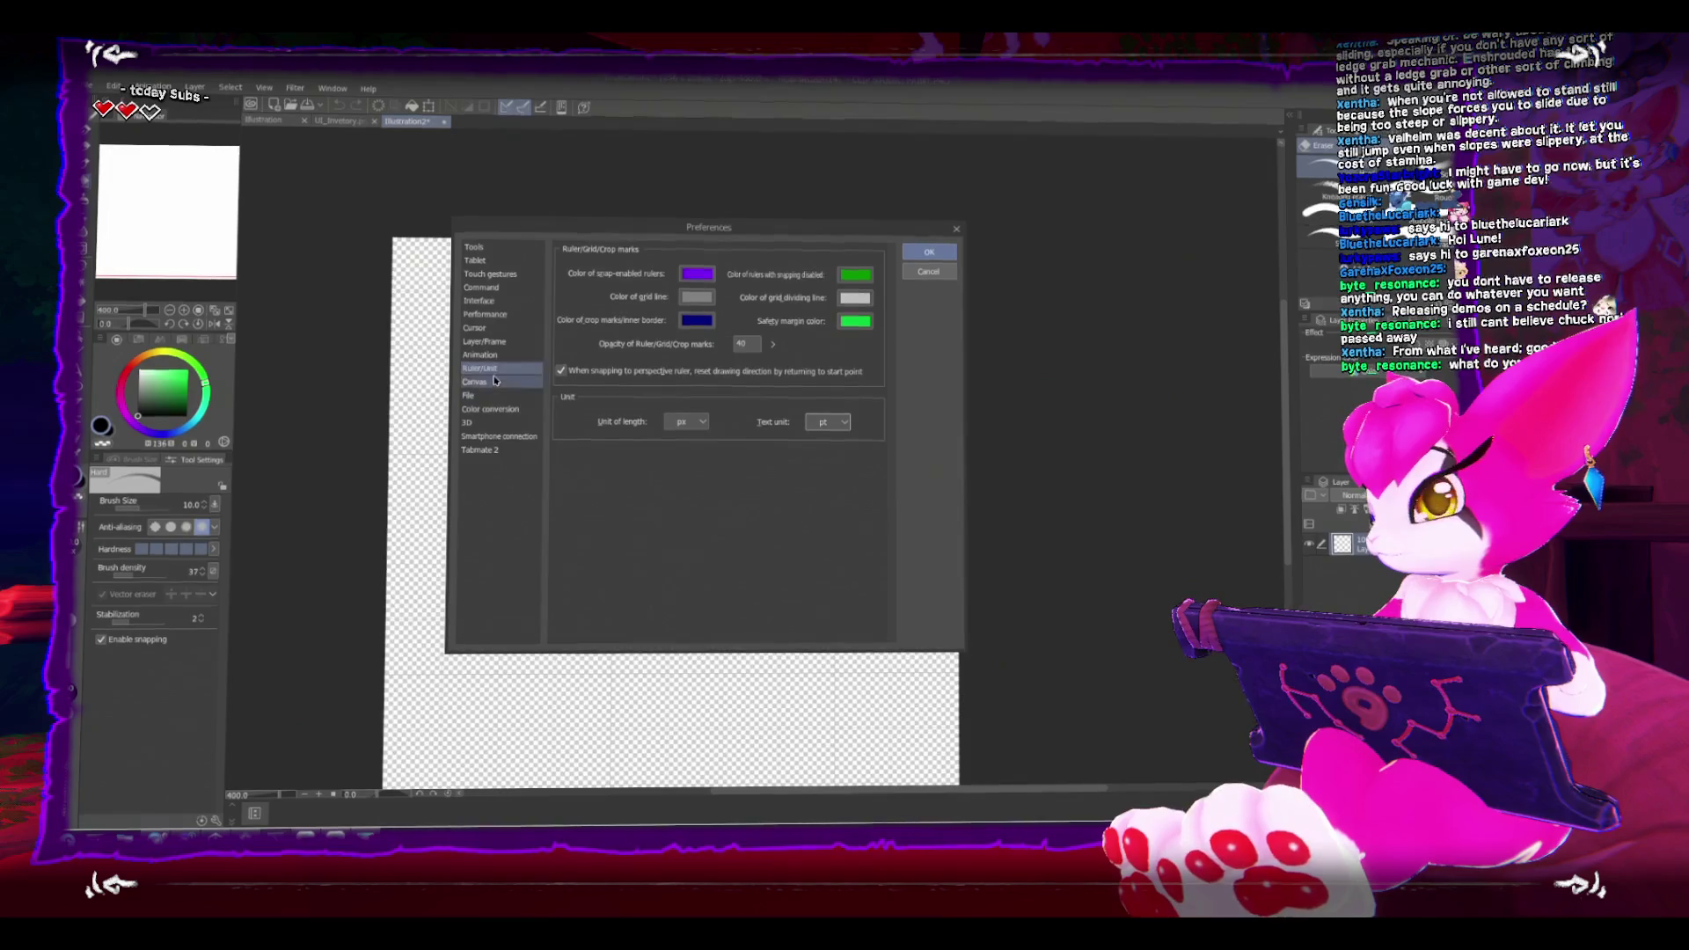
# Step: Browse the Tool, Tablet, Interface, Performance, Cursor and Layer/Frame preference pages
pyautogui.click(528, 254)
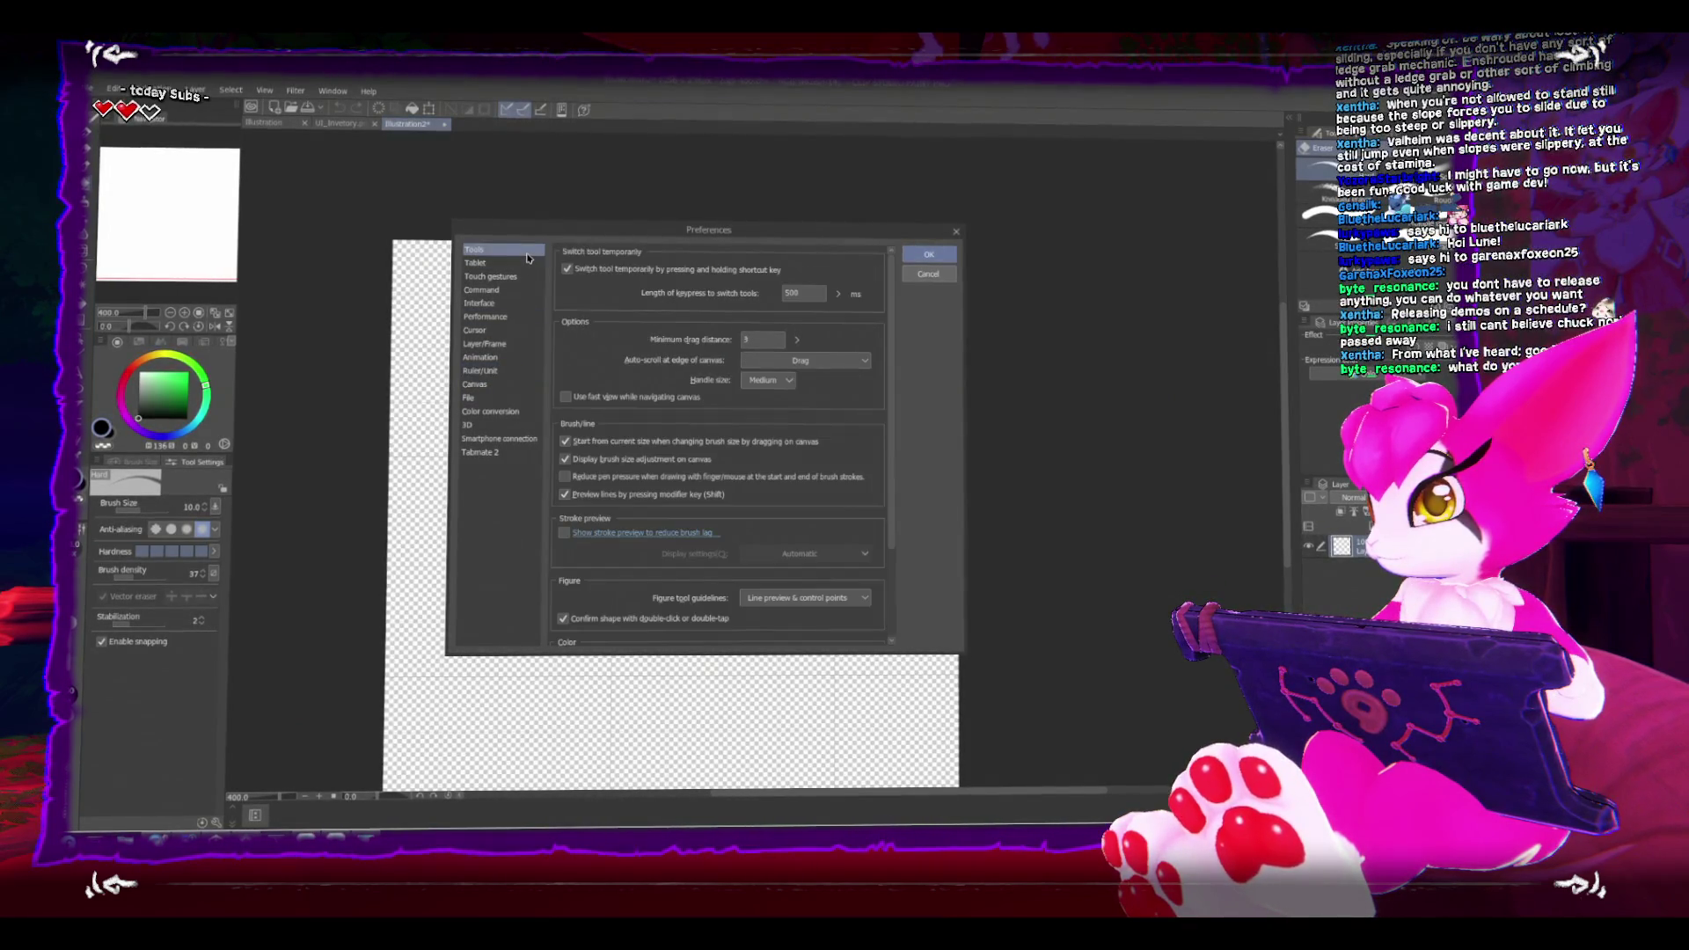
pyautogui.scroll(-3, 884, 460)
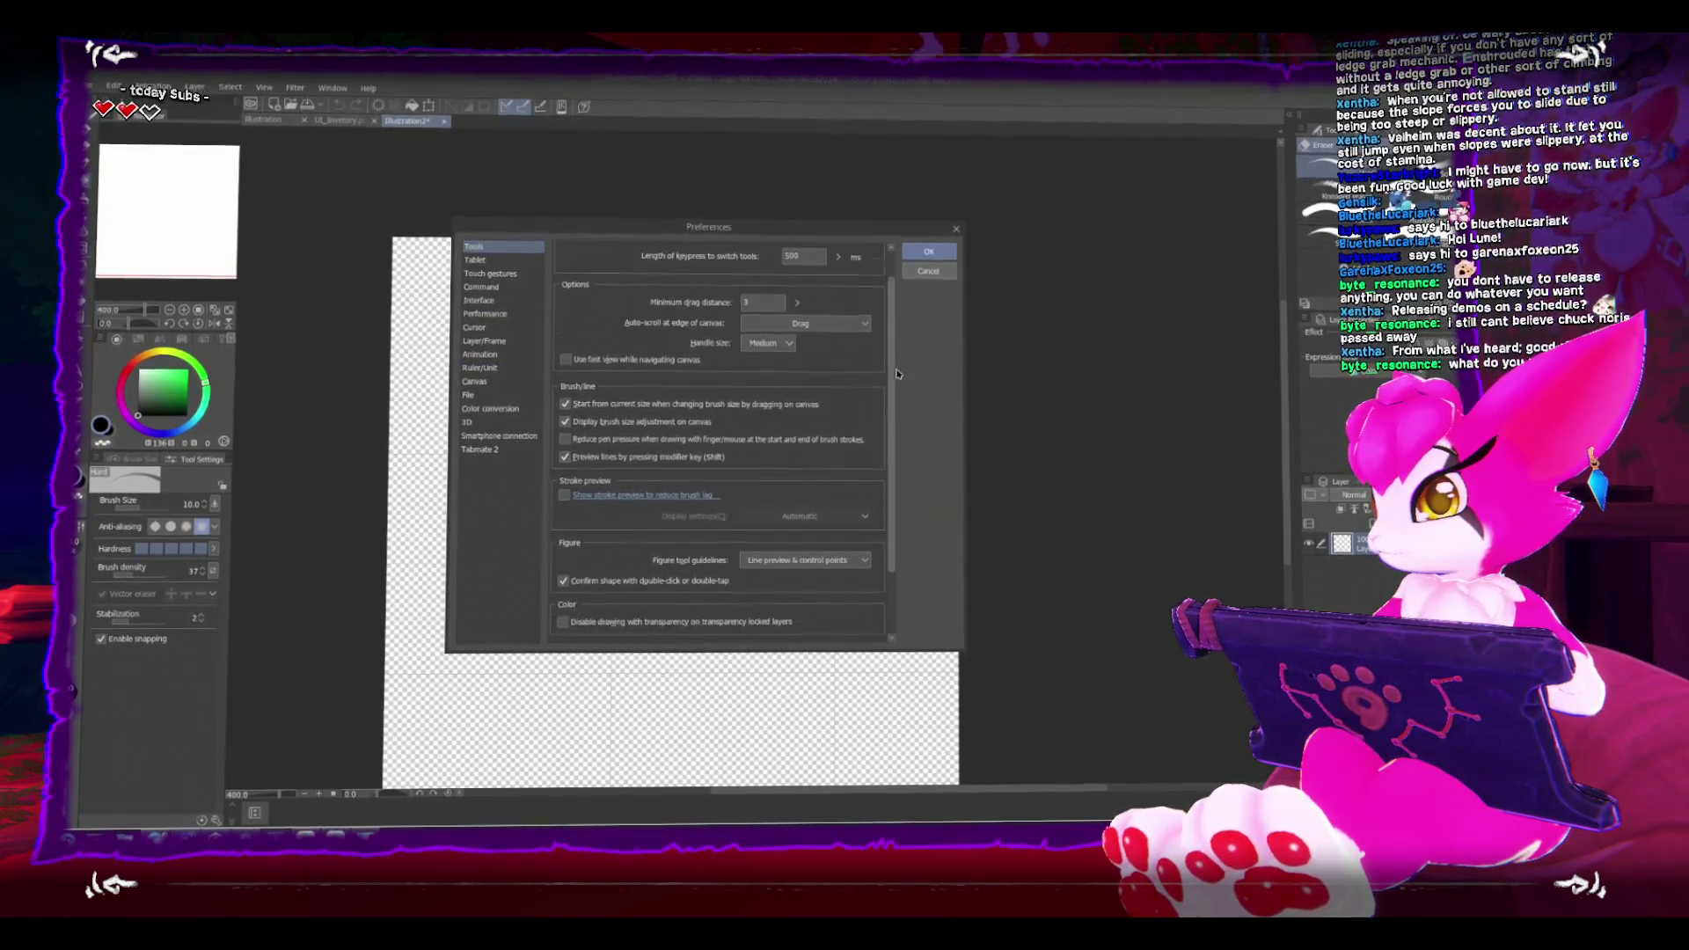
pyautogui.click(494, 275)
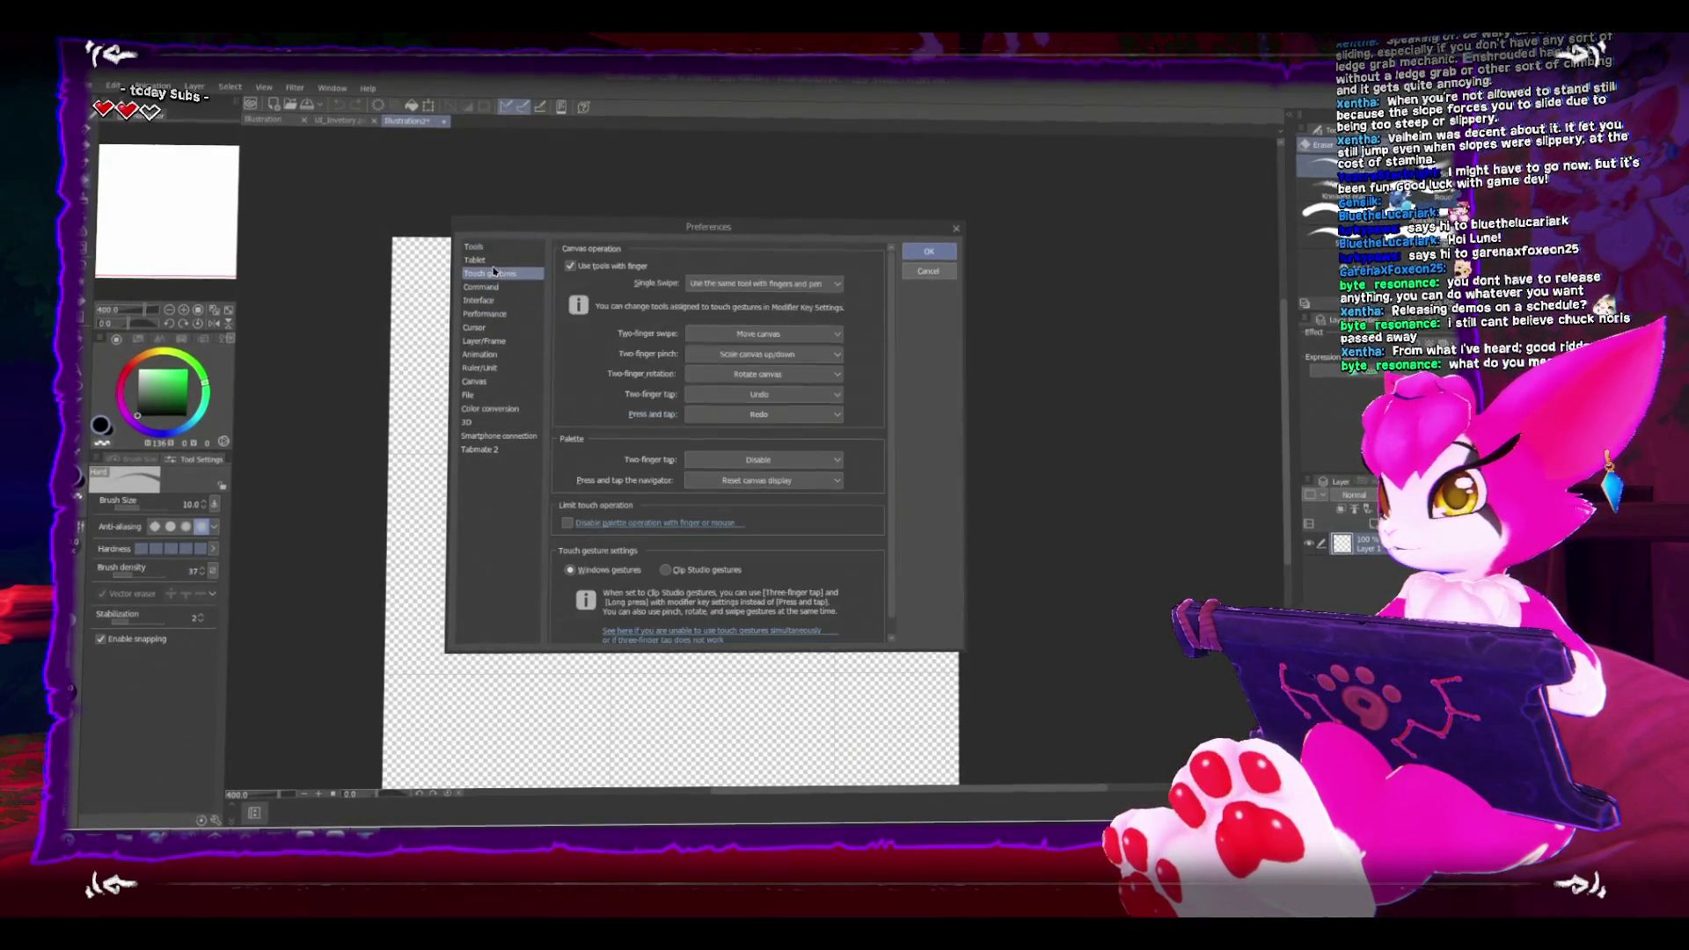
pyautogui.click(493, 262)
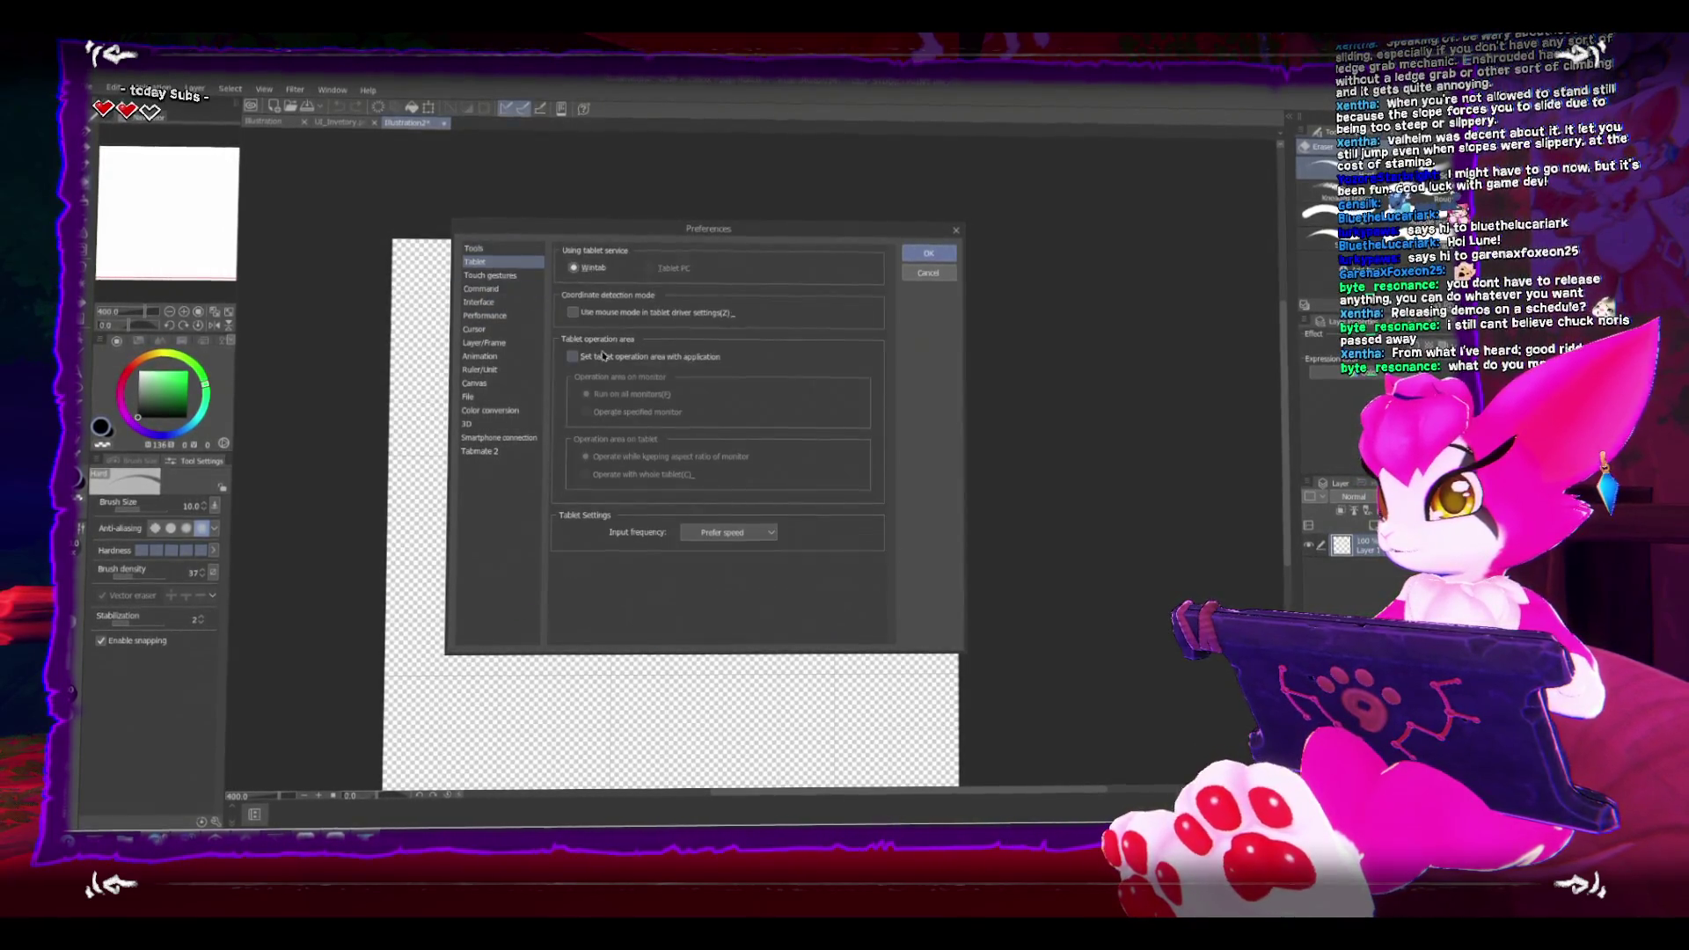
pyautogui.click(490, 276)
pyautogui.click(489, 289)
pyautogui.click(489, 302)
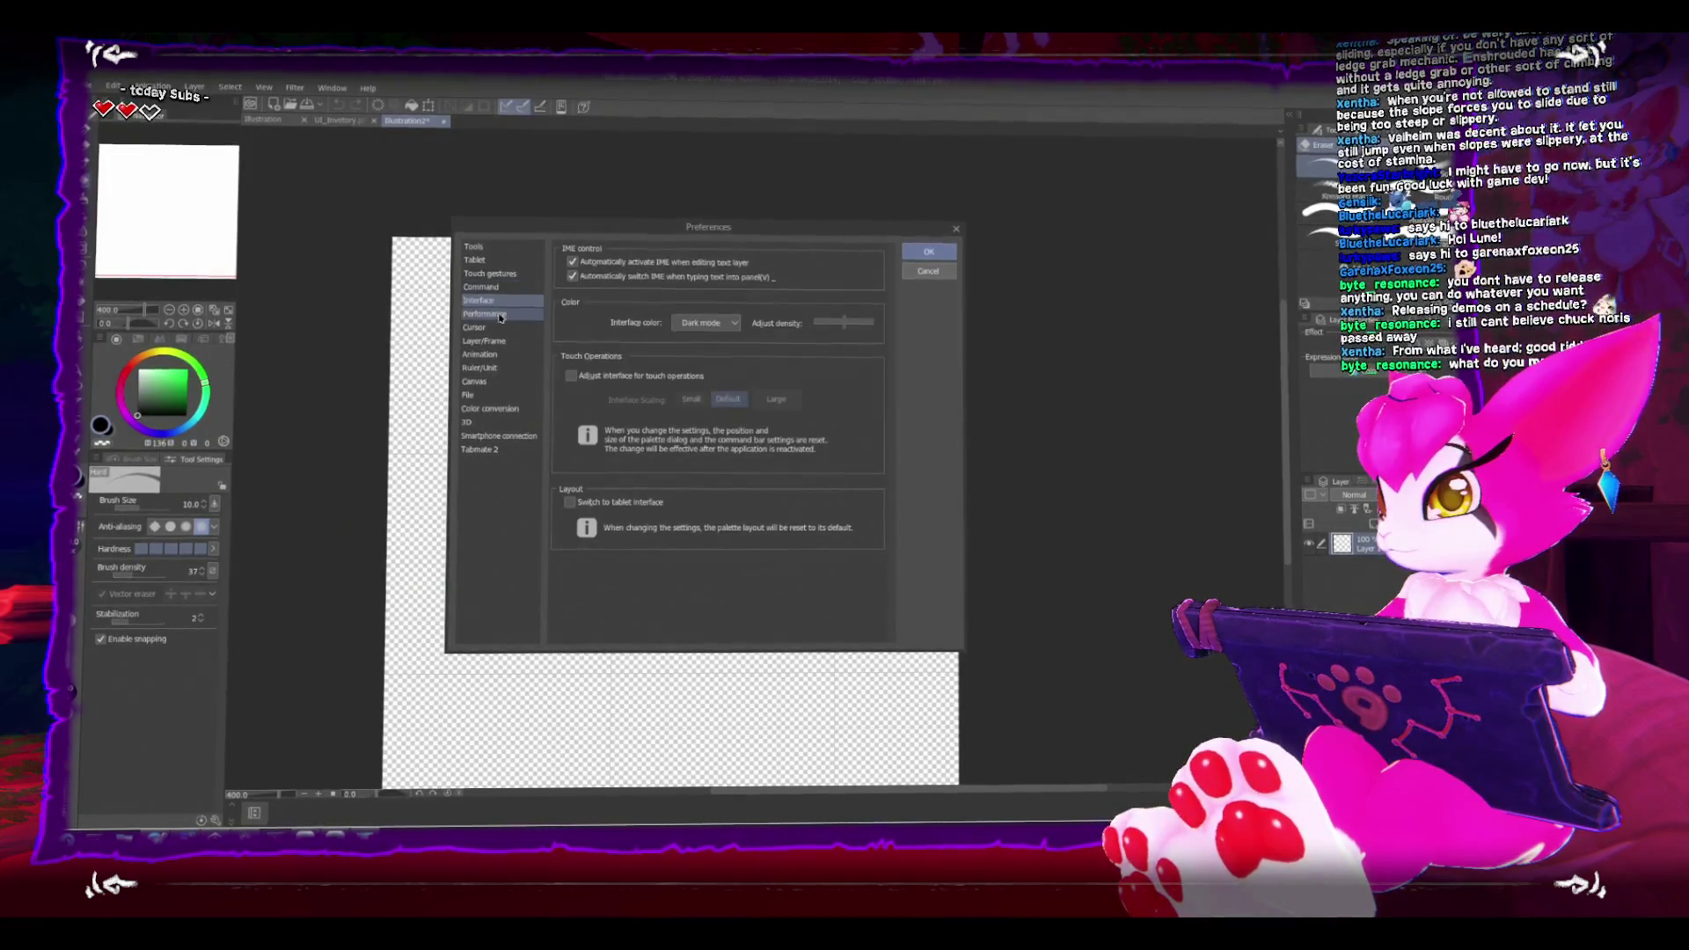
pyautogui.click(492, 314)
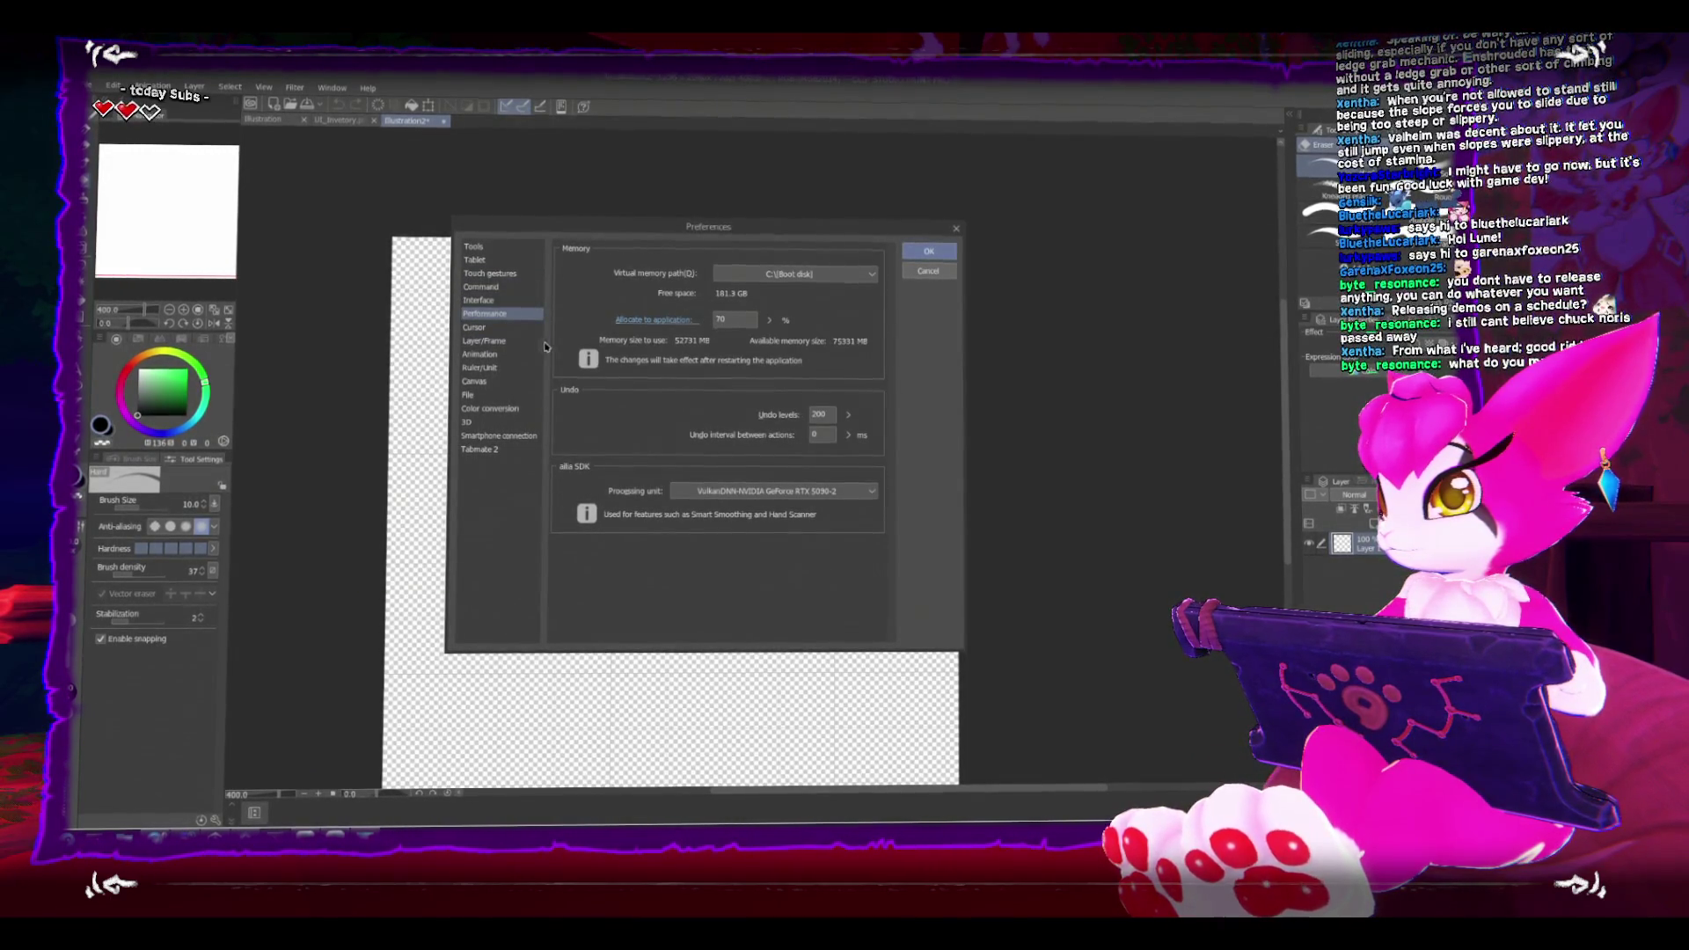
pyautogui.click(503, 332)
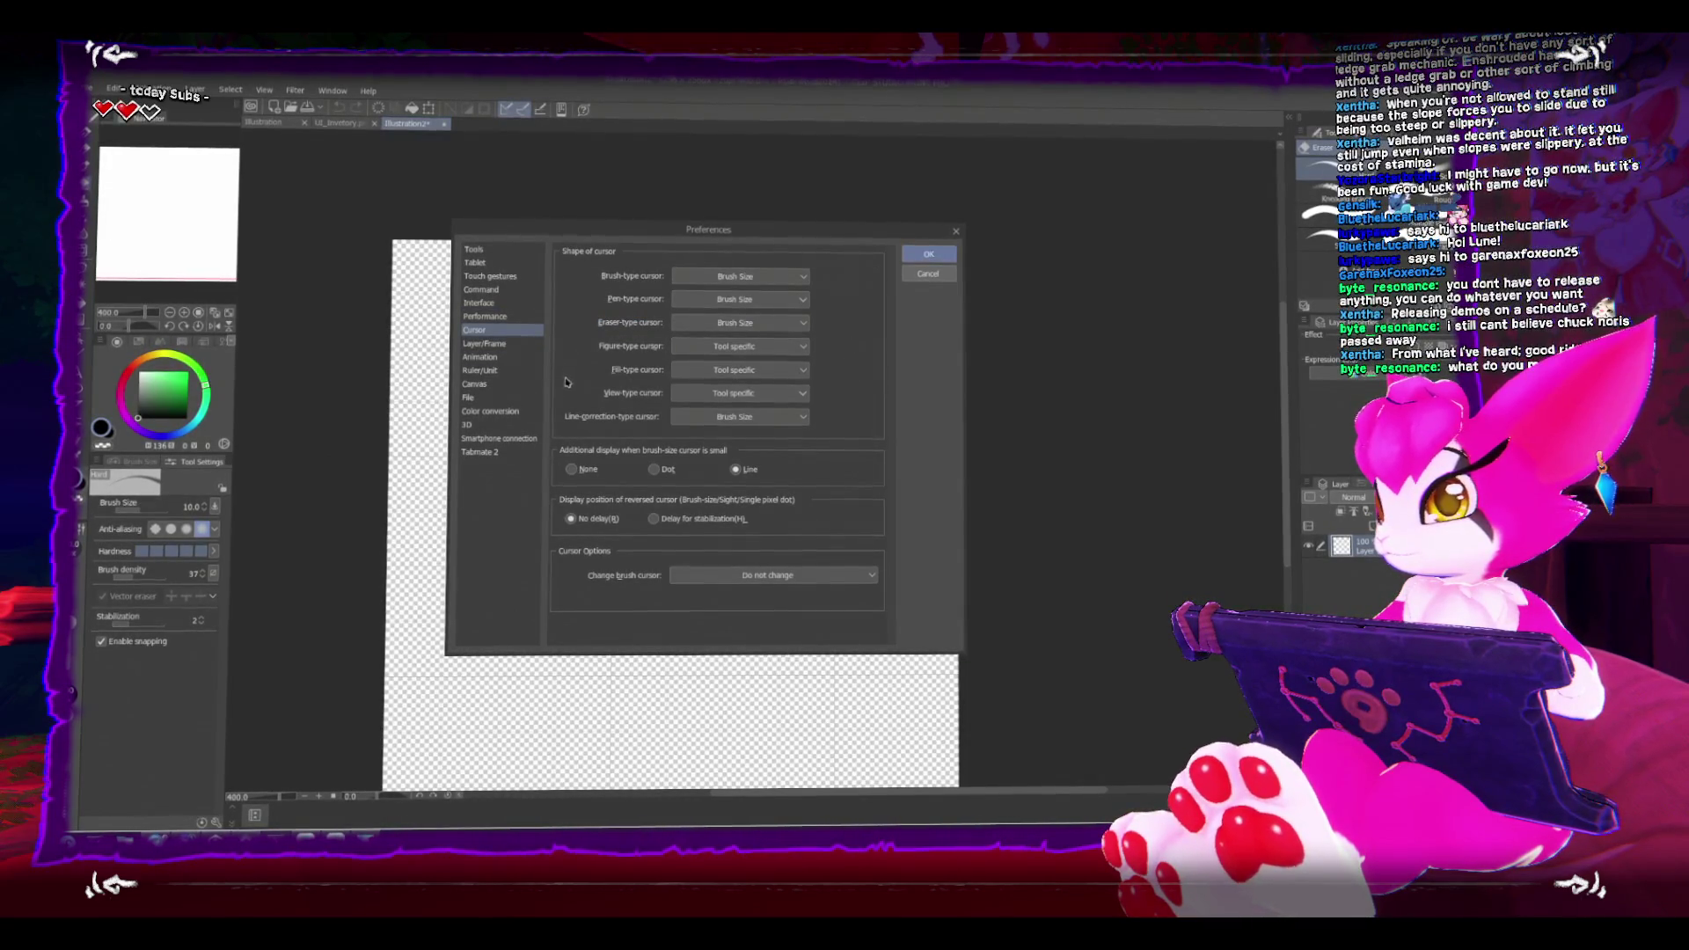
pyautogui.click(489, 341)
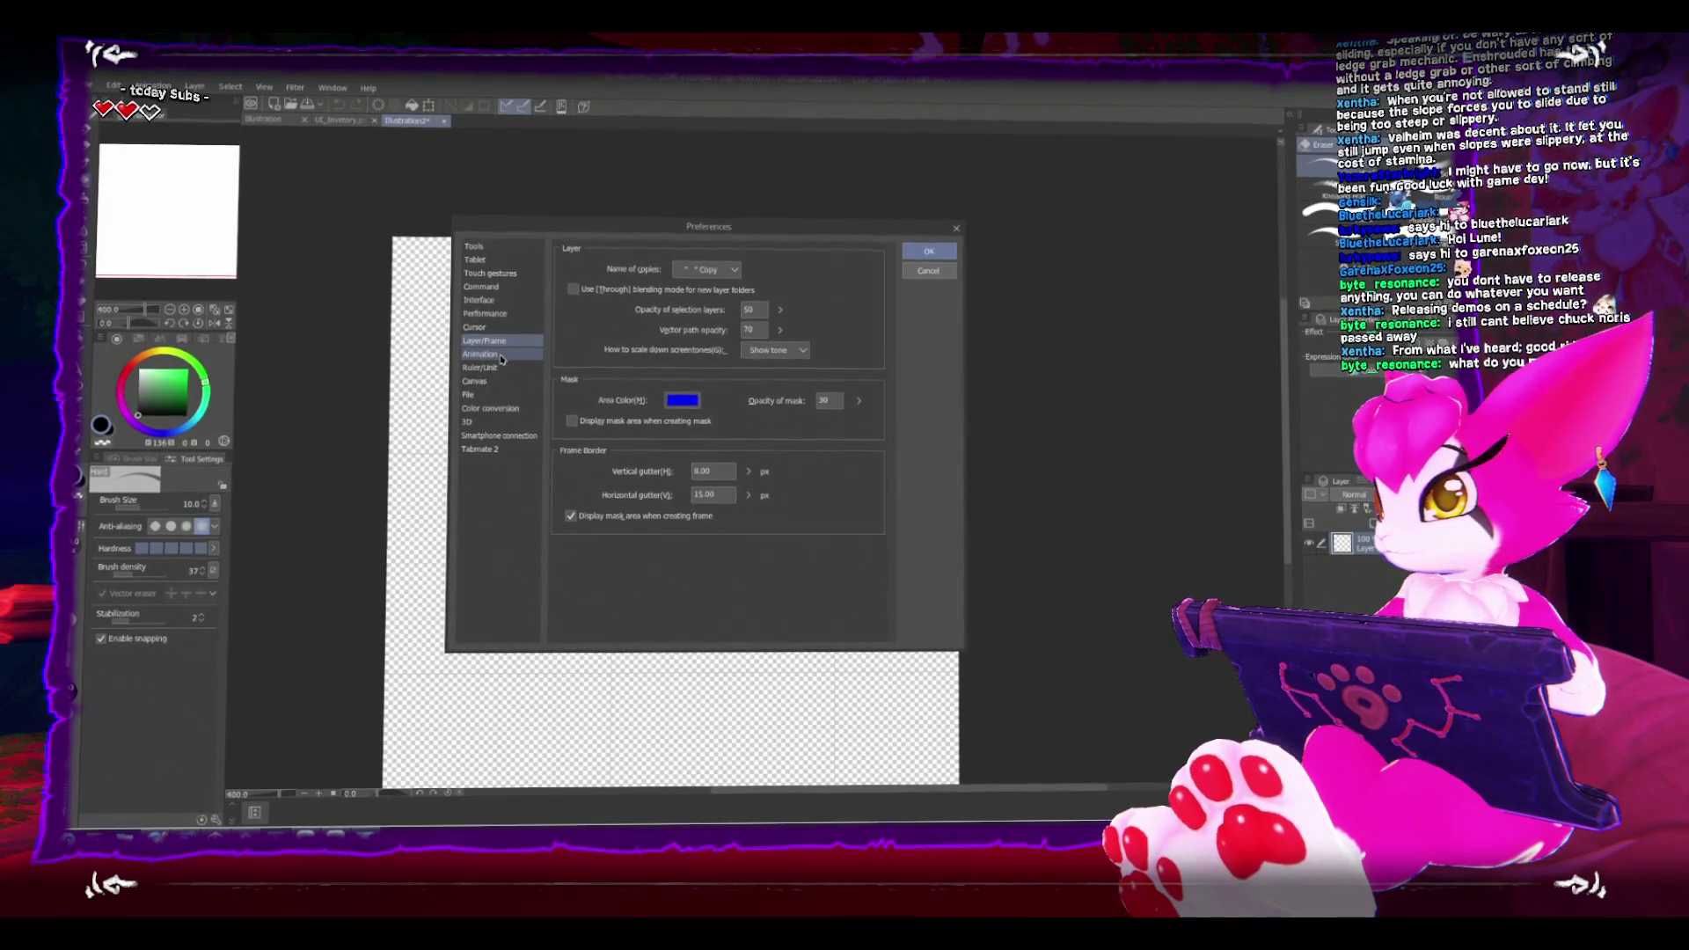
# Step: Set Ruler/Grid/Crop marks opacity to 100 and confirm the preferences
pyautogui.click(499, 355)
pyautogui.click(501, 369)
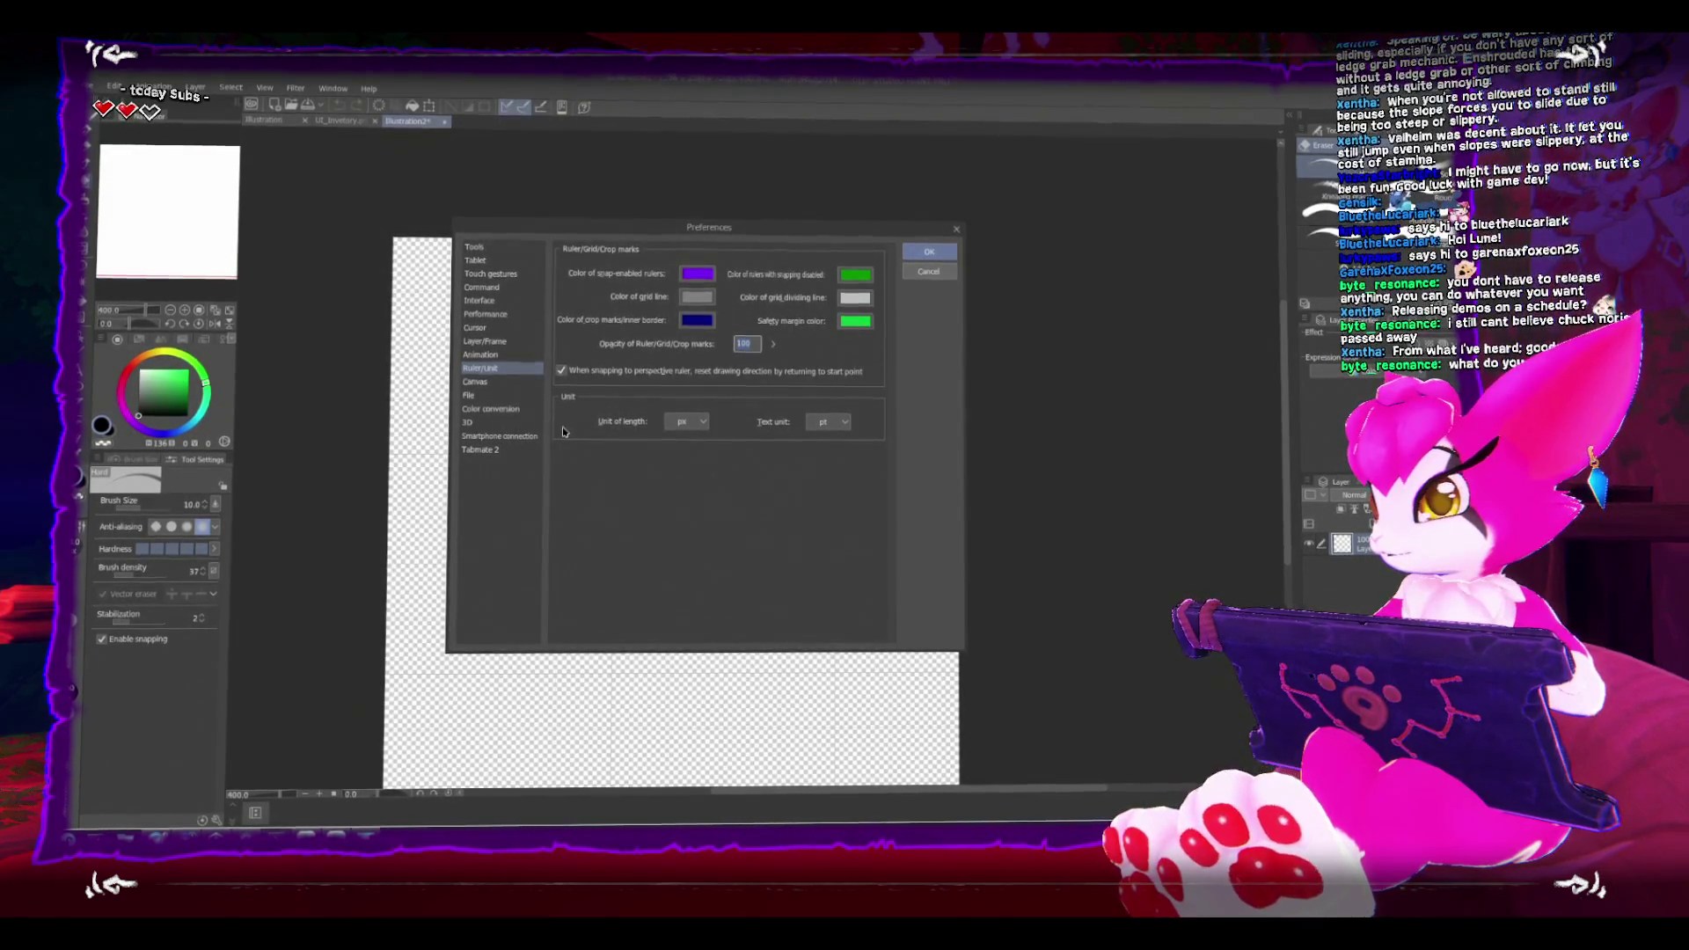
pyautogui.click(928, 251)
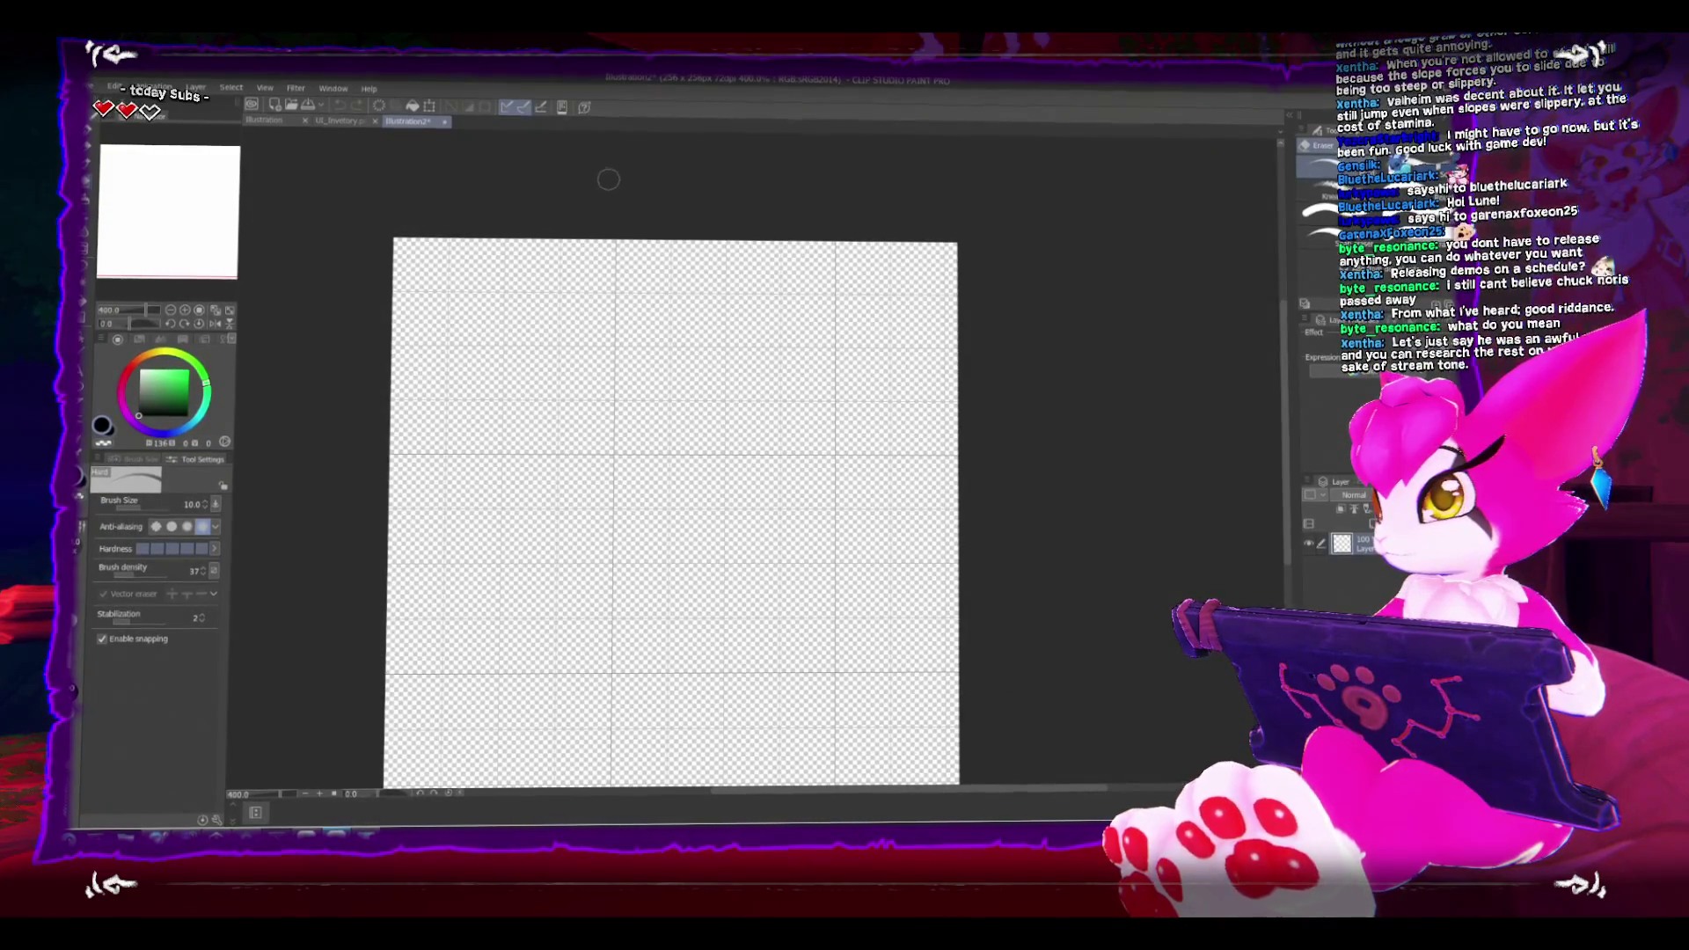
# Step: Set the grid gap to 64 px in Grid/Ruler Bar Settings, then return to Unity
pyautogui.click(262, 88)
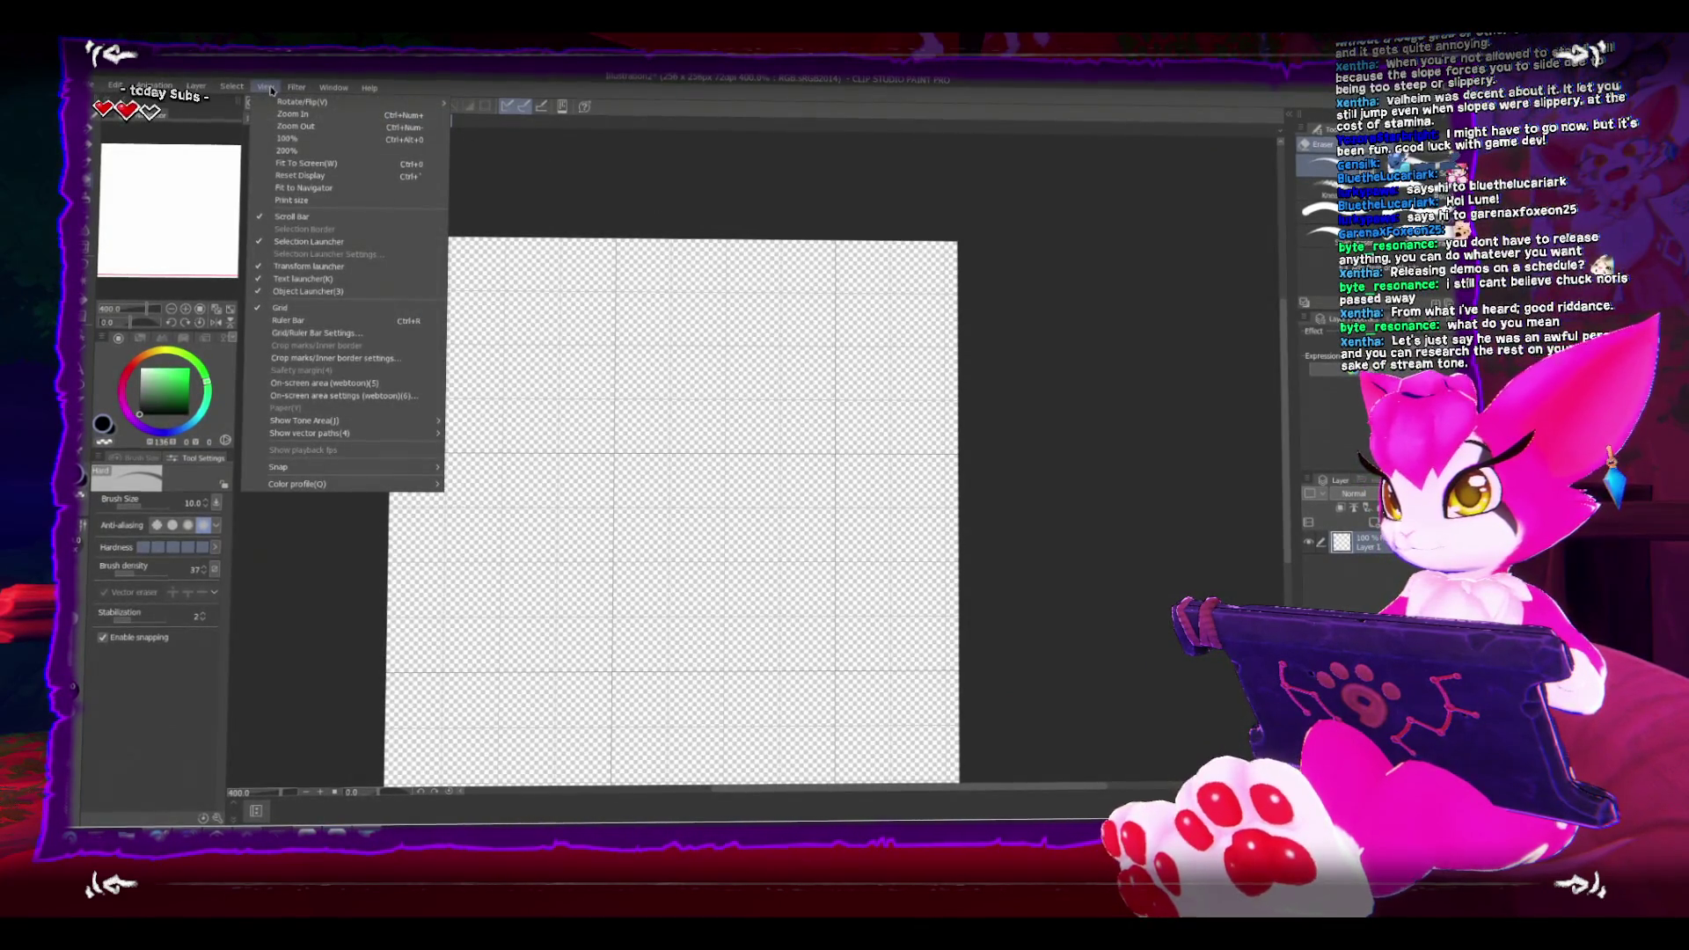
pyautogui.click(350, 339)
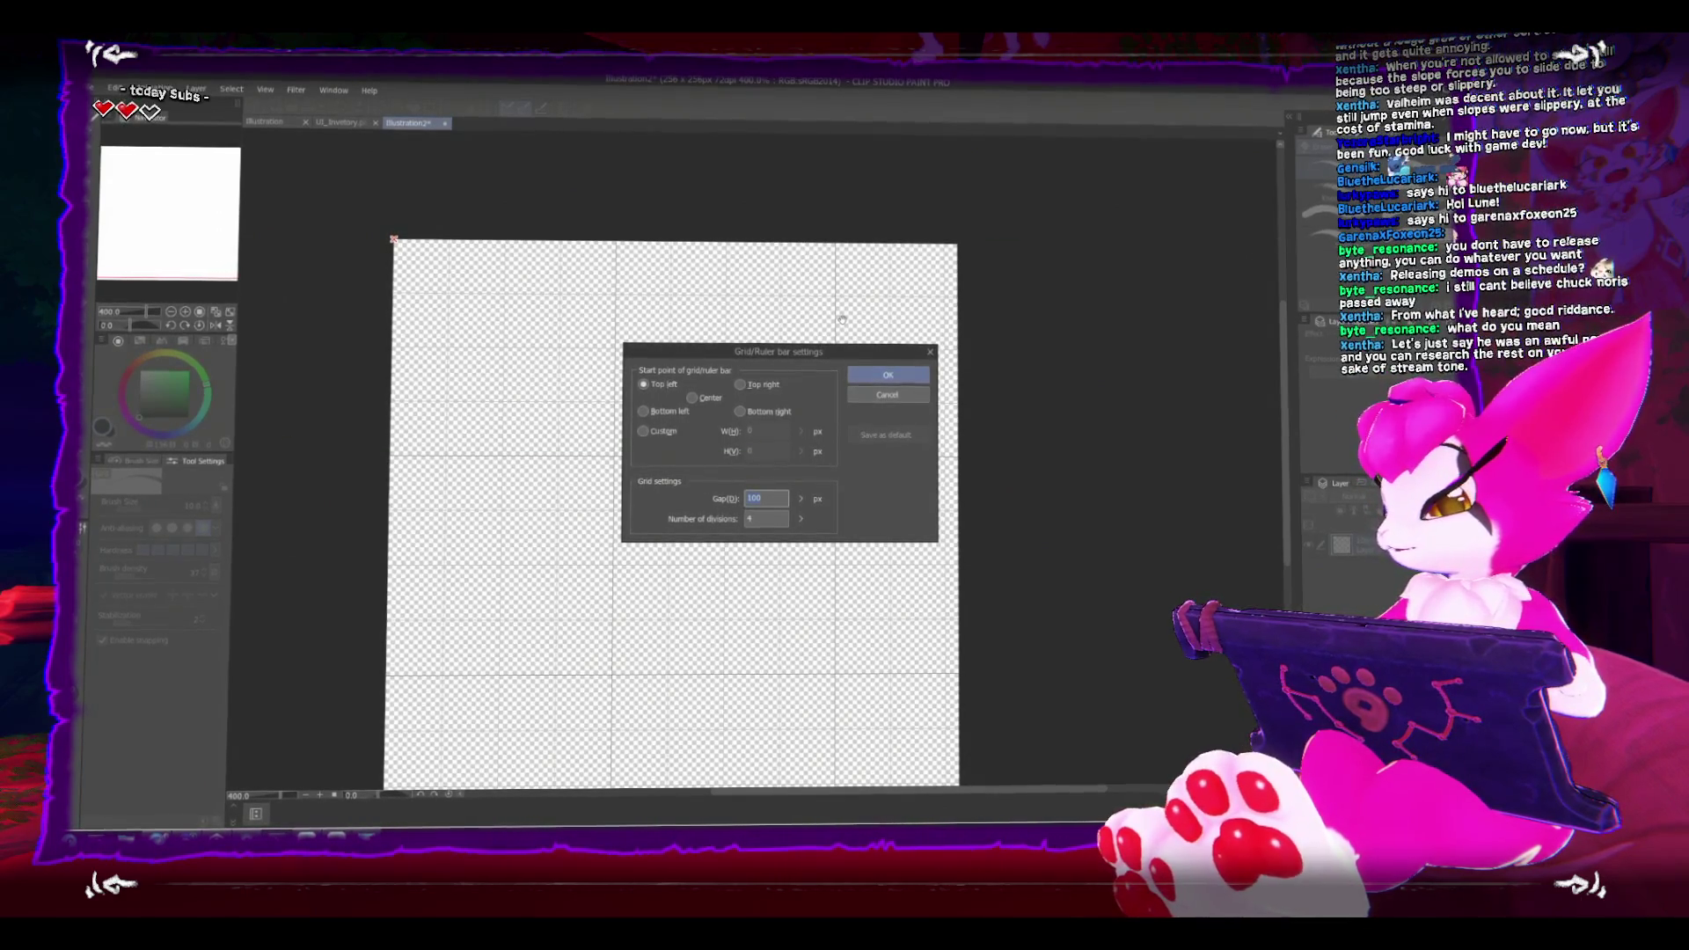
pyautogui.write('64')
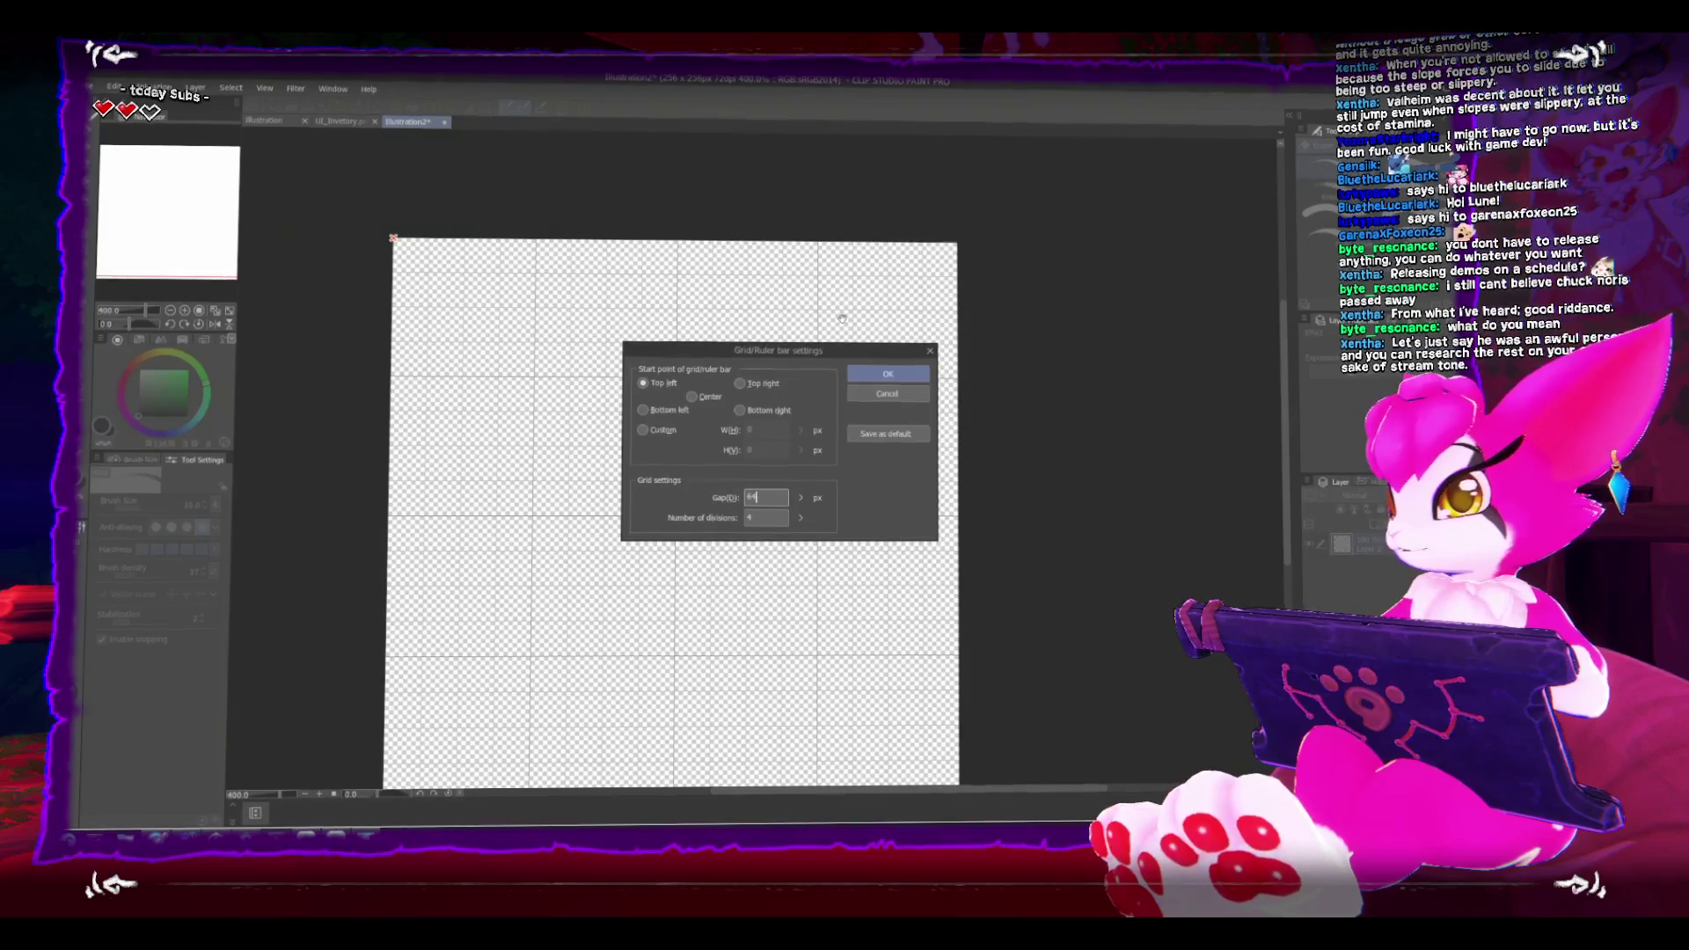
pyautogui.click(888, 374)
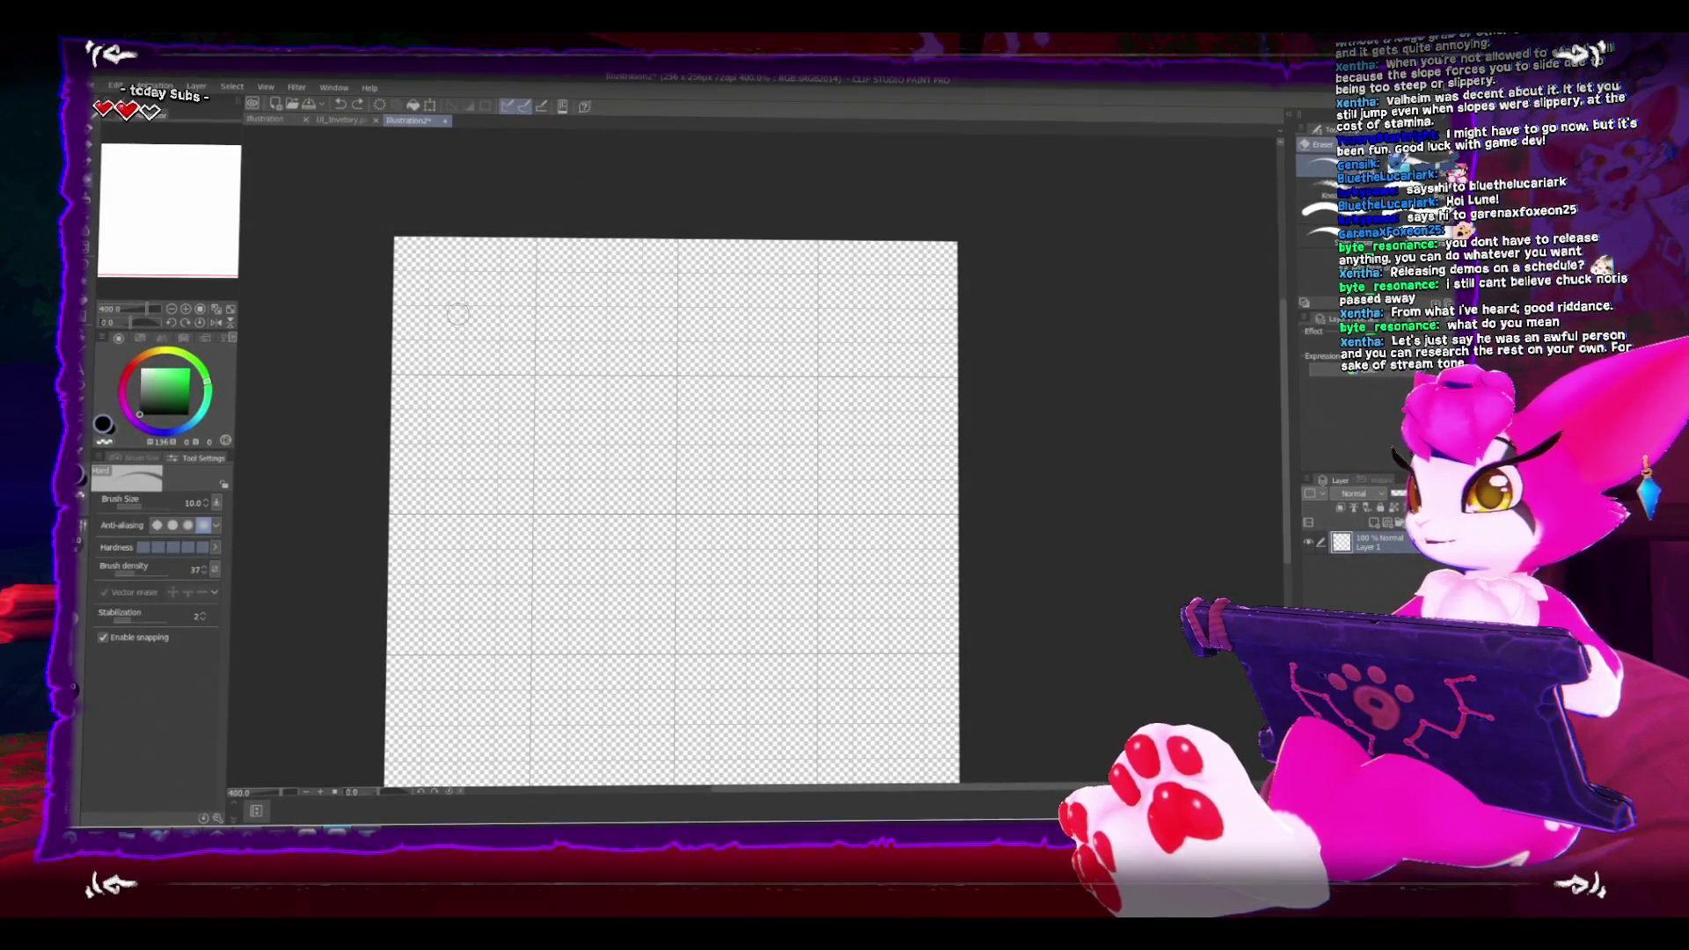
pyautogui.scroll(2, 450, 300)
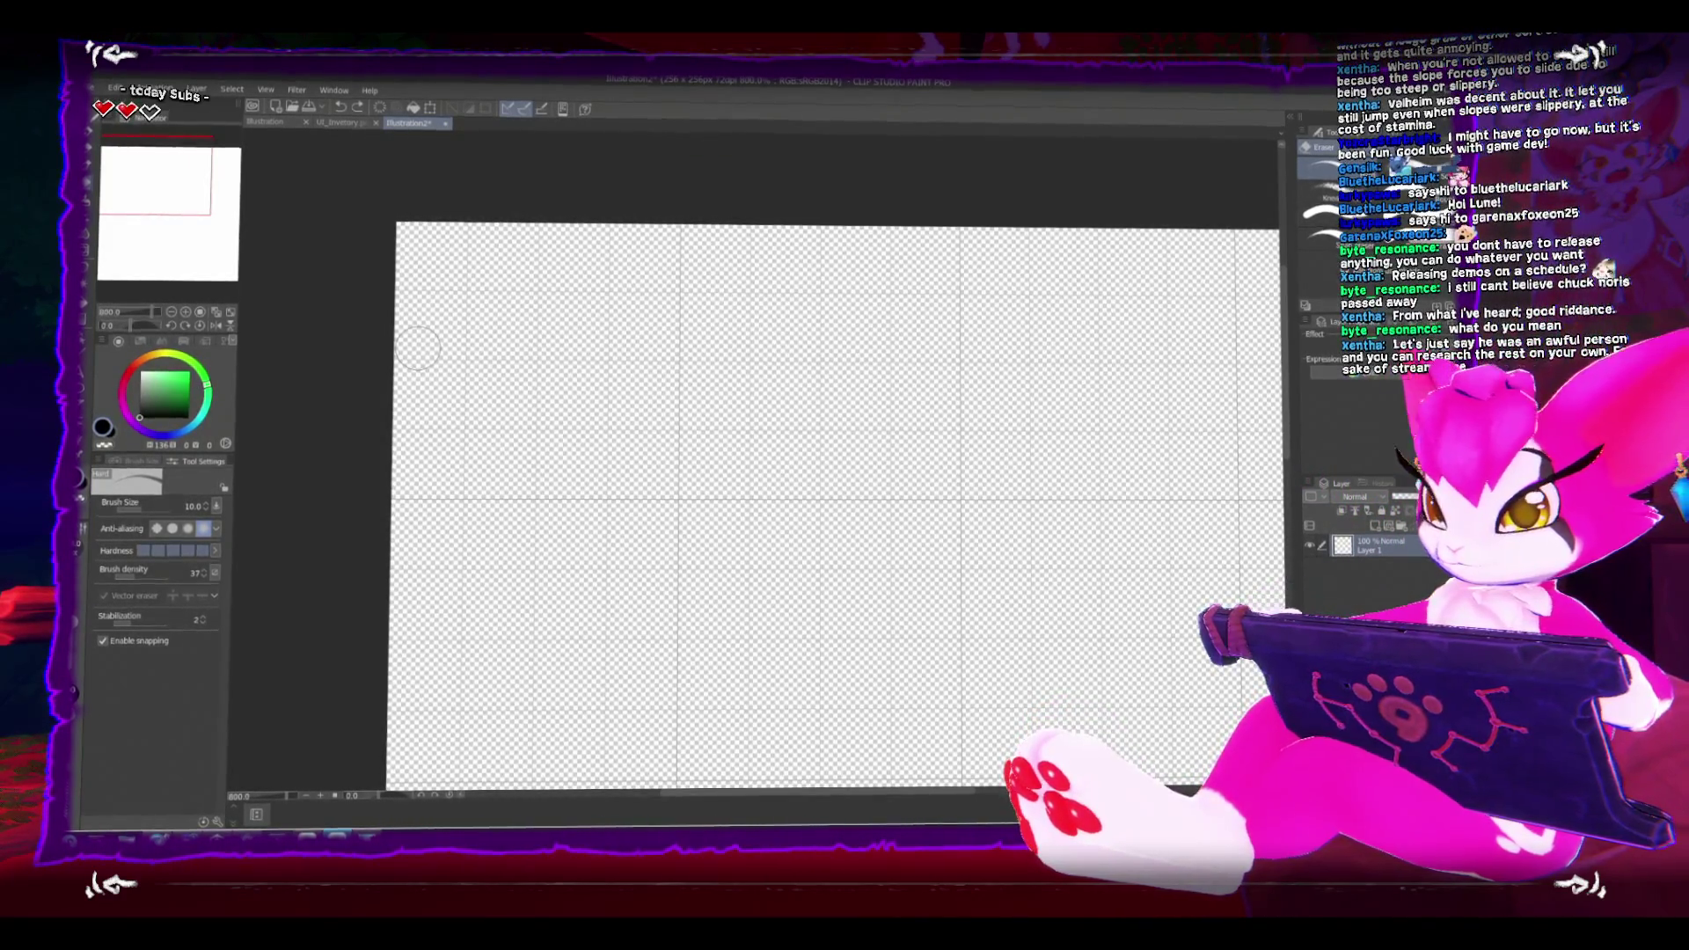
pyautogui.click(248, 834)
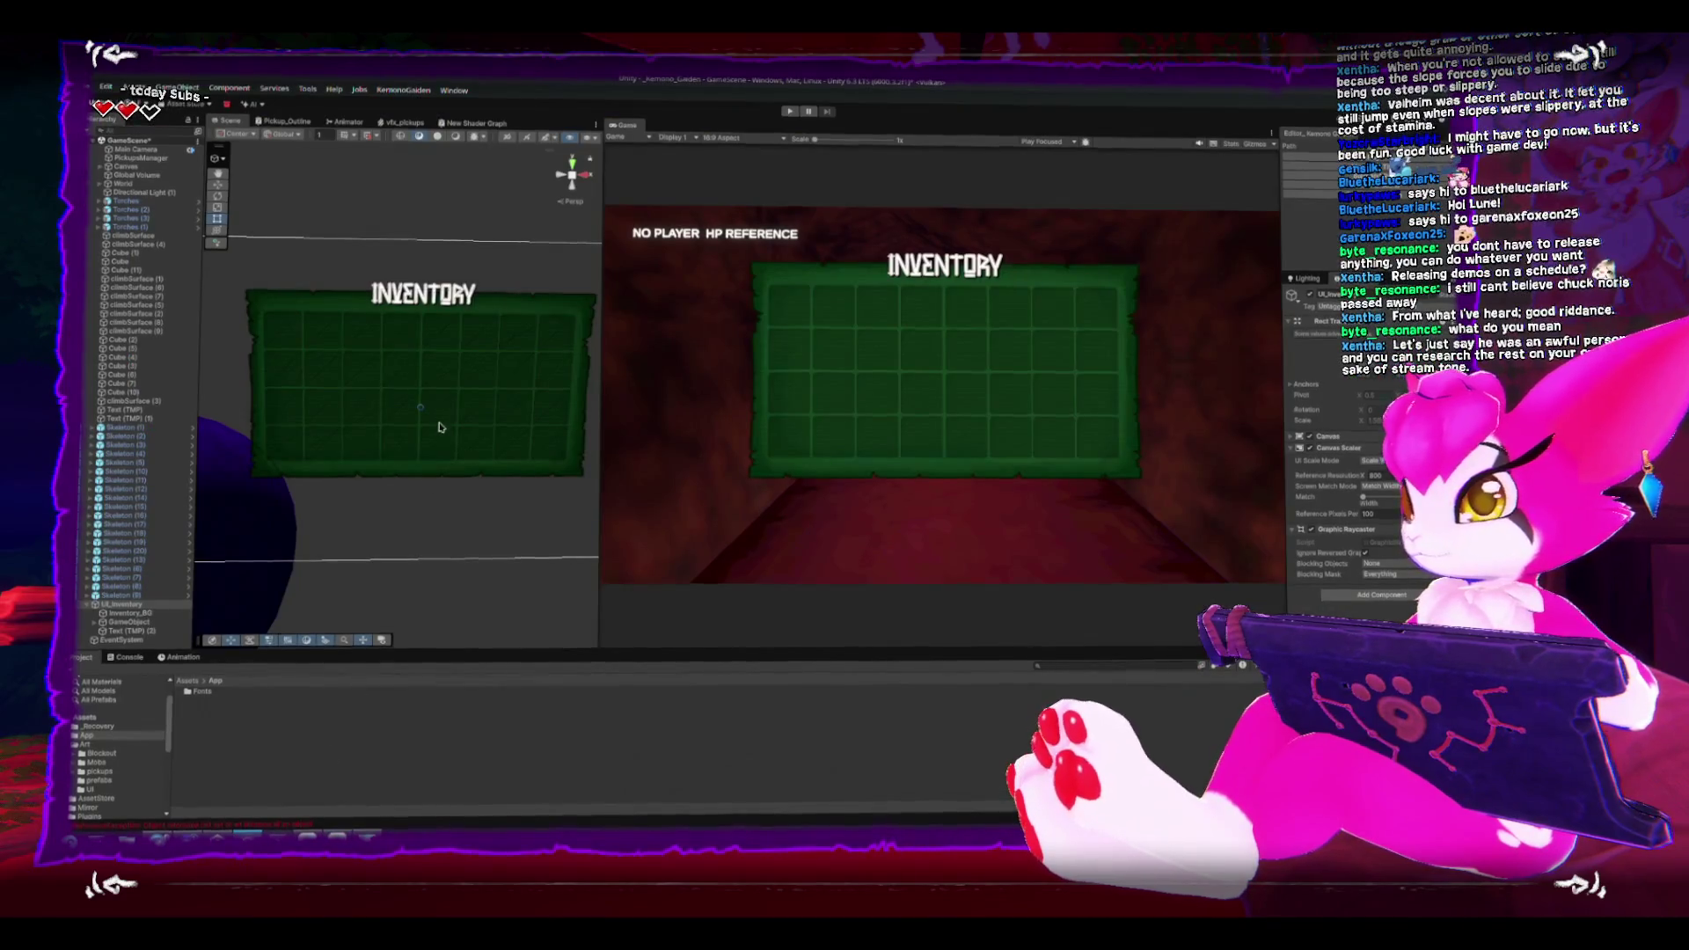
# Step: Place a Pickup prefab from Prefabs/Gameplay among the skeletons, then go back to Clip Studio Paint
pyautogui.moveTo(431, 444)
pyautogui.mouseDown()
pyautogui.moveTo(325, 528)
pyautogui.moveTo(299, 506)
pyautogui.moveTo(378, 440)
pyautogui.moveTo(453, 410)
pyautogui.moveTo(435, 421)
pyautogui.mouseUp()
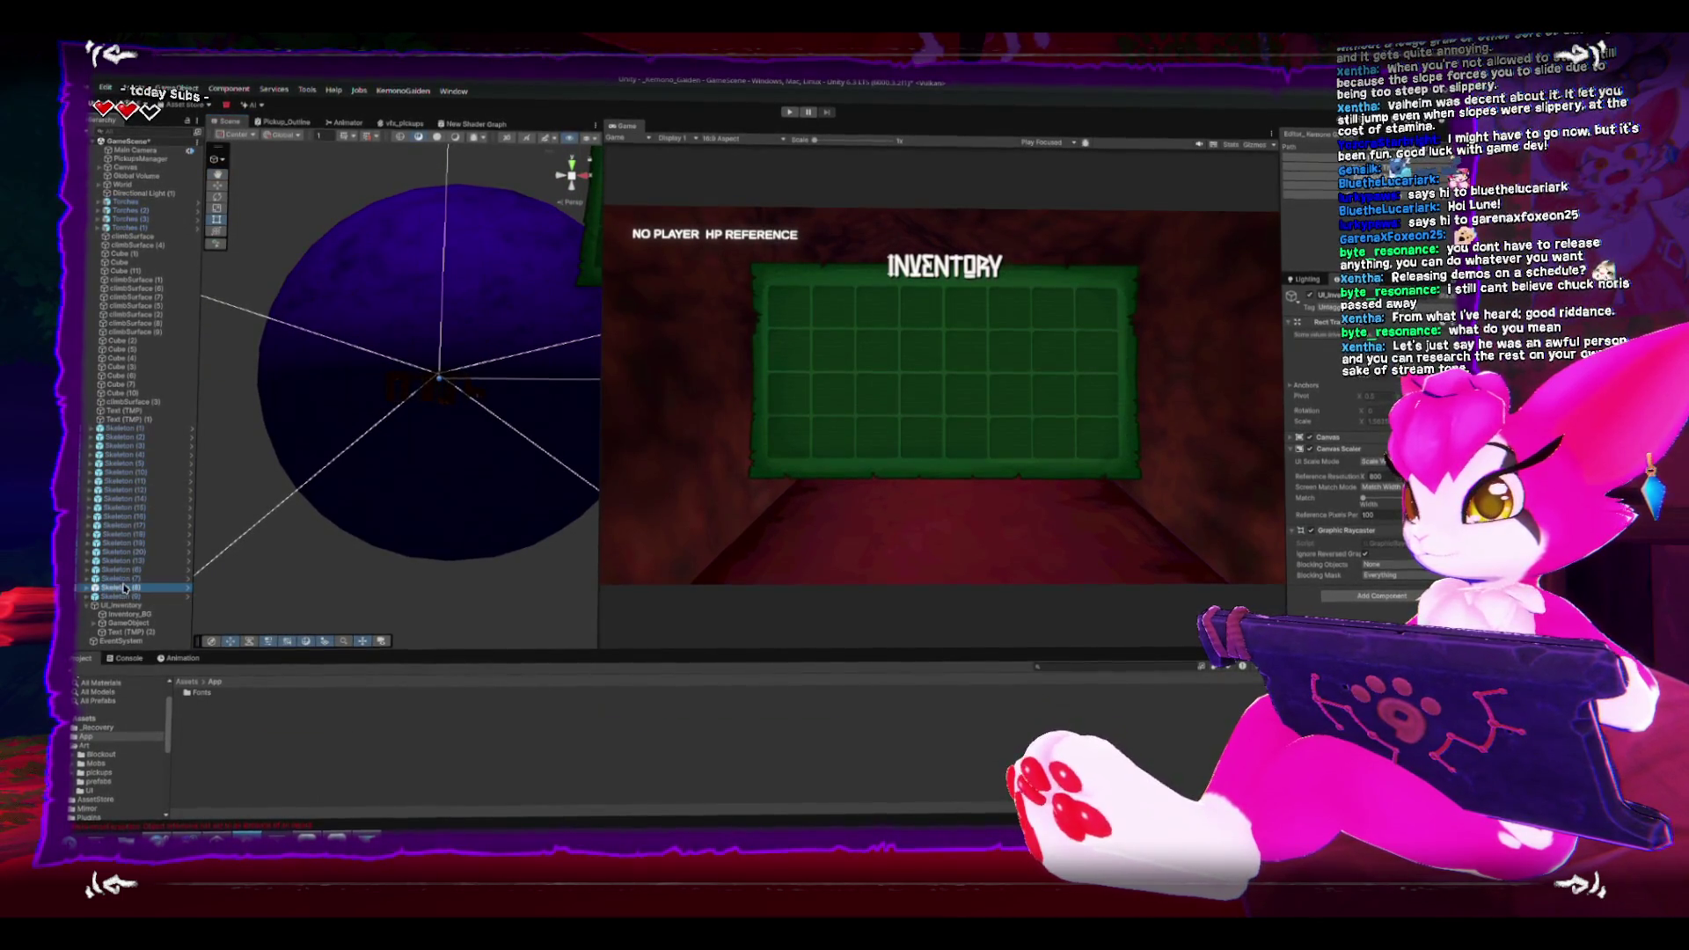
pyautogui.doubleClick(124, 589)
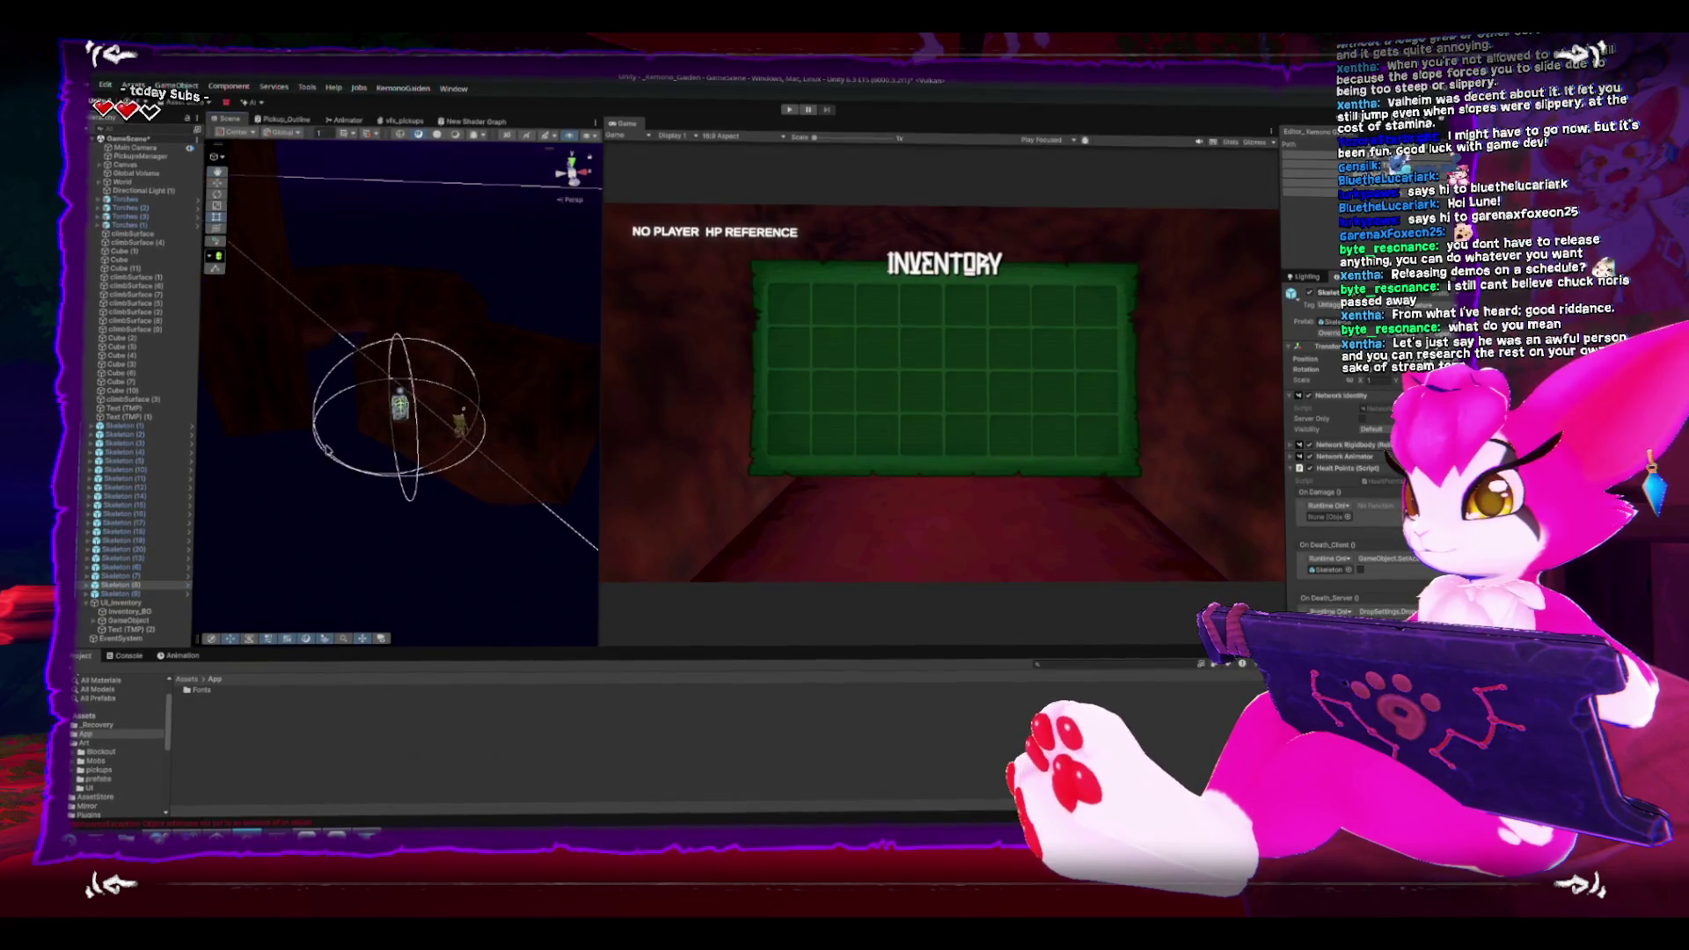
pyautogui.doubleClick(123, 428)
pyautogui.moveTo(550, 453); pyautogui.dragTo(261, 552)
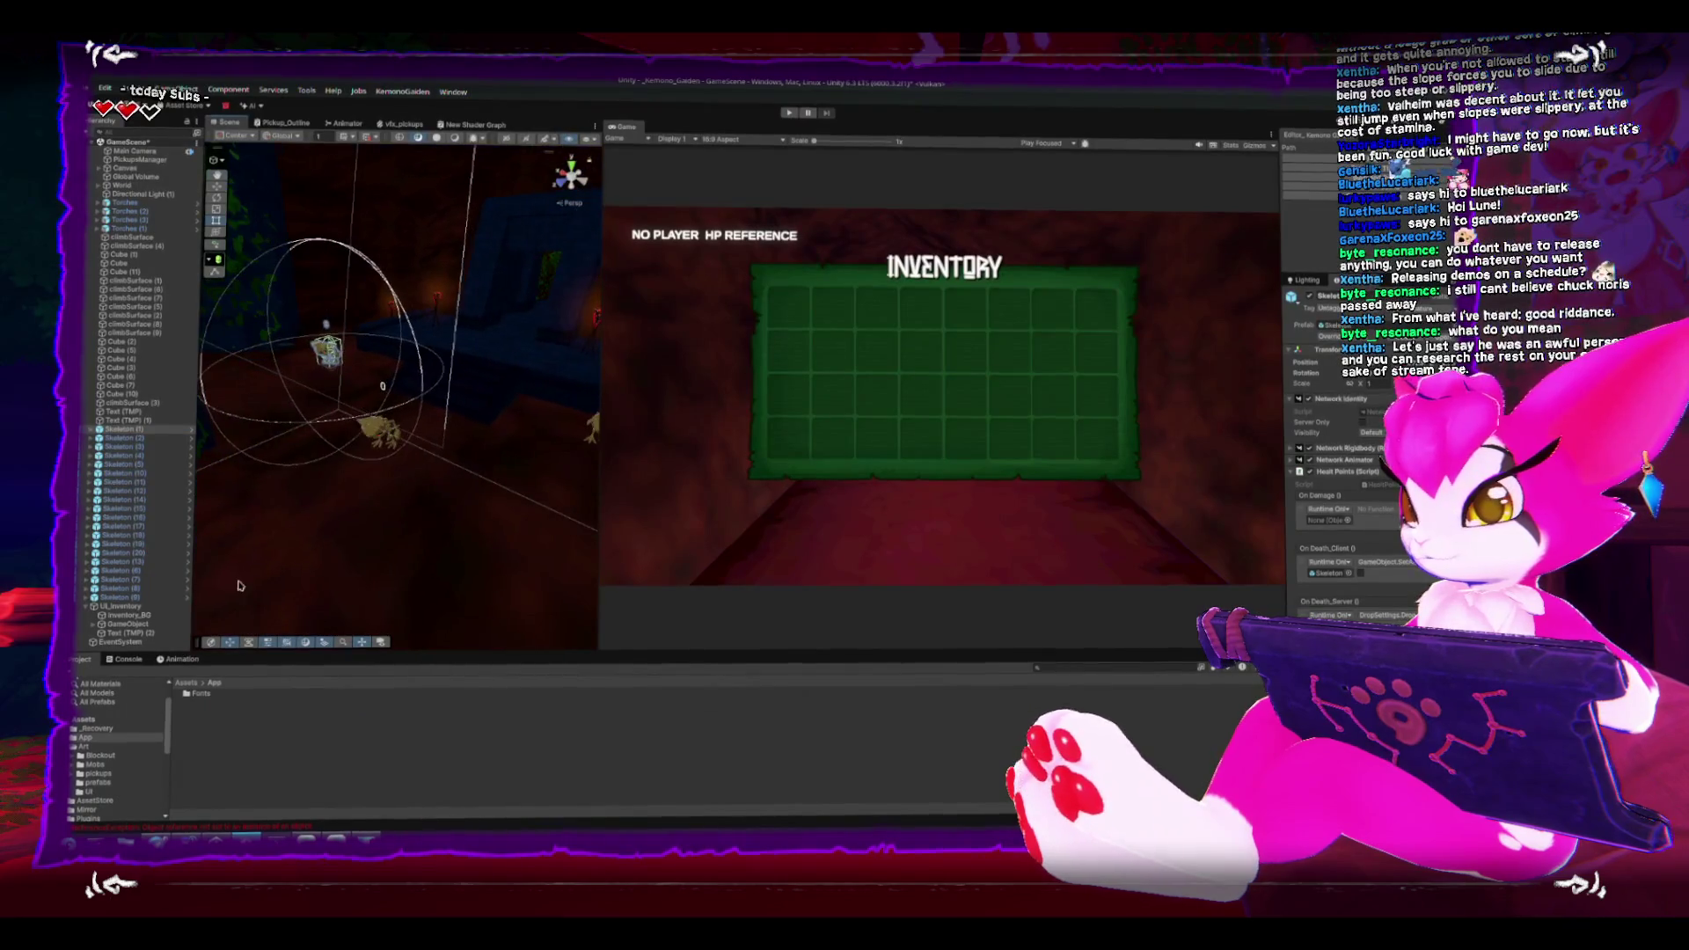
pyautogui.scroll(-5, 113, 760)
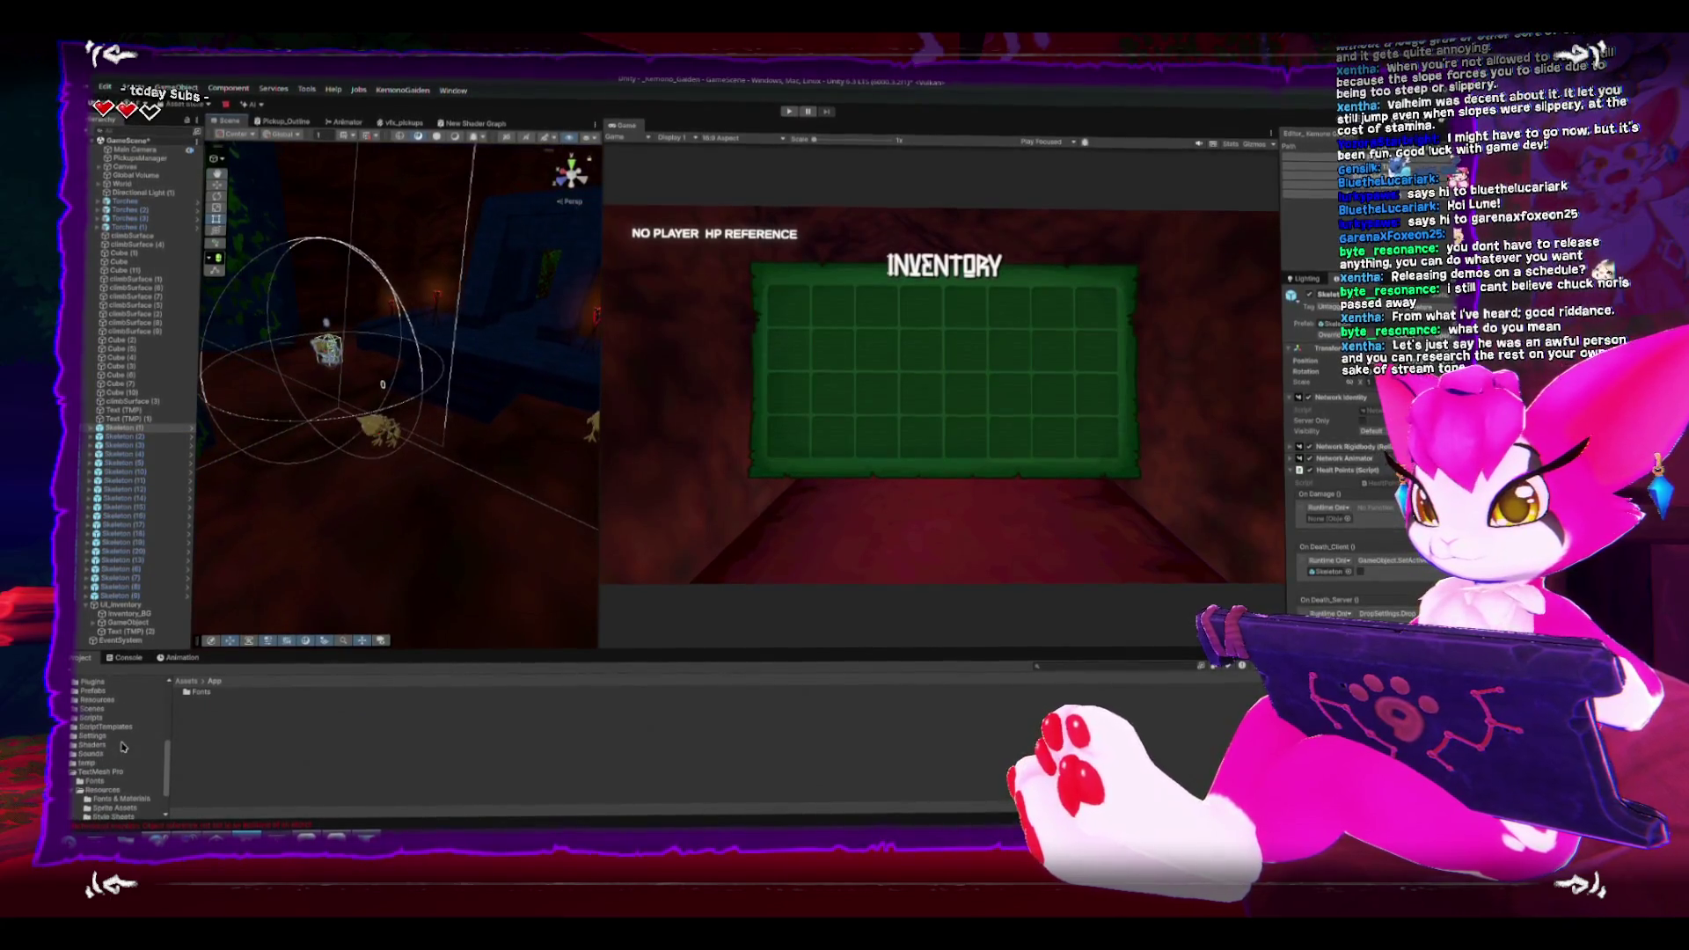
pyautogui.click(74, 692)
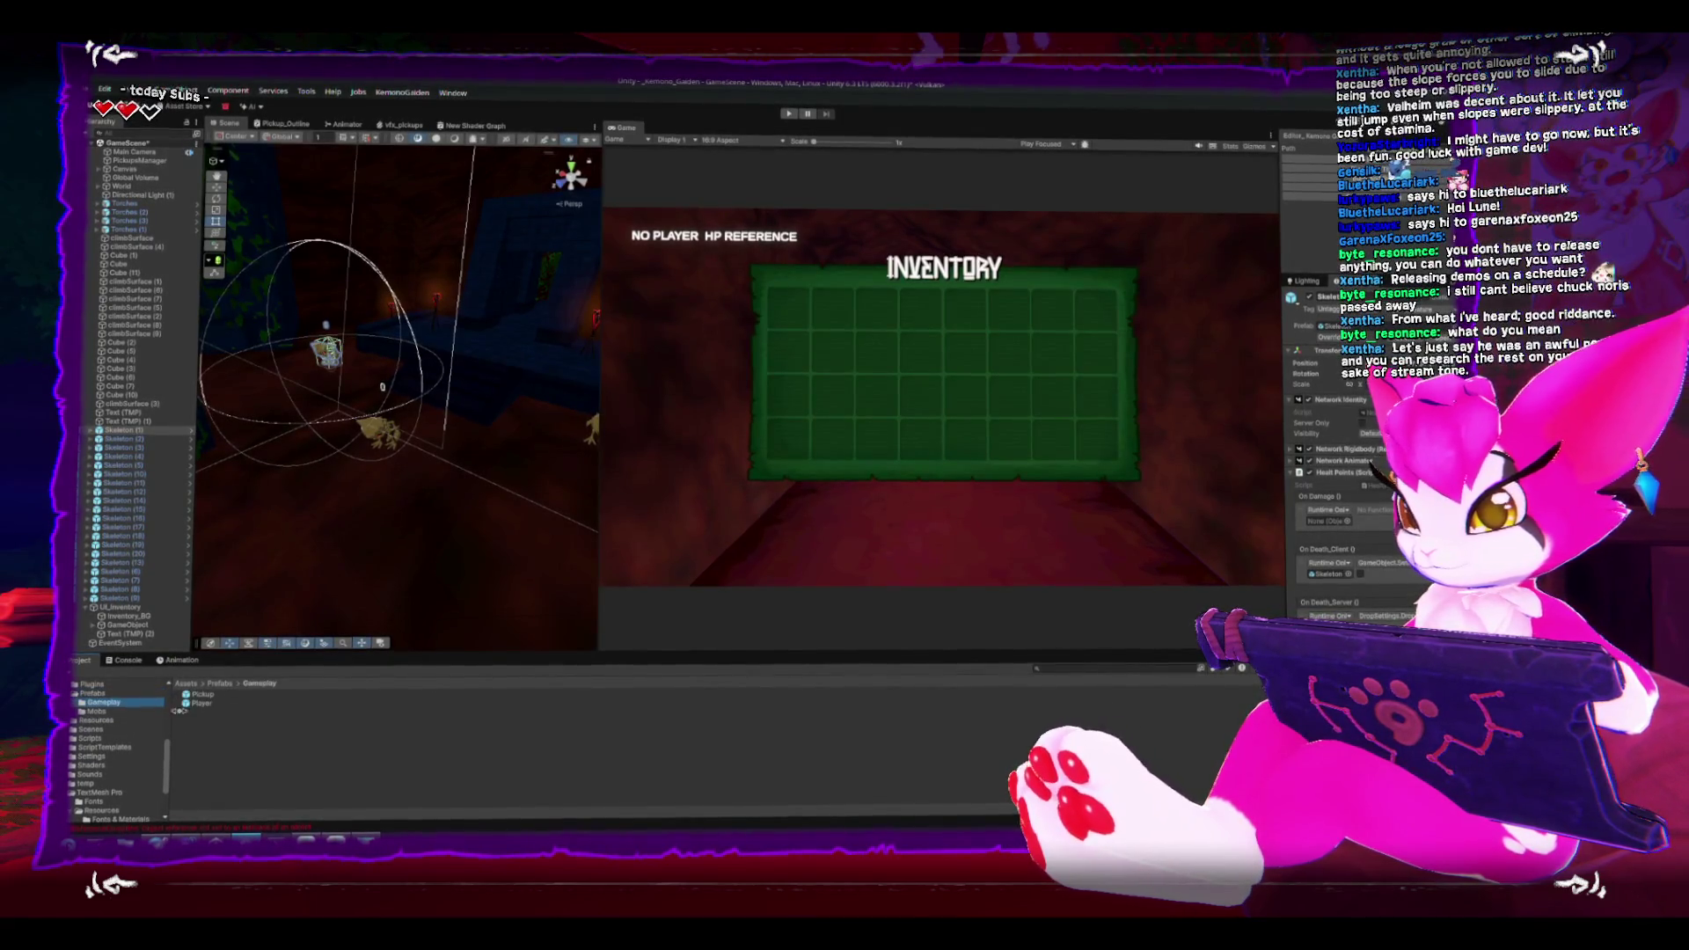
pyautogui.moveTo(201, 694)
pyautogui.mouseDown()
pyautogui.moveTo(388, 701)
pyautogui.moveTo(420, 535)
pyautogui.moveTo(438, 531)
pyautogui.mouseUp()
pyautogui.click(420, 466)
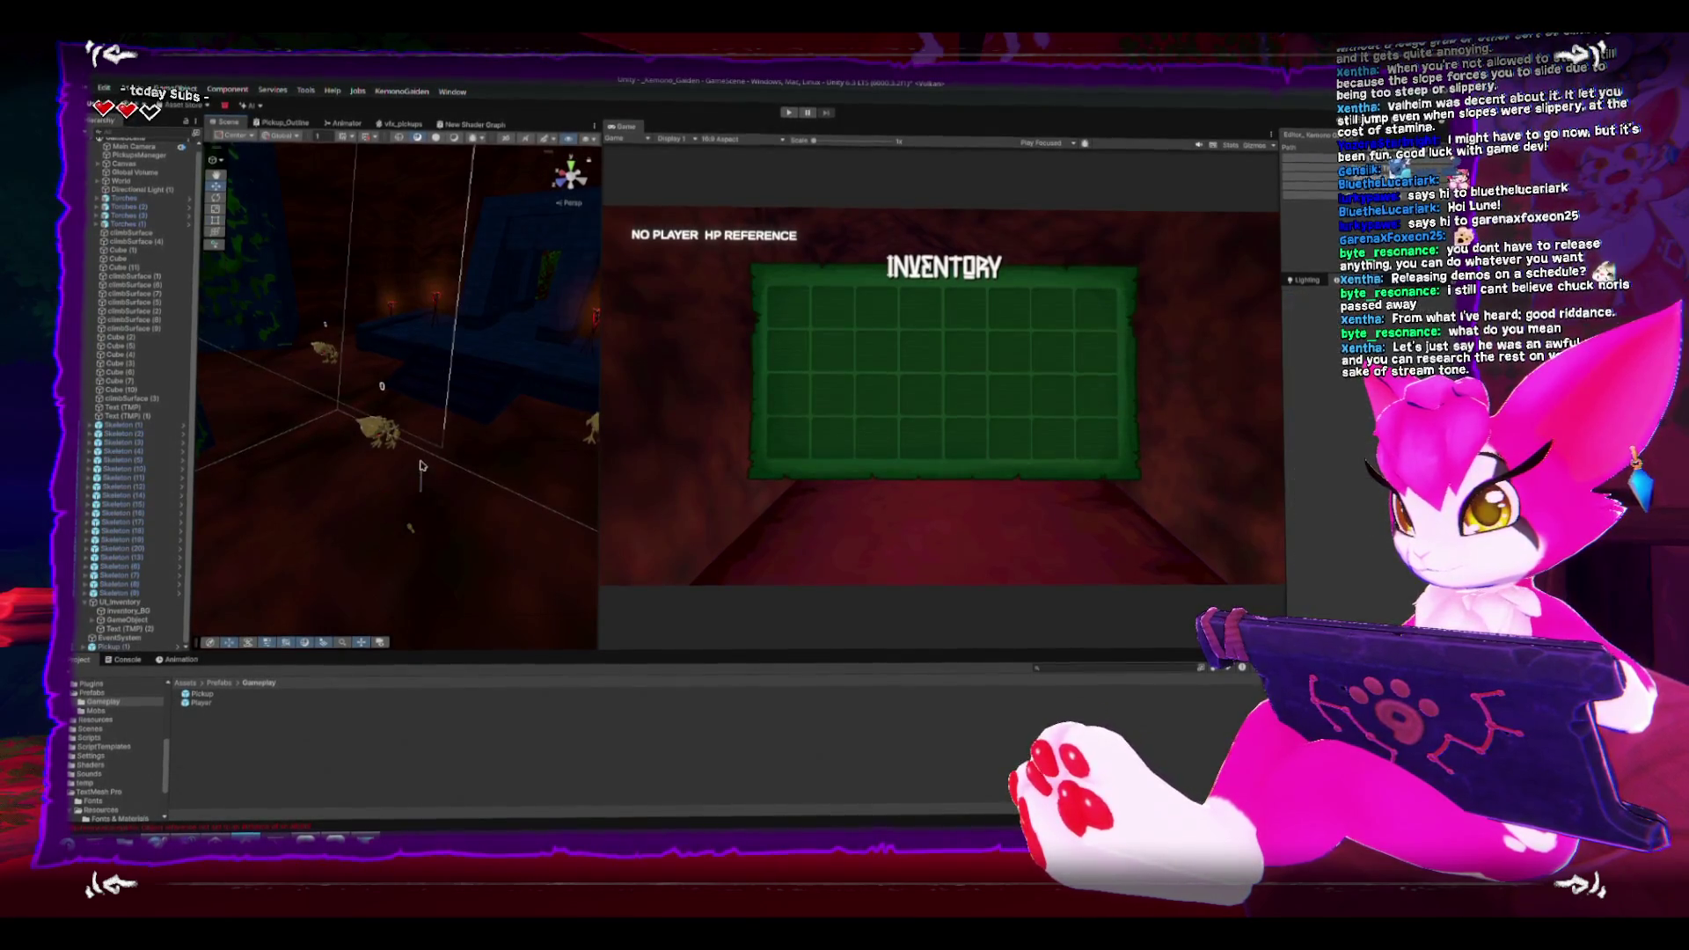
pyautogui.moveTo(421, 454)
pyautogui.mouseDown()
pyautogui.moveTo(427, 487)
pyautogui.moveTo(358, 554)
pyautogui.moveTo(124, 543)
pyautogui.moveTo(346, 472)
pyautogui.moveTo(344, 449)
pyautogui.mouseUp()
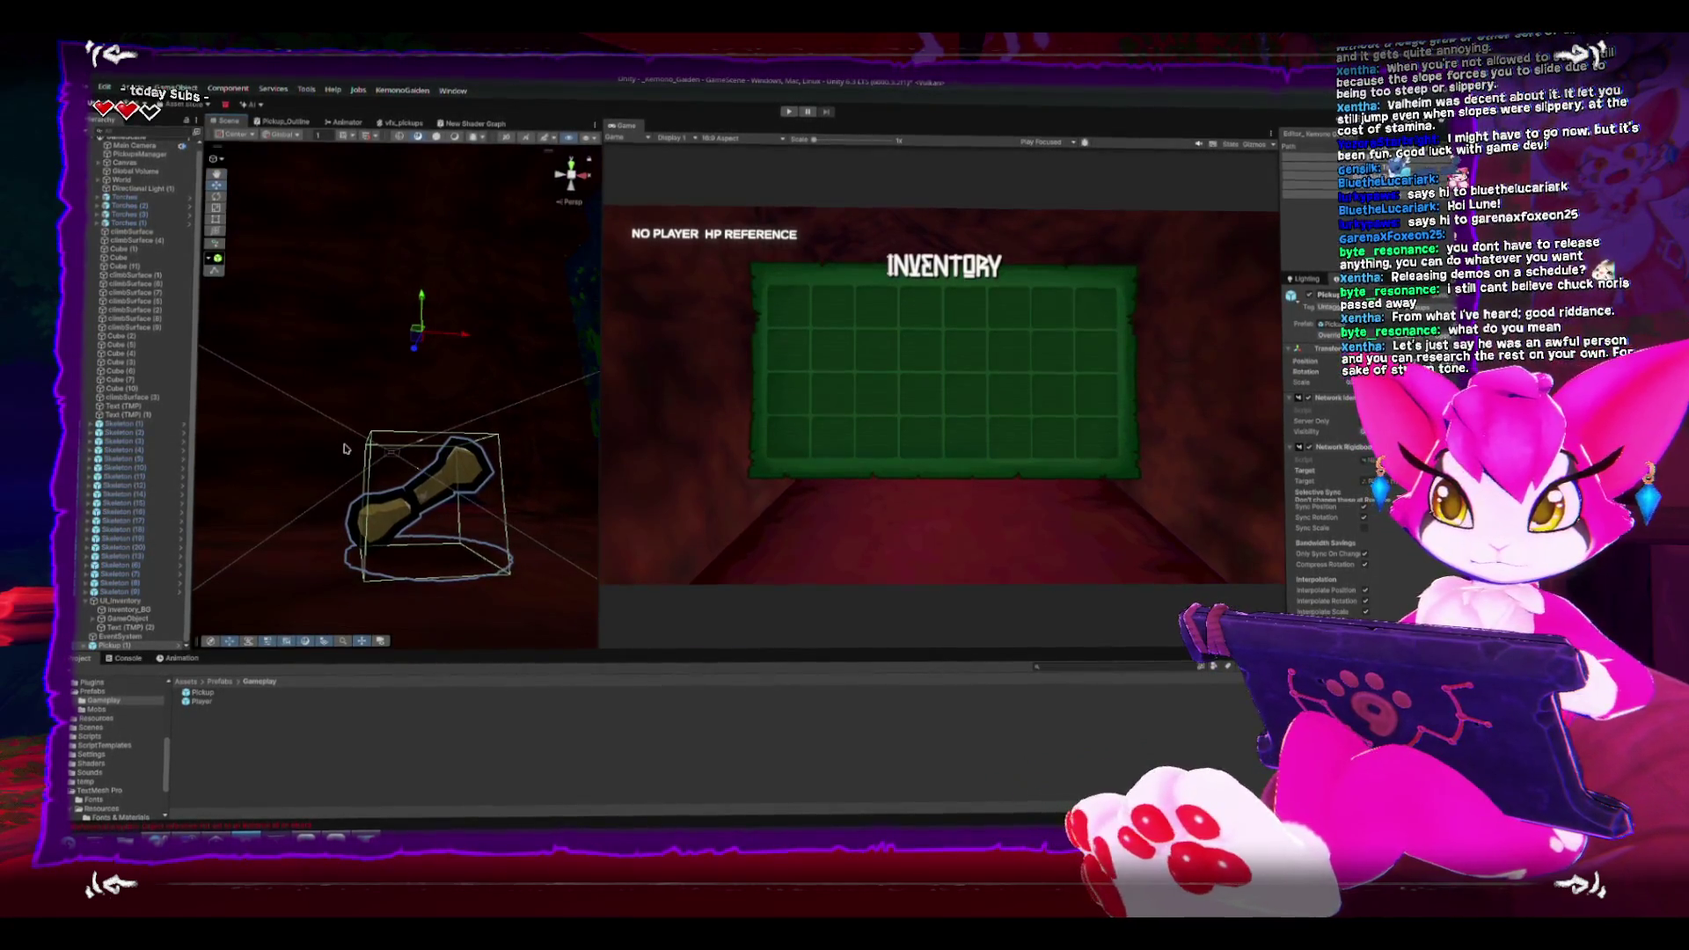
pyautogui.hotkey('alt', 'Tab')
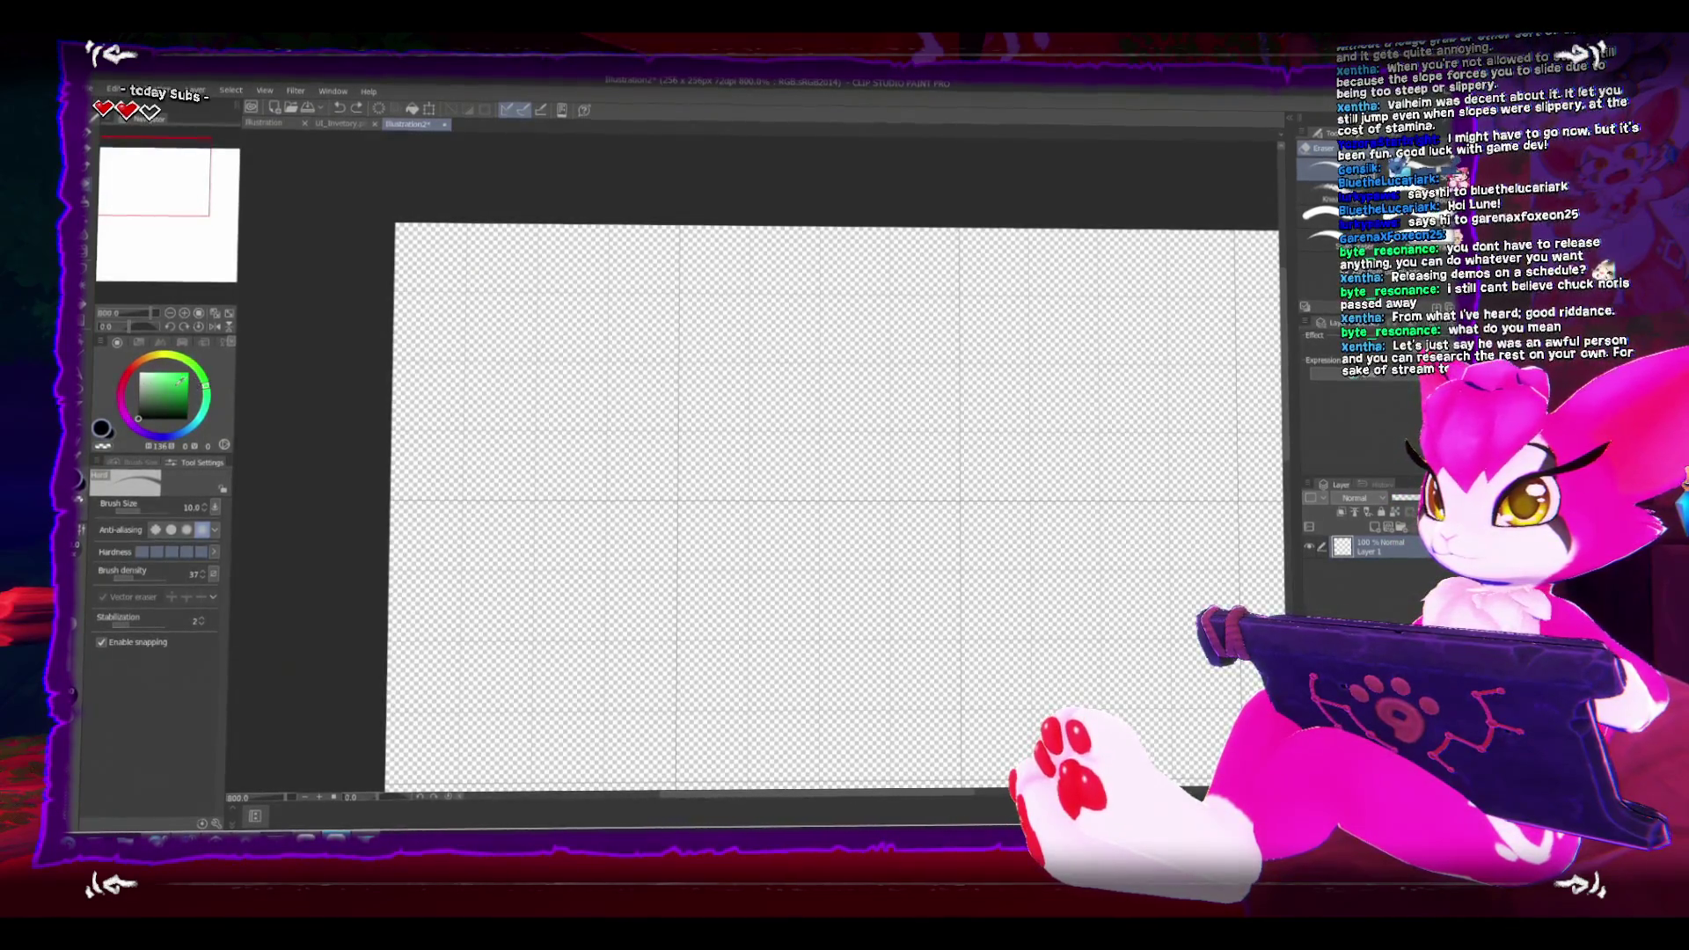
# Step: Paint the bone shape in a grey-brown colour with the Dry Gouache brush
pyautogui.click(154, 400)
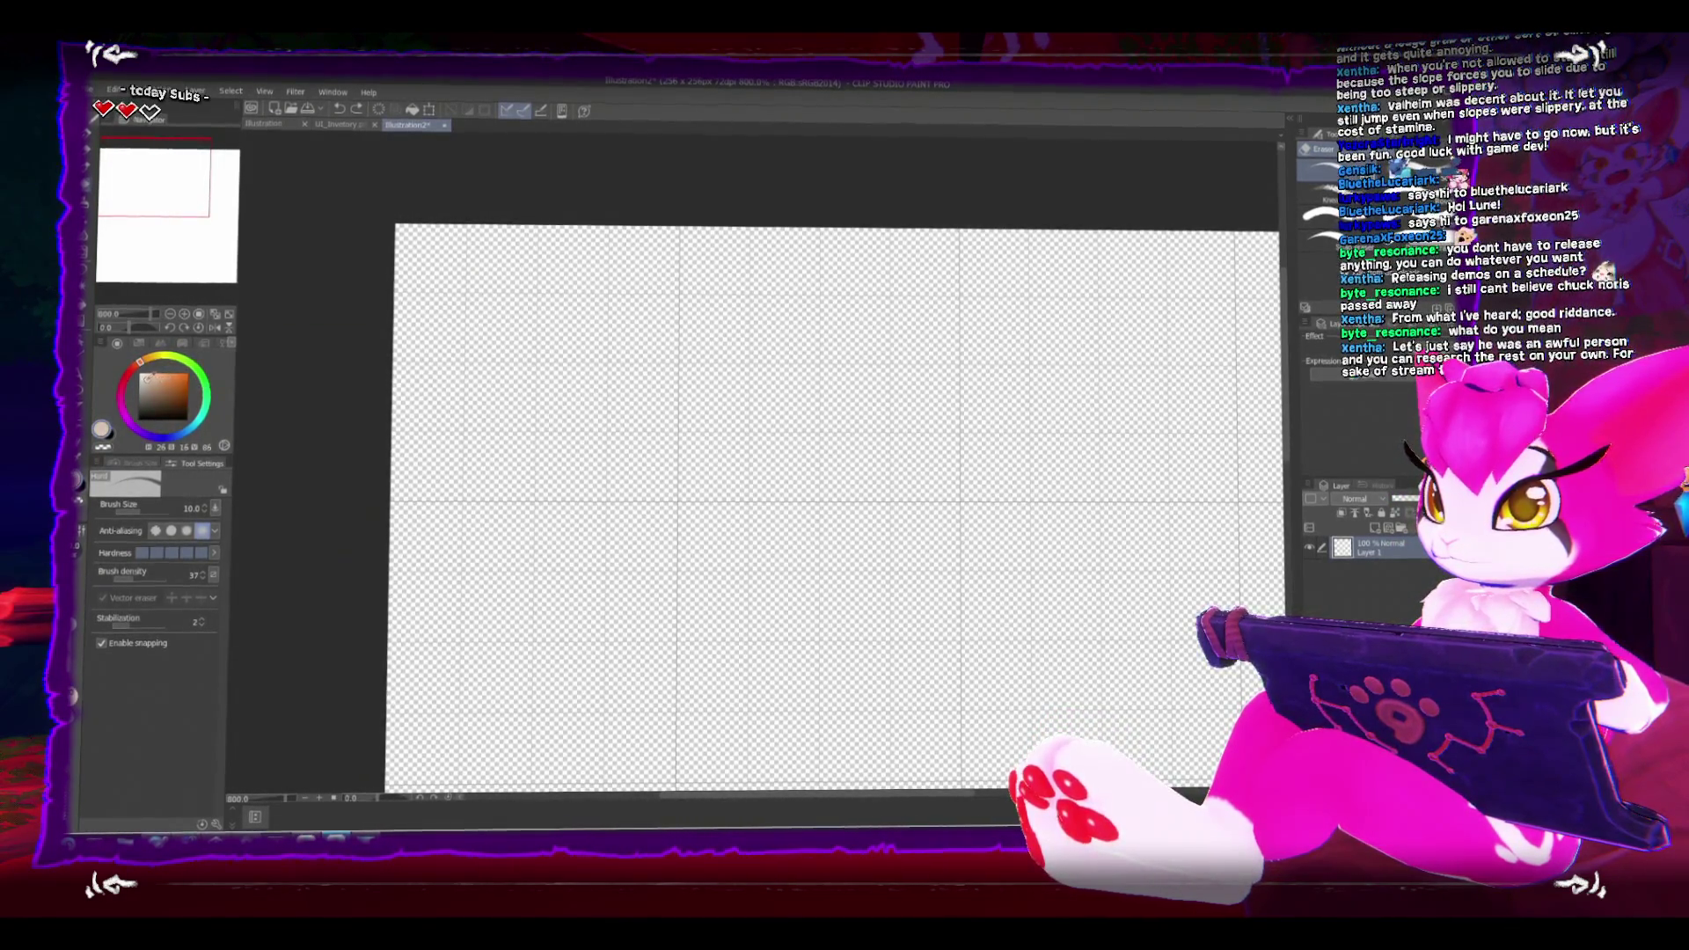
pyautogui.press('b')
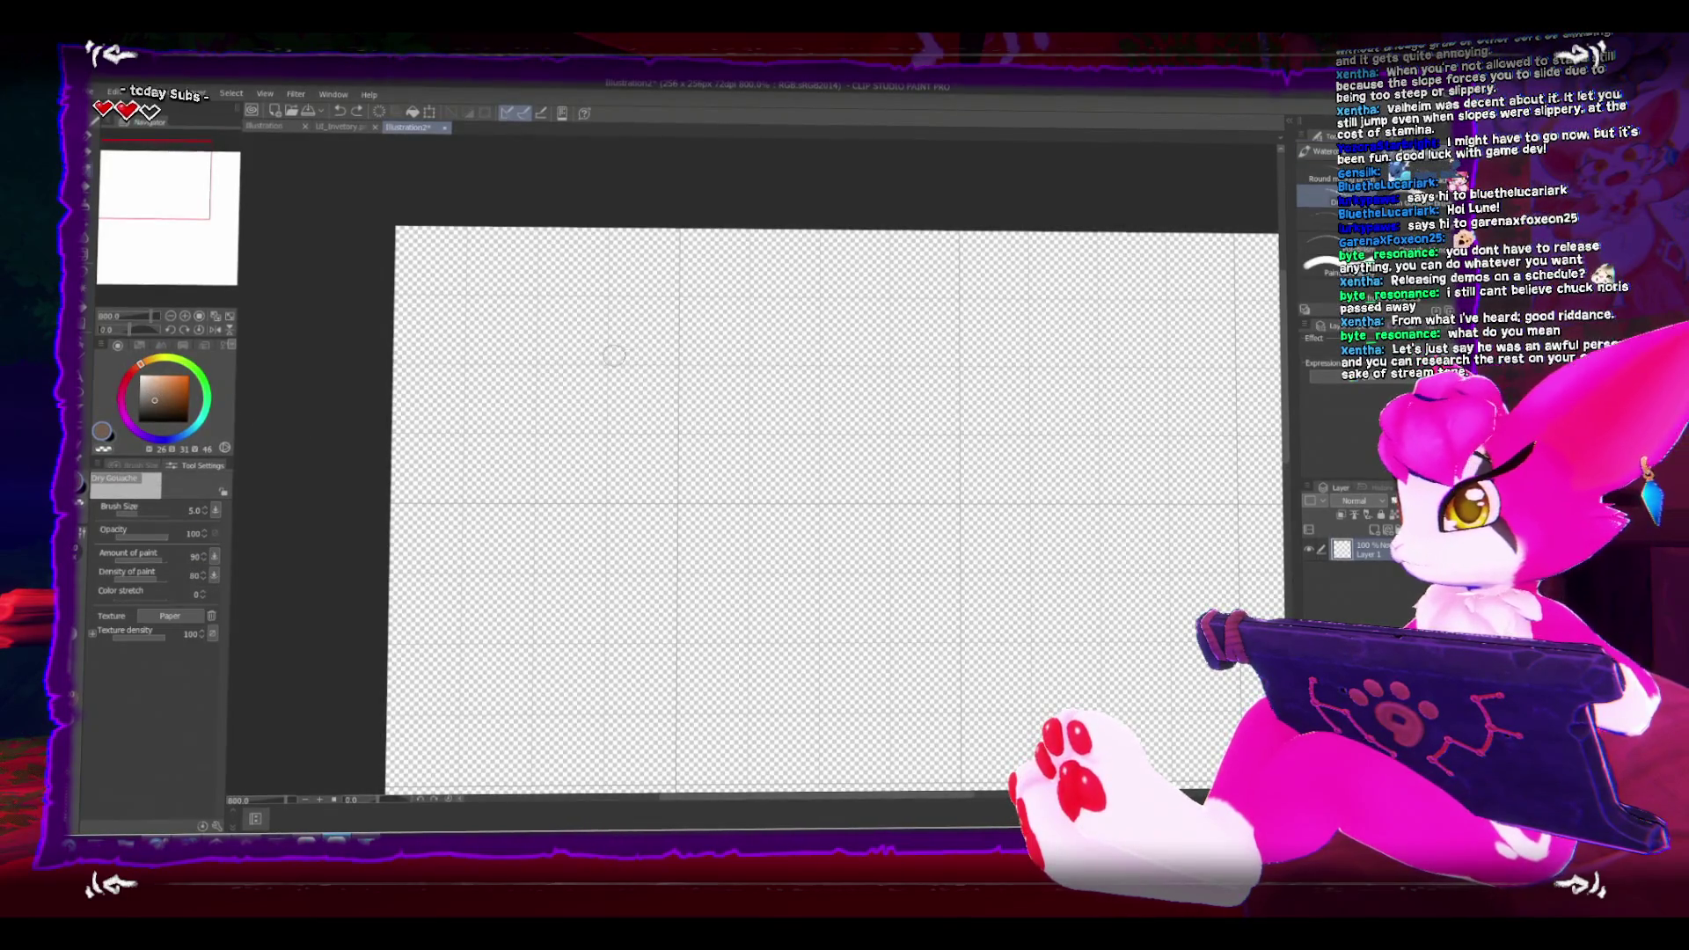
pyautogui.moveTo(550, 336); pyautogui.dragTo(466, 413)
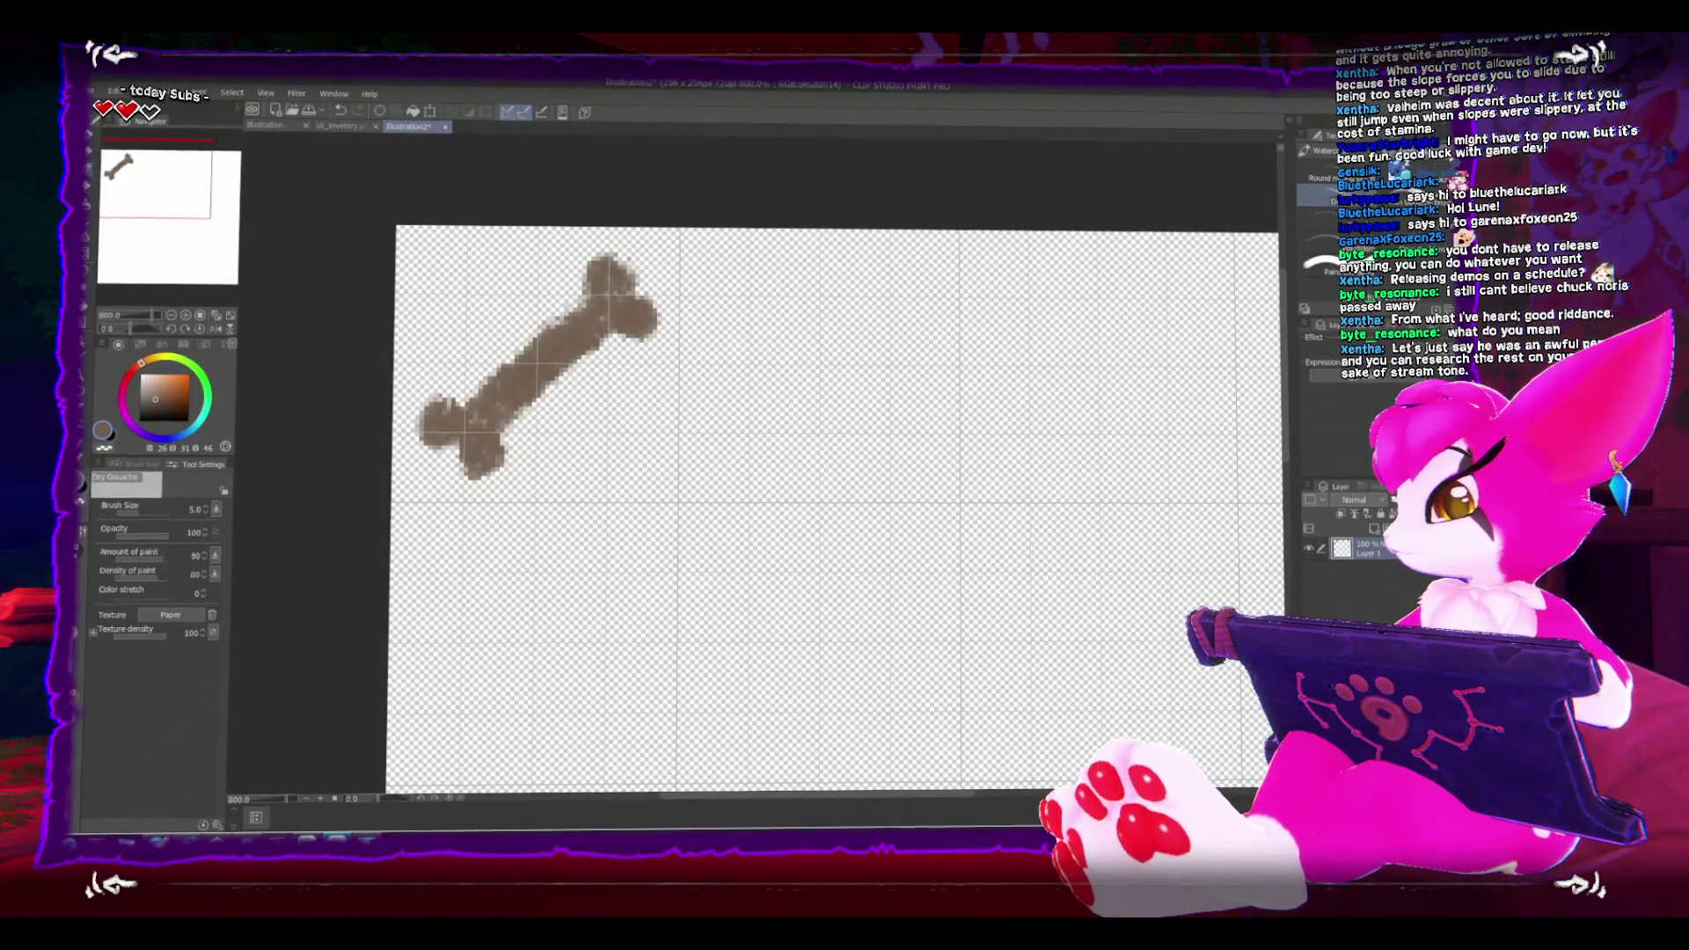
# Step: Pick an outline colour, dab the bone's end and paint a lighter stroke up the shaft
pyautogui.click(1386, 397)
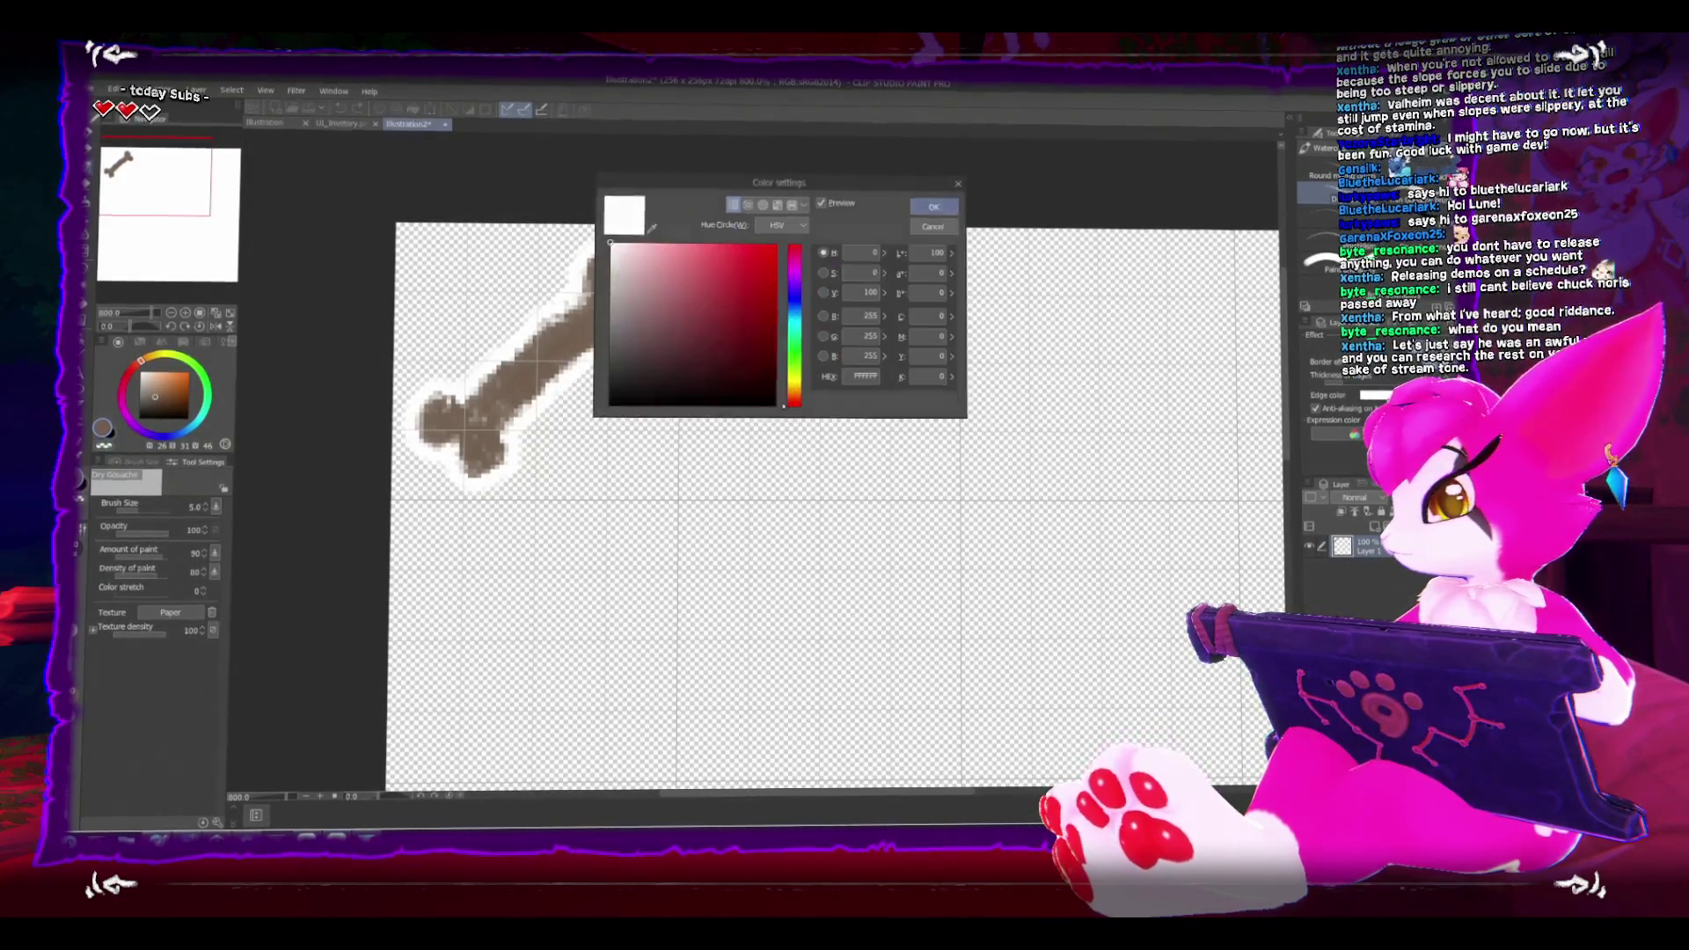
pyautogui.click(925, 205)
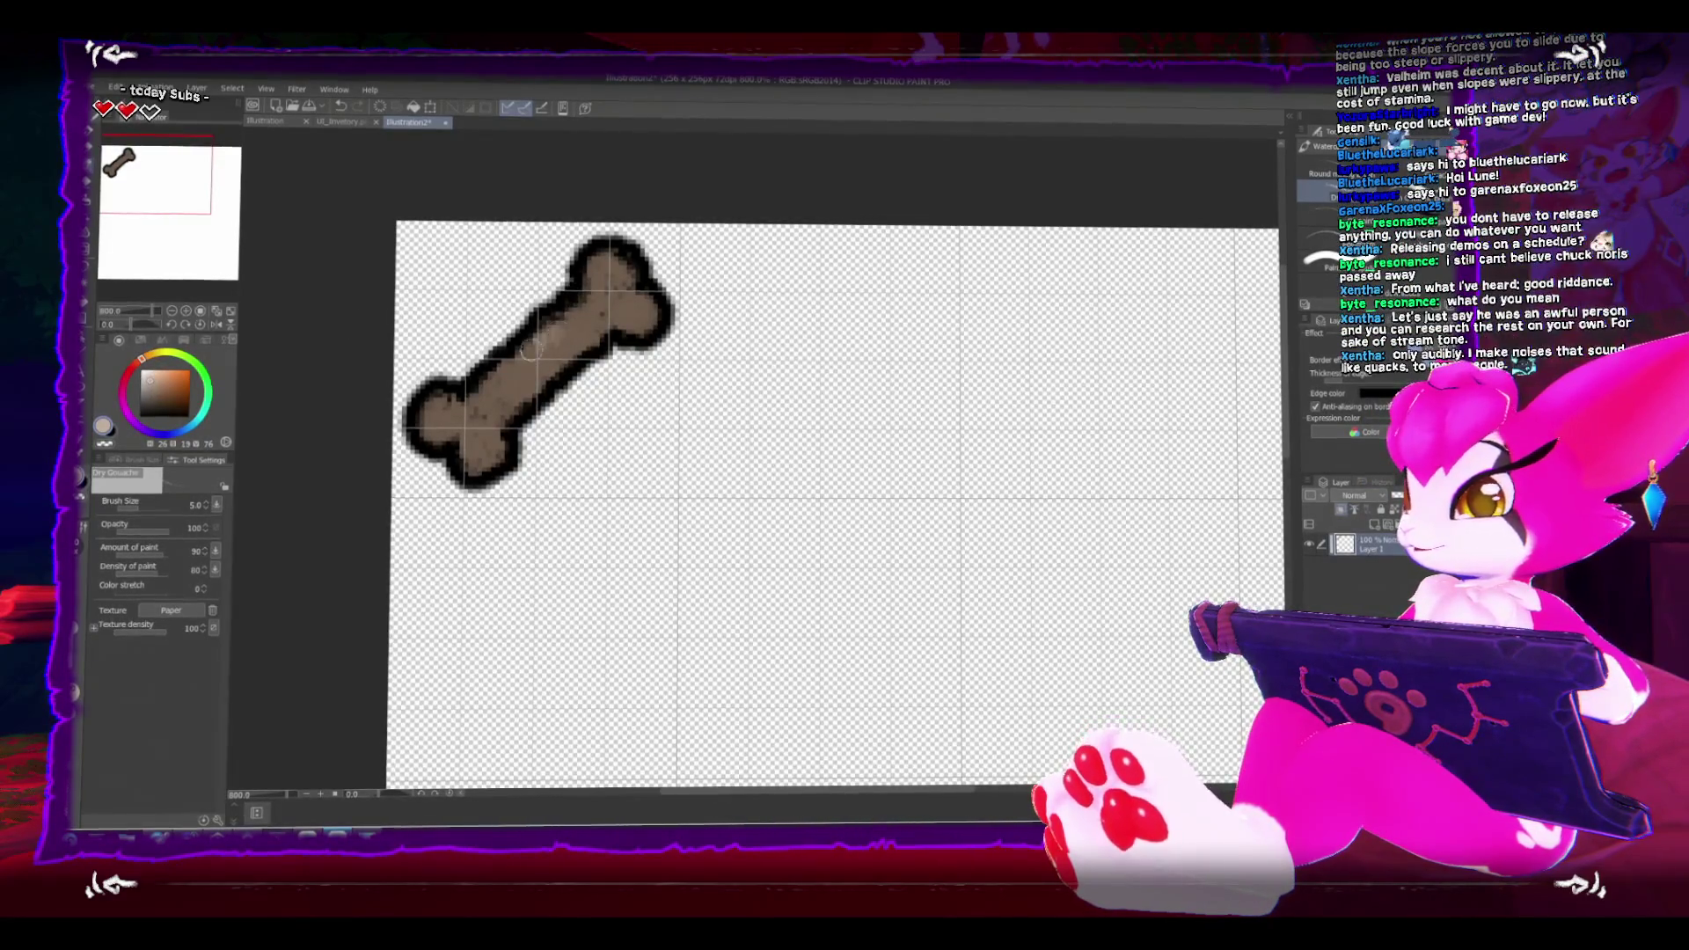
pyautogui.moveTo(580, 321); pyautogui.dragTo(510, 384)
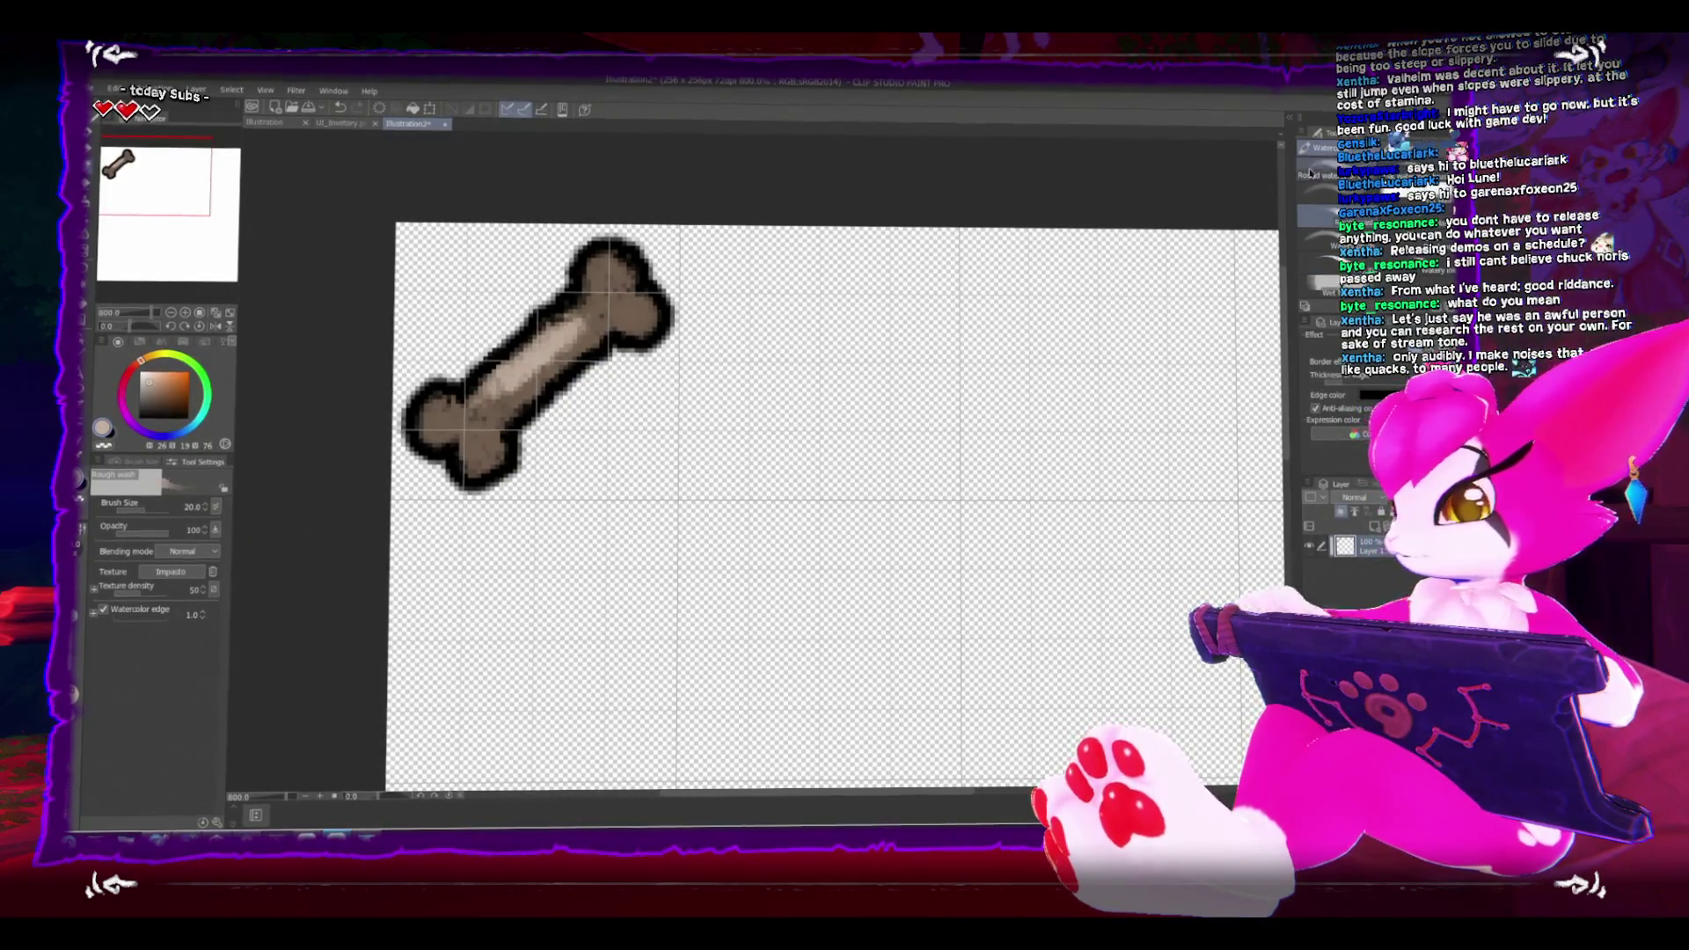
pyautogui.press('[')
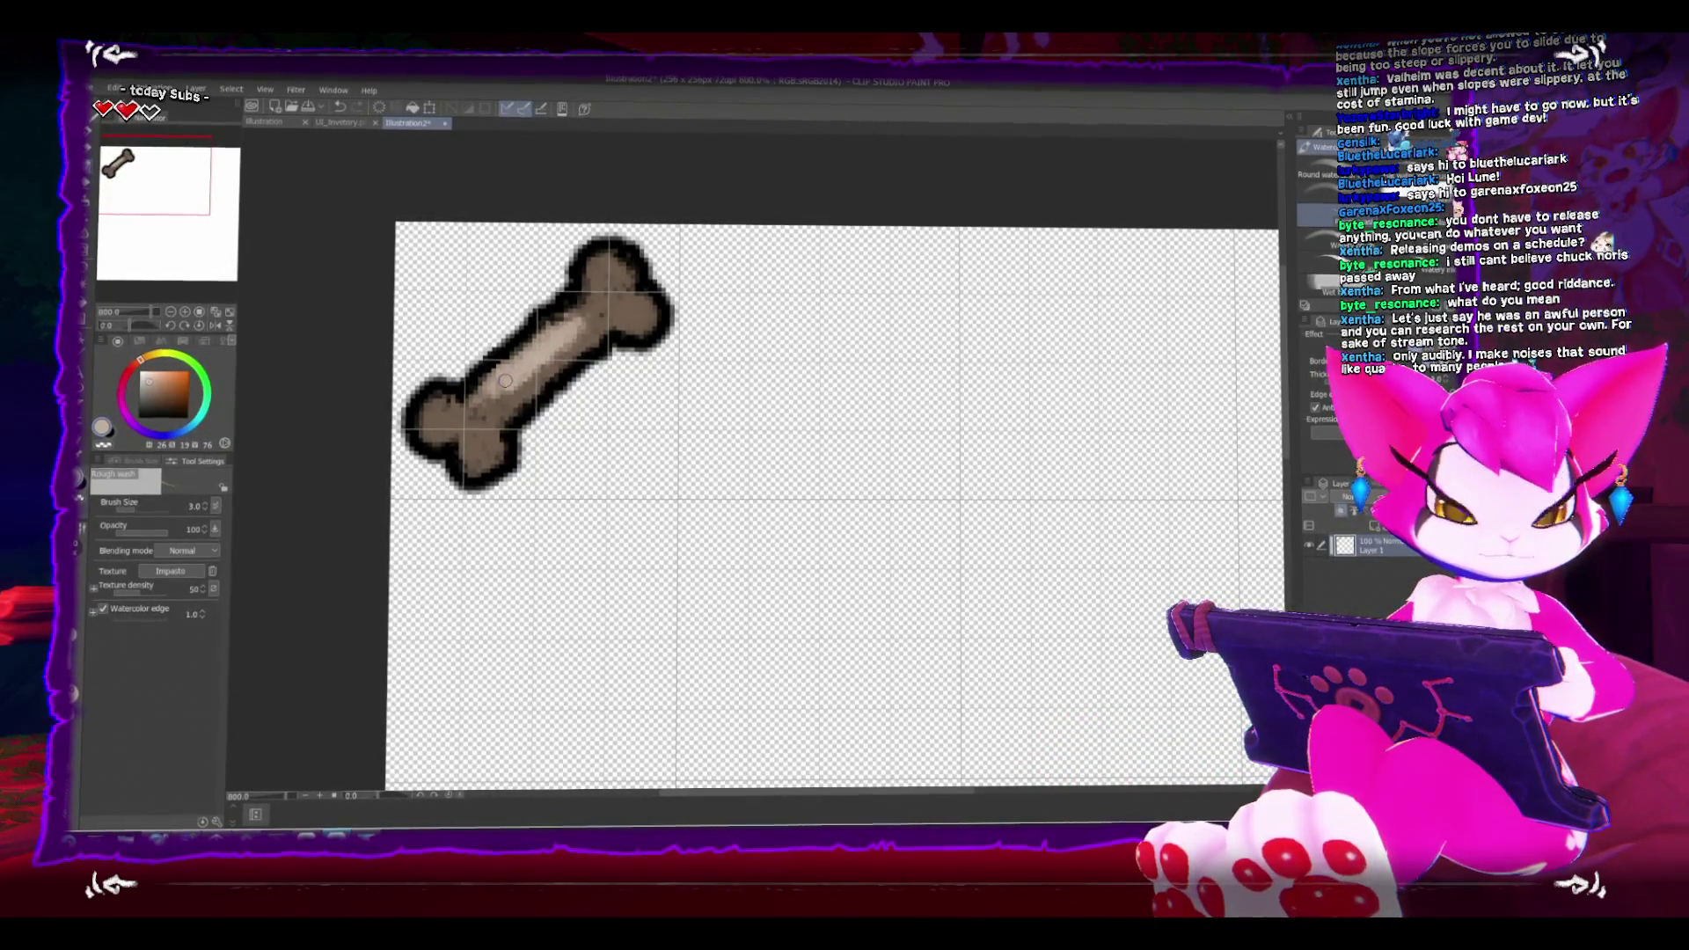
pyautogui.press(']')
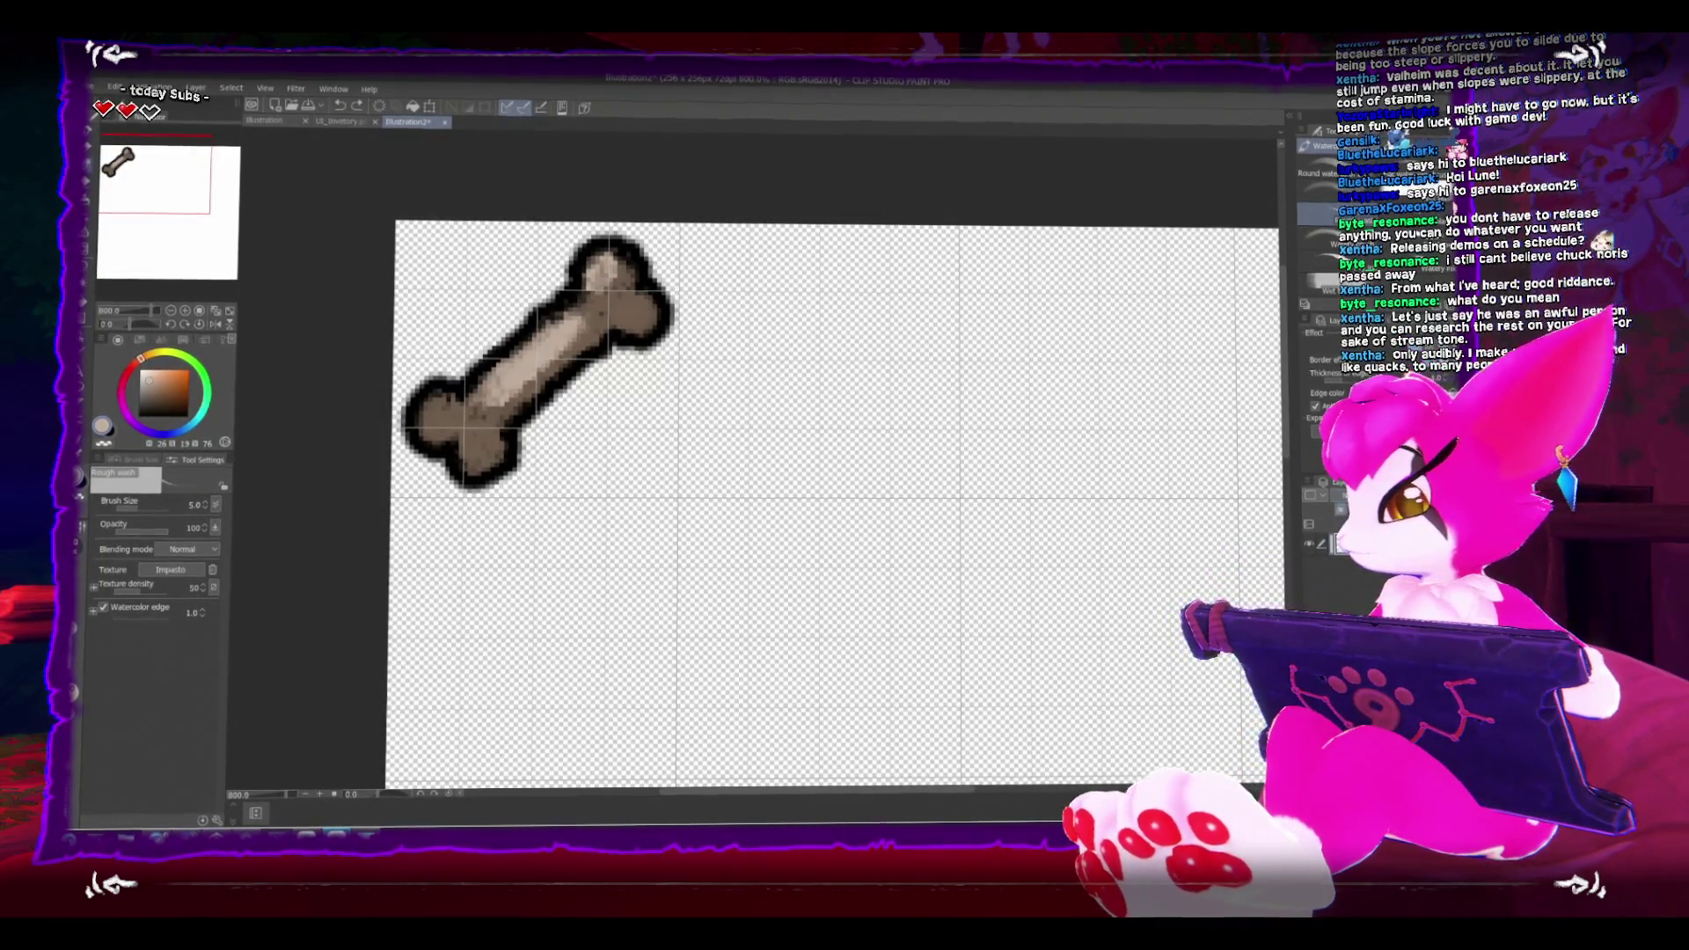
pyautogui.click(604, 270)
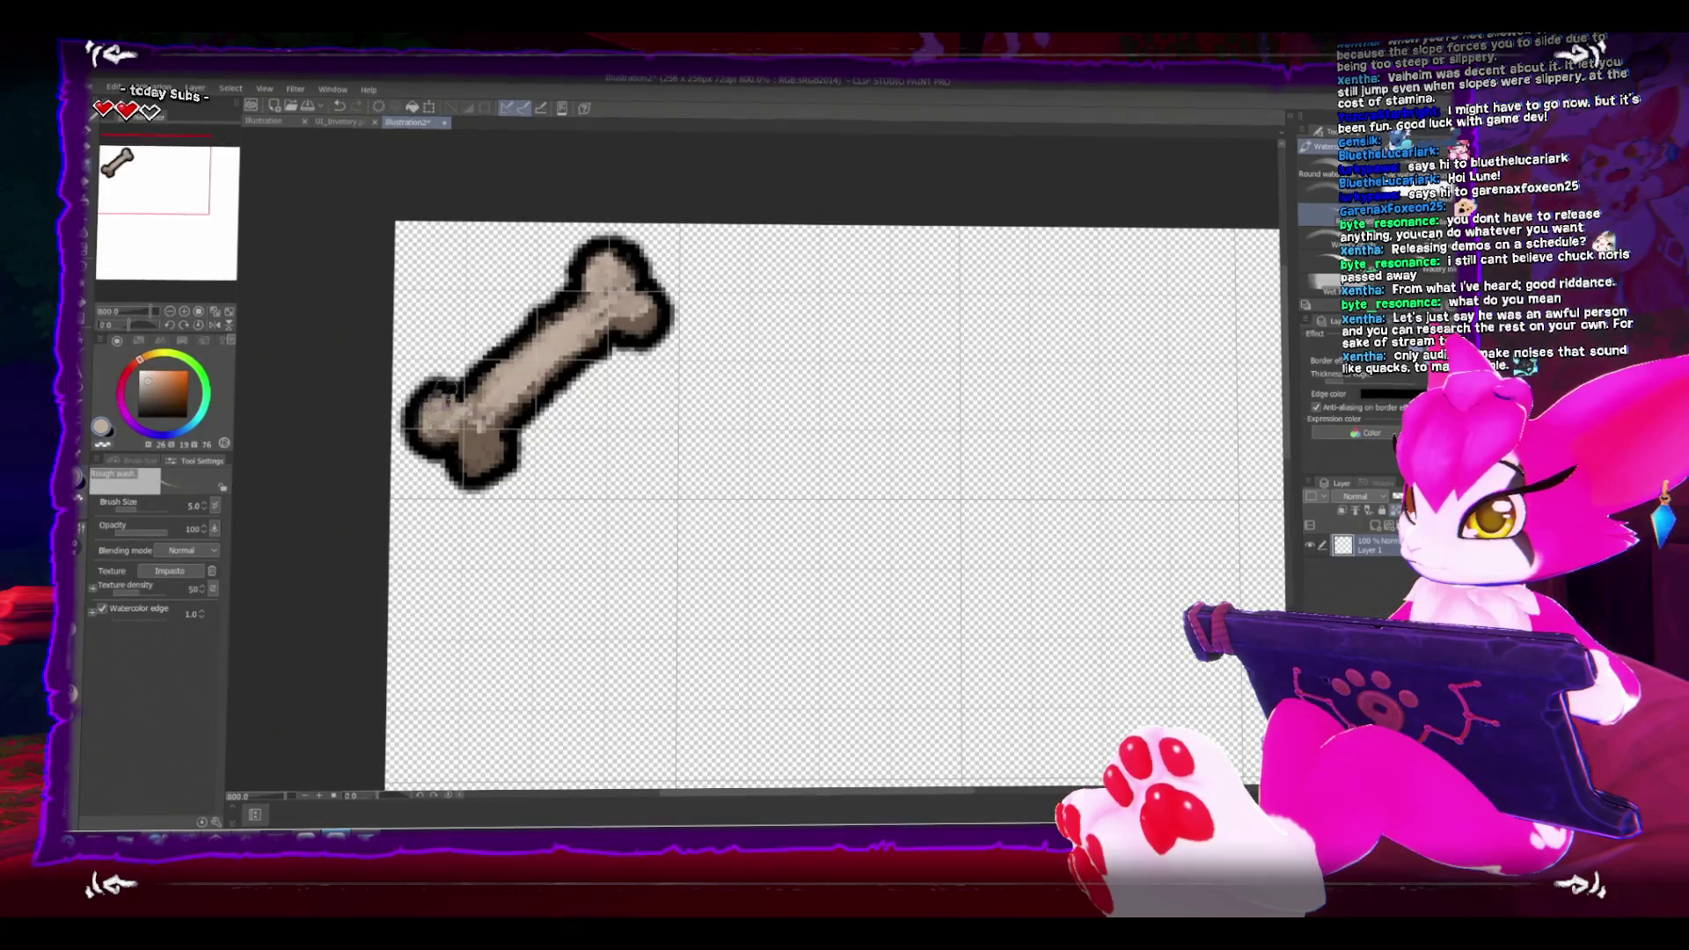
pyautogui.moveTo(463, 426); pyautogui.dragTo(555, 343)
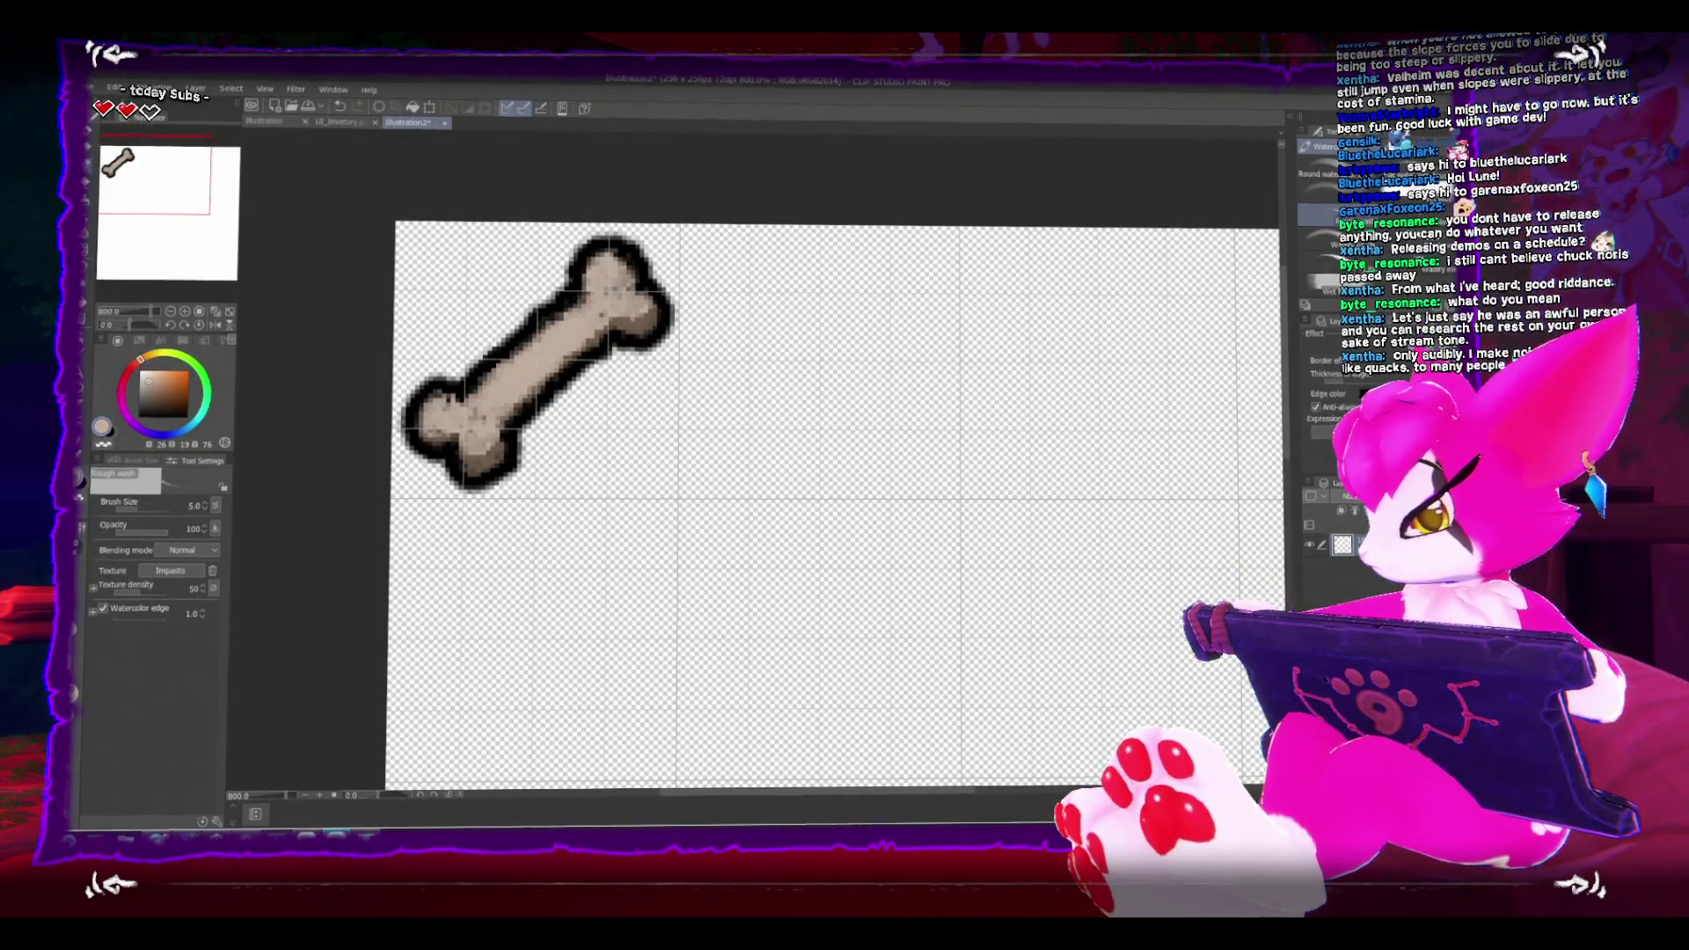
pyautogui.scroll(2, 501, 282)
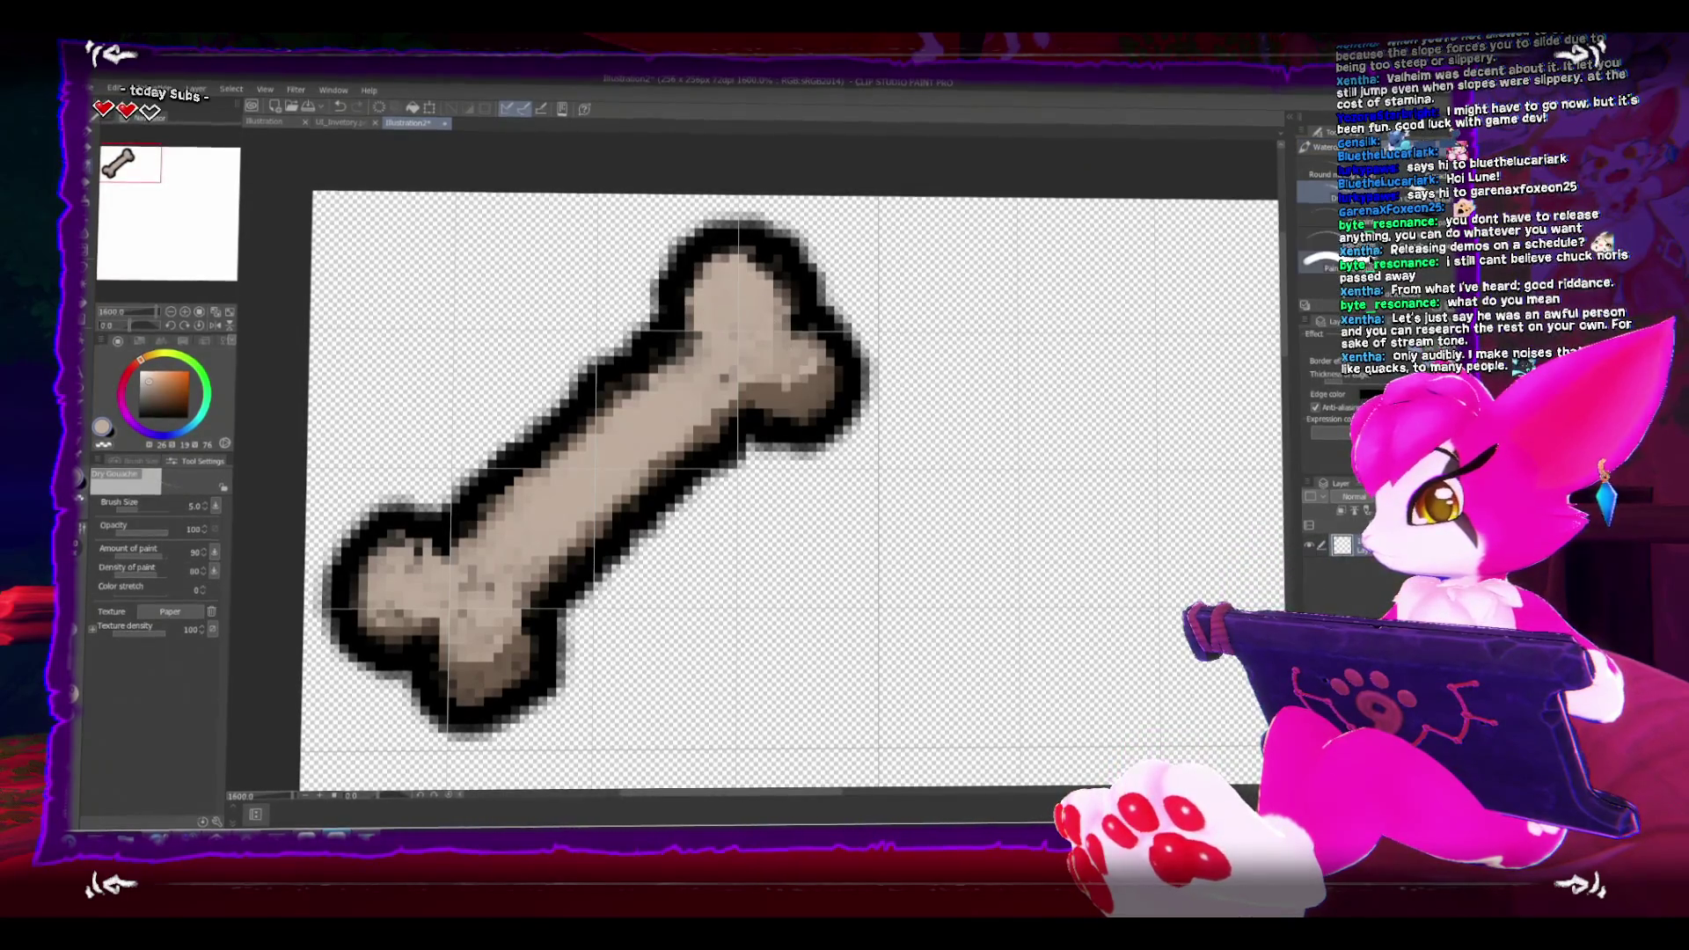
# Step: Blend the shaft shading with Paint and apply blending, then set a fine Eraser of about size 2
pyautogui.click(1315, 265)
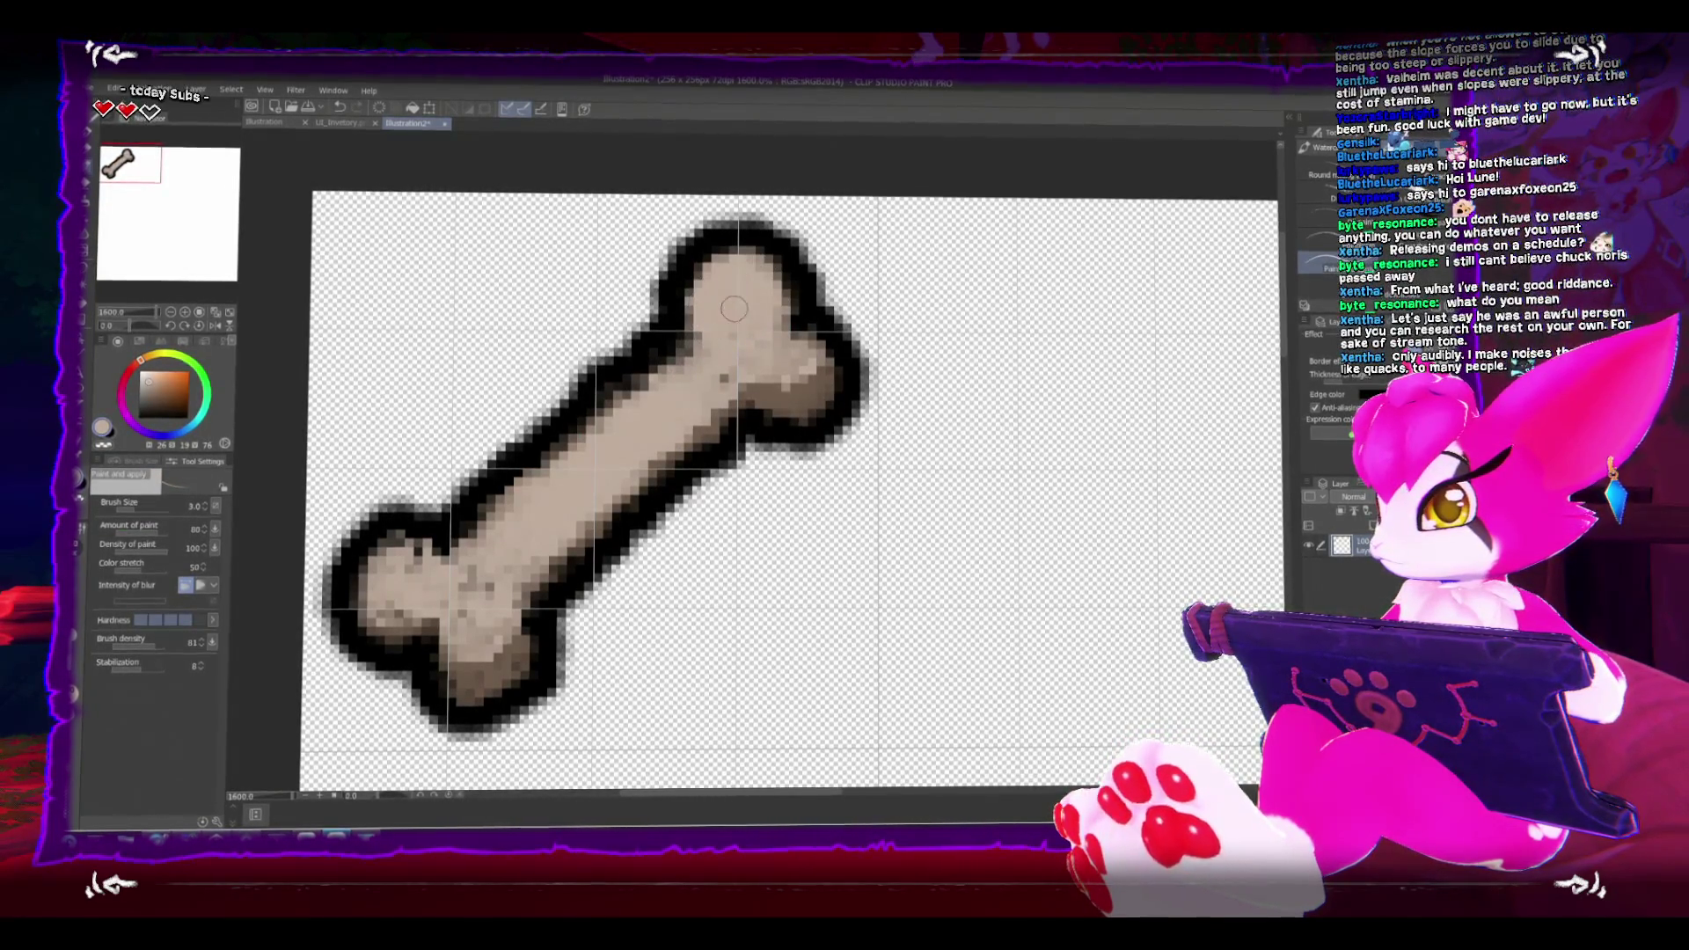
pyautogui.moveTo(613, 464); pyautogui.dragTo(780, 335)
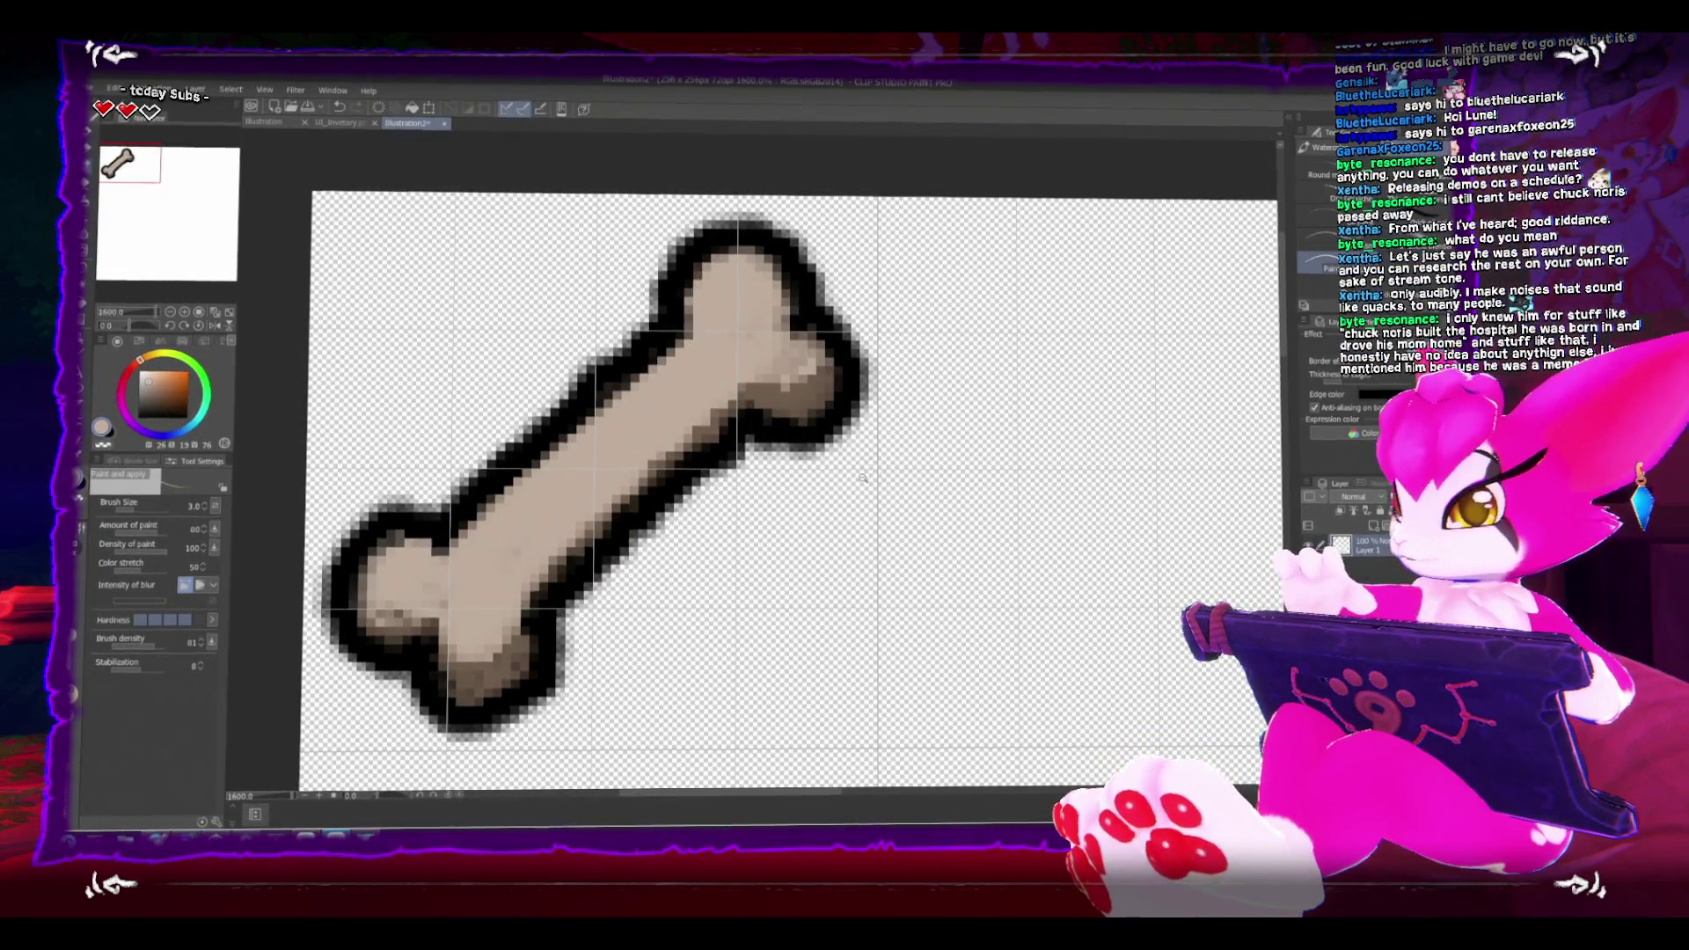
pyautogui.press('e')
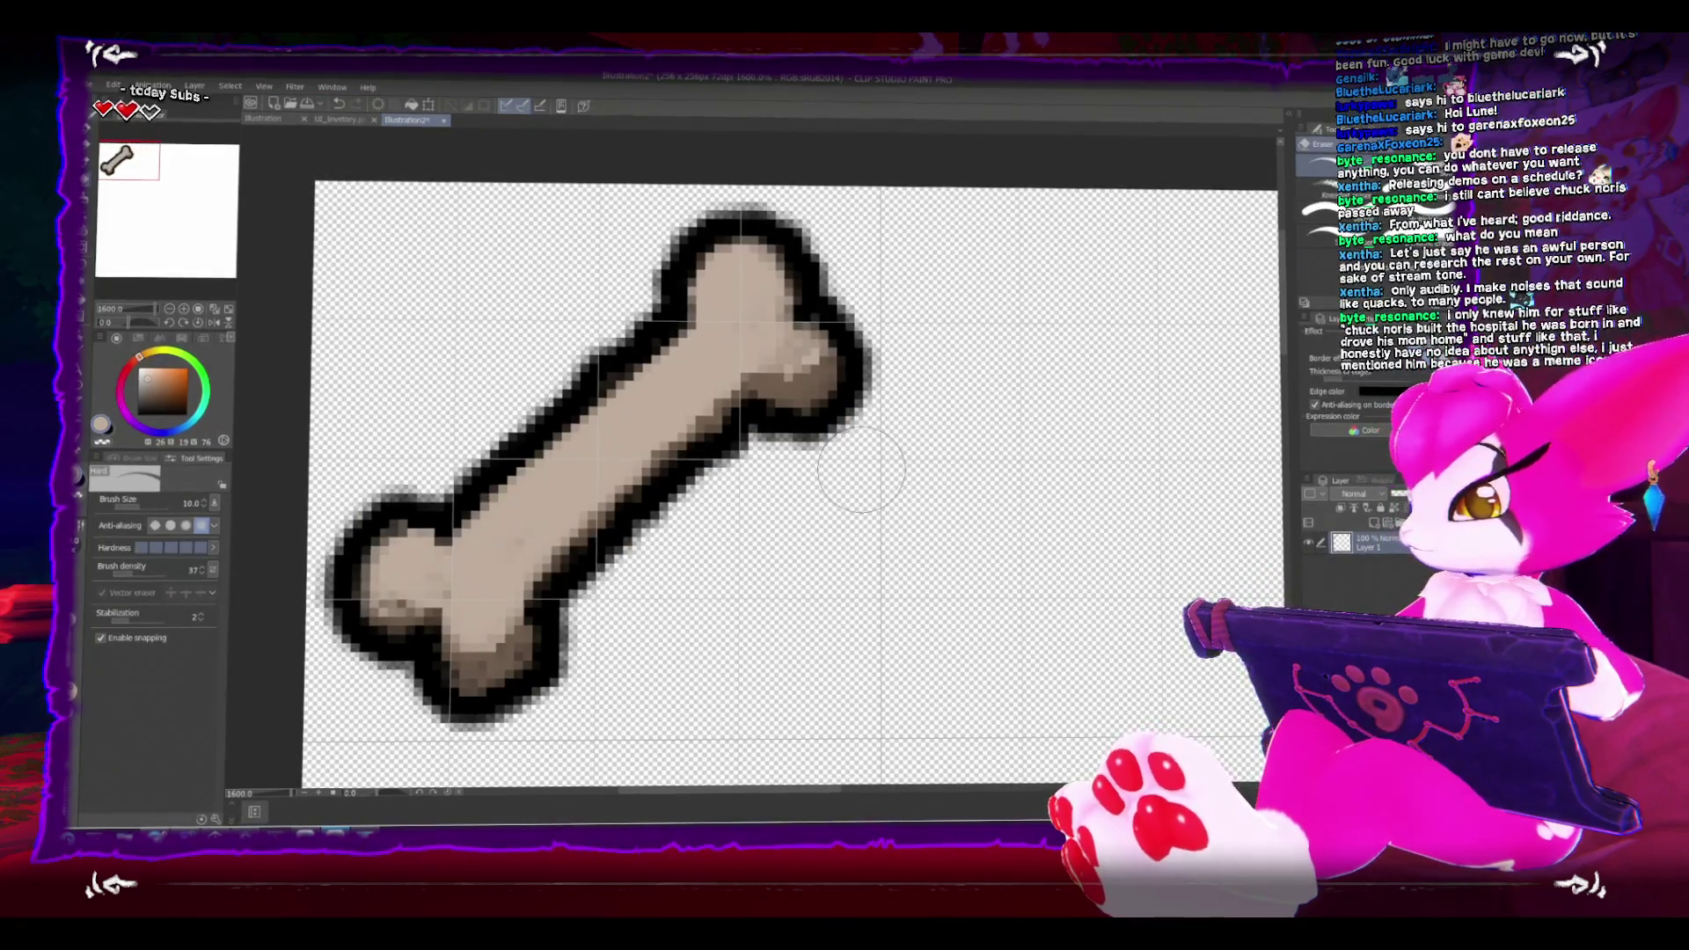
pyautogui.press('[')
pyautogui.press('[')
pyautogui.press('[')
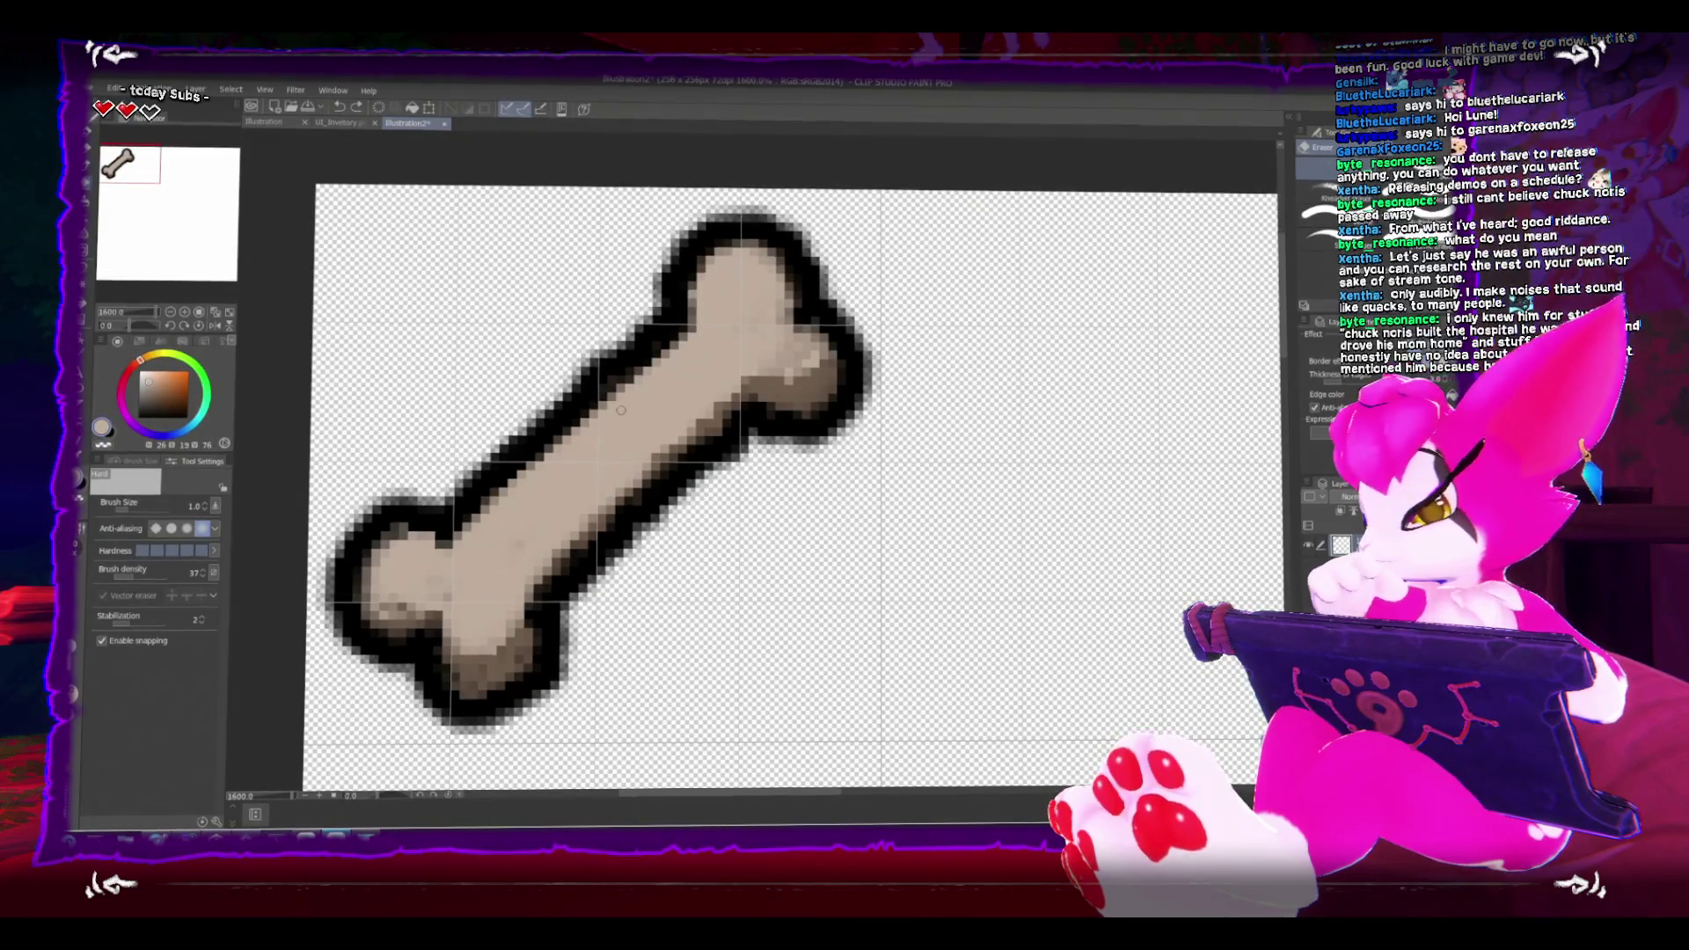
pyautogui.press(']')
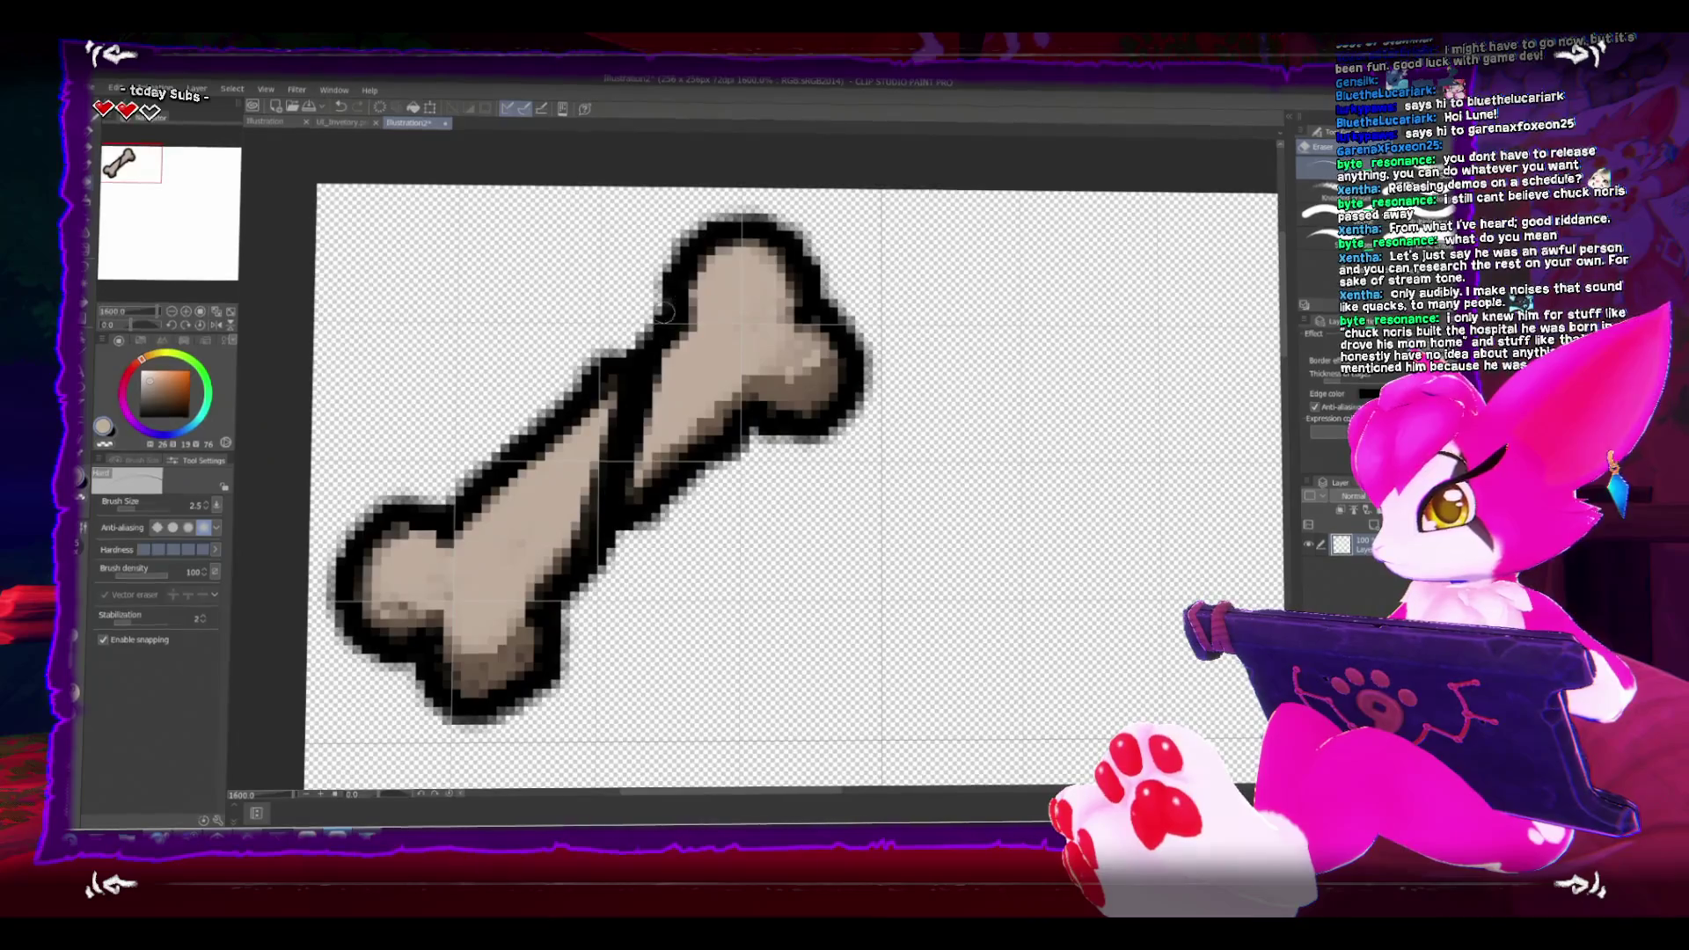
# Step: Lasso the bone's upper end and move it up and to the right
pyautogui.press('m')
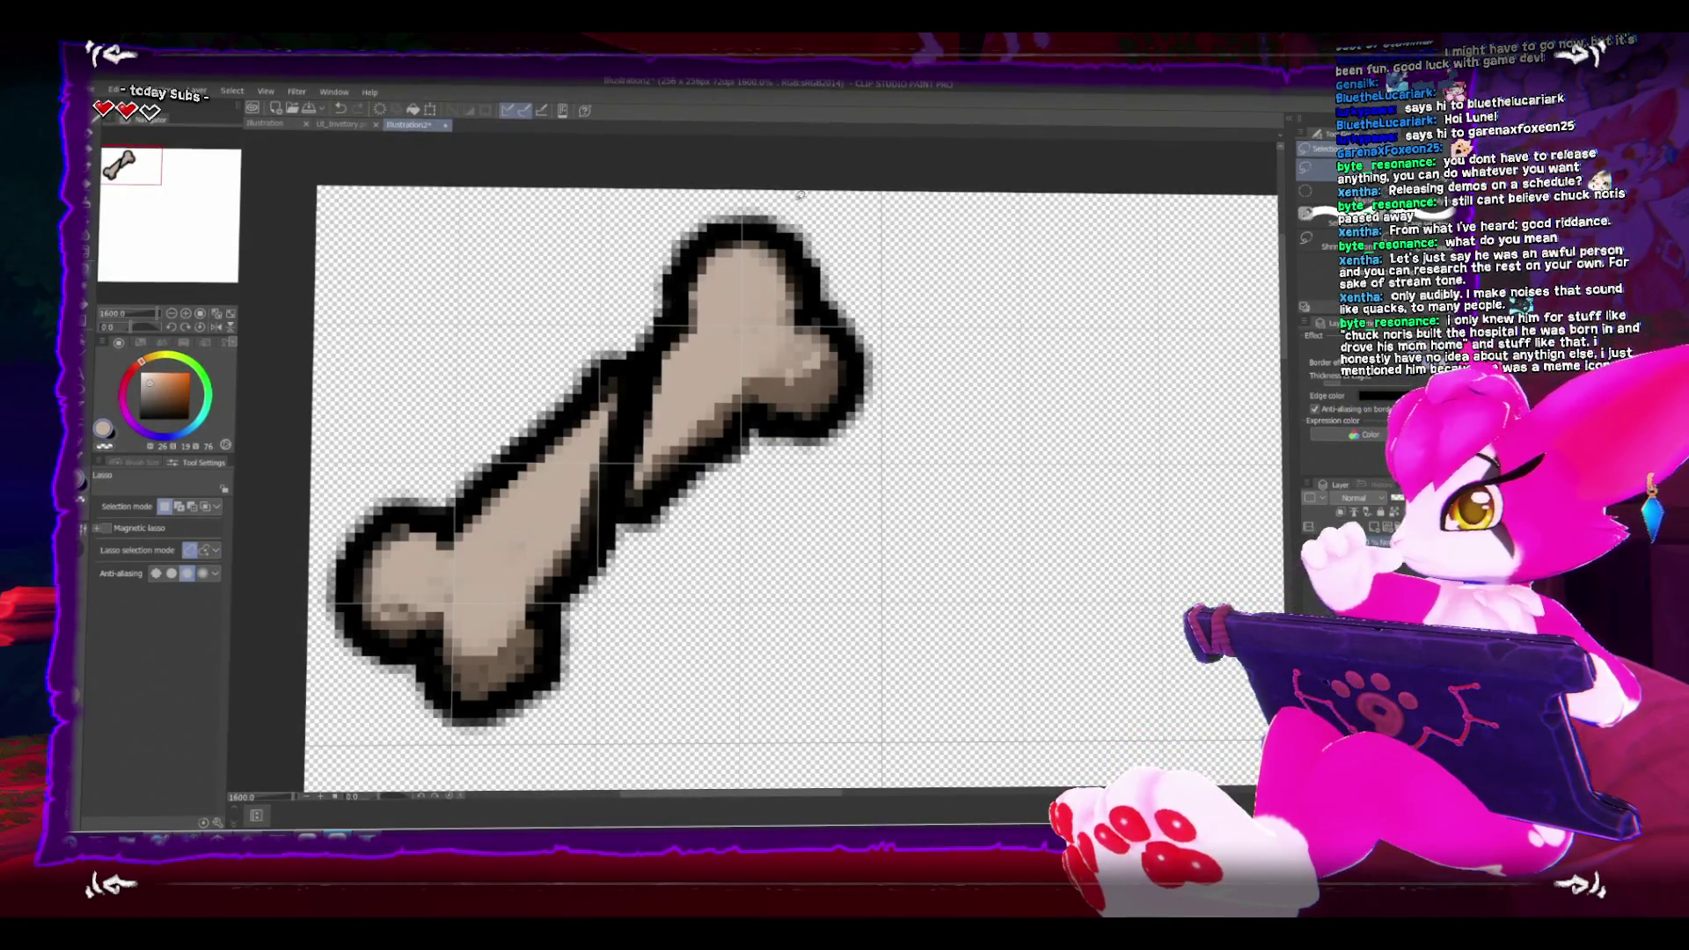
pyautogui.moveTo(895, 354); pyautogui.dragTo(862, 246)
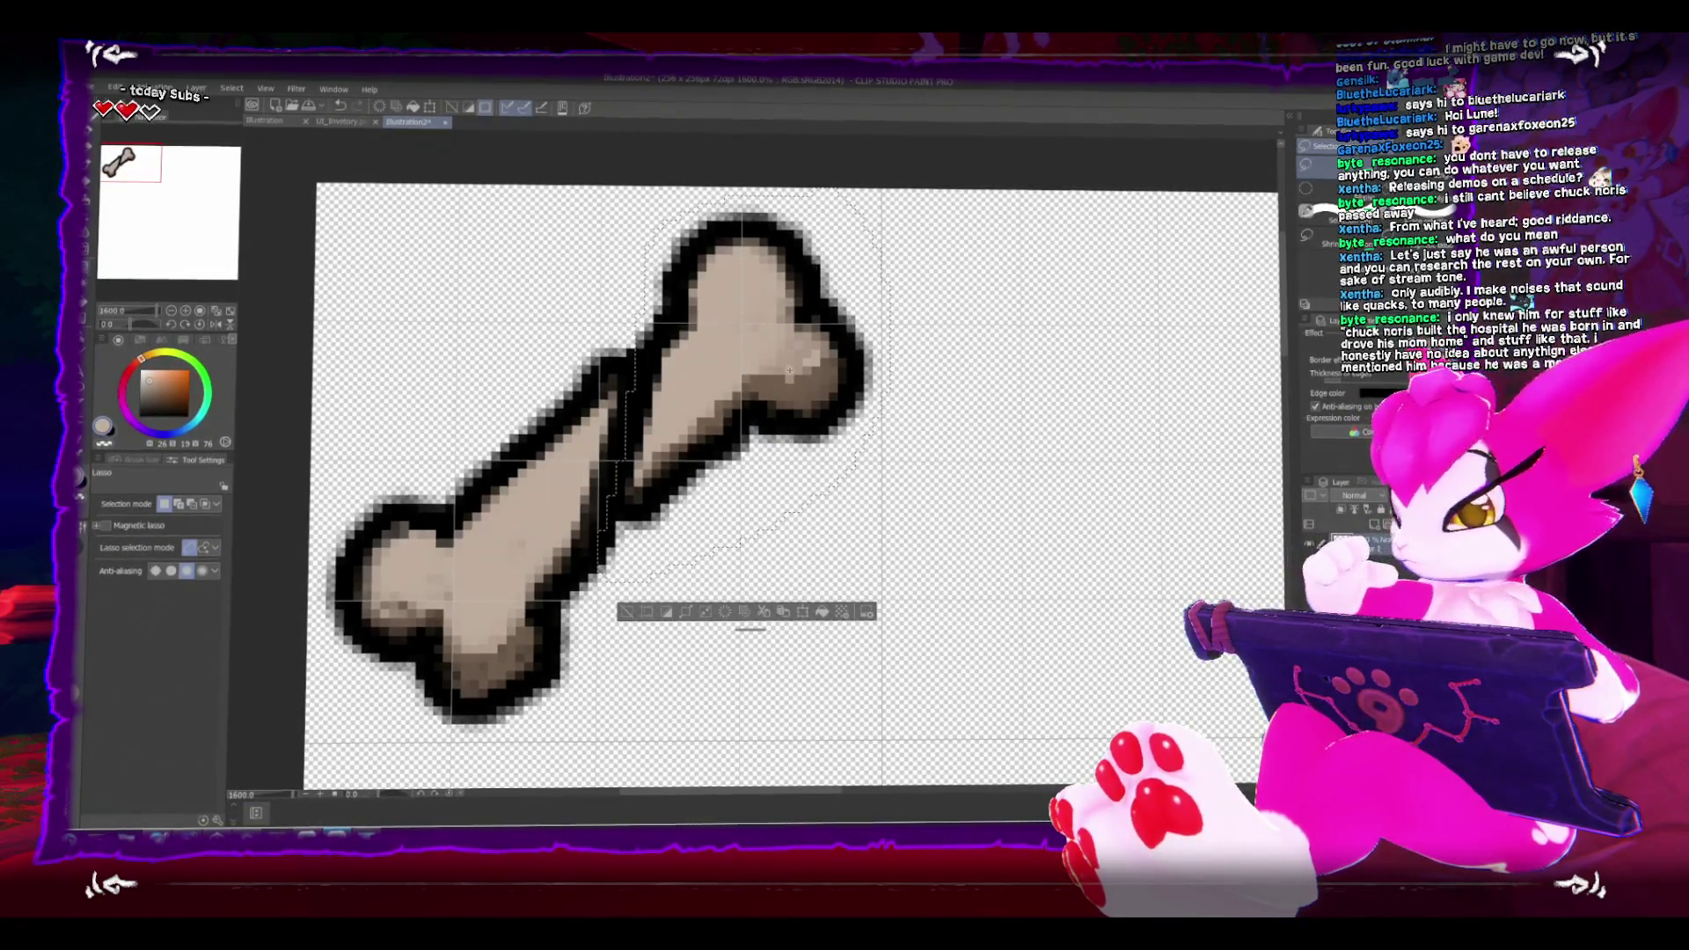
pyautogui.hotkey('ctrl', 't')
pyautogui.moveTo(750, 431); pyautogui.dragTo(776, 406)
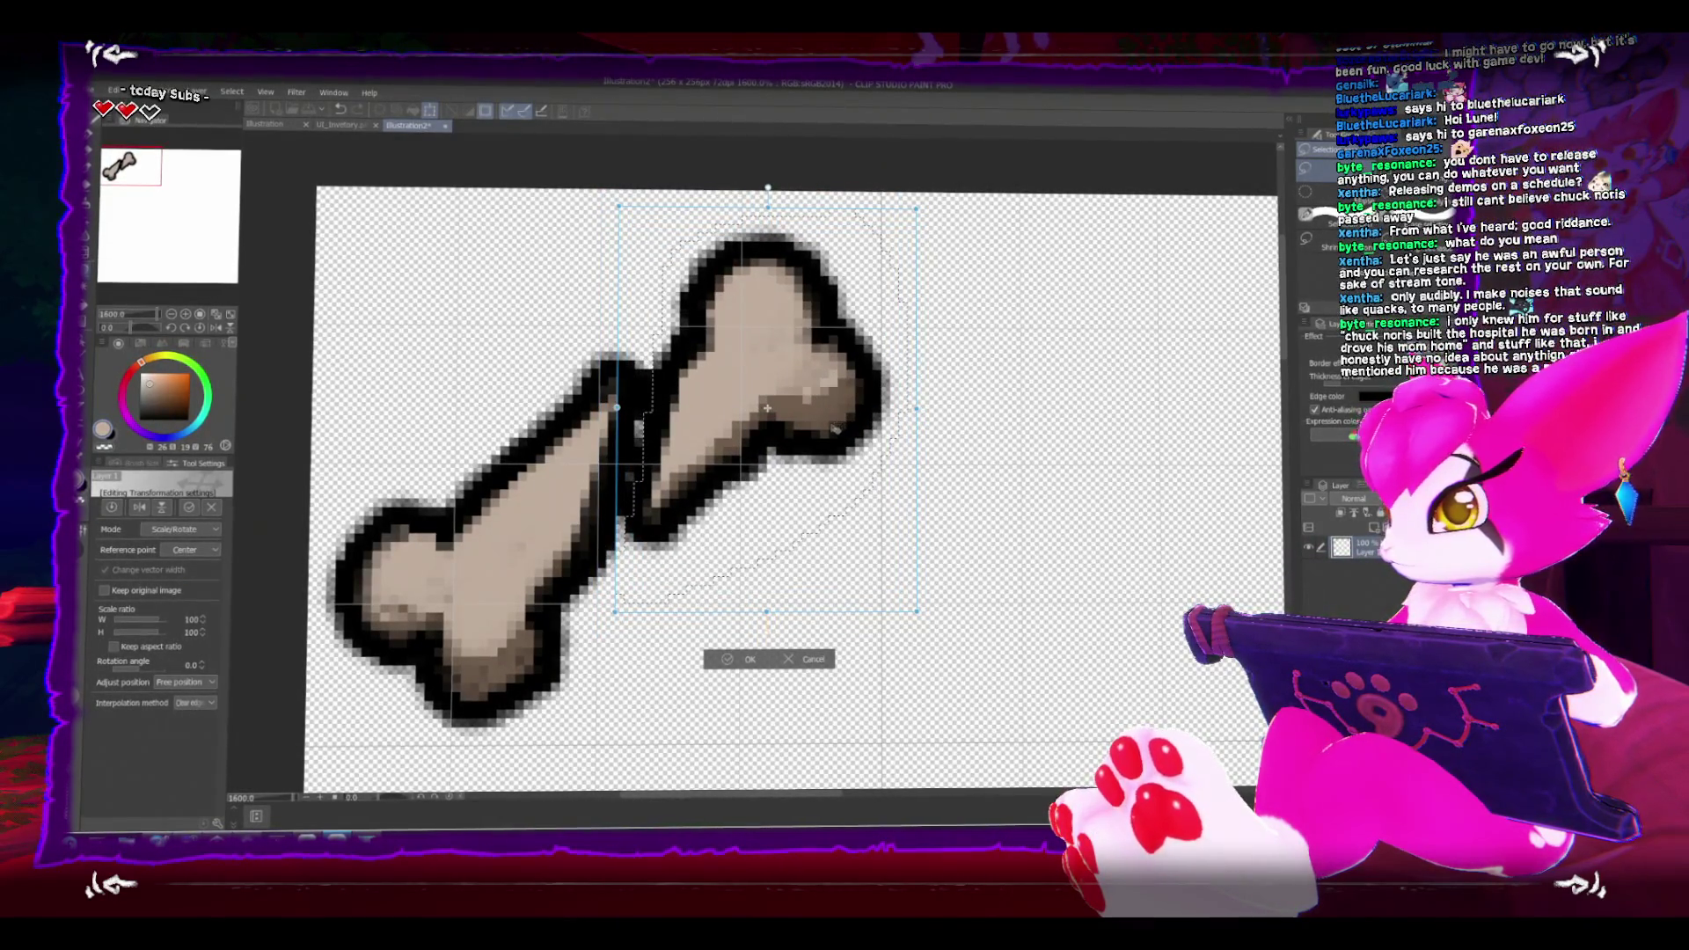
pyautogui.press('Return')
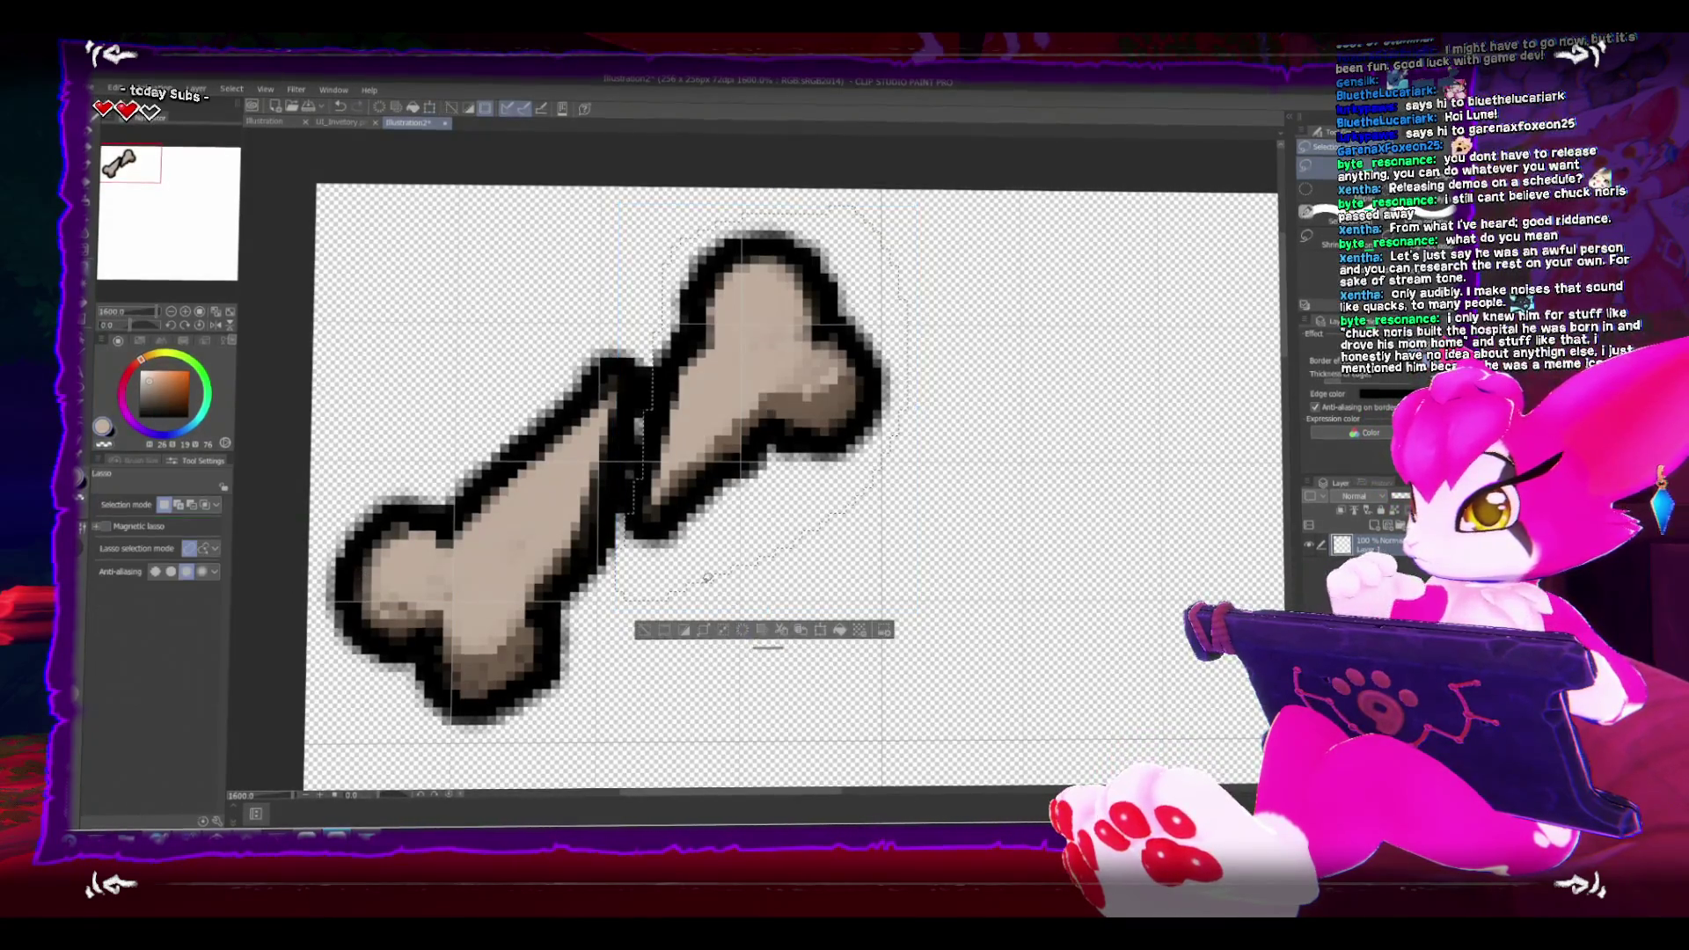
pyautogui.hotkey('ctrl', 'd')
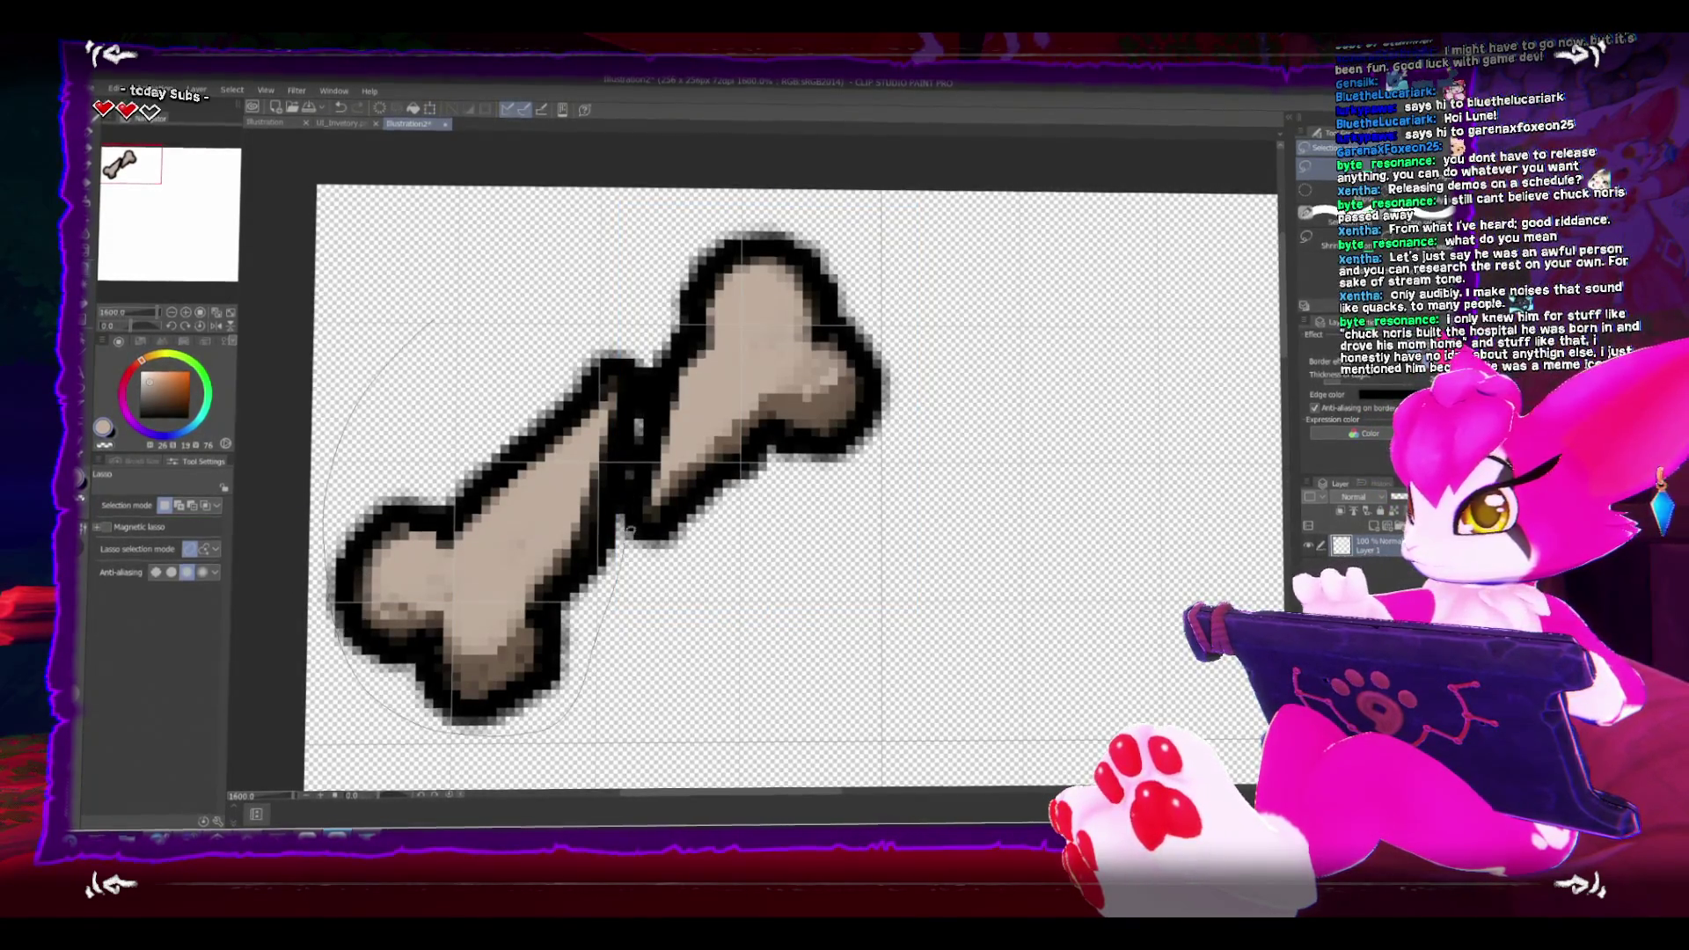
# Step: Lasso the lower half and nudge it slightly up-left, then return to the brush
pyautogui.moveTo(642, 286); pyautogui.dragTo(616, 271)
pyautogui.hotkey('ctrl', 't')
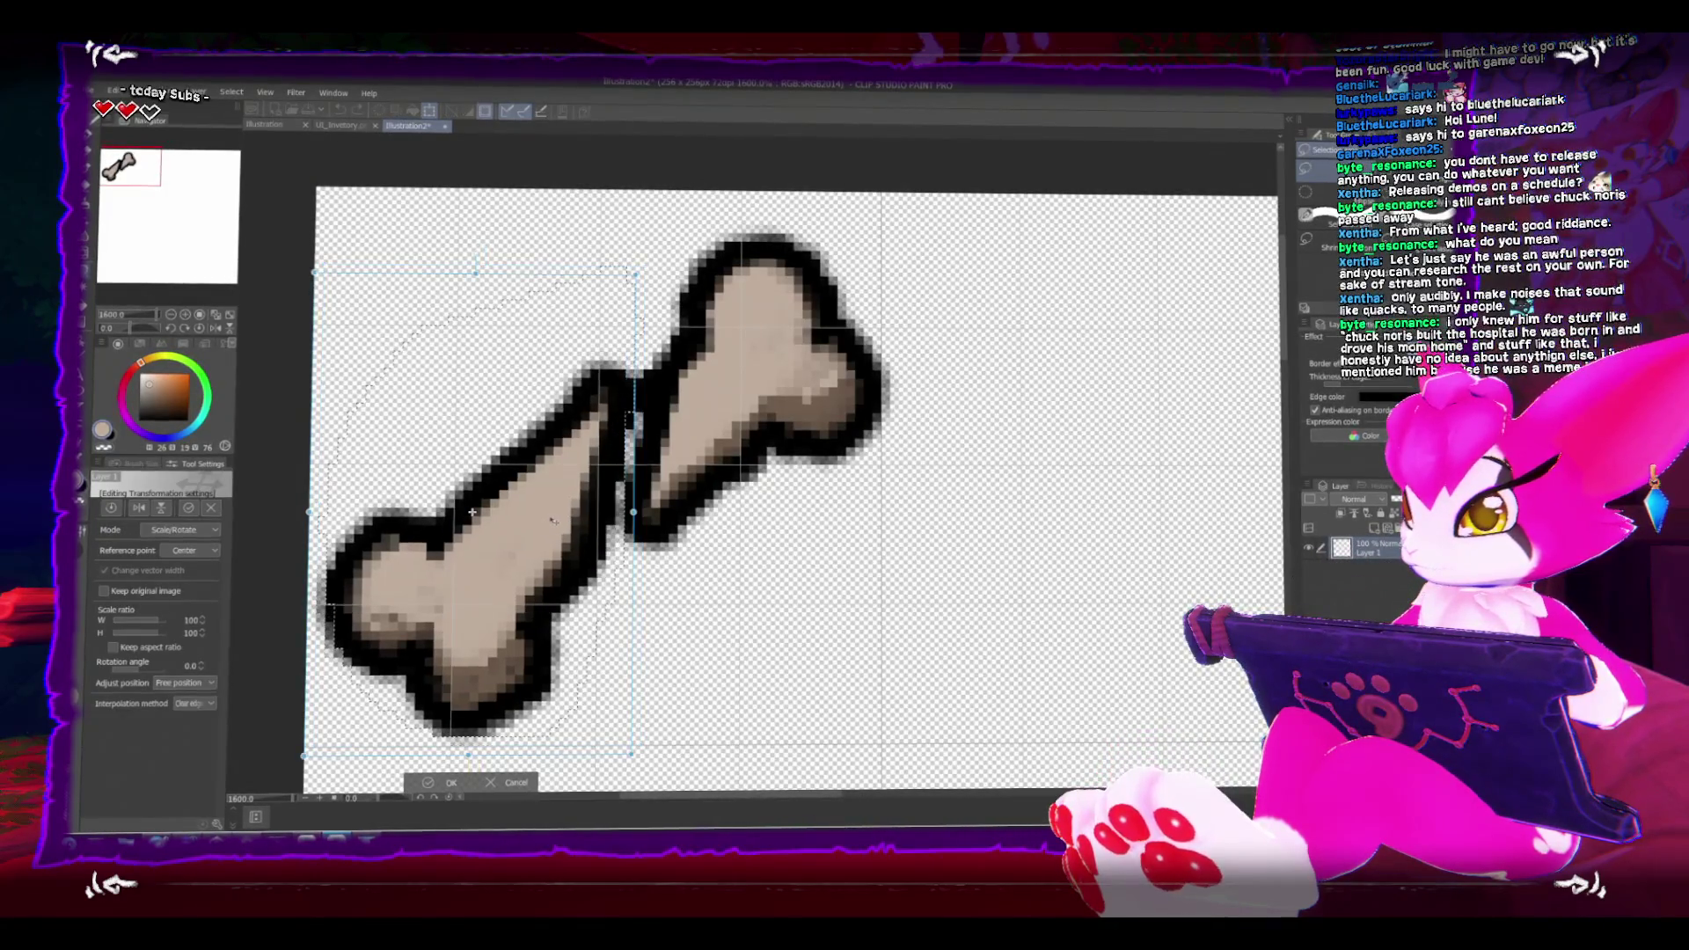
pyautogui.moveTo(561, 532); pyautogui.dragTo(553, 531)
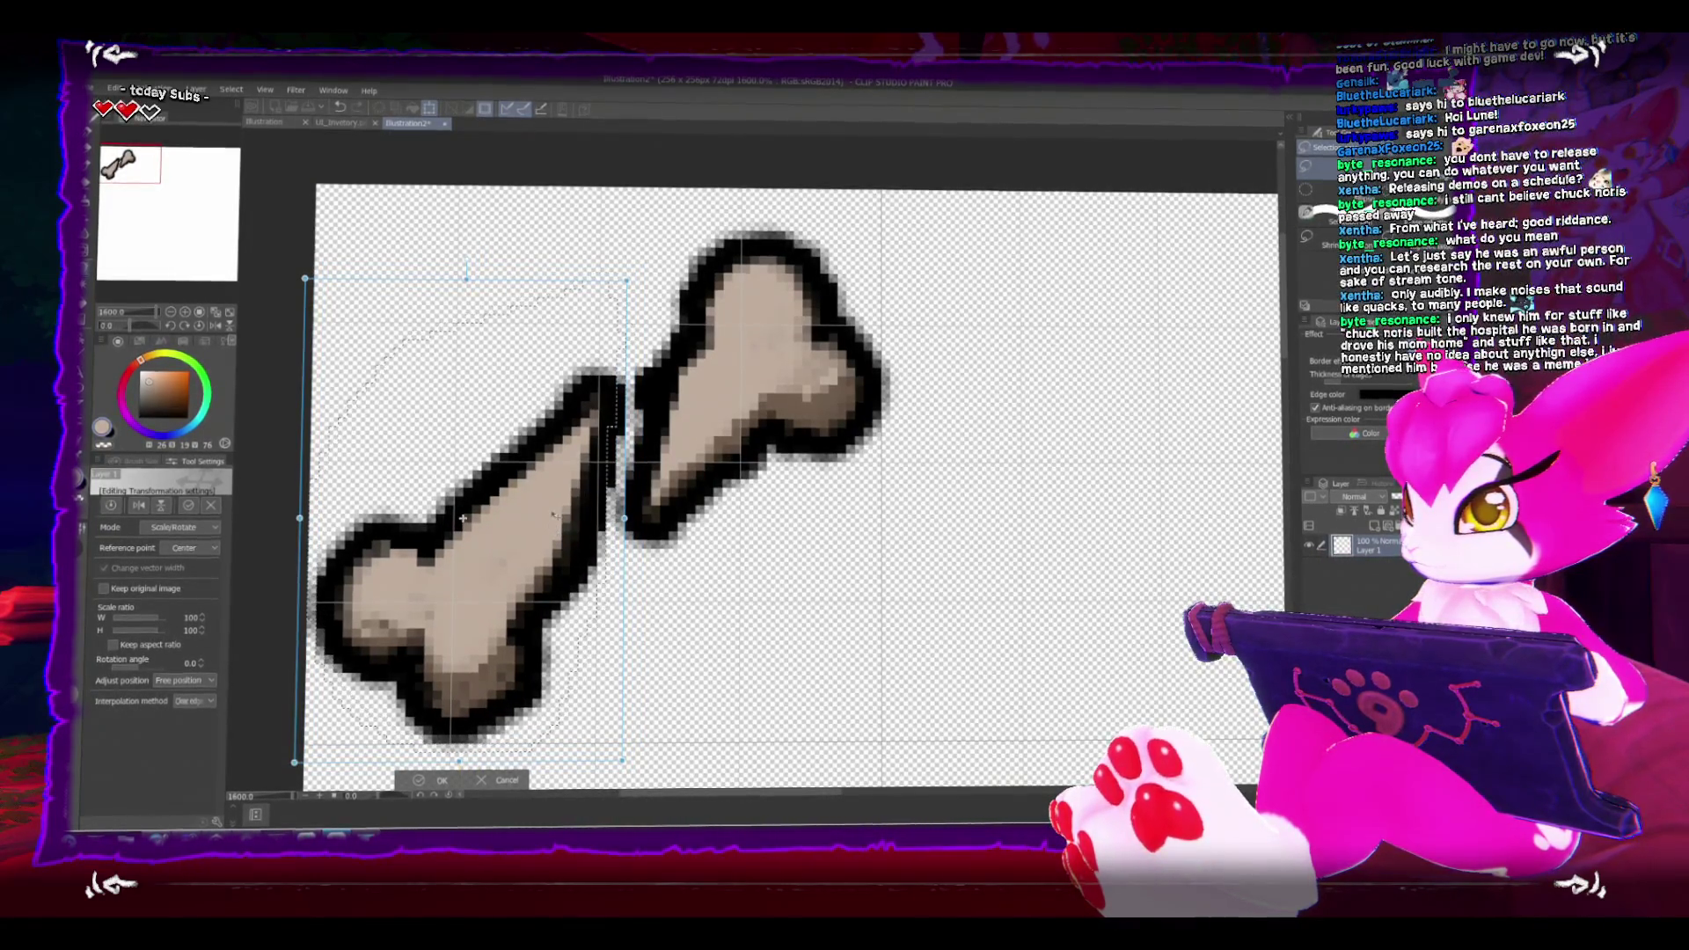
pyautogui.press('Return')
pyautogui.hotkey('ctrl', 'd')
pyautogui.press('b')
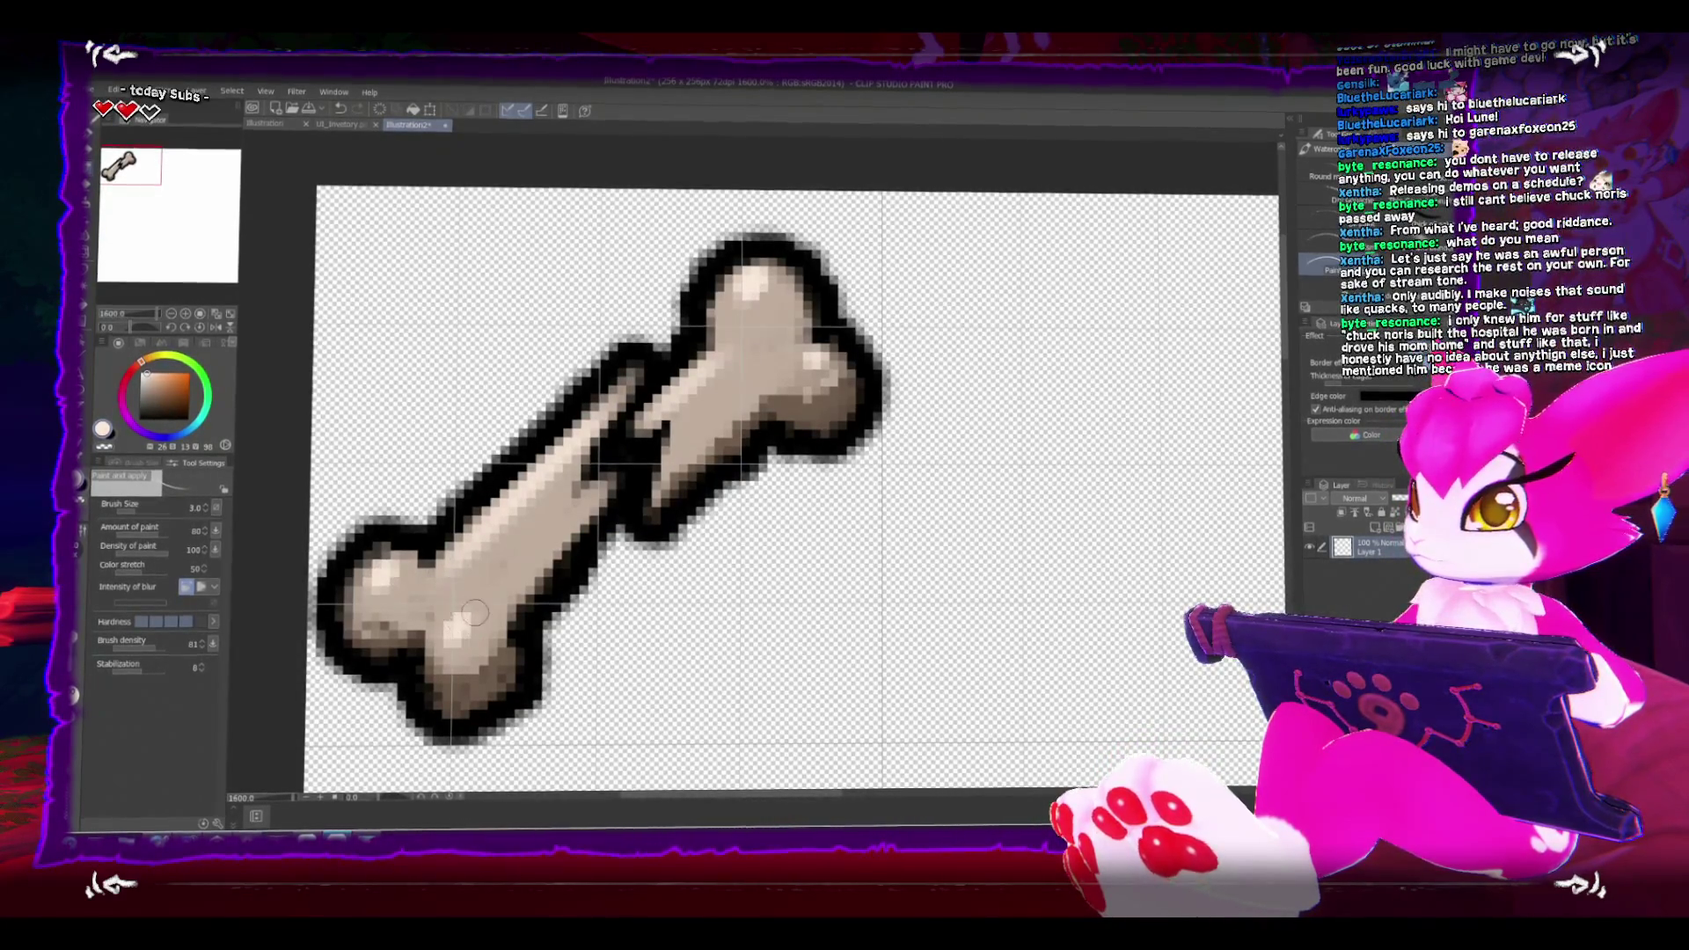
# Step: Zoom out and pan until the full sheet shows with the broken bone top-left
pyautogui.scroll(-2, 841, 479)
pyautogui.scroll(2, 853, 486)
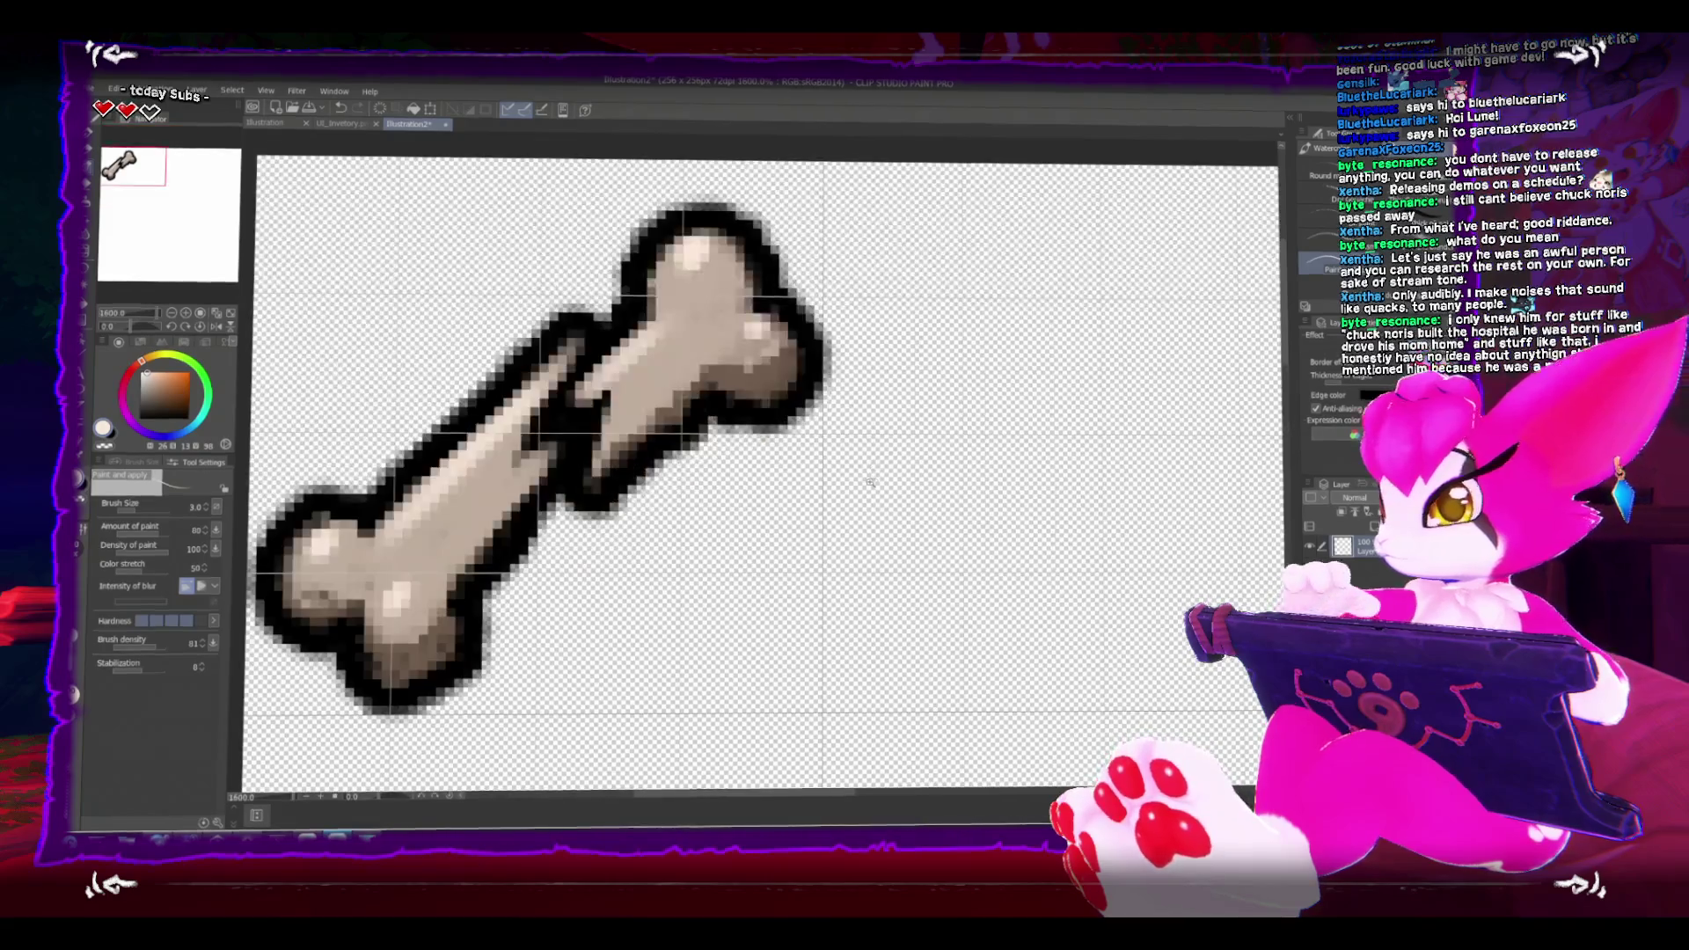
pyautogui.scroll(-2, 901, 546)
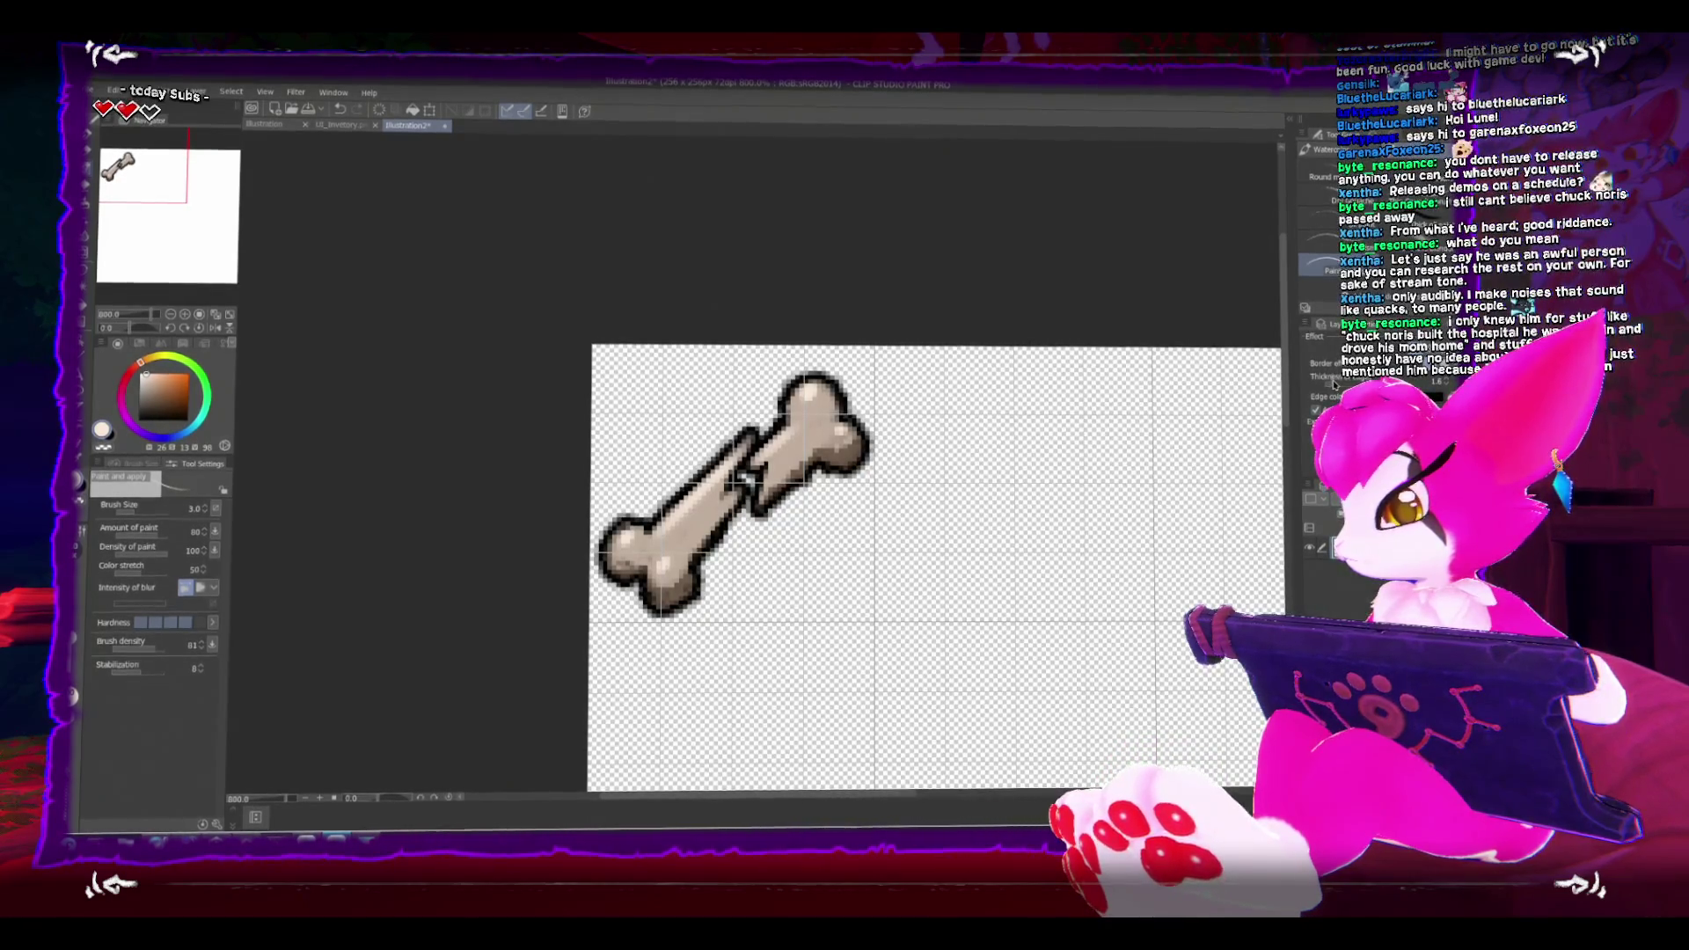
pyautogui.scroll(-4, 954, 479)
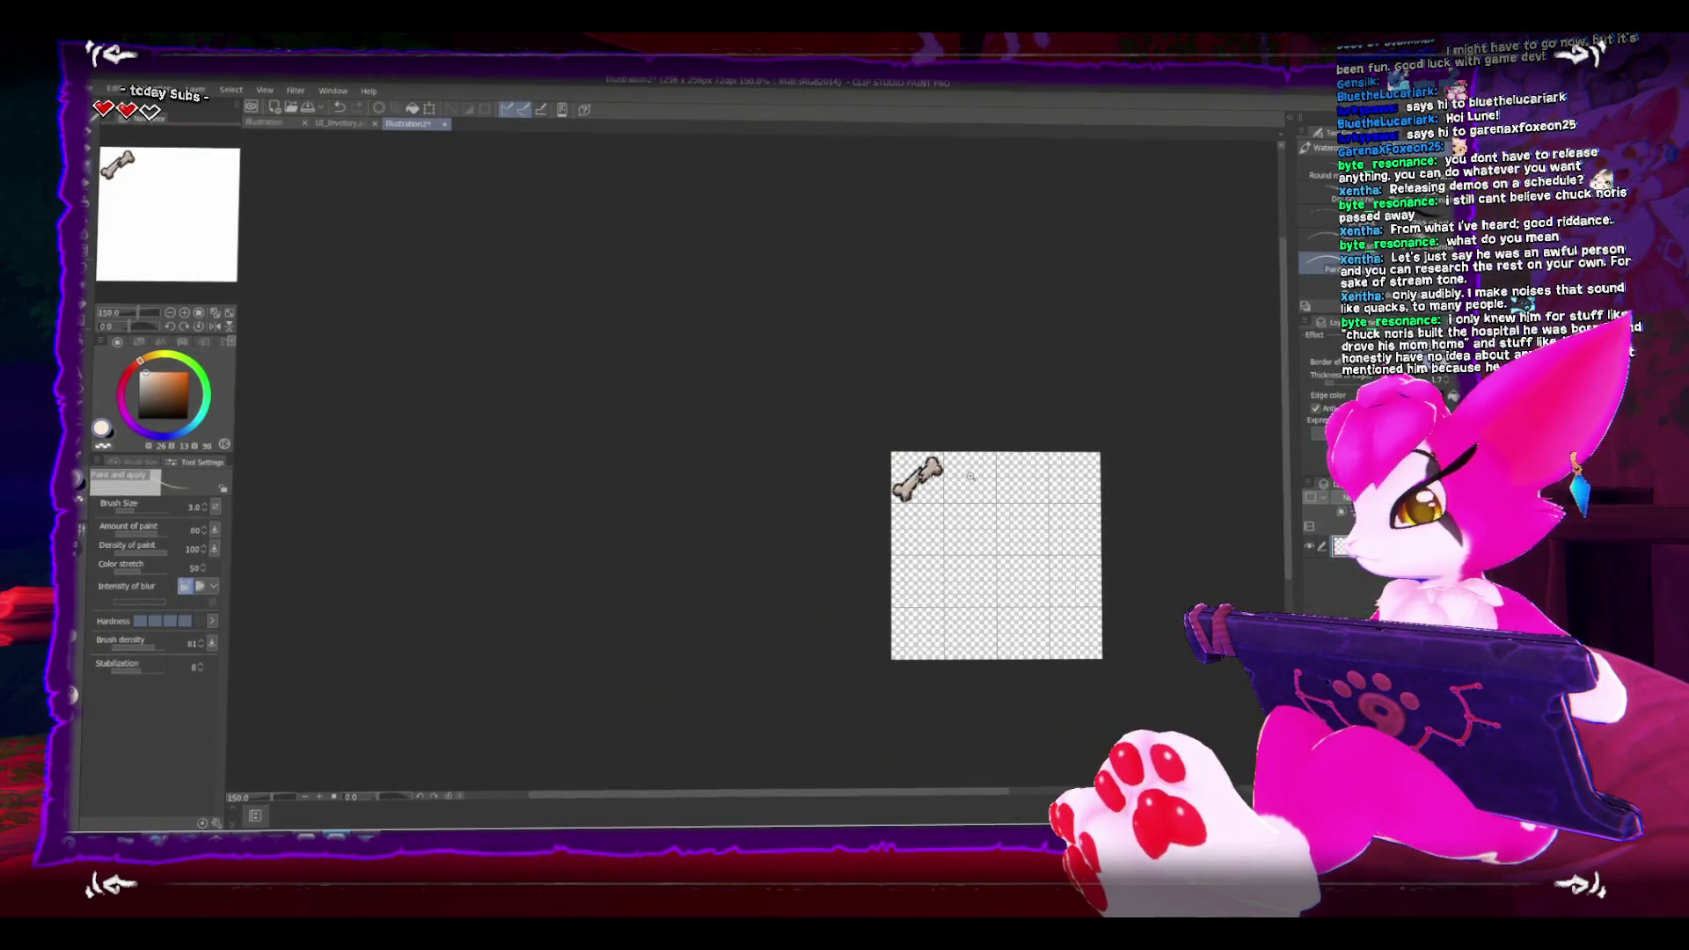
pyautogui.scroll(4, 963, 479)
pyautogui.scroll(-2, 886, 466)
pyautogui.moveTo(886, 463)
pyautogui.mouseDown()
pyautogui.moveTo(852, 453)
pyautogui.moveTo(757, 335)
pyautogui.mouseUp()
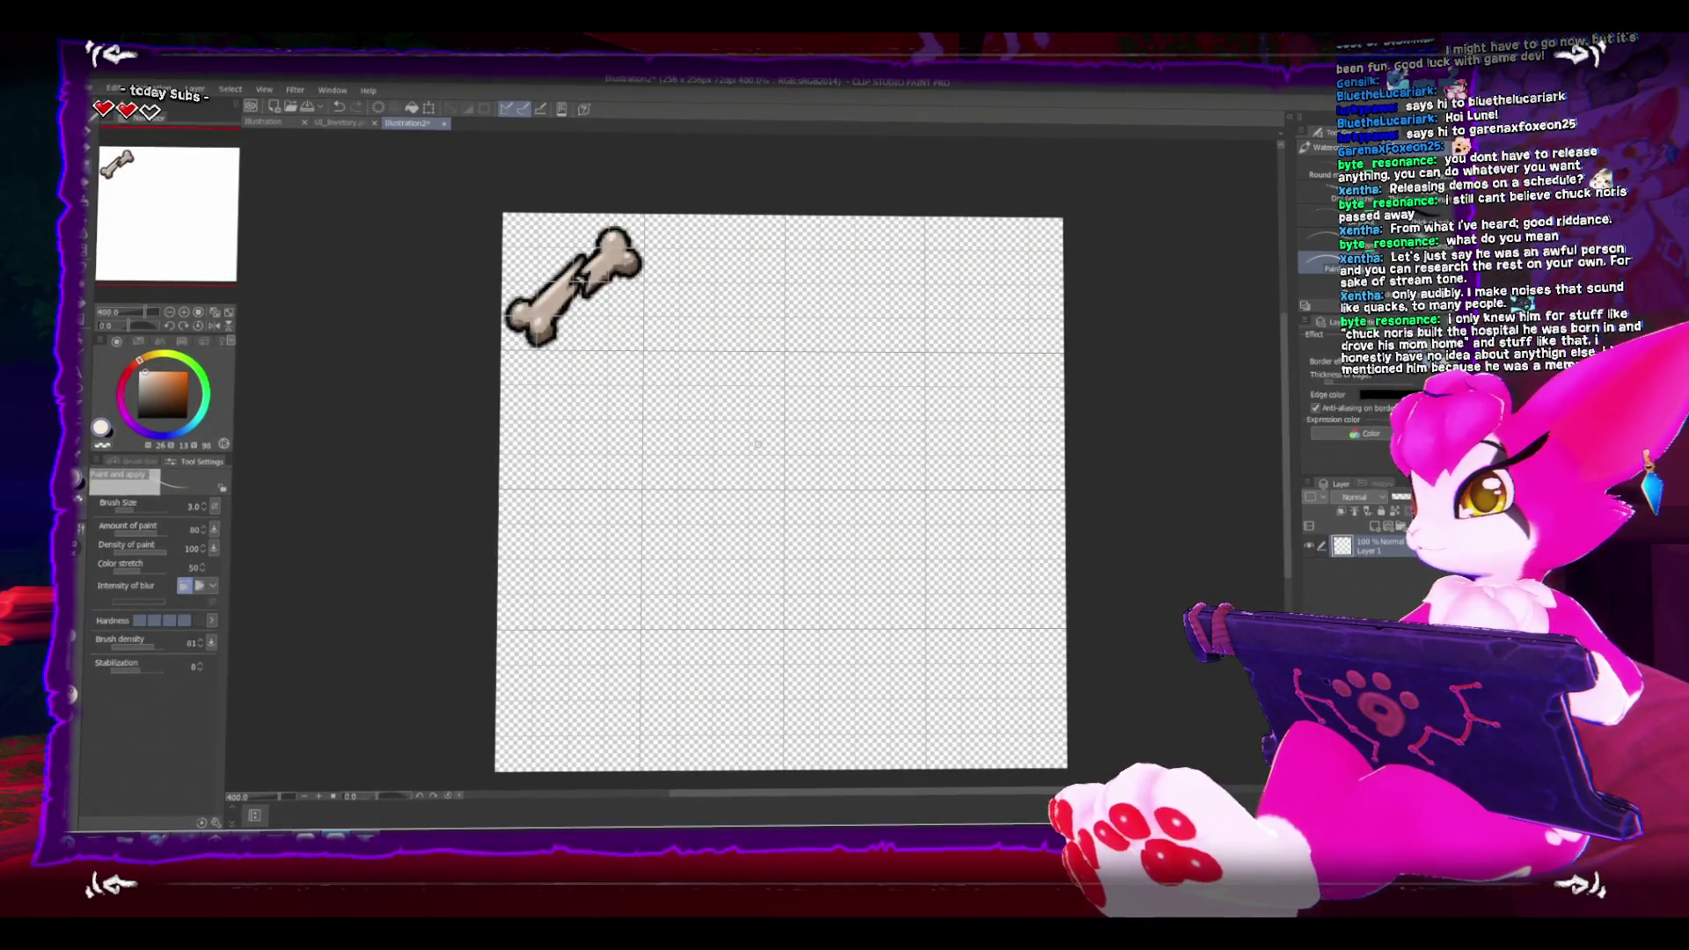
pyautogui.hotkey('alt', 'Tab')
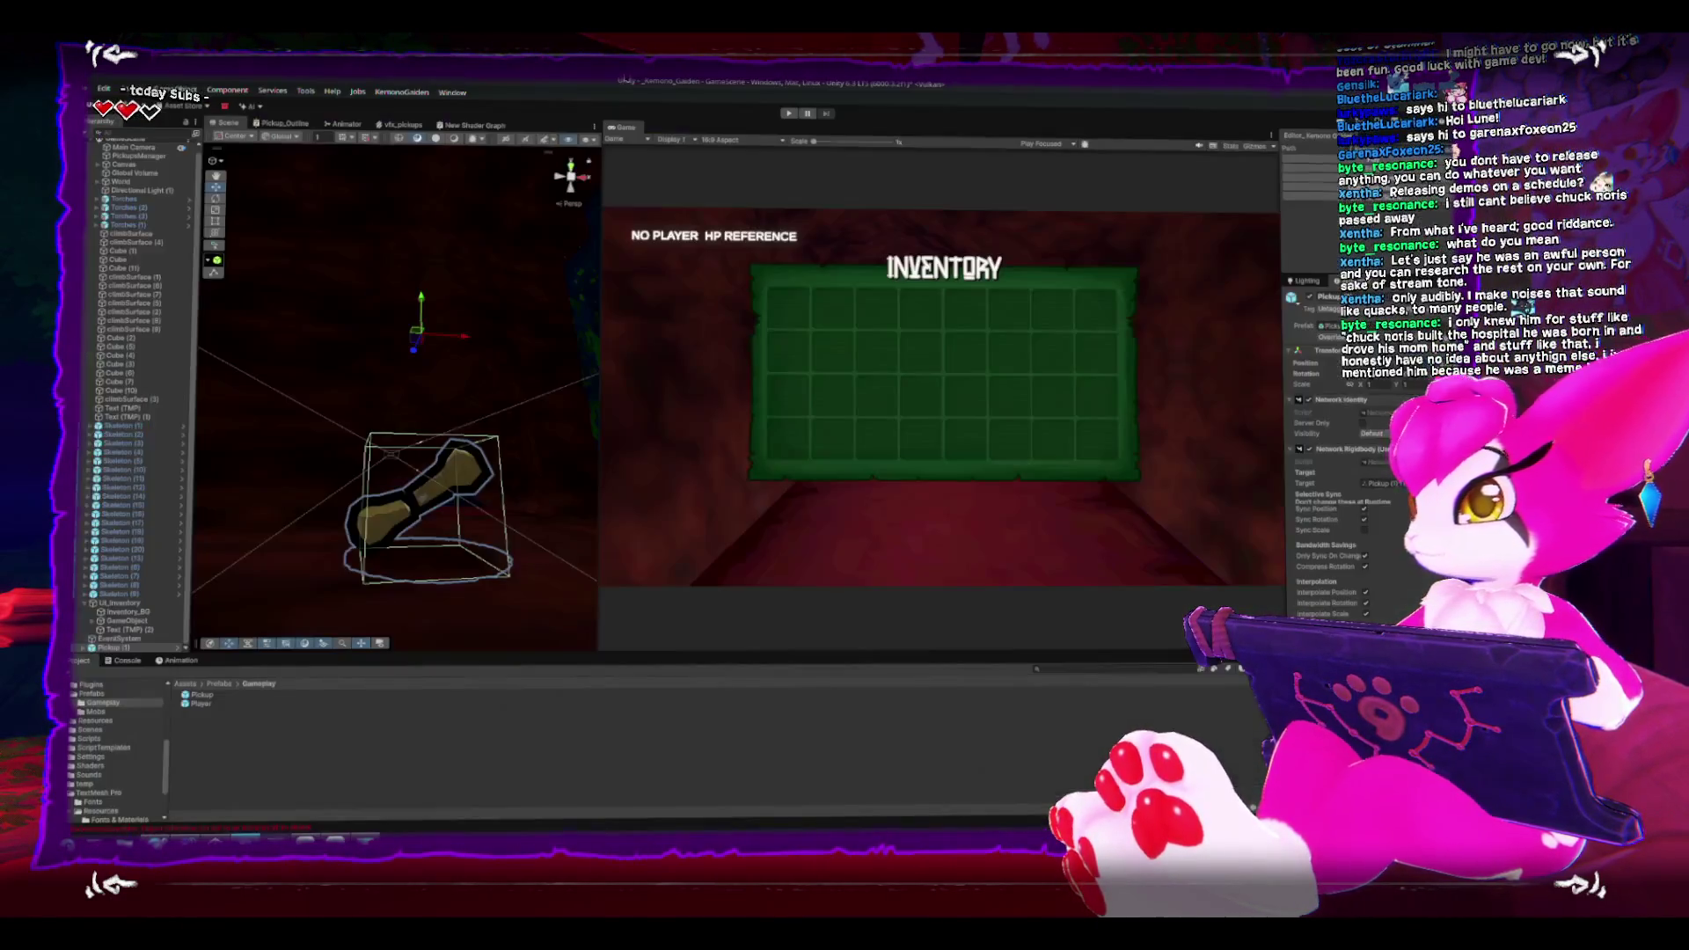
# Step: Delete the selected Pickup from the Unity scene and return to Clip Studio Paint
pyautogui.moveTo(475, 459); pyautogui.dragTo(504, 486)
pyautogui.press('Delete')
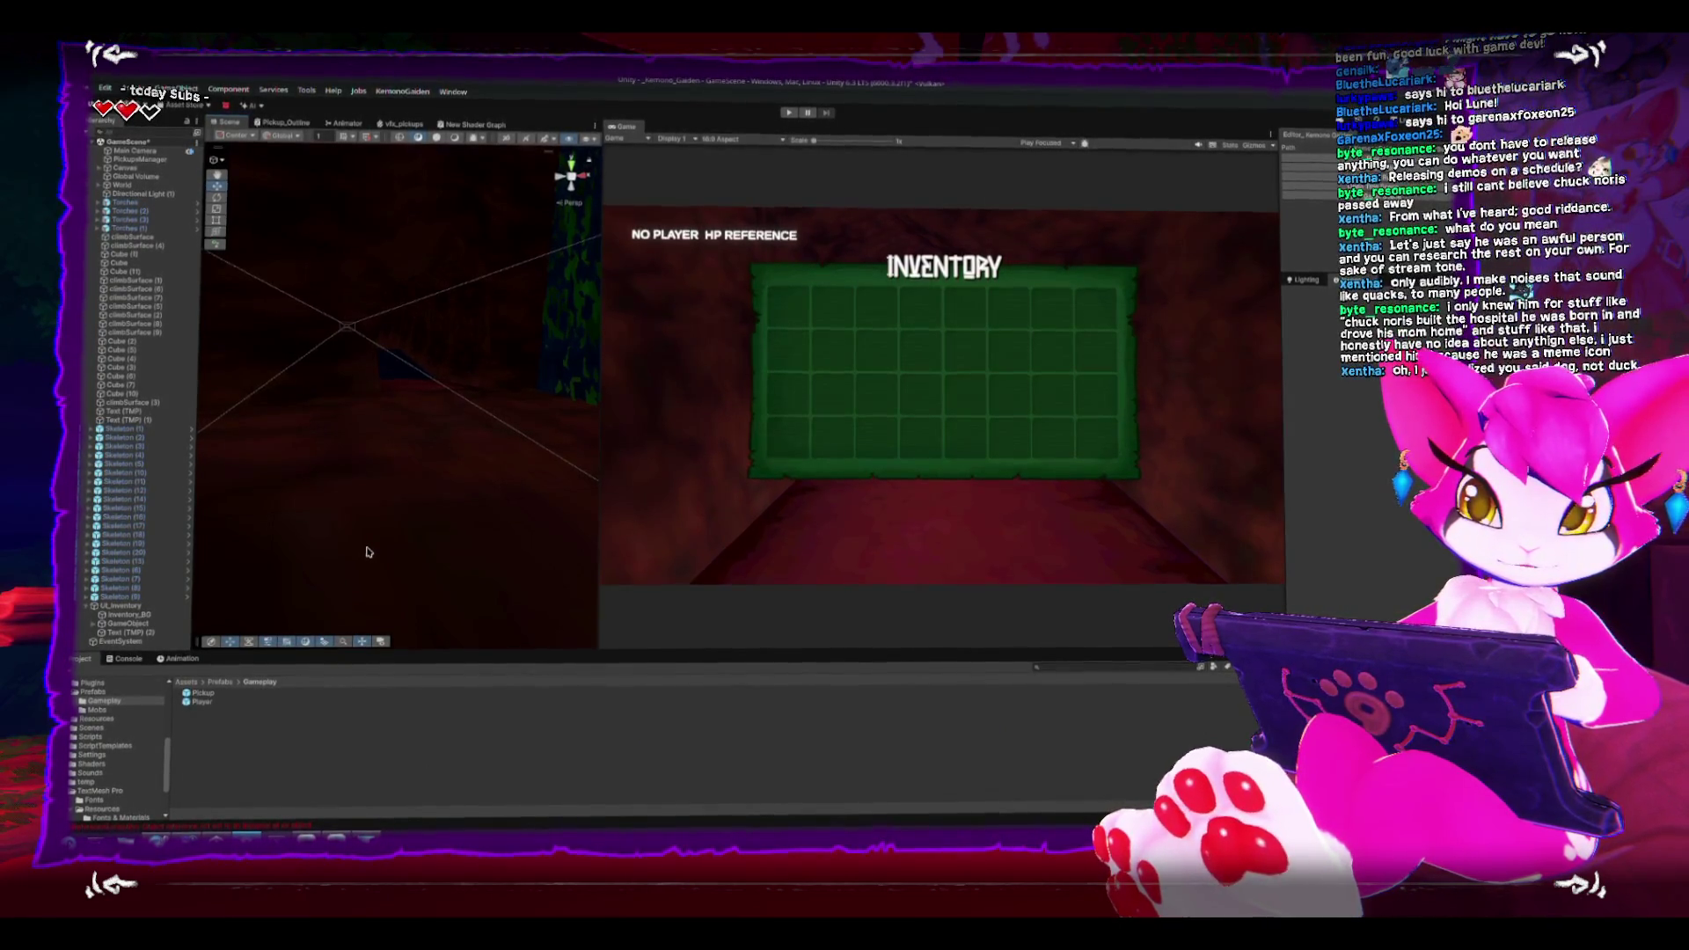
pyautogui.moveTo(393, 520)
pyautogui.mouseDown()
pyautogui.moveTo(489, 250)
pyautogui.moveTo(504, 387)
pyautogui.mouseUp()
pyautogui.hotkey('alt', 'Tab')
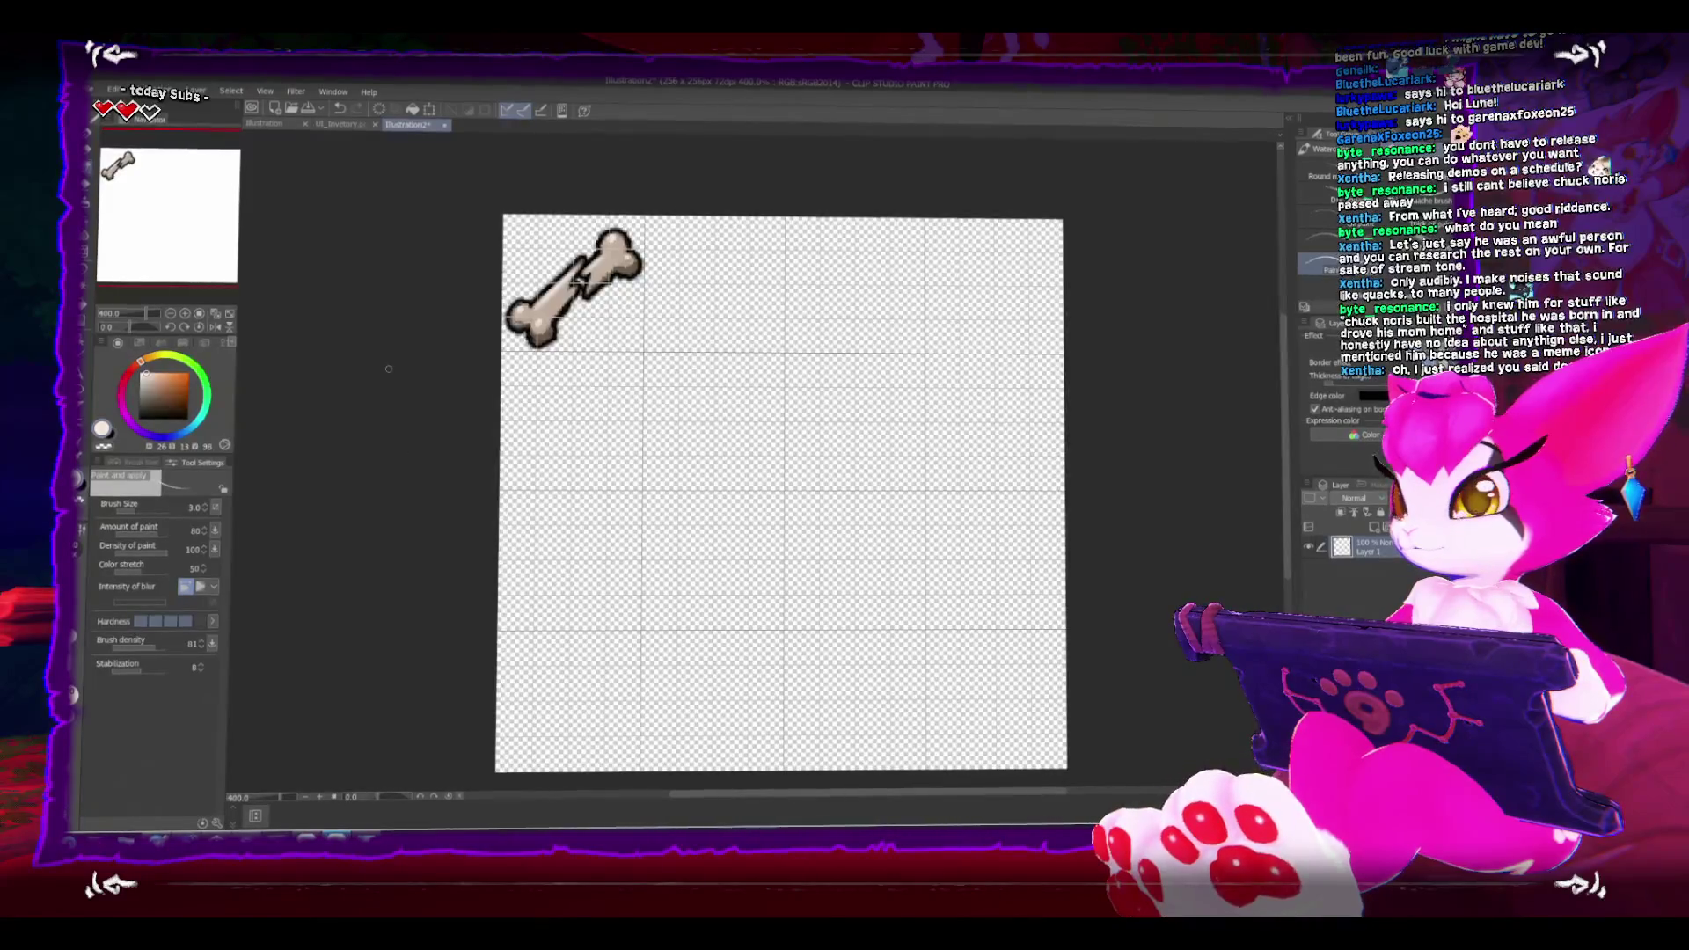
# Step: Save the sheet in Art/UI as a PNG named UI_ItemsSheet, accepting the layer warning
pyautogui.hotkey('ctrl', 's')
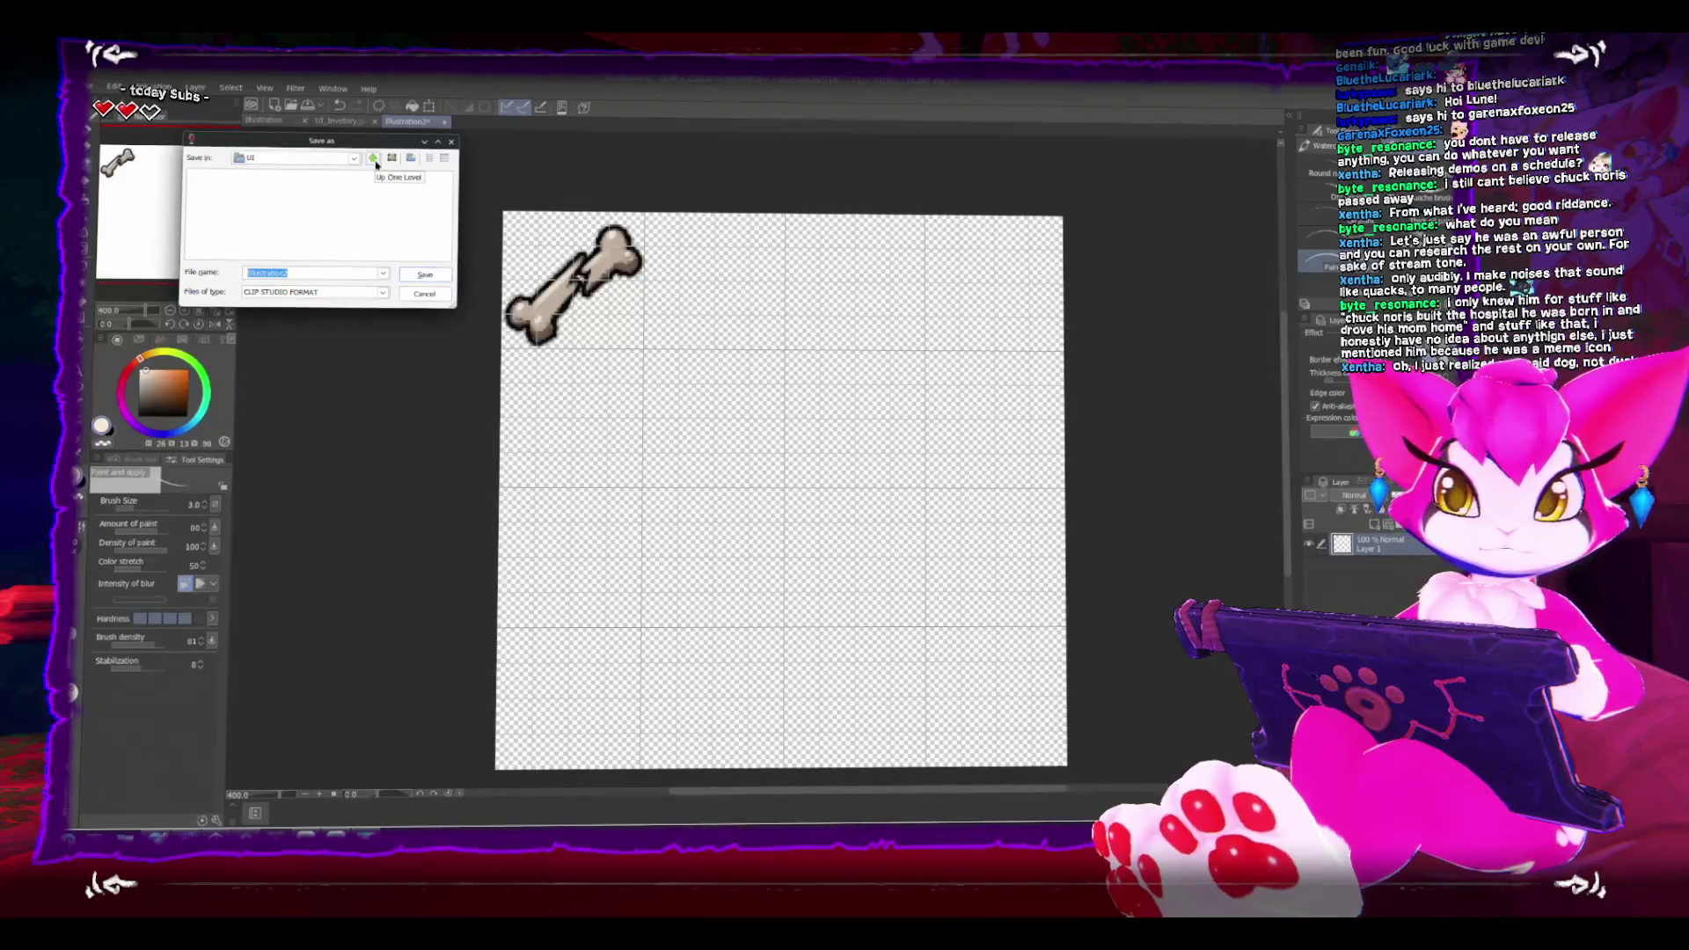
pyautogui.click(373, 160)
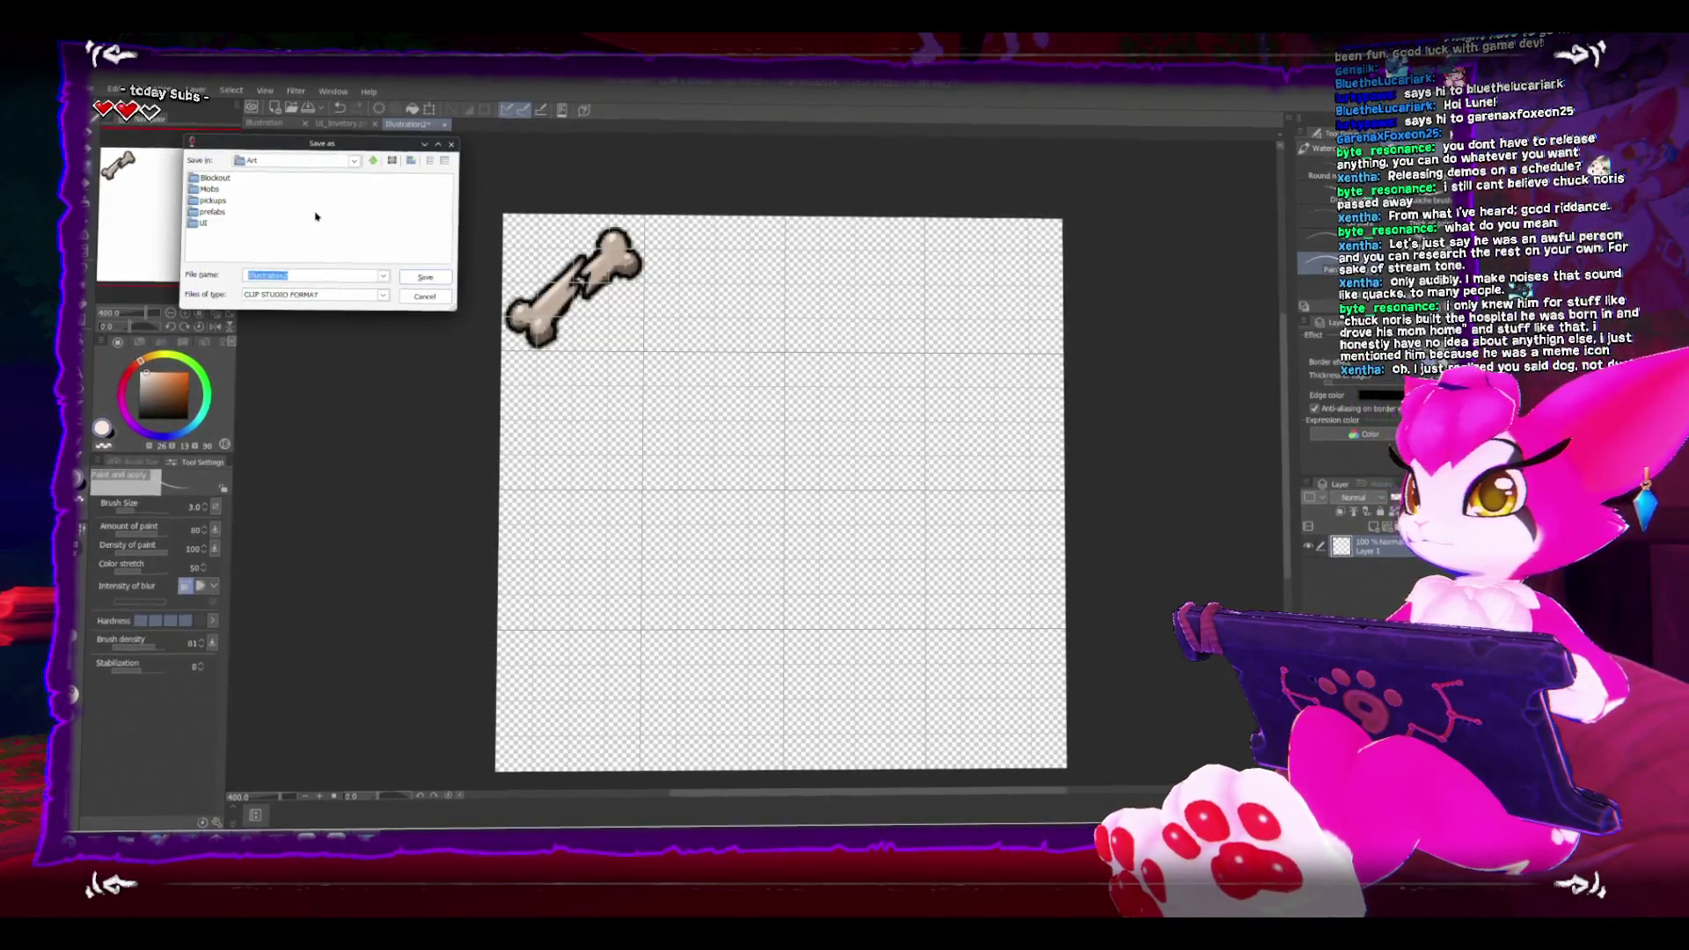
pyautogui.doubleClick(199, 223)
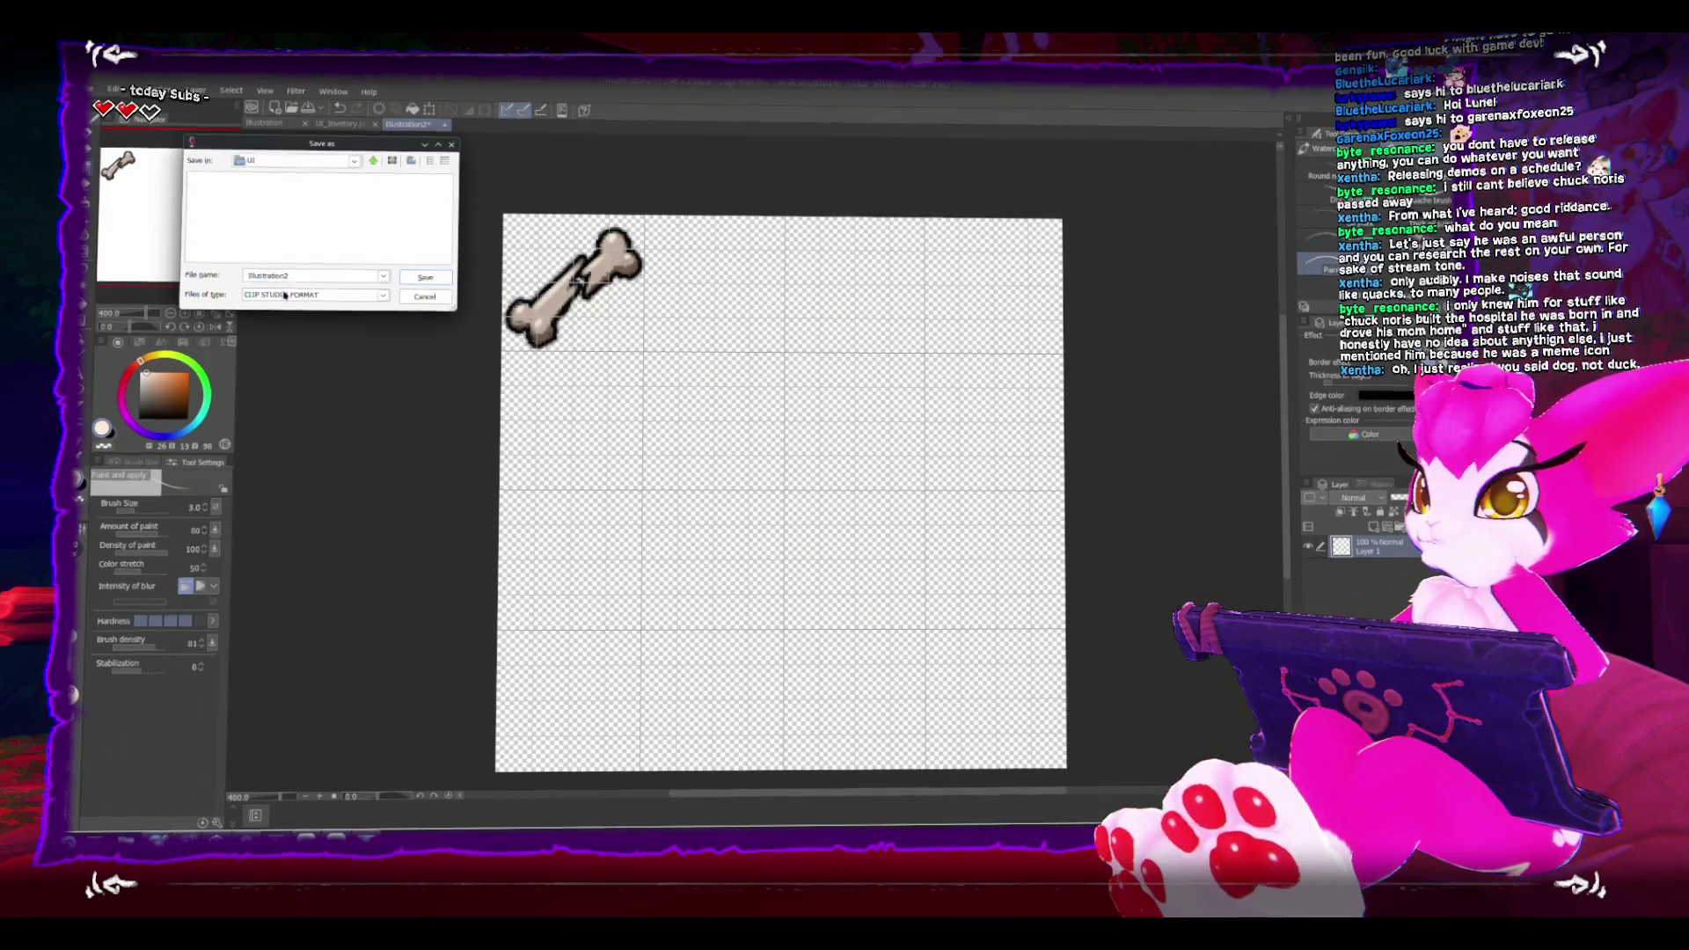
pyautogui.click(351, 296)
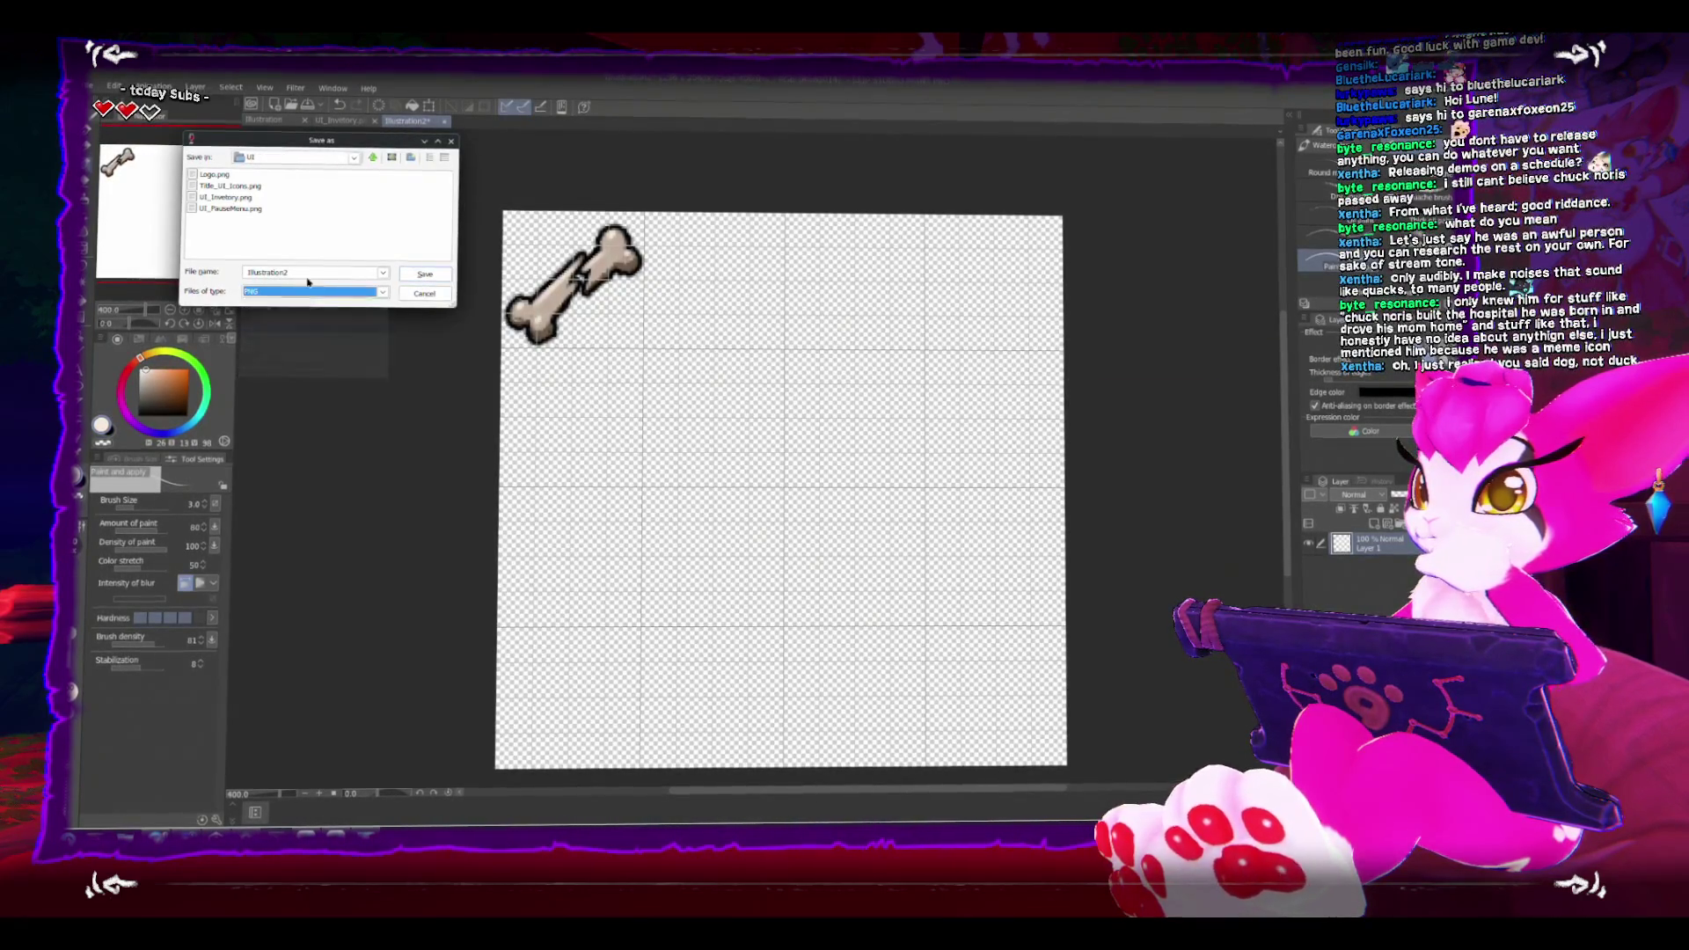
pyautogui.doubleClick(308, 273)
pyautogui.write('UI_')
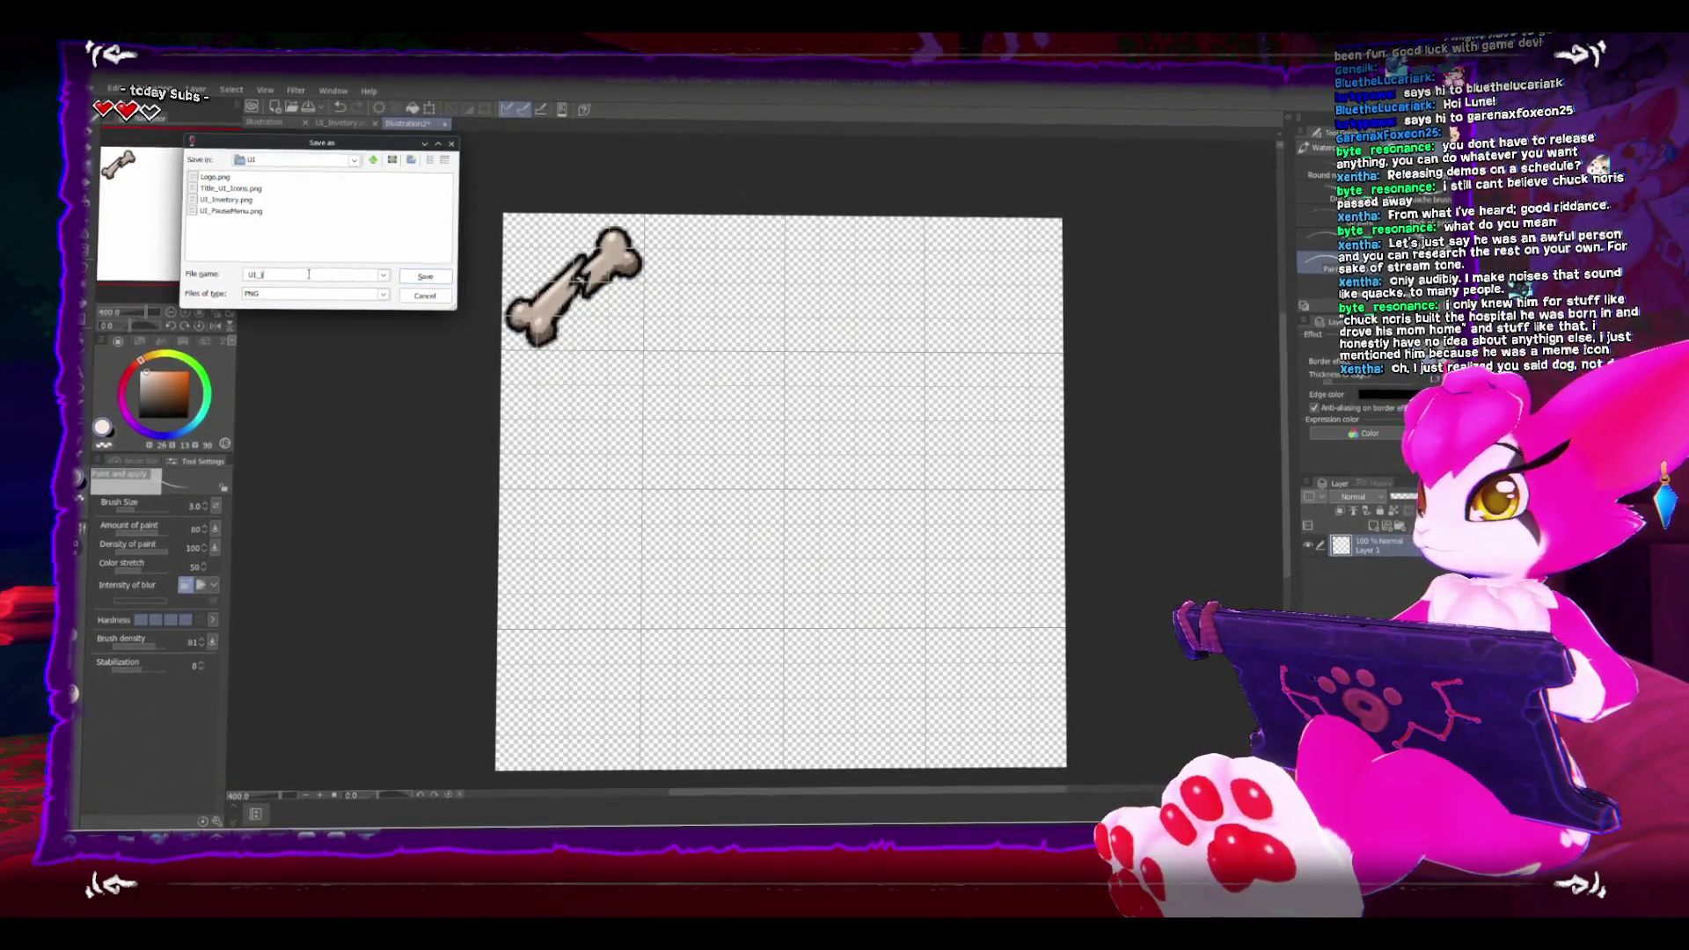
pyautogui.write('ItemsSh')
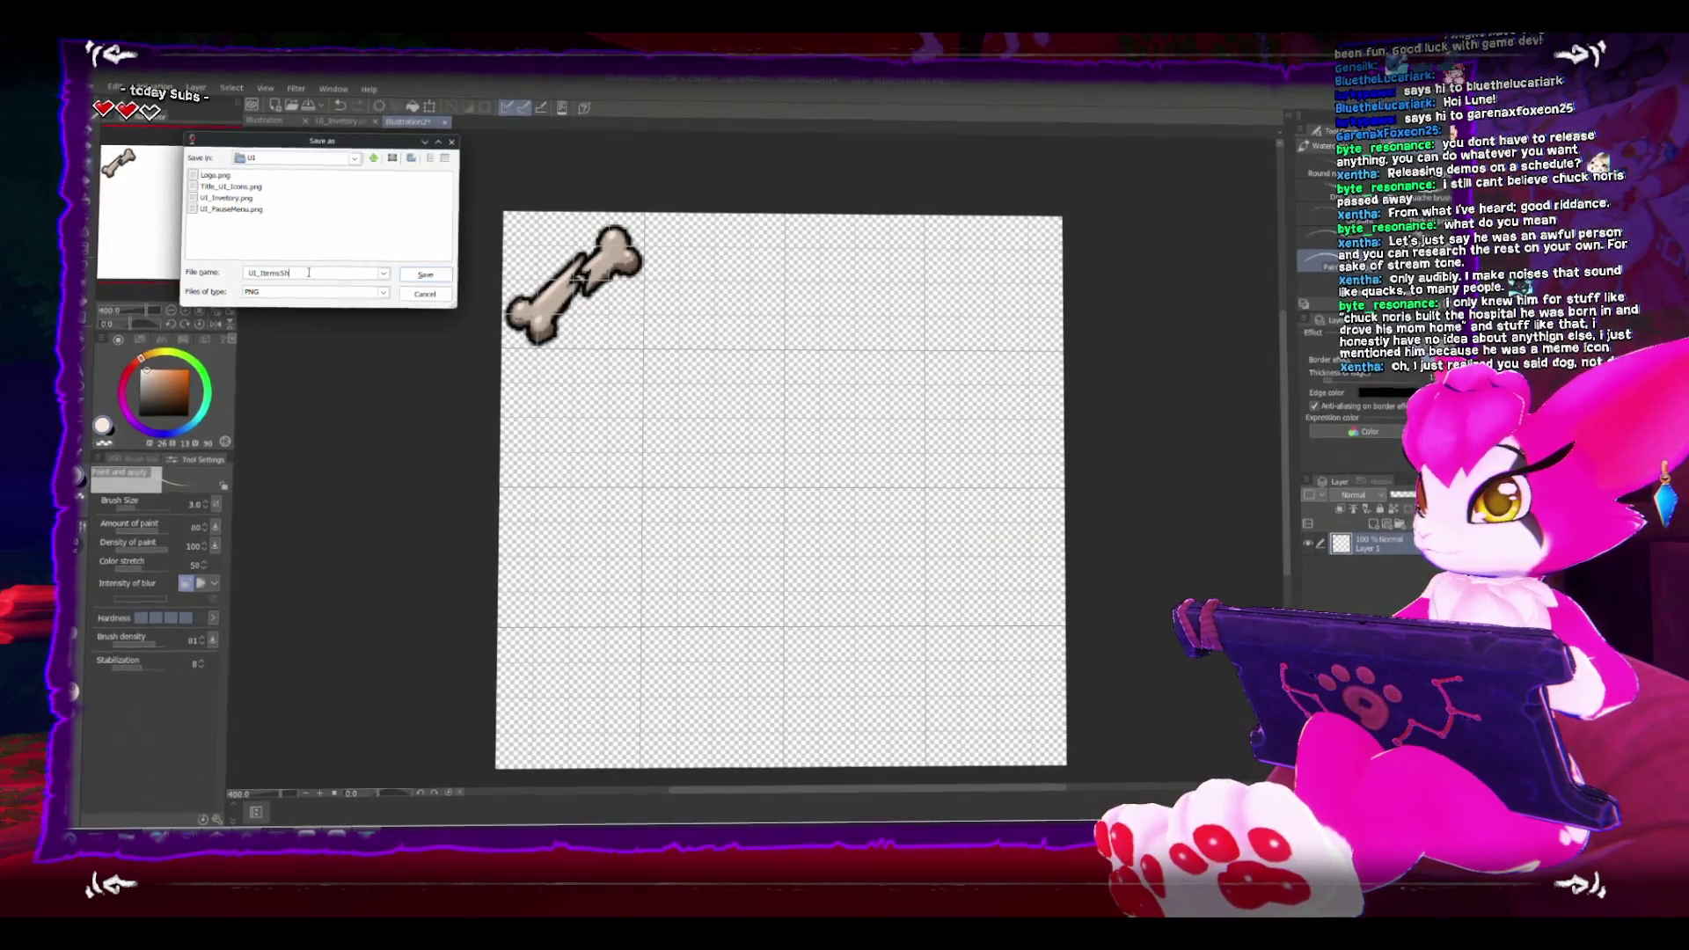
pyautogui.press('Return')
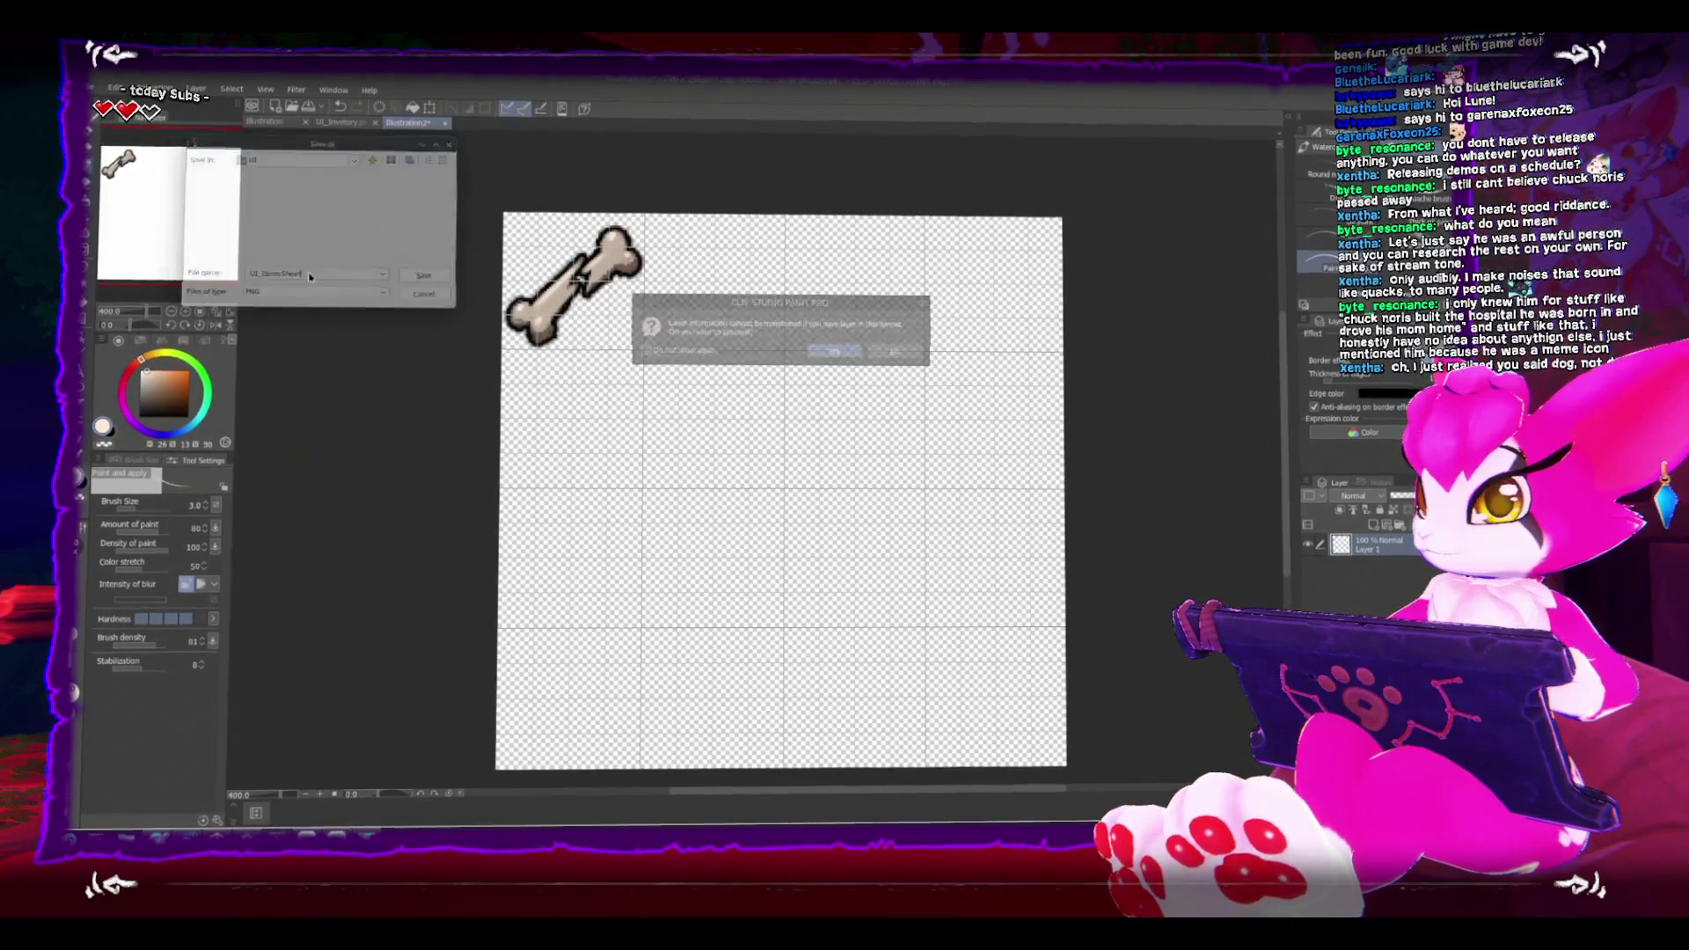
pyautogui.click(831, 353)
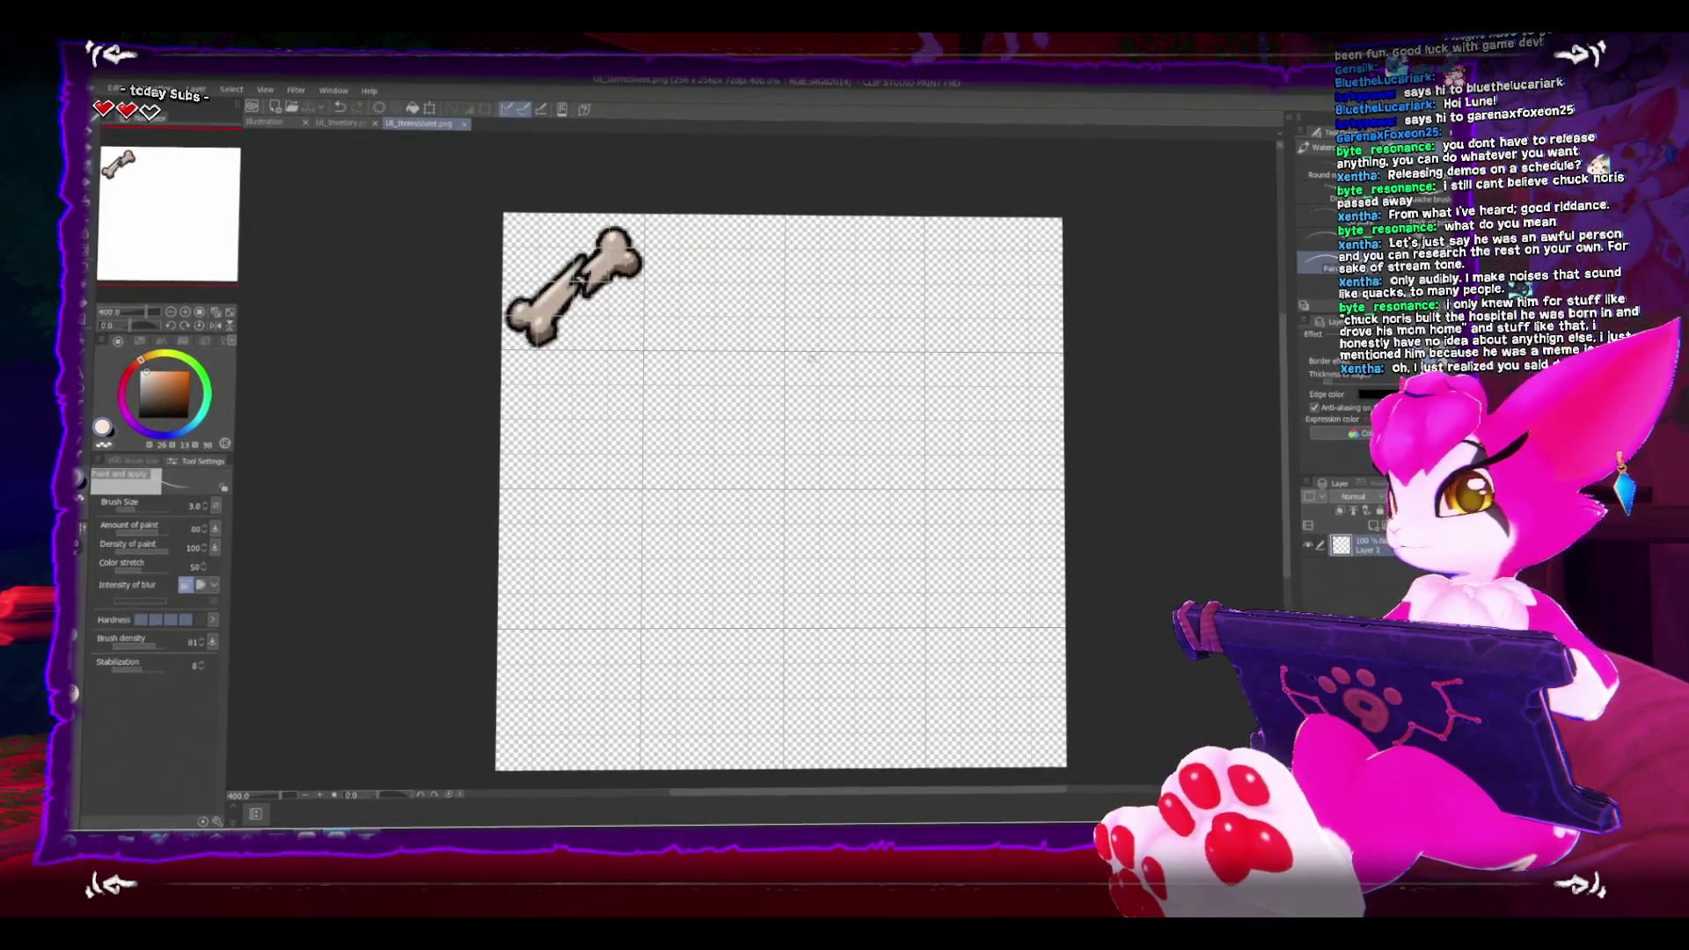
pyautogui.hotkey('ctrl', 'u')
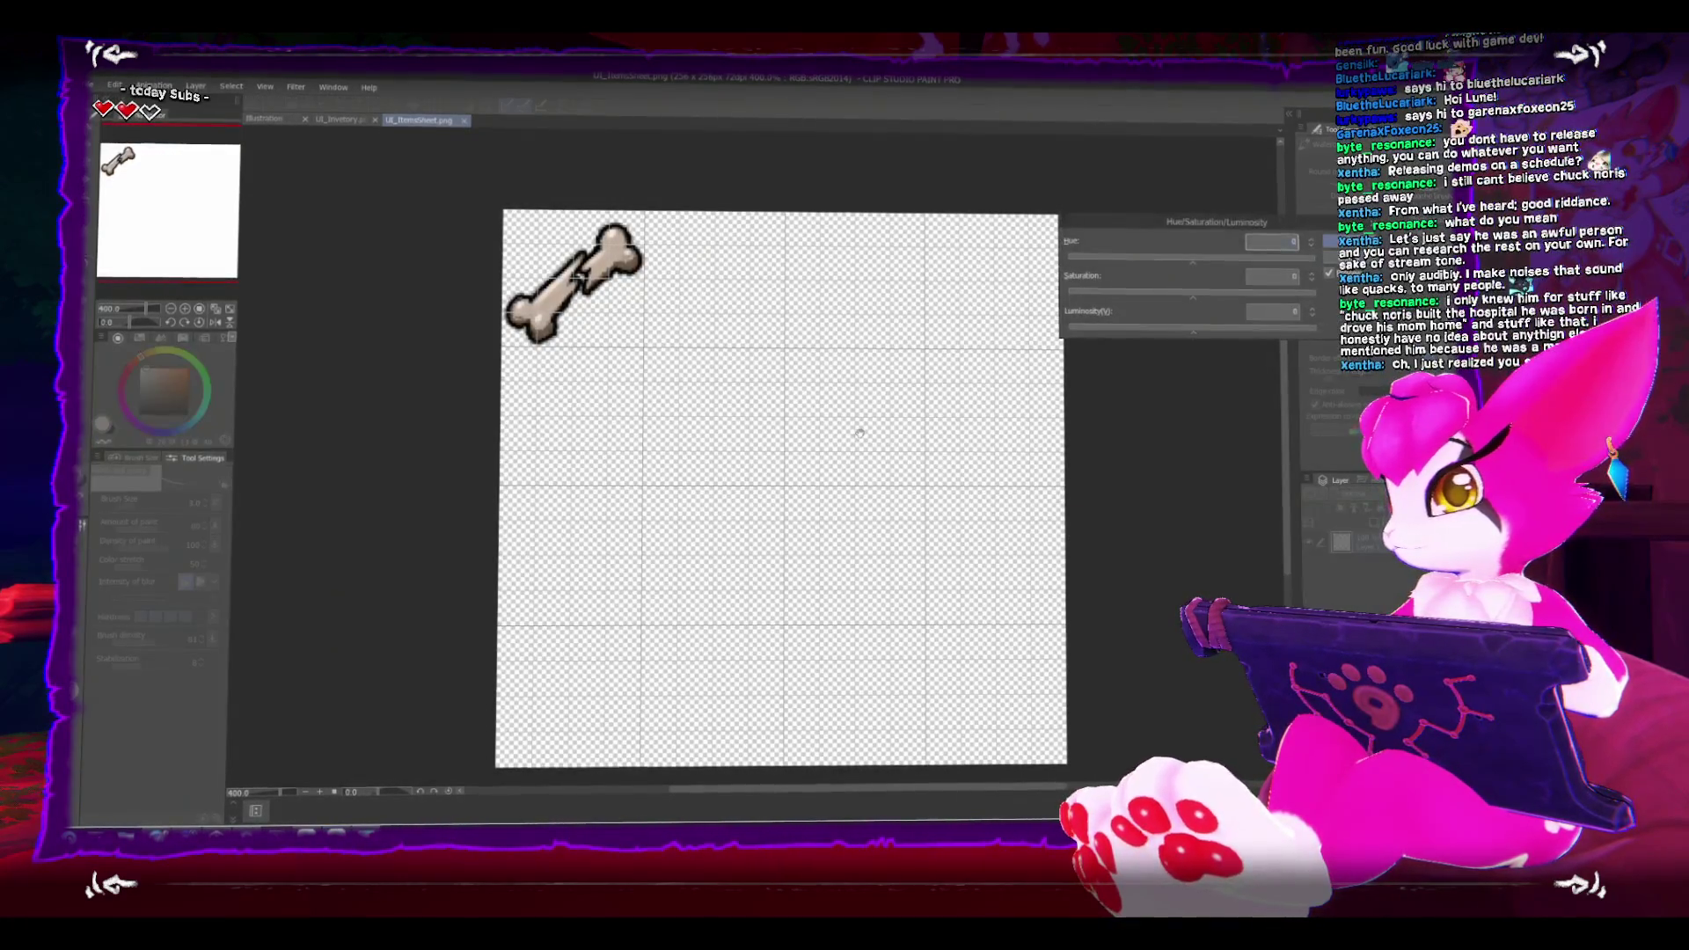
# Step: Raise Saturation to 100 to turn the bone orange, then overwrite UI_ItemsSheet.png
pyautogui.moveTo(1205, 294)
pyautogui.mouseDown()
pyautogui.moveTo(1319, 304)
pyautogui.moveTo(1286, 297)
pyautogui.mouseUp()
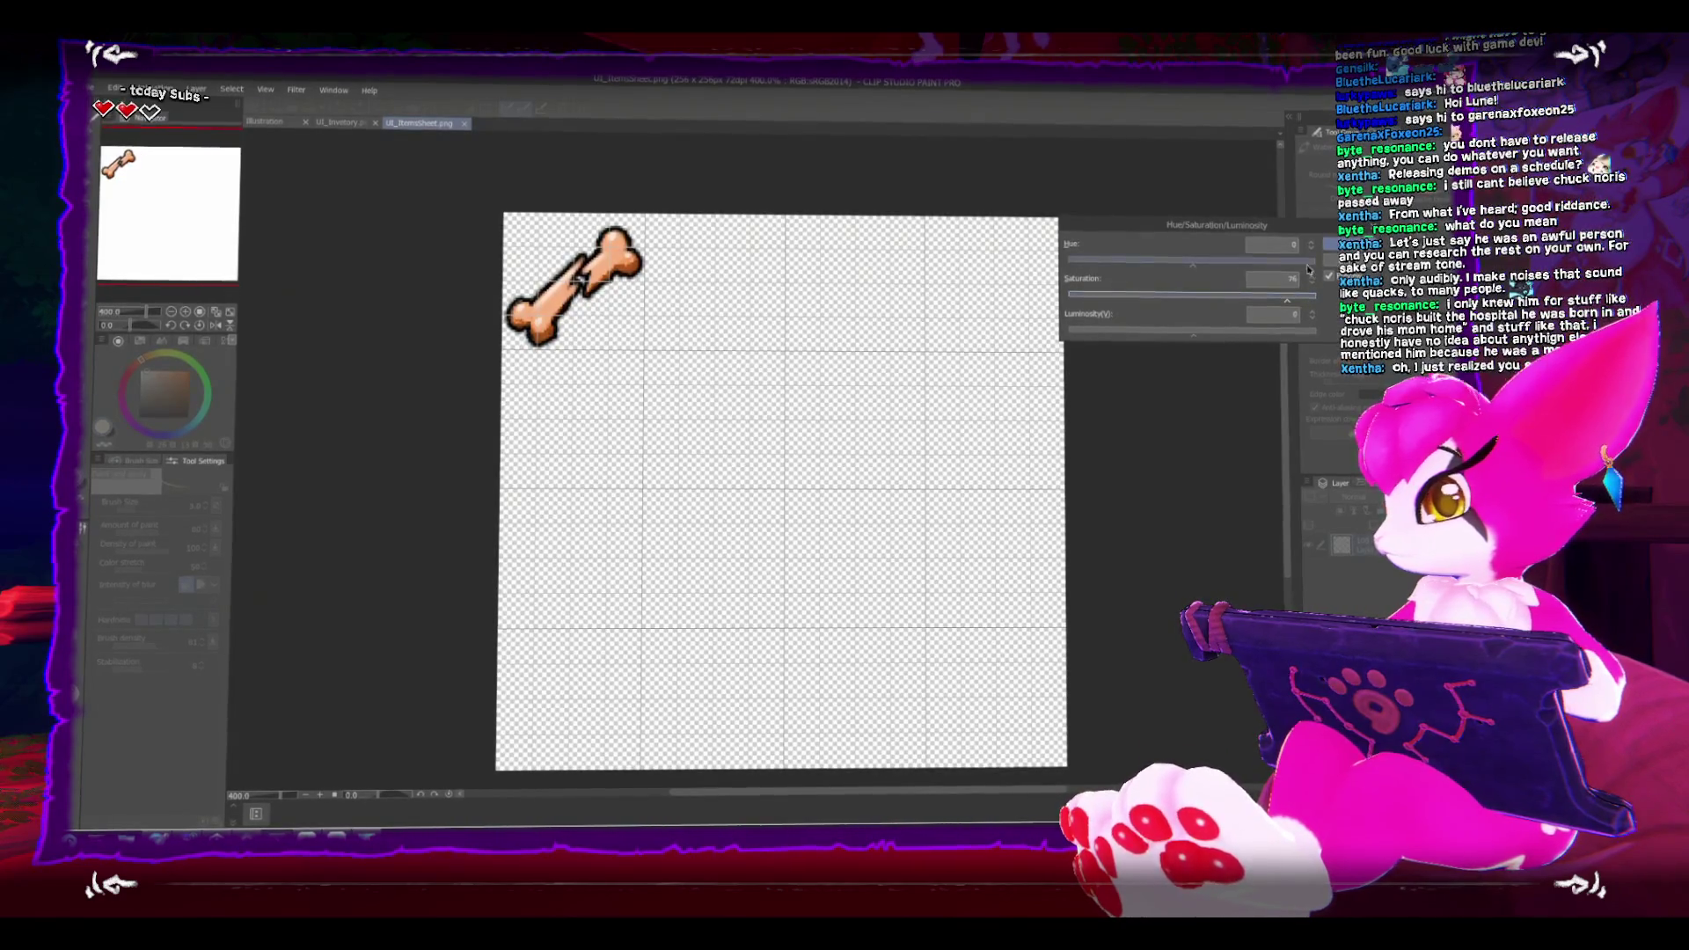
pyautogui.press('Return')
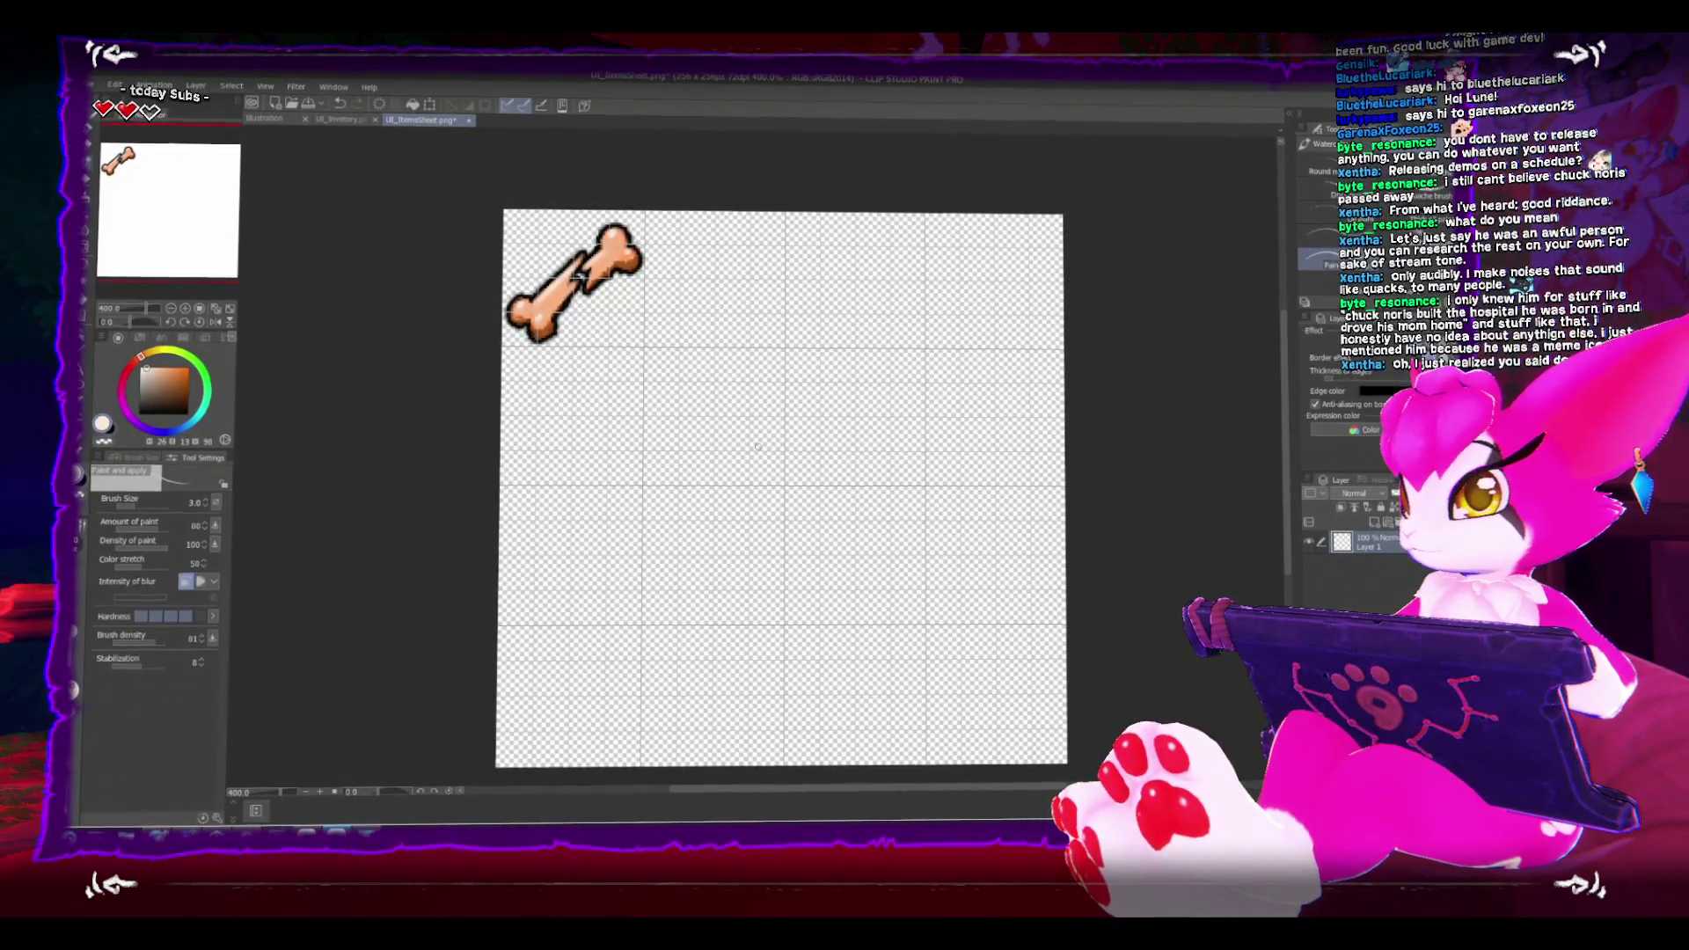
pyautogui.hotkey('ctrl', 's')
pyautogui.press('Return')
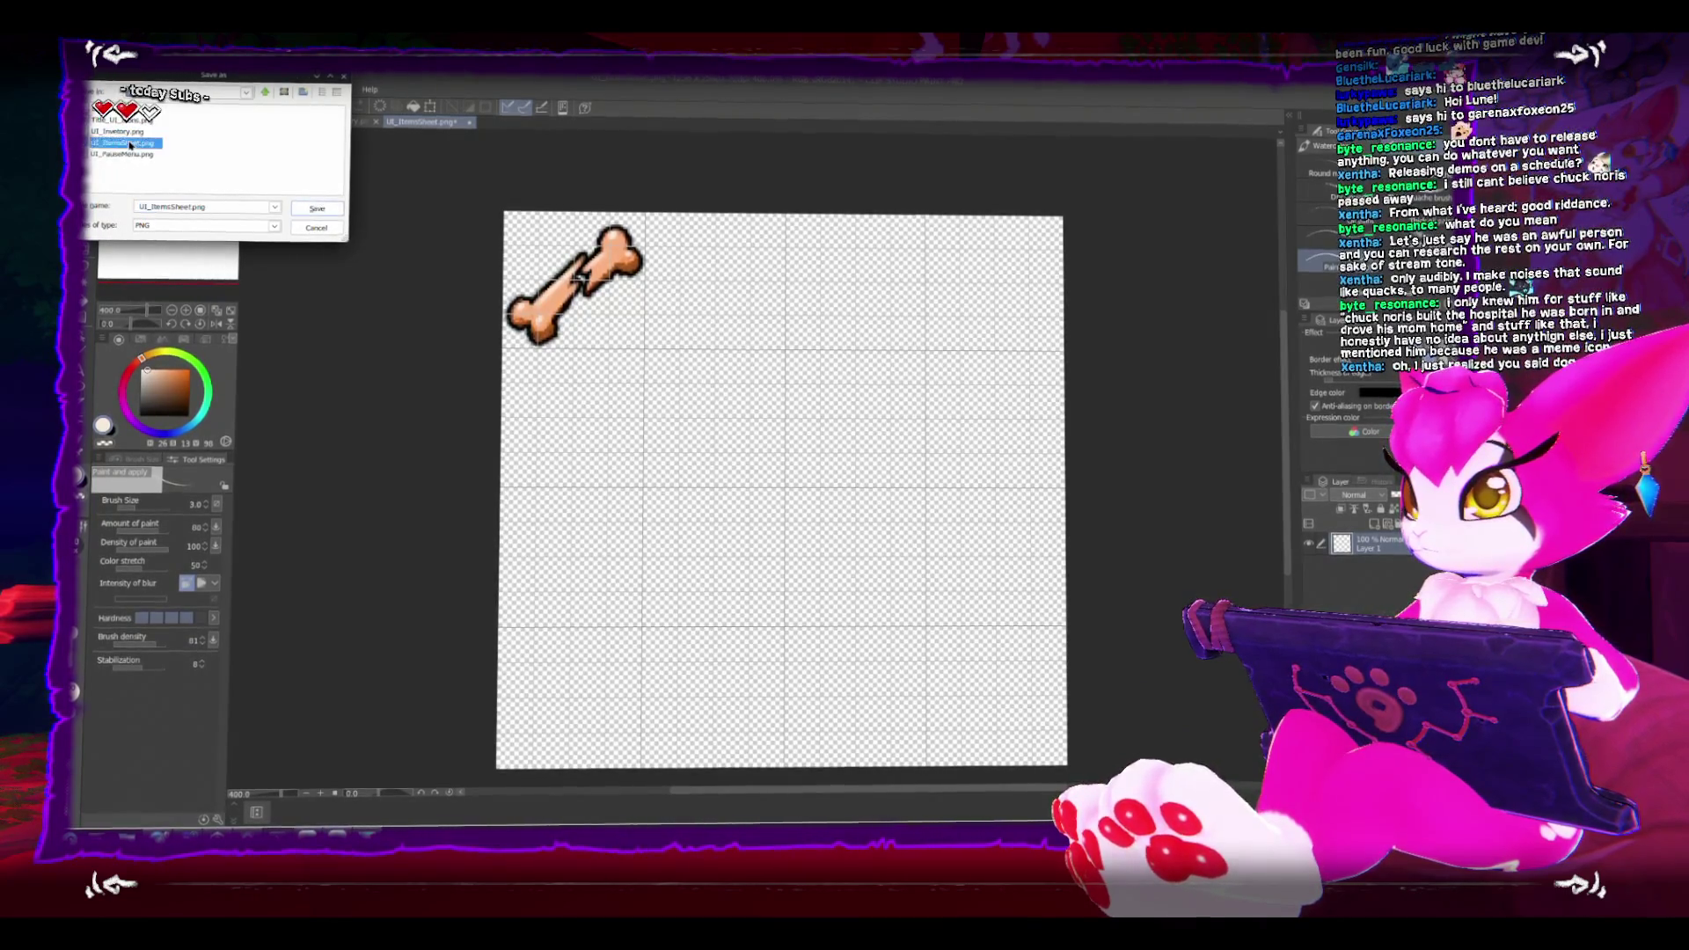
pyautogui.click(757, 463)
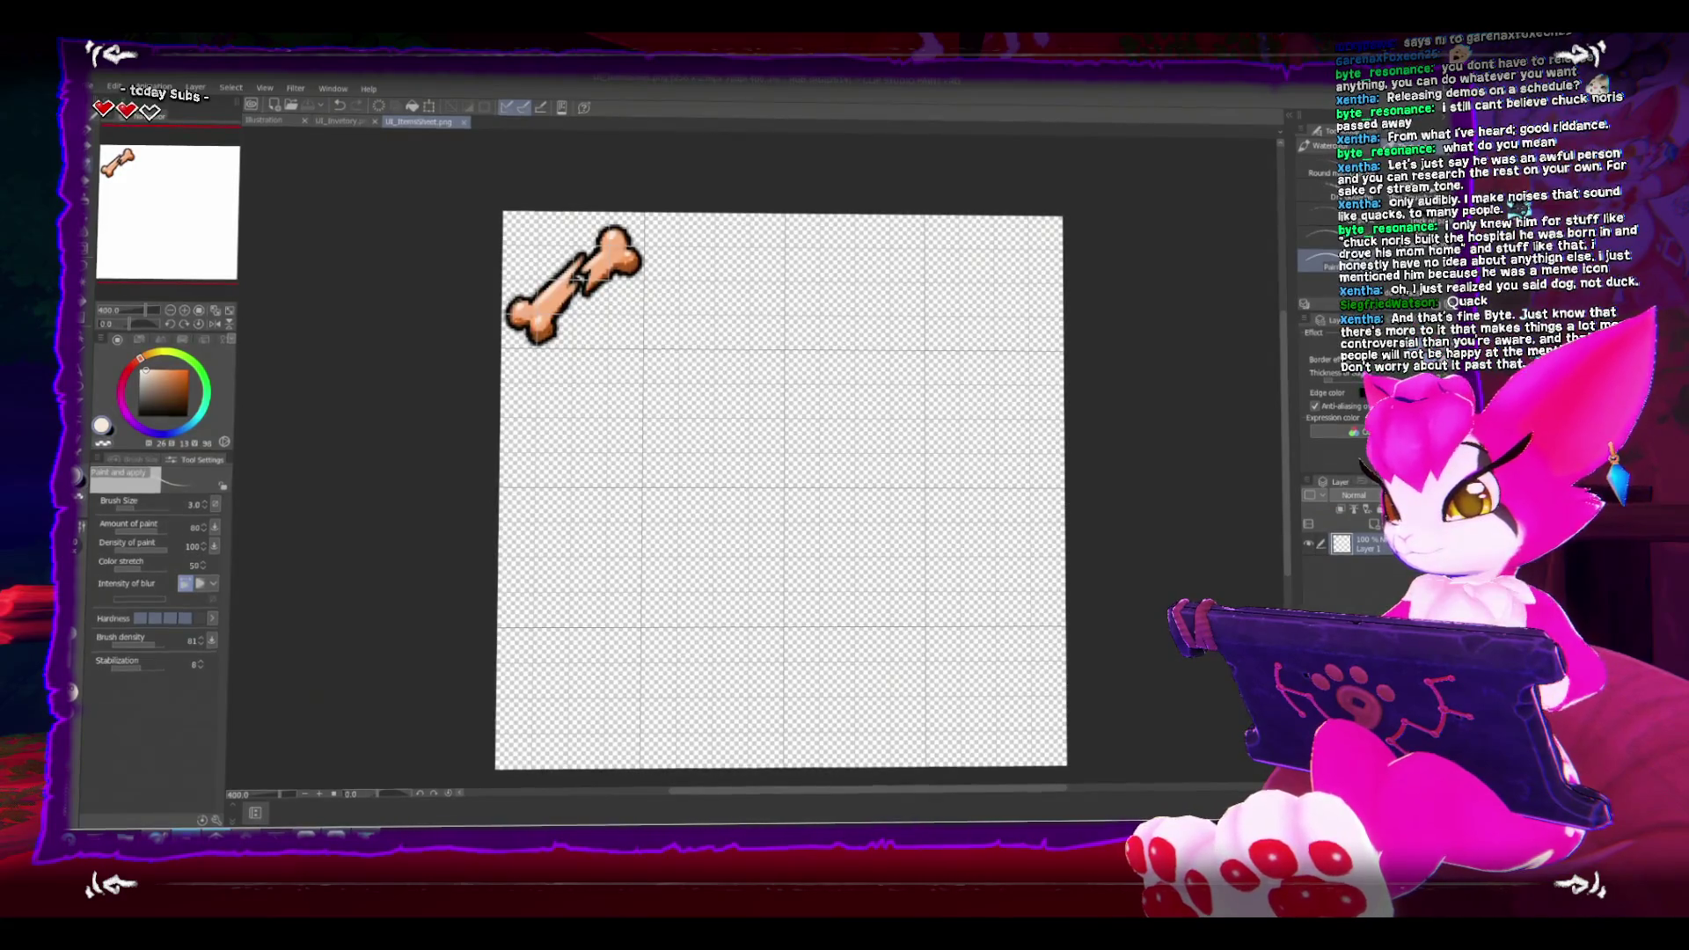
# Step: In the Art/UI folder, set the UI_ItemsSheet texture's Texture Type to Sprite
pyautogui.hotkey('alt', 'Tab')
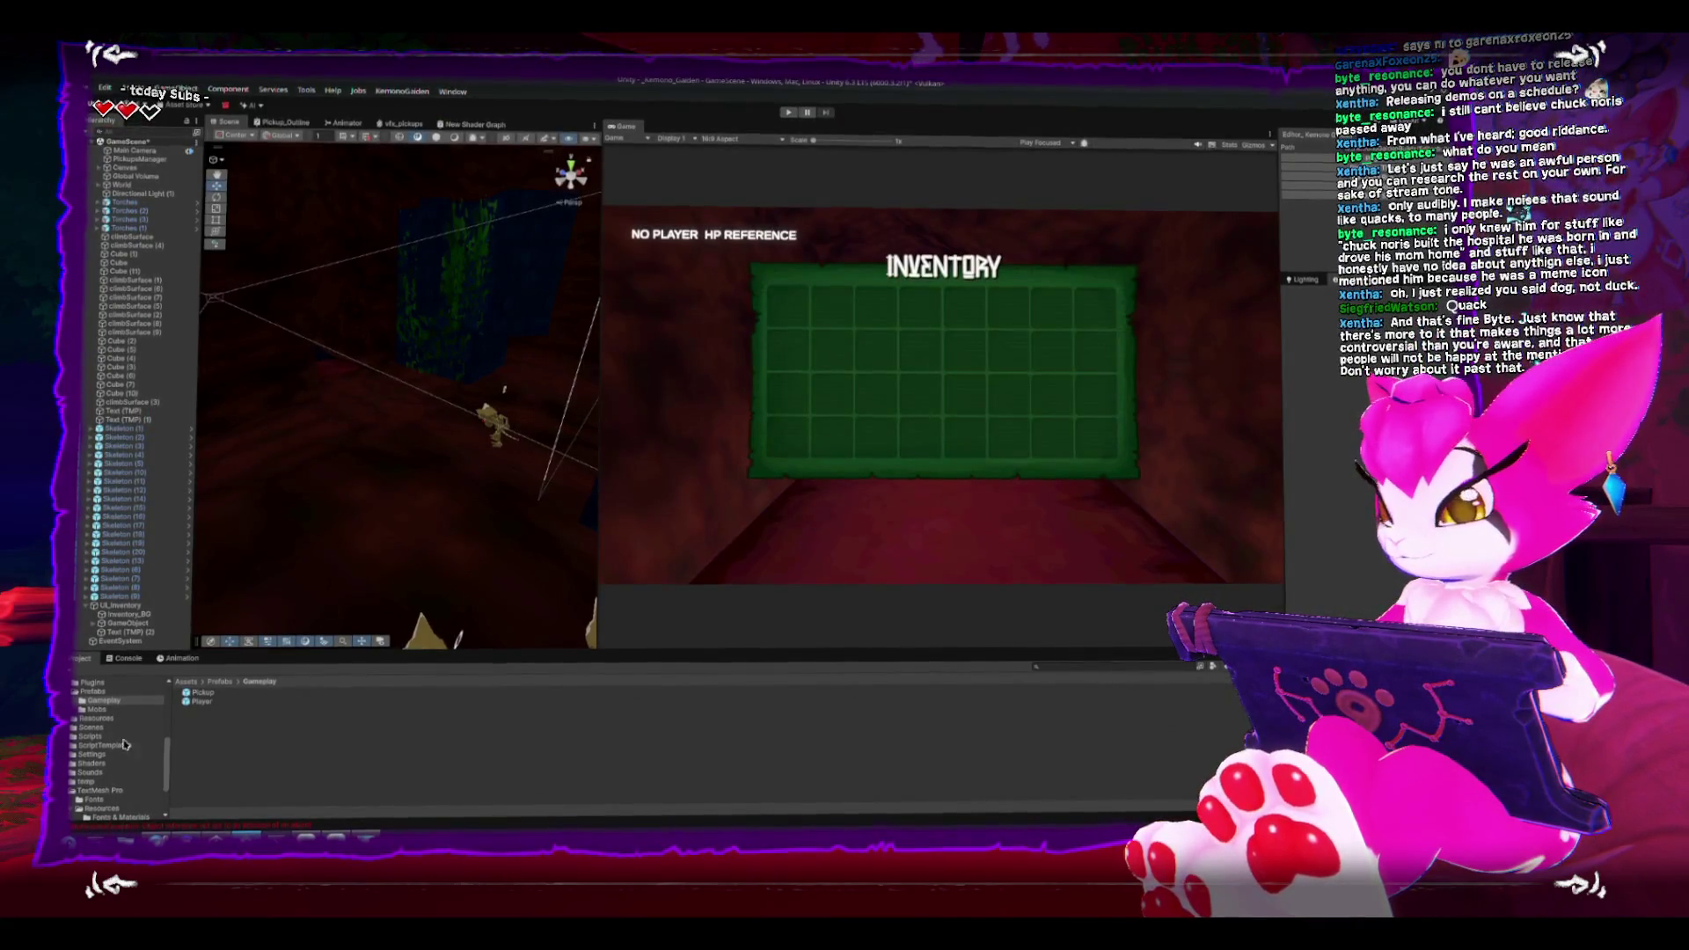
pyautogui.scroll(5, 141, 748)
pyautogui.scroll(-5, 141, 765)
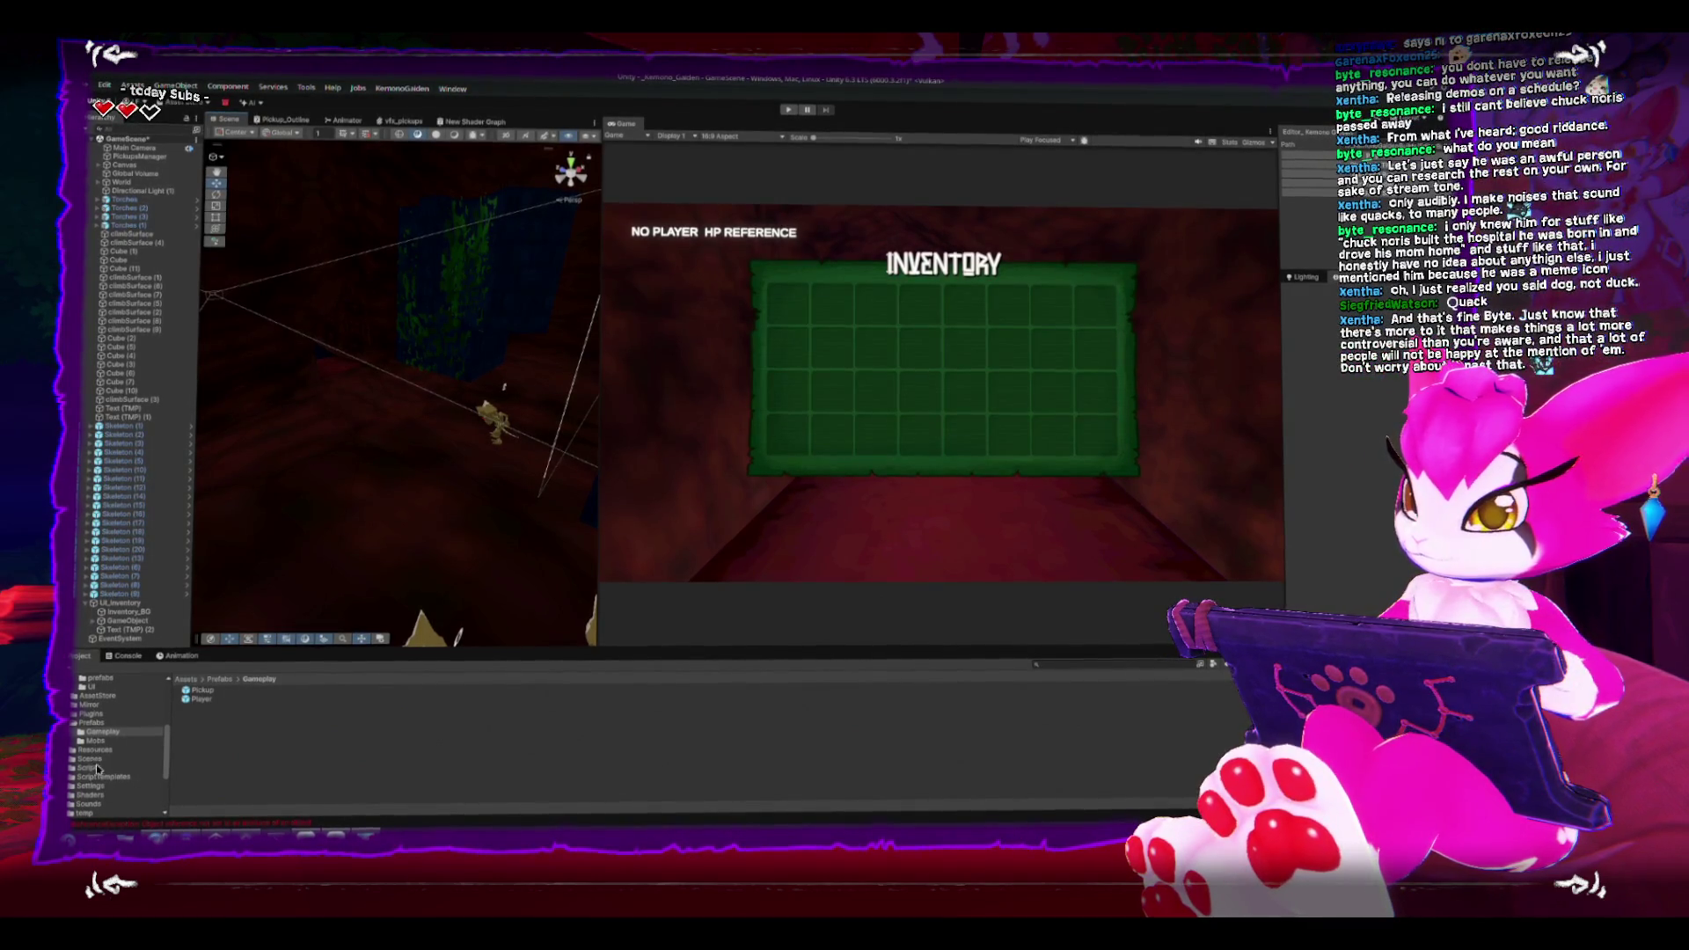
pyautogui.scroll(2, 115, 757)
pyautogui.click(92, 720)
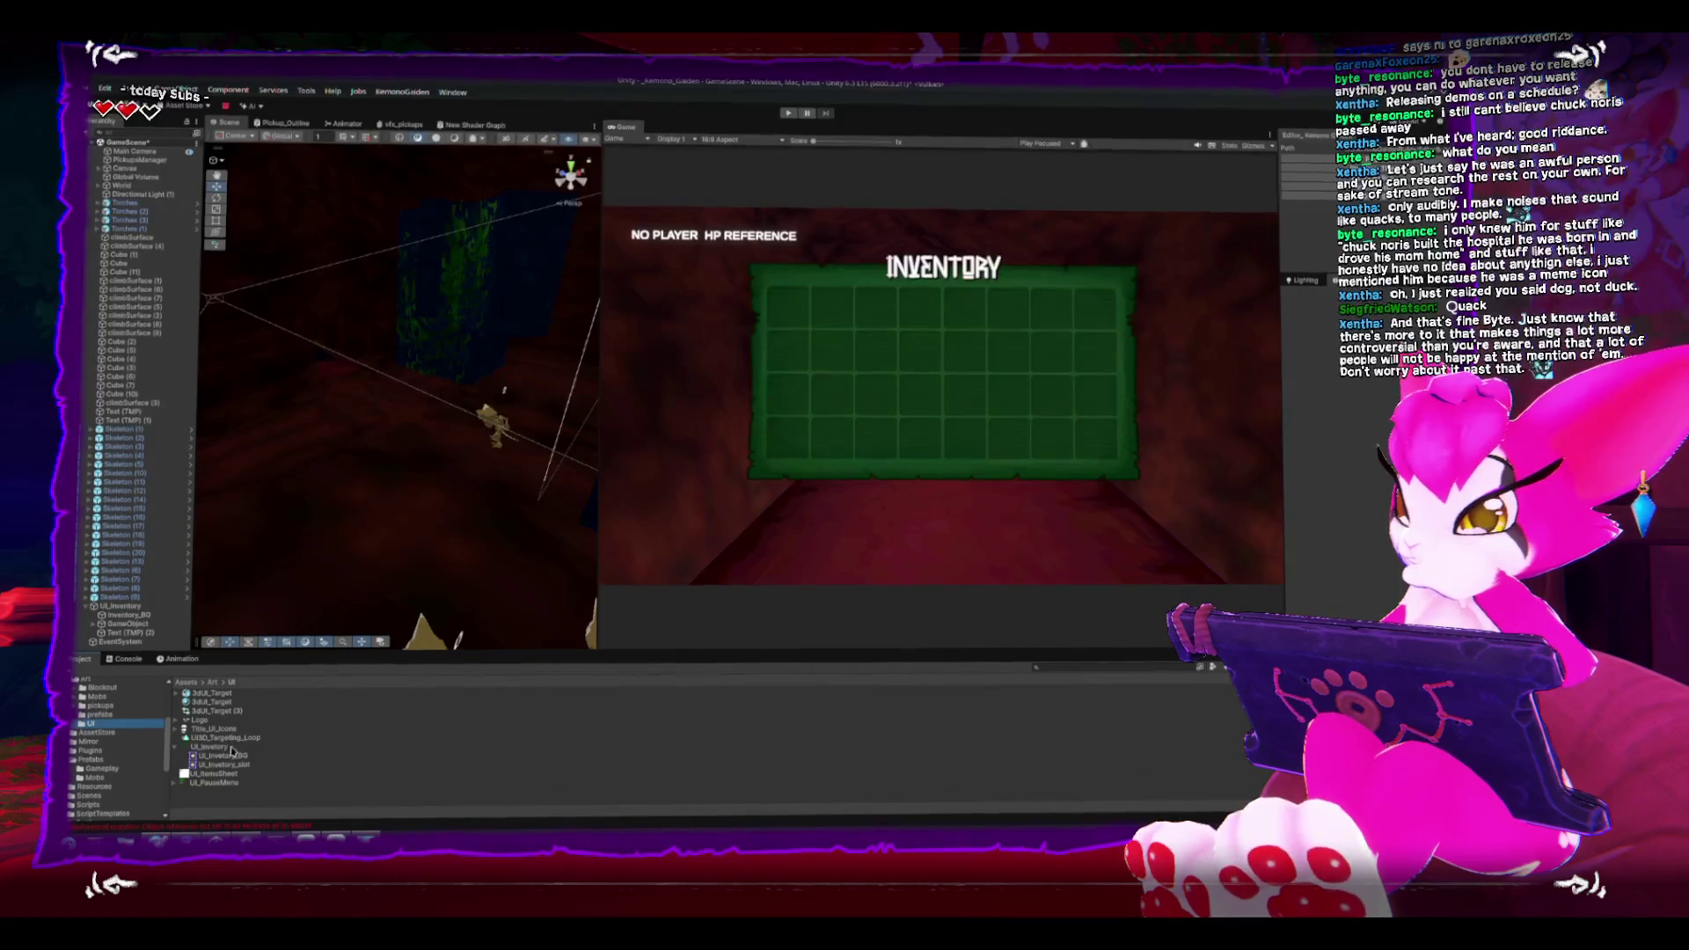
pyautogui.click(194, 775)
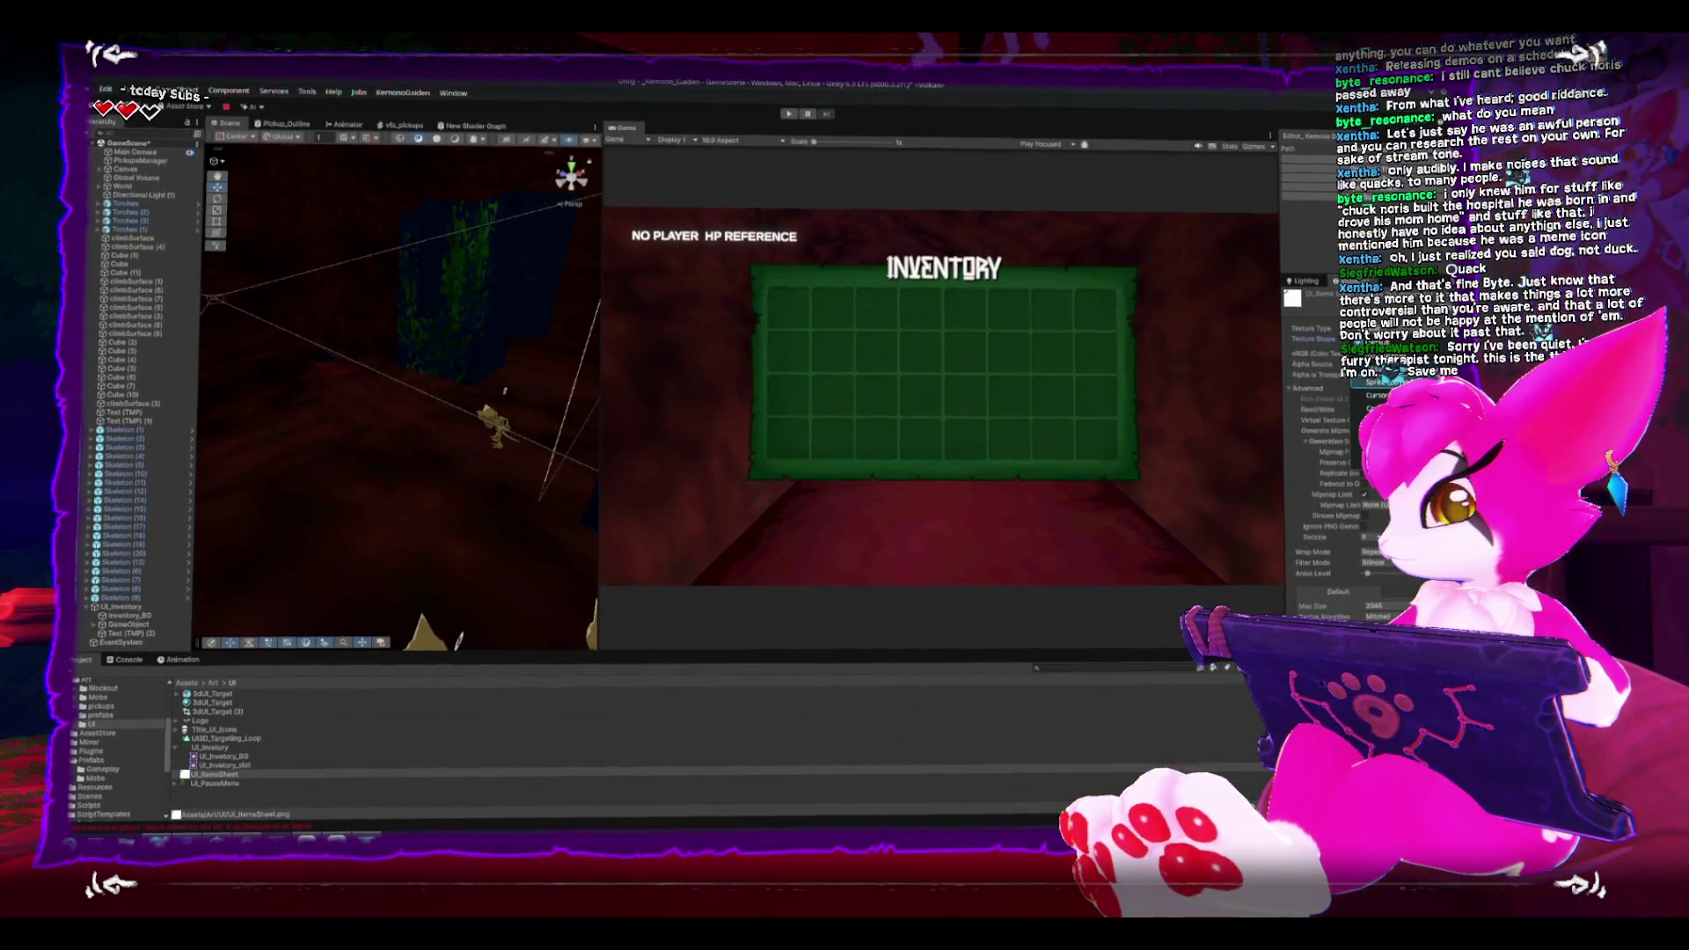
pyautogui.click(1372, 383)
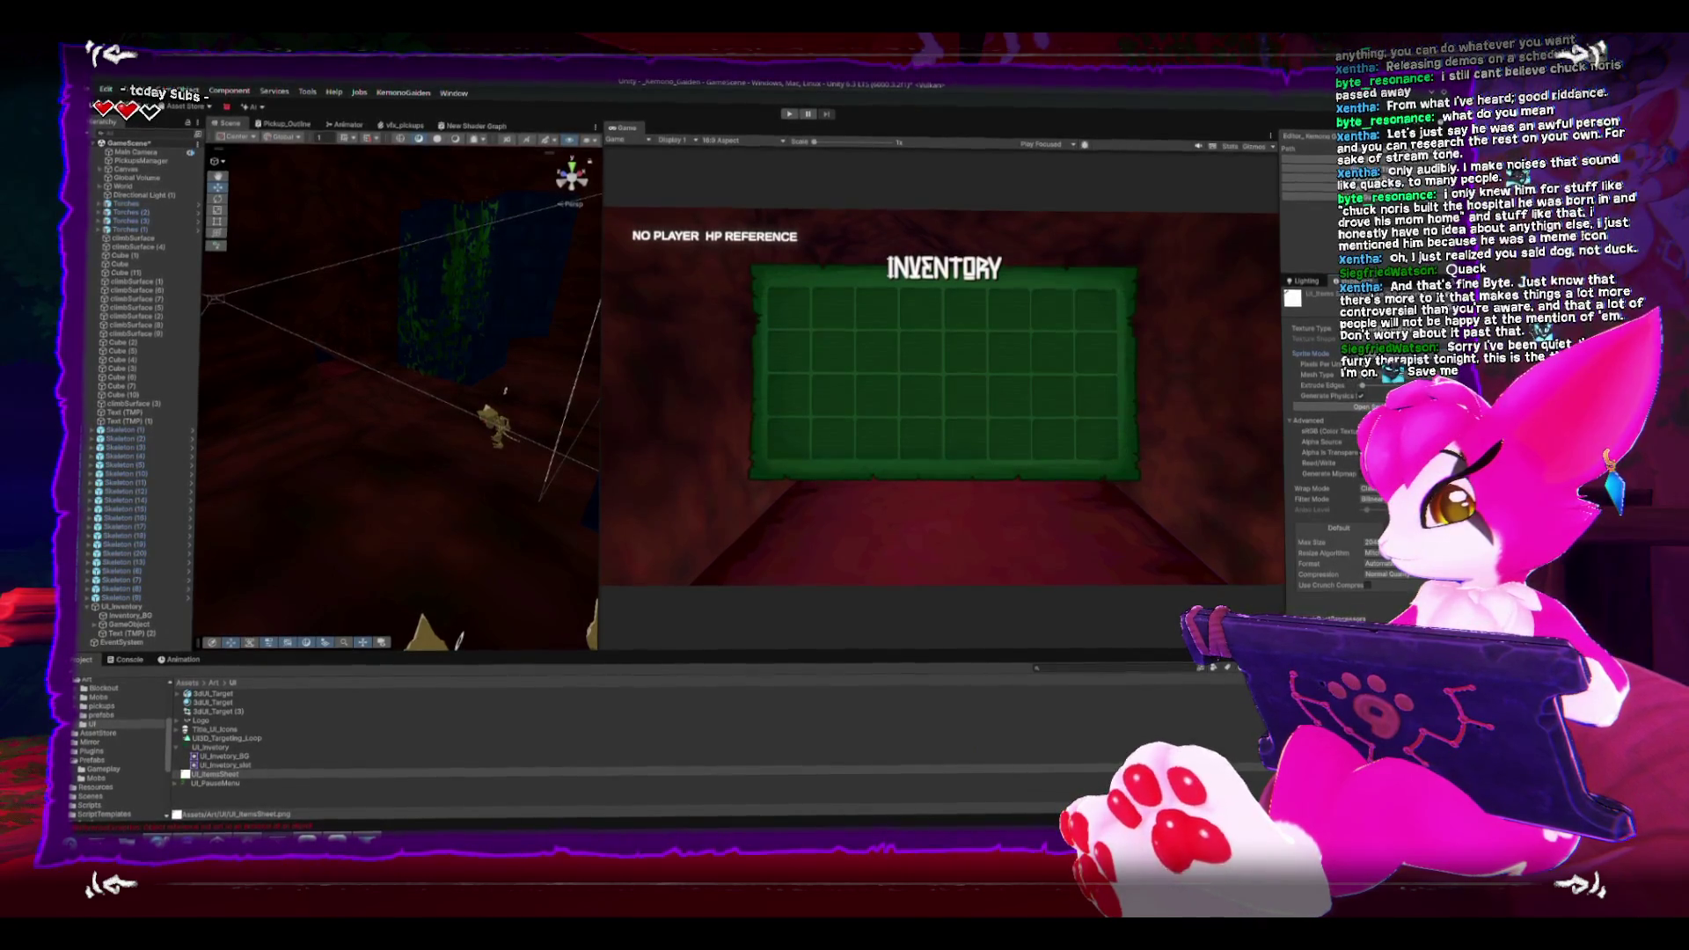
# Step: In the Sprite Editor, slice the sheet with Grid By Cell Size
pyautogui.click(1377, 407)
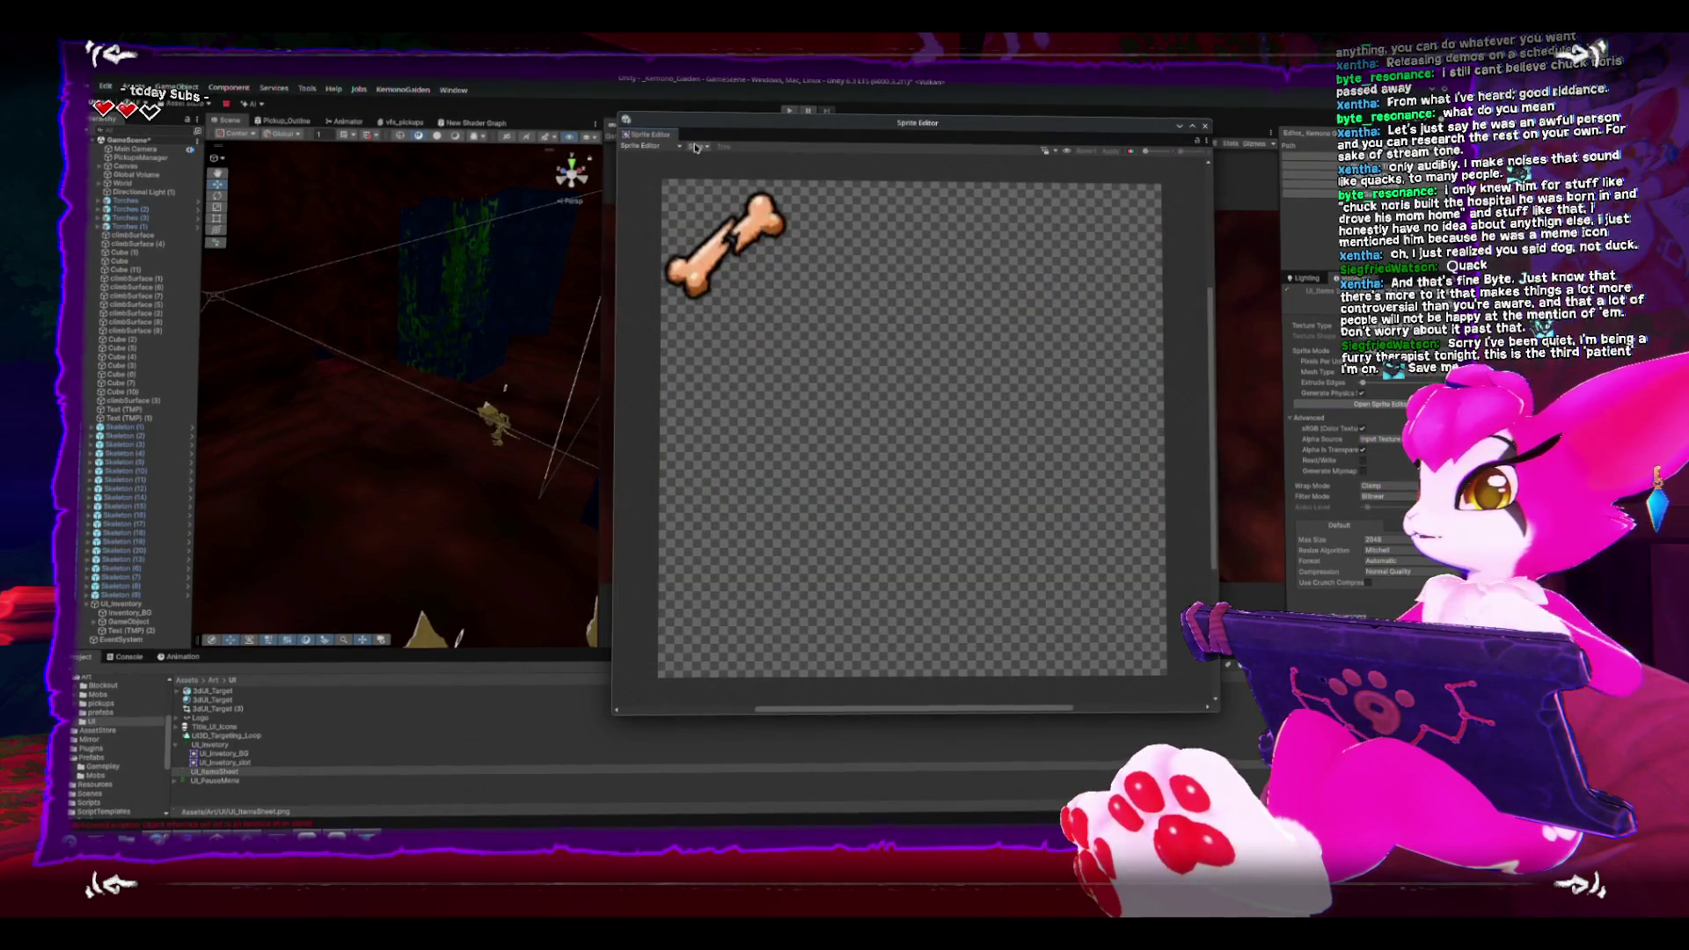
pyautogui.click(695, 146)
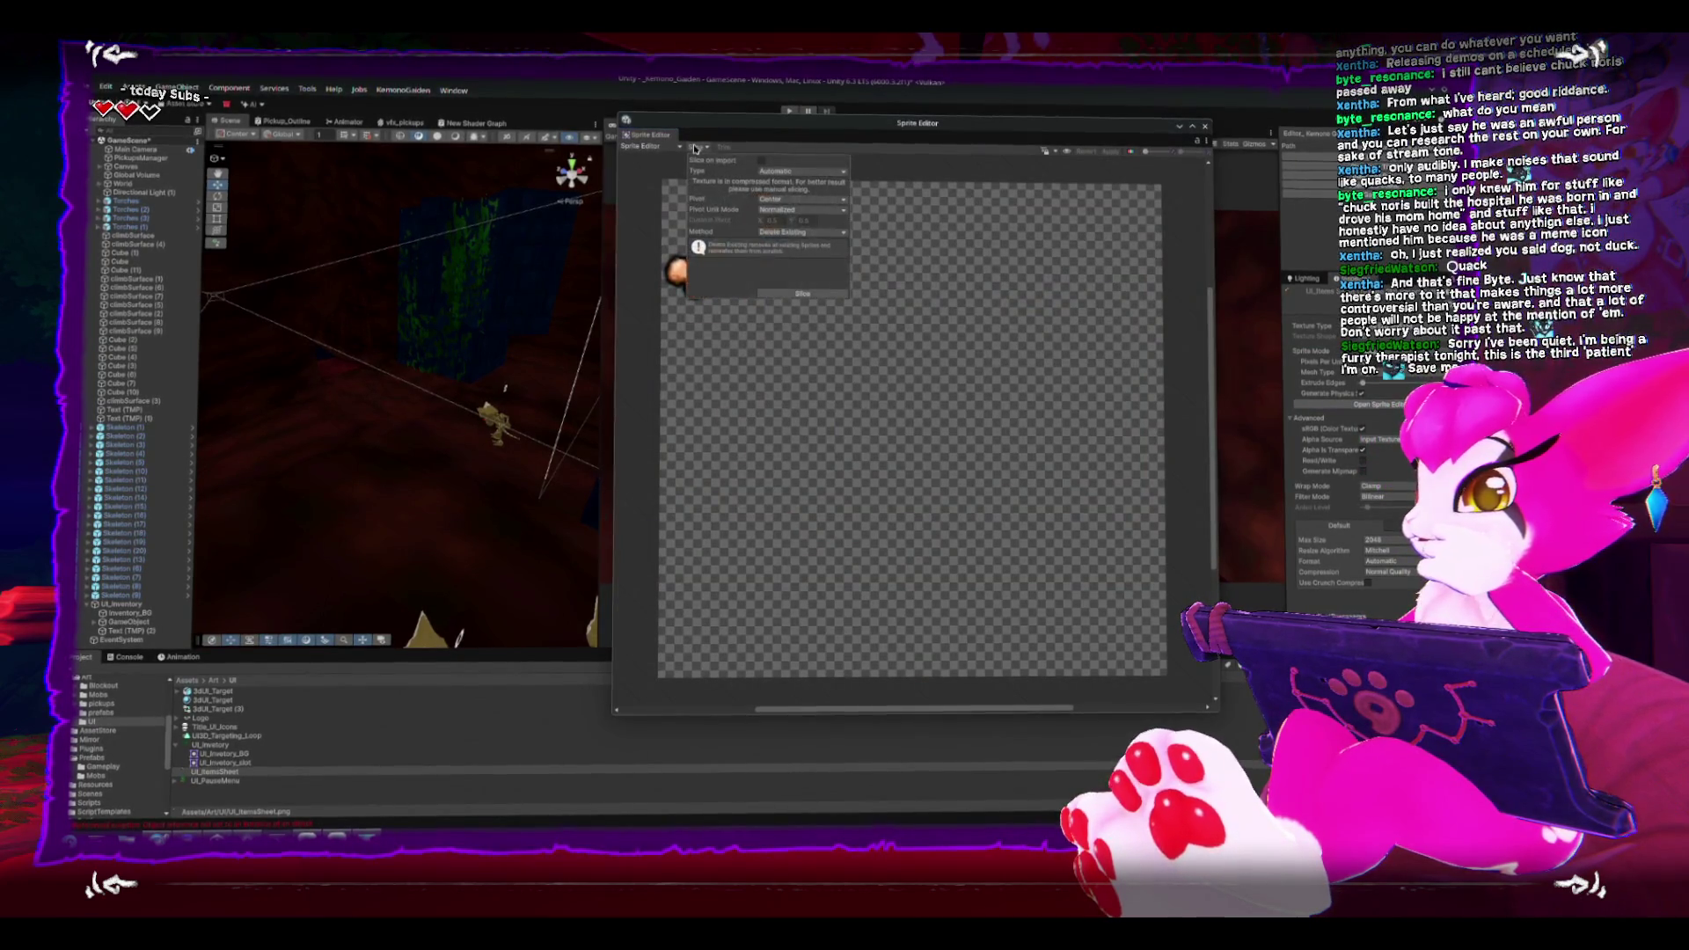
pyautogui.click(799, 175)
pyautogui.click(800, 201)
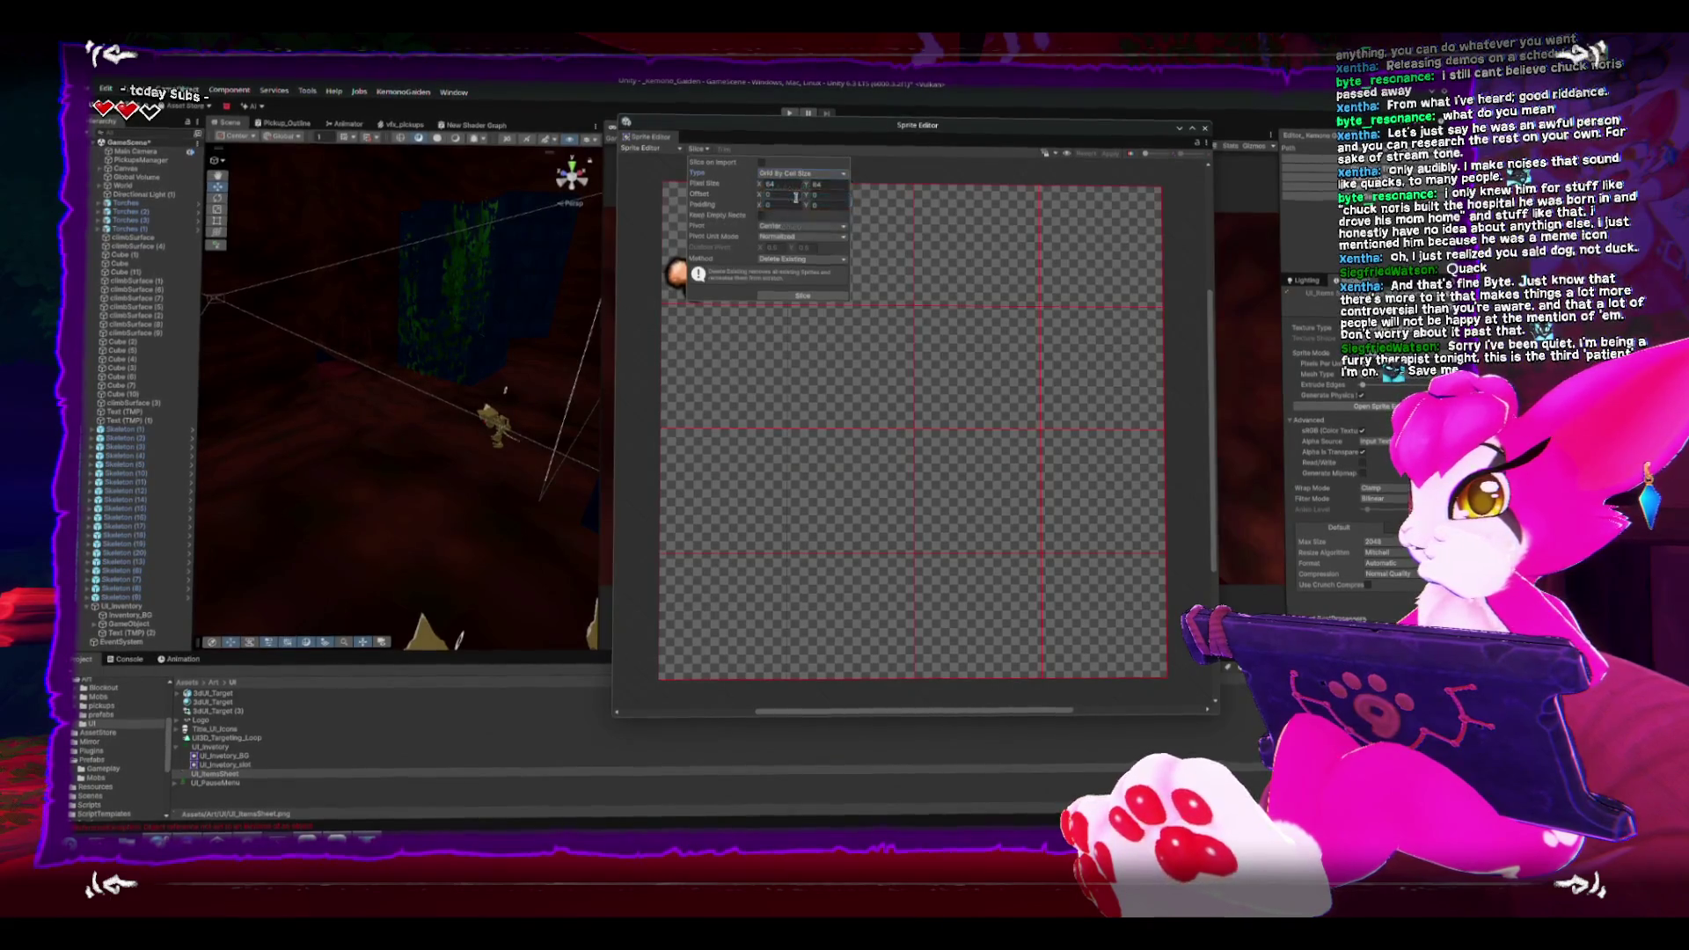
pyautogui.click(802, 293)
pyautogui.click(897, 207)
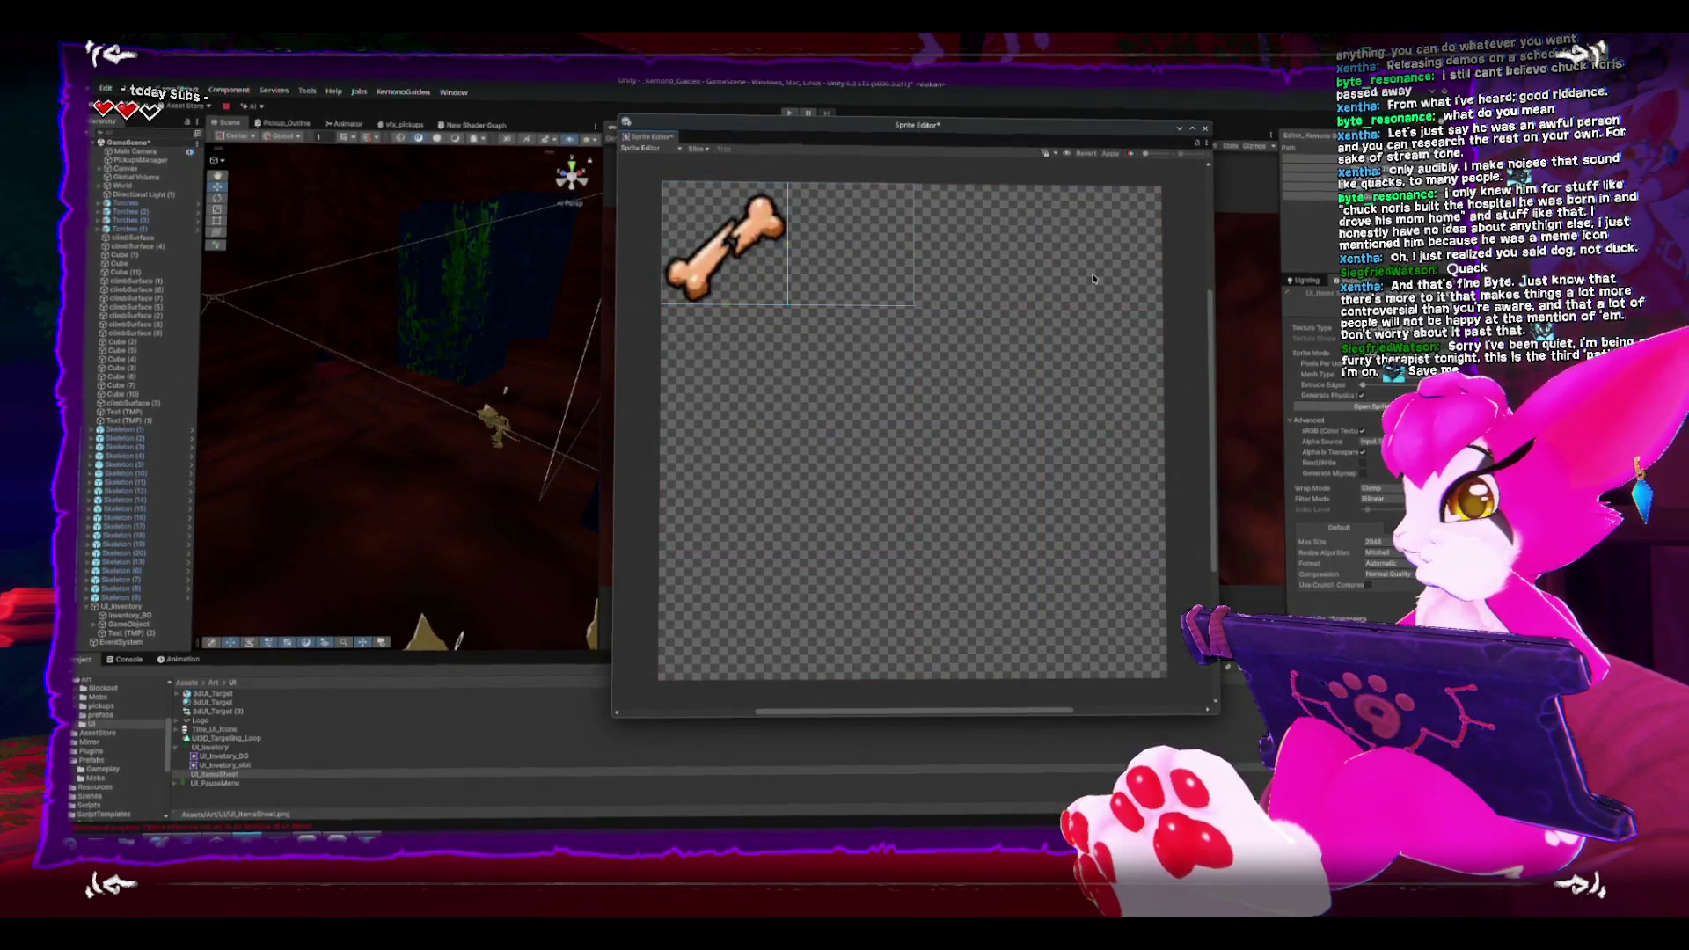
# Step: Rename the bone cell's sprite to UI_ItemsSheet_Bone, apply the changes and close the editor
pyautogui.click(706, 262)
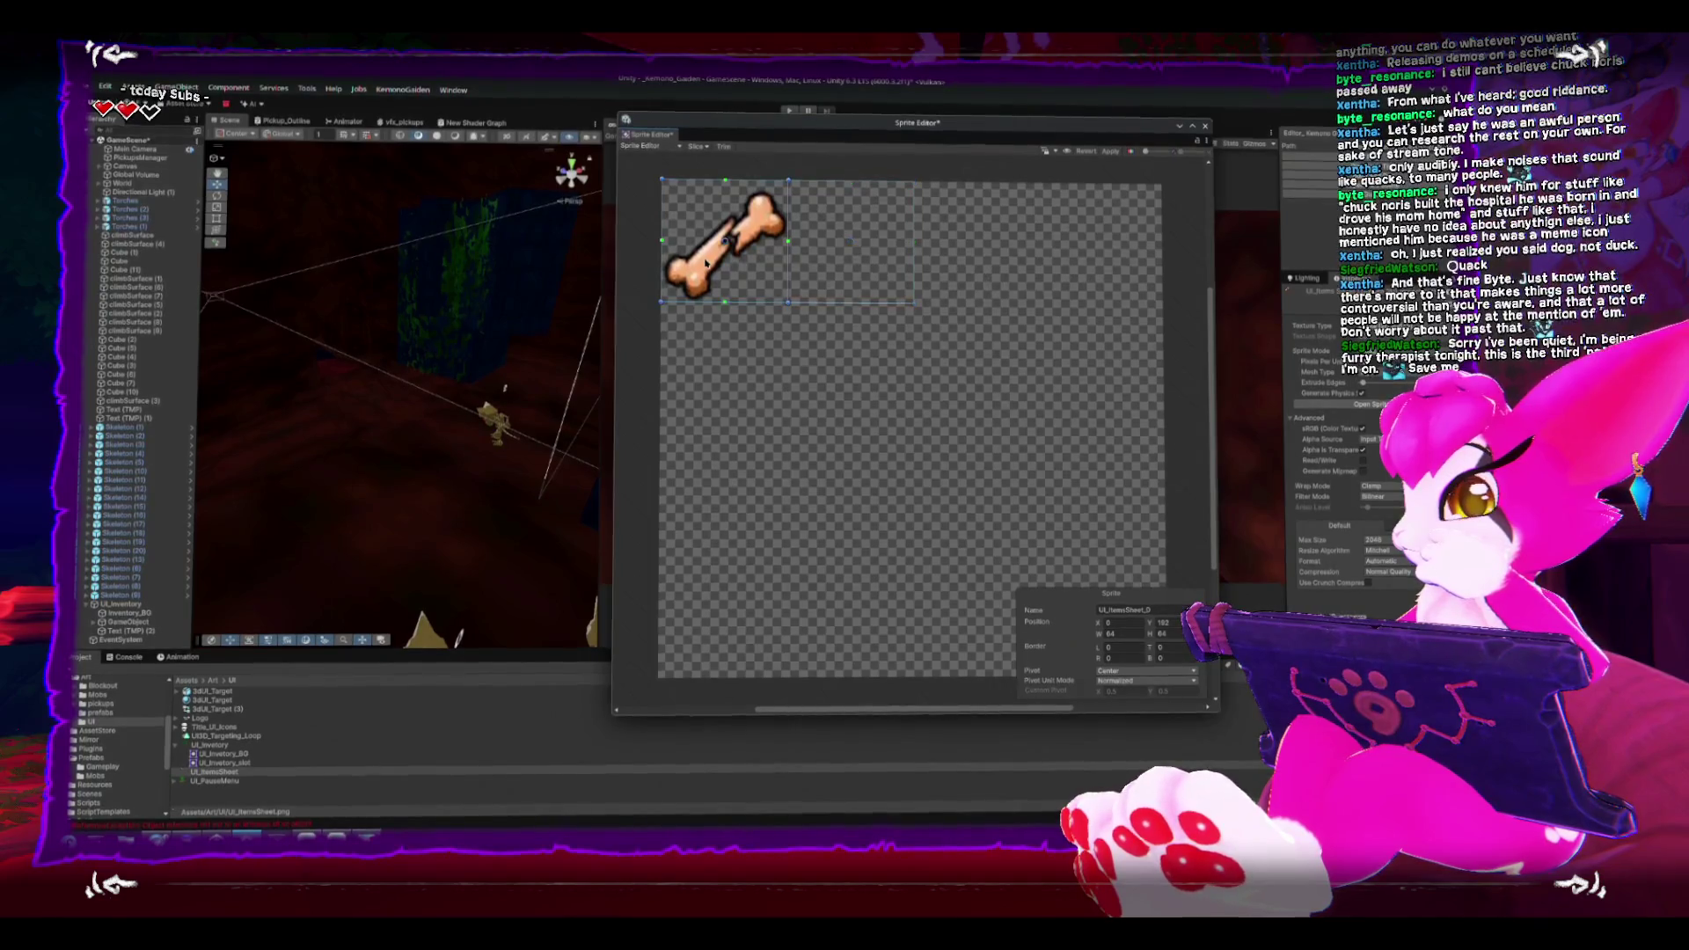
pyautogui.click(1161, 610)
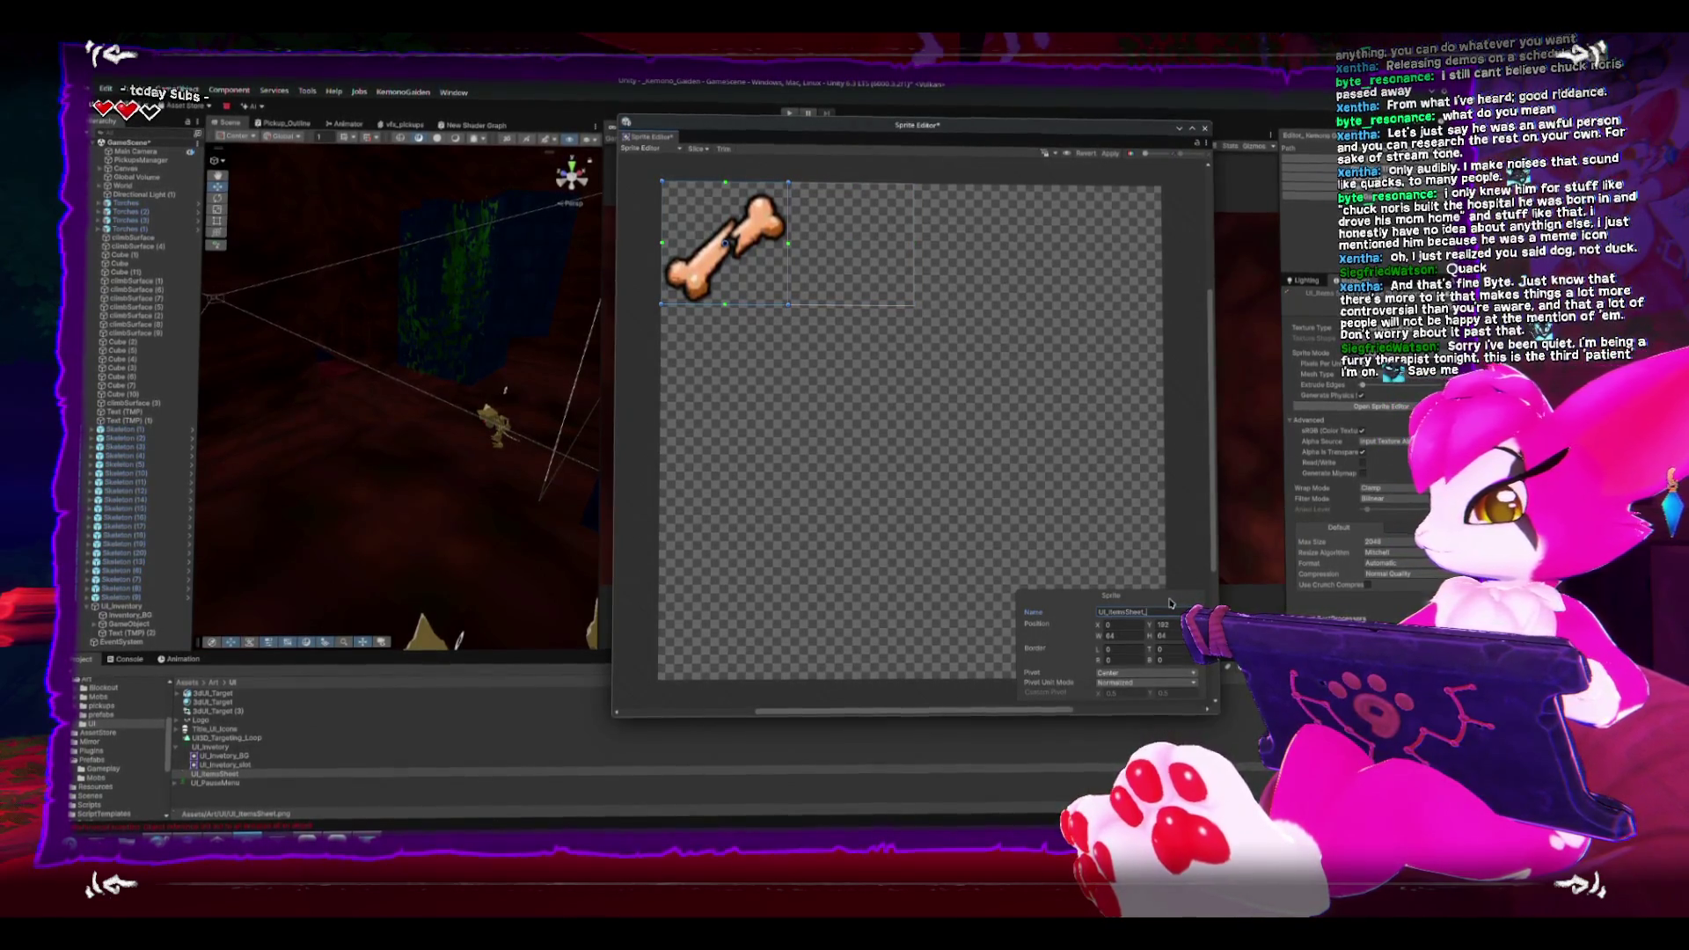
pyautogui.write('one')
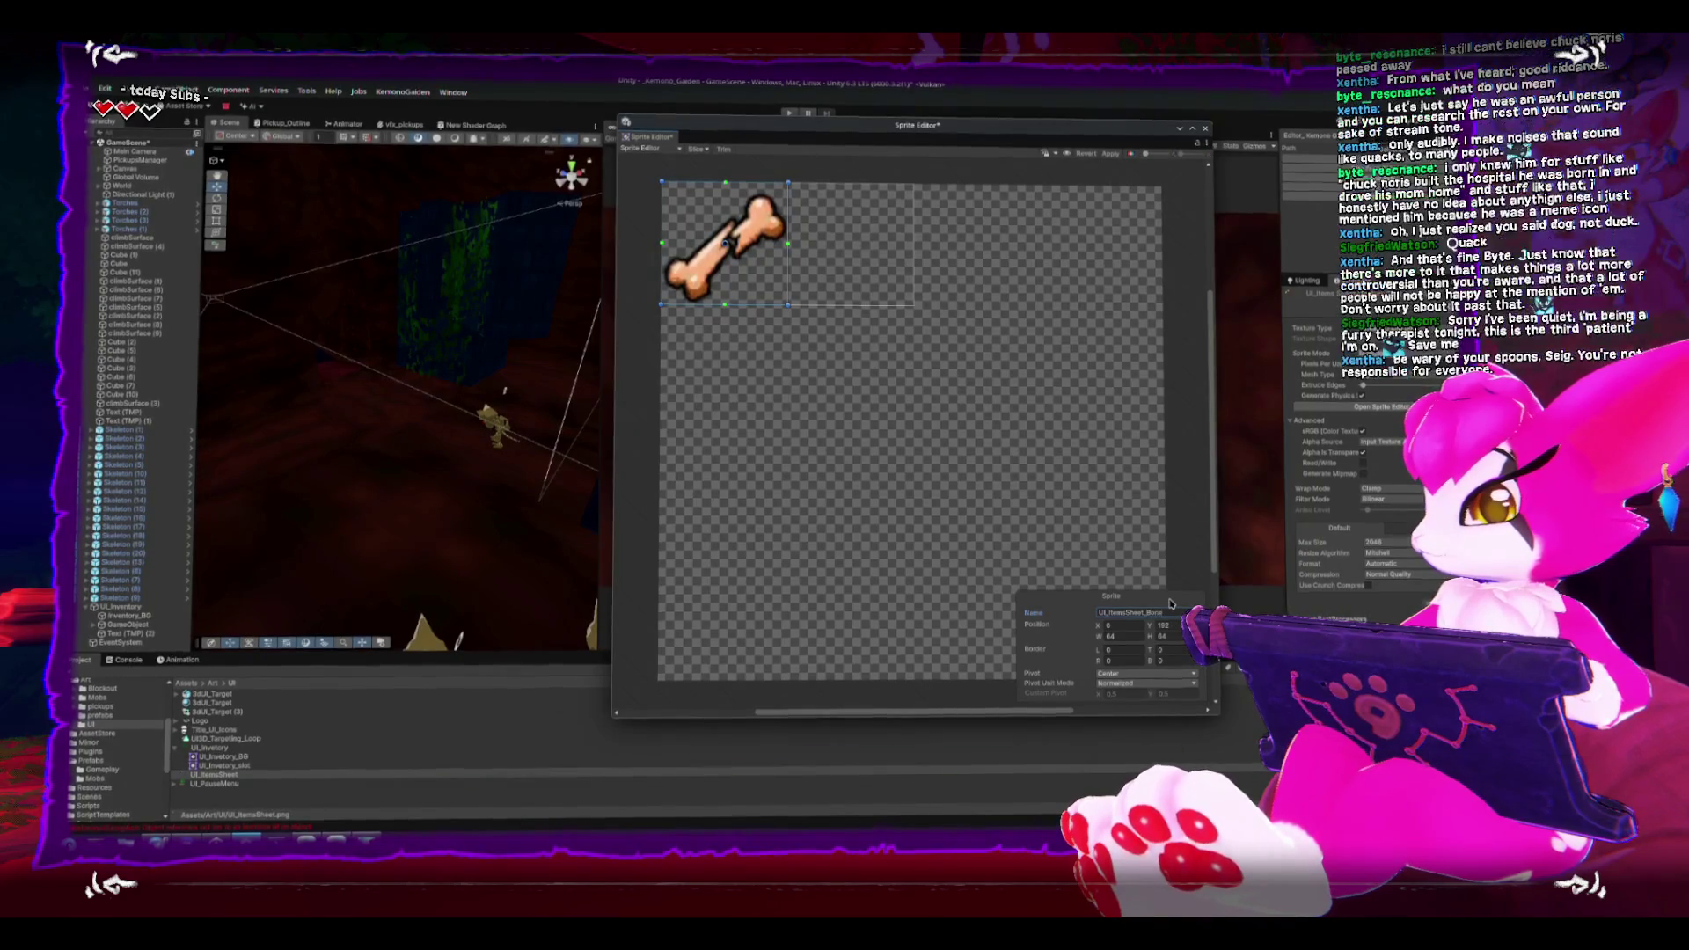
pyautogui.click(1205, 127)
pyautogui.click(1051, 425)
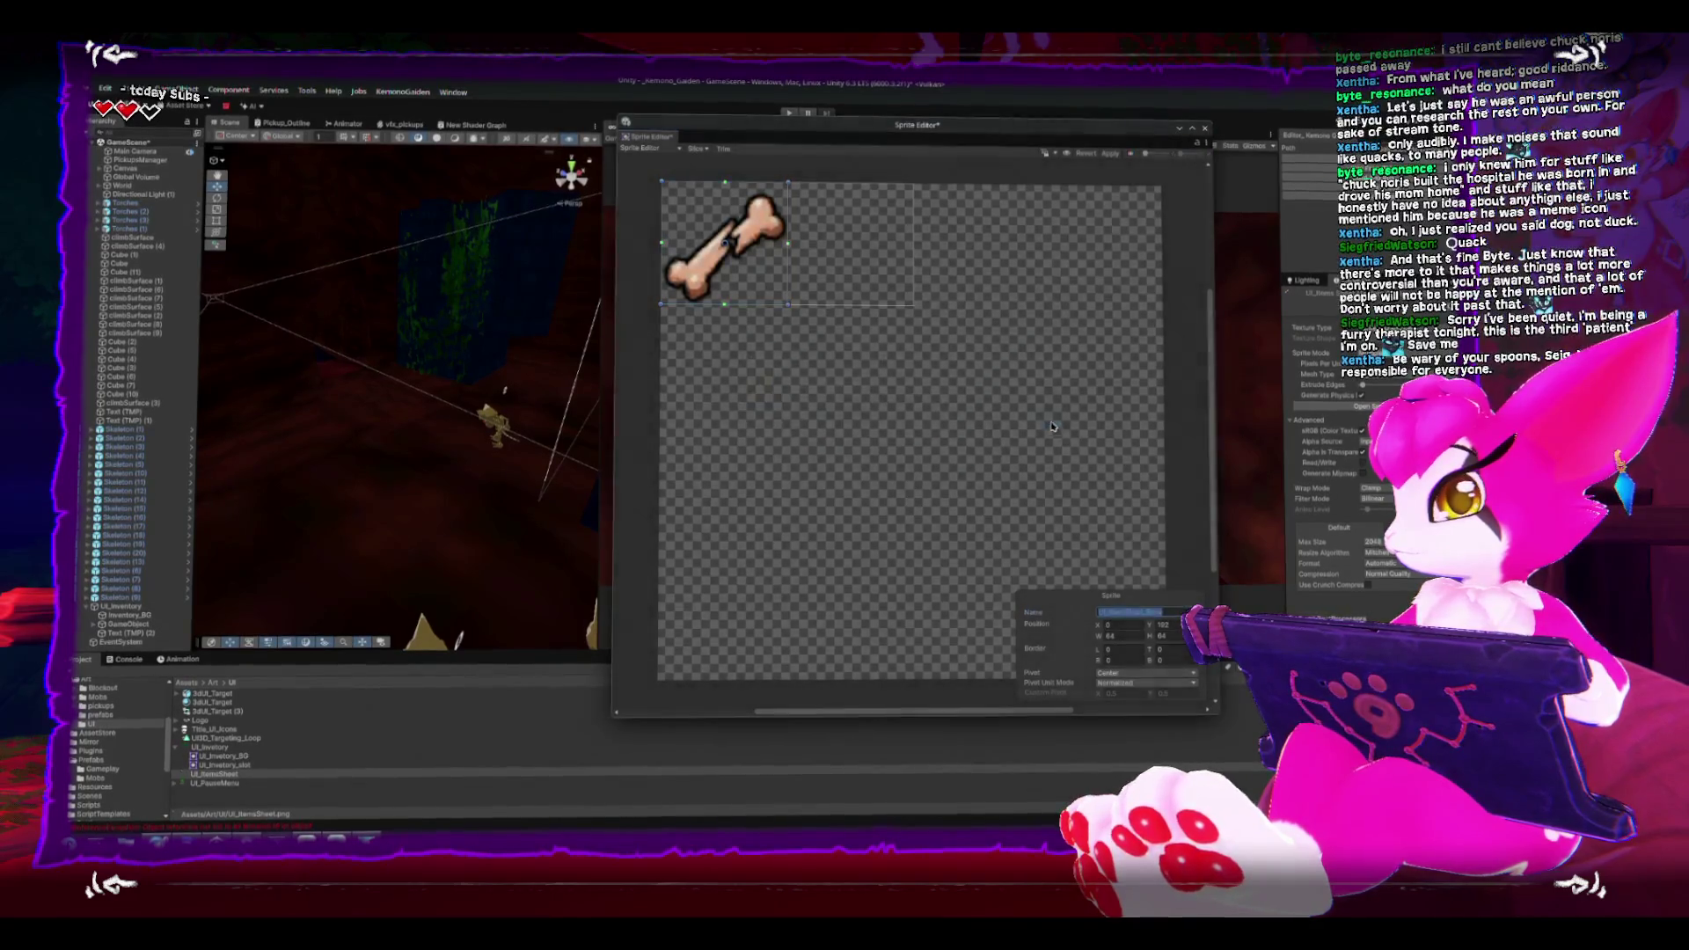
pyautogui.click(1109, 154)
pyautogui.click(1205, 127)
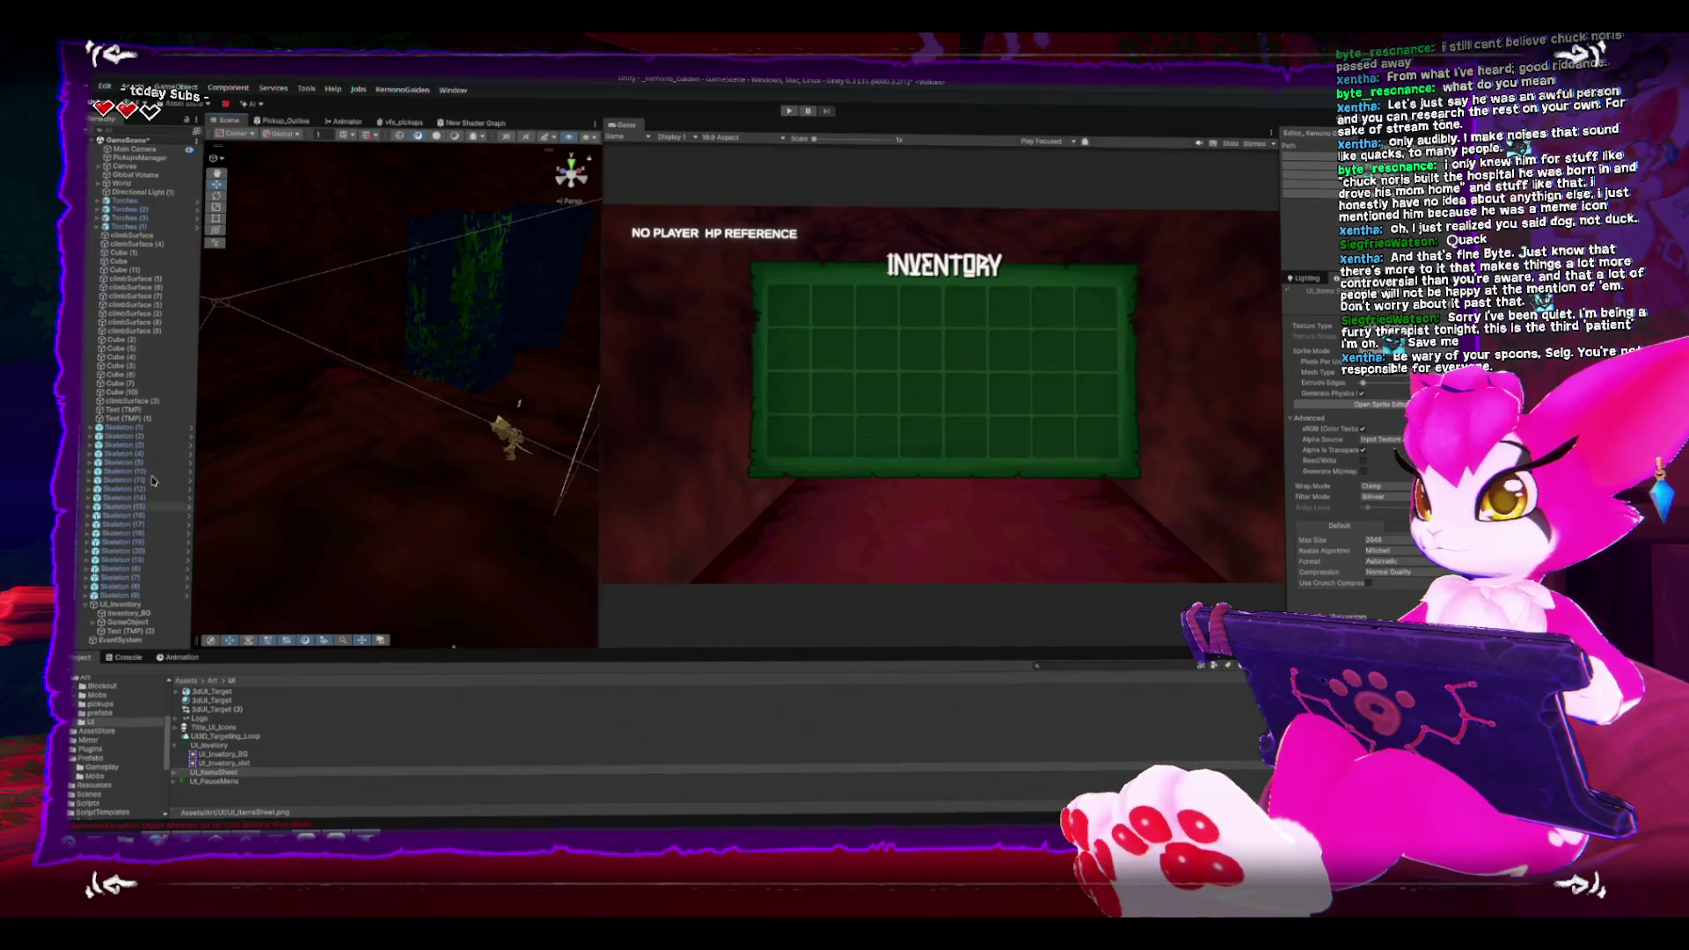
# Step: Select the GameObject under UI_Inventory and frame the inventory panel in the Scene view
pyautogui.click(119, 622)
pyautogui.press('f')
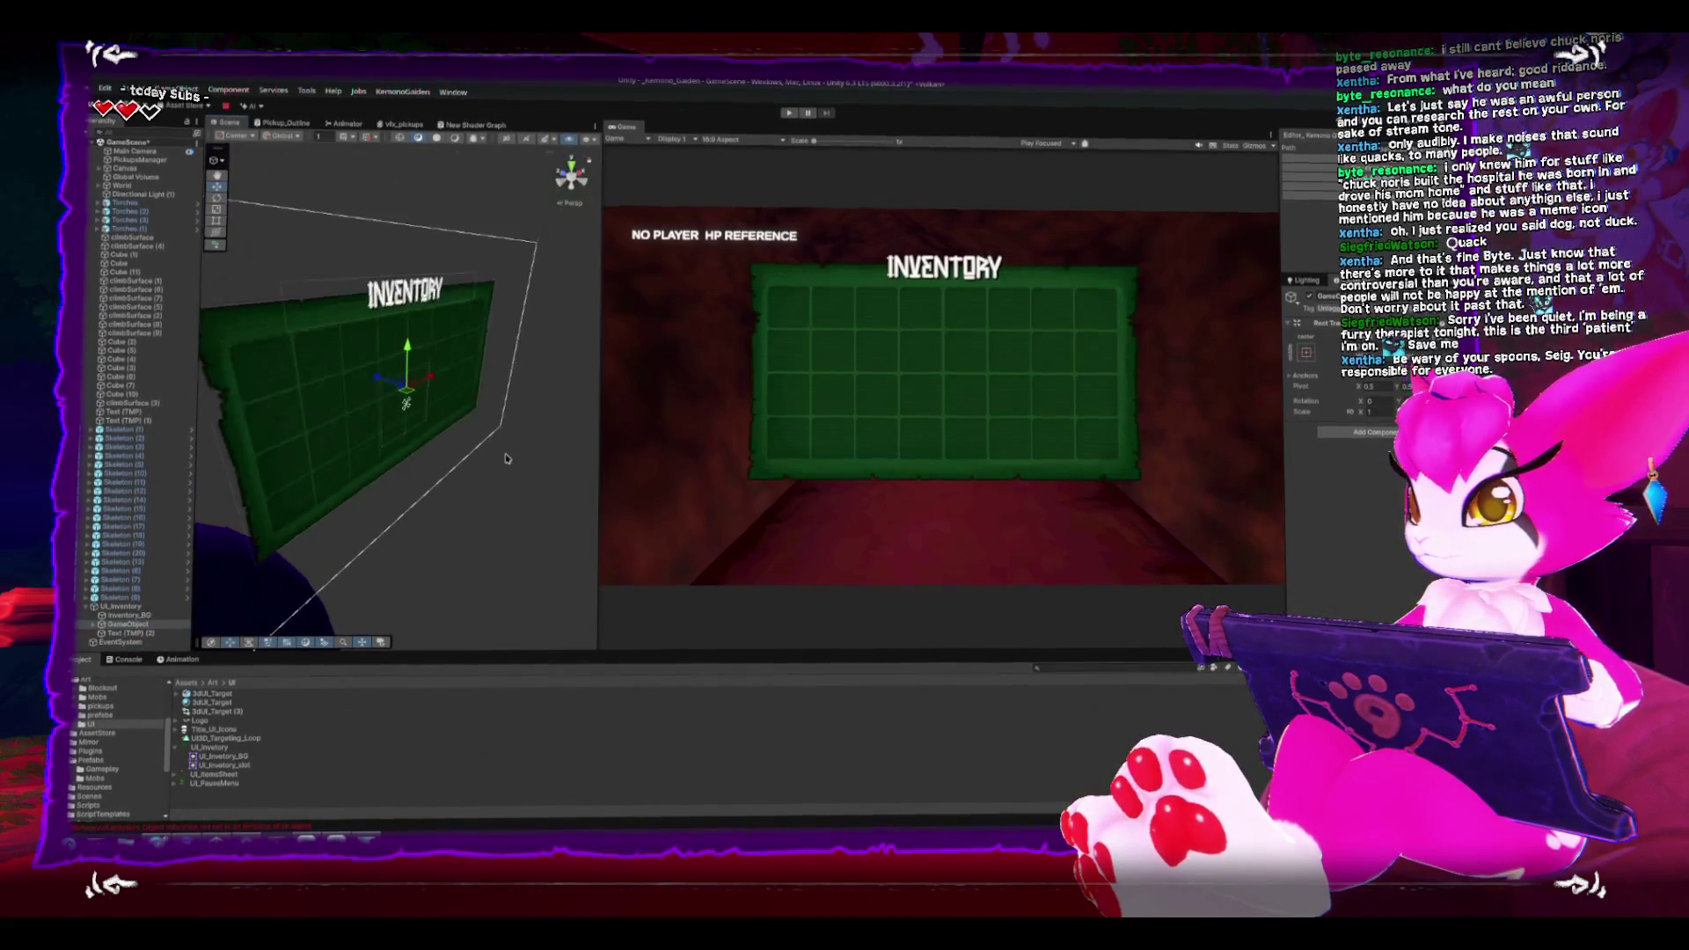
pyautogui.moveTo(348, 402); pyautogui.dragTo(440, 387)
pyautogui.scroll(3, 92, 720)
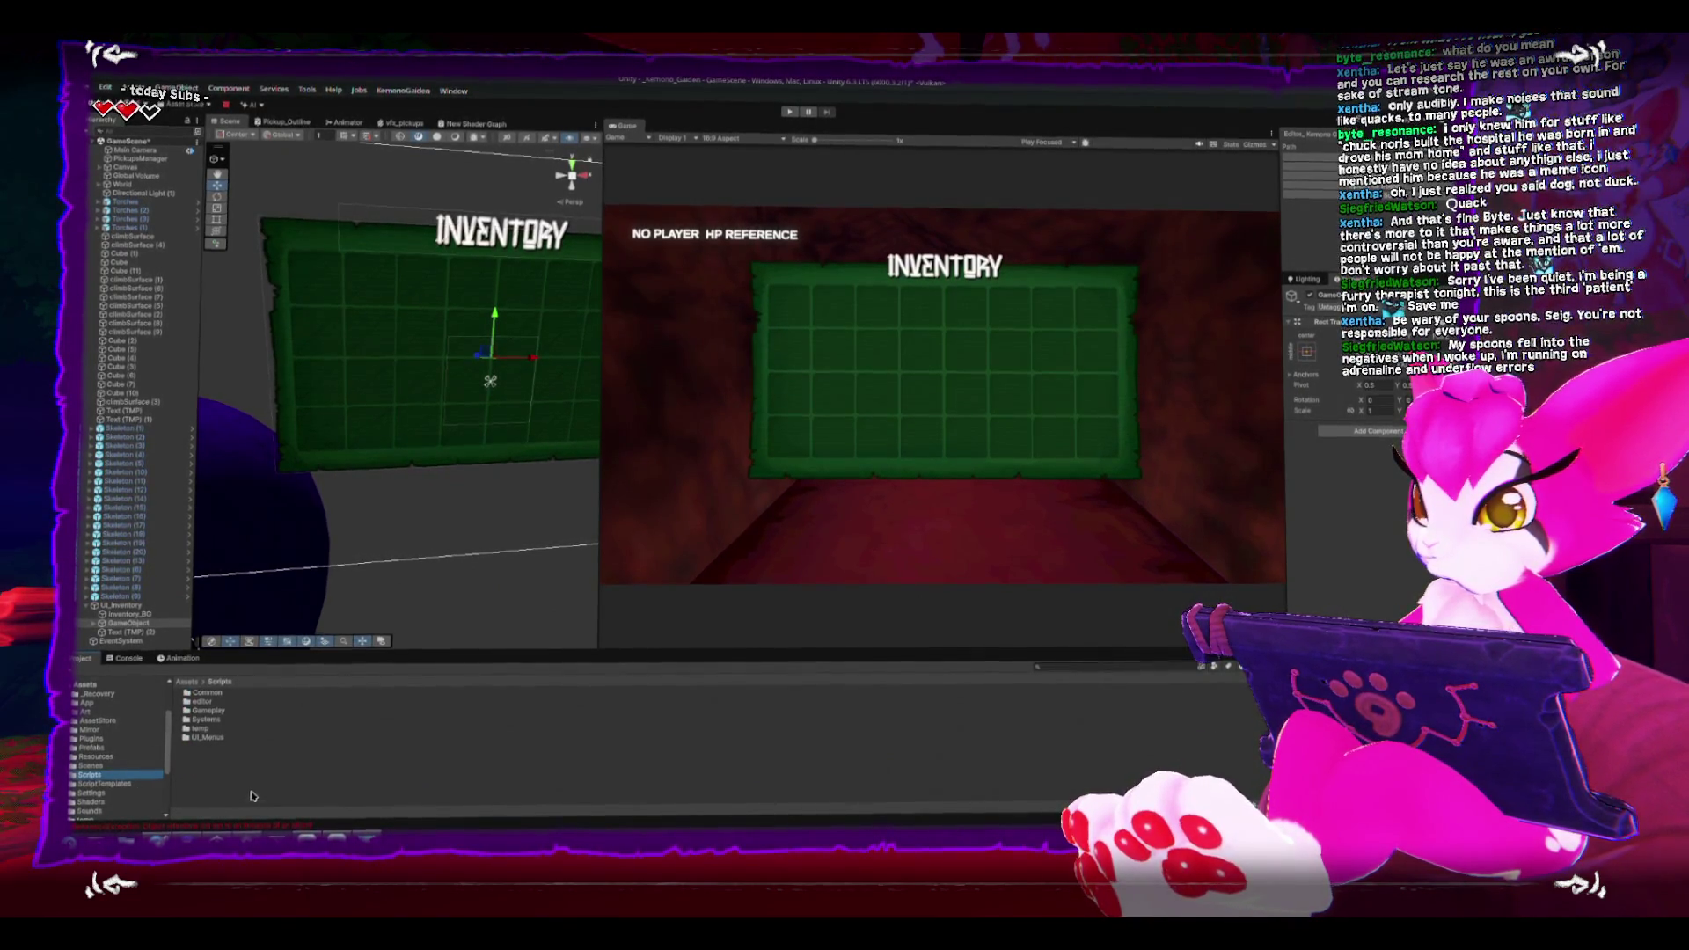
# Step: Open the Assets/Scripts/Gameplay/UI folder in the Project panel
pyautogui.doubleClick(187, 741)
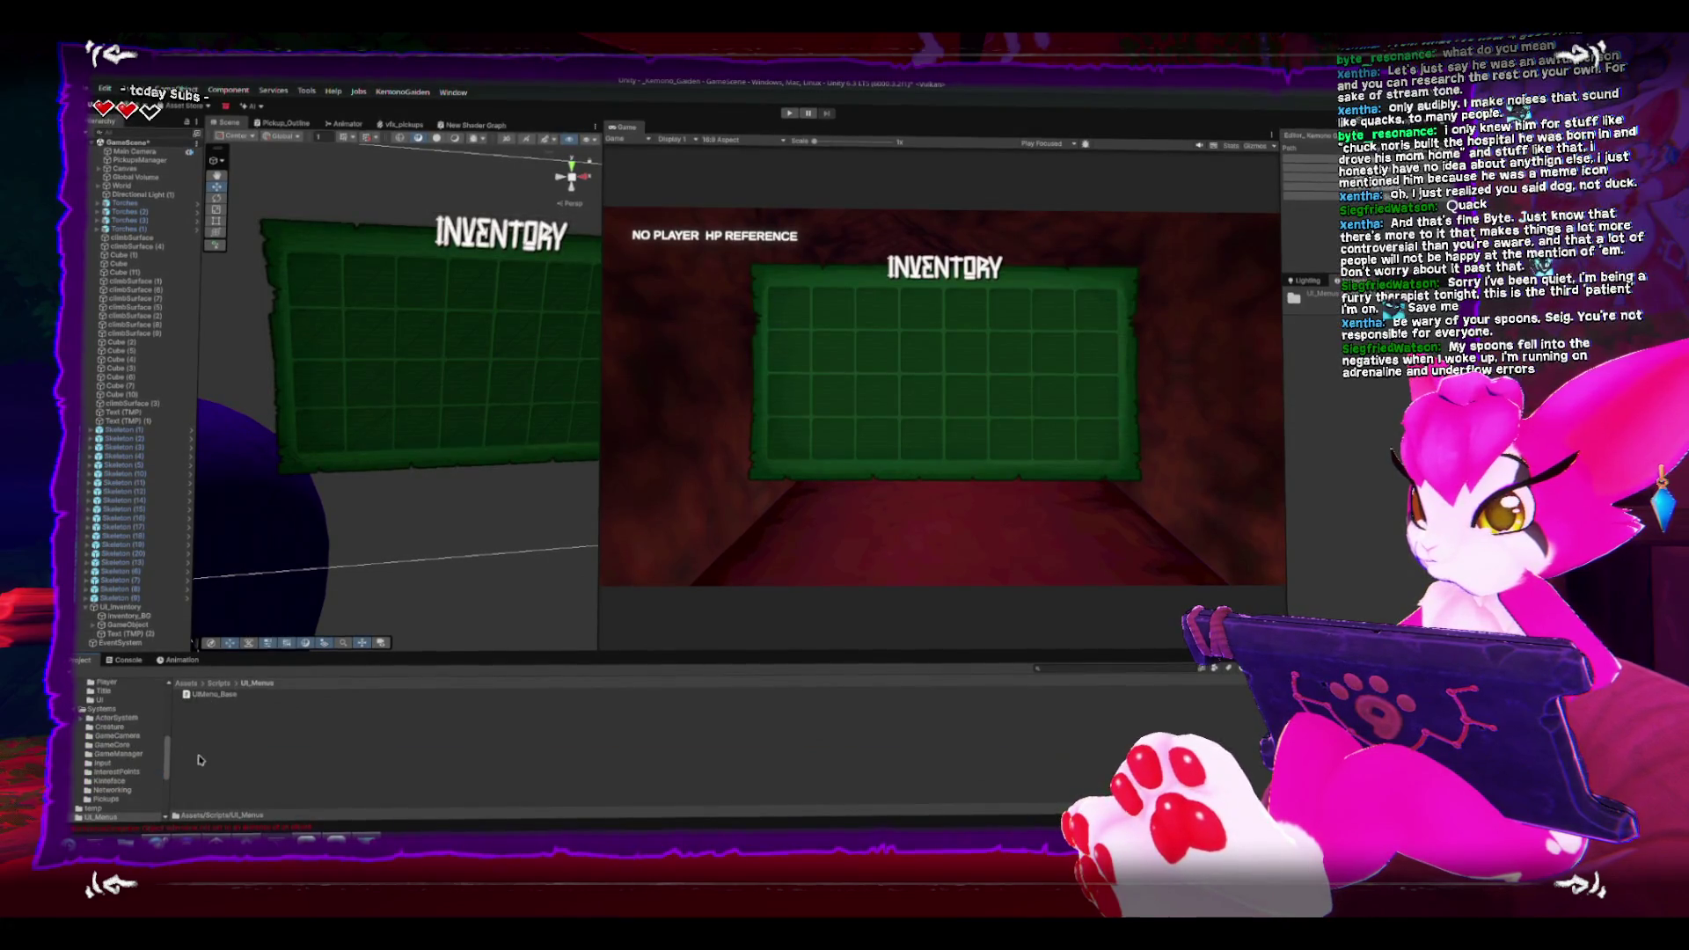
pyautogui.rightClick(198, 760)
pyautogui.press('Escape')
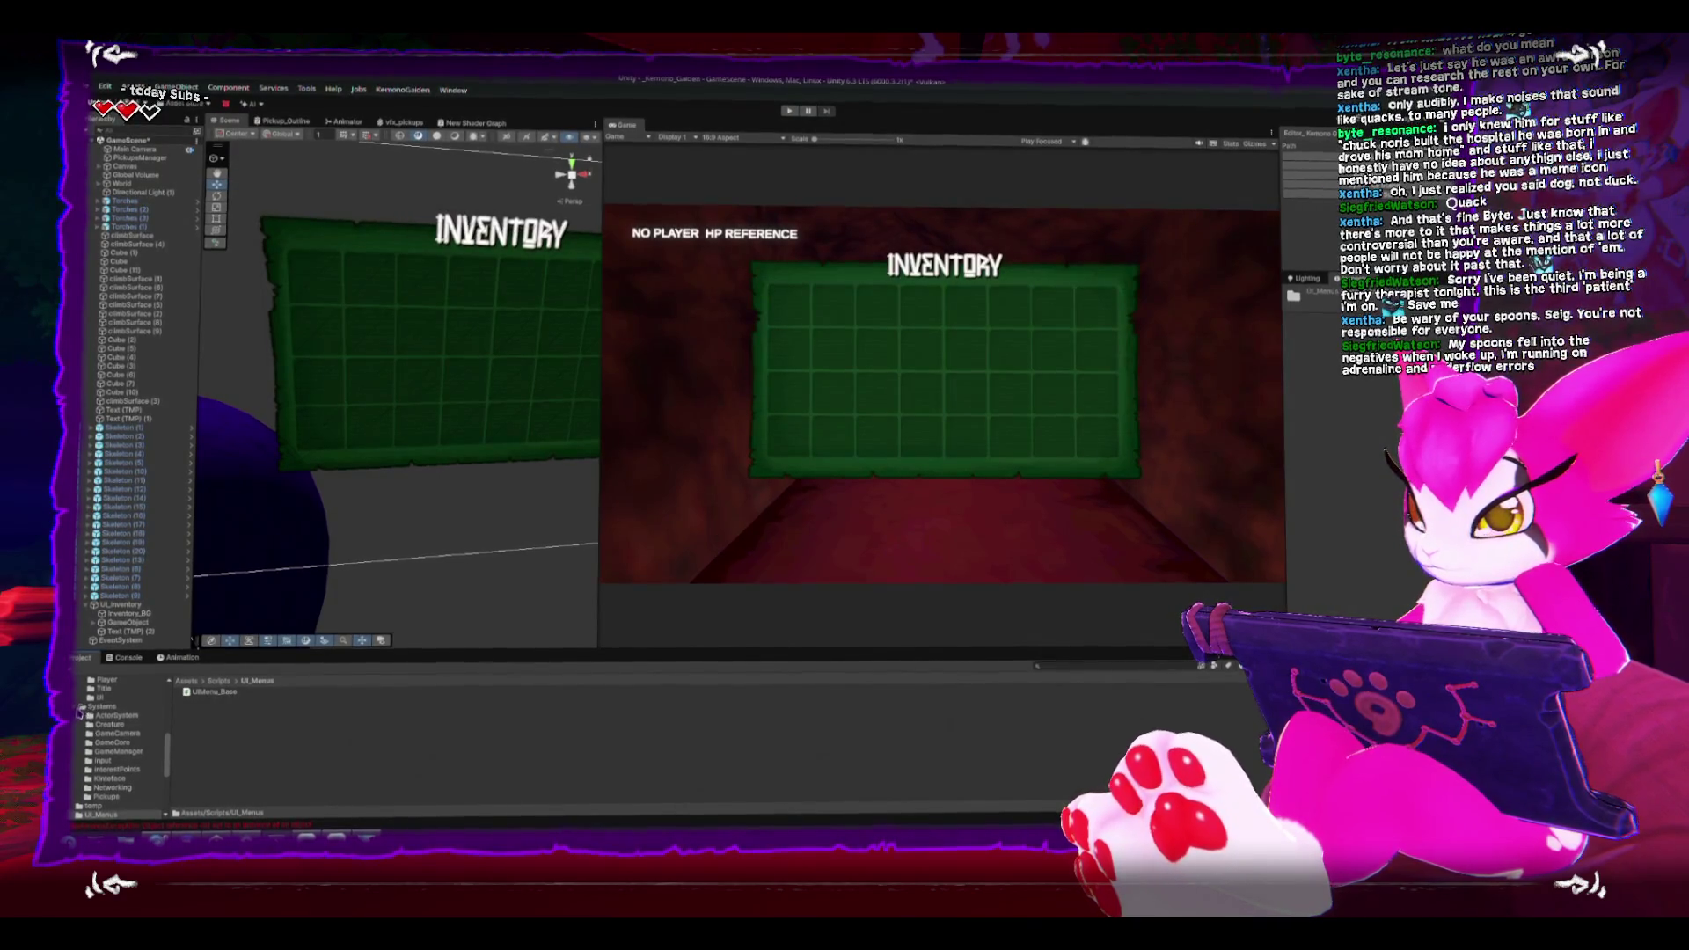
pyautogui.scroll(3, 88, 730)
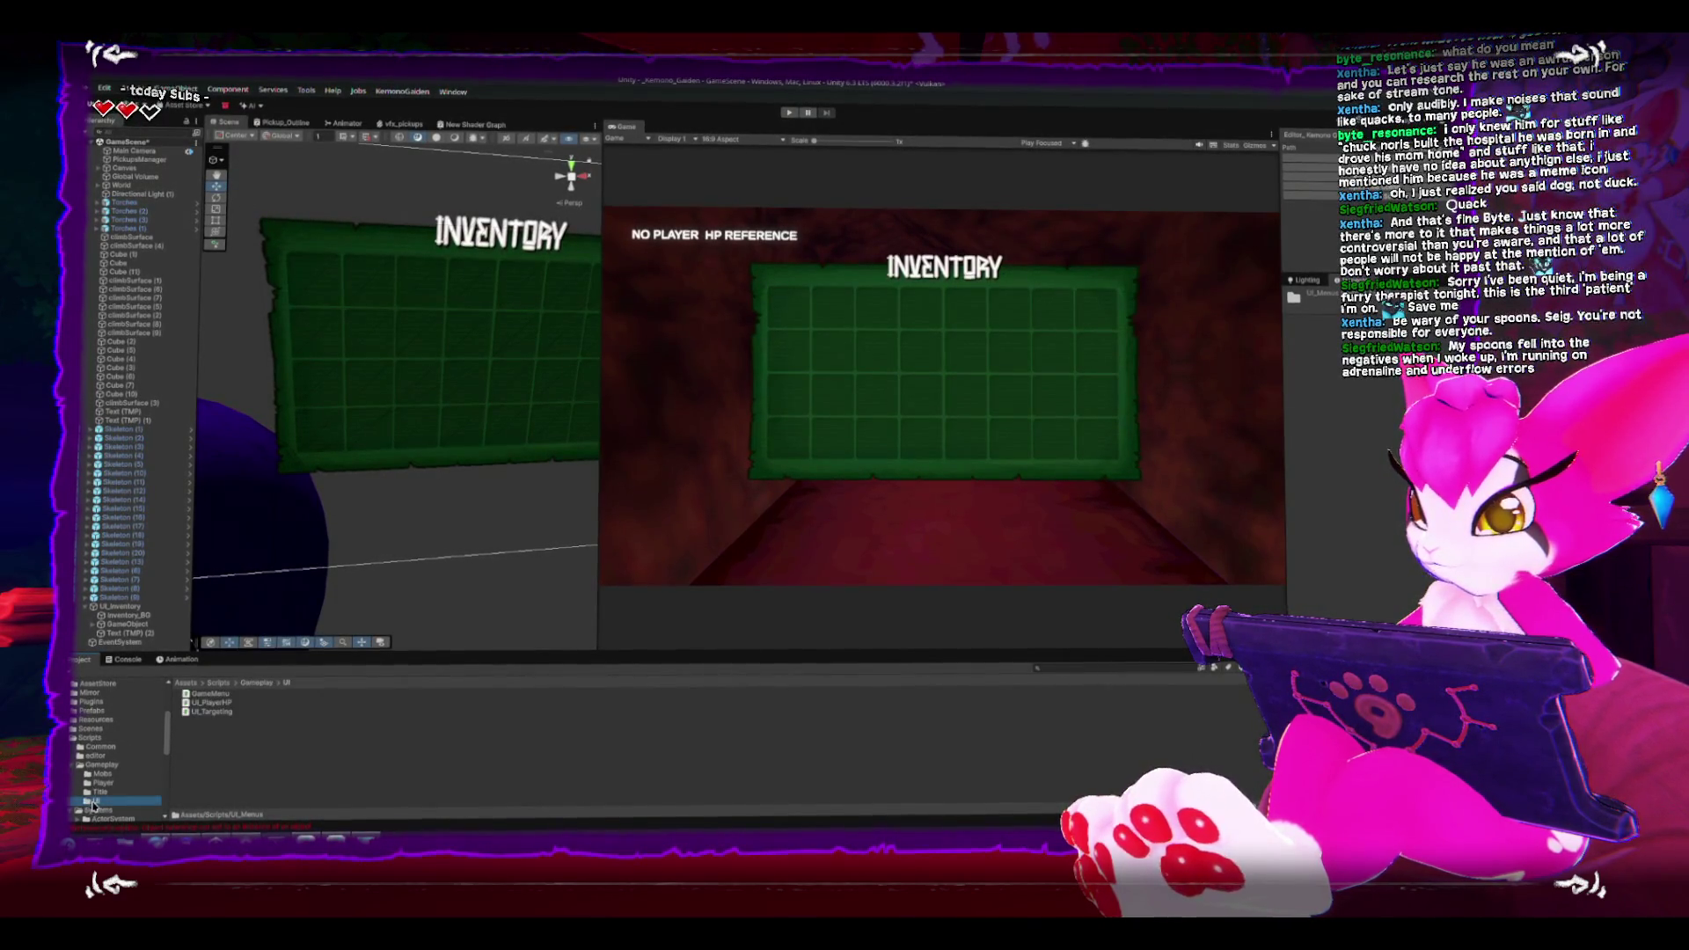
pyautogui.rightClick(268, 785)
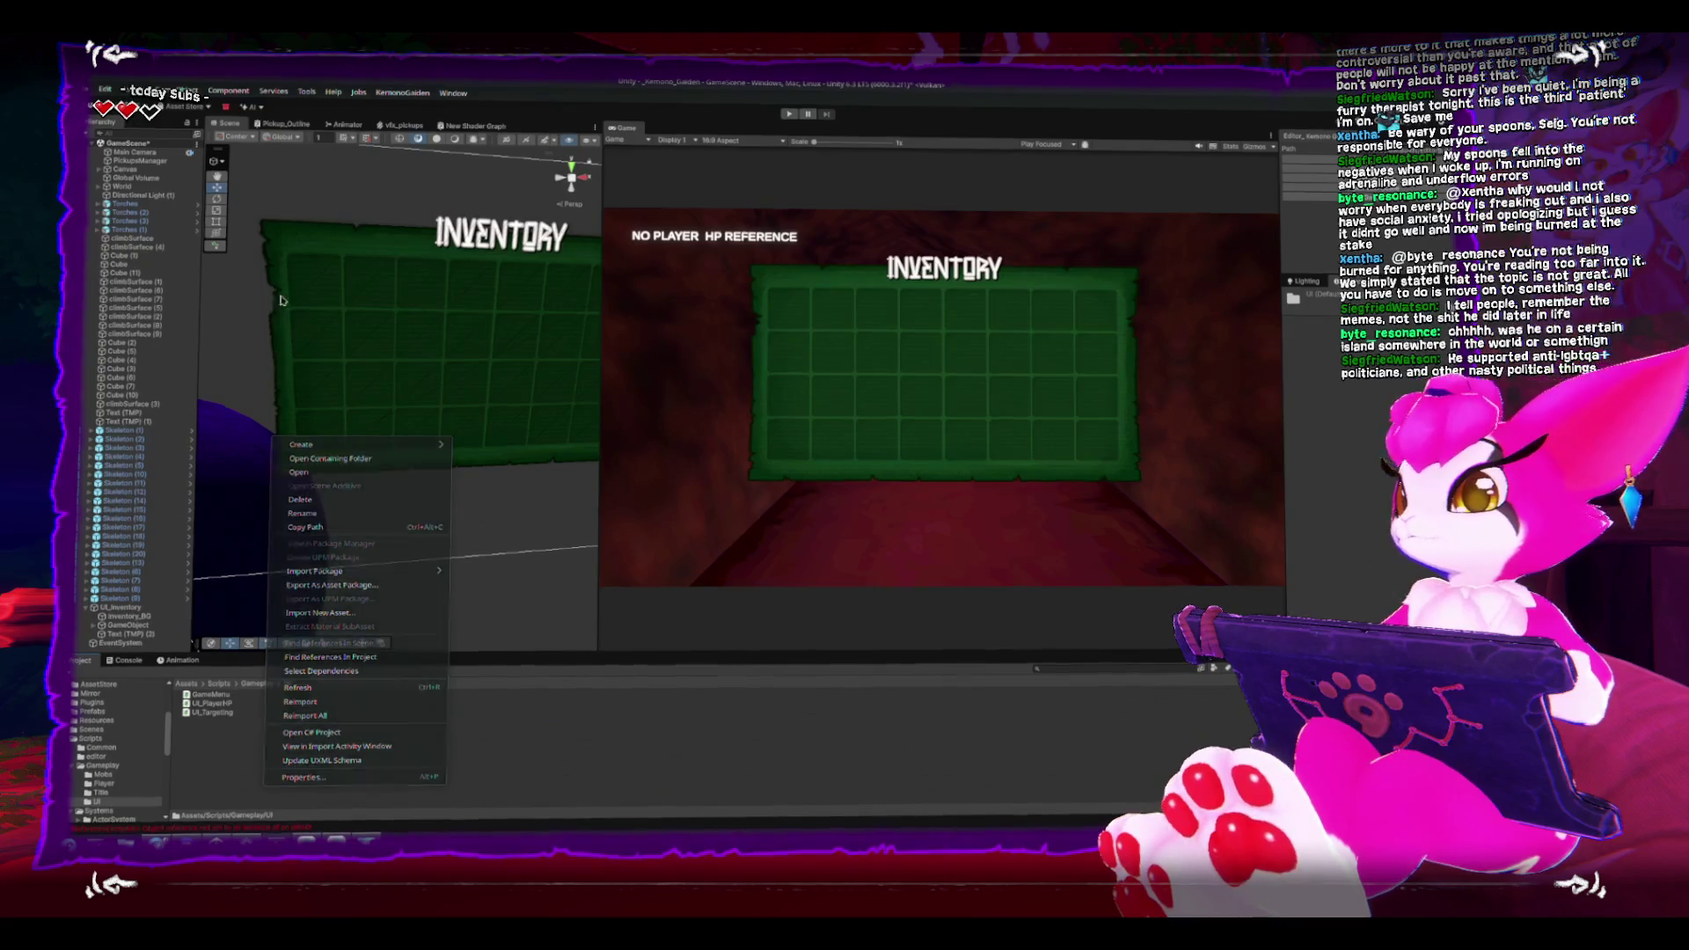
# Step: Select an inventory Slot and frame the whole inventory panel from the front
pyautogui.click(317, 290)
pyautogui.click(318, 290)
pyautogui.press('f')
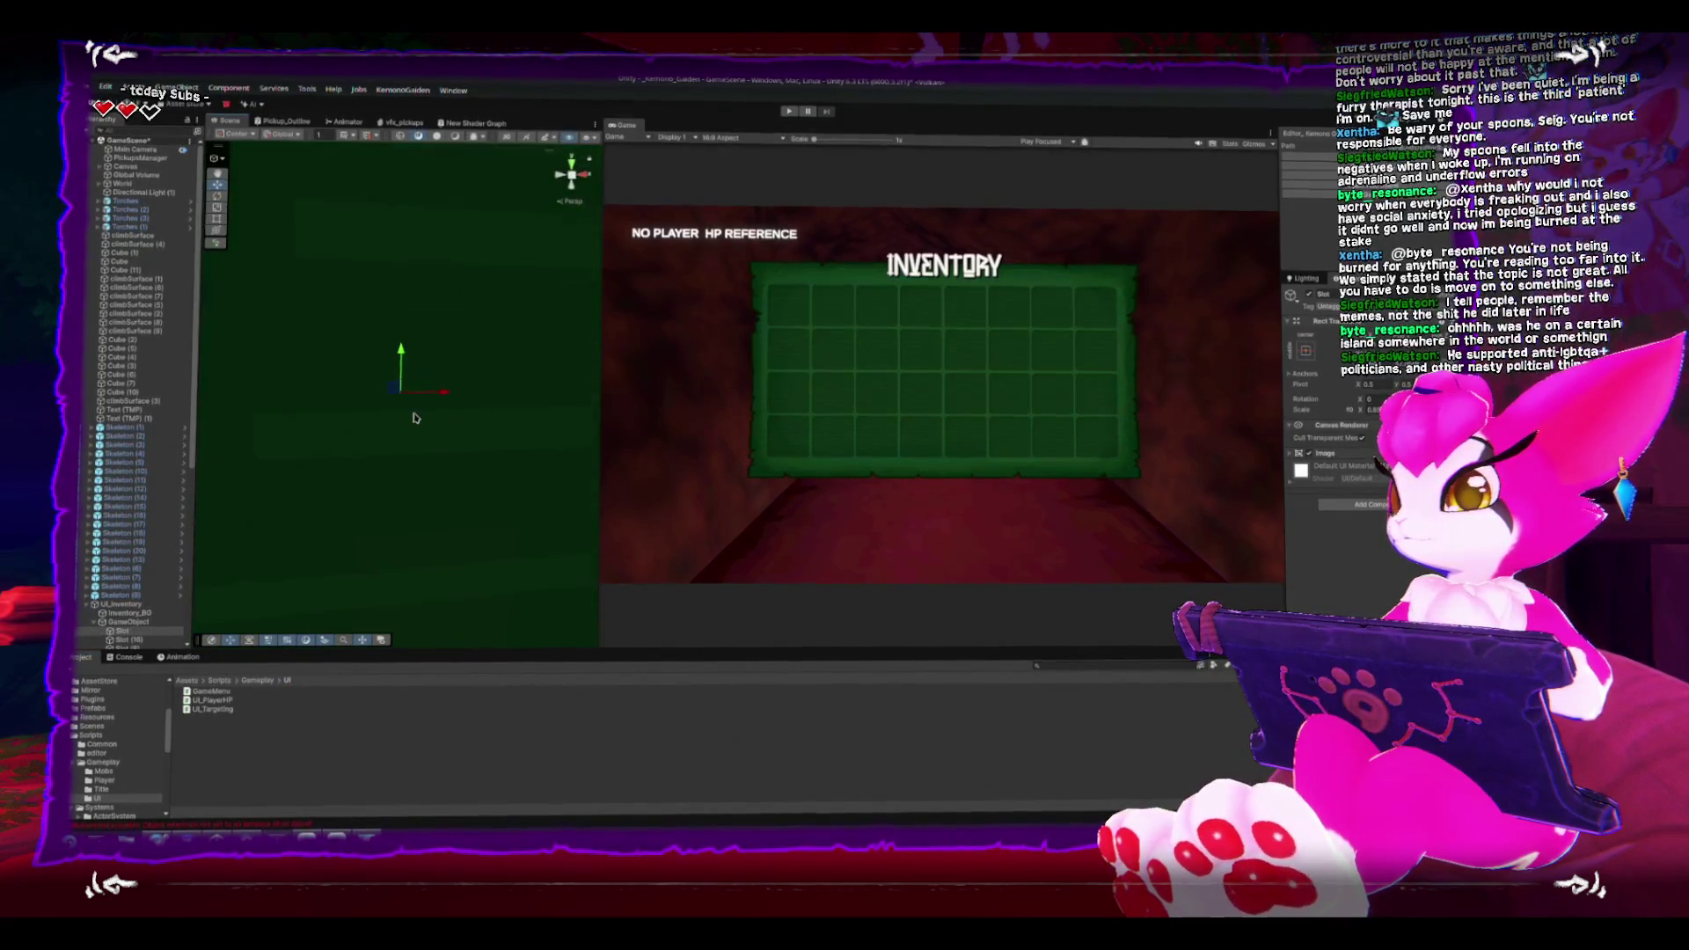
pyautogui.moveTo(427, 508)
pyautogui.mouseDown()
pyautogui.moveTo(402, 335)
pyautogui.moveTo(336, 591)
pyautogui.mouseUp()
# Step: Create a new folder named UI_Inventory inside the UI scripts folder
pyautogui.click(246, 743)
pyautogui.rightClick(247, 742)
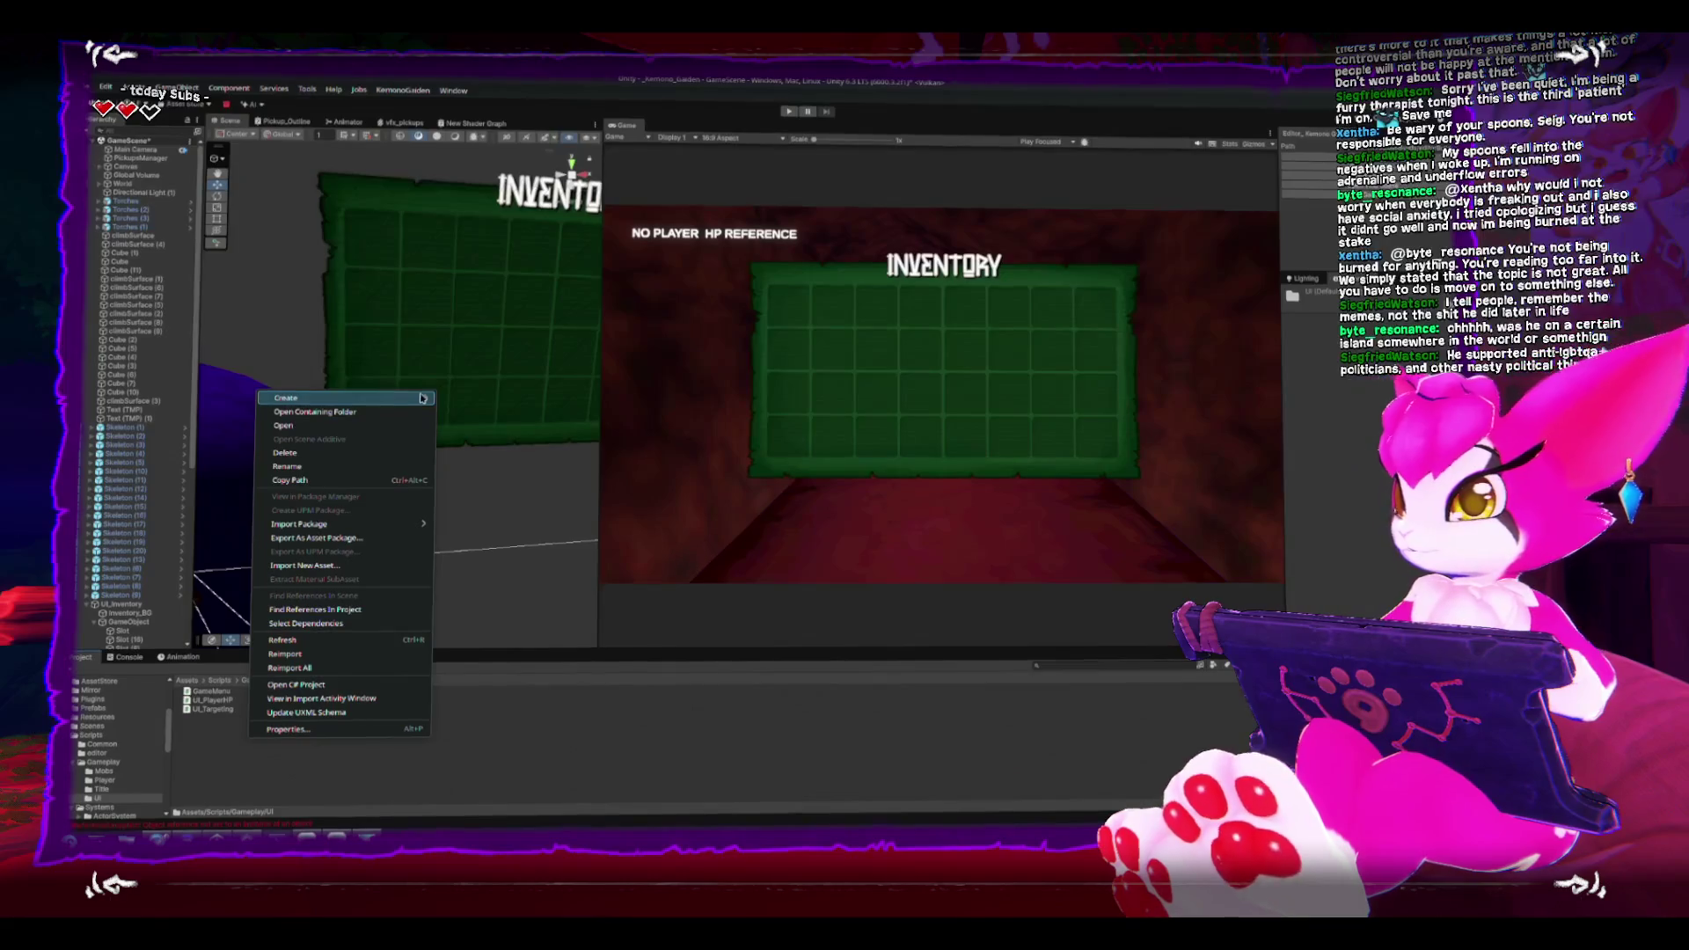
pyautogui.moveTo(422, 398)
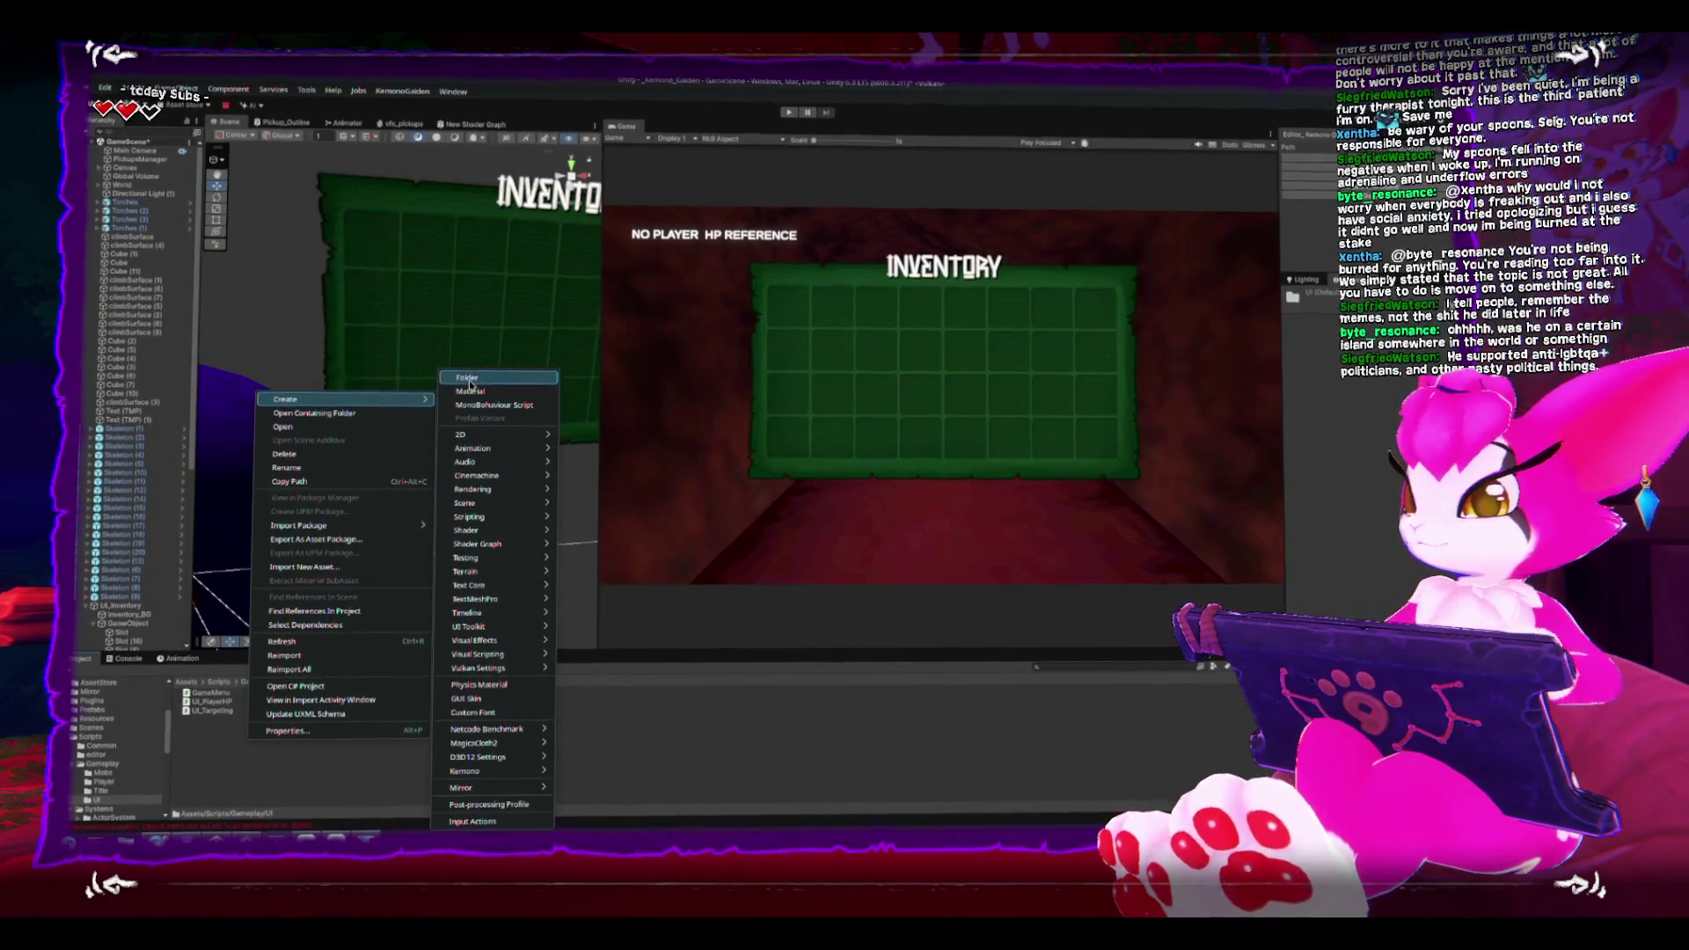
pyautogui.click(471, 385)
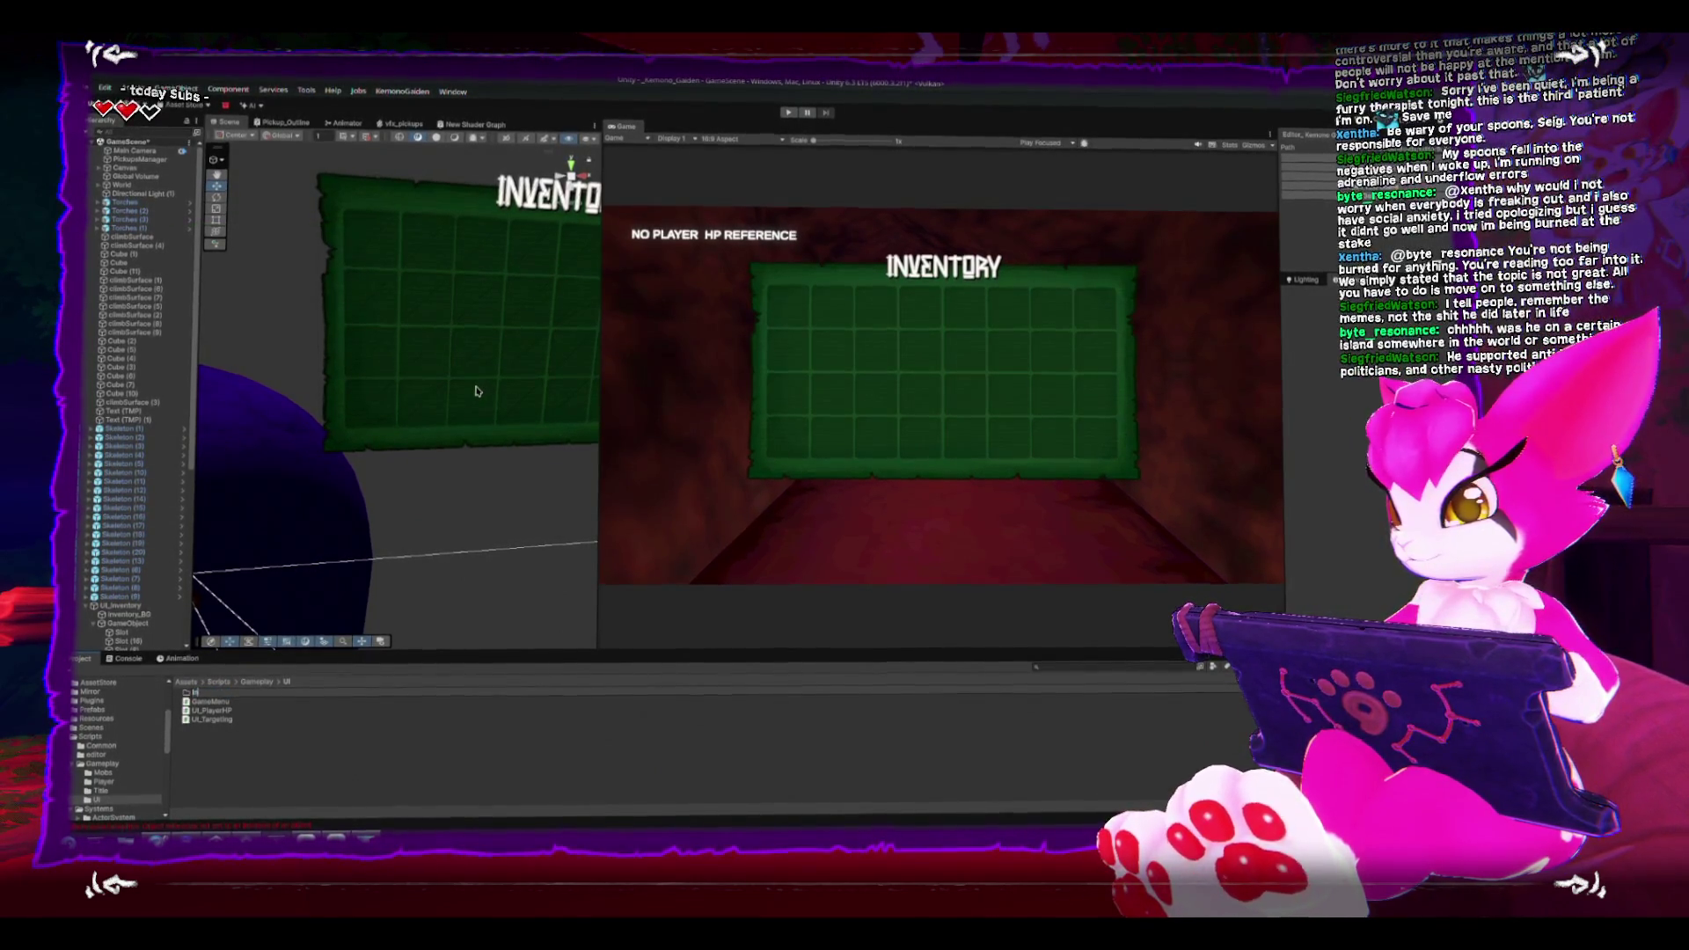
pyautogui.write('UI_Inventory')
pyautogui.press('Return')
pyautogui.press('Return')
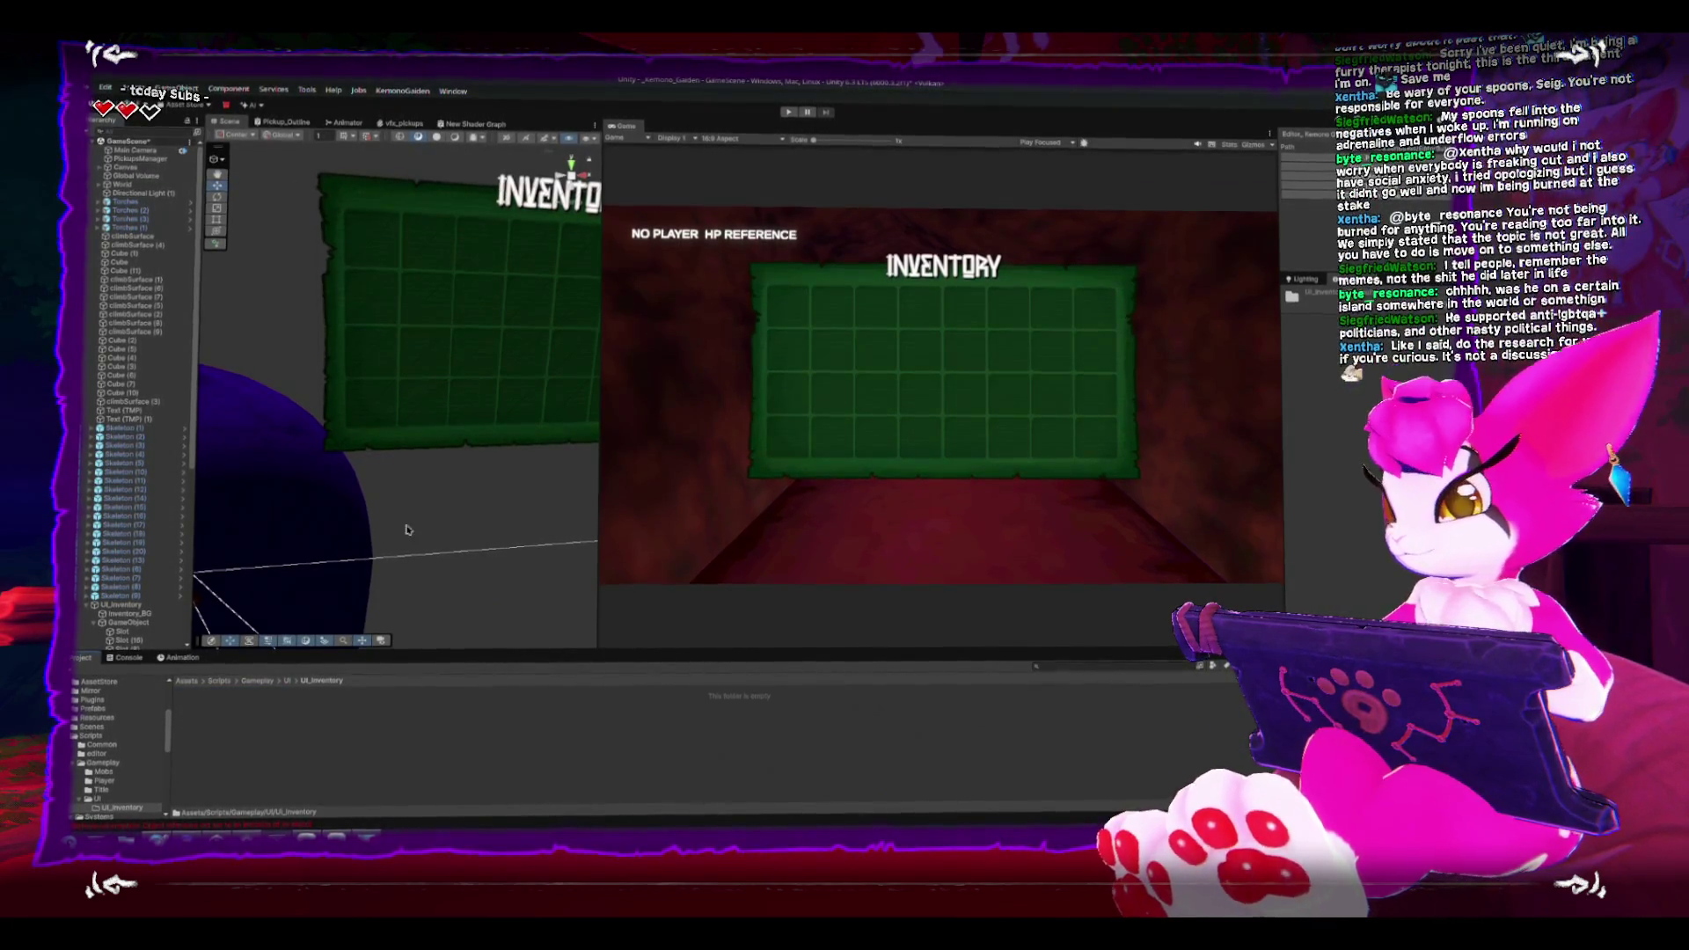
# Step: Create a C# script named UI_Inventory-Slot in UI_Inventory and select the Slot object
pyautogui.rightClick(309, 752)
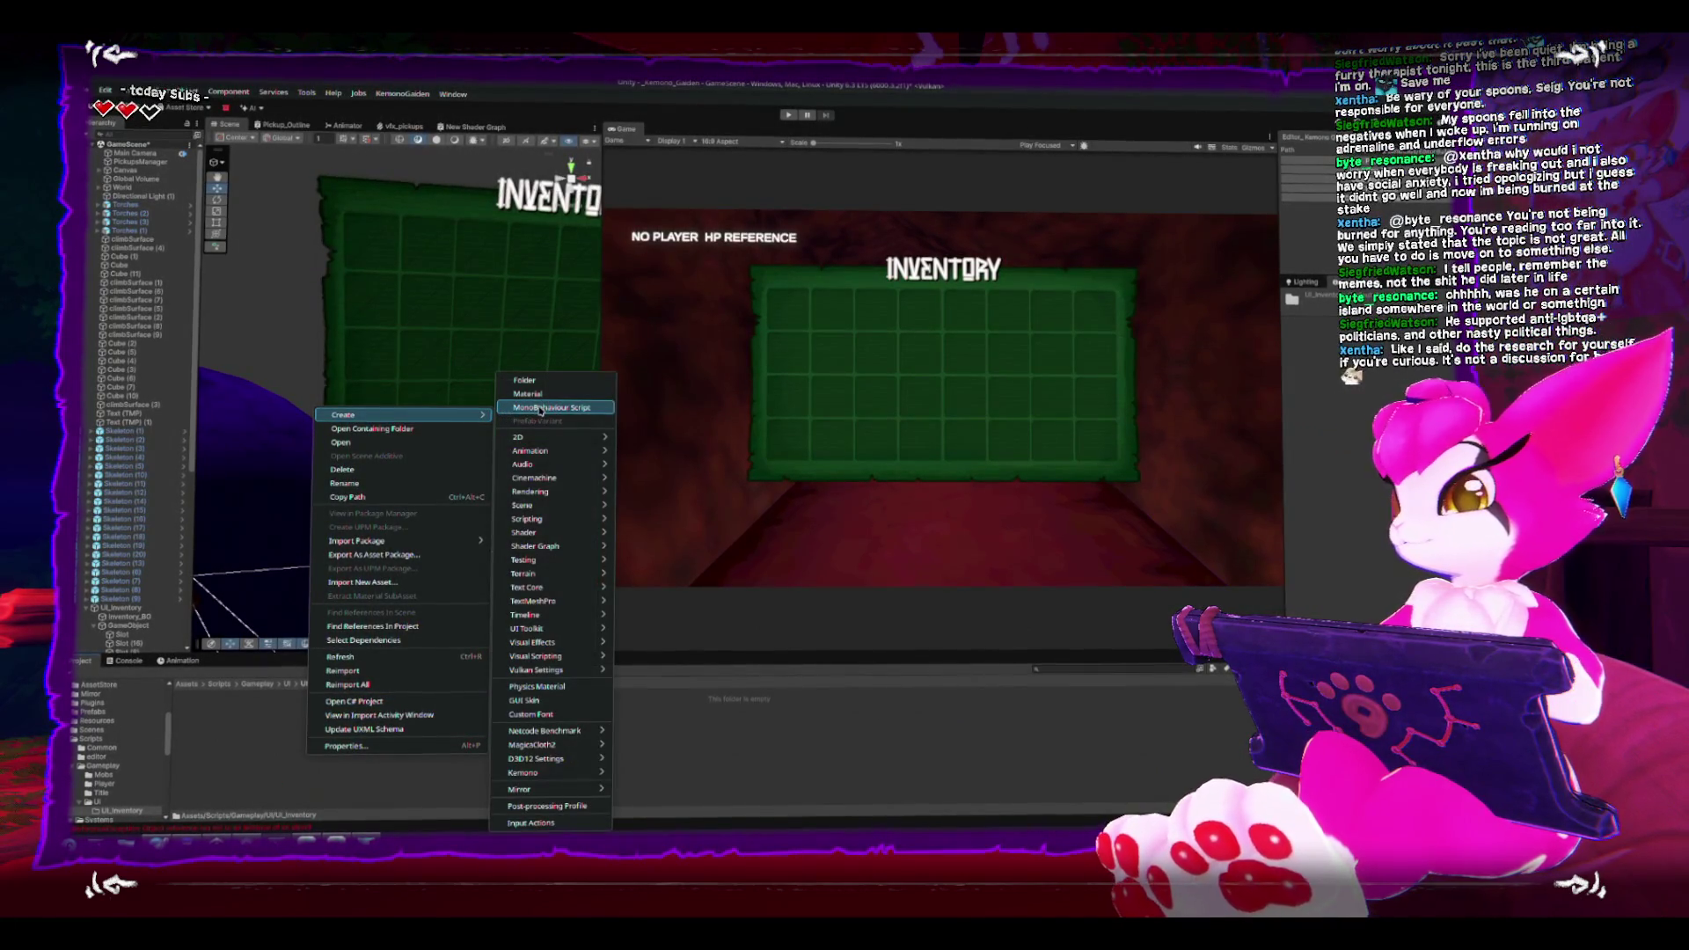
pyautogui.click(541, 408)
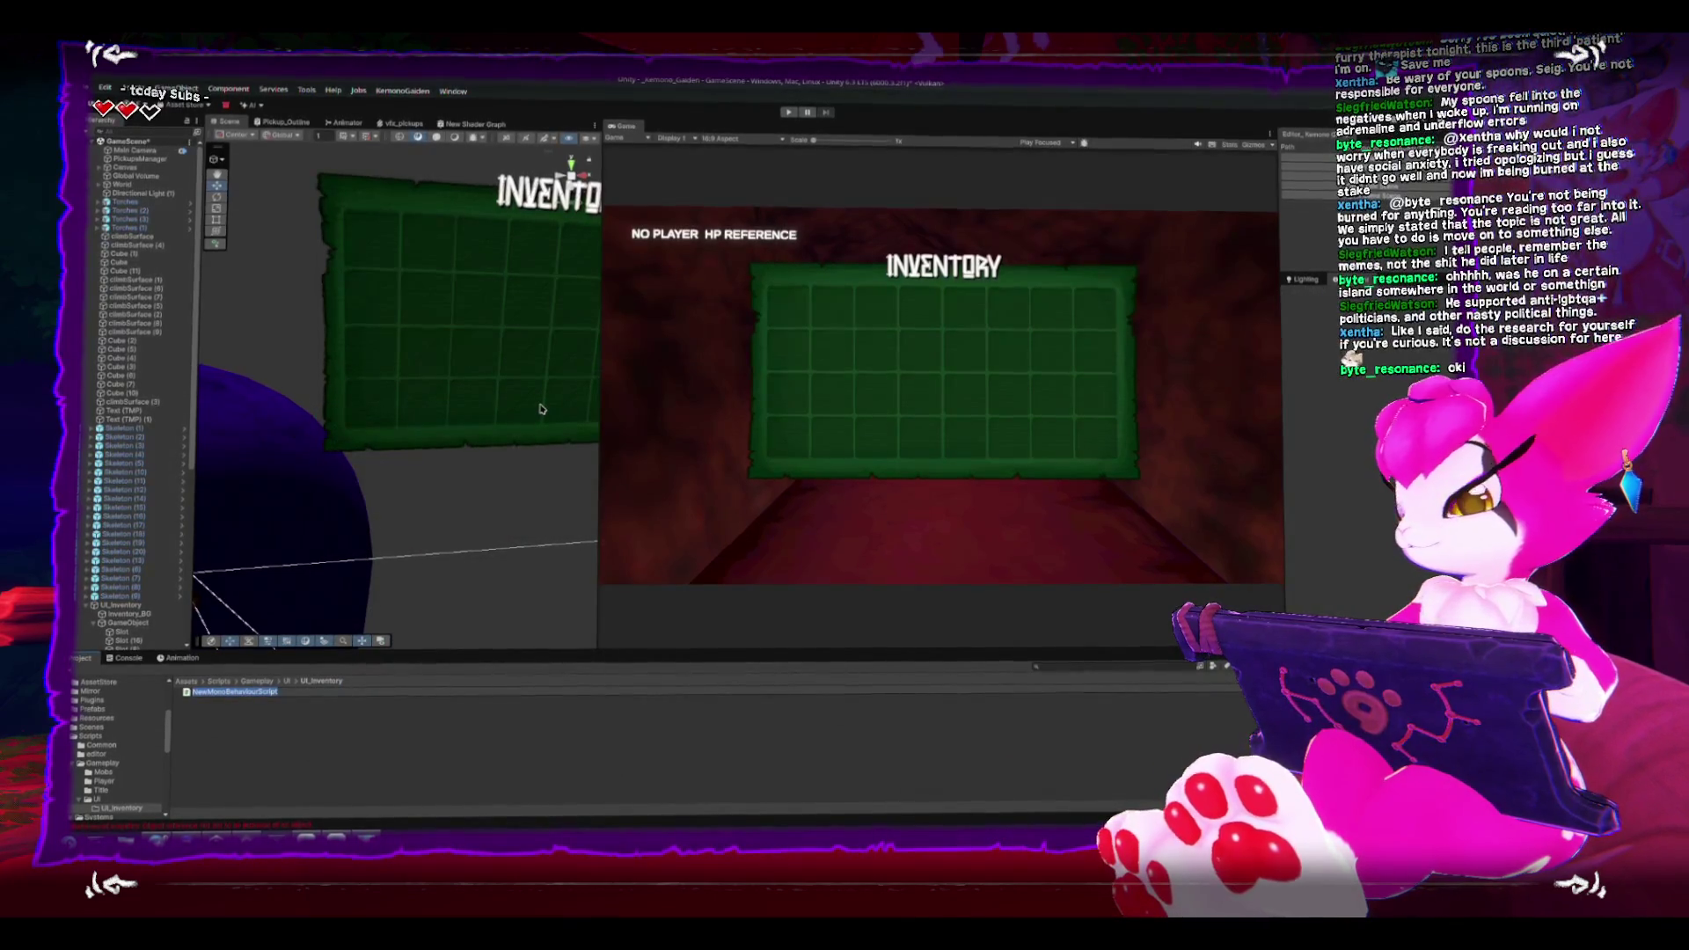
pyautogui.write('UI_Inventory')
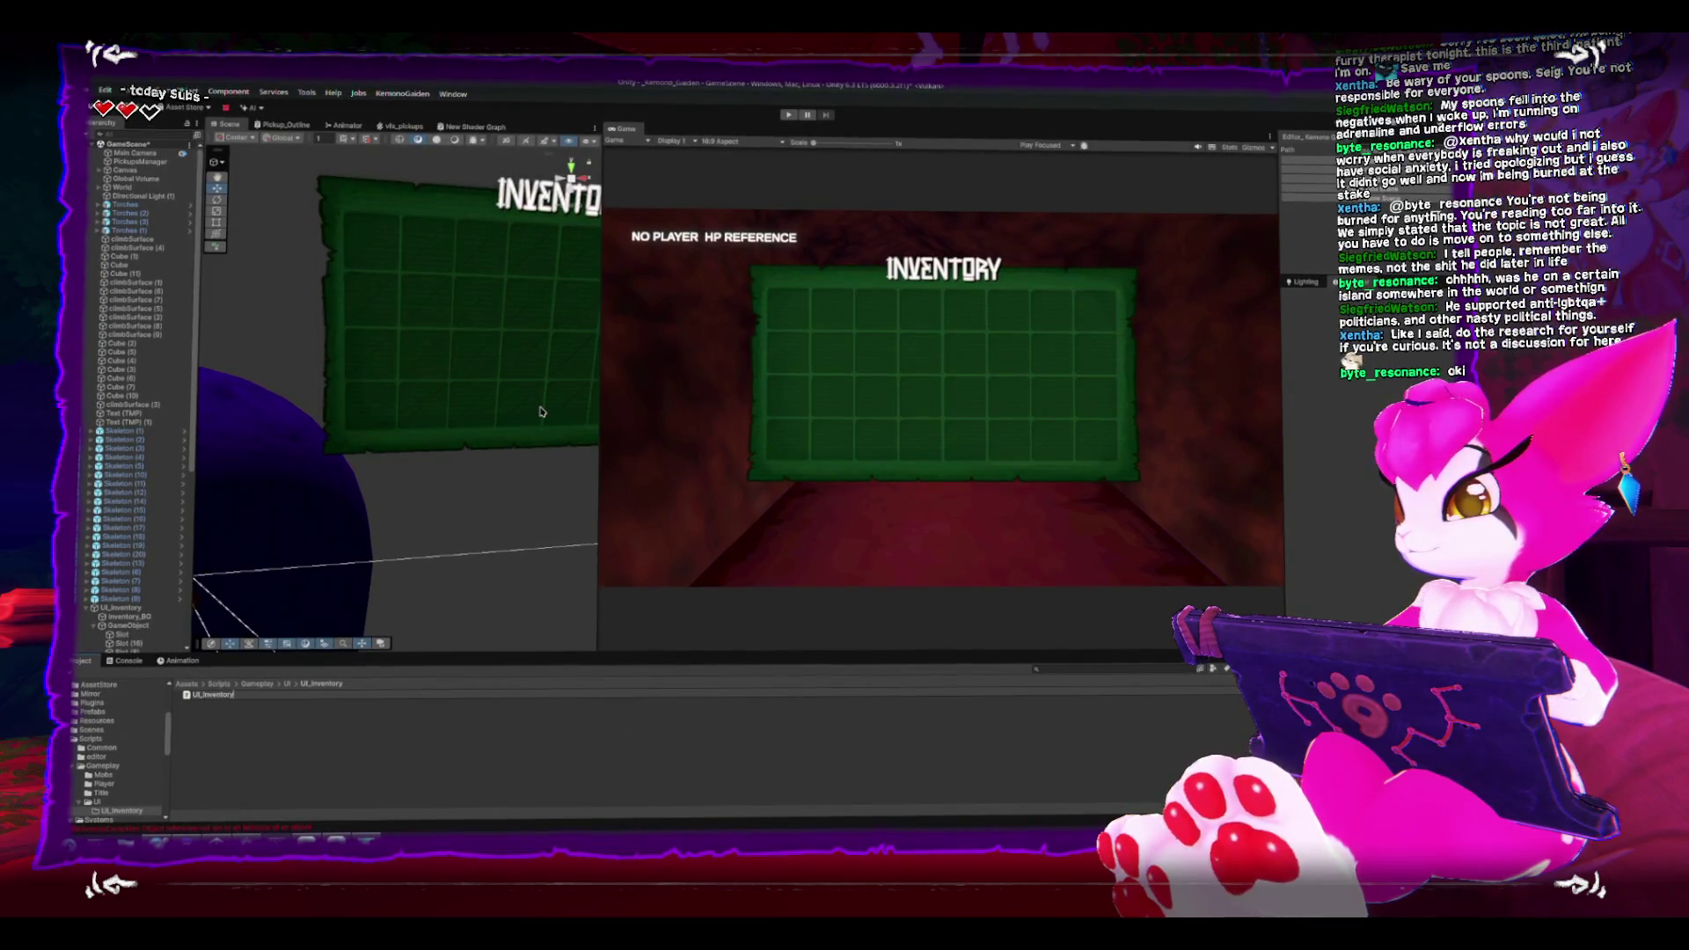
pyautogui.write('-Slot')
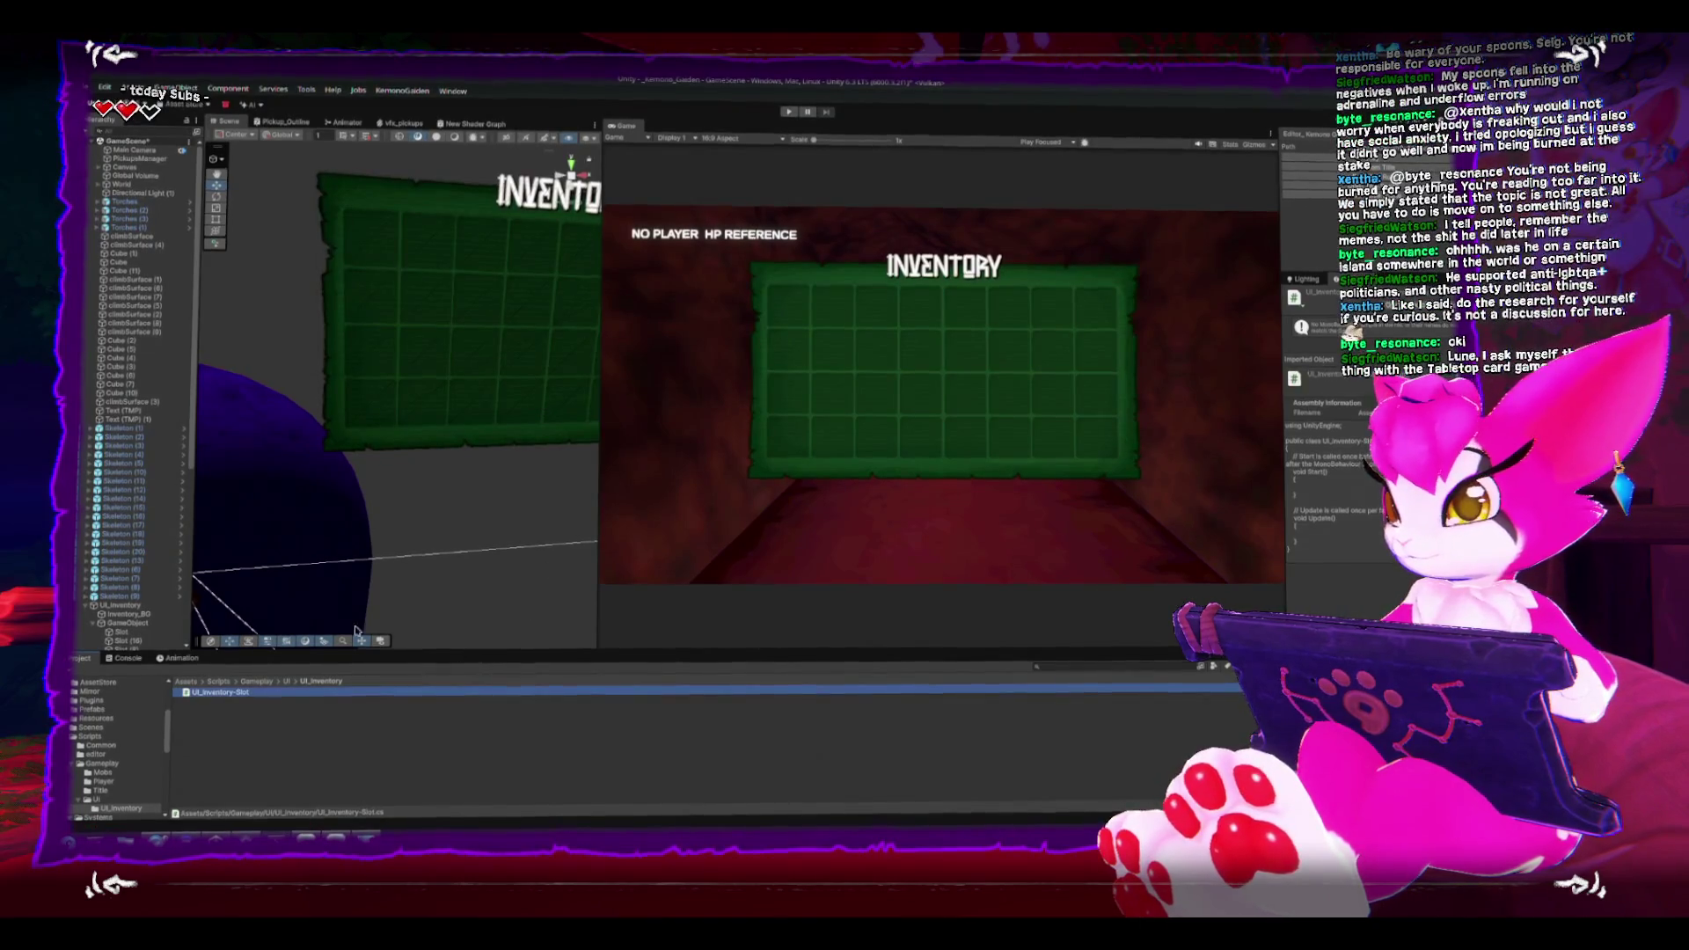
pyautogui.click(130, 634)
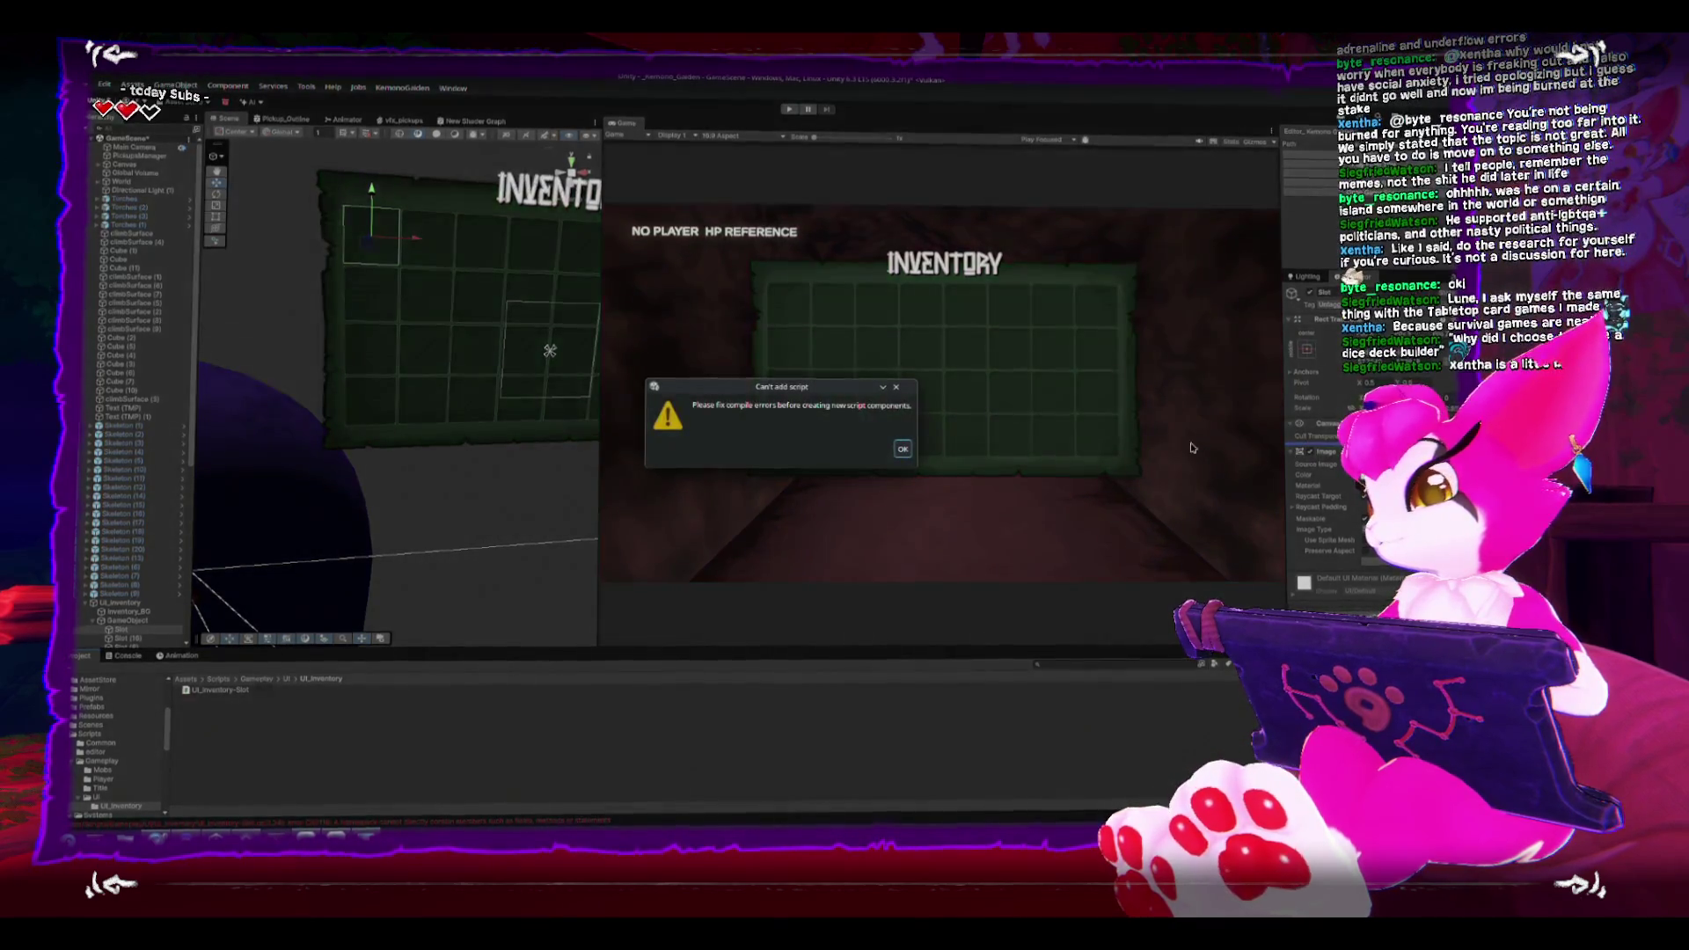
# Step: Dismiss the compile-error warning and open the first Console error in the code editor
pyautogui.click(901, 447)
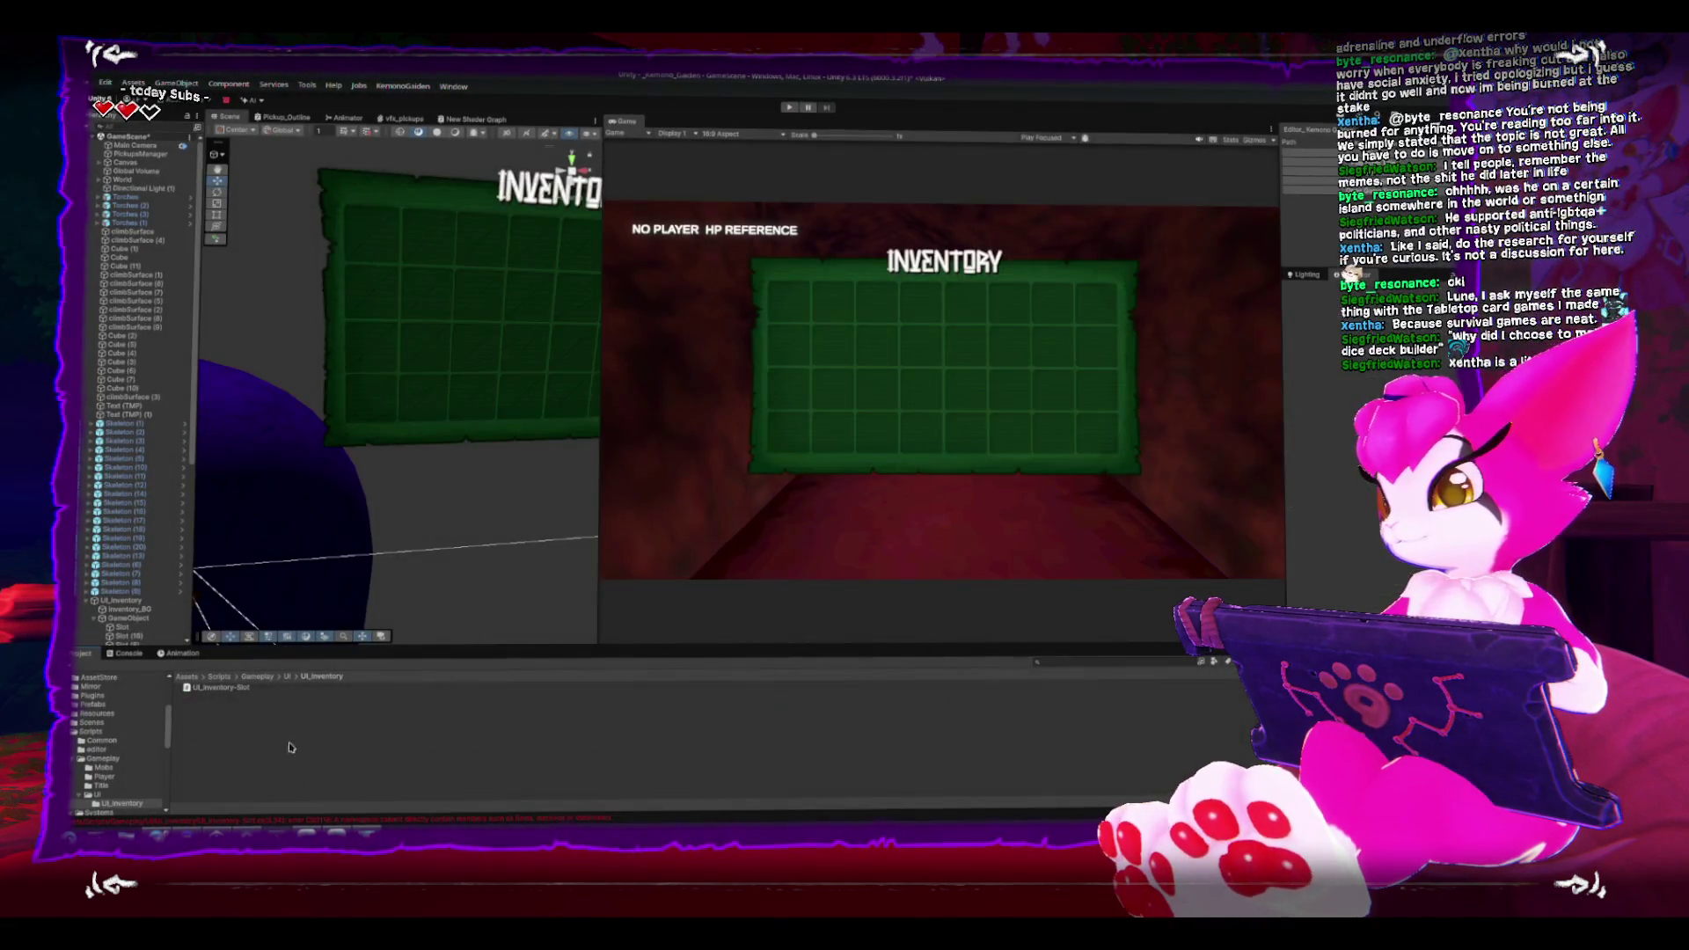
pyautogui.click(126, 653)
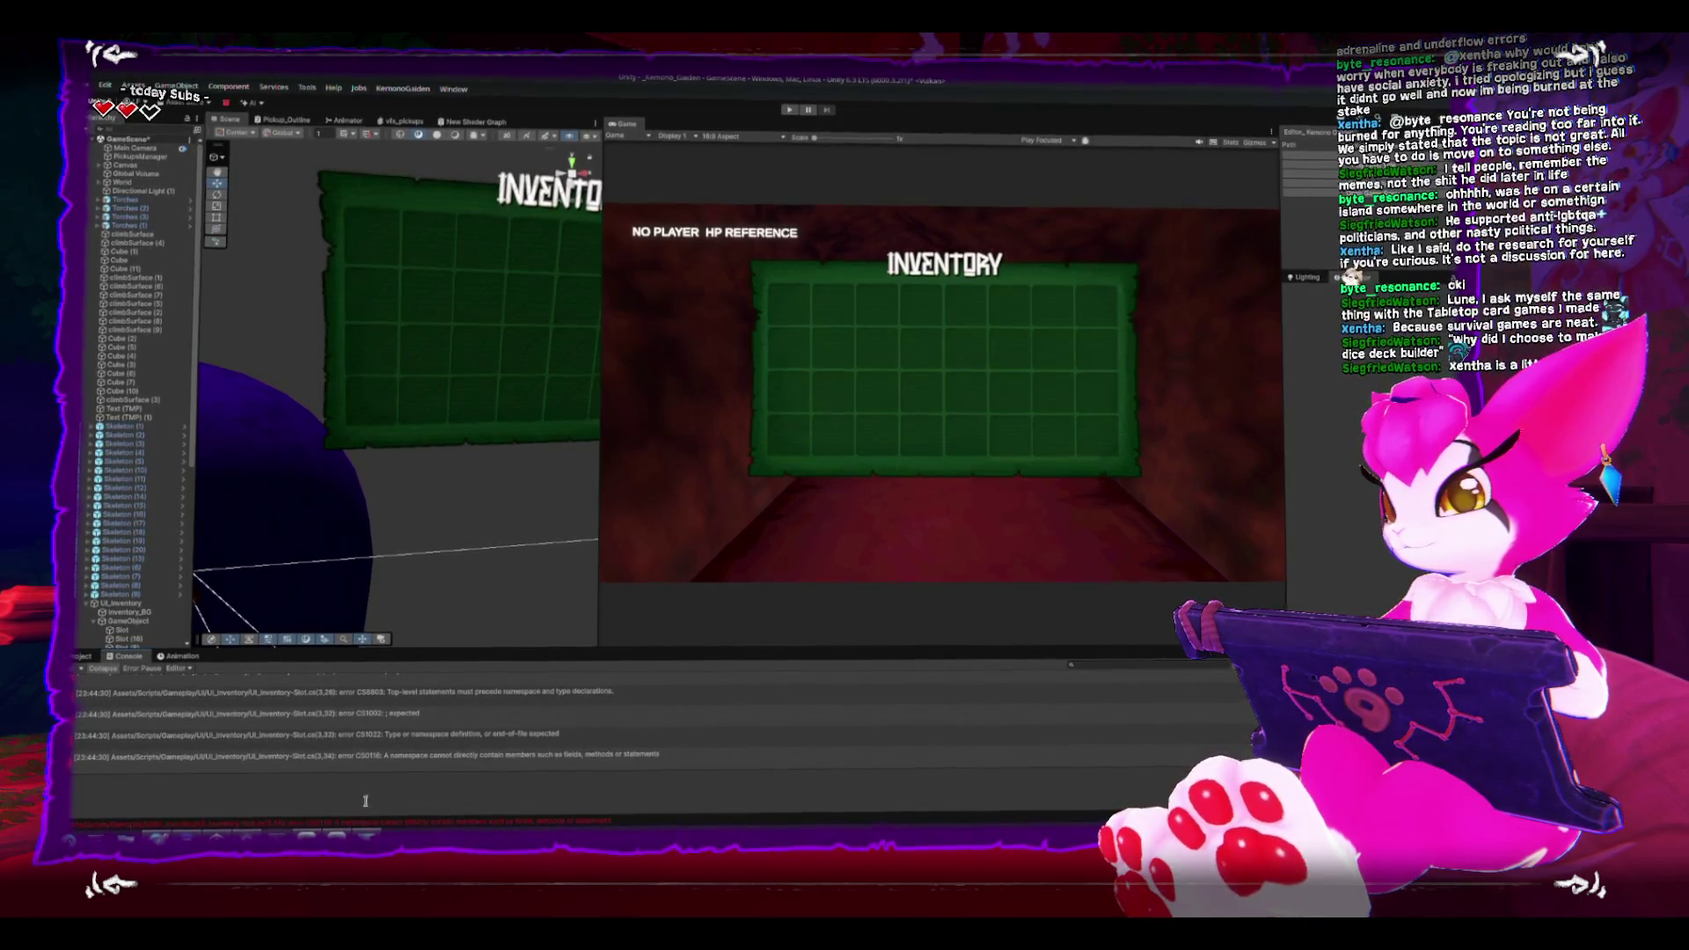
pyautogui.click(409, 680)
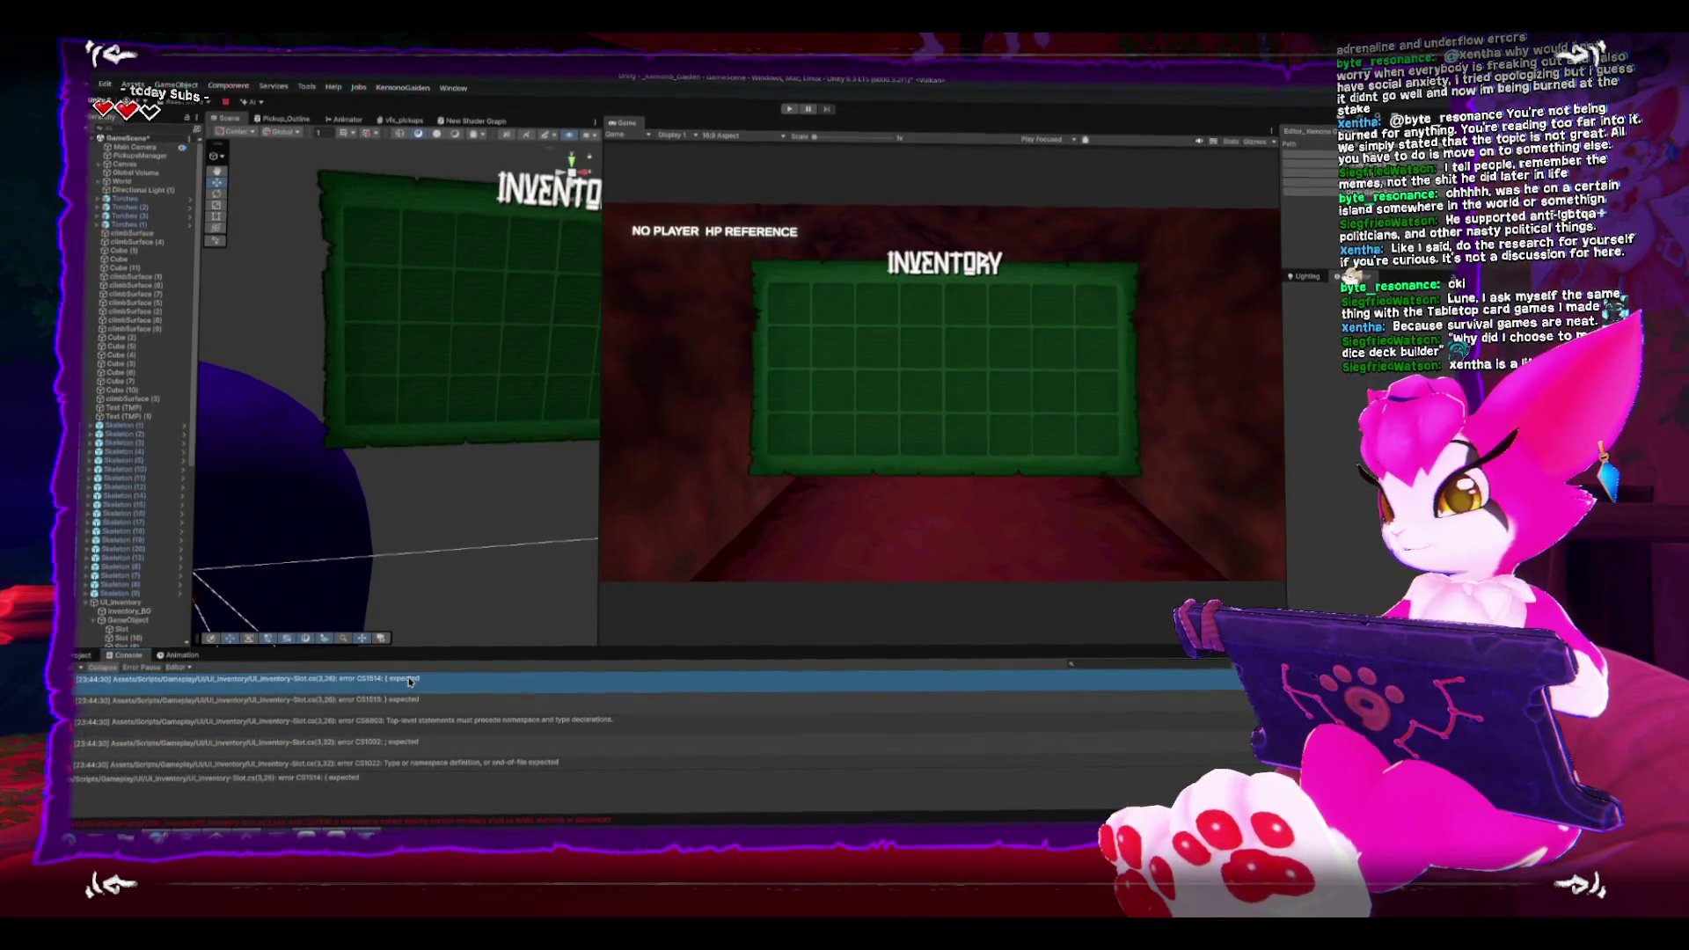
pyautogui.doubleClick(409, 680)
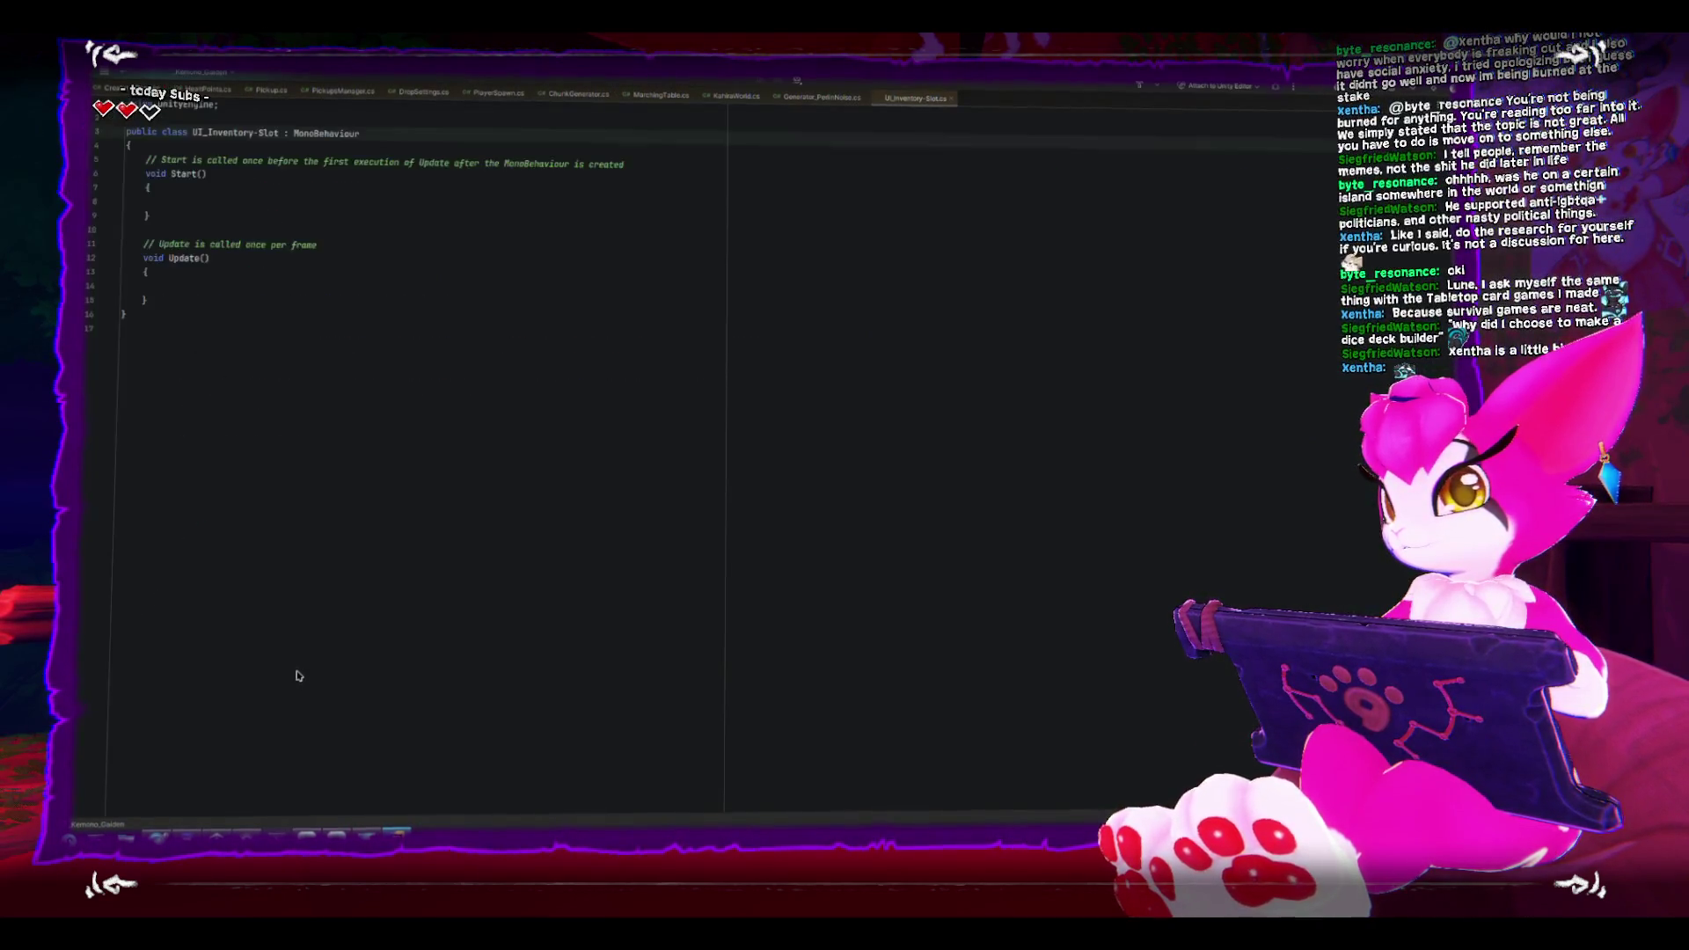
# Step: Replace the class name's hyphen with an underscore (UI_Inventory_Slot), then return to Unity's script folder
pyautogui.click(258, 131)
pyautogui.press('BackSpace')
pyautogui.write('_')
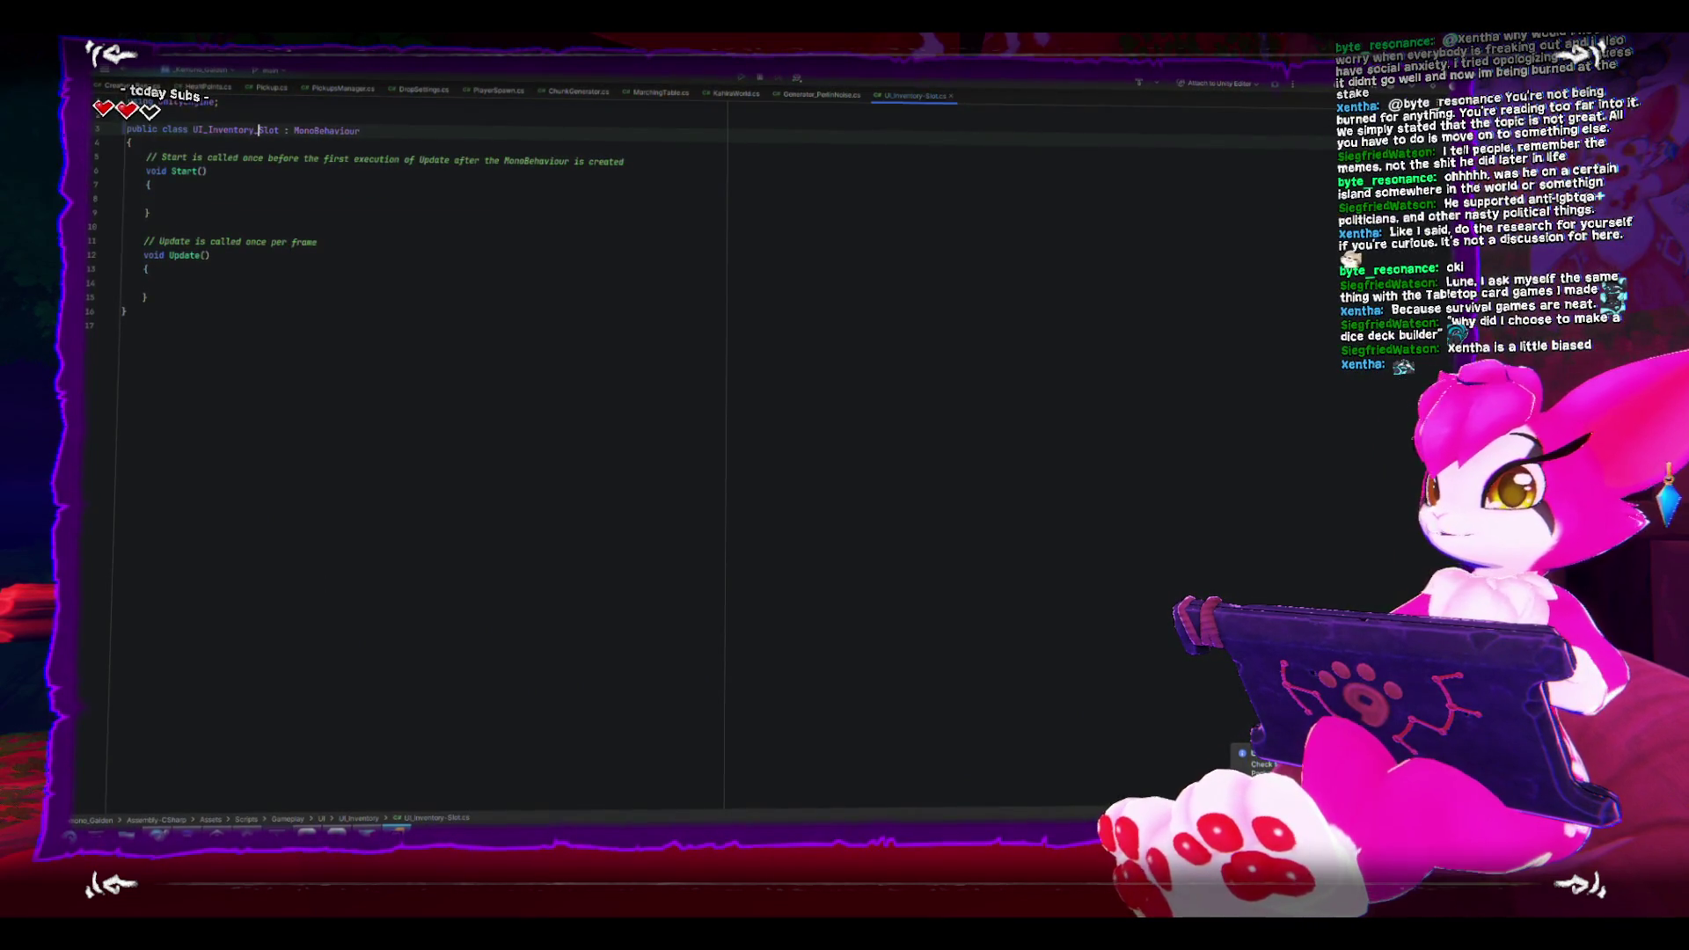
pyautogui.click(337, 833)
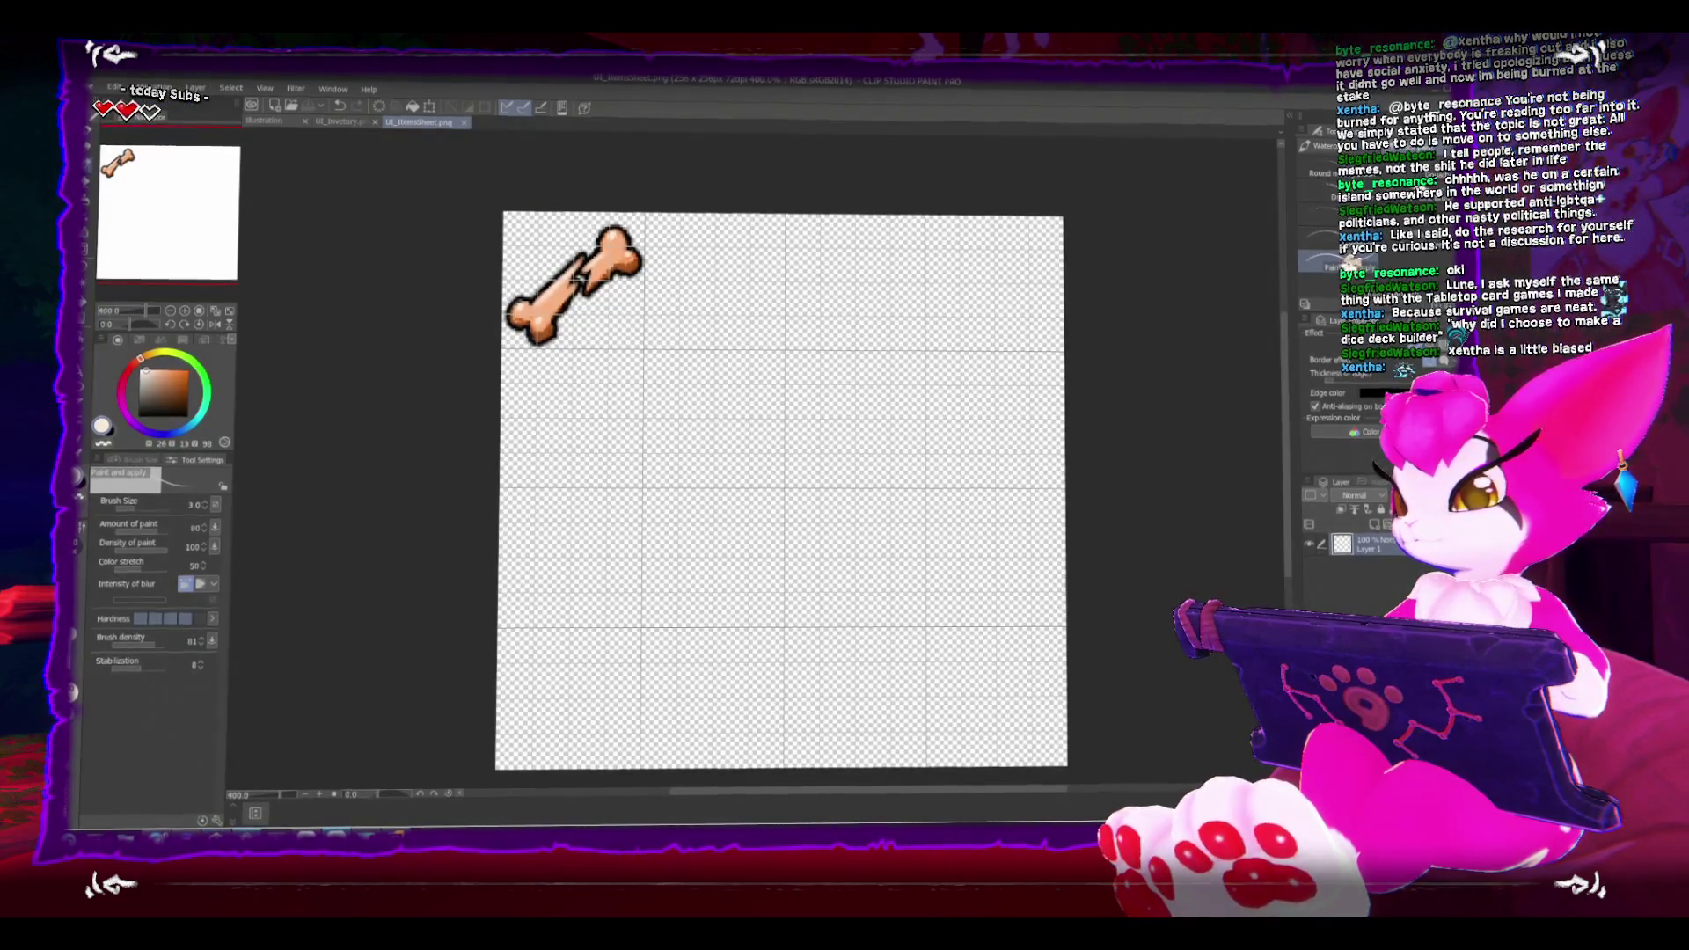
pyautogui.click(246, 833)
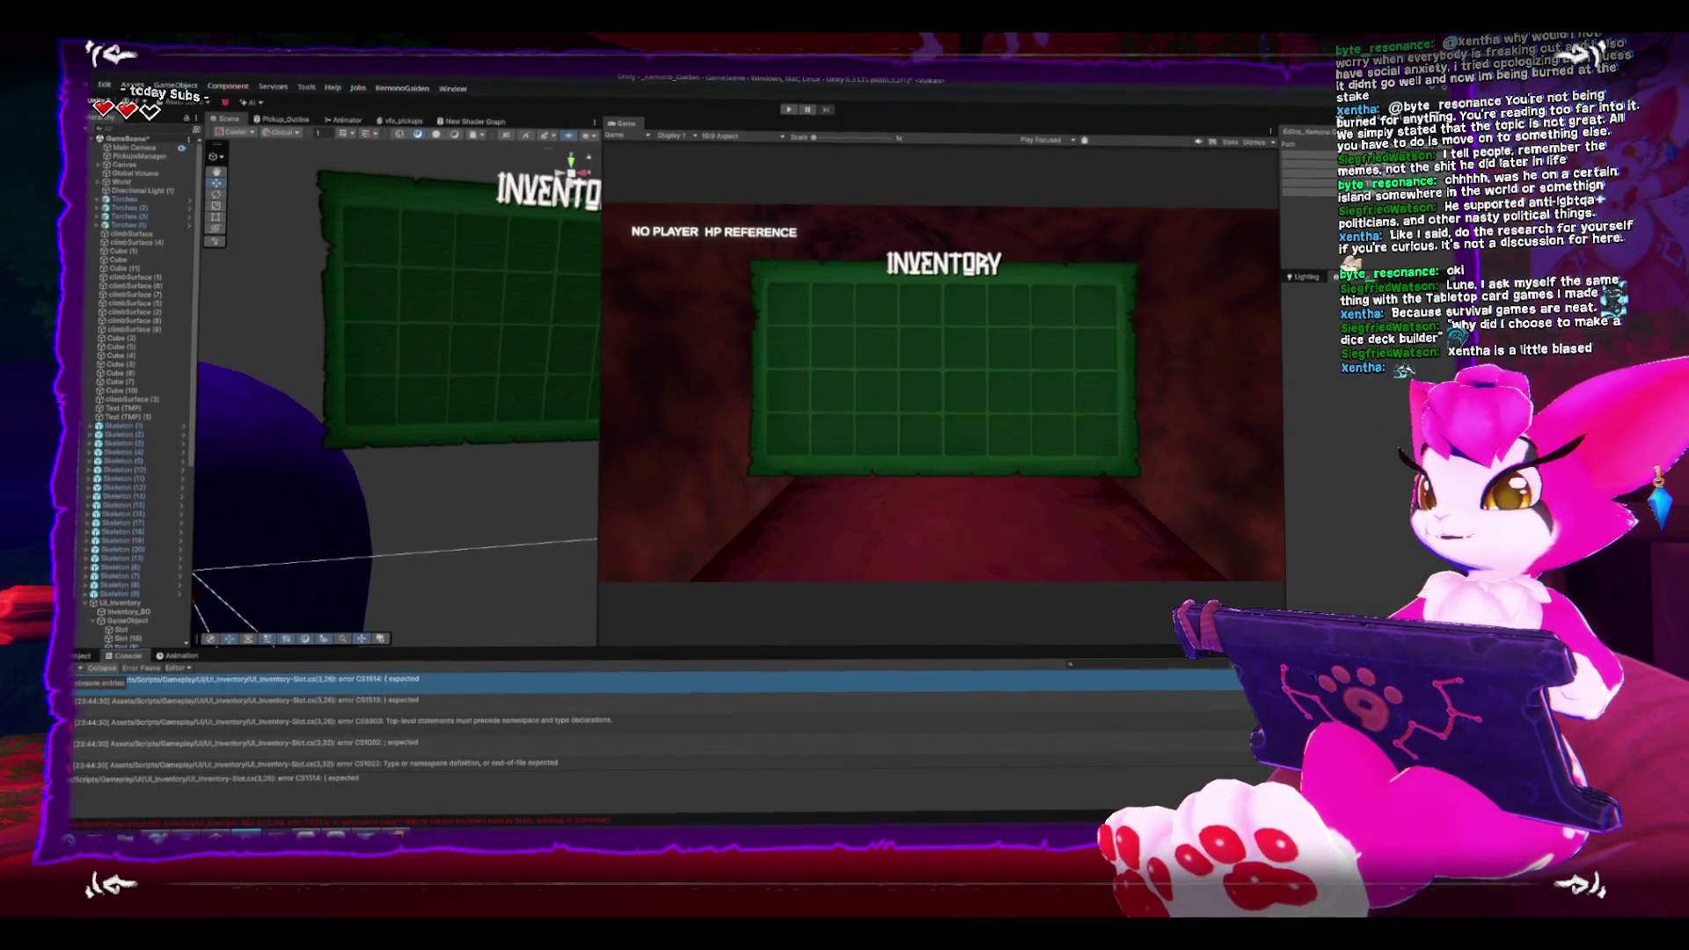
pyautogui.click(76, 664)
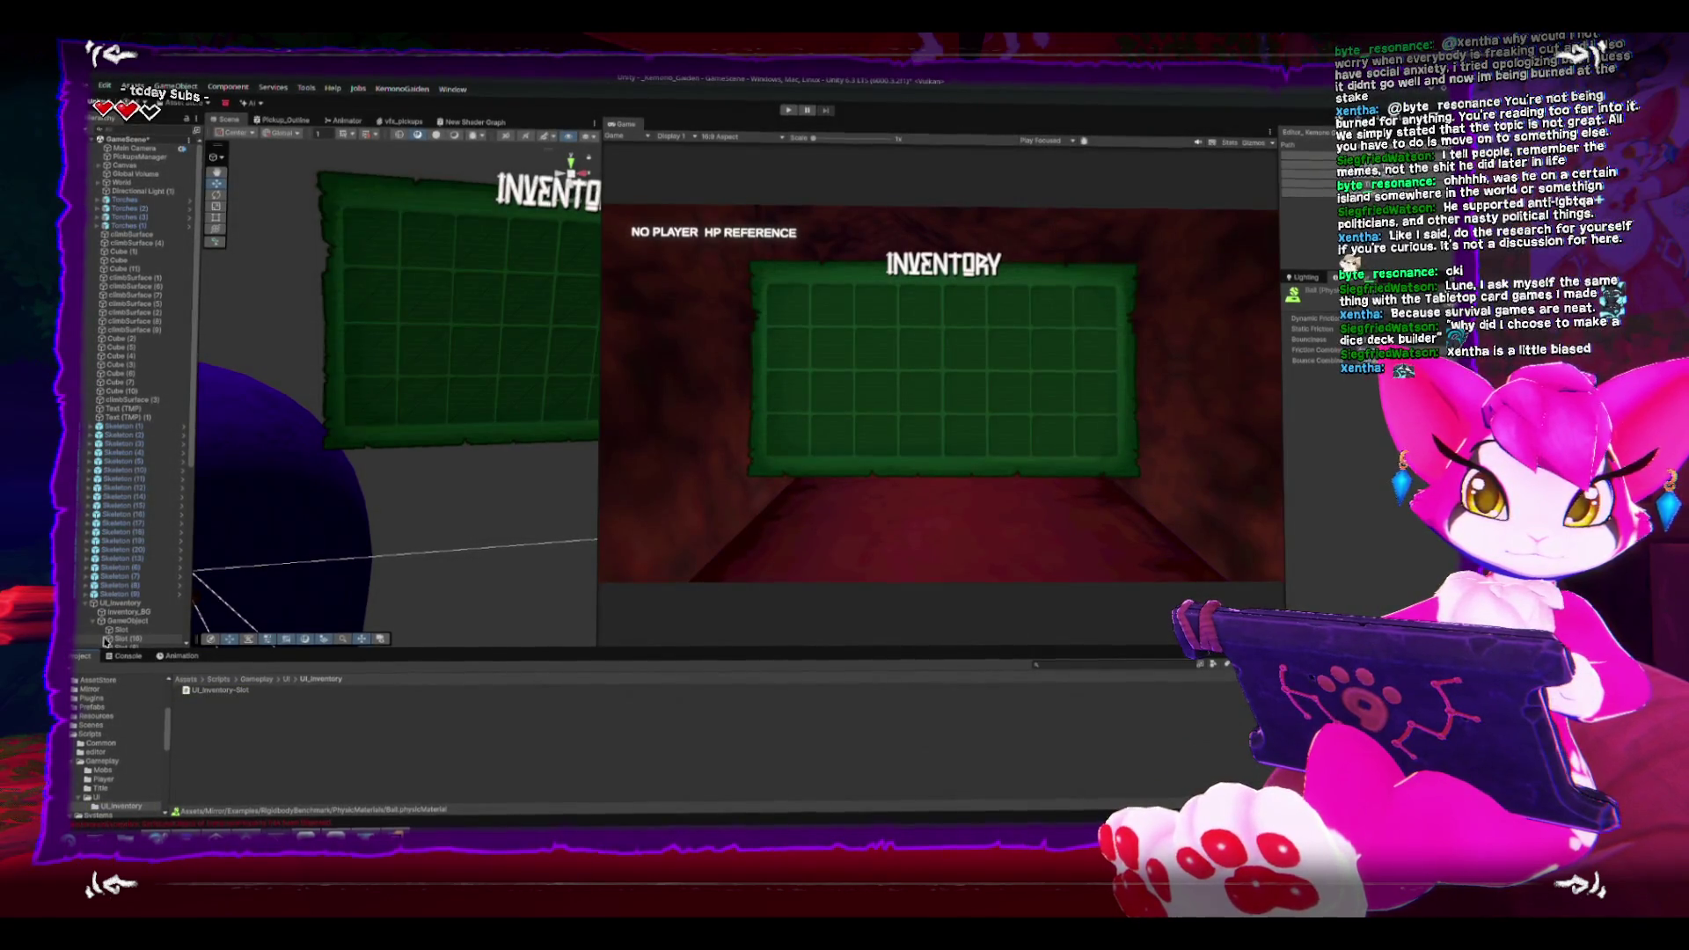
# Step: Collapse Slot's components and drag UI_Inventory_Slot.cs into its Inspector as a component
pyautogui.click(220, 687)
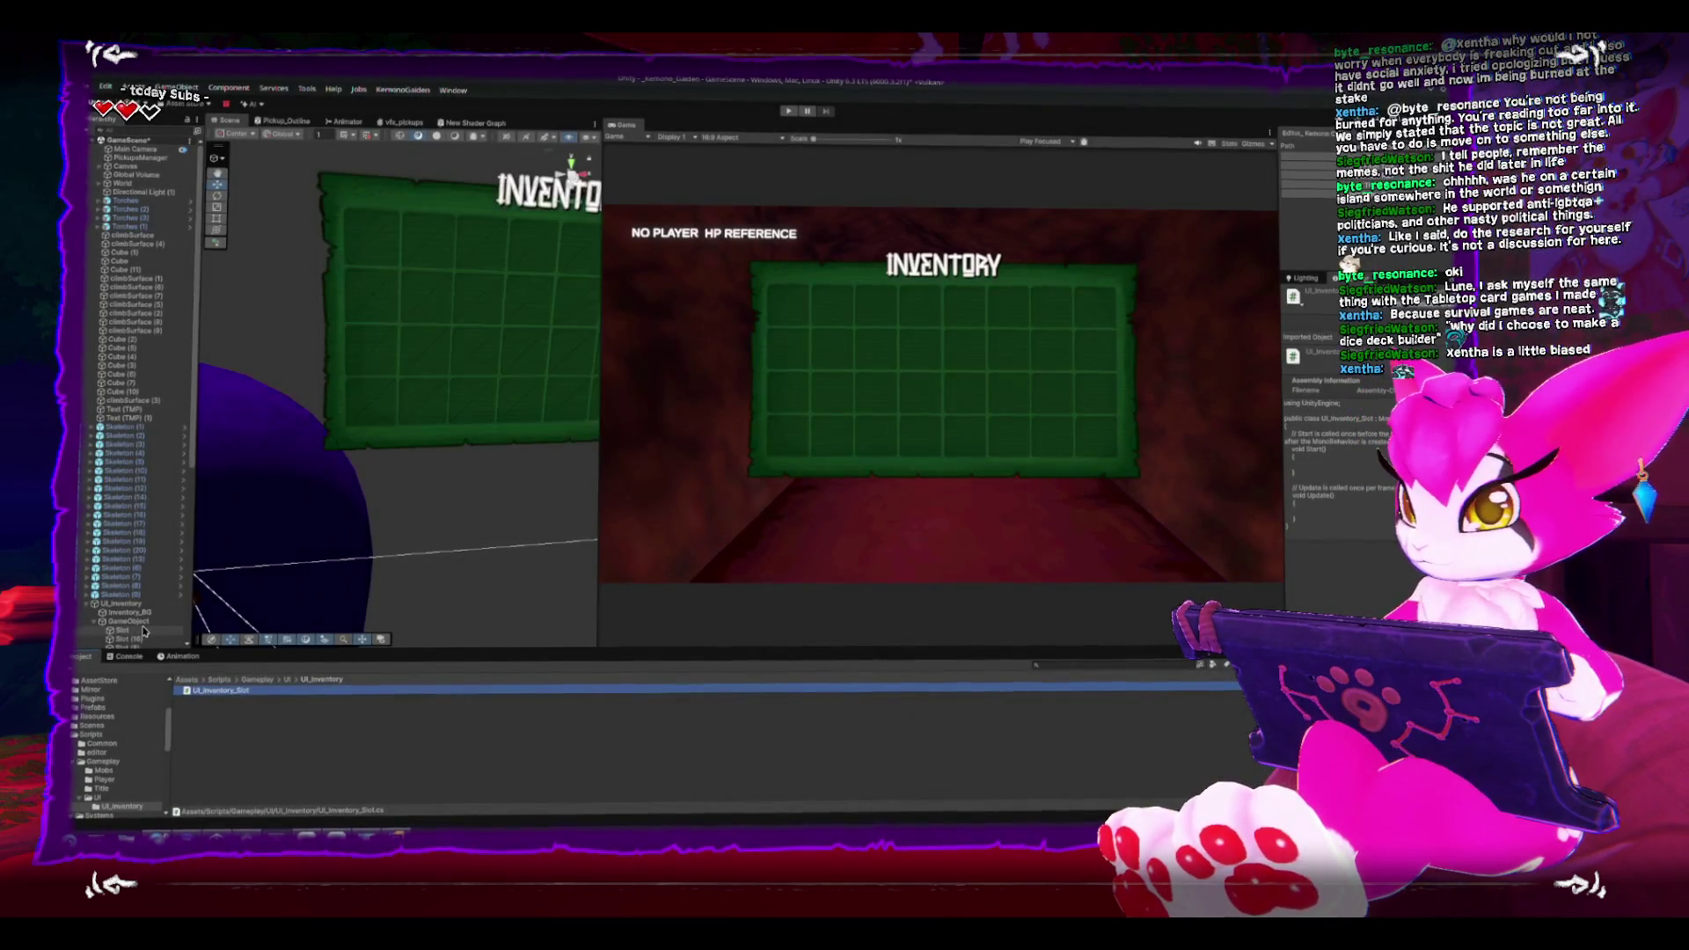
pyautogui.click(143, 629)
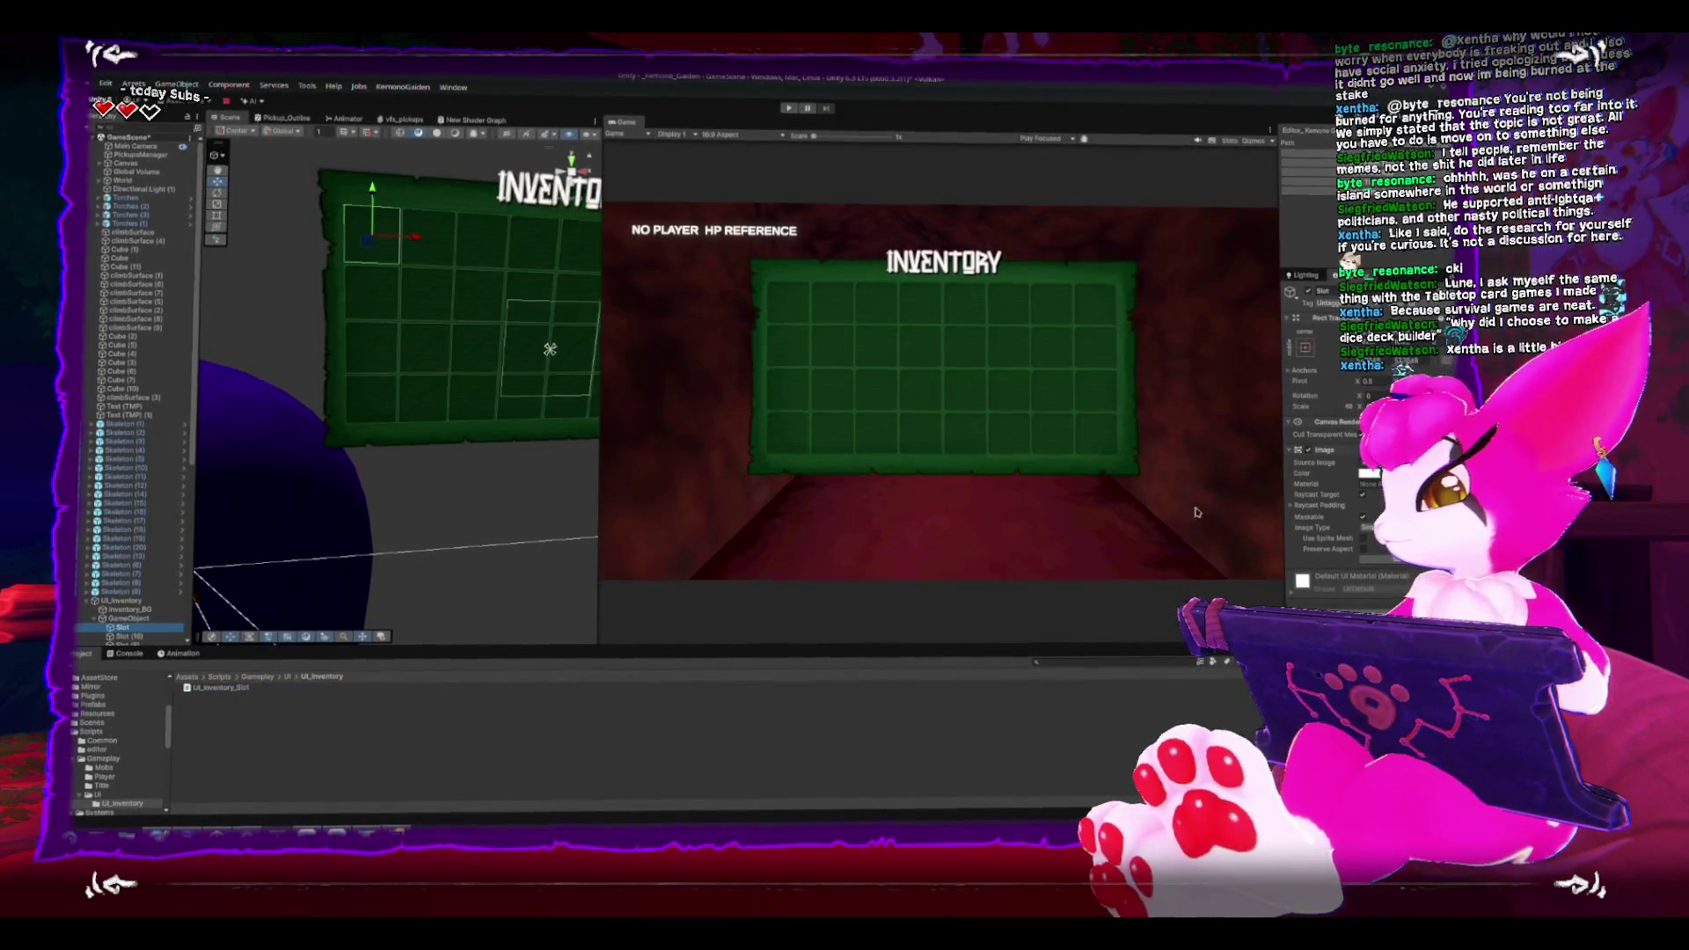
pyautogui.click(1289, 421)
pyautogui.click(1288, 317)
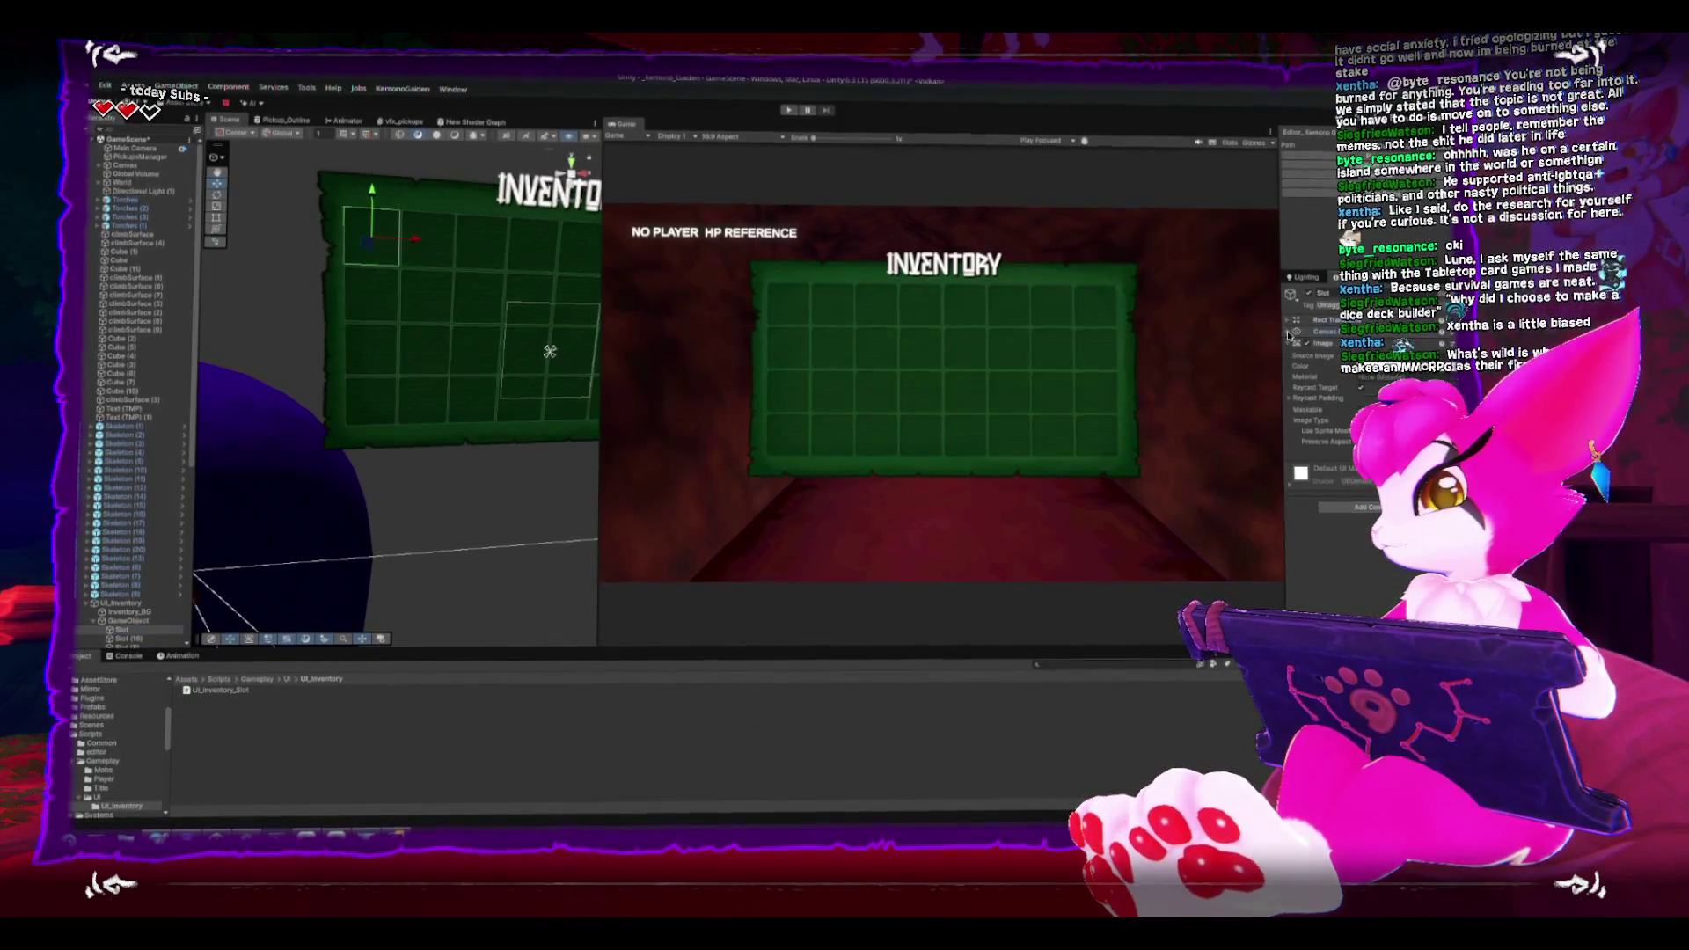
pyautogui.click(1288, 344)
pyautogui.moveTo(221, 692); pyautogui.dragTo(1319, 369)
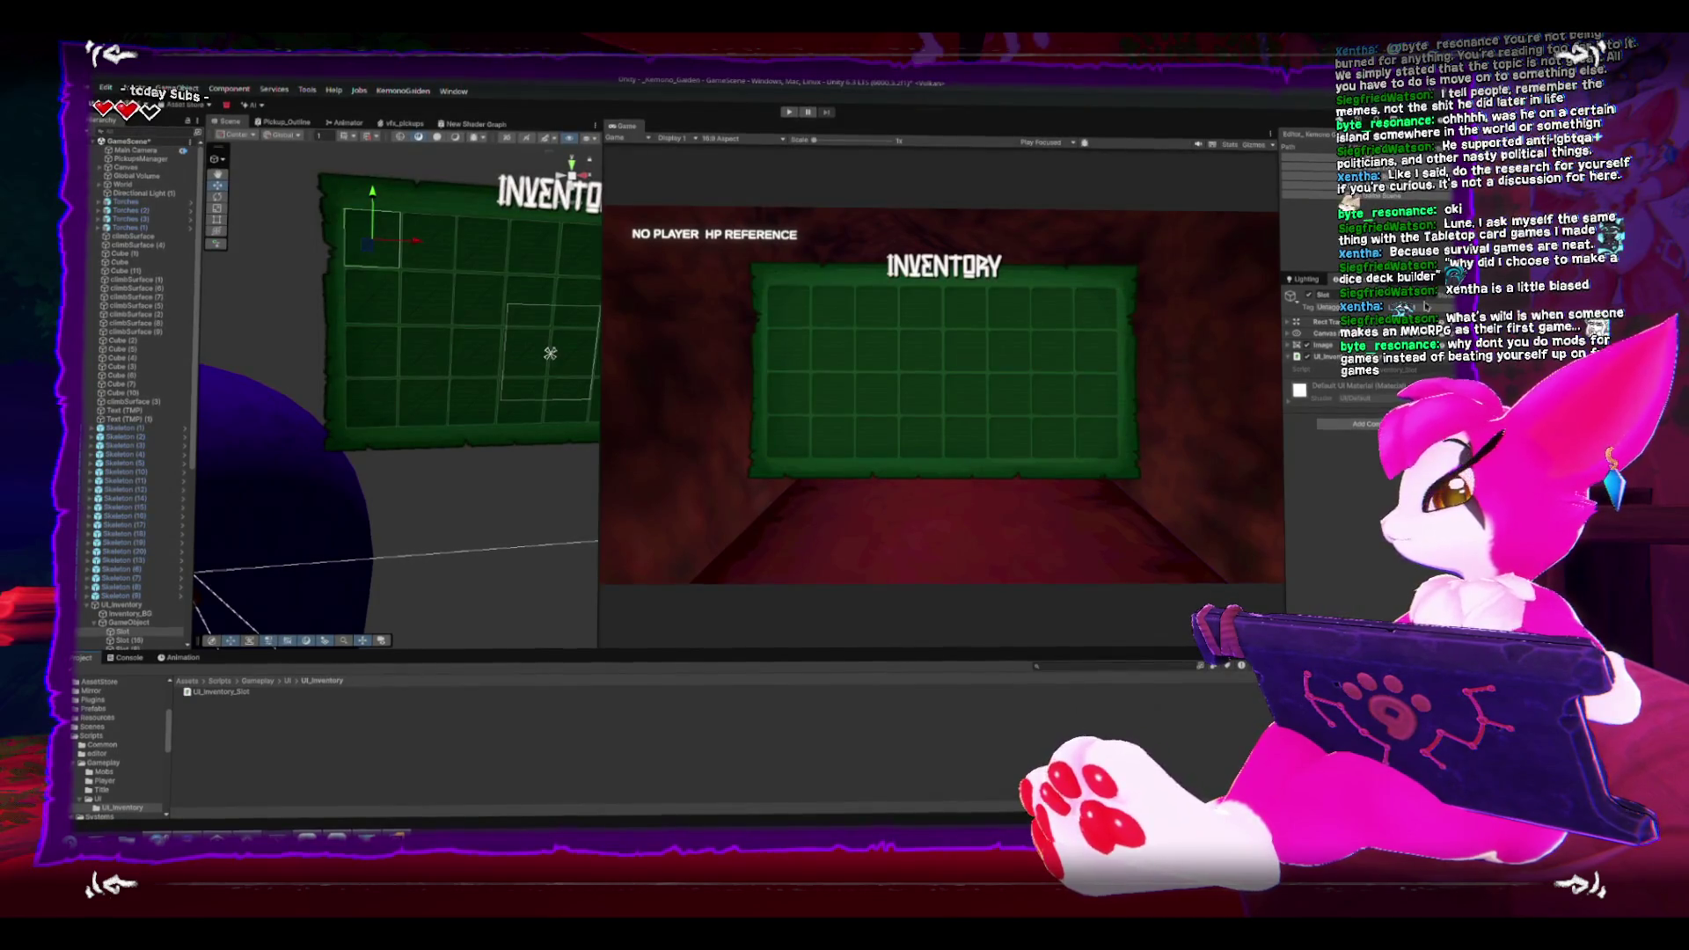
pyautogui.click(129, 635)
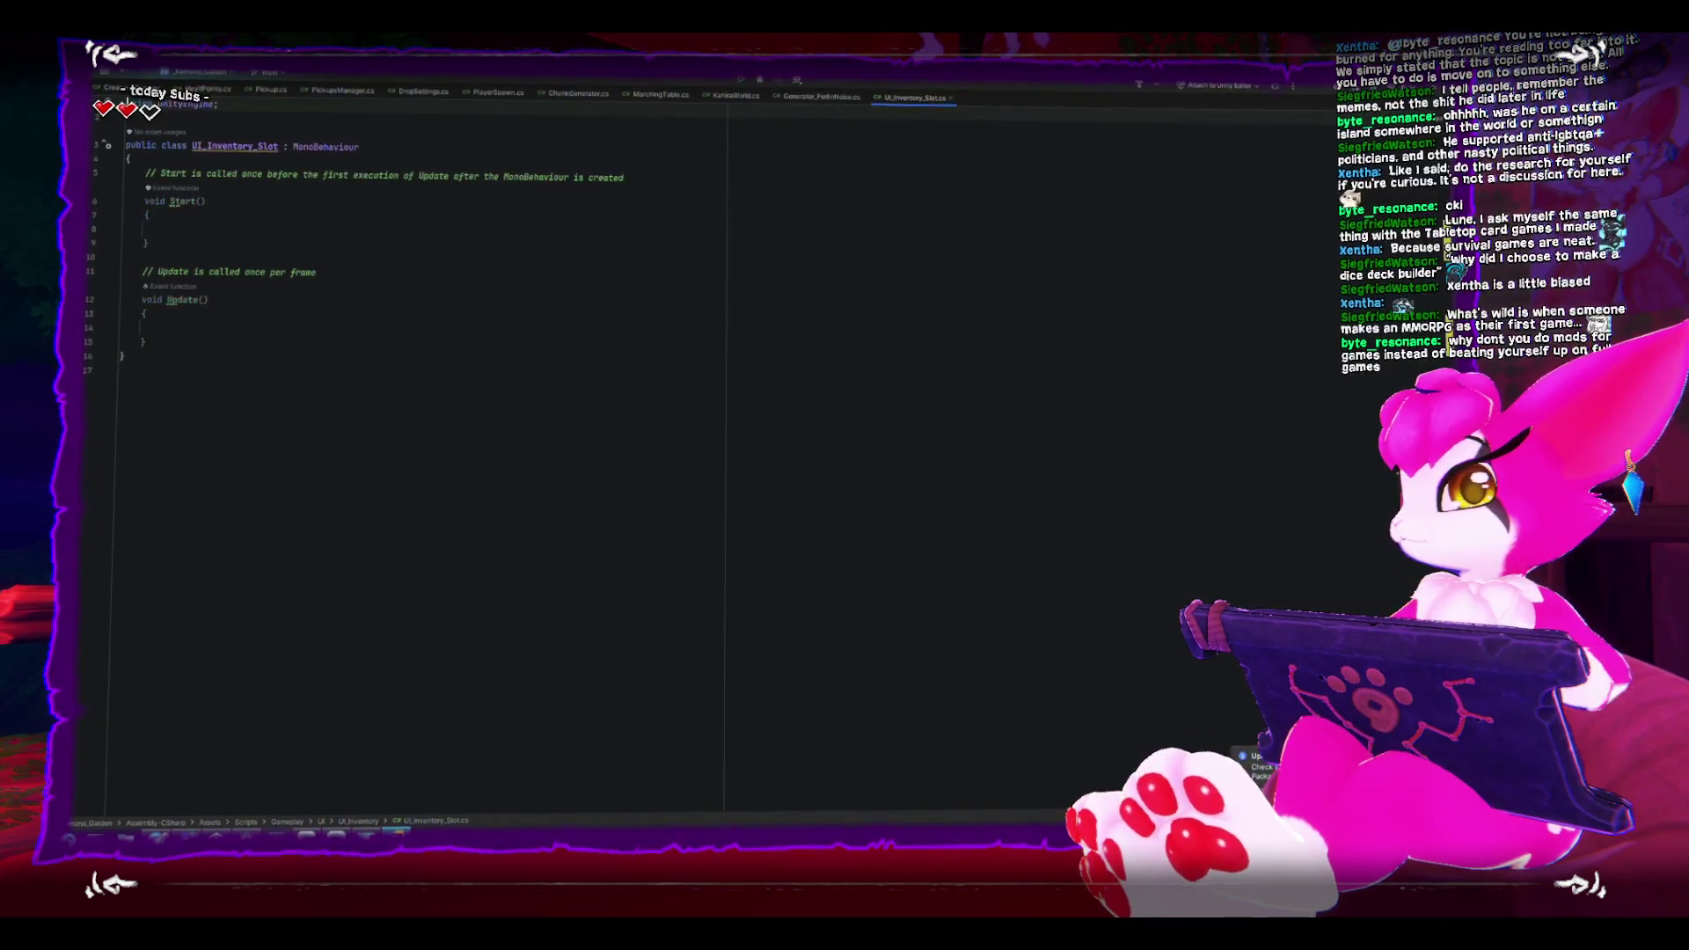
pyautogui.hotkey('alt', 'Tab')
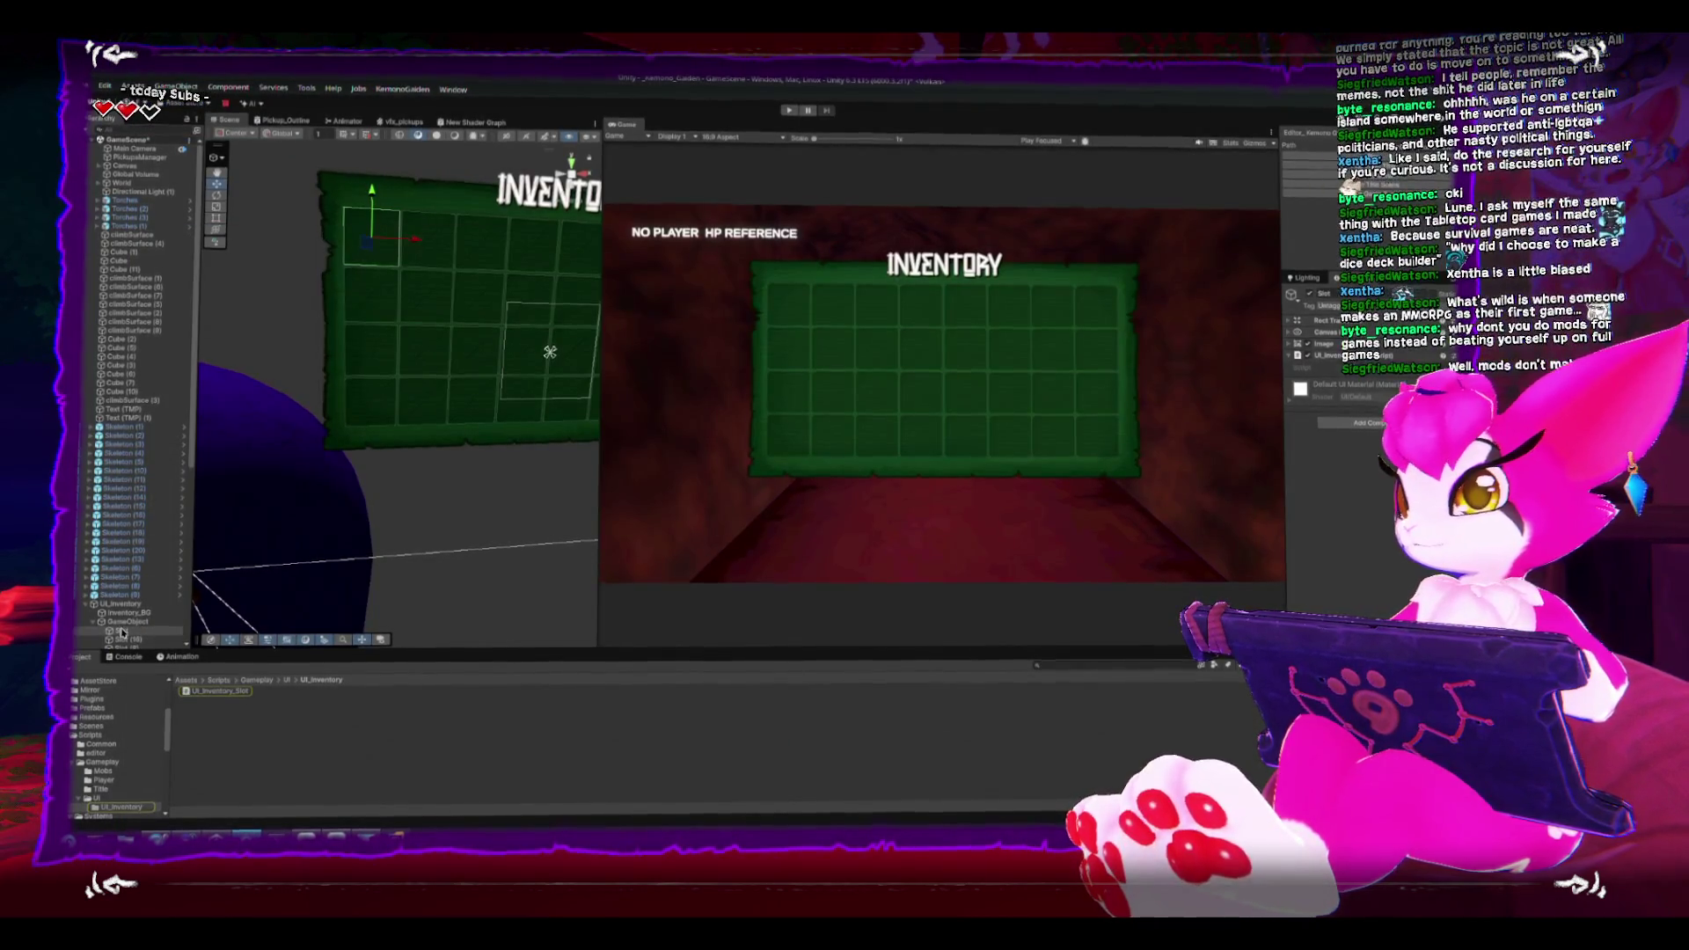
# Step: Duplicate the first Slot and nest the copy under it as a child
pyautogui.doubleClick(123, 623)
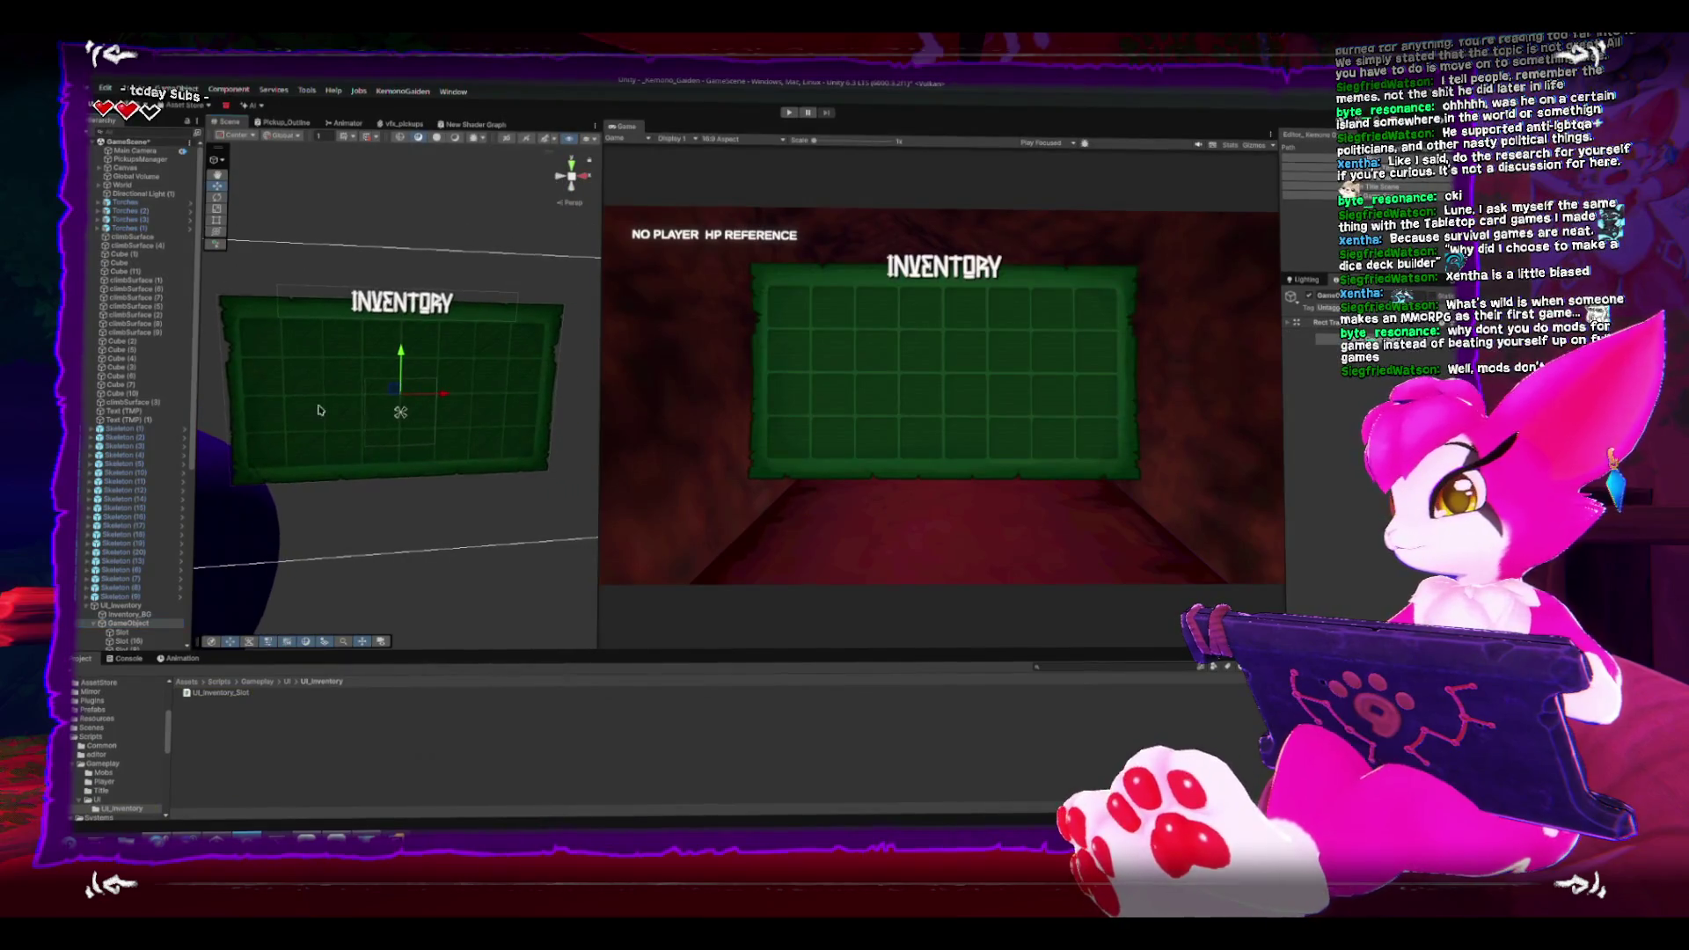
pyautogui.click(387, 402)
pyautogui.press('f')
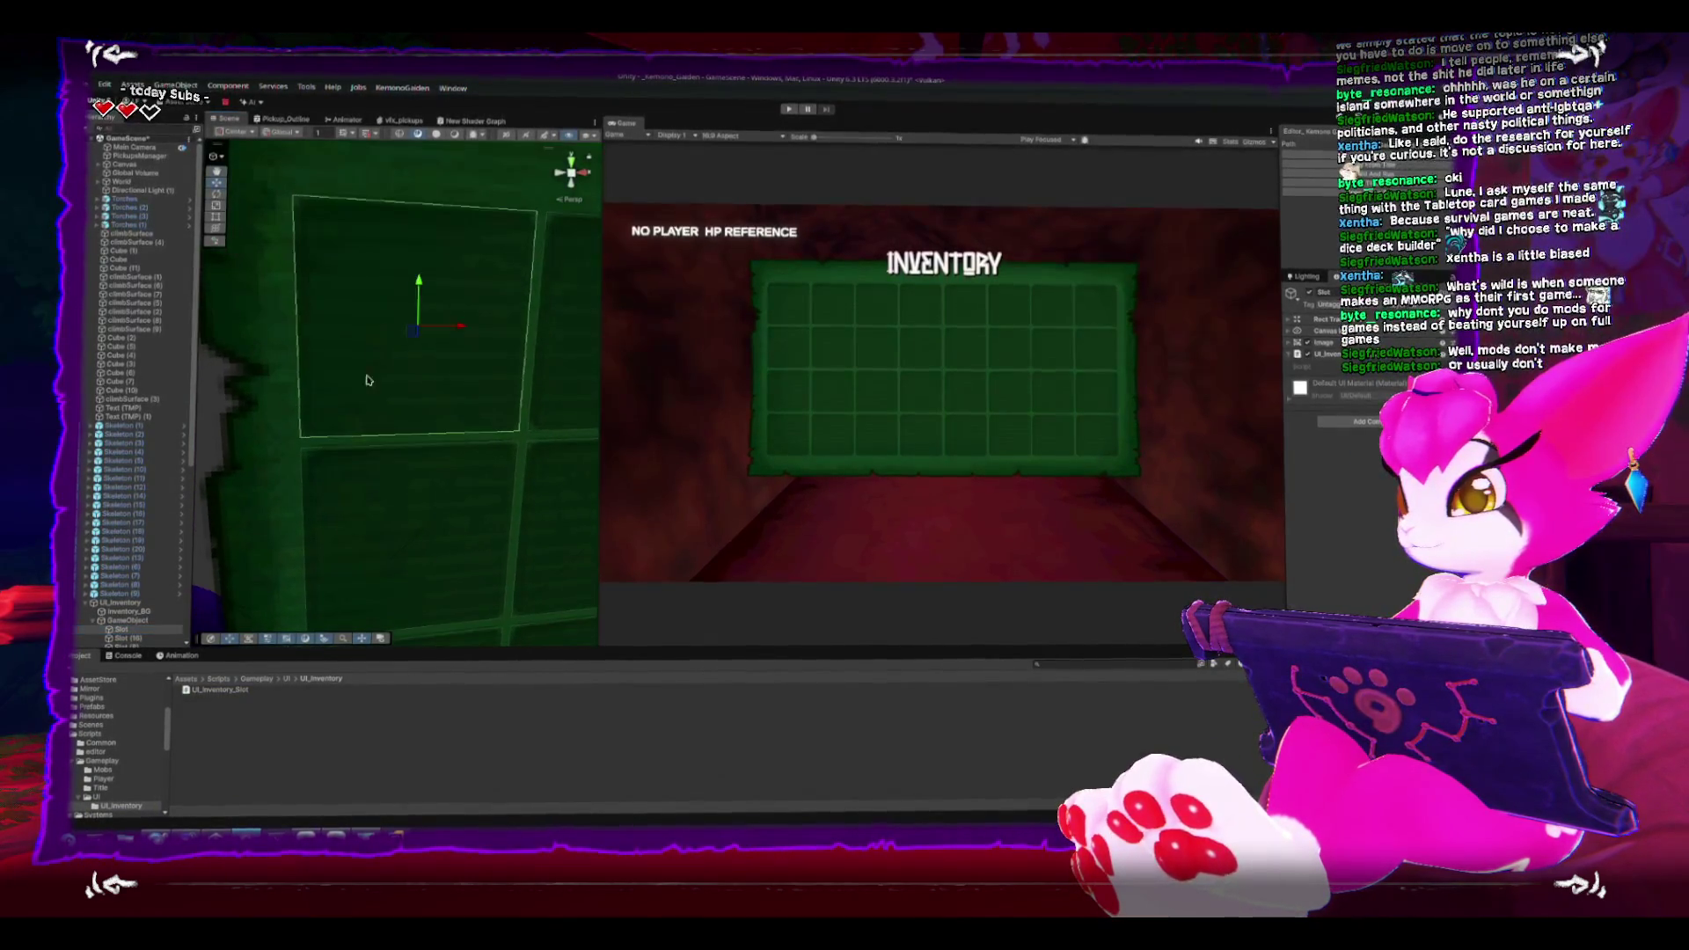
pyautogui.scroll(-5, 131, 635)
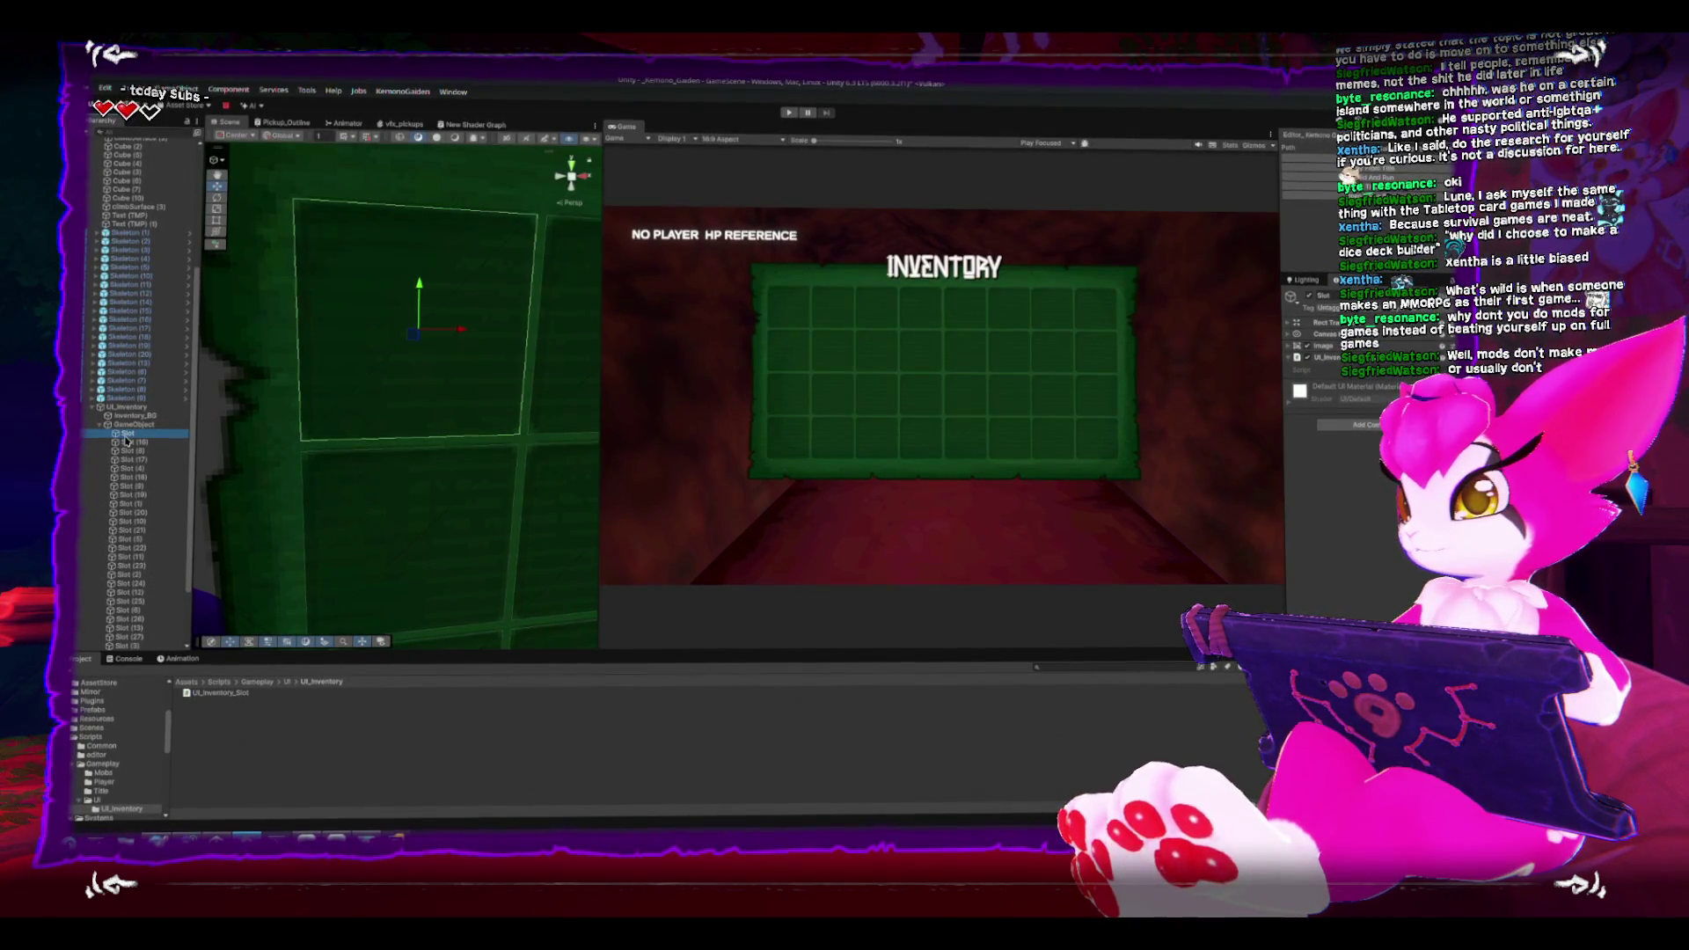
pyautogui.hotkey('ctrl', 'd')
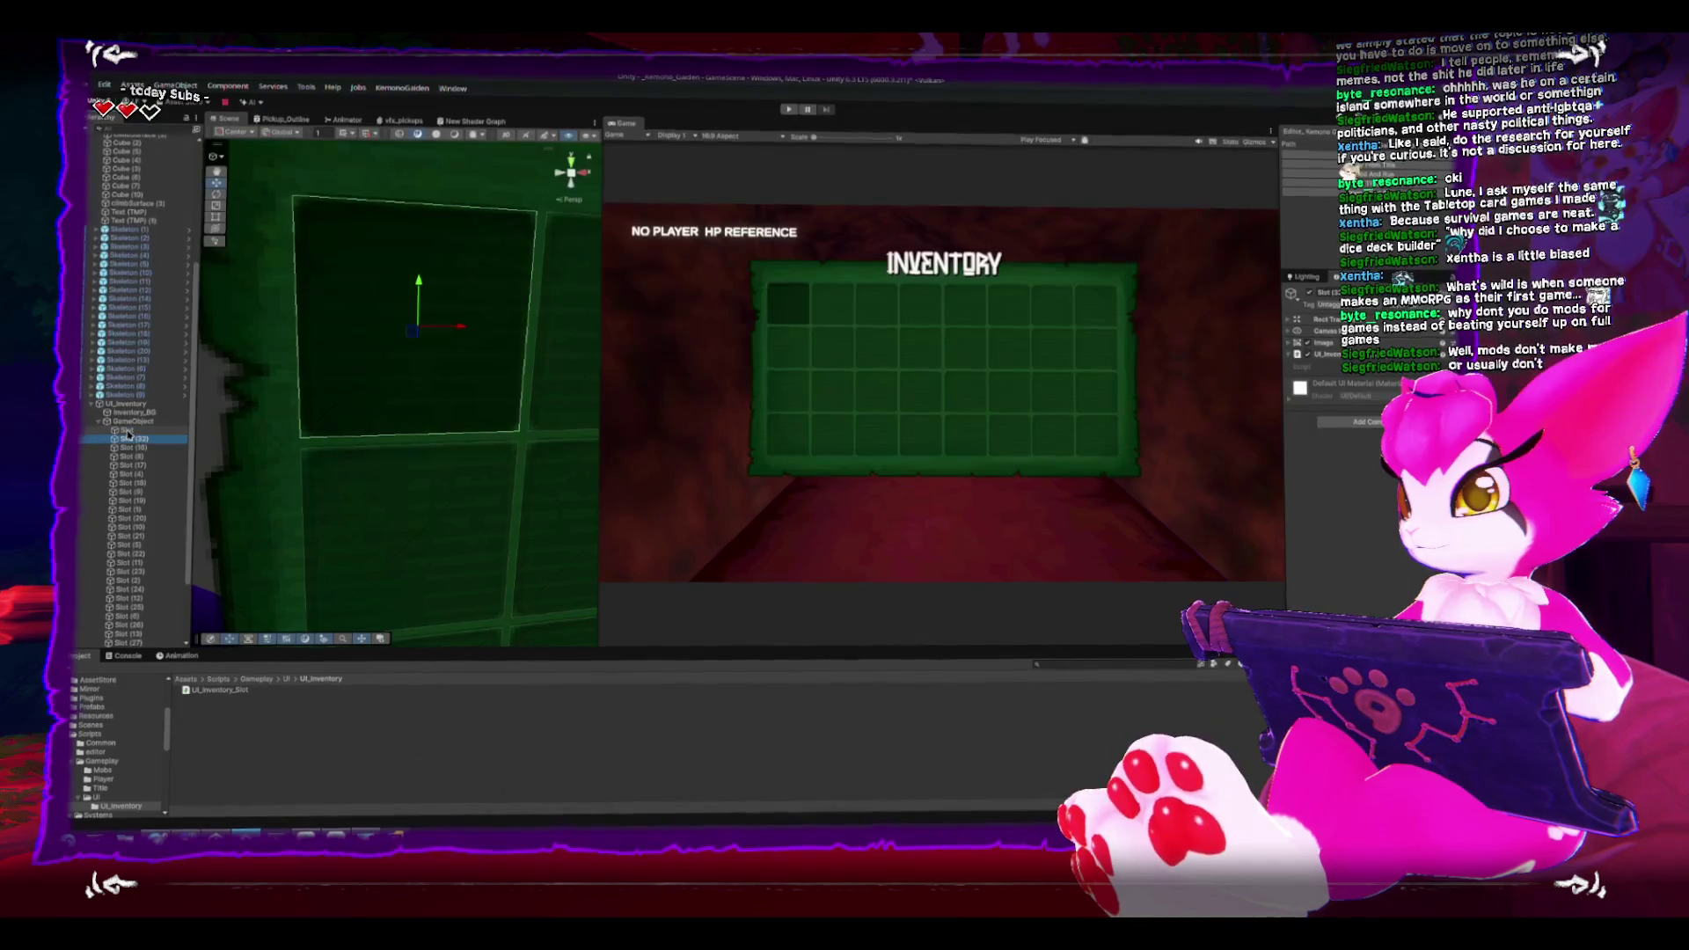
pyautogui.moveTo(126, 435); pyautogui.dragTo(109, 438)
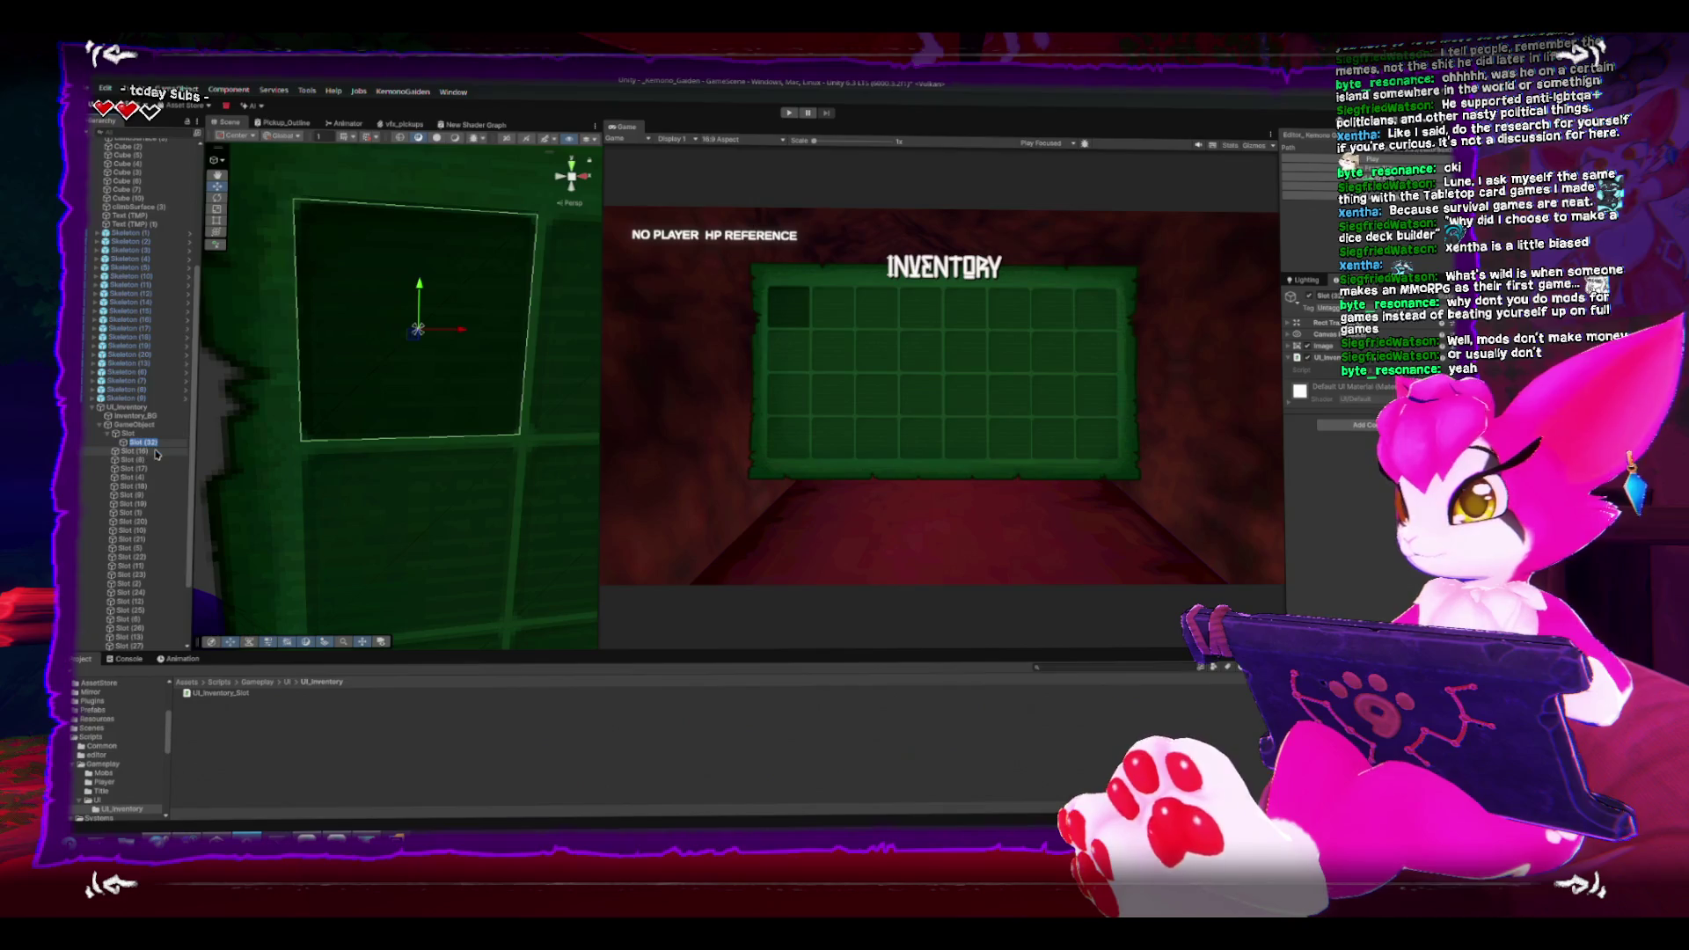
# Step: Rename the copy ItemSprite, remove its slot script and clear its Source Image
pyautogui.press('F2')
pyautogui.write('ItemSprite')
pyautogui.press('Return')
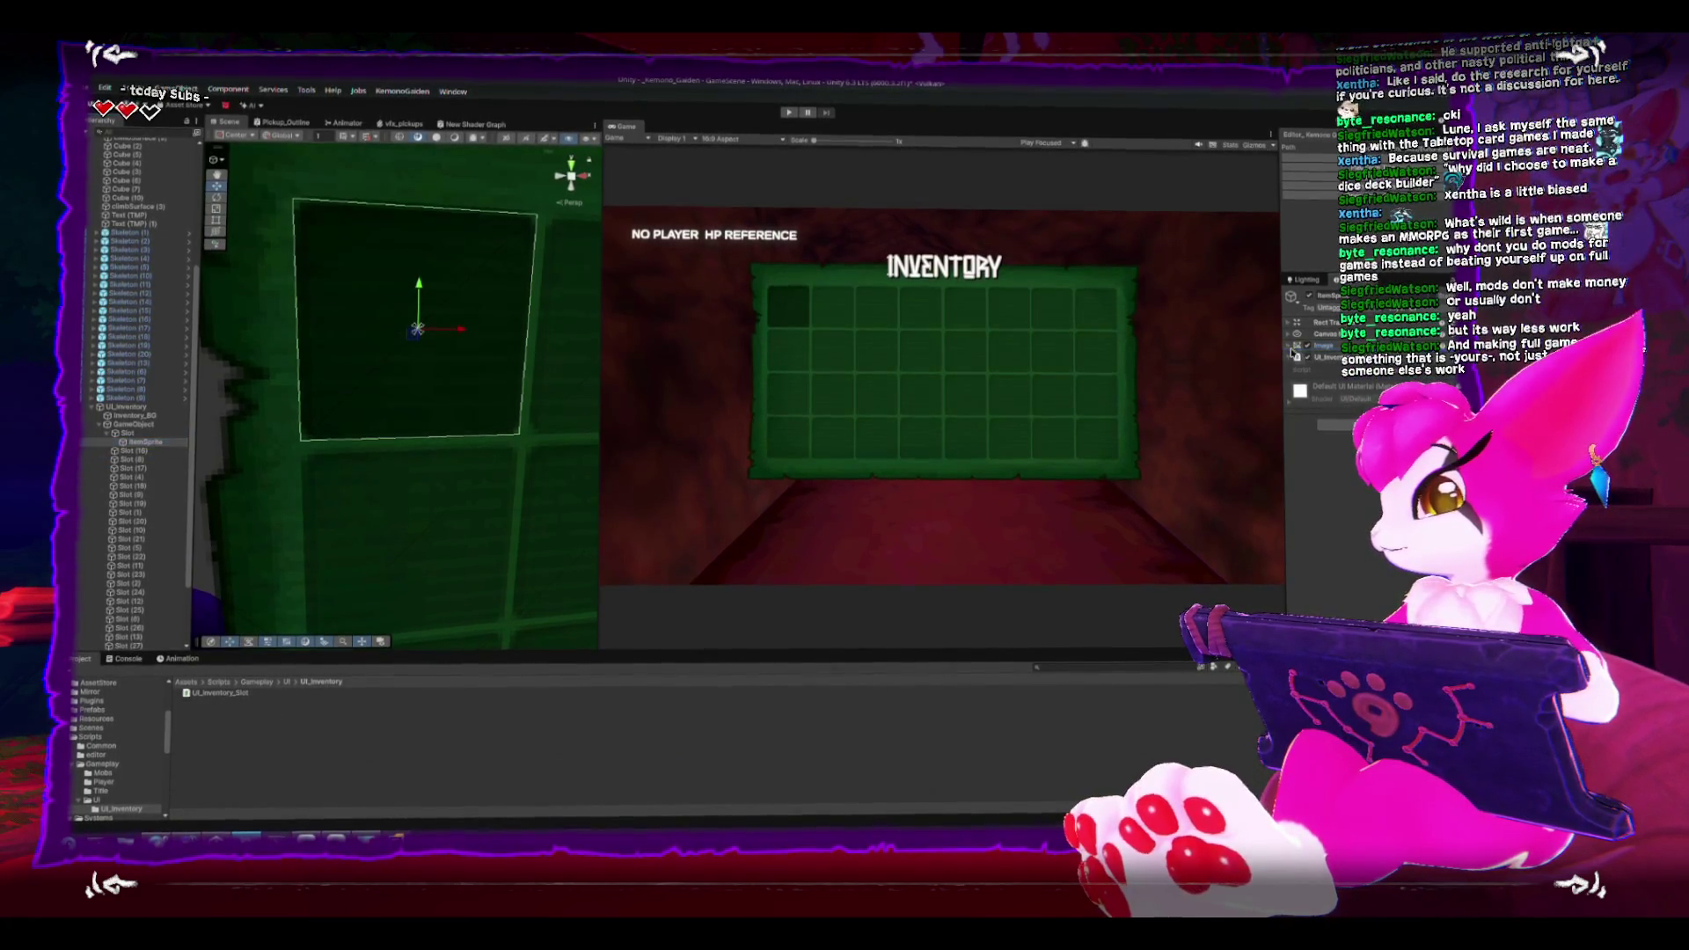
pyautogui.click(1304, 347)
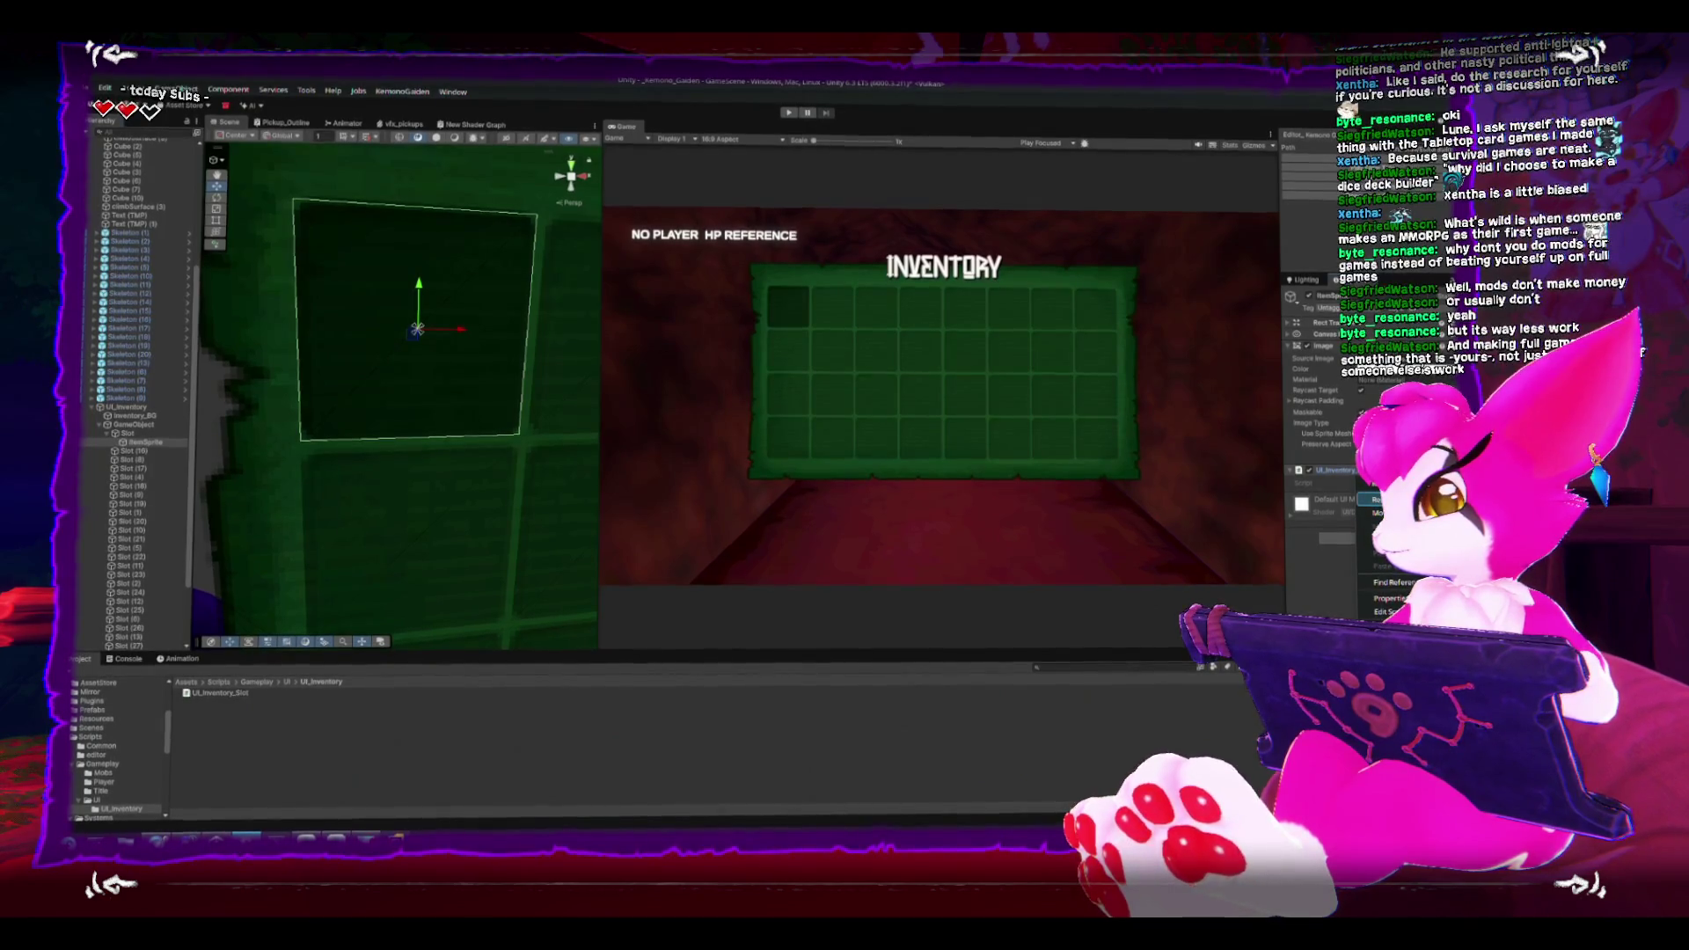
pyautogui.click(1377, 499)
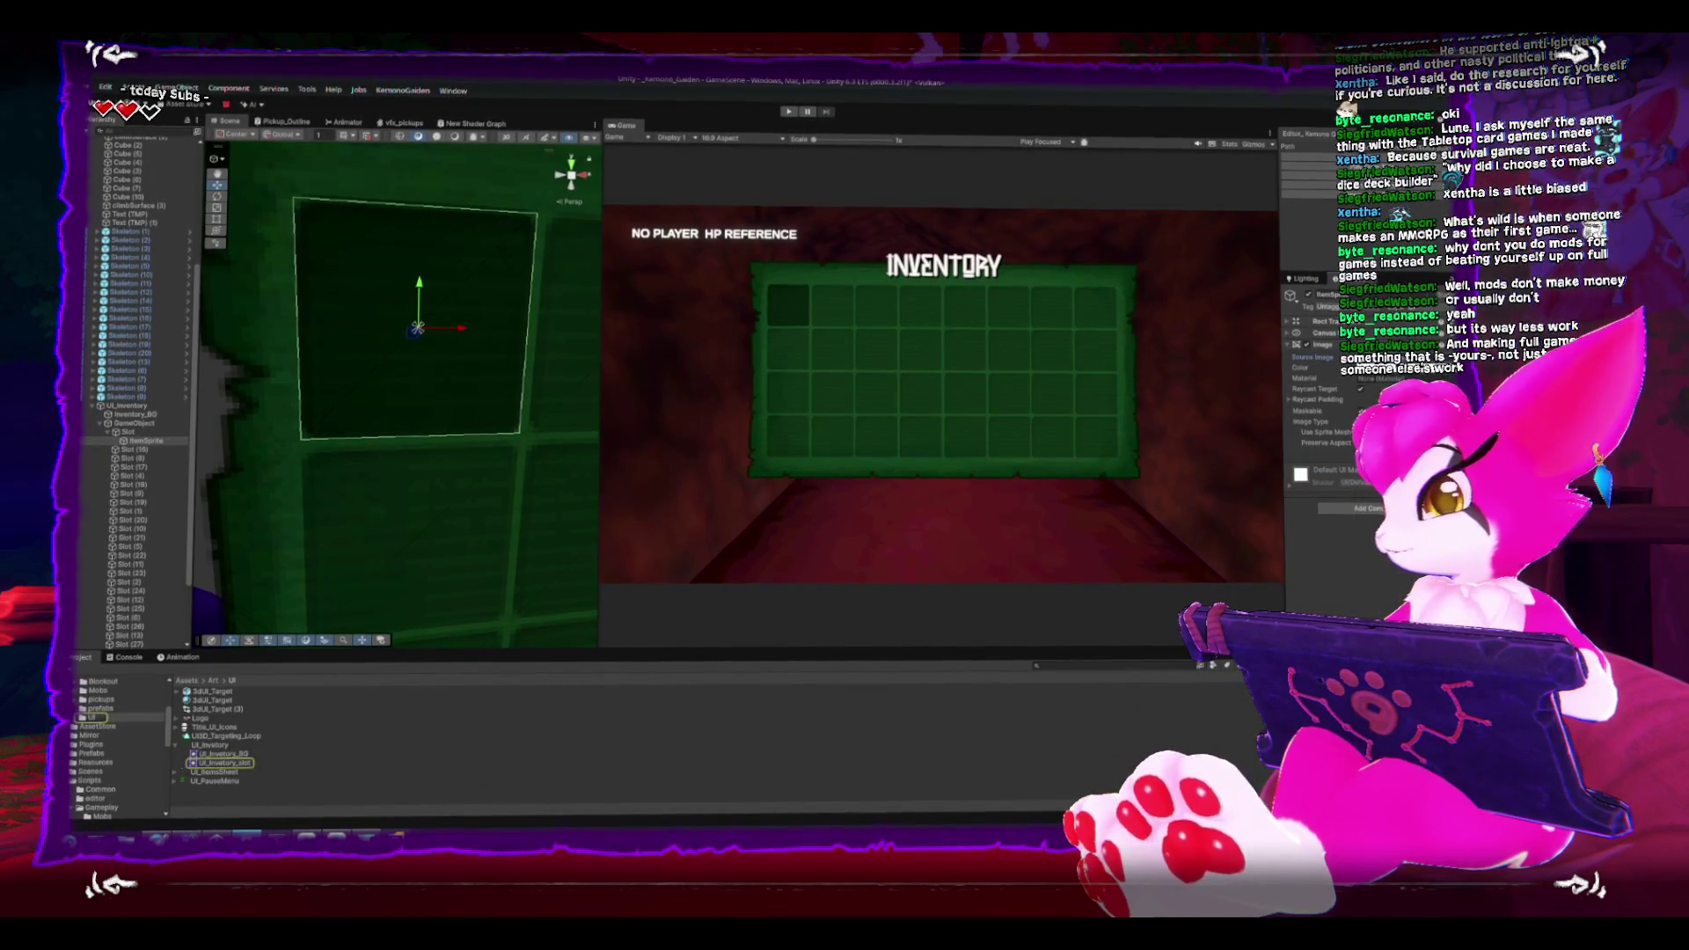
pyautogui.press('Delete')
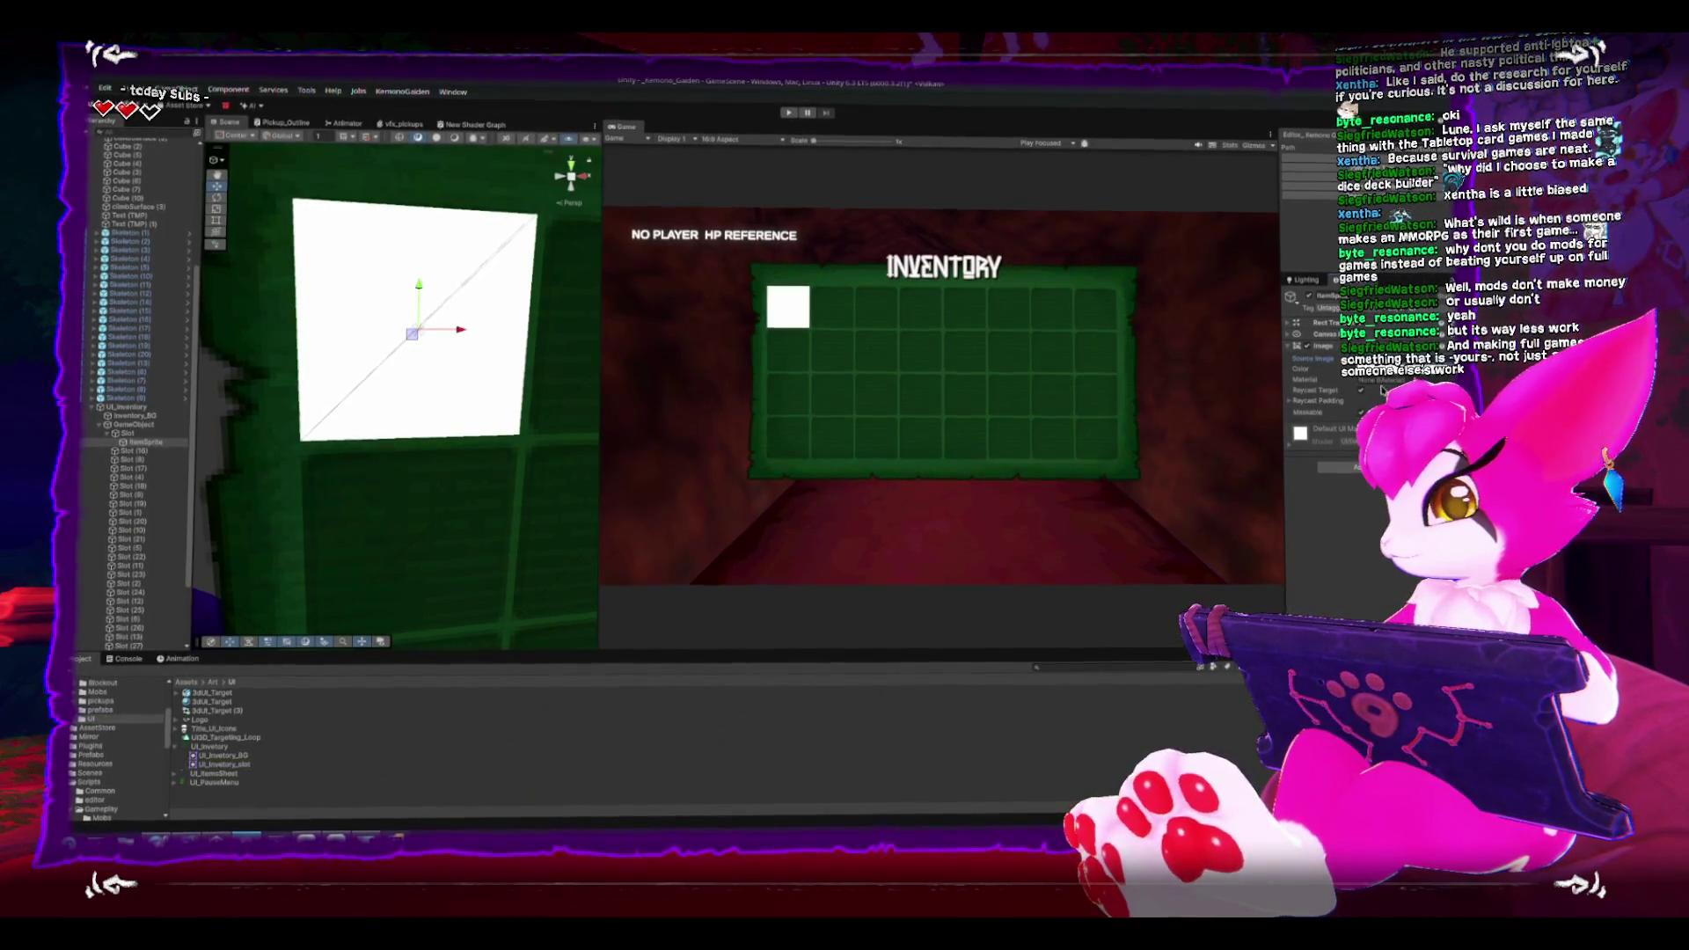
pyautogui.hotkey('ctrl', 'z')
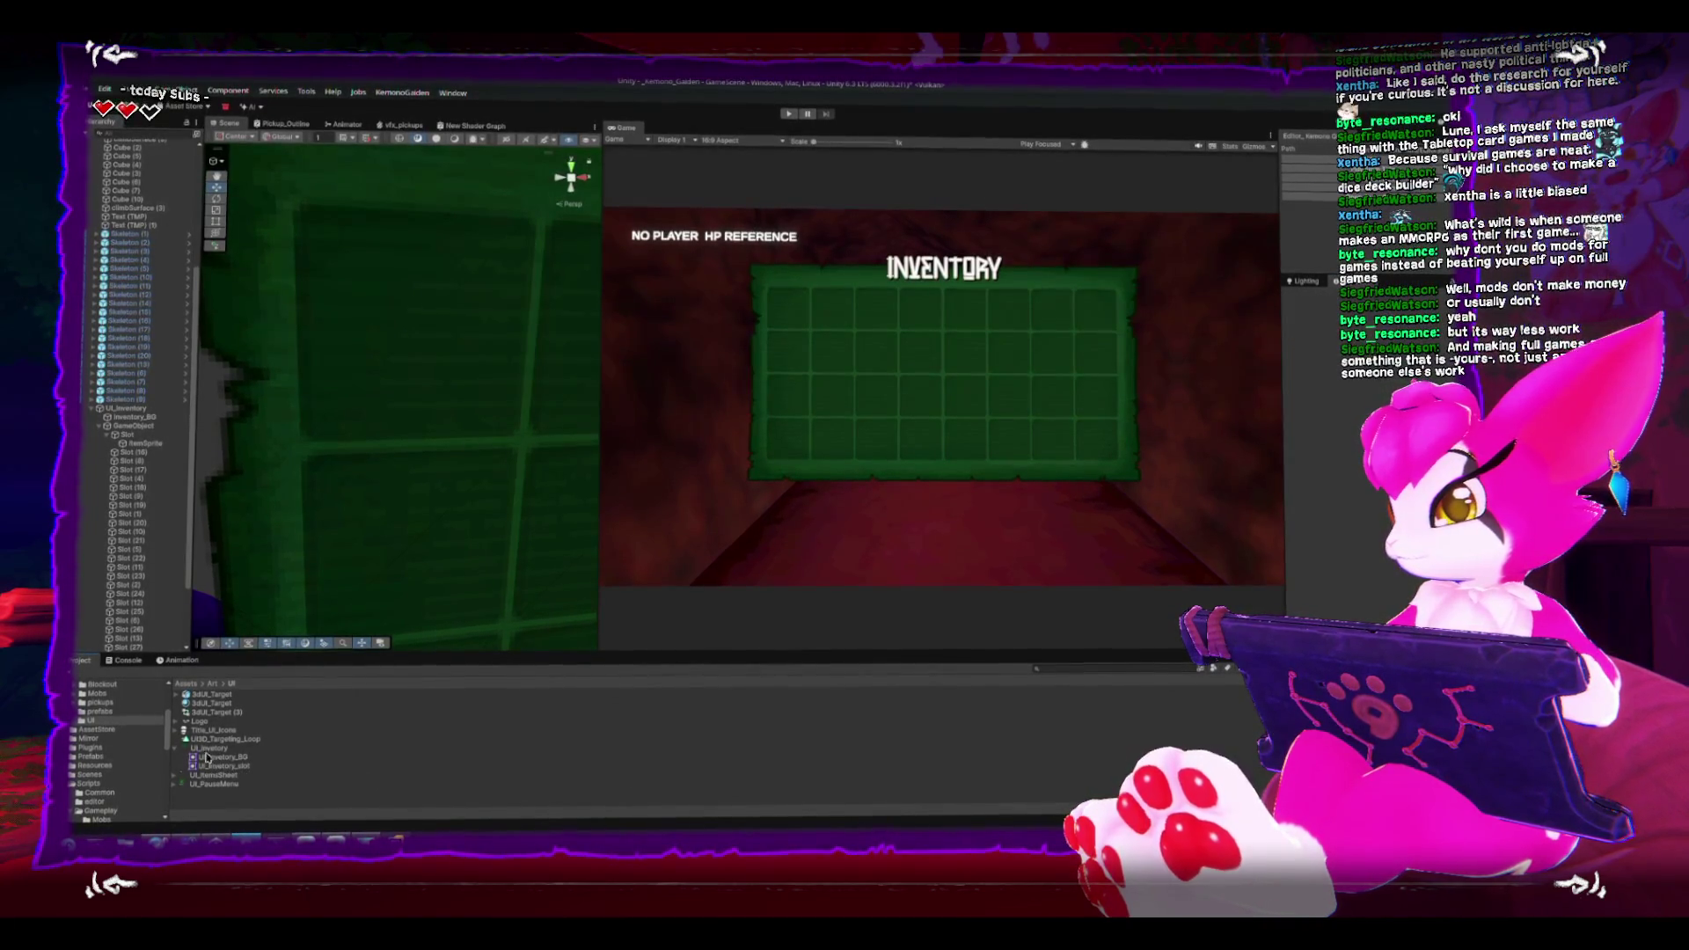
pyautogui.click(144, 442)
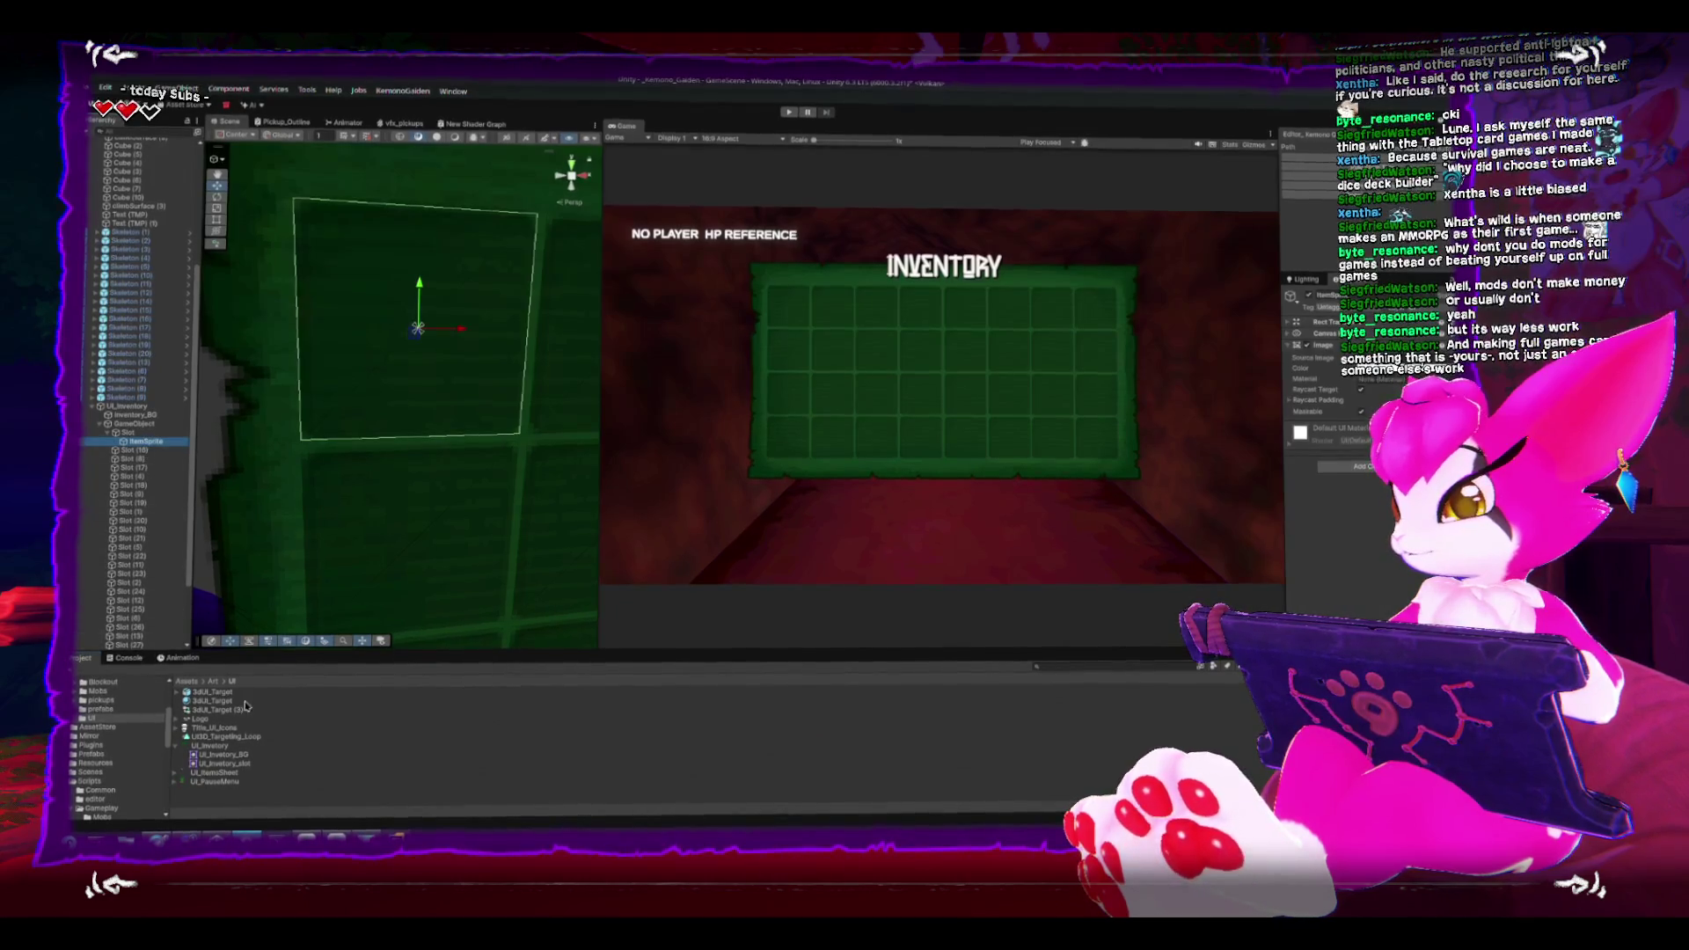
pyautogui.click(176, 771)
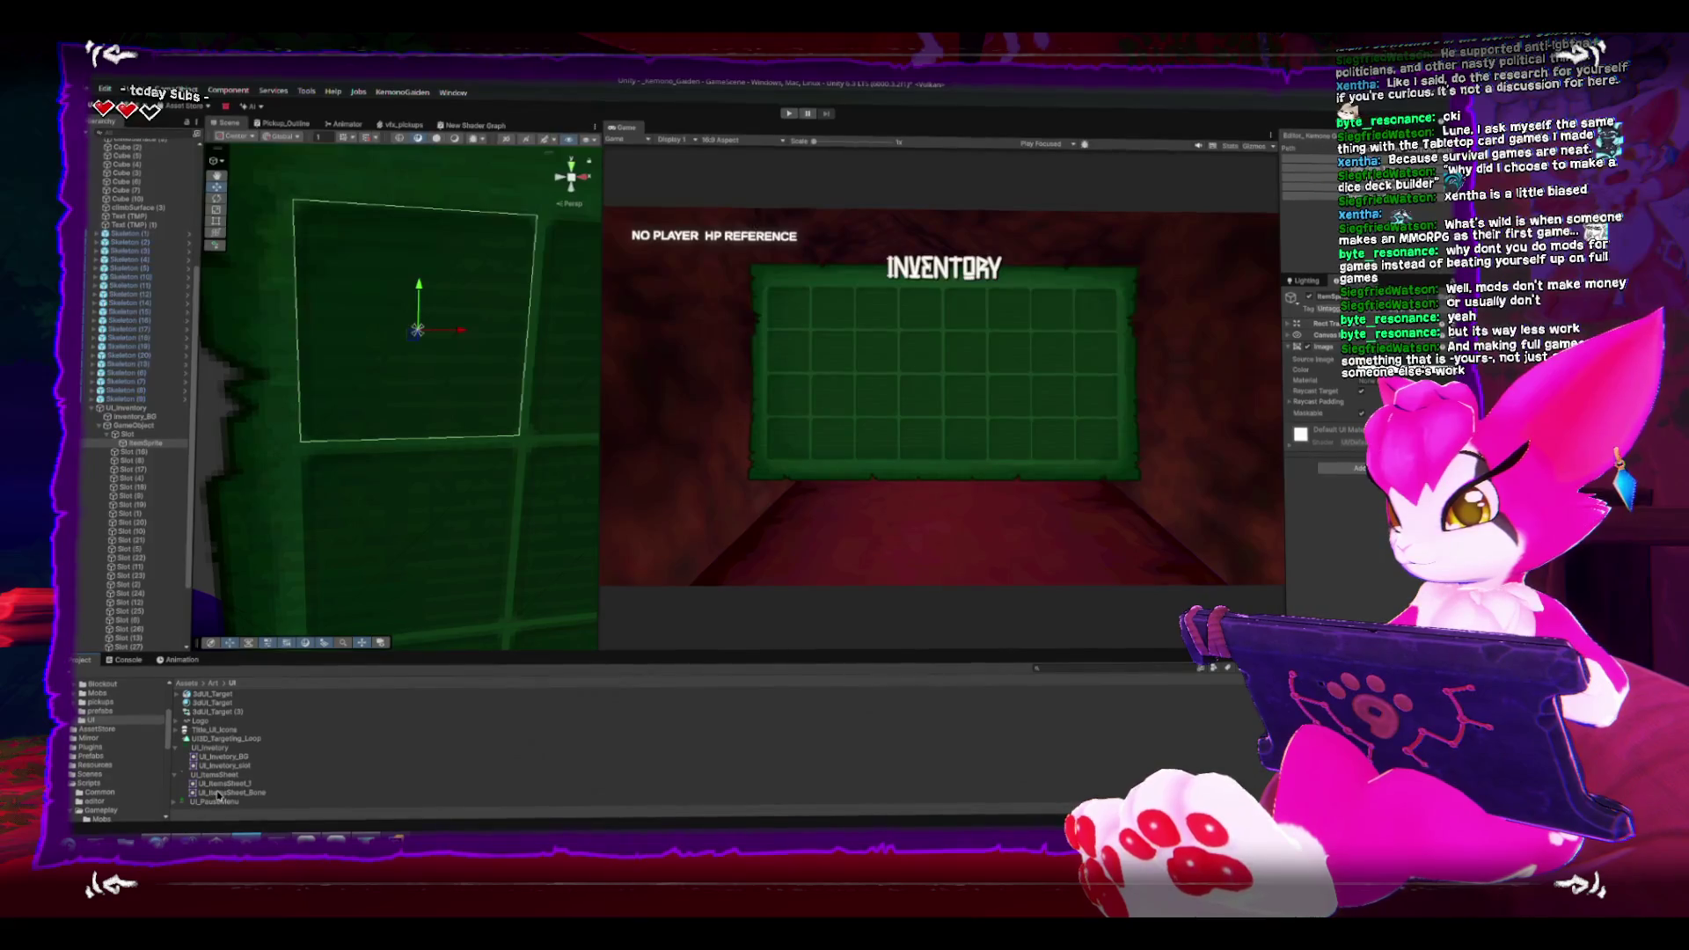
# Step: Assign the UI_ItemsSheet_Bone sprite to ItemSprite and raise its colour alpha to 255
pyautogui.moveTo(218, 796)
pyautogui.mouseDown()
pyautogui.moveTo(880, 572)
pyautogui.moveTo(1345, 359)
pyautogui.mouseUp()
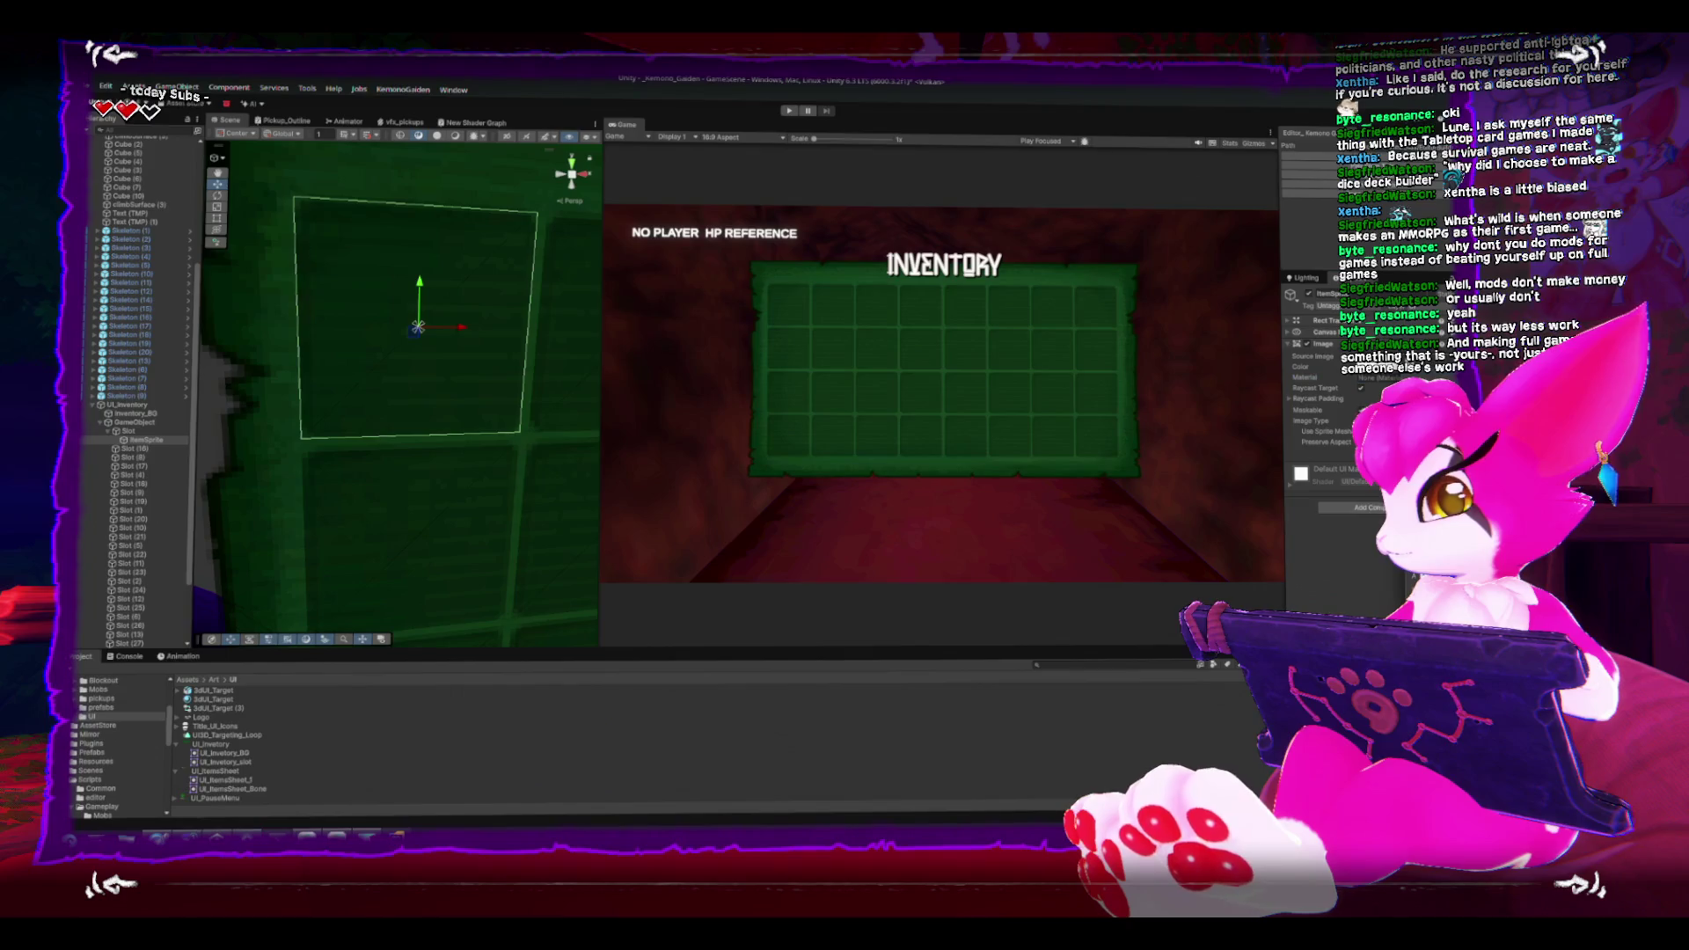
pyautogui.click(1358, 368)
pyautogui.moveTo(1126, 546); pyautogui.dragTo(1218, 545)
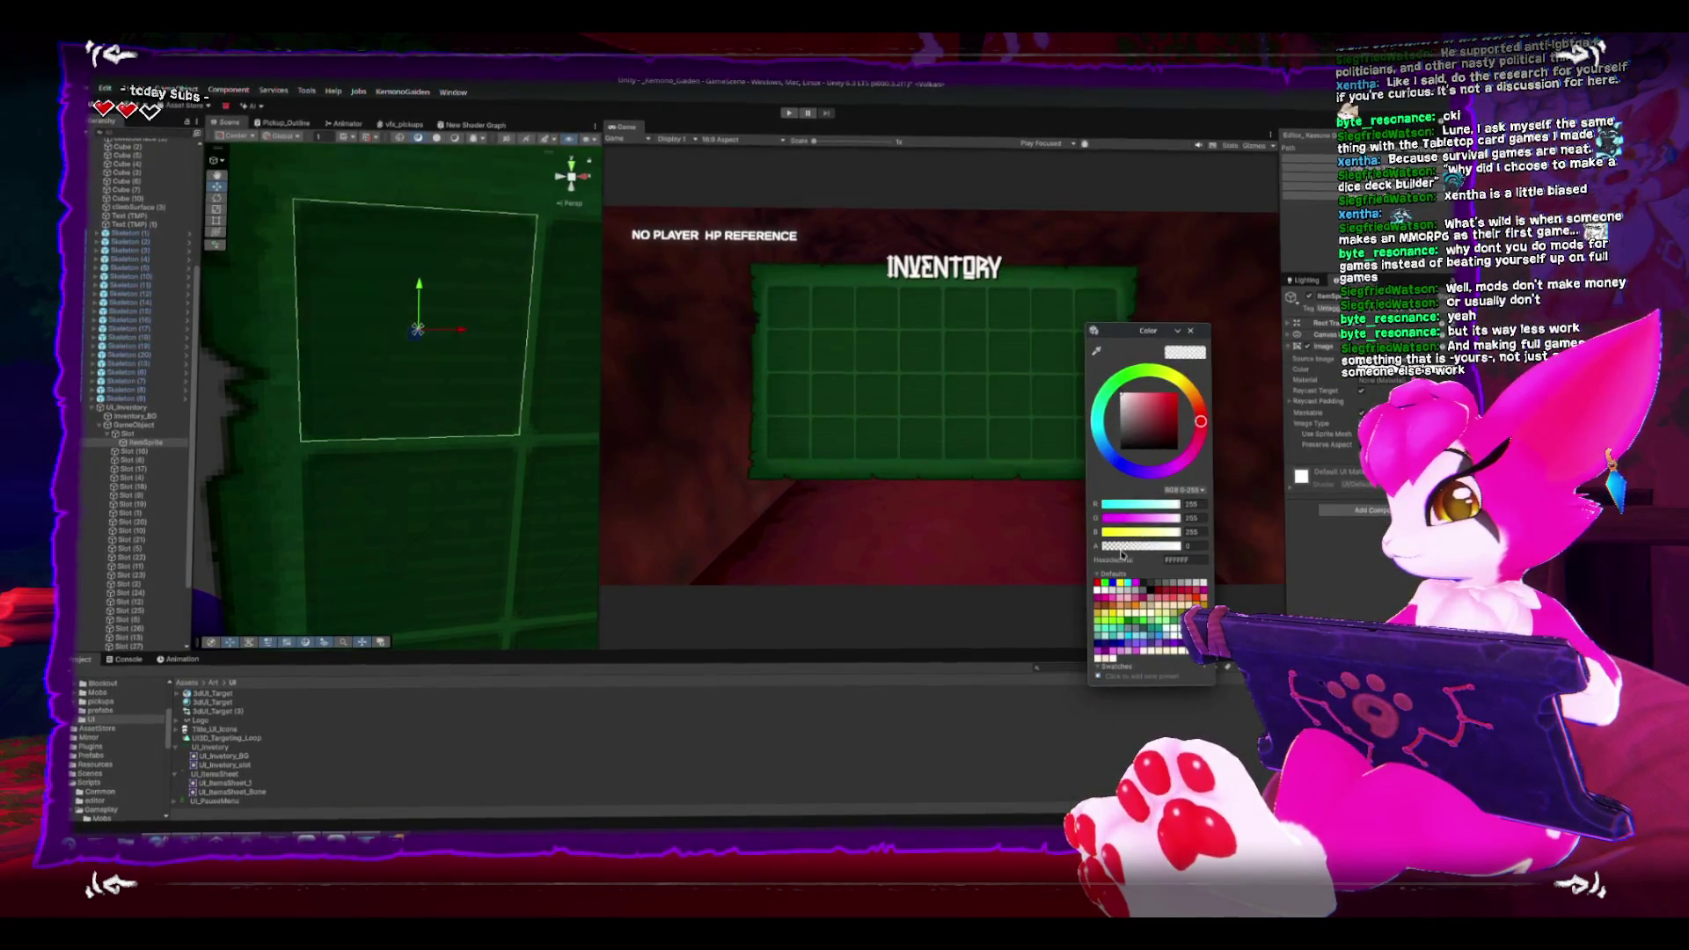
pyautogui.click(1190, 330)
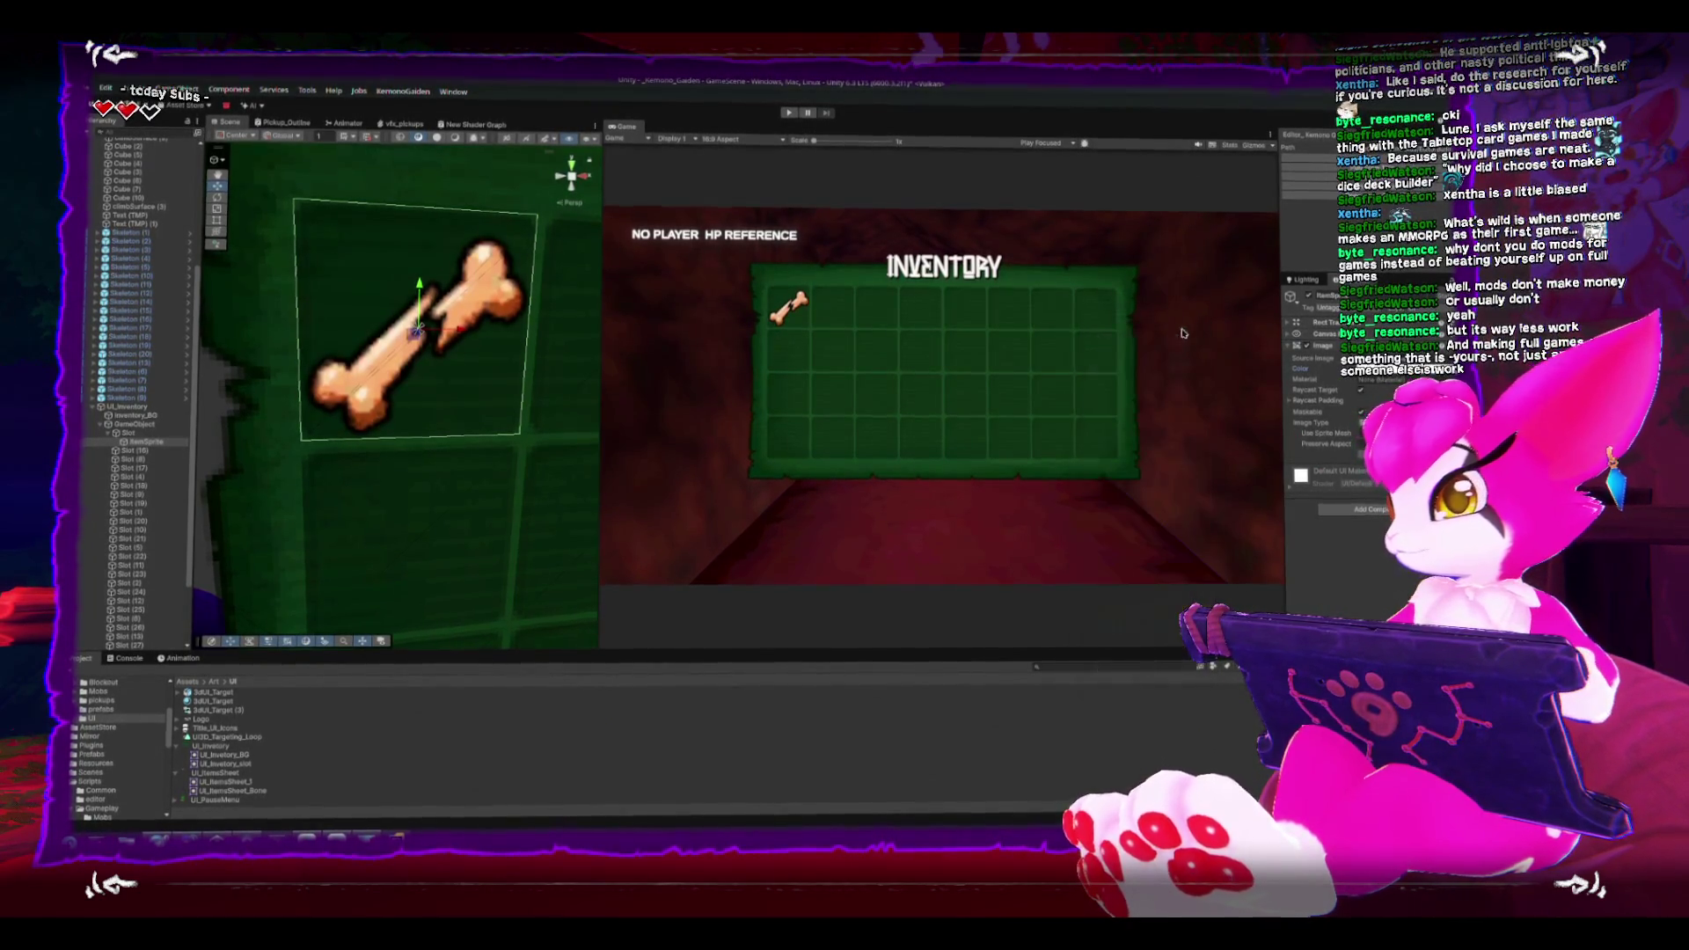
pyautogui.press('t')
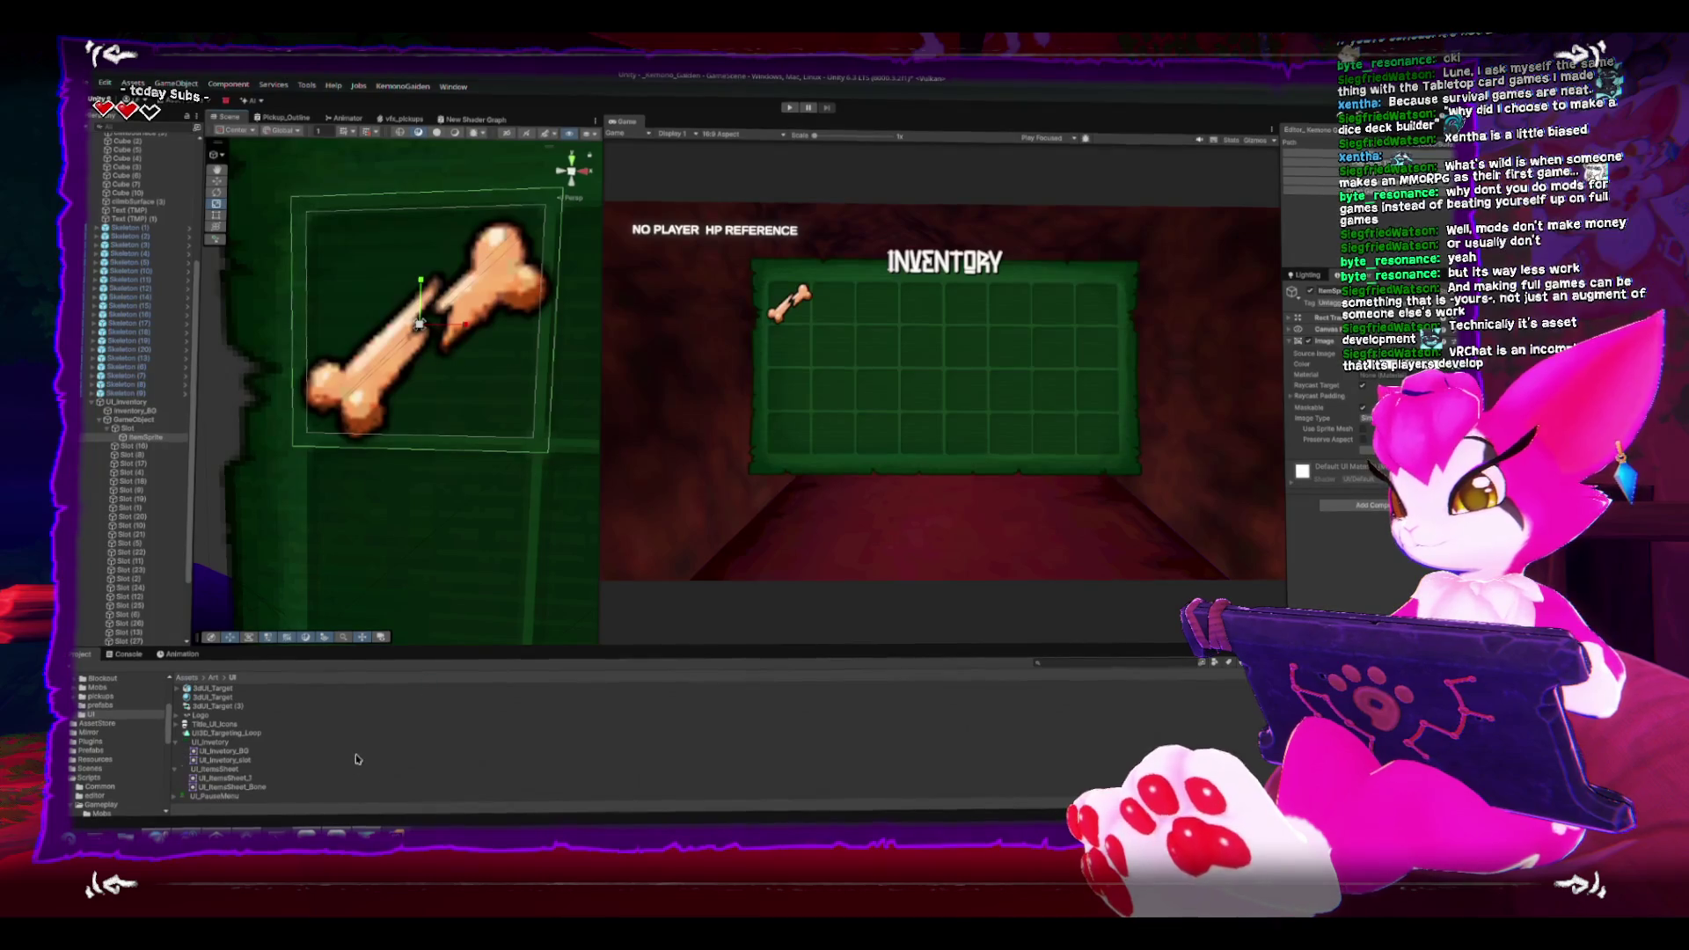
# Step: Change the UI_ItemsSheet texture's Filter Mode and check it in a maximized Game view
pyautogui.click(214, 760)
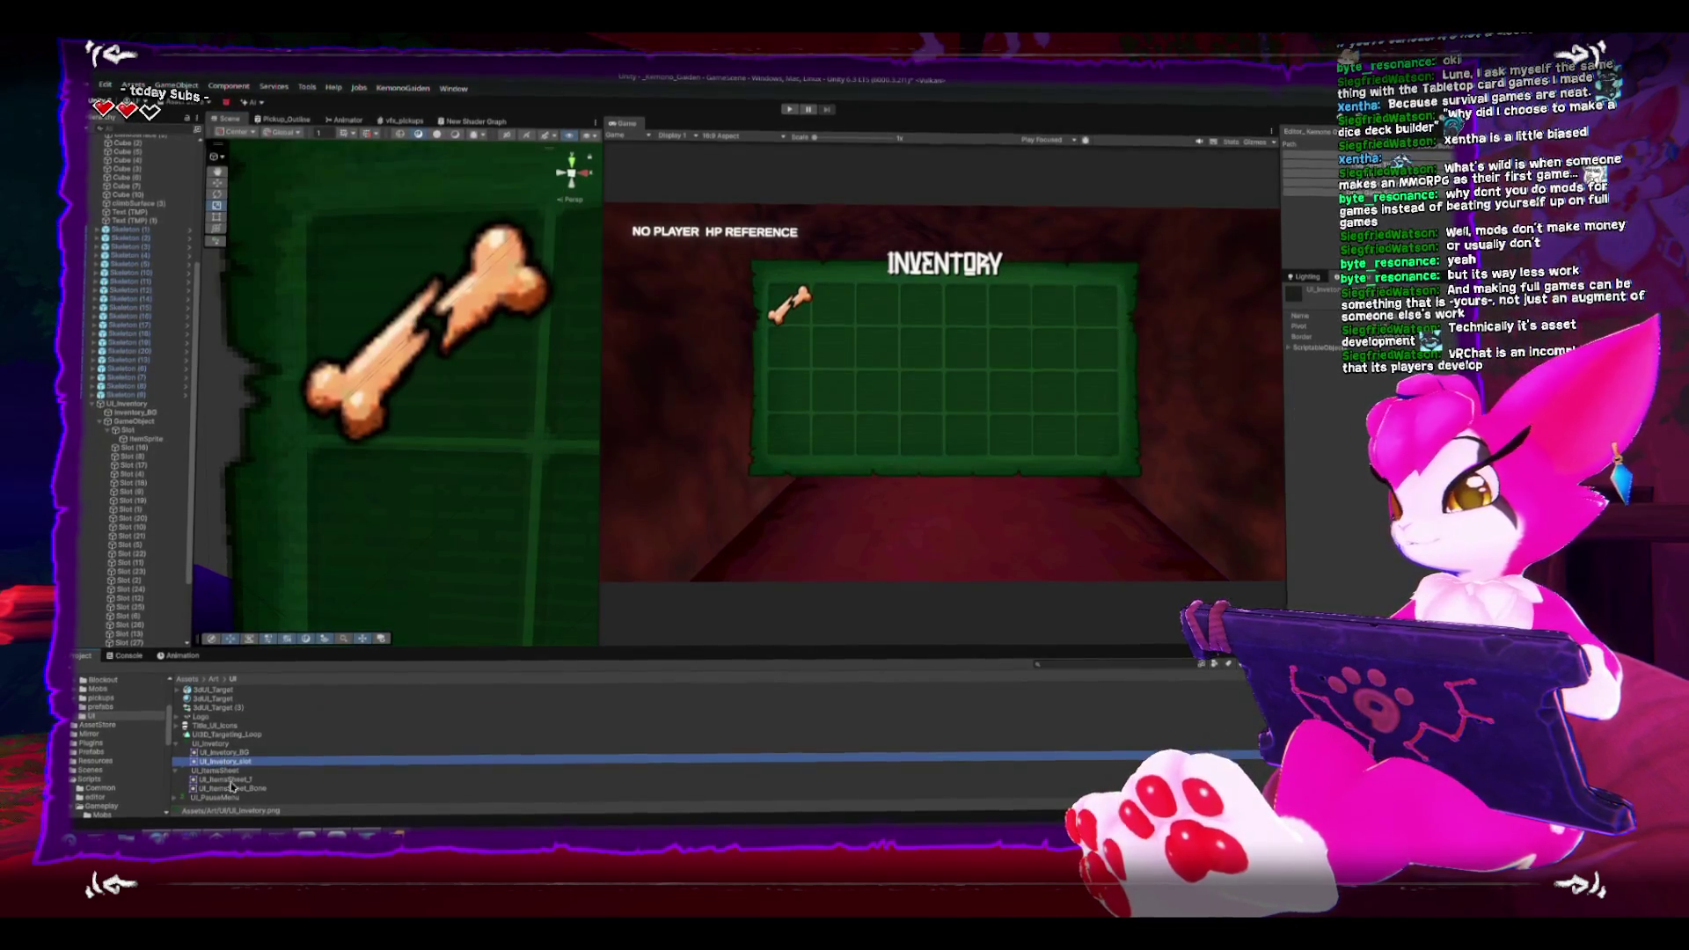
pyautogui.press('Down')
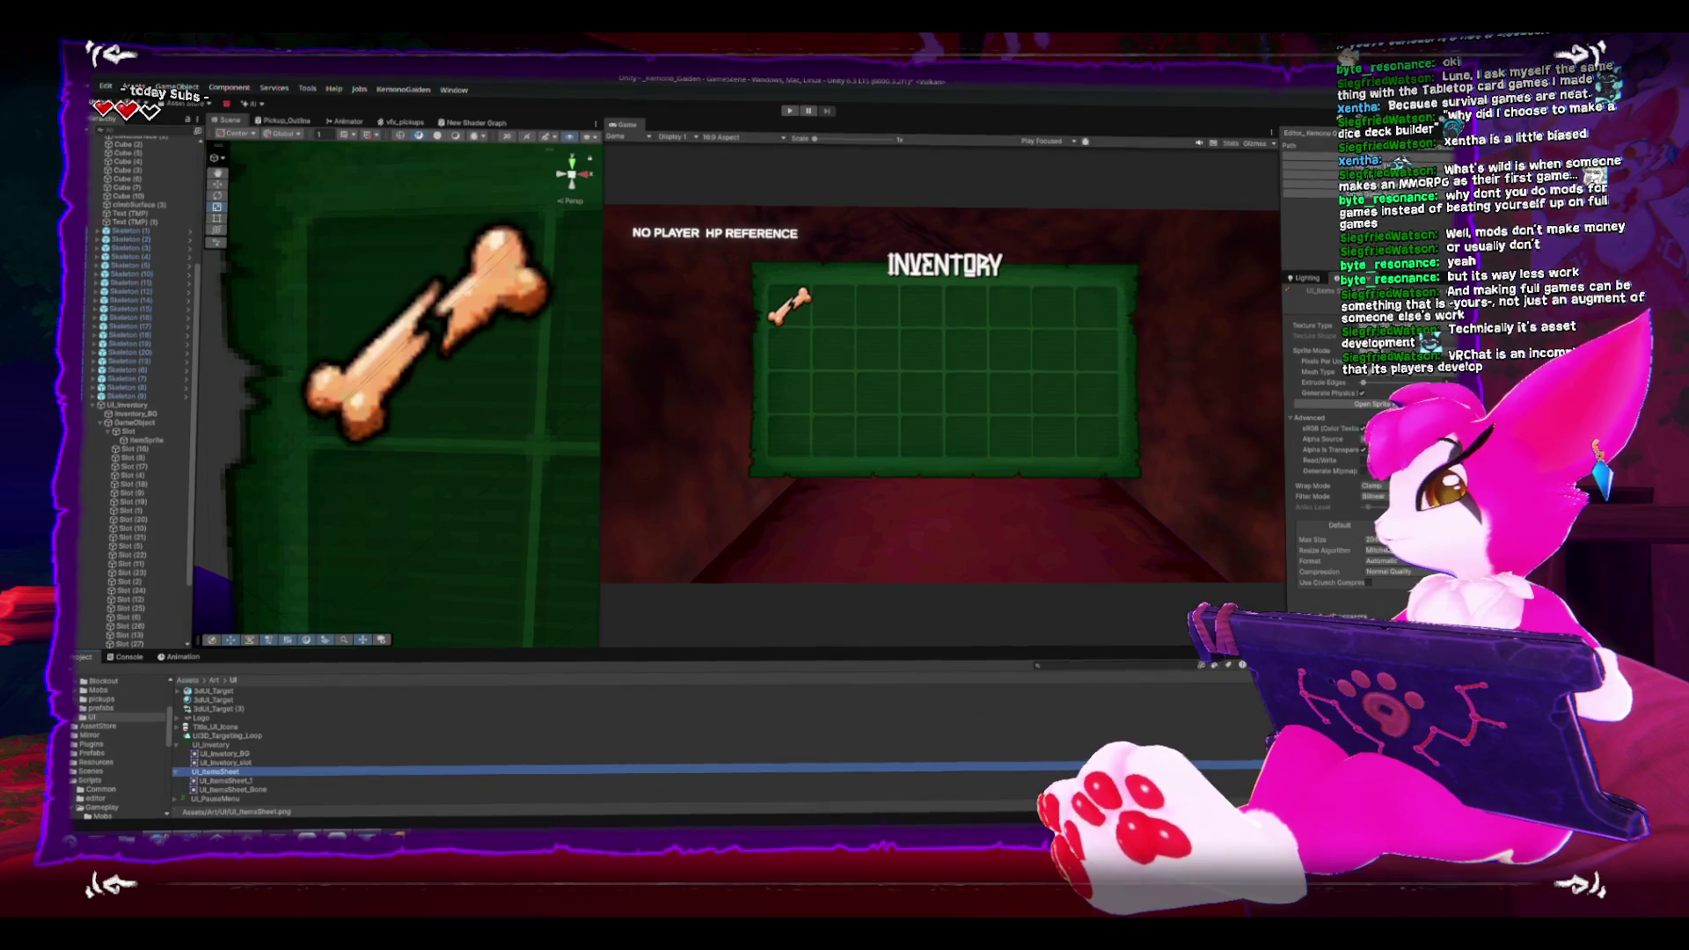
pyautogui.click(1370, 505)
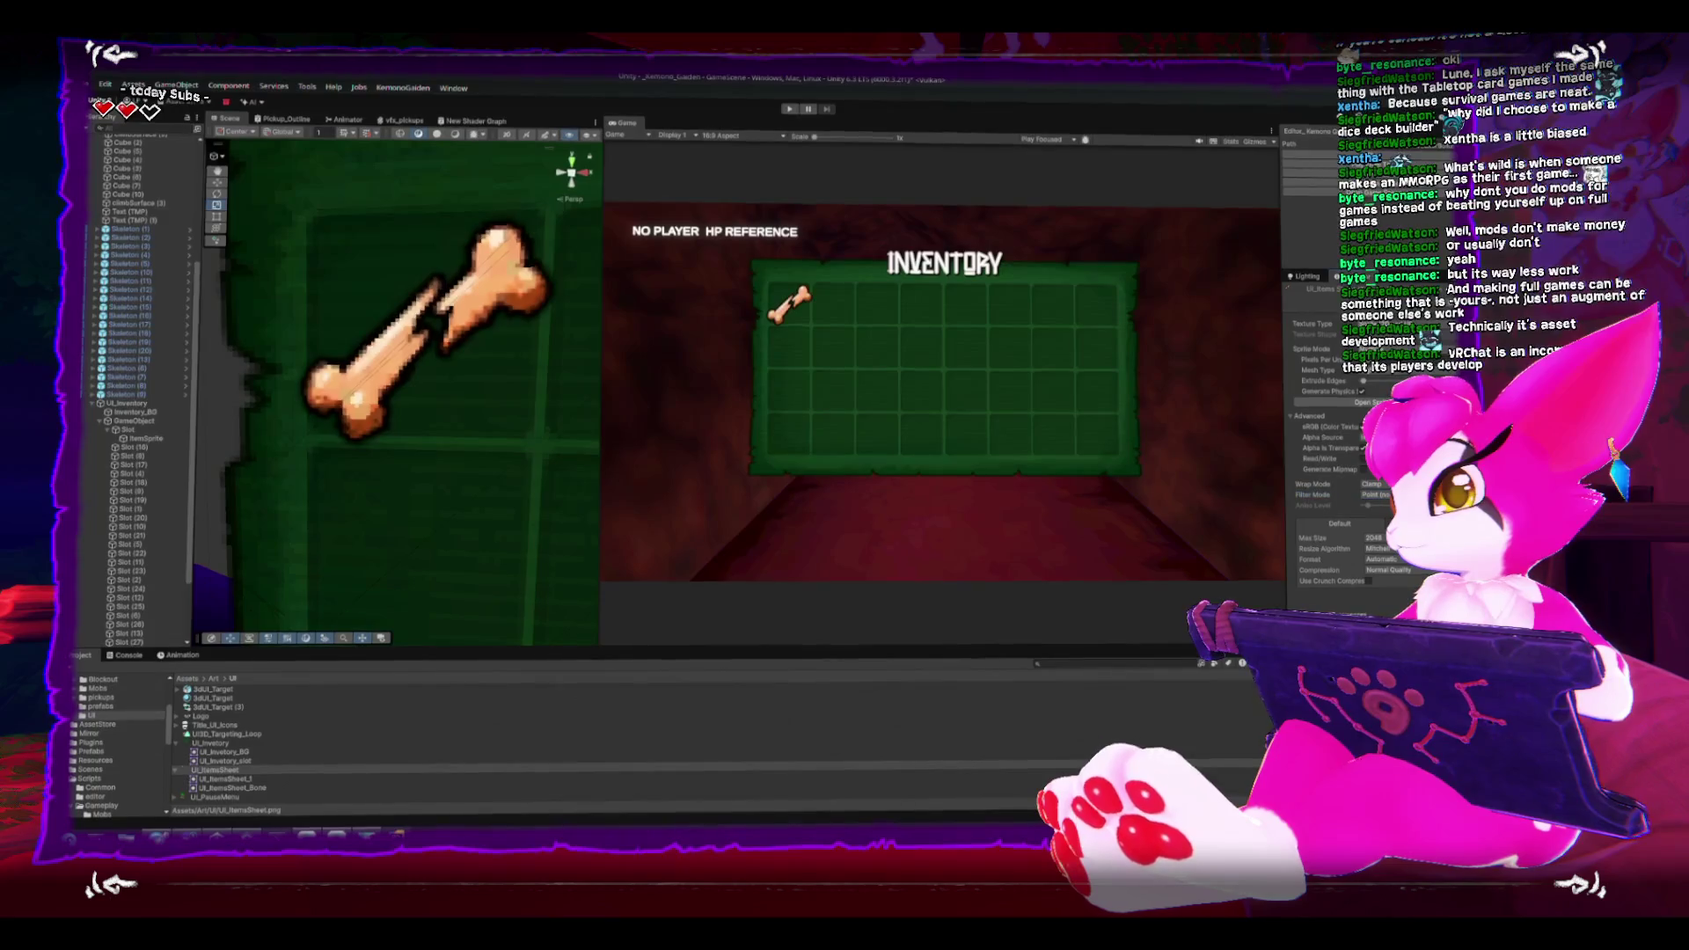
pyautogui.hotkey('shift', 'space')
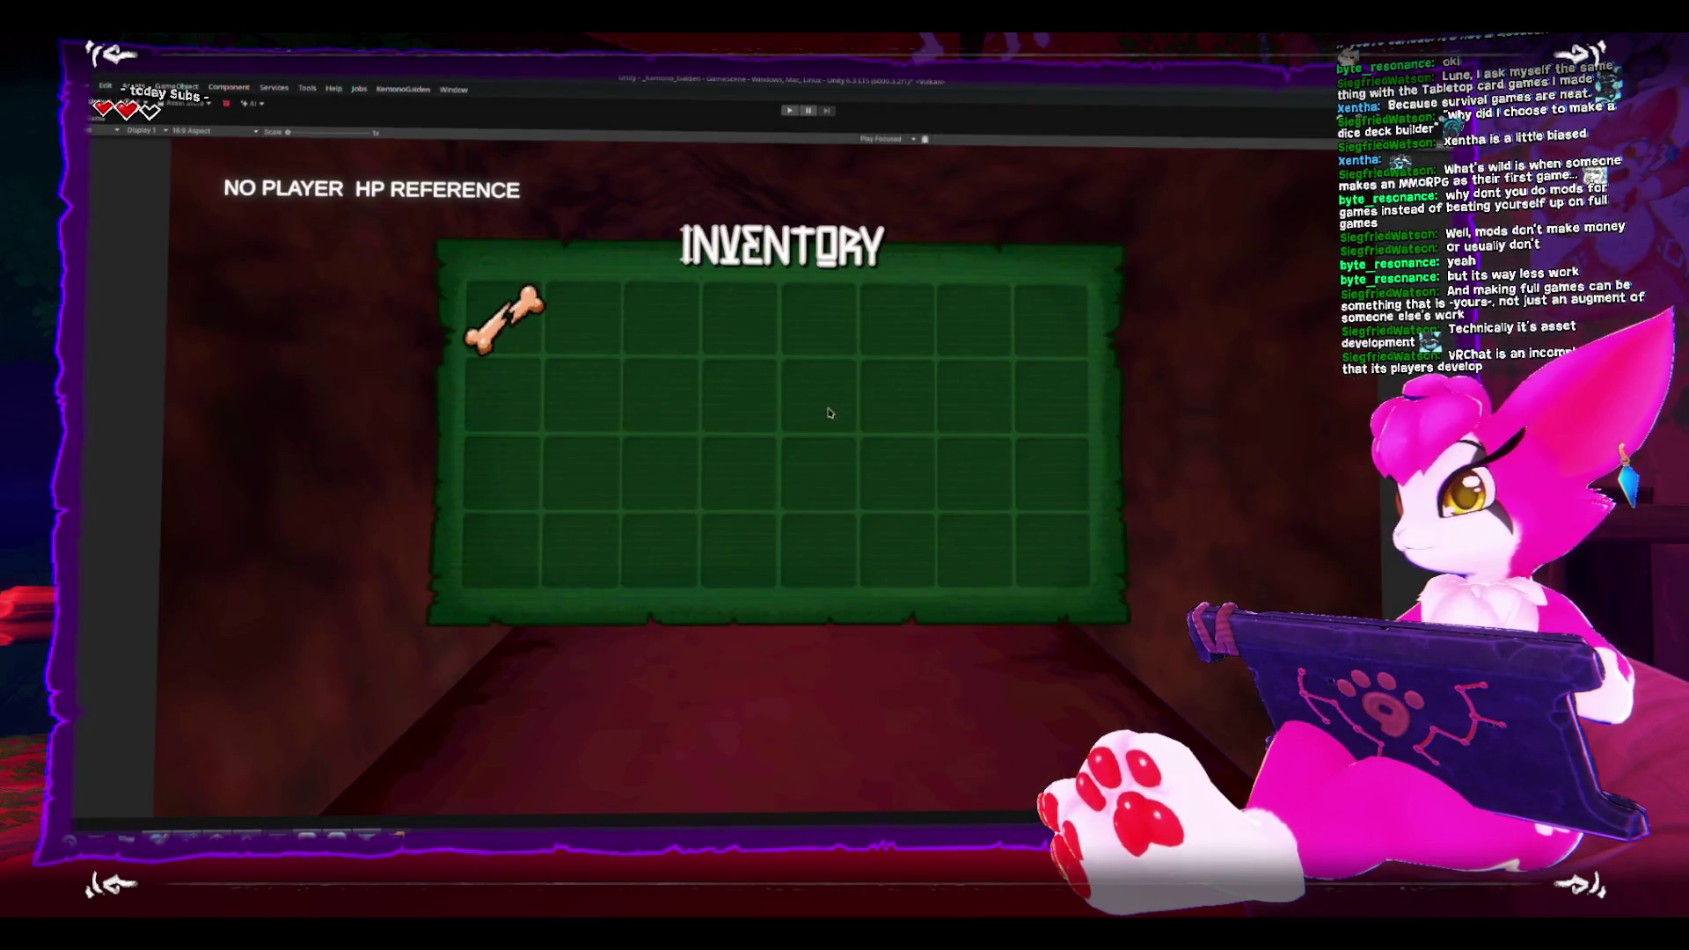
pyautogui.scroll(3, 828, 412)
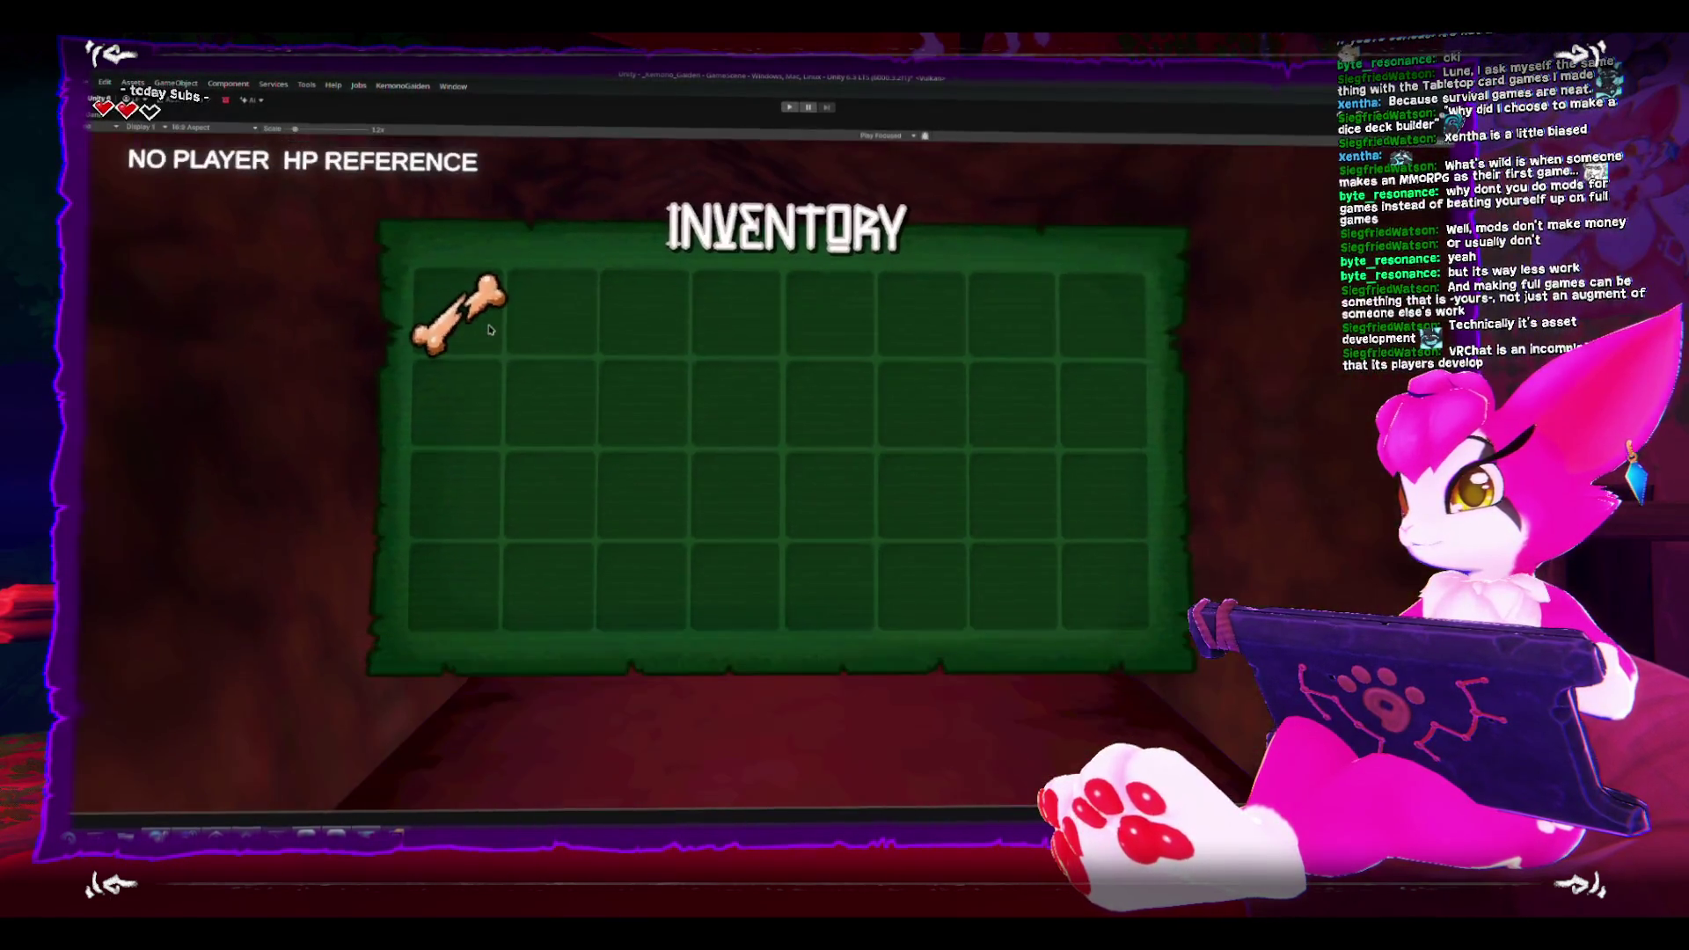
pyautogui.scroll(-2, 490, 329)
pyautogui.hotkey('shift', 'space')
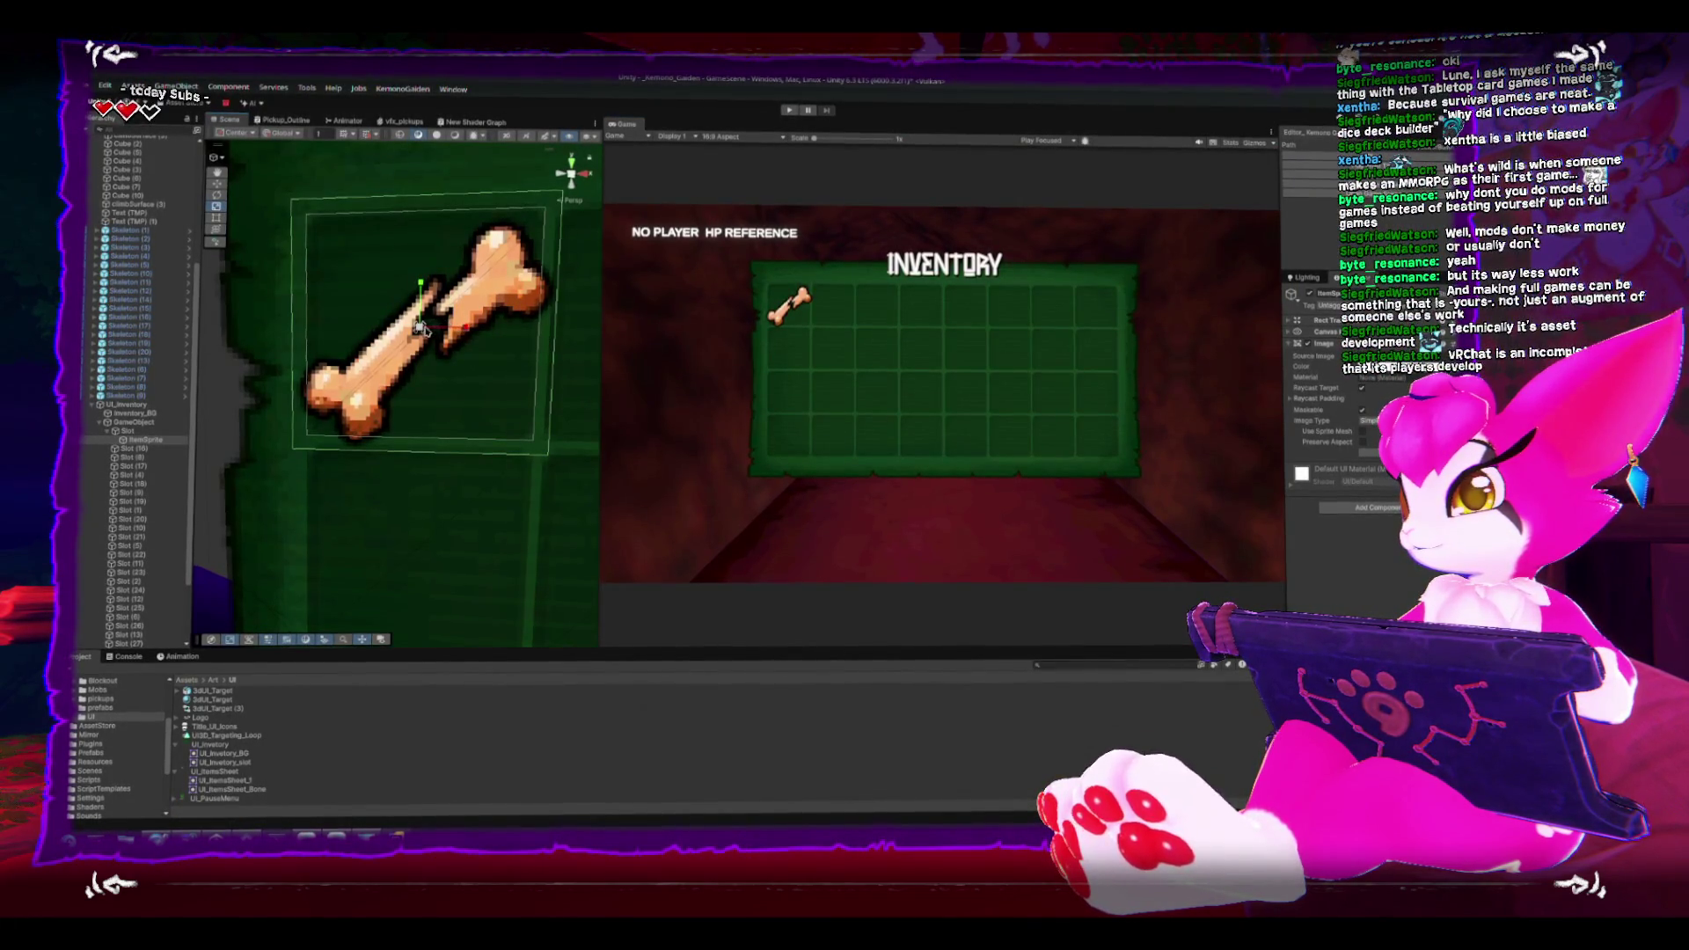
# Step: Frame and orbit the Scene view to inspect the bone sprite up close
pyautogui.moveTo(419, 328); pyautogui.dragTo(442, 329)
pyautogui.hotkey('ctrl', 'z')
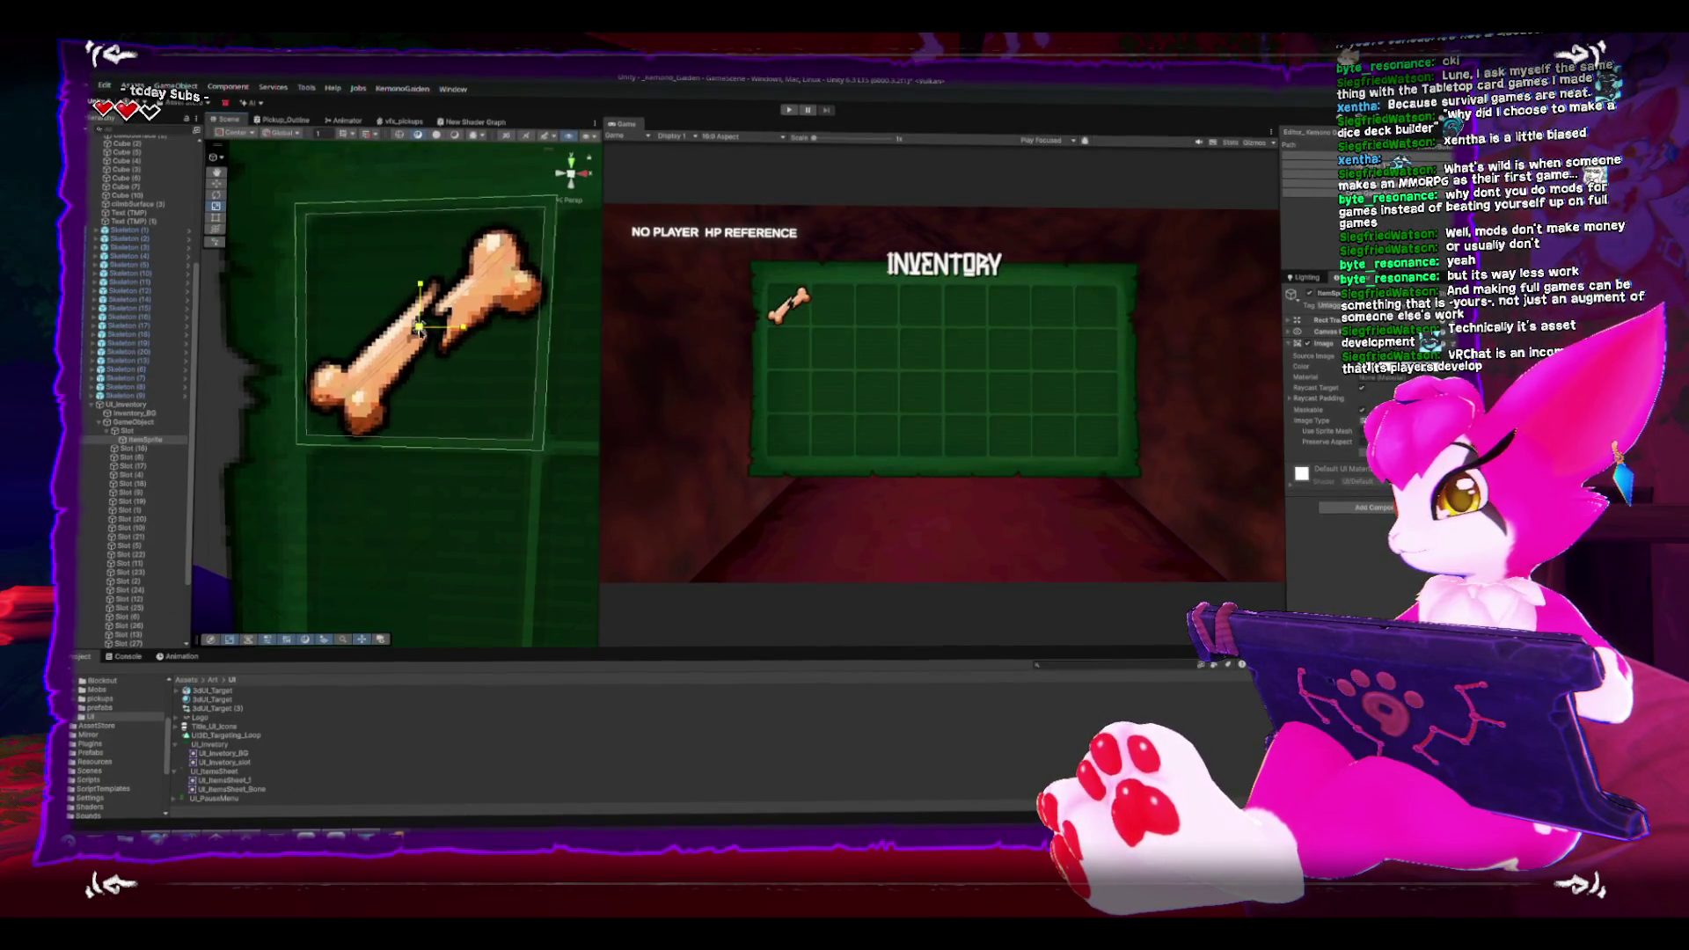
pyautogui.moveTo(419, 327); pyautogui.dragTo(656, 366)
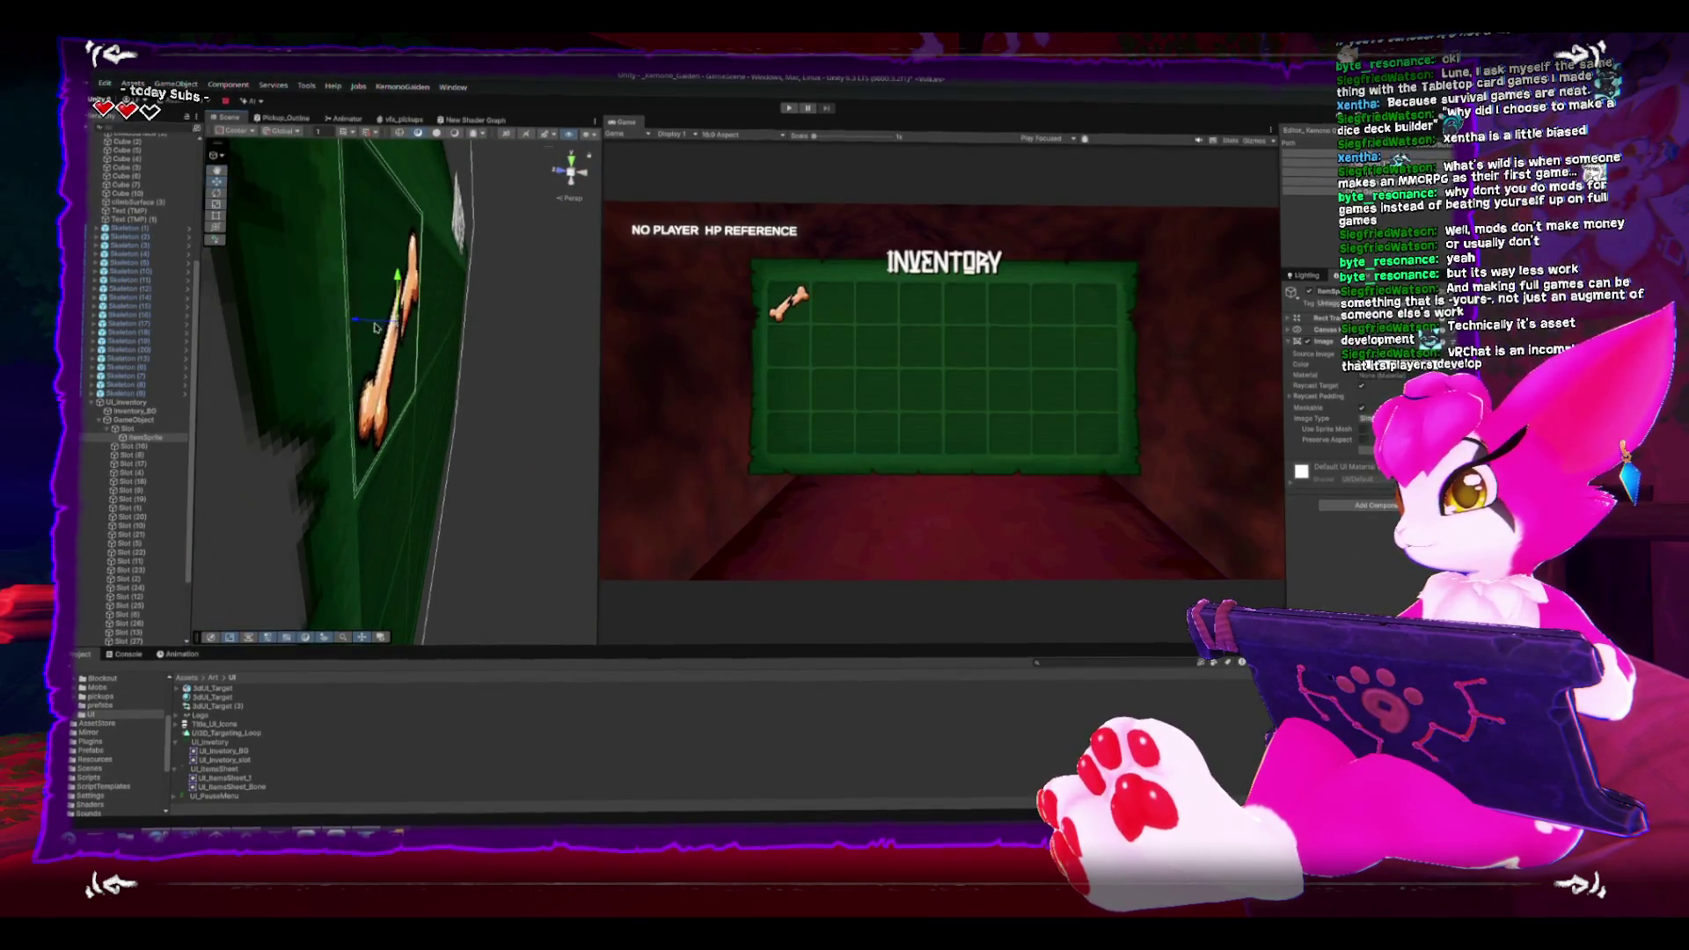
pyautogui.moveTo(390, 483)
pyautogui.mouseDown()
pyautogui.moveTo(517, 337)
pyautogui.moveTo(306, 329)
pyautogui.mouseUp()
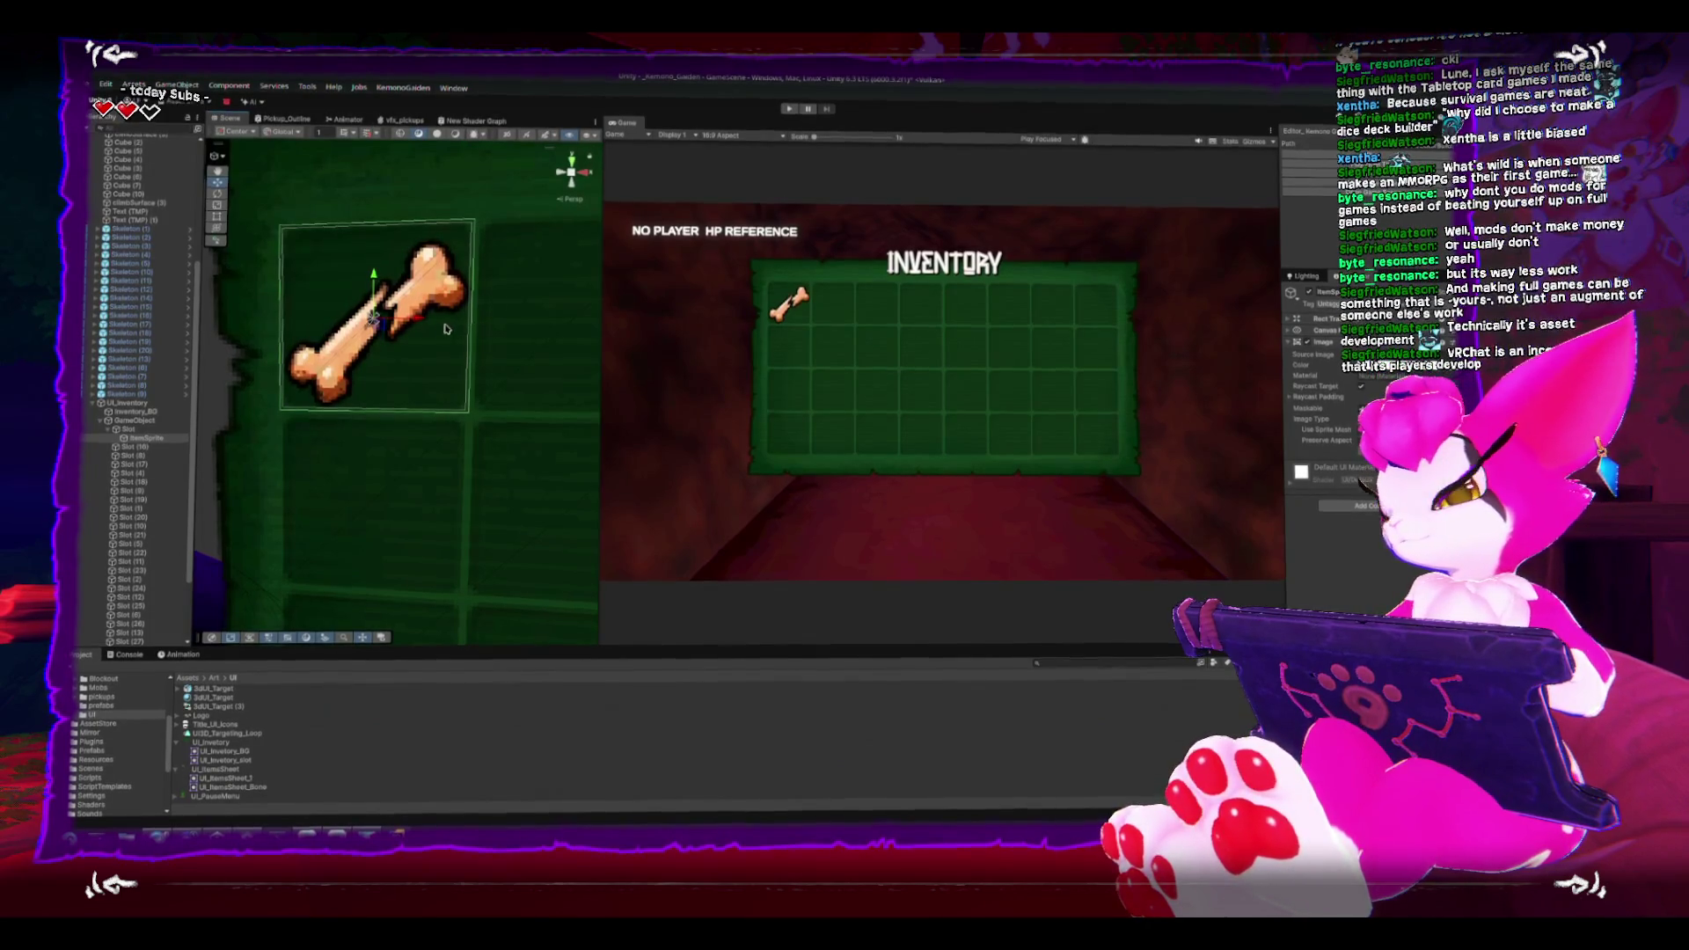
pyautogui.scroll(-2, 378, 255)
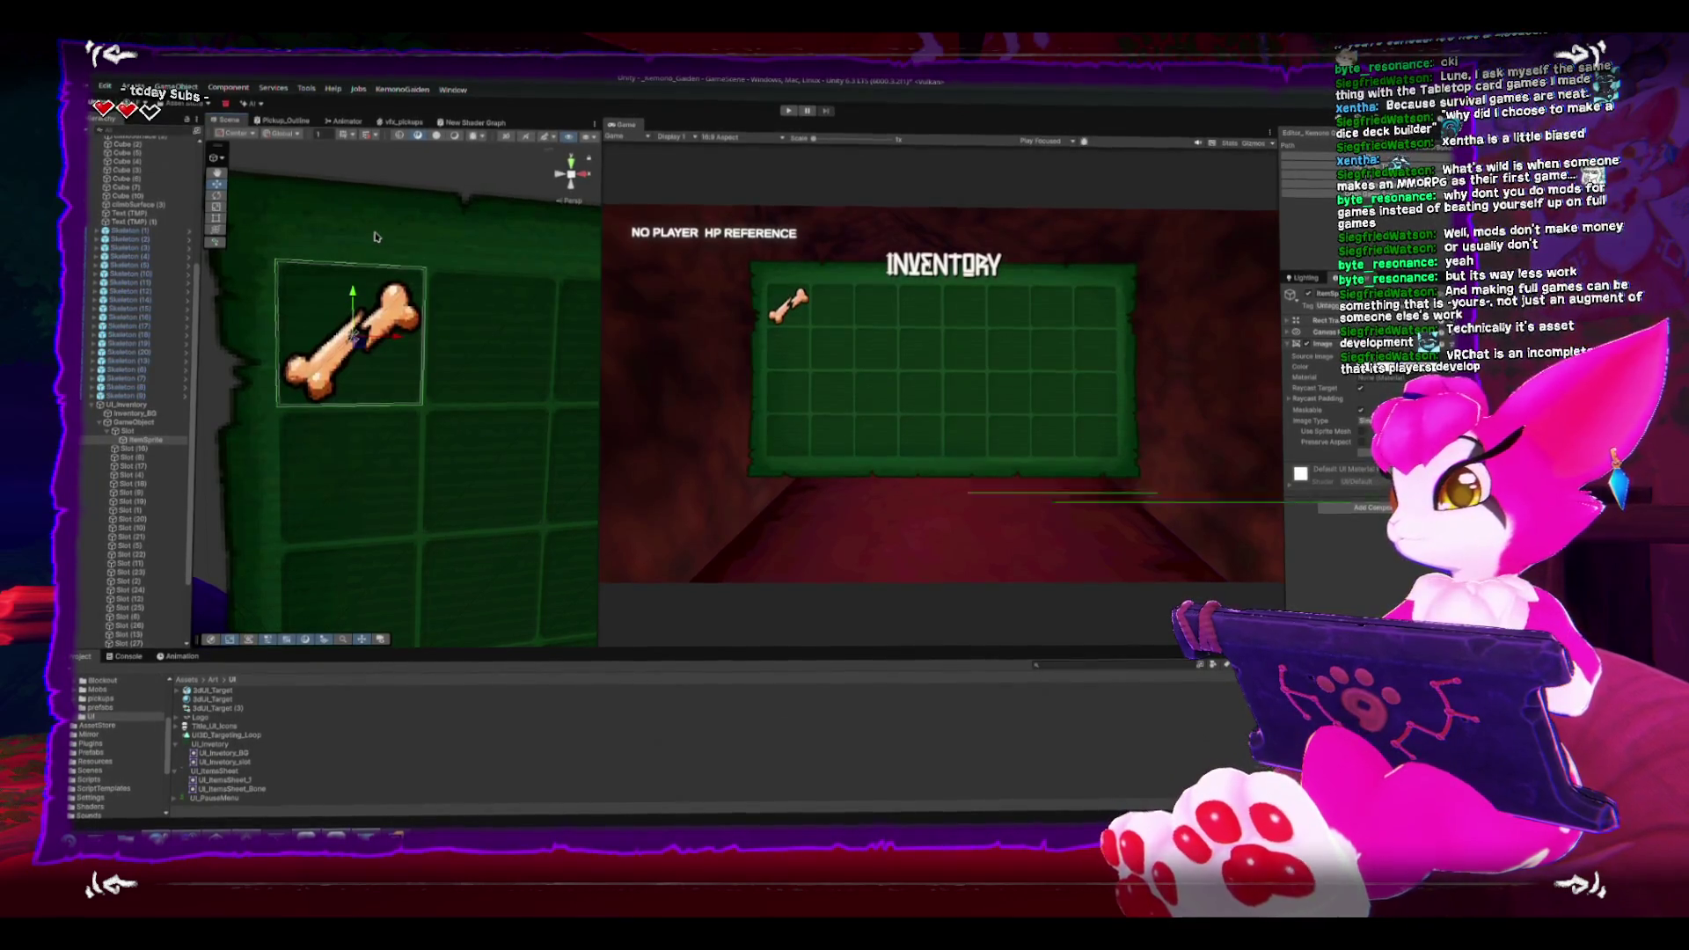
pyautogui.press('f')
pyautogui.moveTo(407, 429)
pyautogui.mouseDown()
pyautogui.moveTo(378, 413)
pyautogui.moveTo(492, 422)
pyautogui.moveTo(407, 429)
pyautogui.mouseUp()
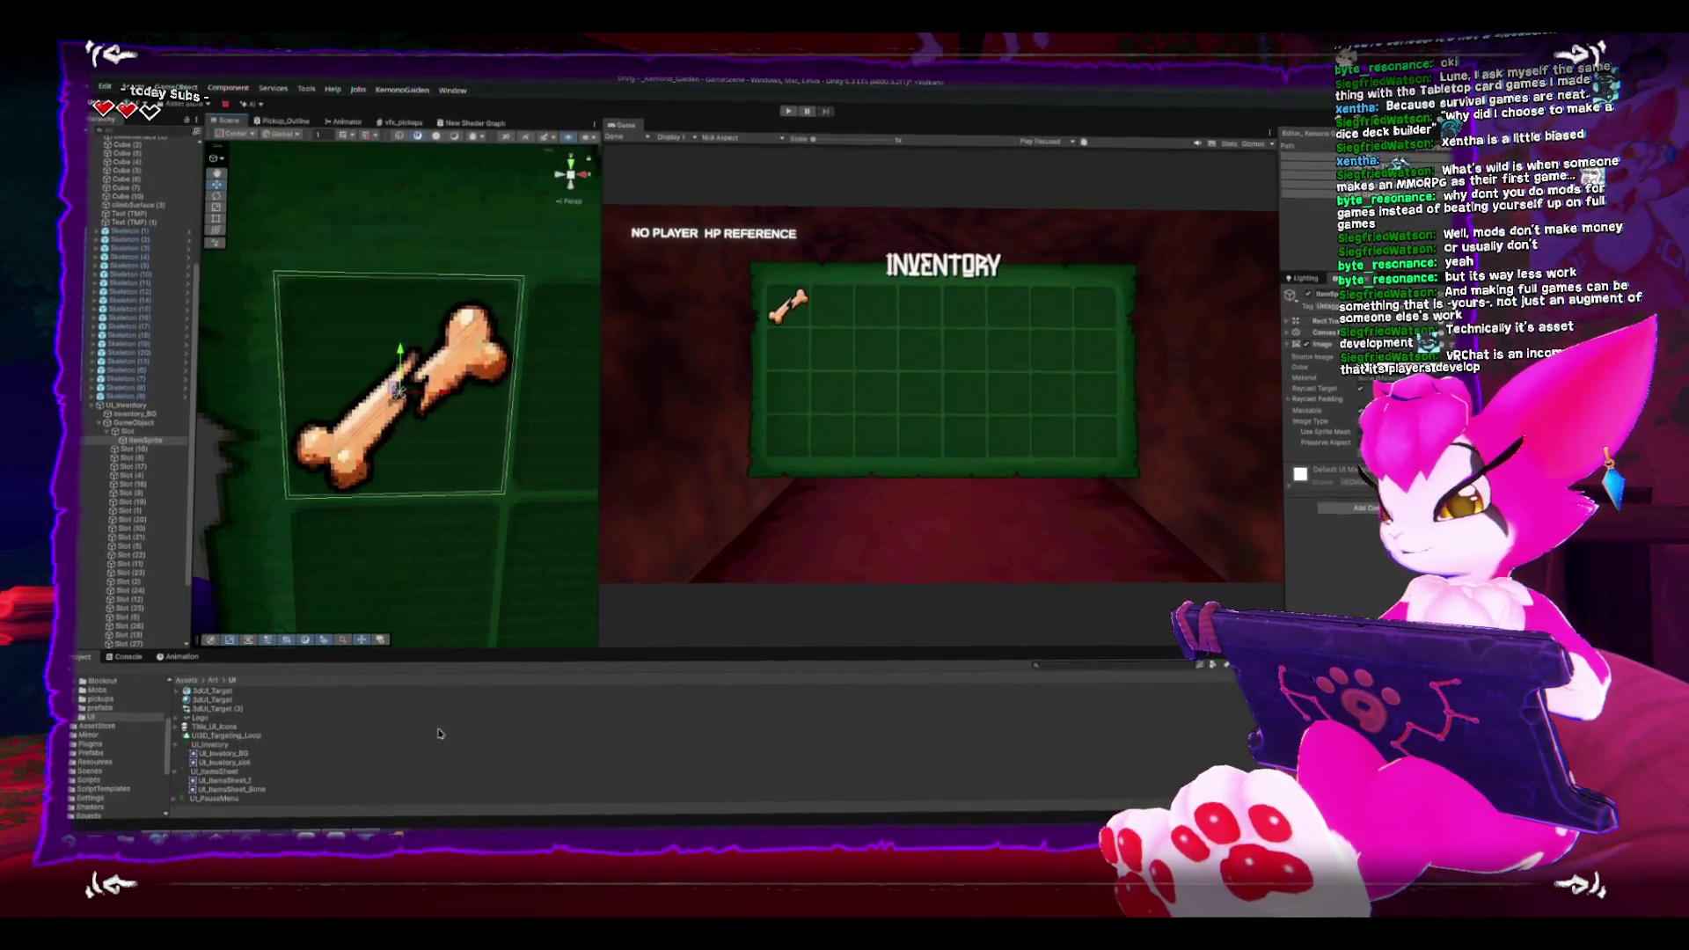
pyautogui.hotkey('alt', 'Tab')
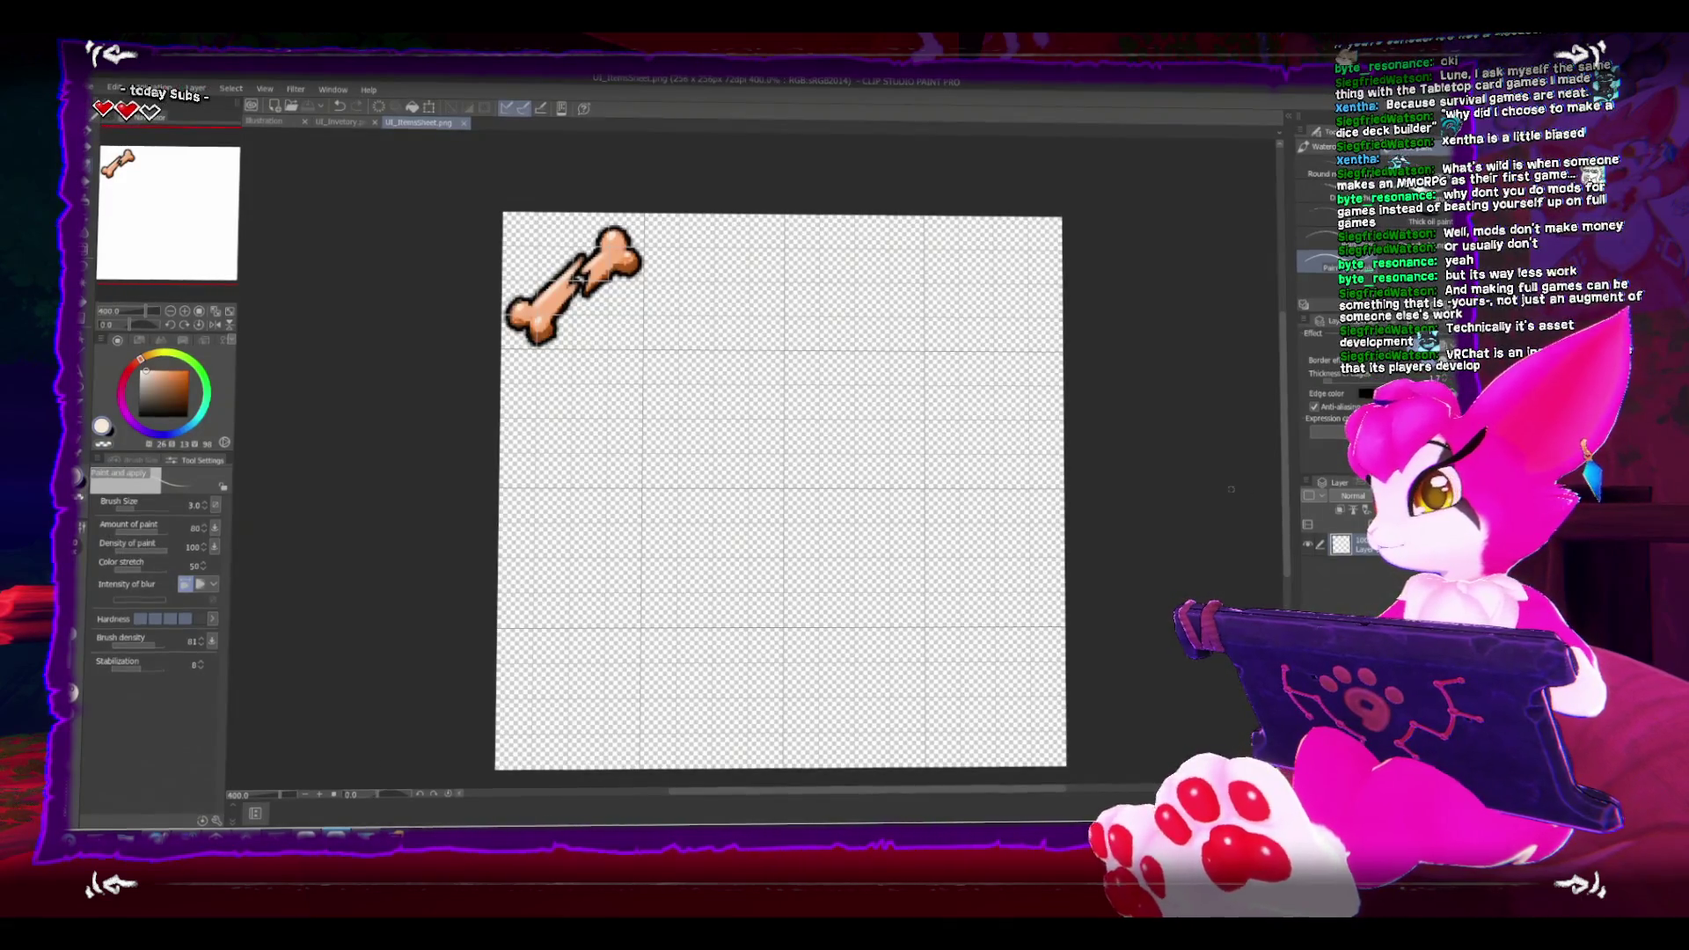
# Step: Move the bone drawing up about 14 px and apply the transformation
pyautogui.hotkey('ctrl', 't')
pyautogui.moveTo(578, 280); pyautogui.dragTo(581, 269)
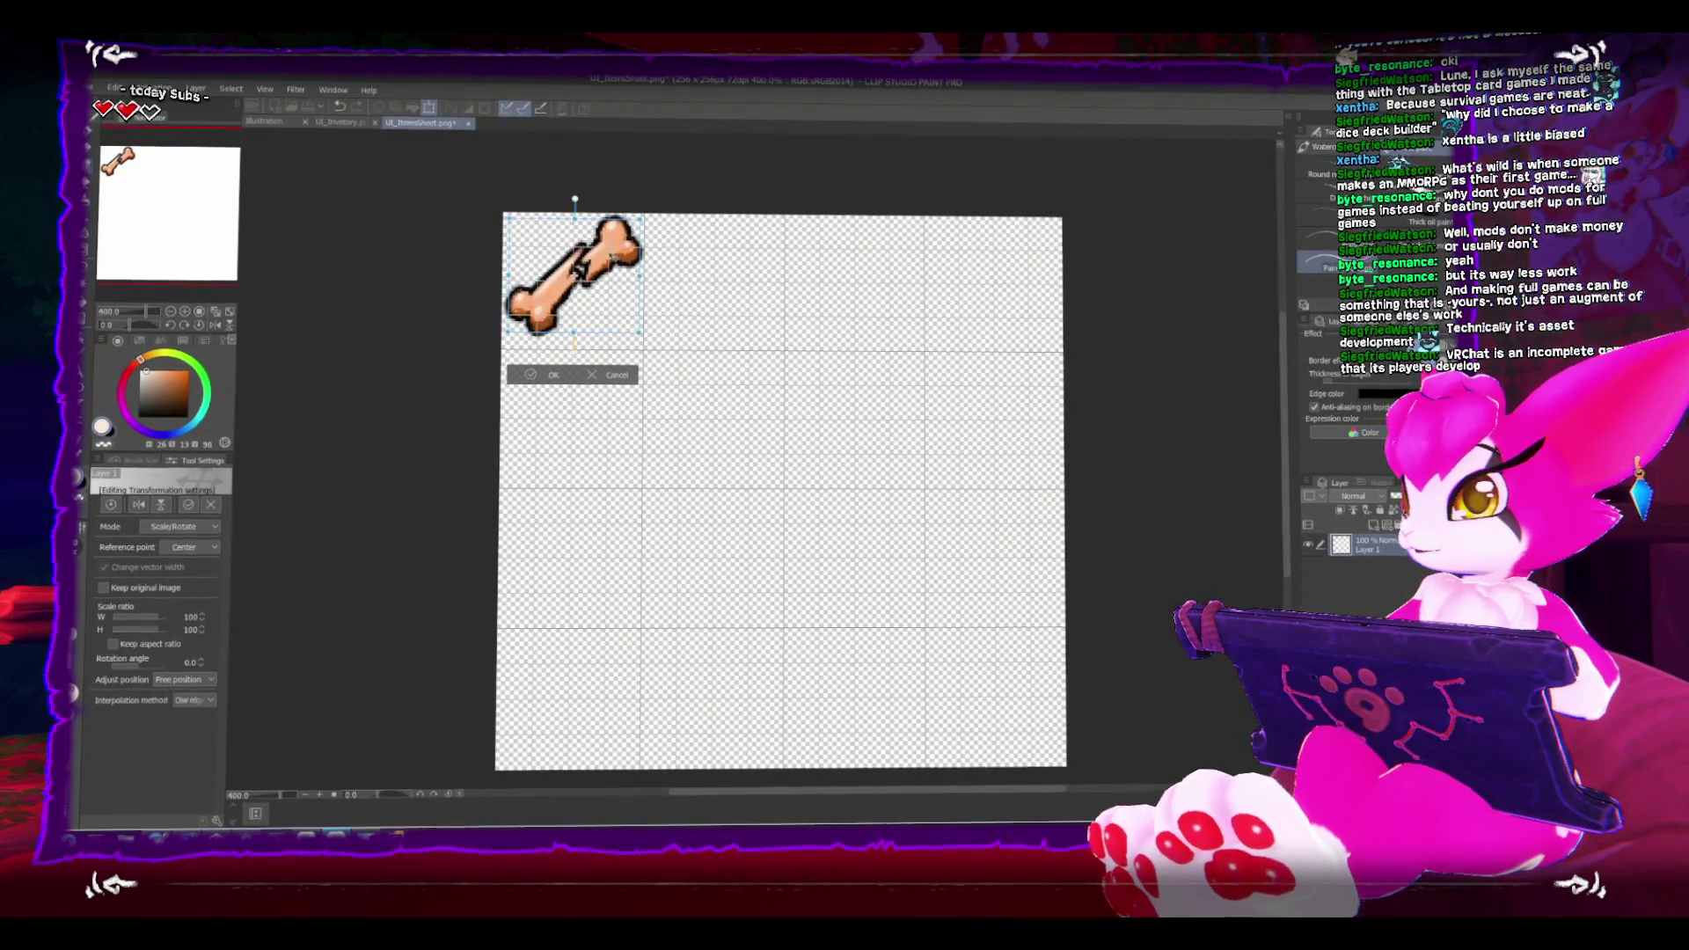
pyautogui.click(1364, 547)
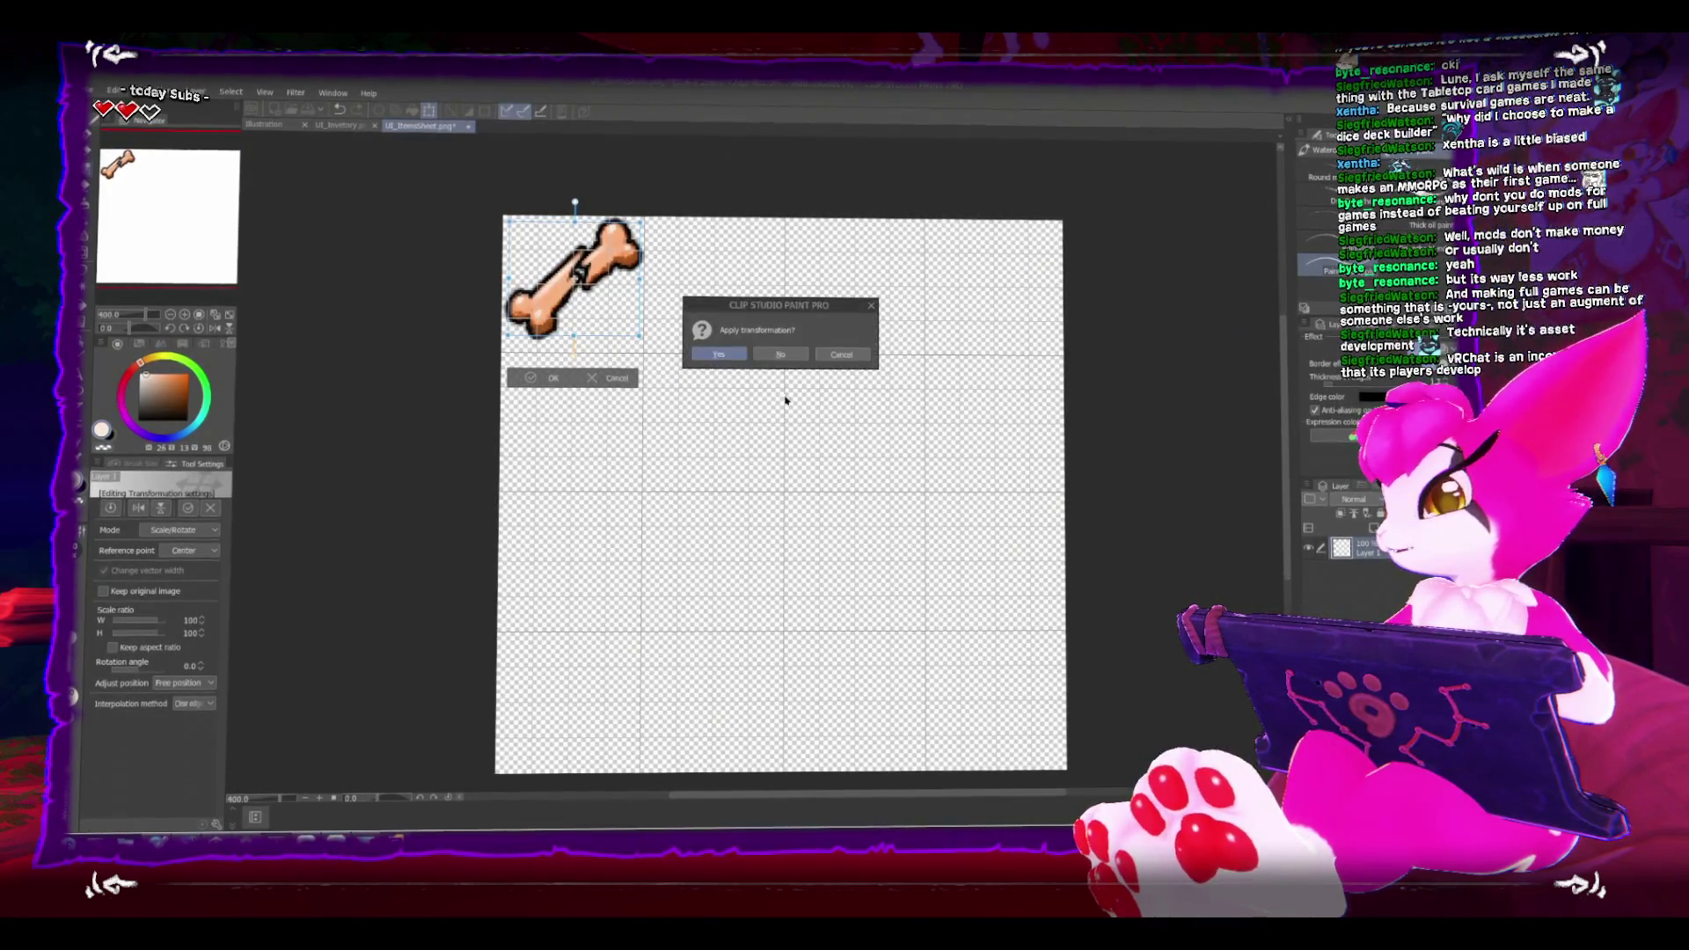
pyautogui.click(731, 356)
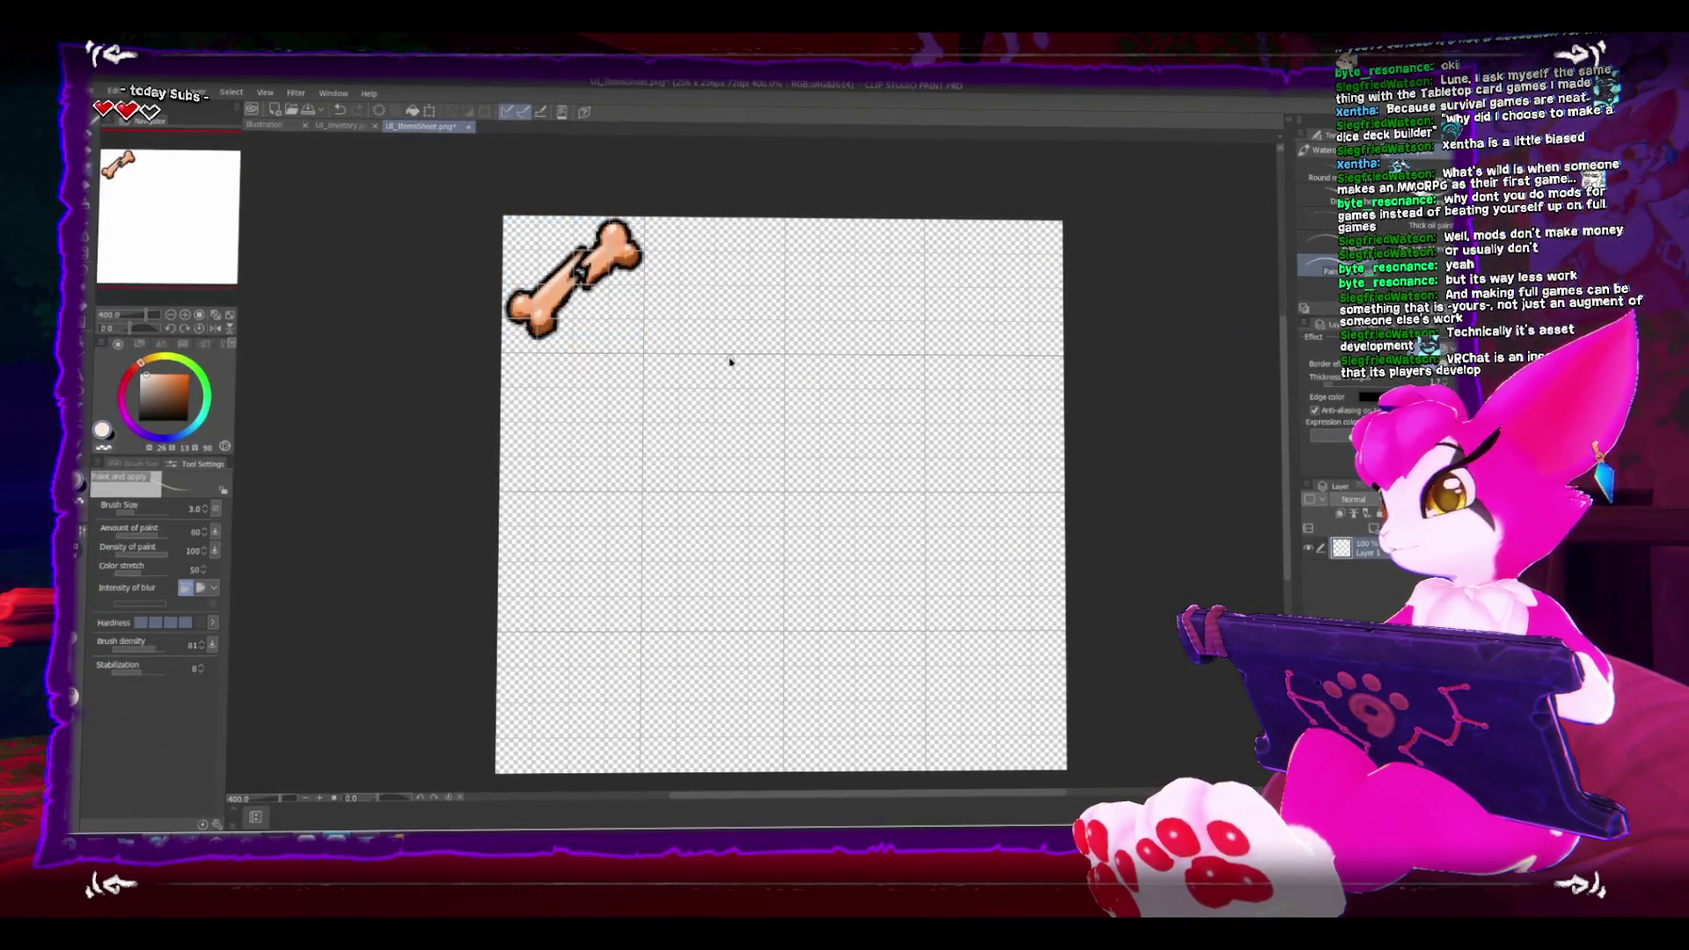
pyautogui.click(1344, 324)
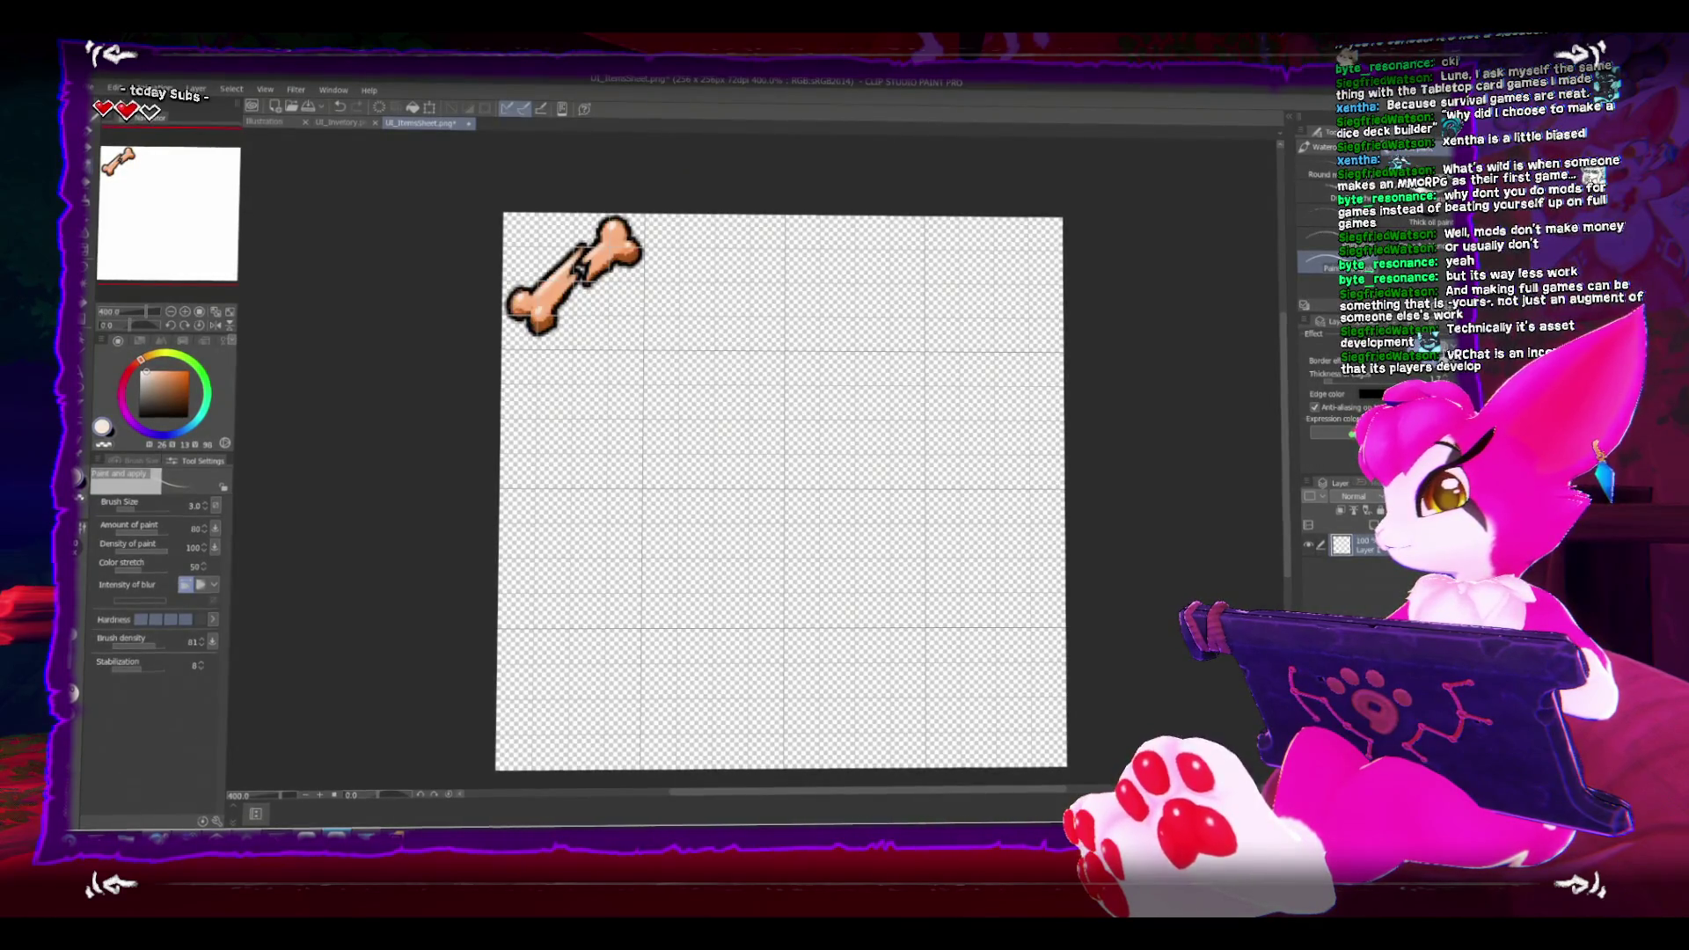
pyautogui.hotkey('ctrl', 'z')
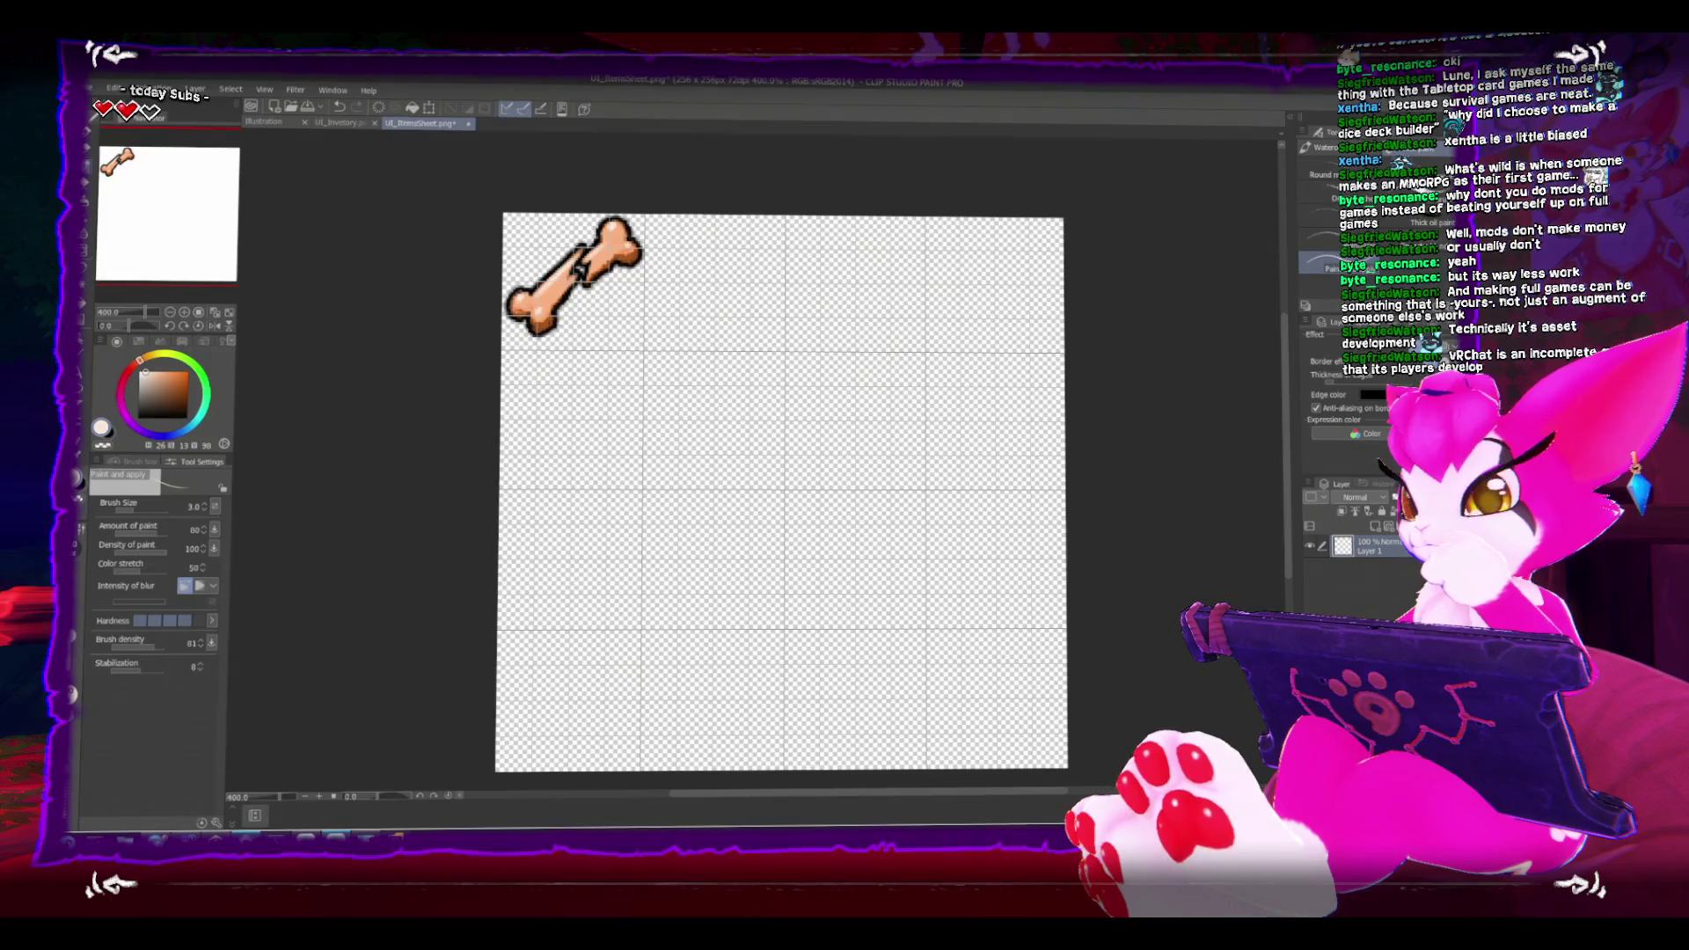
# Step: Back in Unity, orbit the Scene view around the bone icon
pyautogui.hotkey('alt', 'Tab')
pyautogui.moveTo(362, 421); pyautogui.dragTo(454, 392)
pyautogui.press('t')
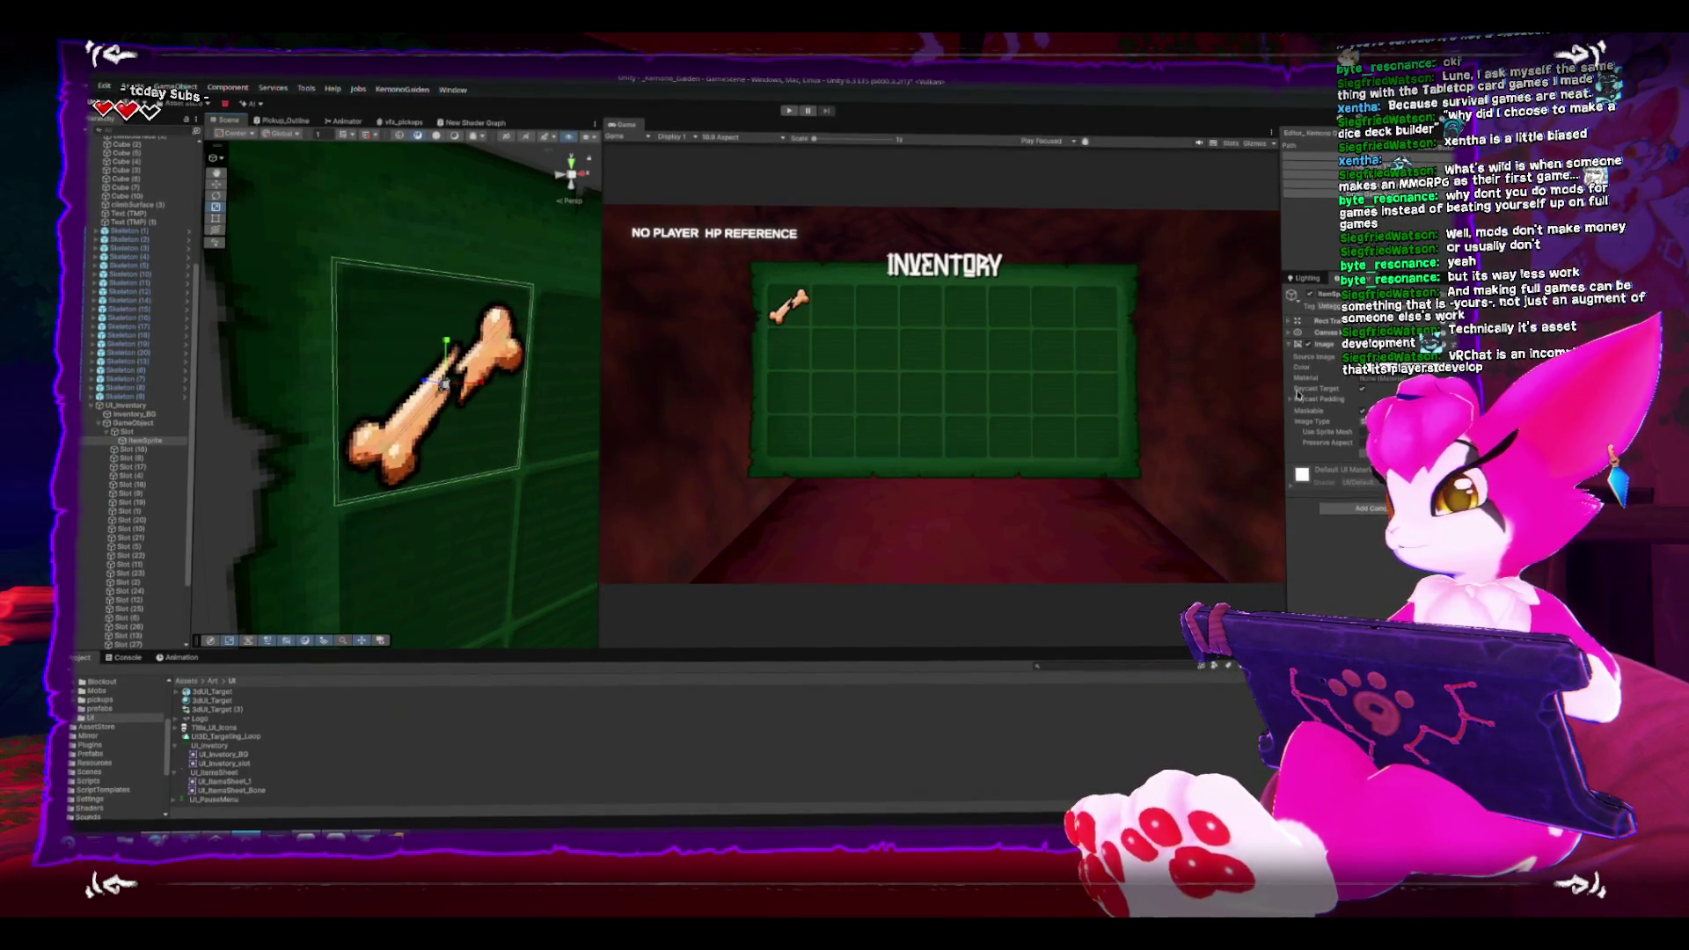
# Step: Reimport UI_ItemsSheet, view the bone in perspective, then select Slot and open UI_Inventory_Slot
pyautogui.click(153, 409)
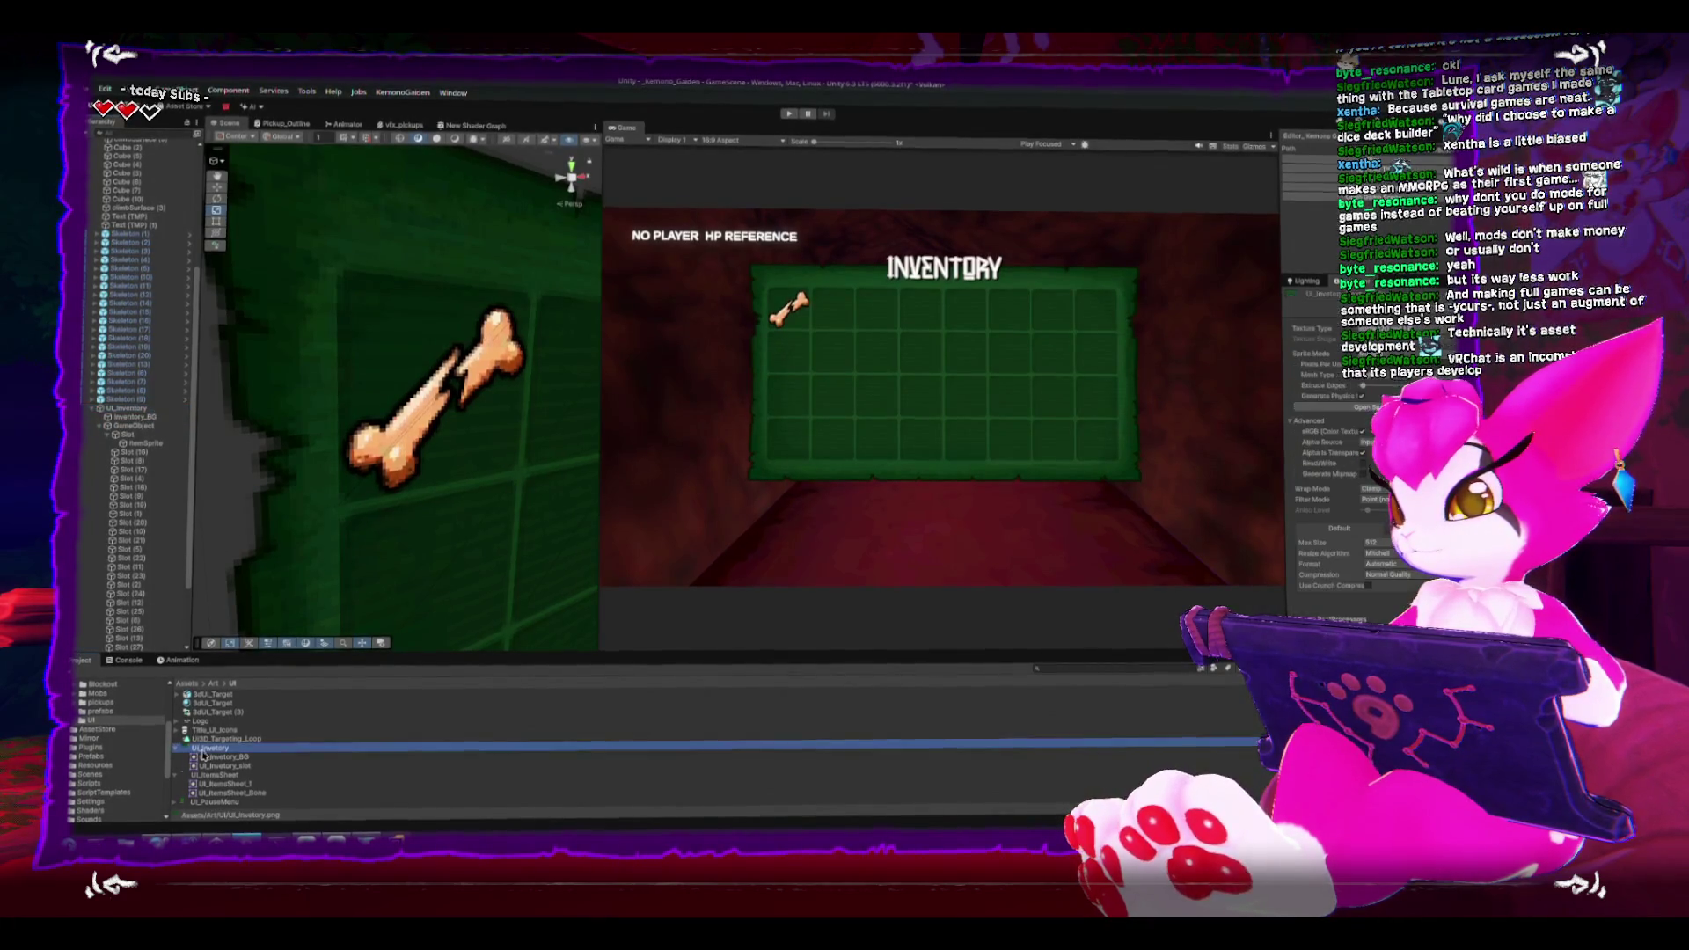
pyautogui.click(483, 774)
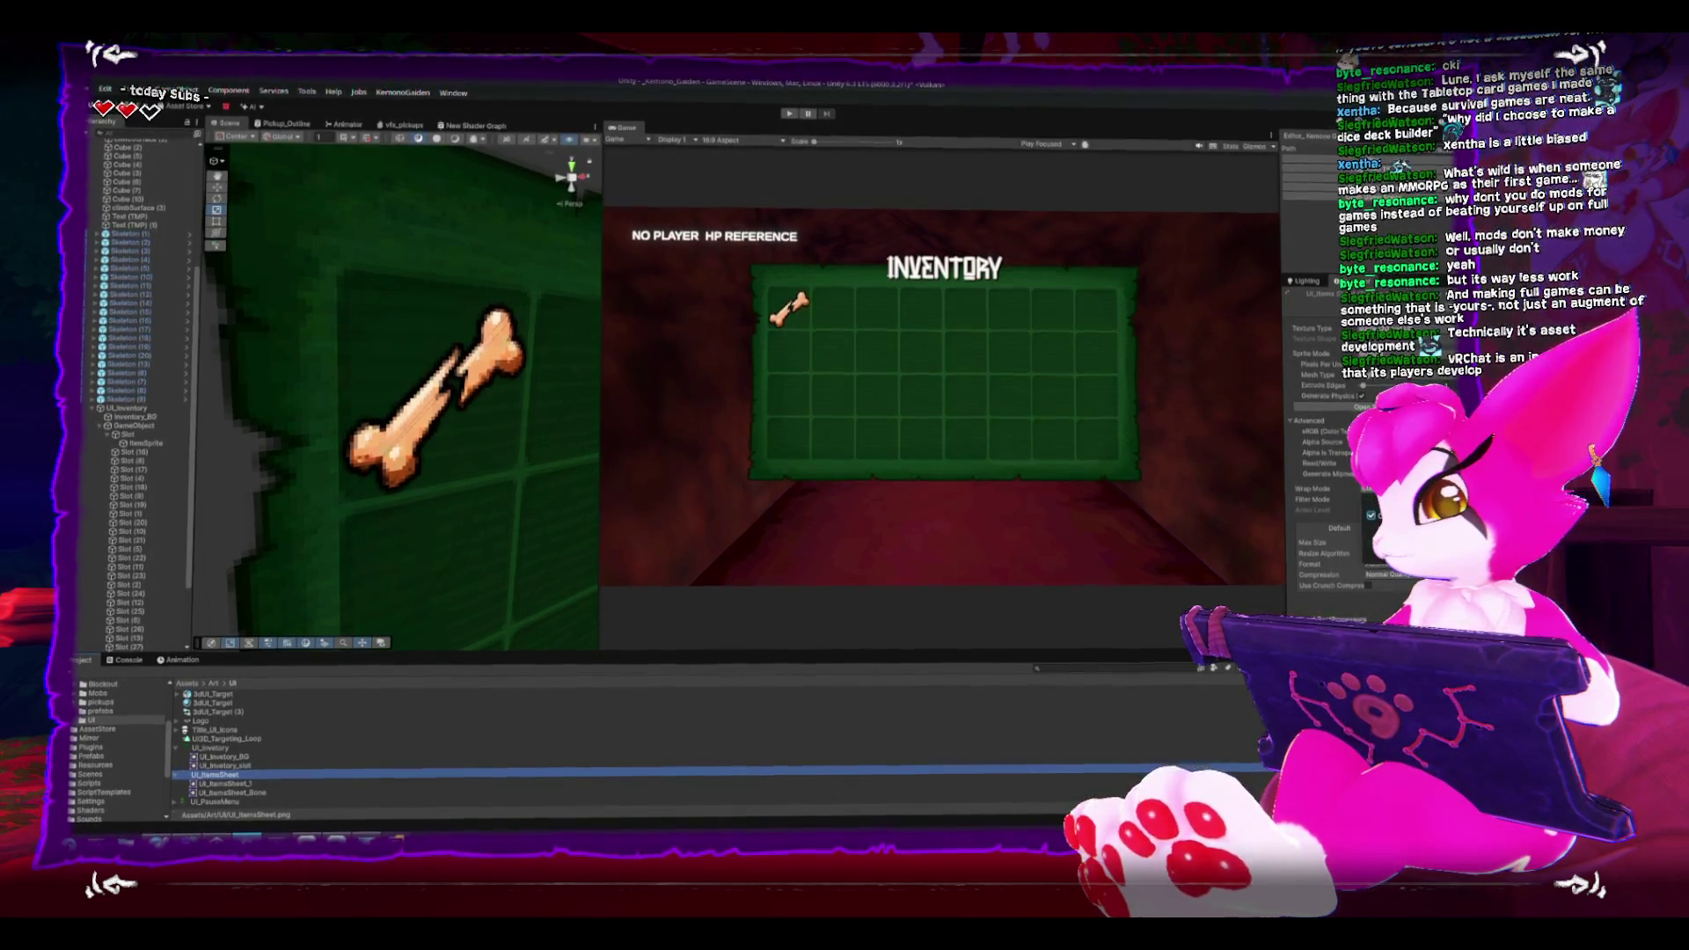
pyautogui.hotkey('alt', 'Tab')
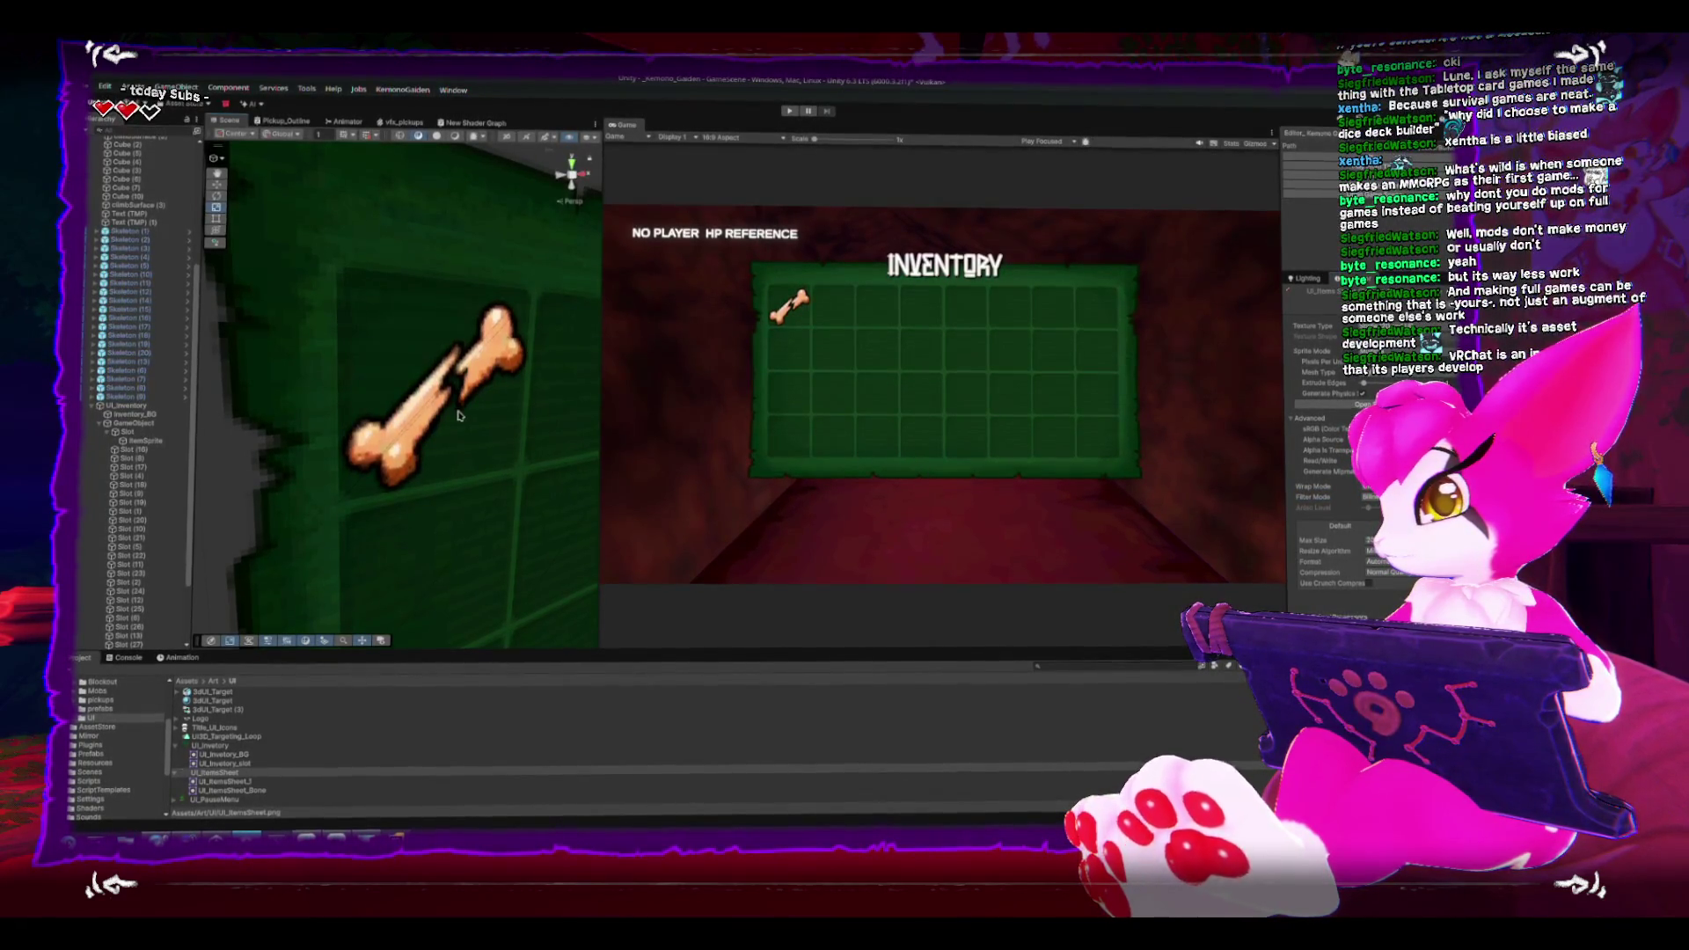
pyautogui.scroll(-3, 457, 415)
pyautogui.moveTo(415, 346)
pyautogui.mouseDown()
pyautogui.moveTo(495, 274)
pyautogui.moveTo(462, 395)
pyautogui.moveTo(502, 452)
pyautogui.moveTo(415, 451)
pyautogui.moveTo(422, 370)
pyautogui.moveTo(378, 396)
pyautogui.mouseUp()
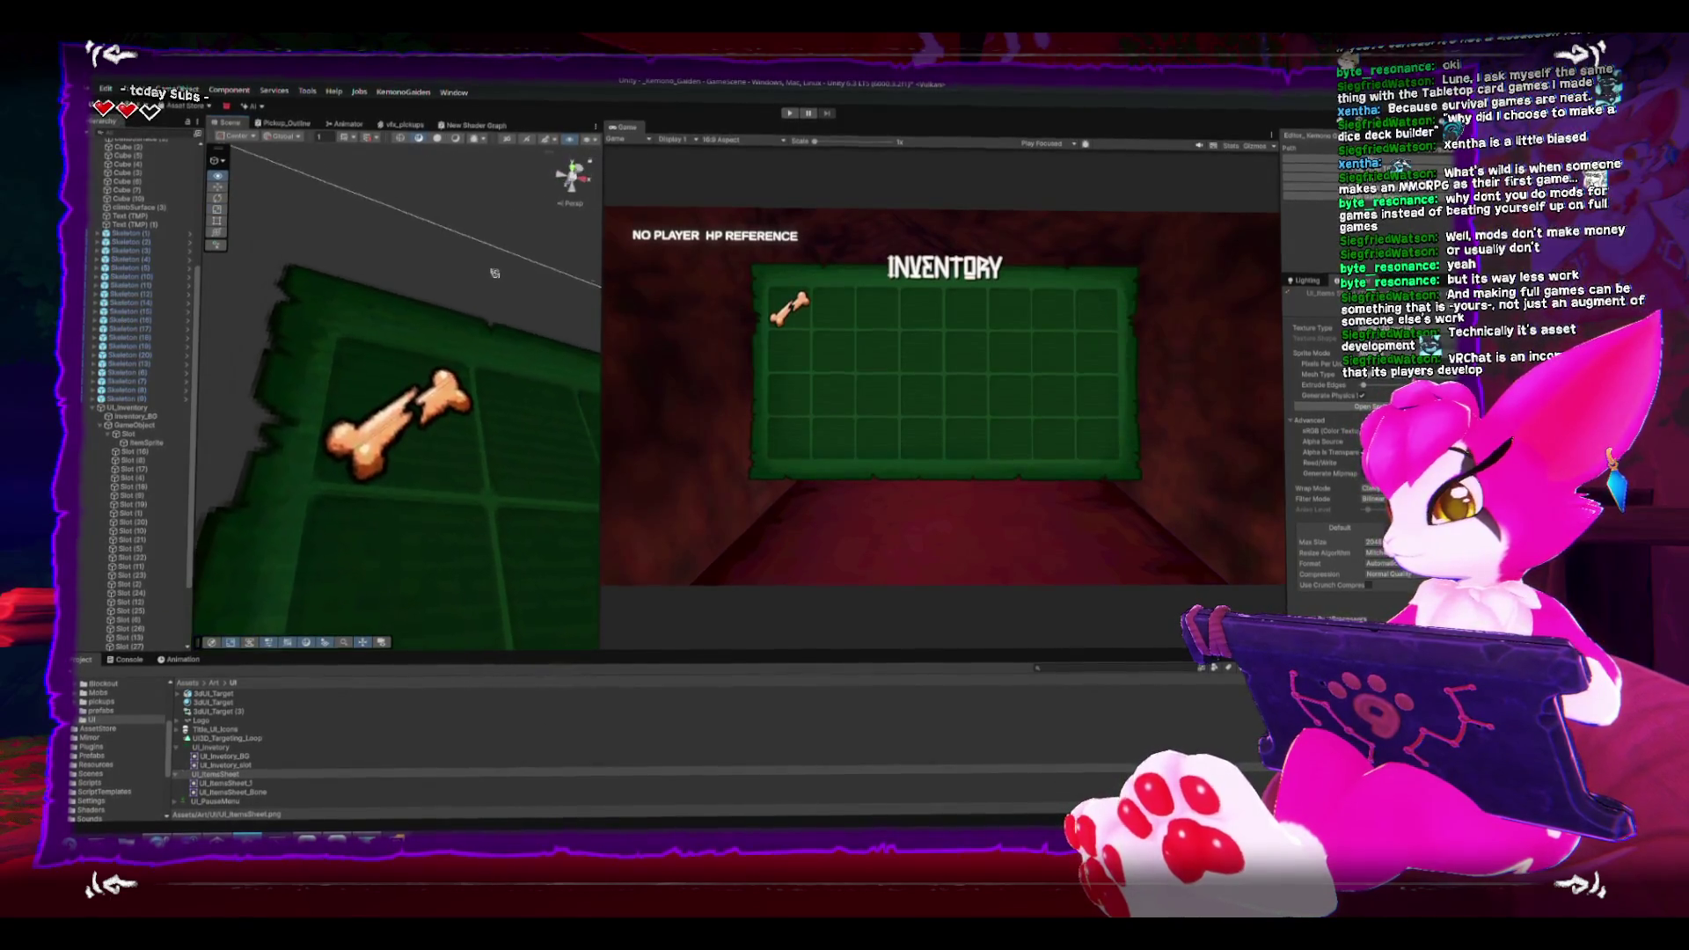
pyautogui.scroll(-3, 415, 450)
pyautogui.click(123, 433)
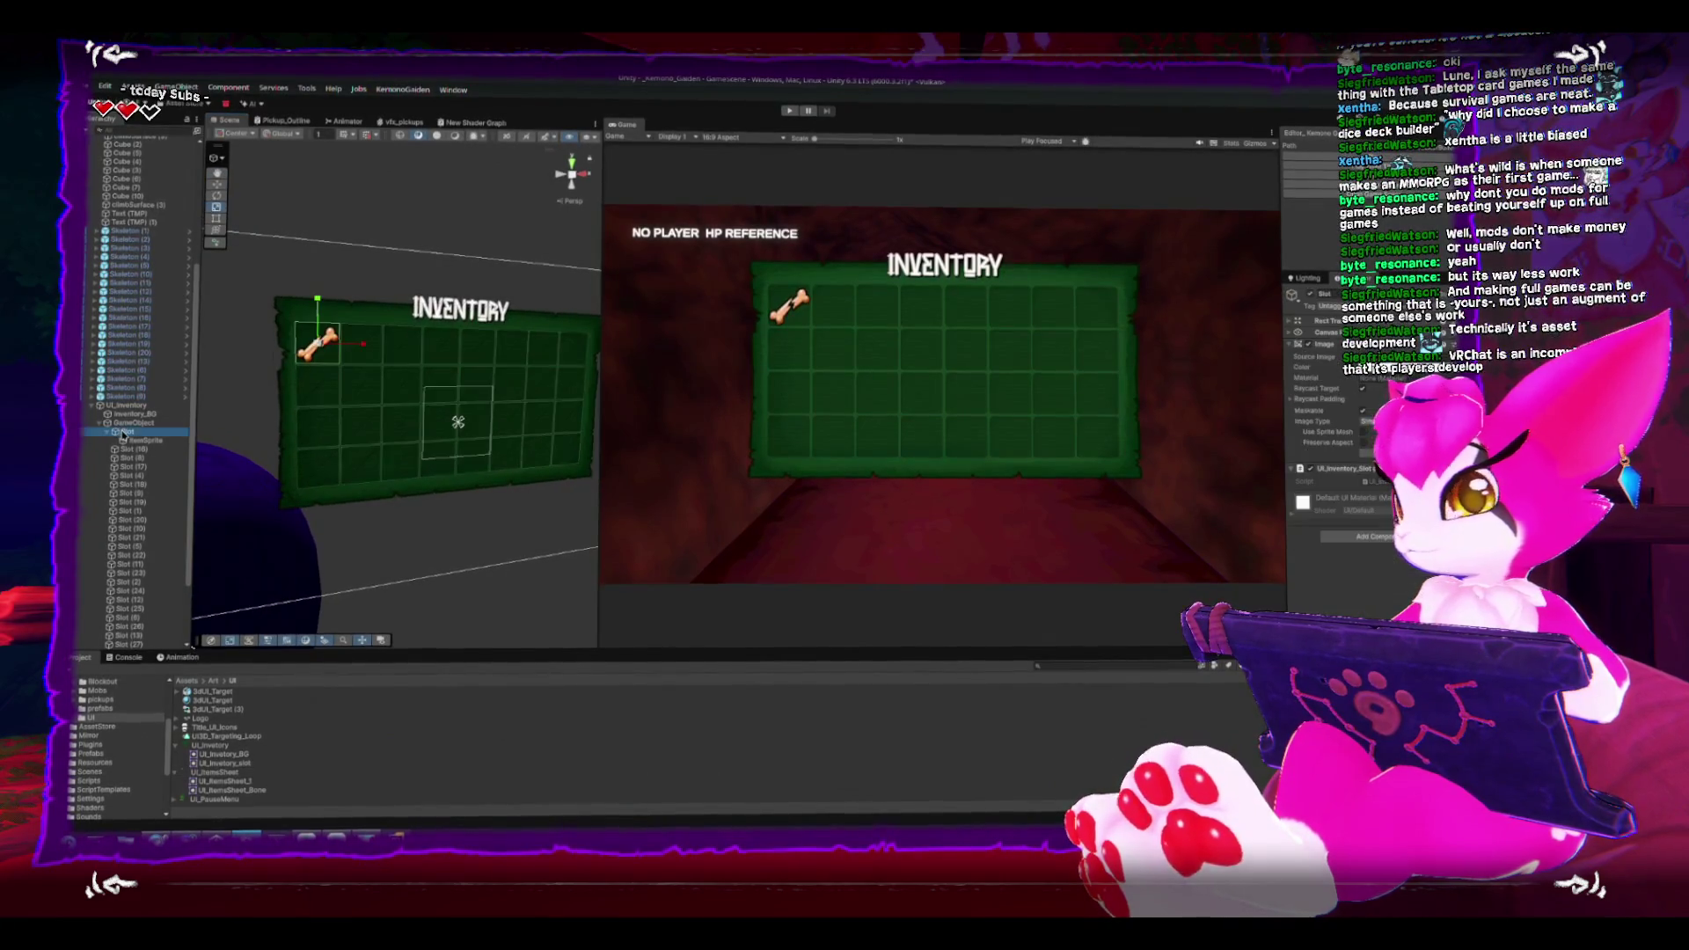
pyautogui.hotkey('alt', 'Tab')
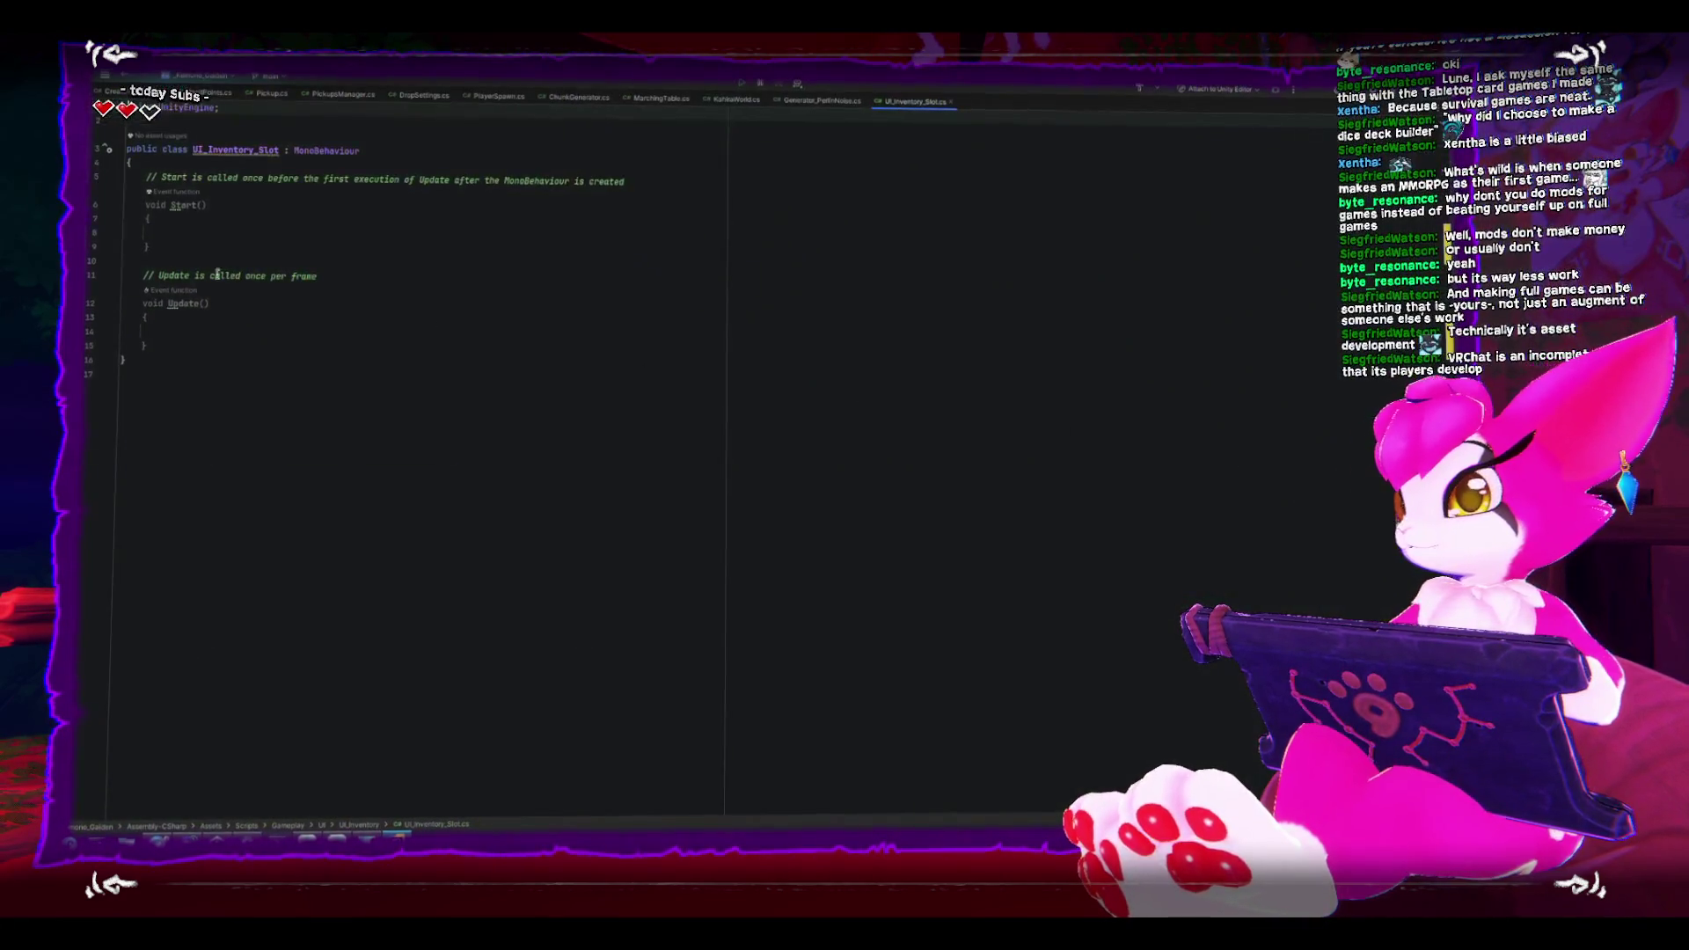
# Step: Replace the template Start and Update methods with an empty public void UpdateSlot() method
pyautogui.moveTo(143, 181); pyautogui.dragTo(209, 345)
pyautogui.press('Delete')
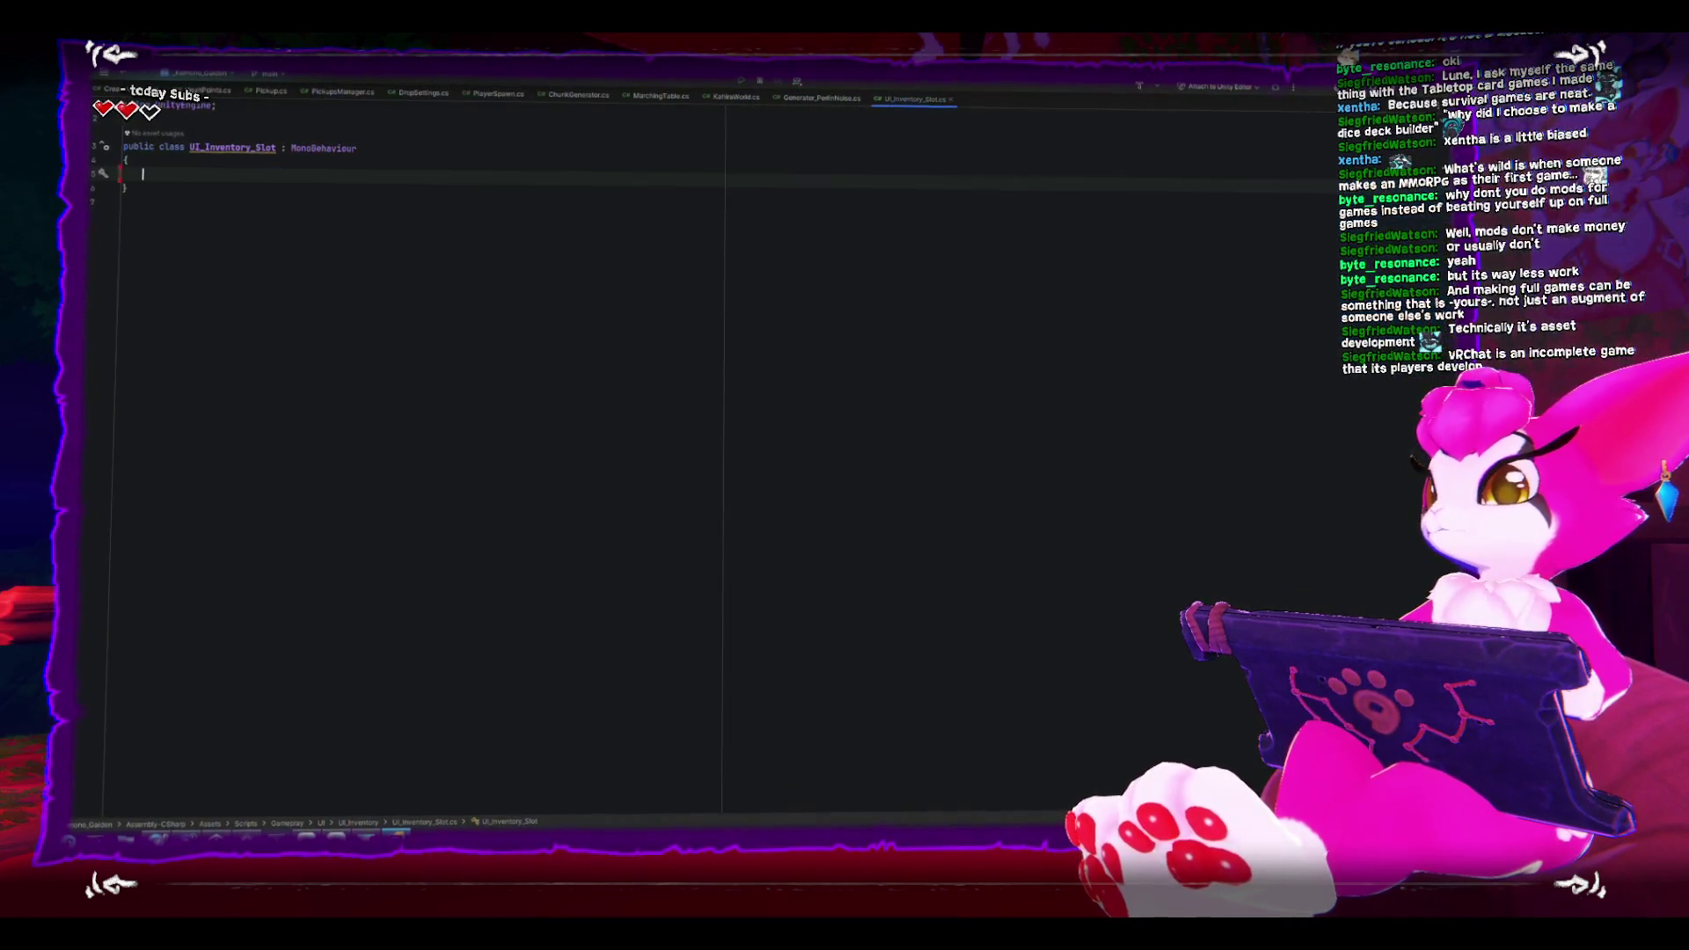
pyautogui.write('v')
pyautogui.press('BackSpace')
pyautogui.write('public void U')
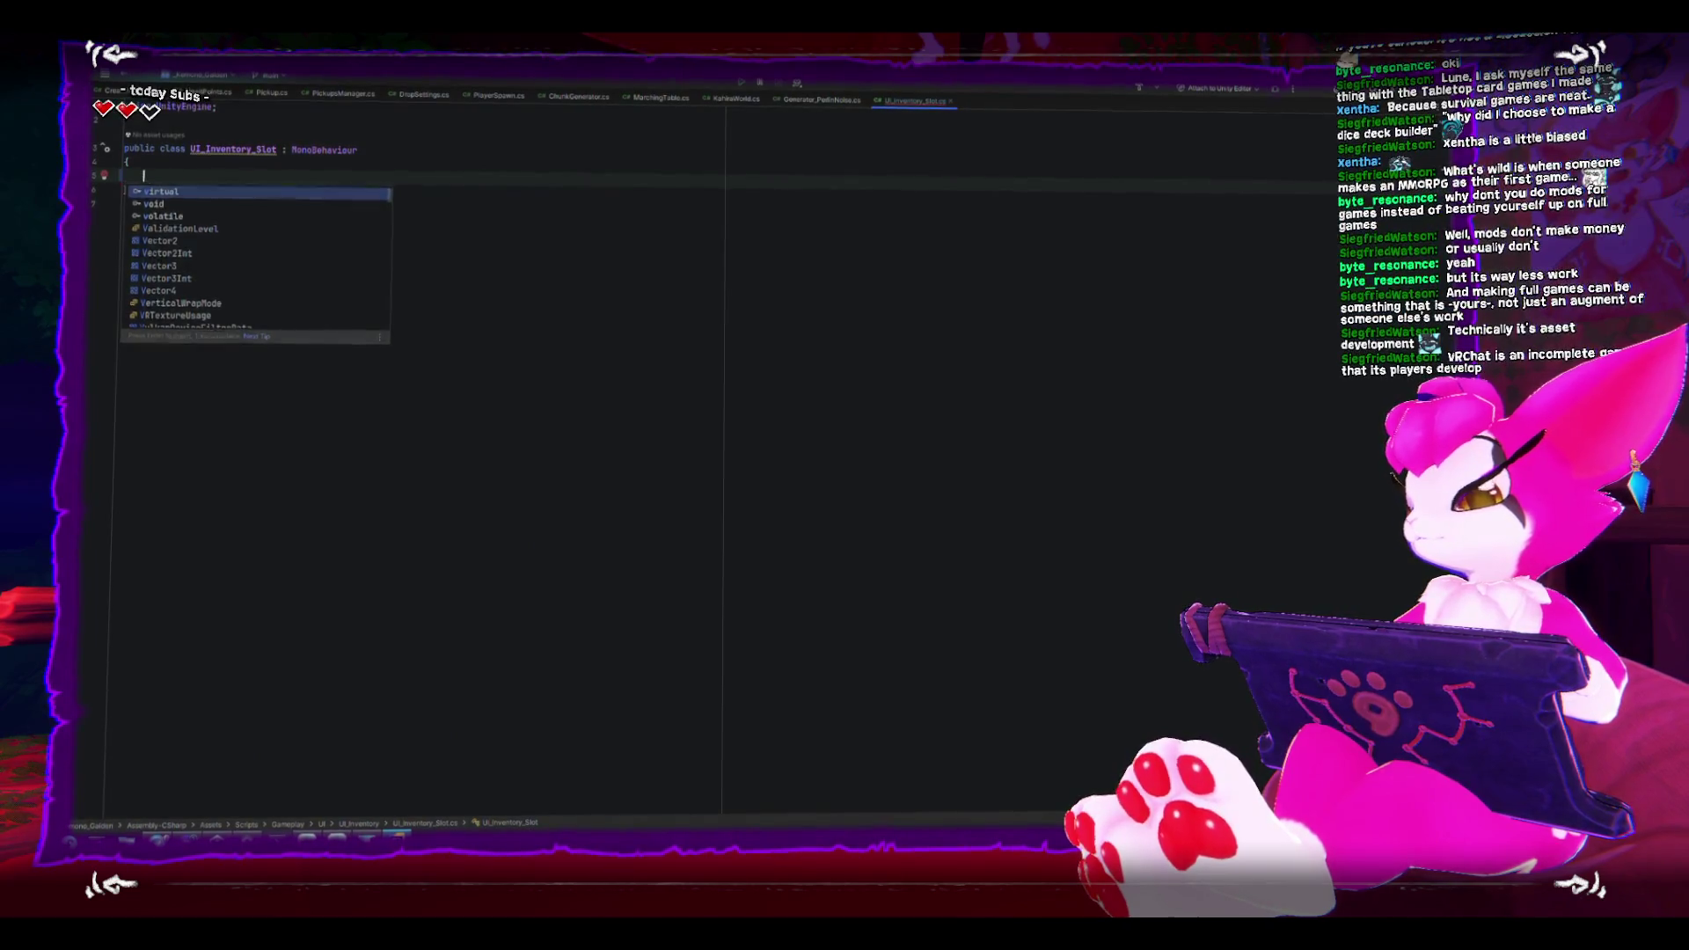
pyautogui.write('pdateSlot(')
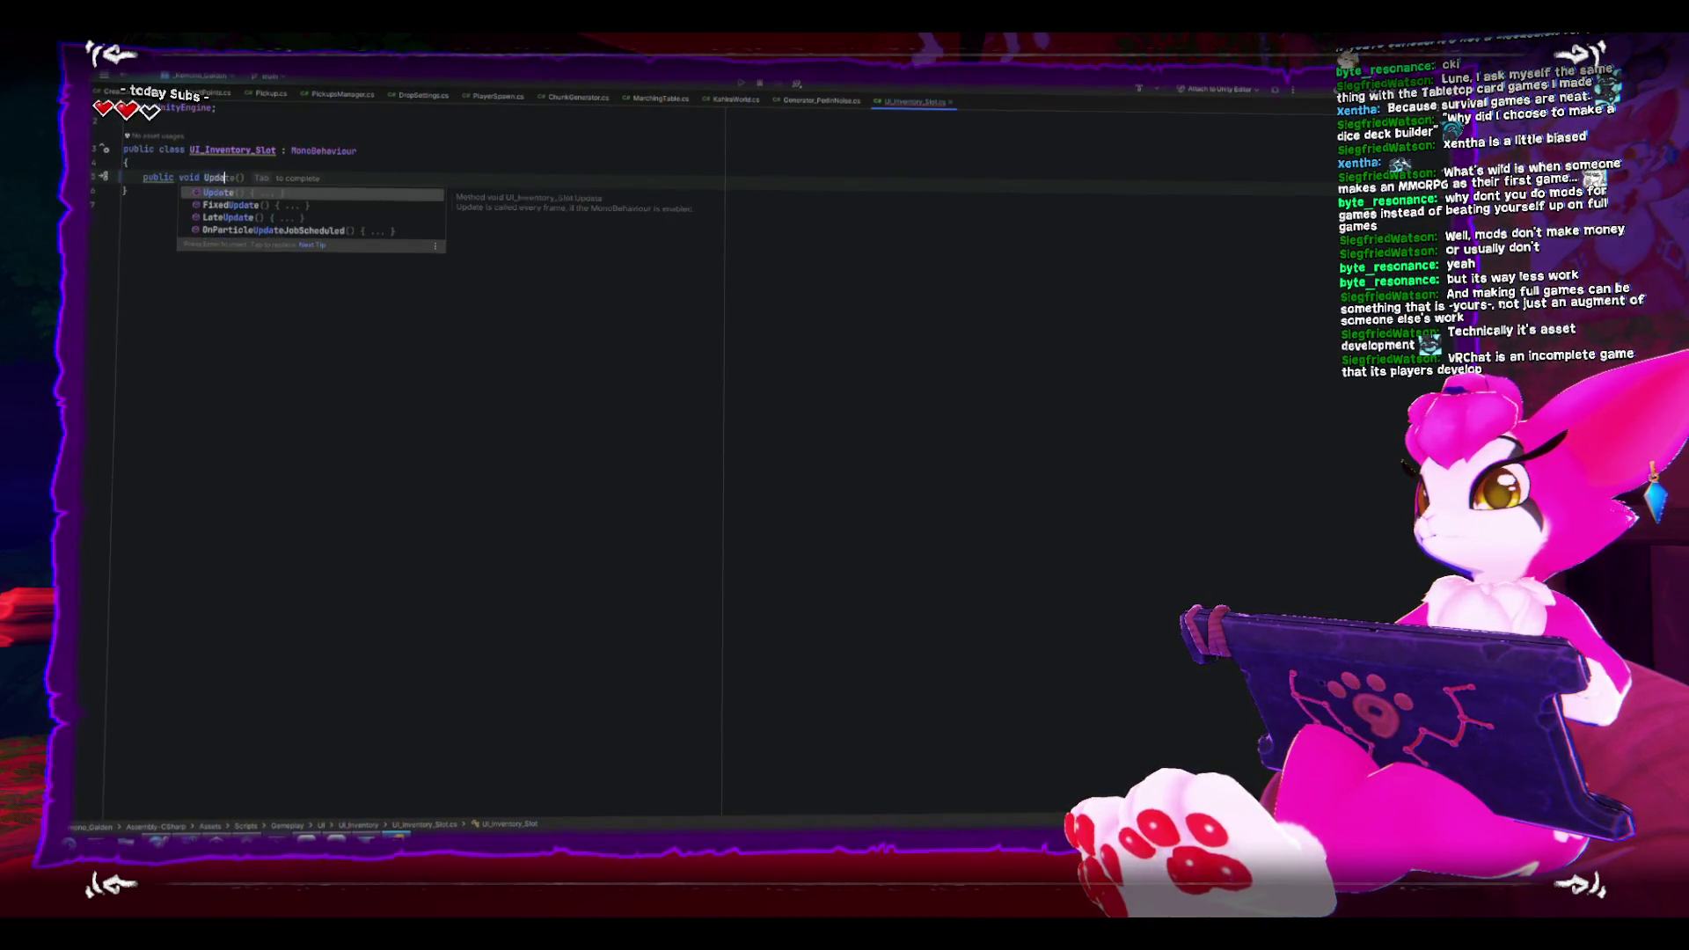
pyautogui.hotkey('ctrl', 'shift', 'Return')
pyautogui.press('Up')
pyautogui.press('Up')
pyautogui.press('Up')
pyautogui.press('Return')
pyautogui.press('Return')
pyautogui.press('Up')
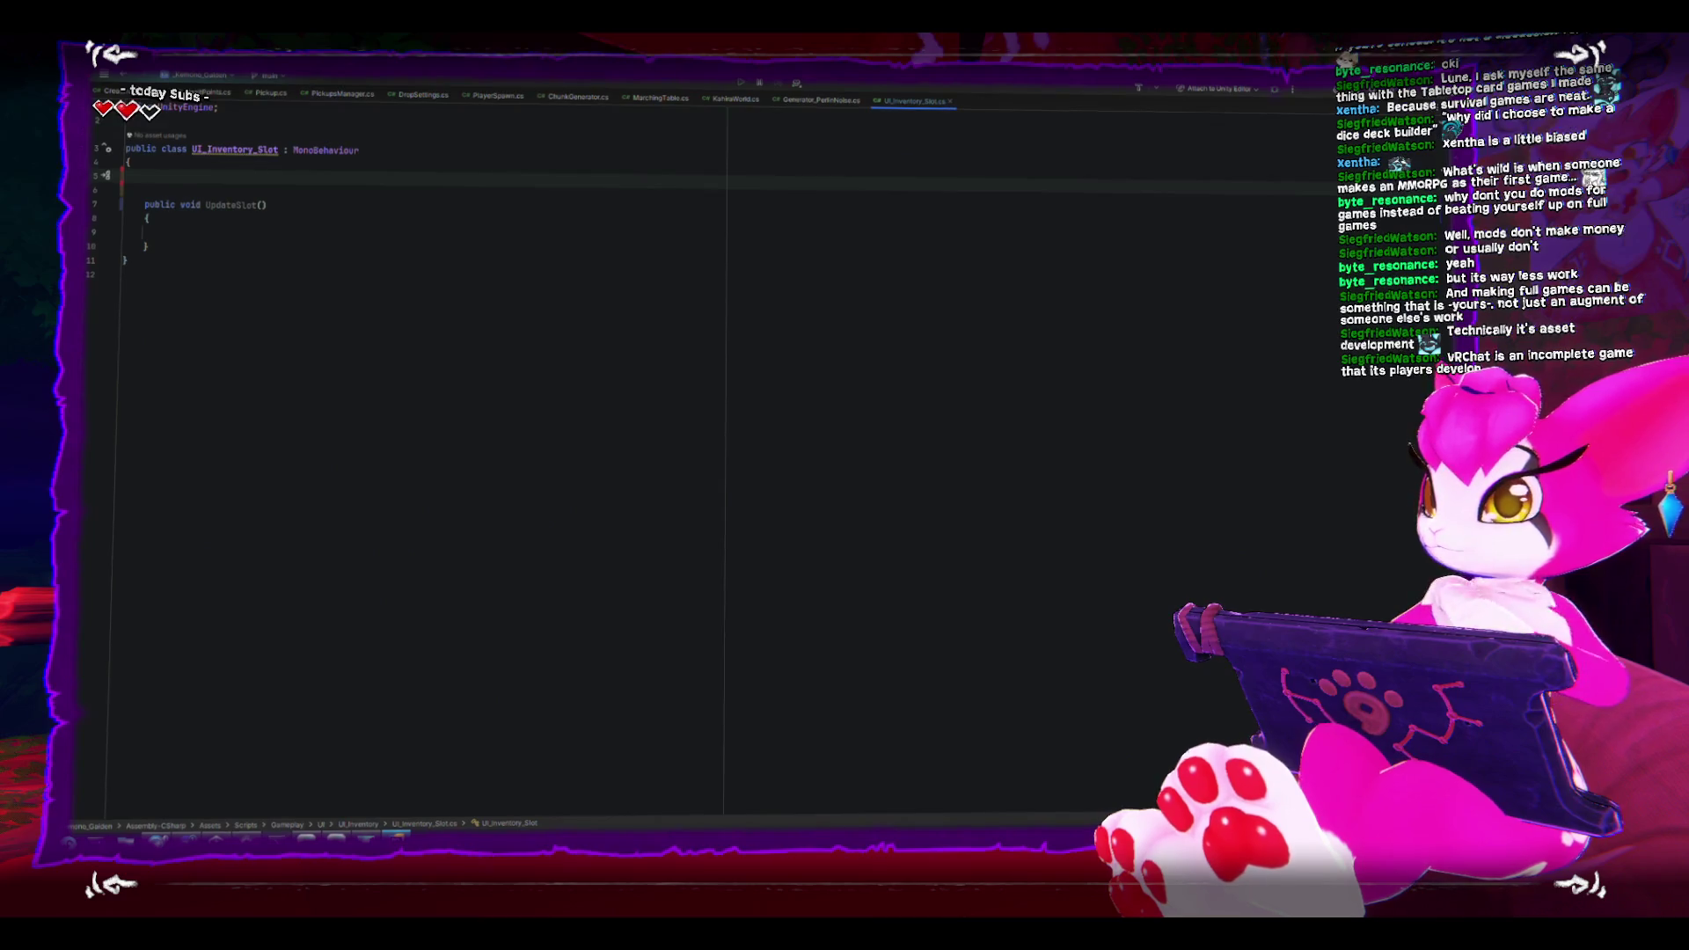
pyautogui.write('public')
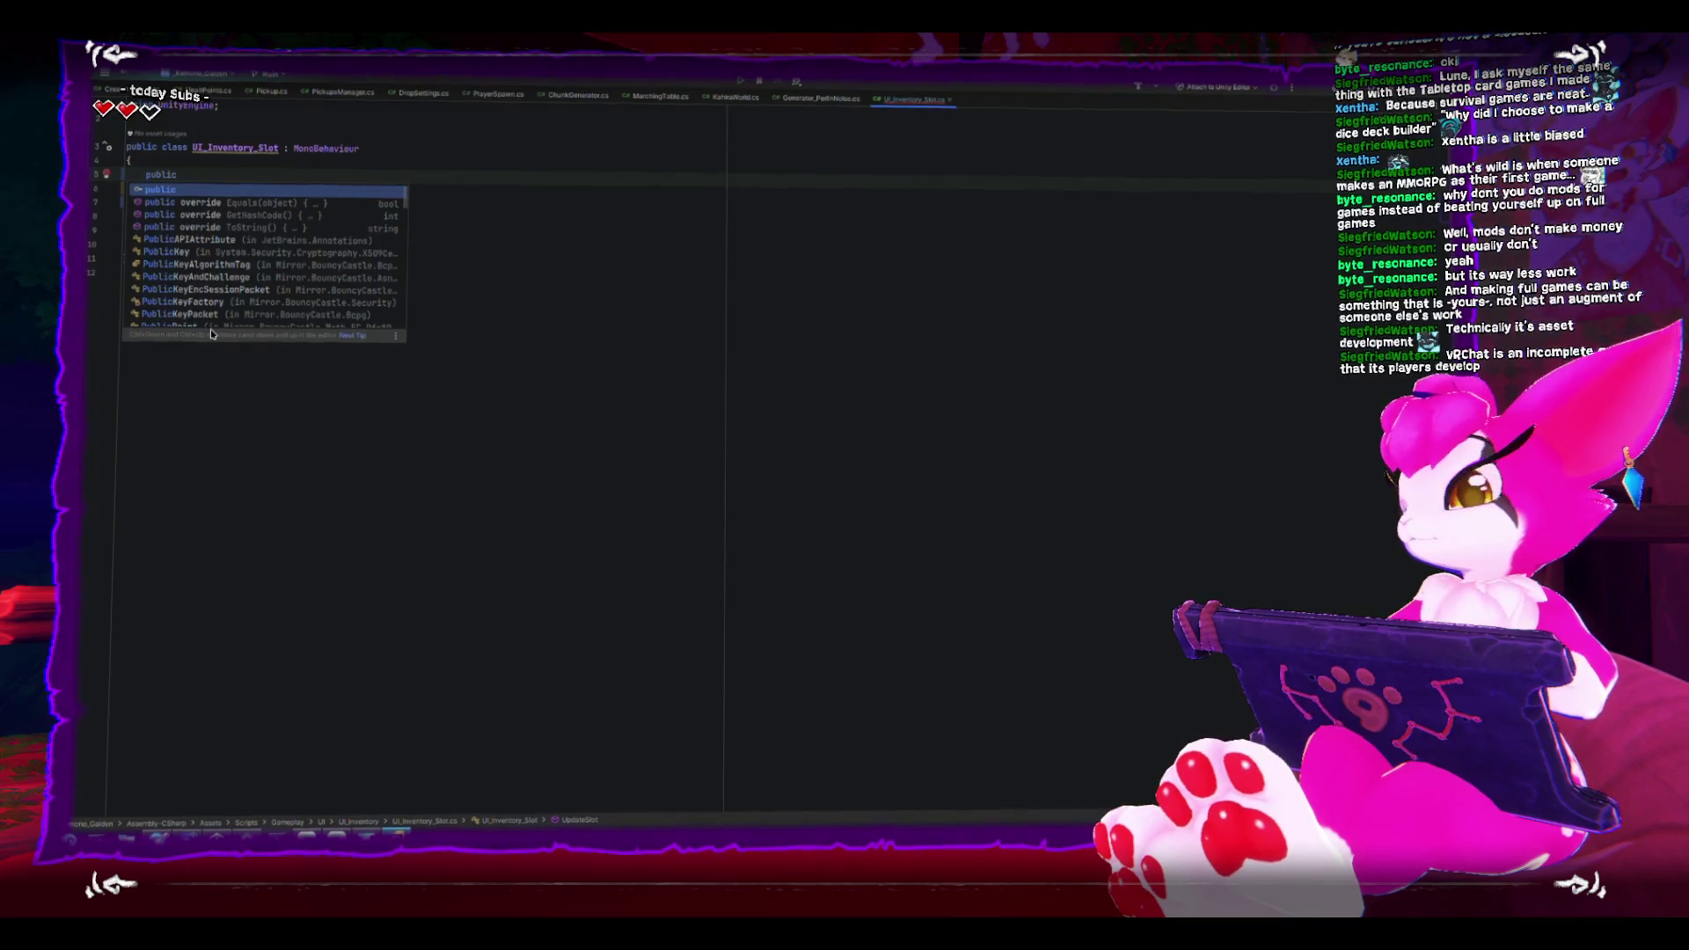
pyautogui.press('BackSpace')
pyautogui.press('BackSpace')
pyautogui.press('BackSpace')
# Step: Add a using UnityEngine.UI line and a namespace UI block above the class
pyautogui.click(218, 106)
pyautogui.press('Return')
pyautogui.write('usin')
pyautogui.press('Tab')
pyautogui.press('Tab')
pyautogui.press('Down')
pyautogui.press('Return')
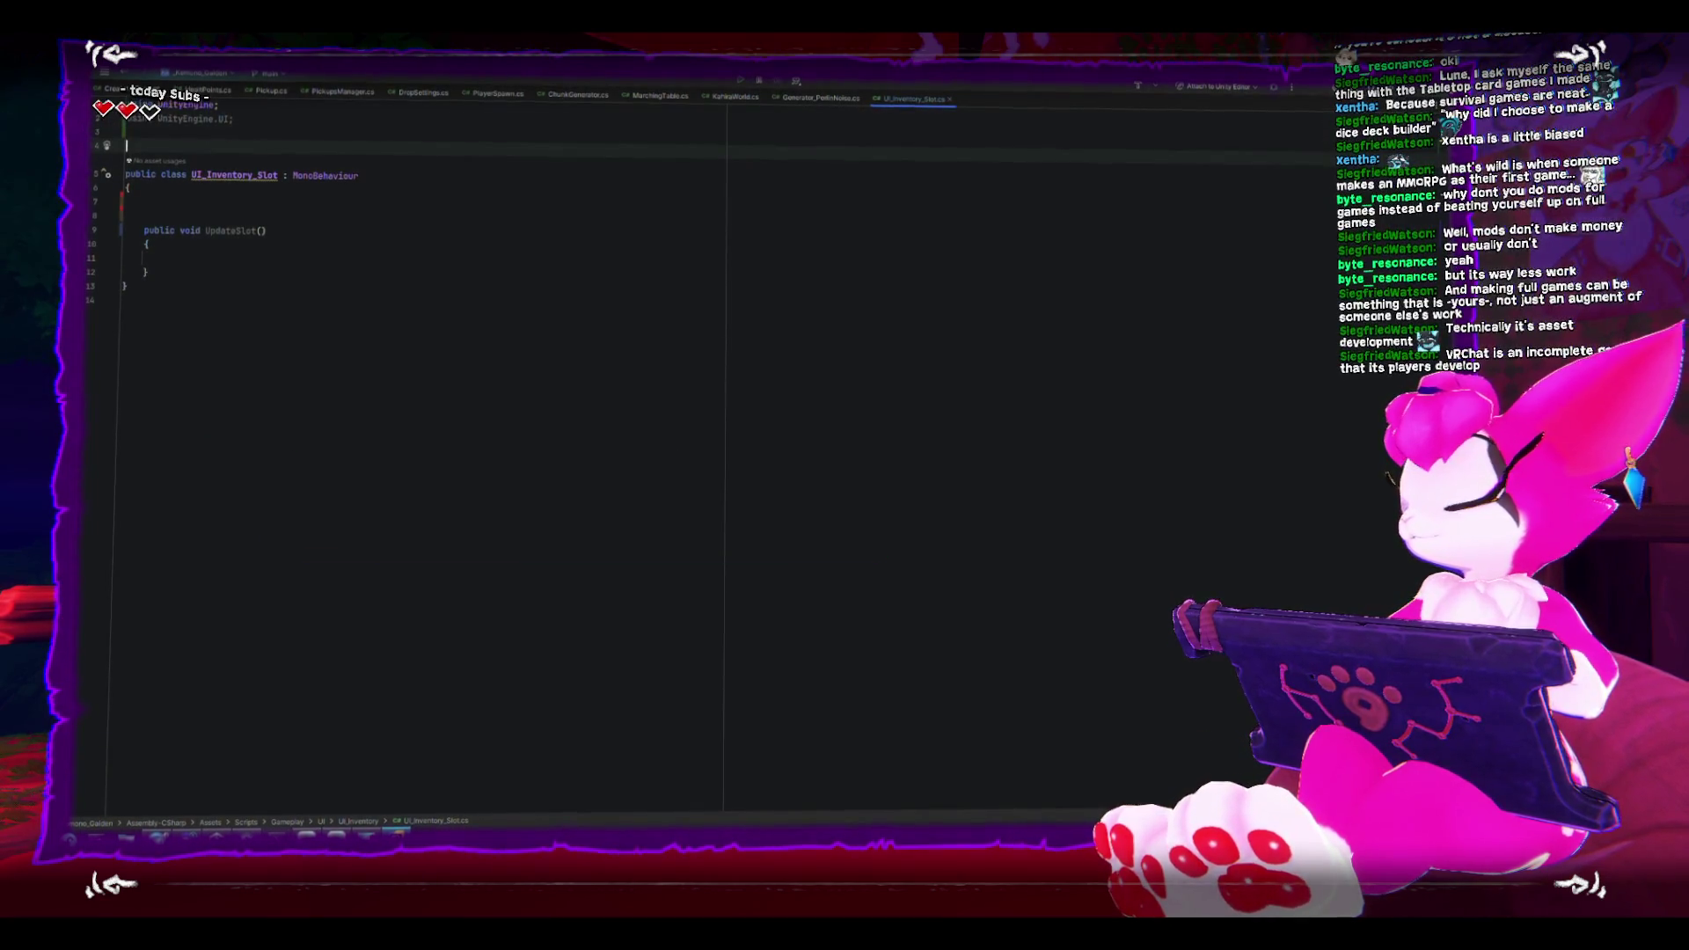
pyautogui.write('namespace')
pyautogui.press('Tab')
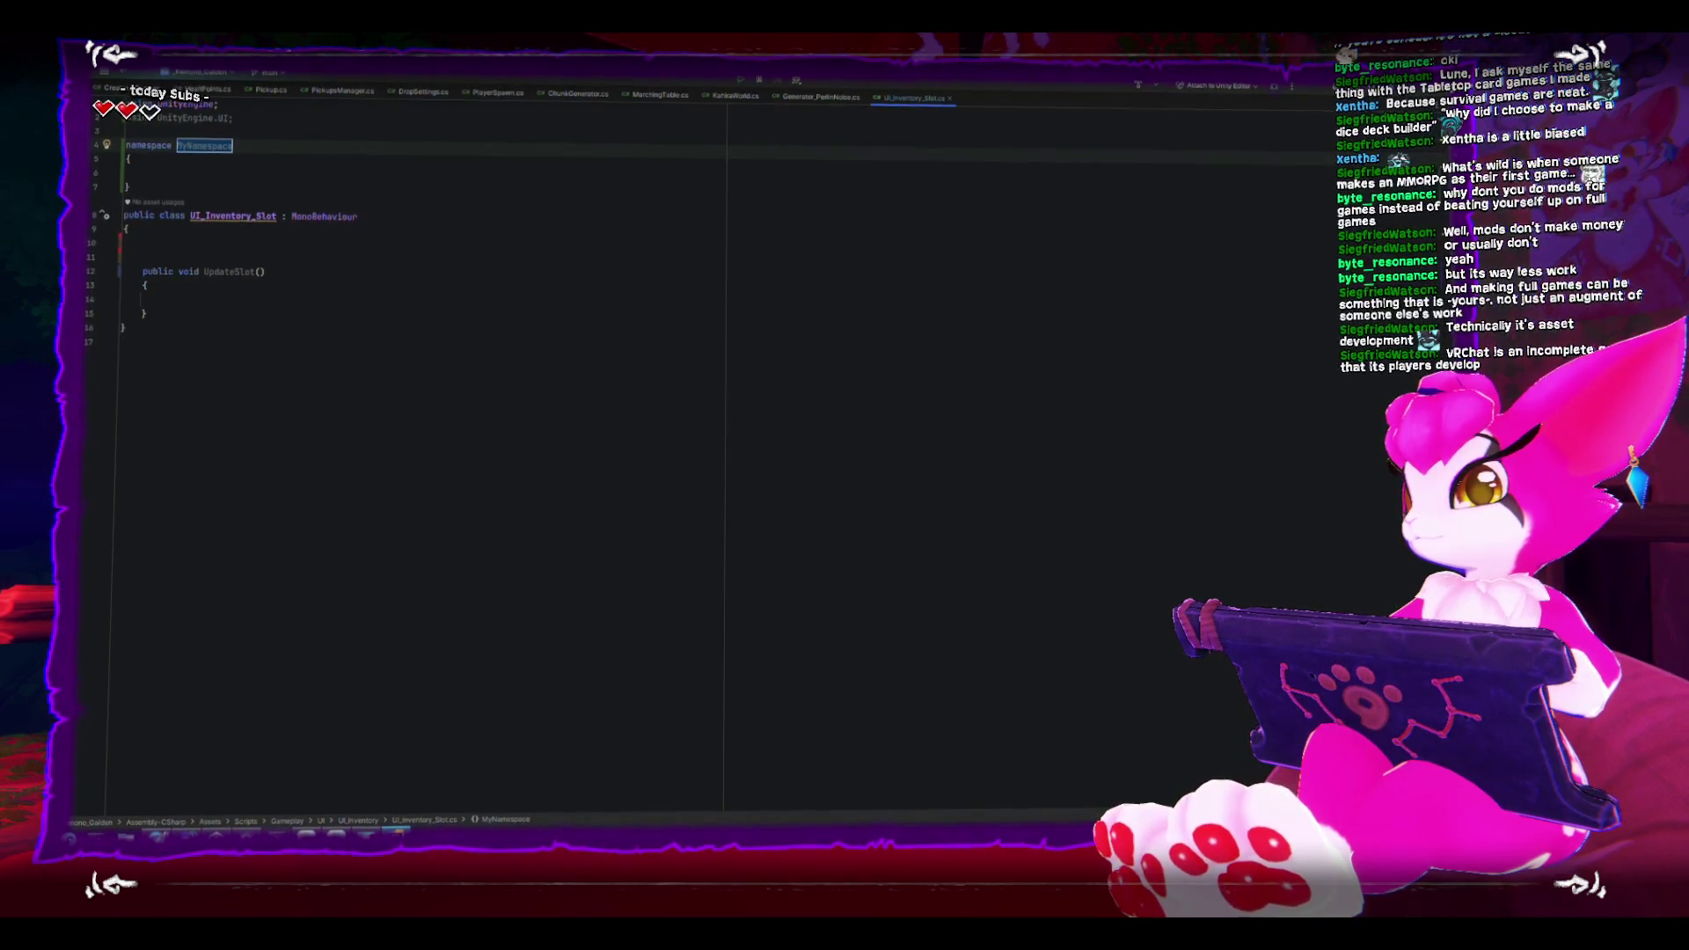
pyautogui.write('UI')
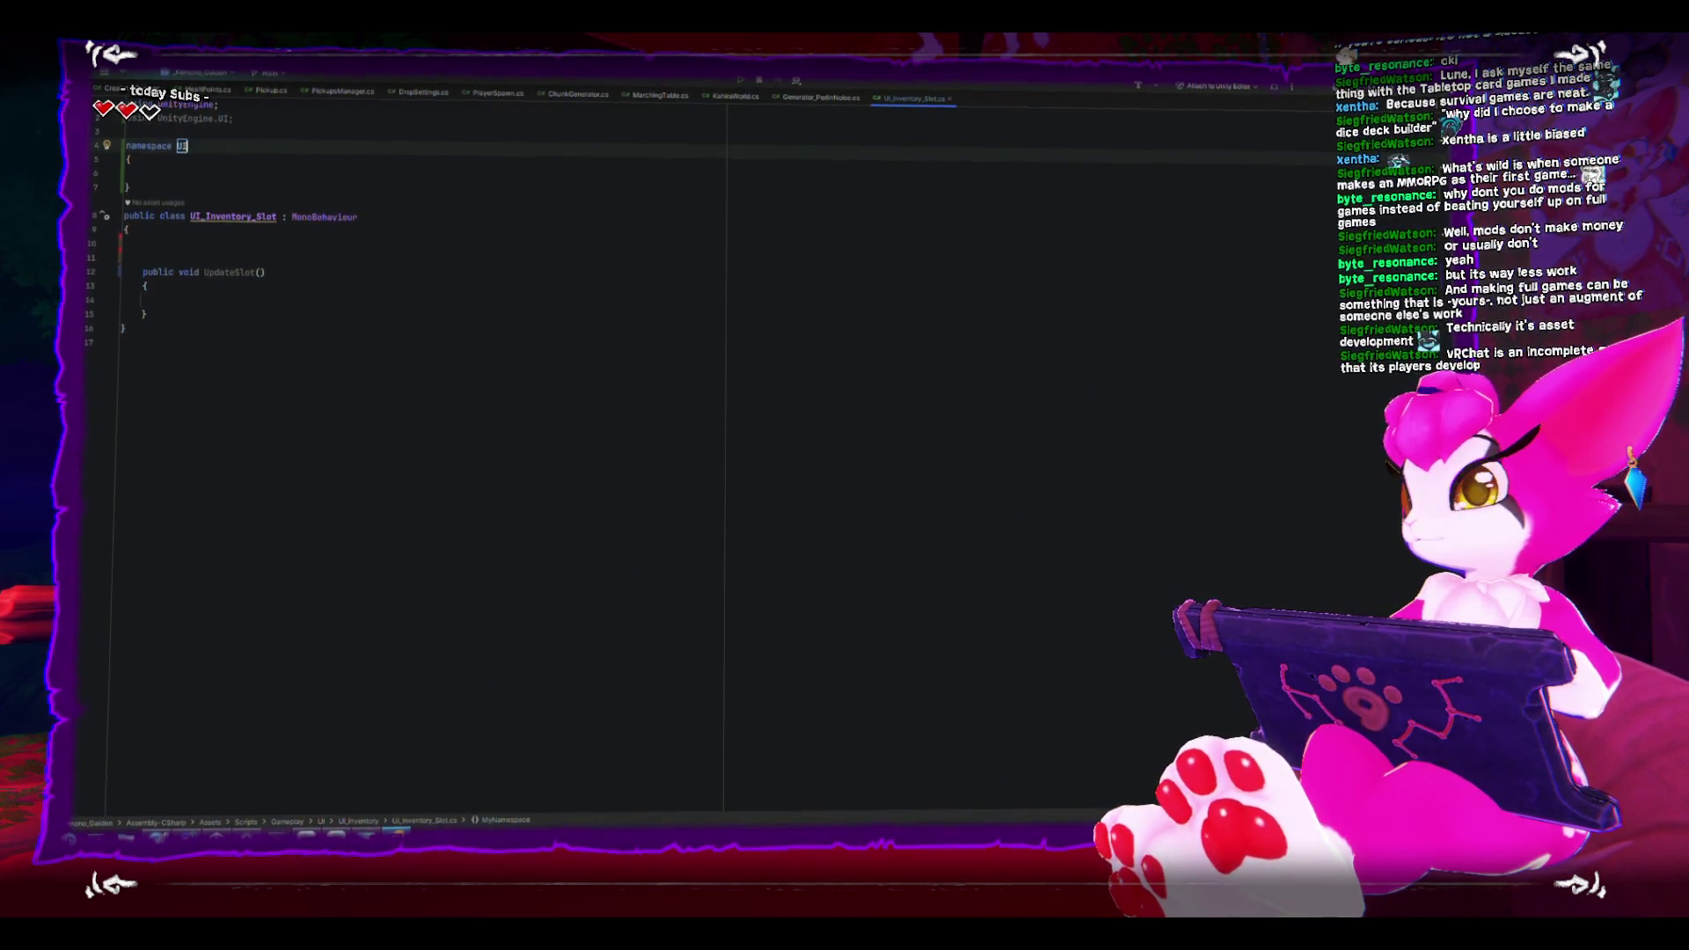
# Step: Move the UI_Inventory_Slot class block inside the UI namespace braces
pyautogui.press('Down')
pyautogui.press('Down')
pyautogui.press('Down')
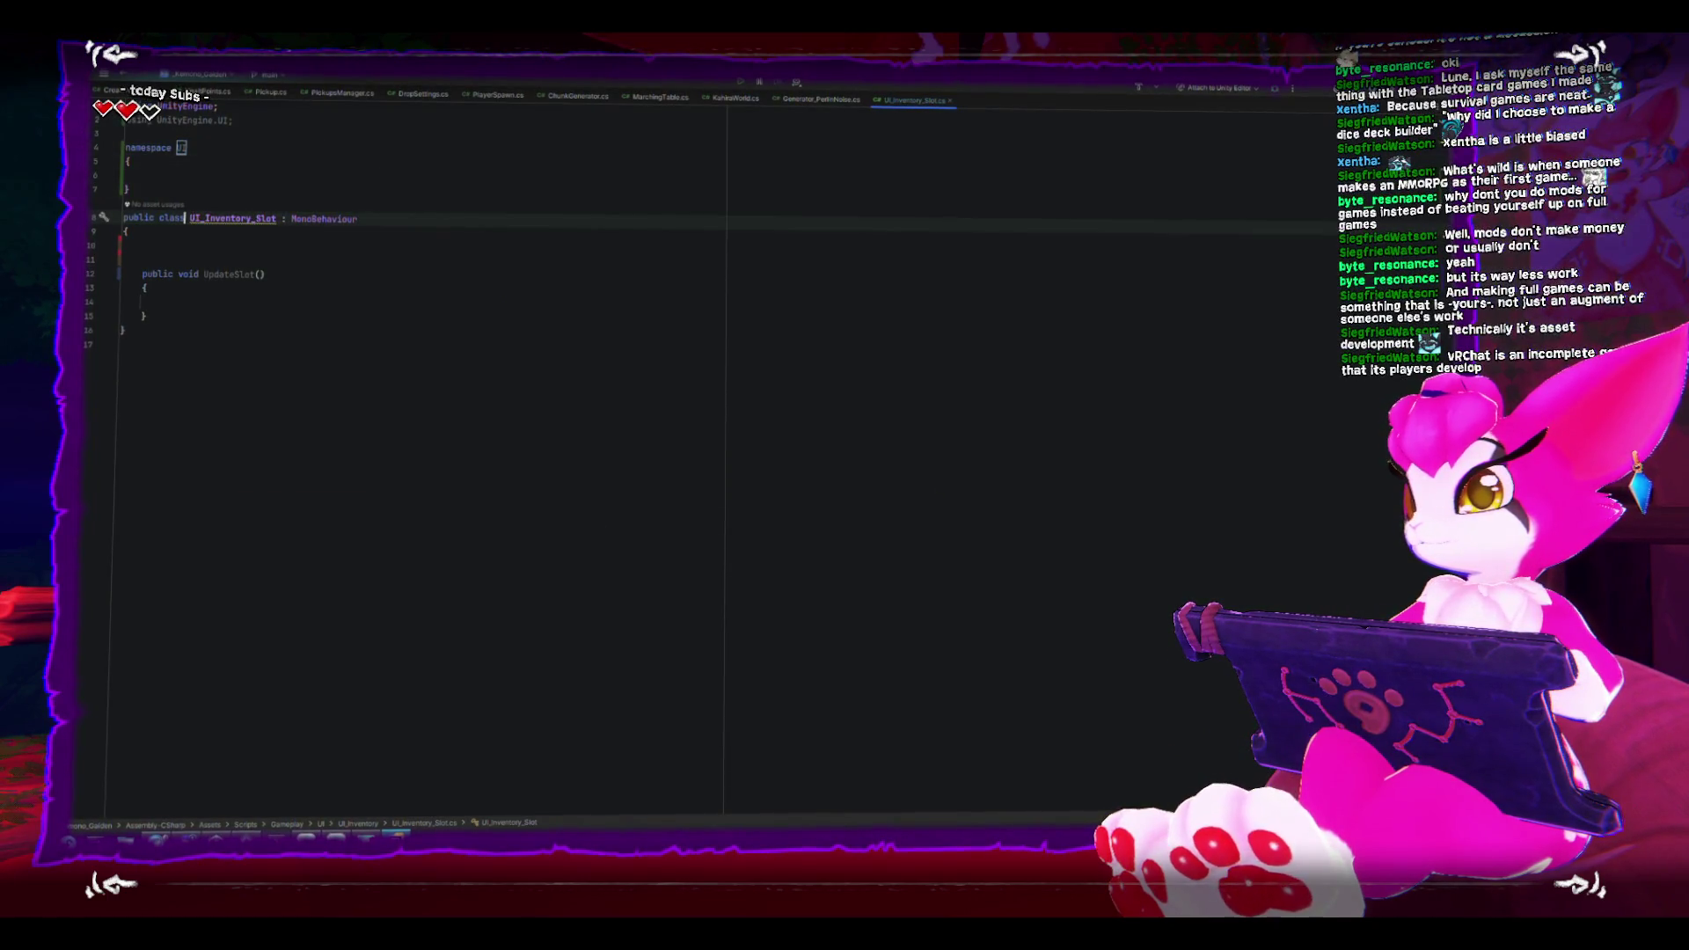
pyautogui.hotkey('shift', 'Down')
pyautogui.hotkey('shift', 'Down')
pyautogui.hotkey('shift', 'Down')
pyautogui.hotkey('shift', 'Down')
pyautogui.hotkey('shift', 'Down')
pyautogui.hotkey('shift', 'Down')
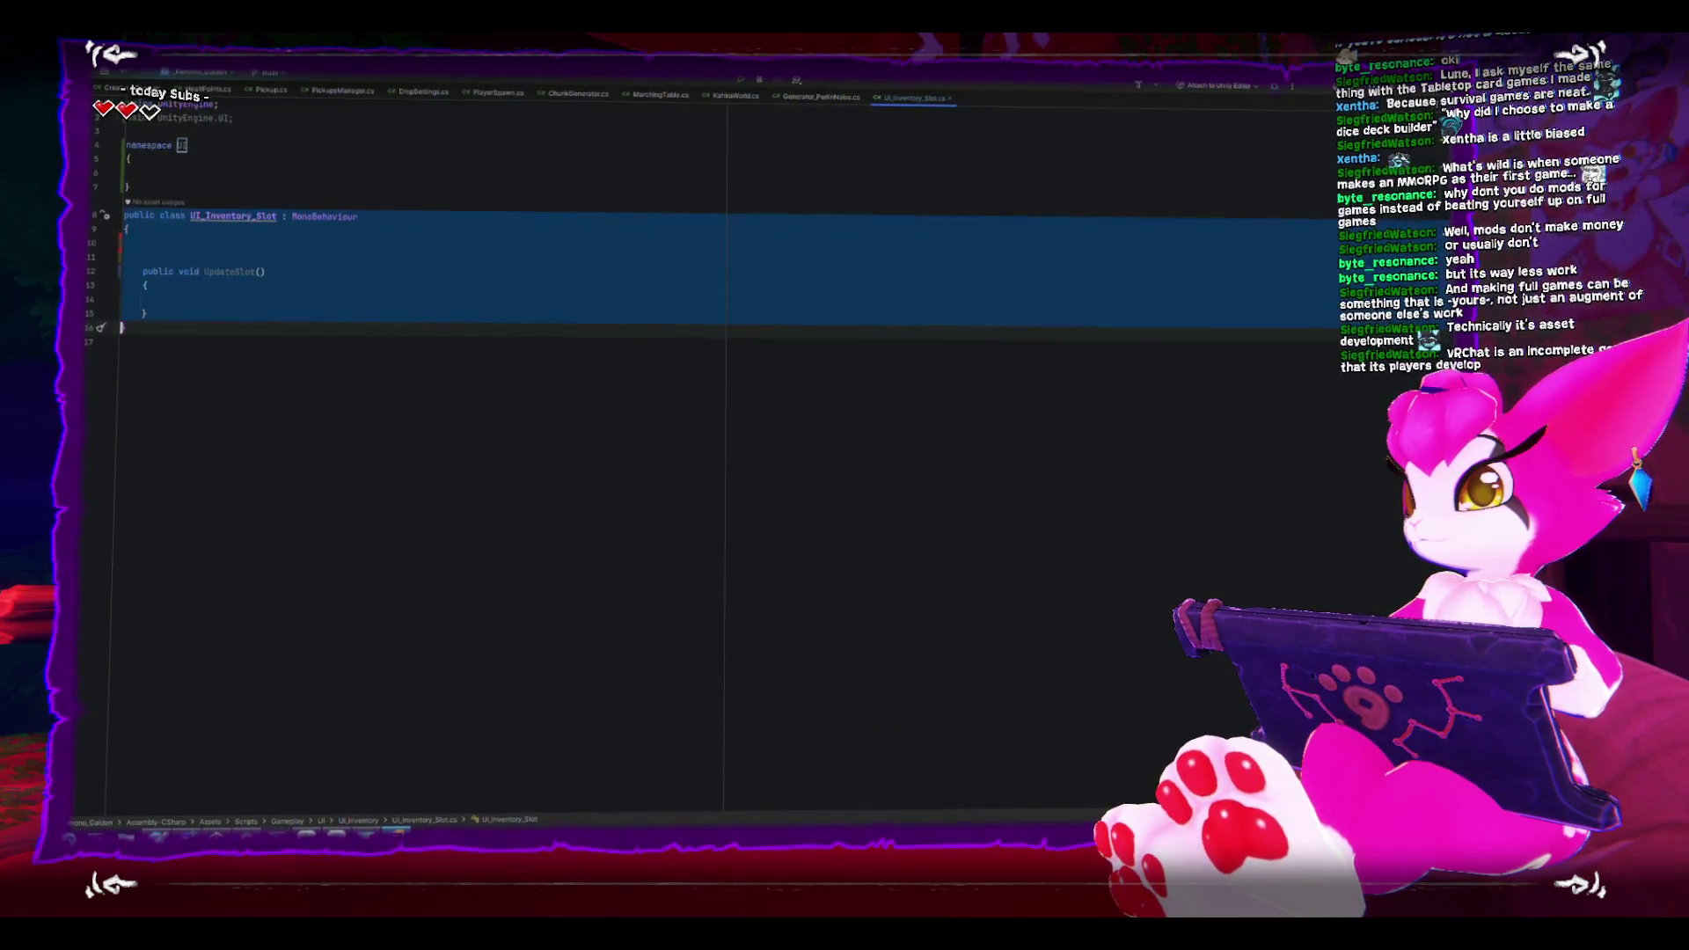
pyautogui.hotkey('alt', 'shift', 'Up')
pyautogui.hotkey('alt', 'shift', 'Up')
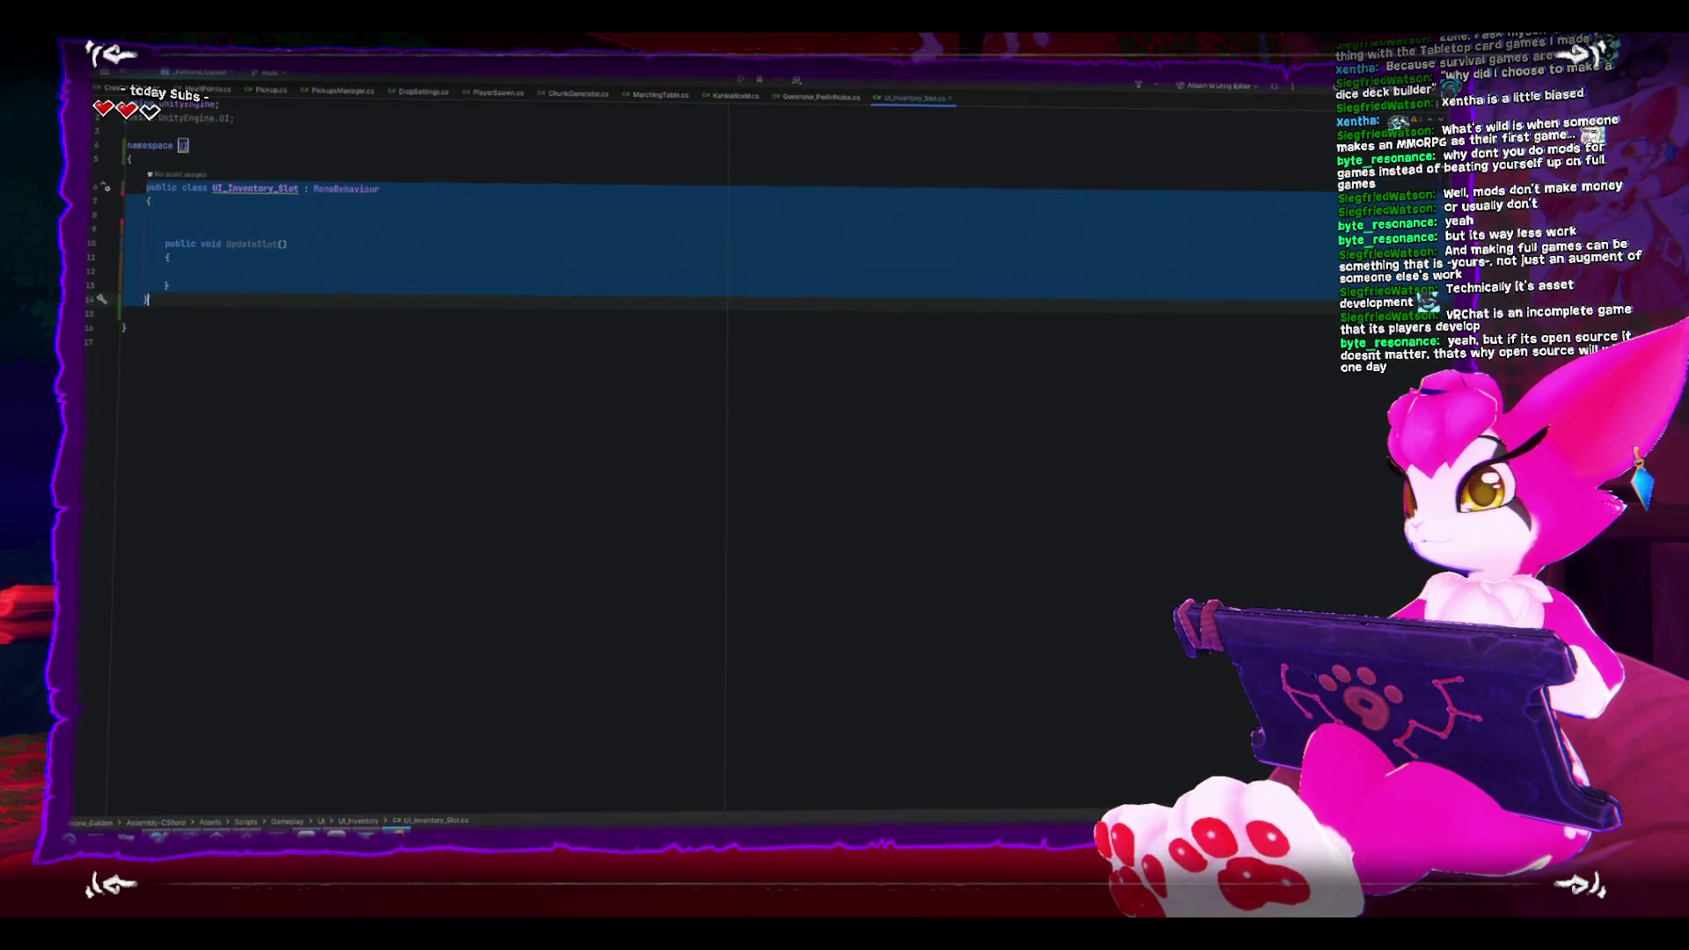
pyautogui.press('Up')
pyautogui.press('Up')
pyautogui.press('Up')
pyautogui.press('Up')
pyautogui.press('Up')
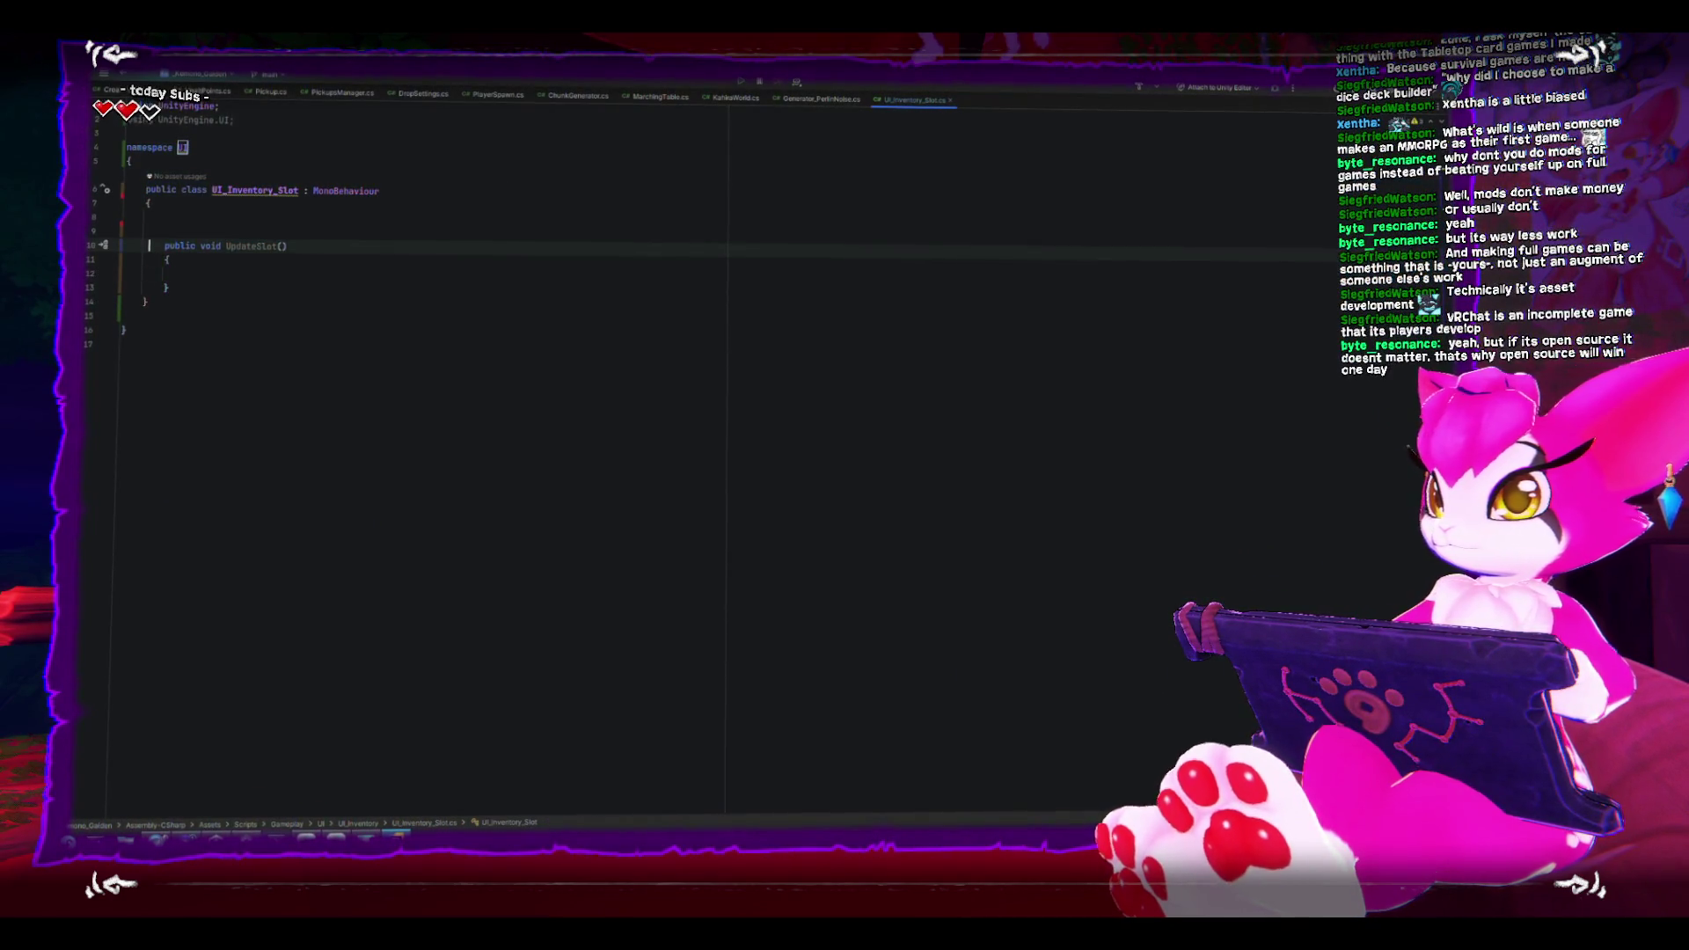
pyautogui.press('Down')
pyautogui.press('Down')
pyautogui.press('Down')
pyautogui.press('Up')
pyautogui.press('Up')
pyautogui.press('Up')
pyautogui.press('Up')
pyautogui.press('Up')
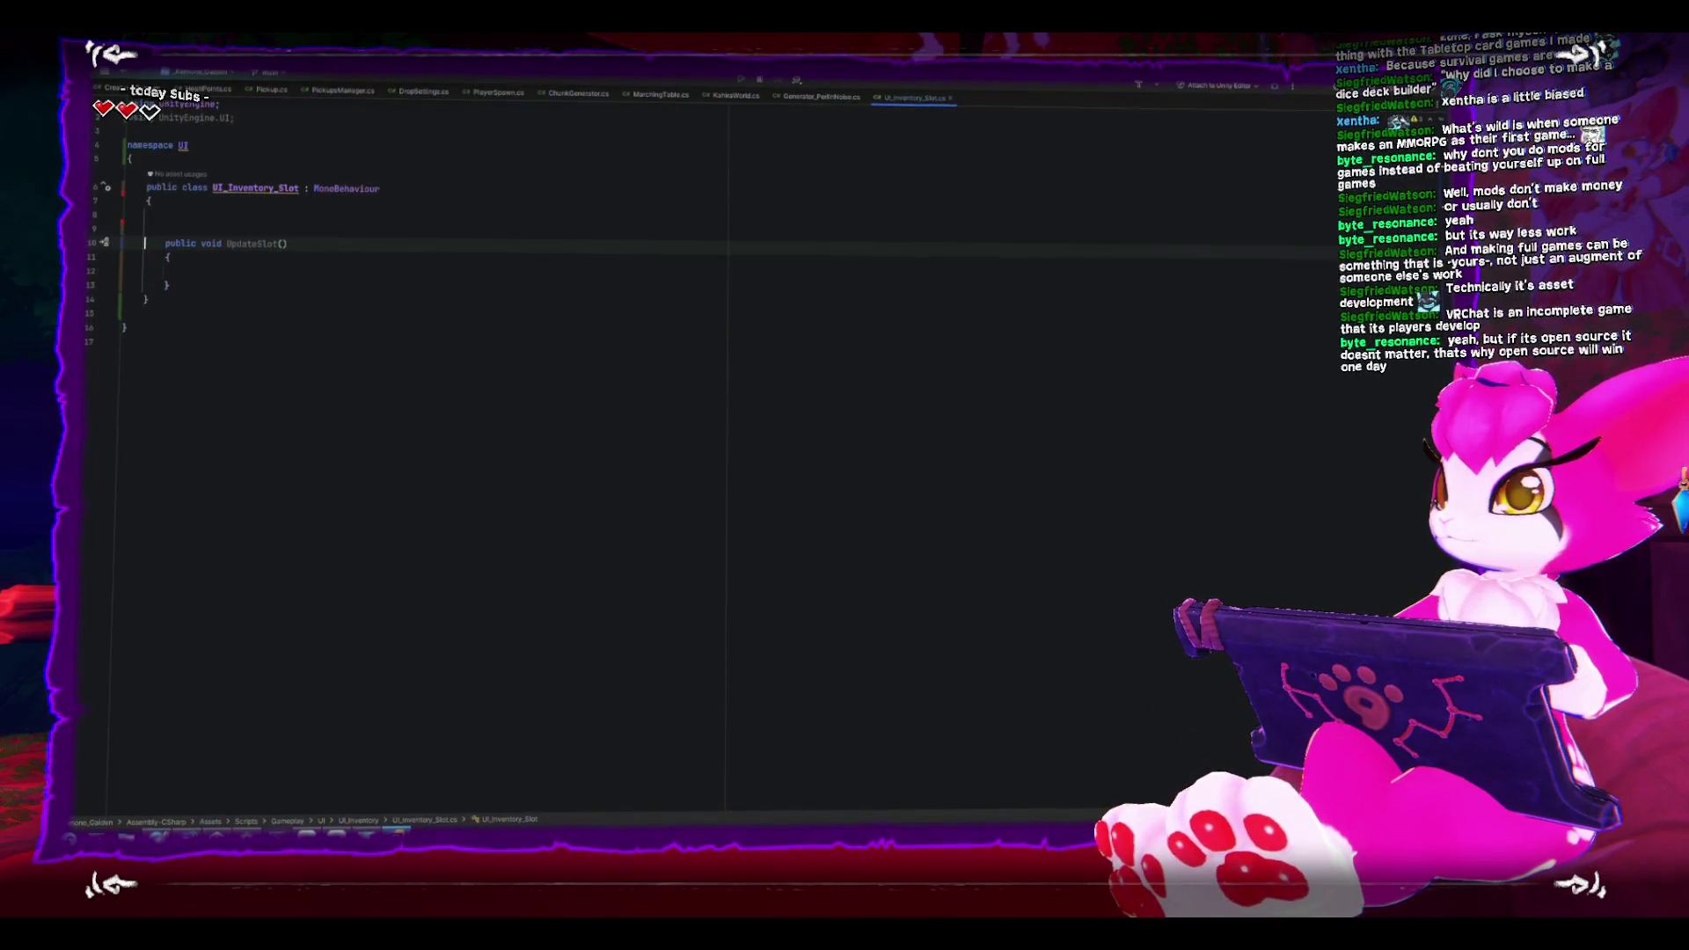
pyautogui.press('Up')
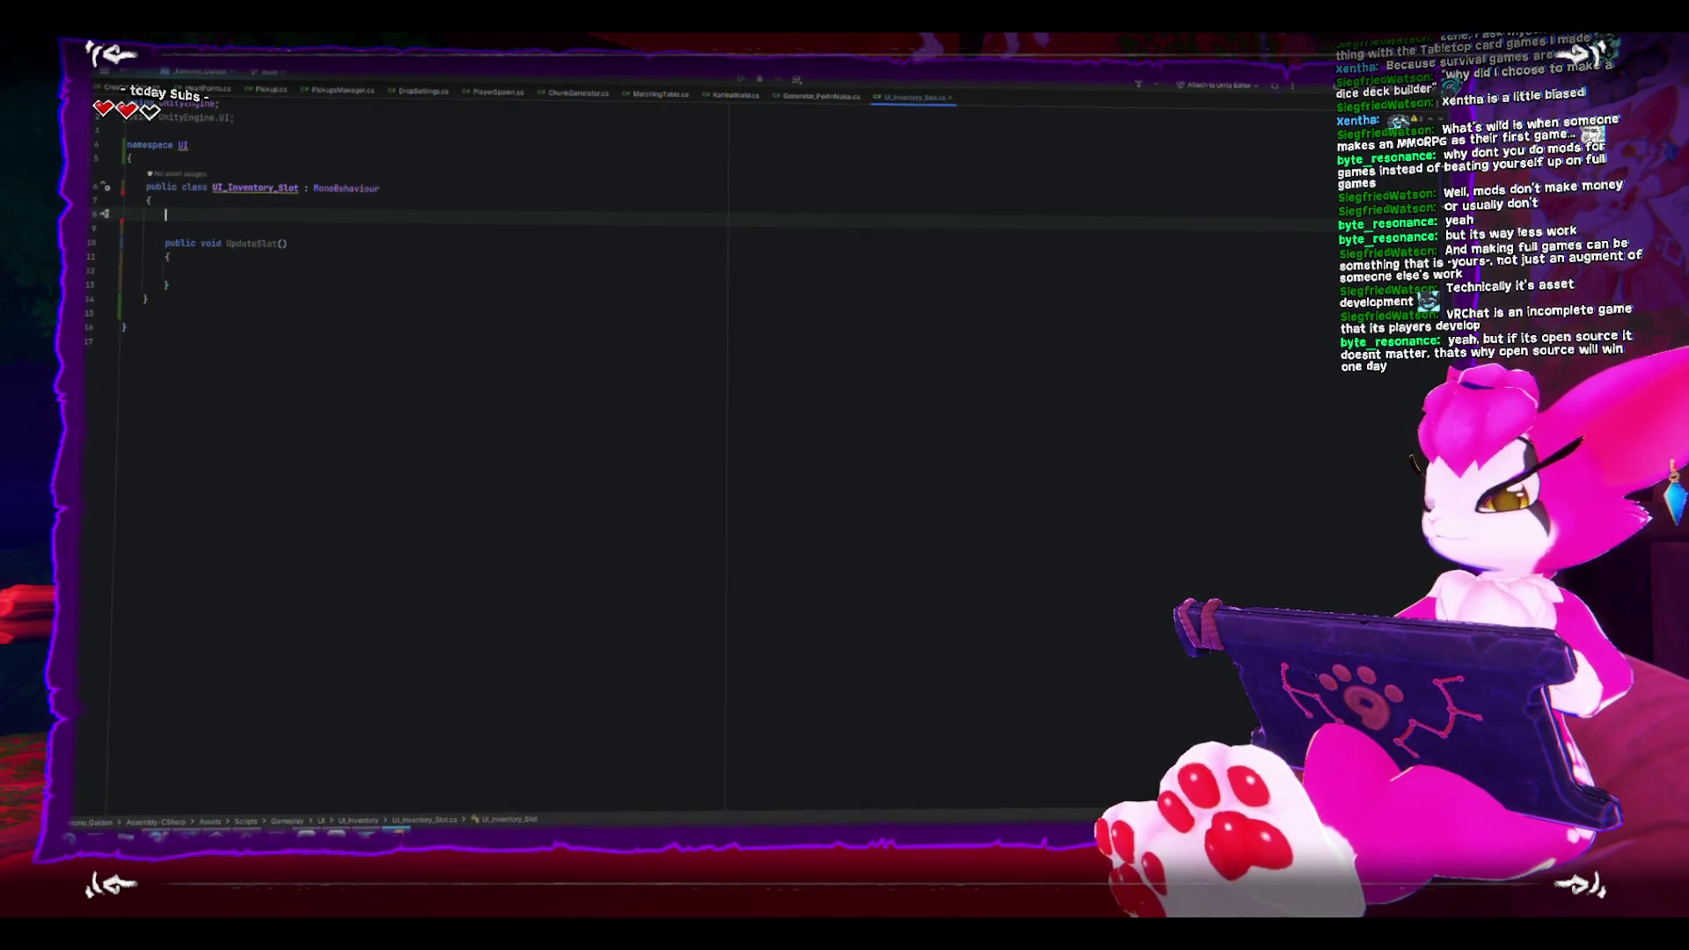
# Step: Declare a 'public Image itemRenderer;' field in the class and return to Unity
pyautogui.write('public ')
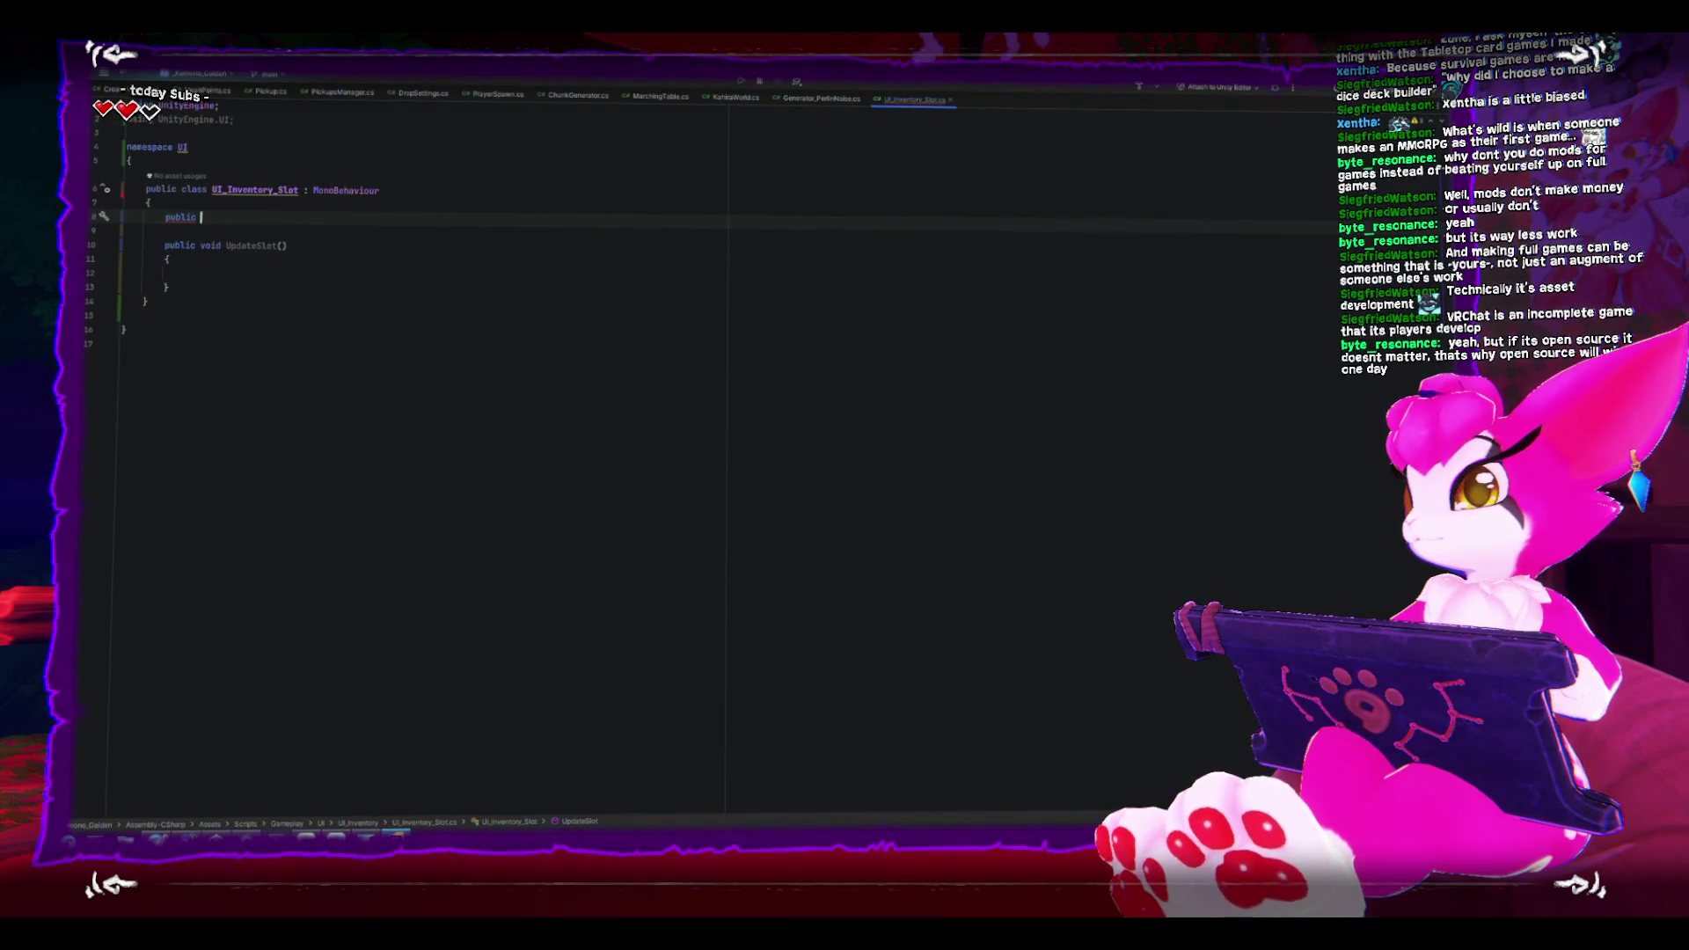
pyautogui.write('Image')
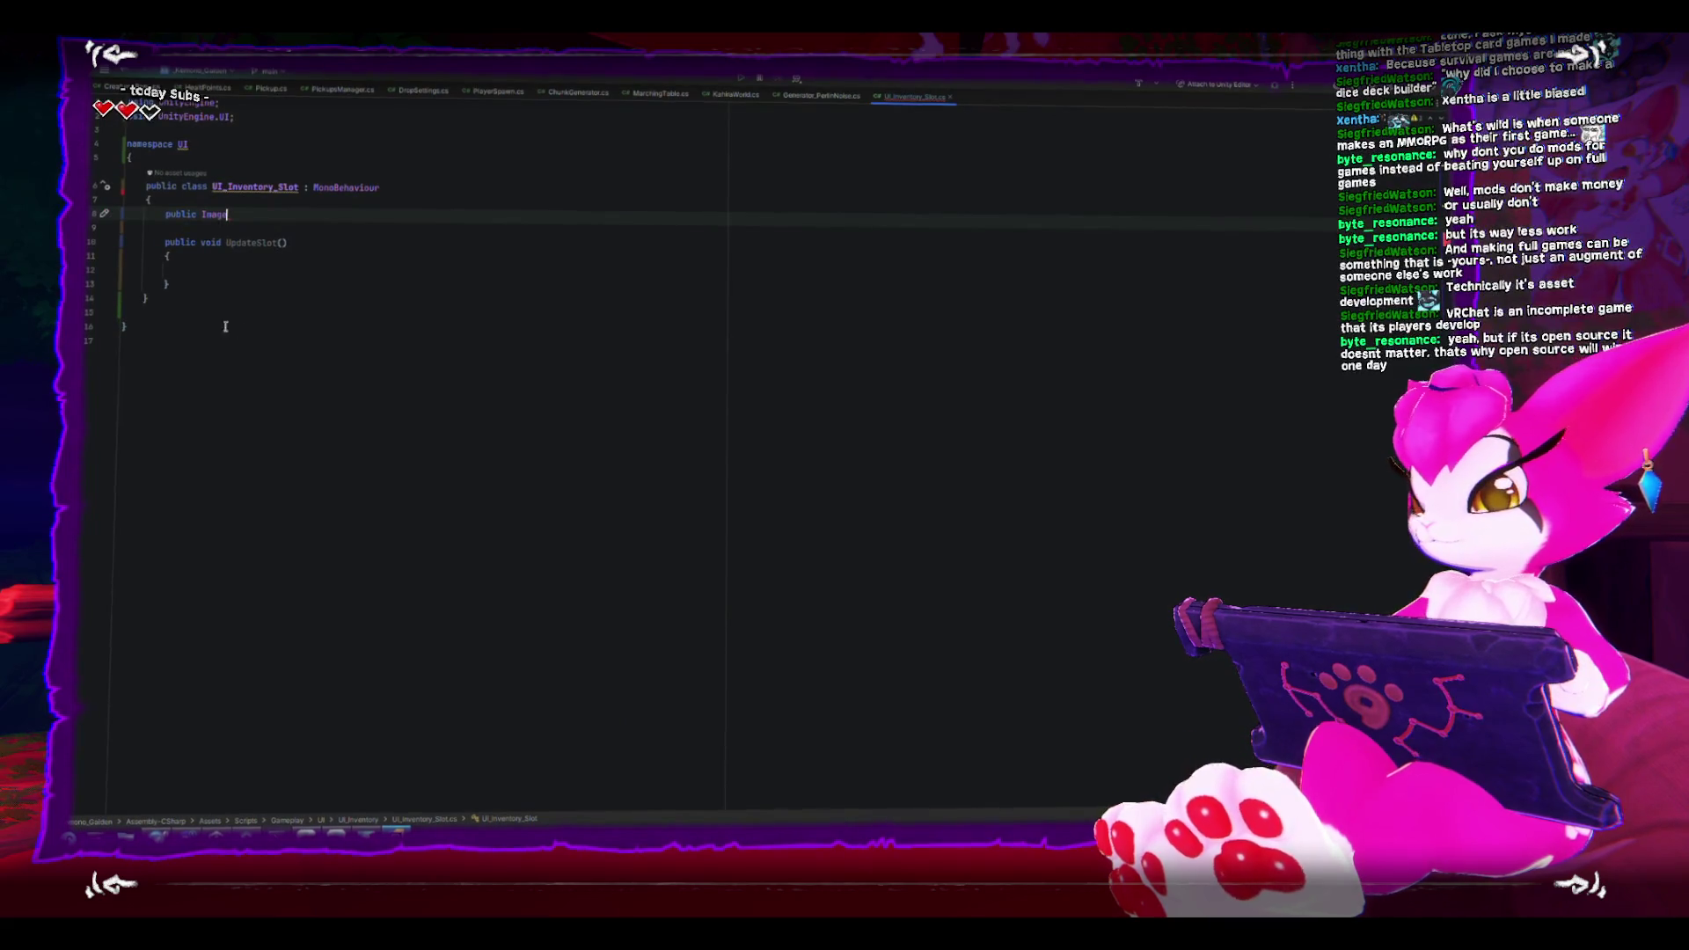
pyautogui.click(247, 831)
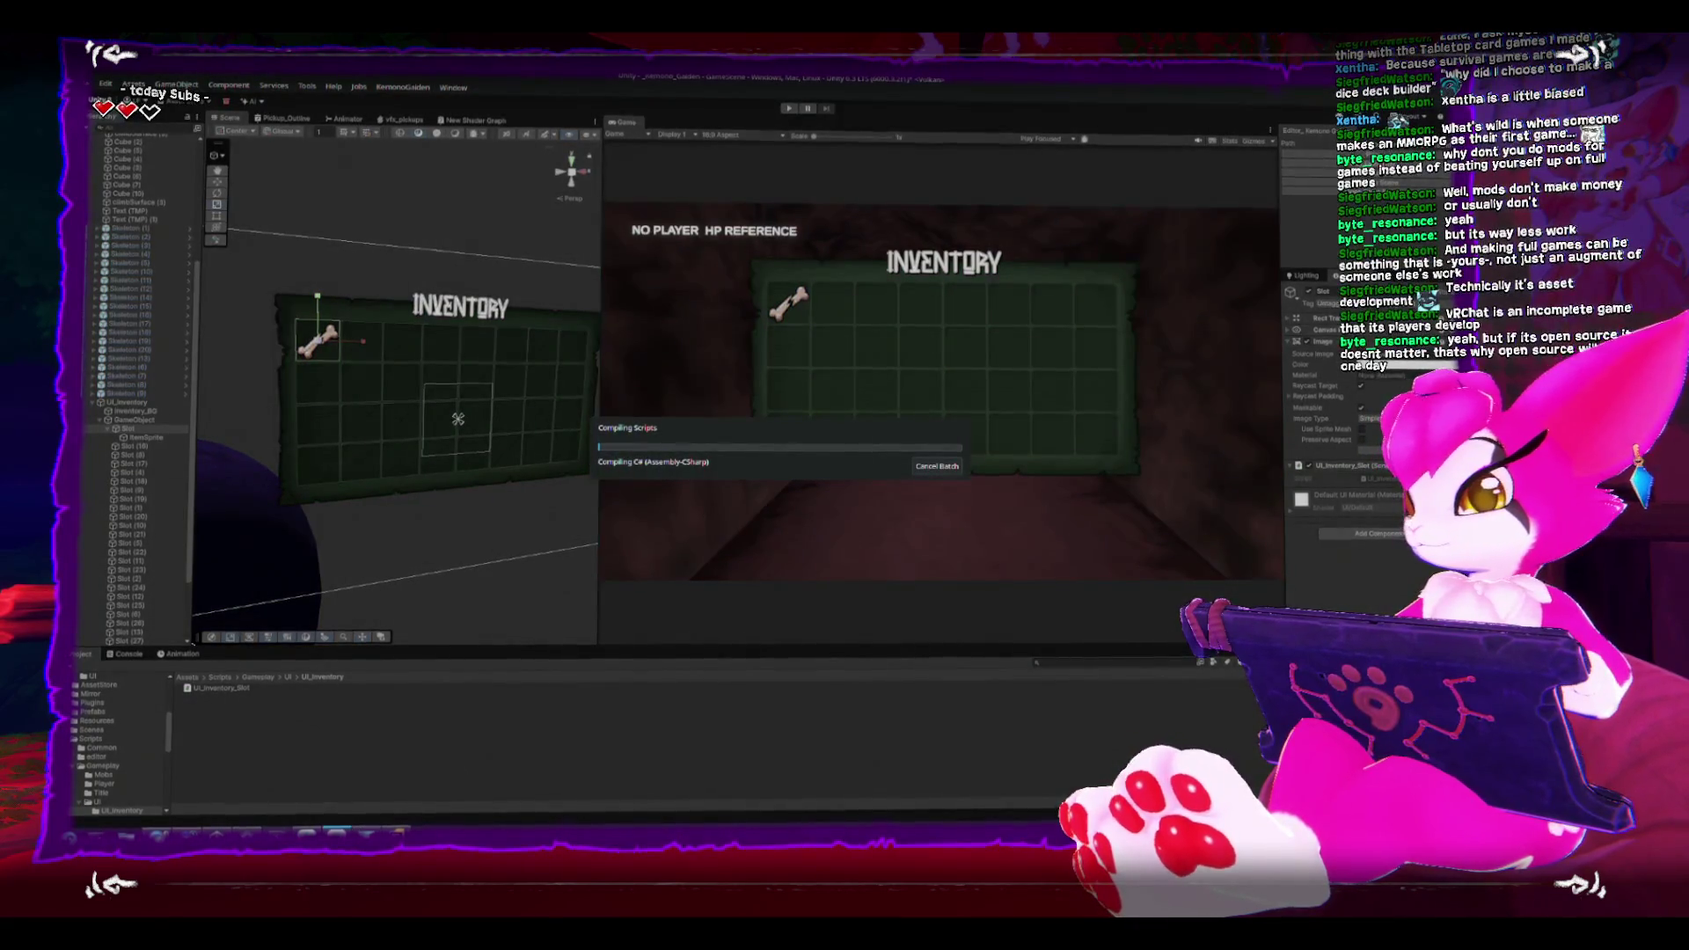
pyautogui.hotkey('alt', 'Tab')
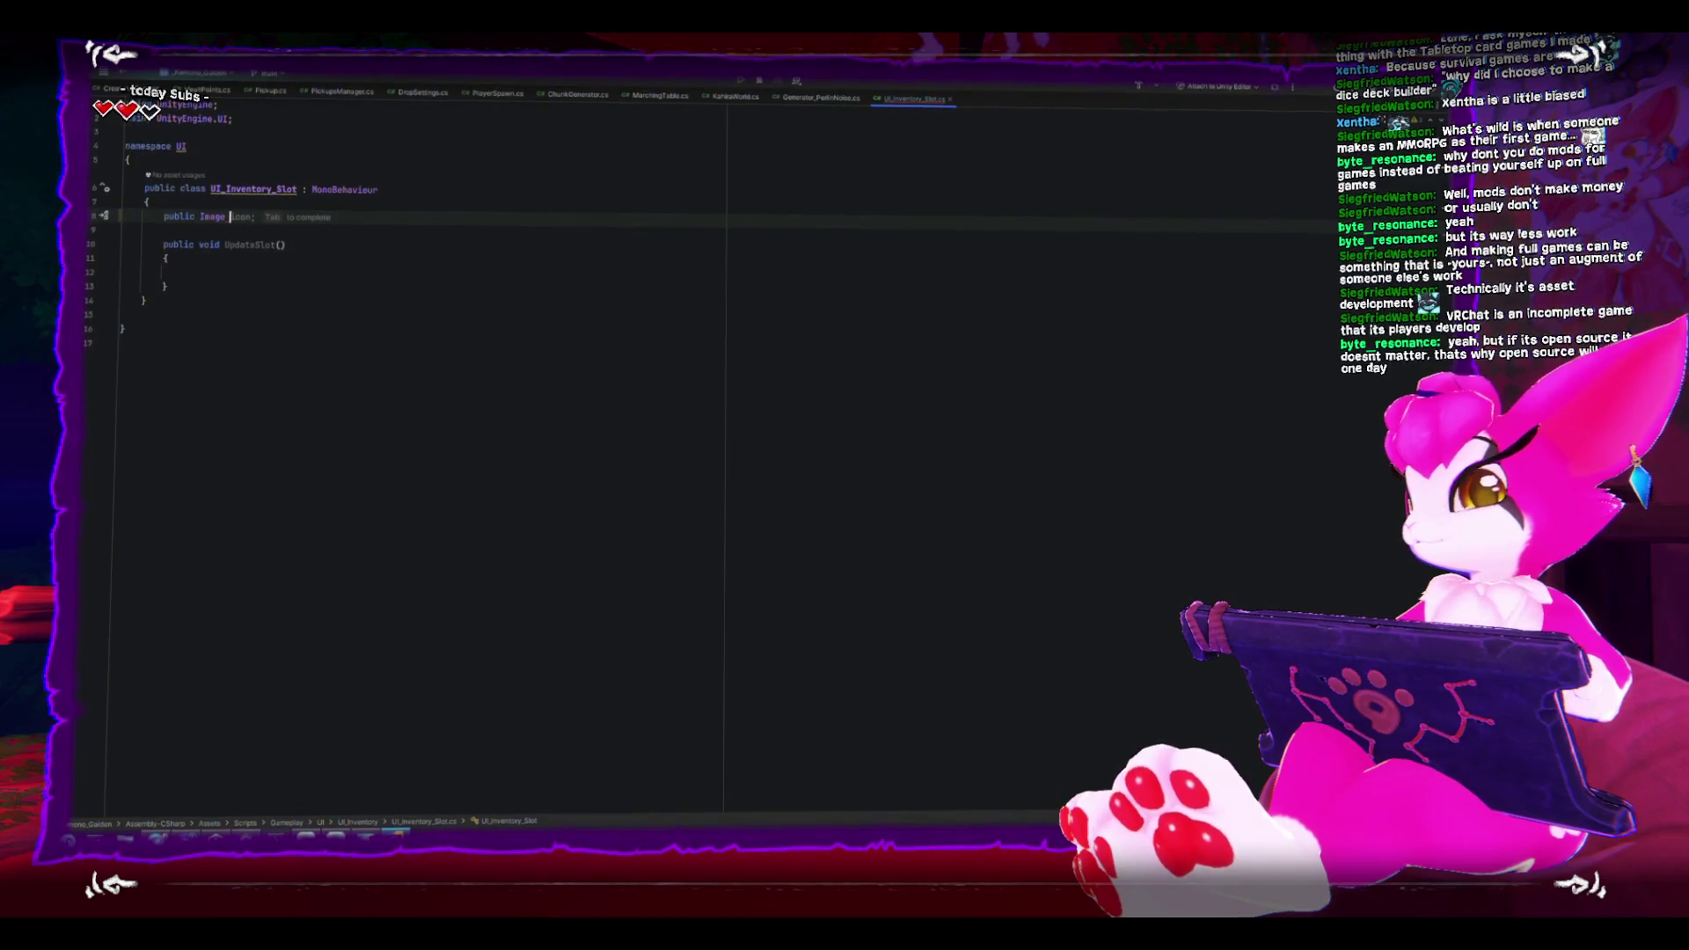
pyautogui.write('itemRenderer;')
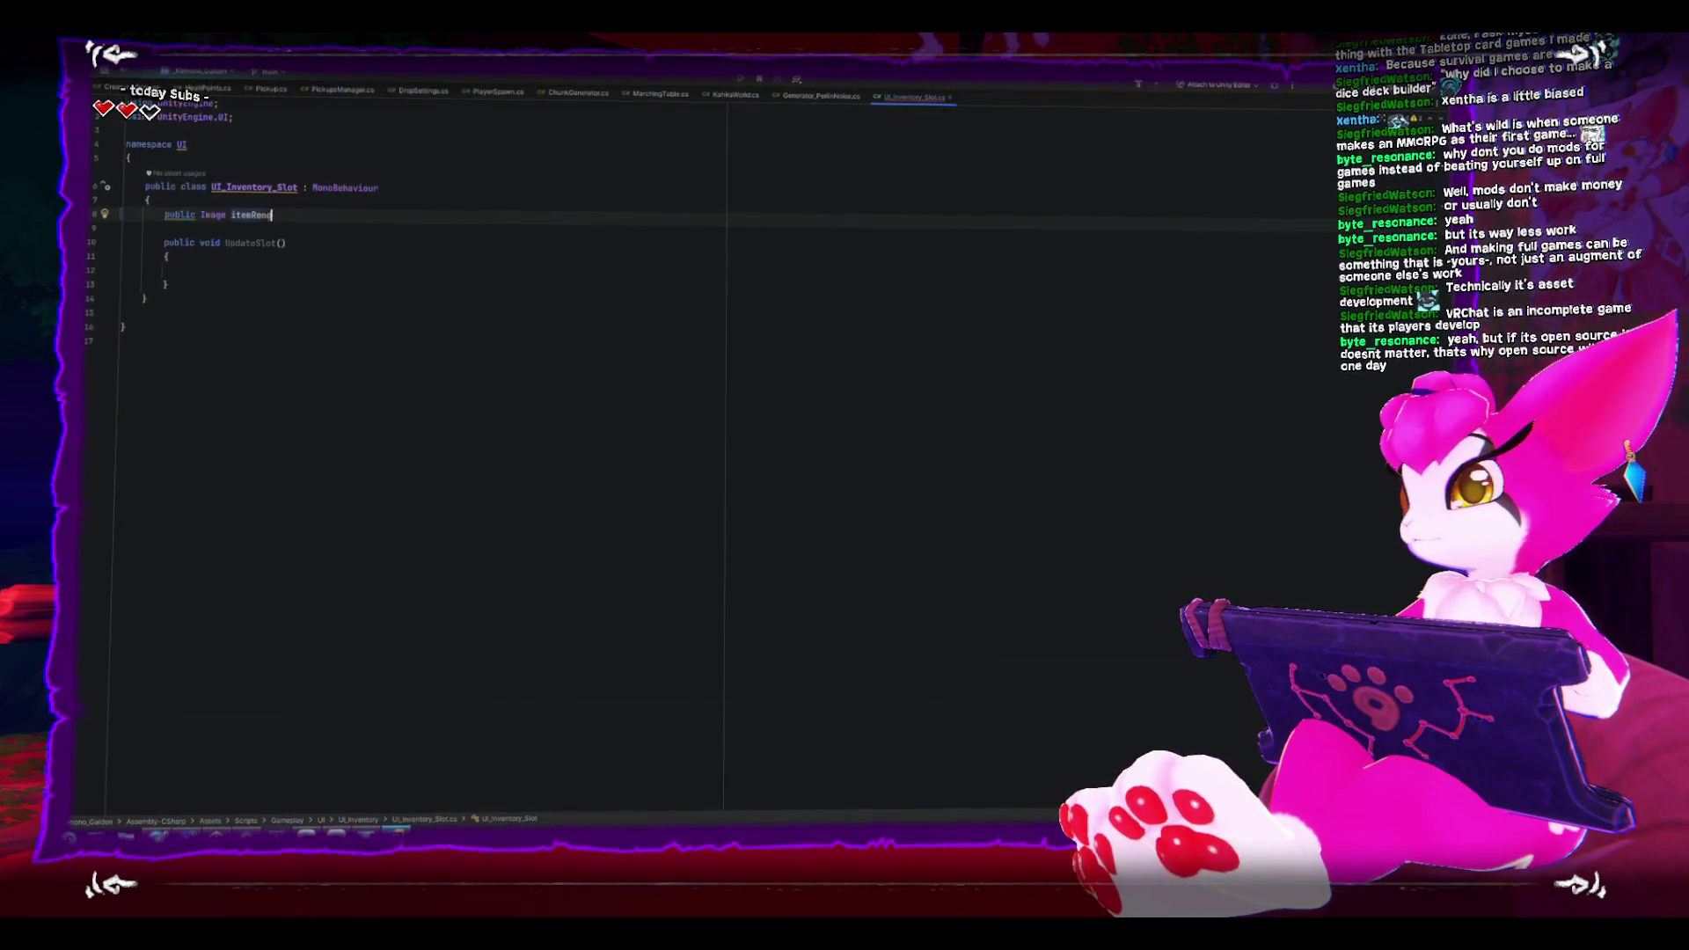
pyautogui.click(164, 228)
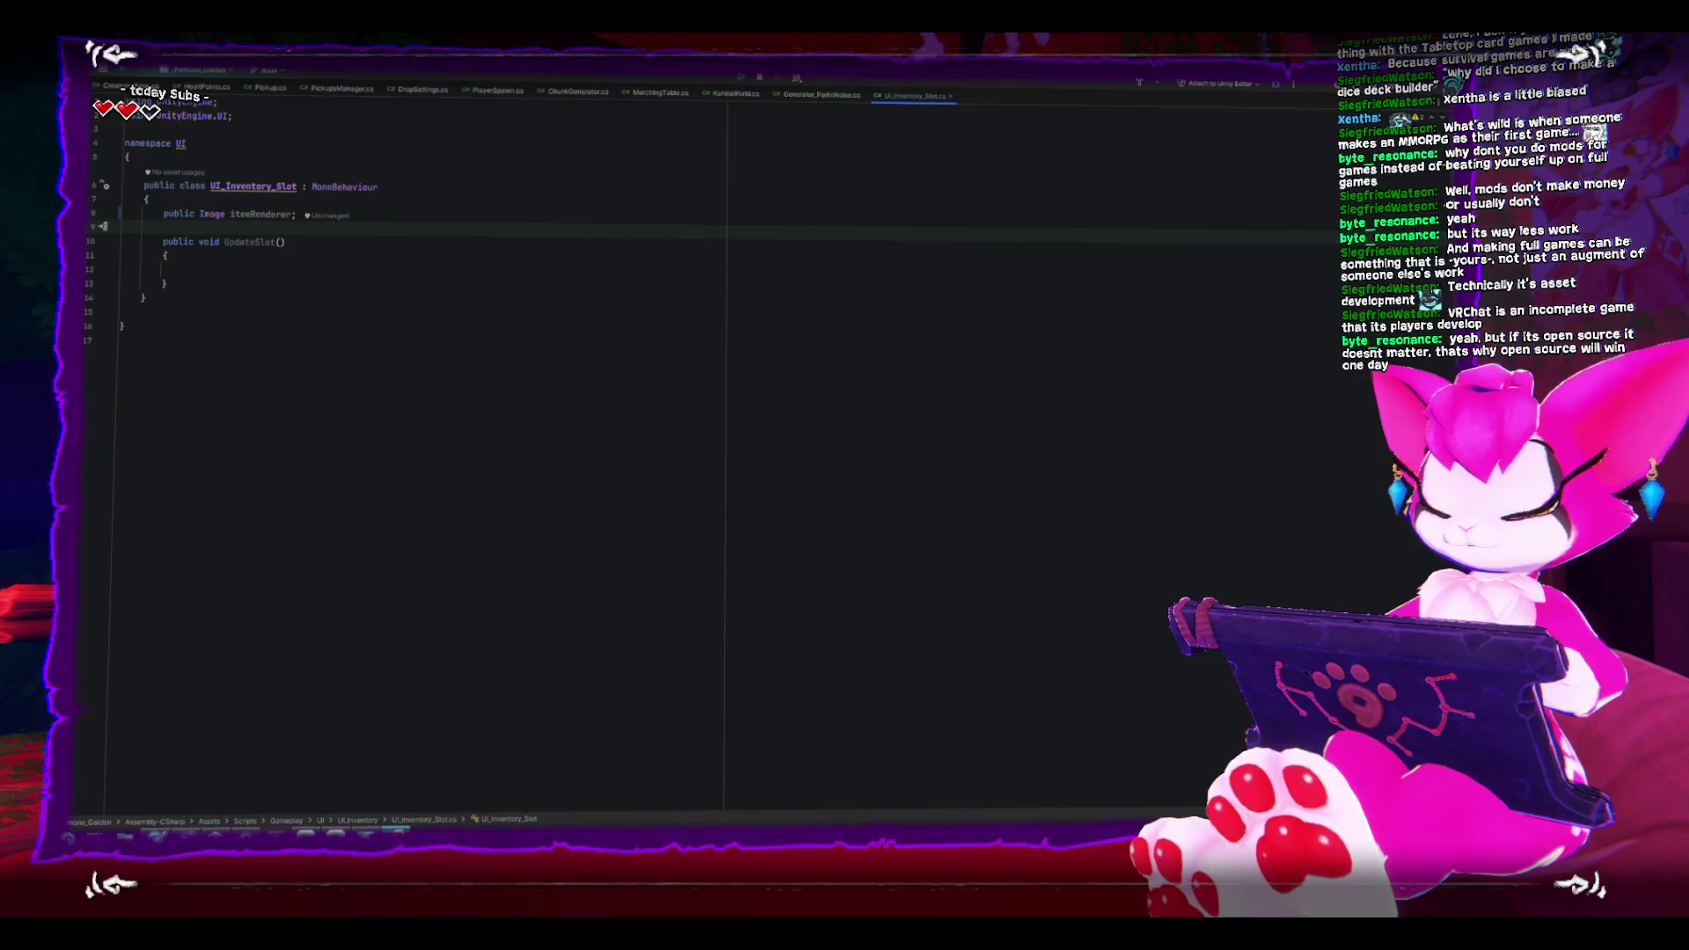
pyautogui.hotkey('alt', 'Tab')
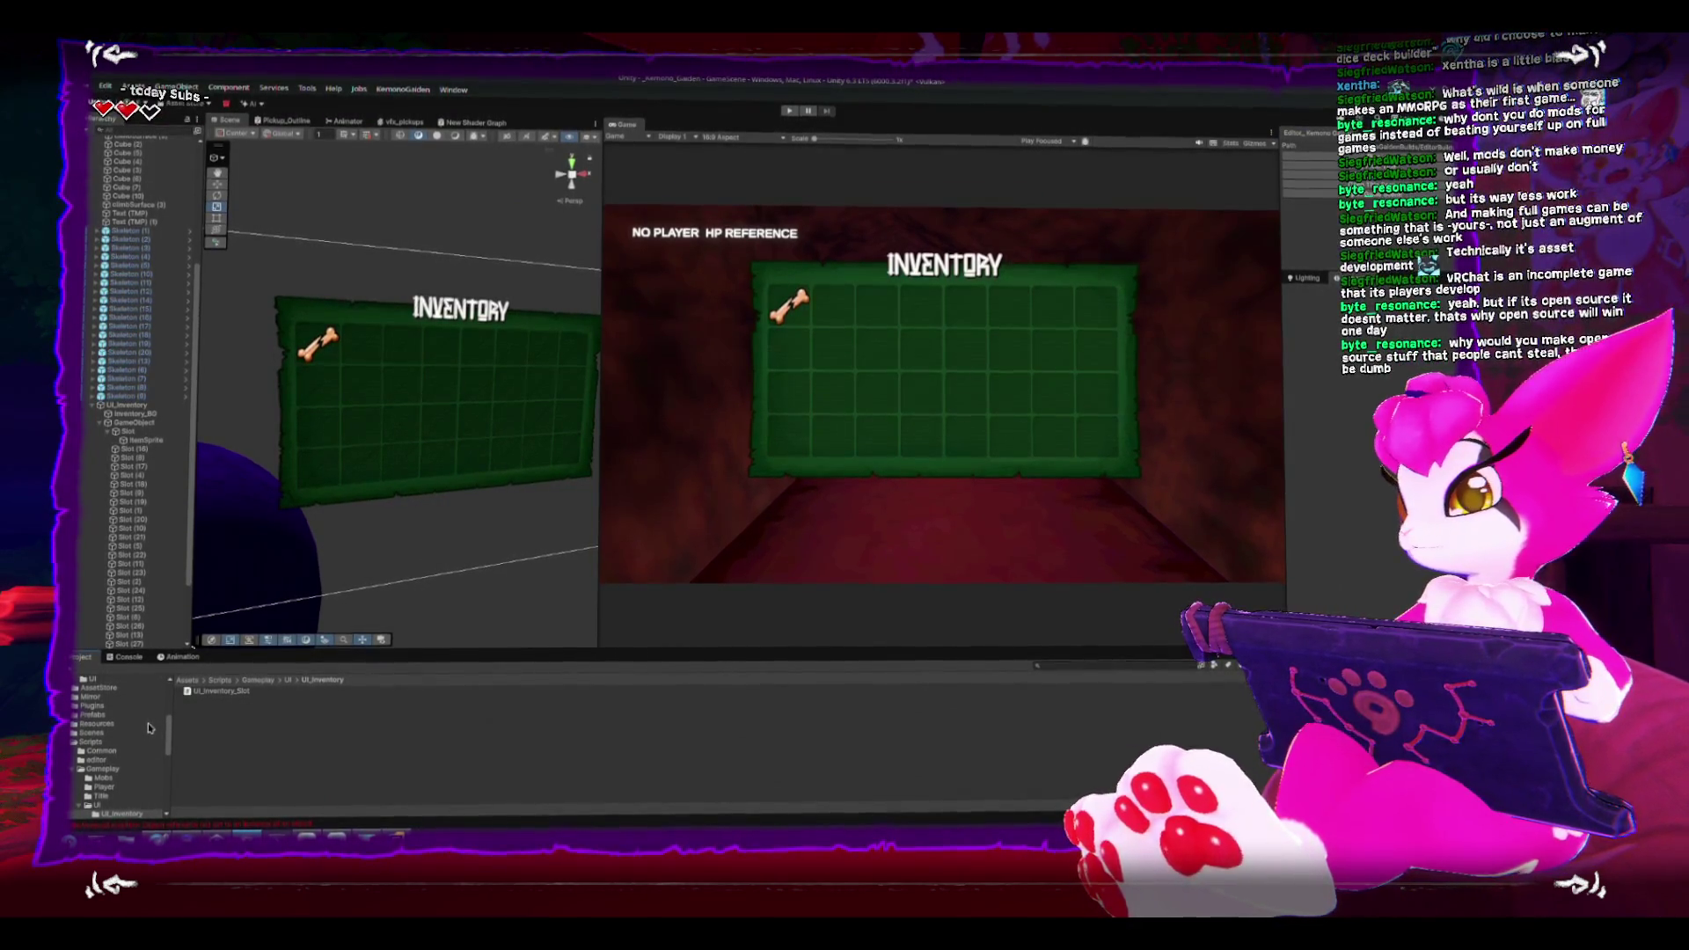
# Step: Add a MonoBehaviour script named UI_InventoryMenu to the UI_Inventory folder
pyautogui.scroll(5, 132, 761)
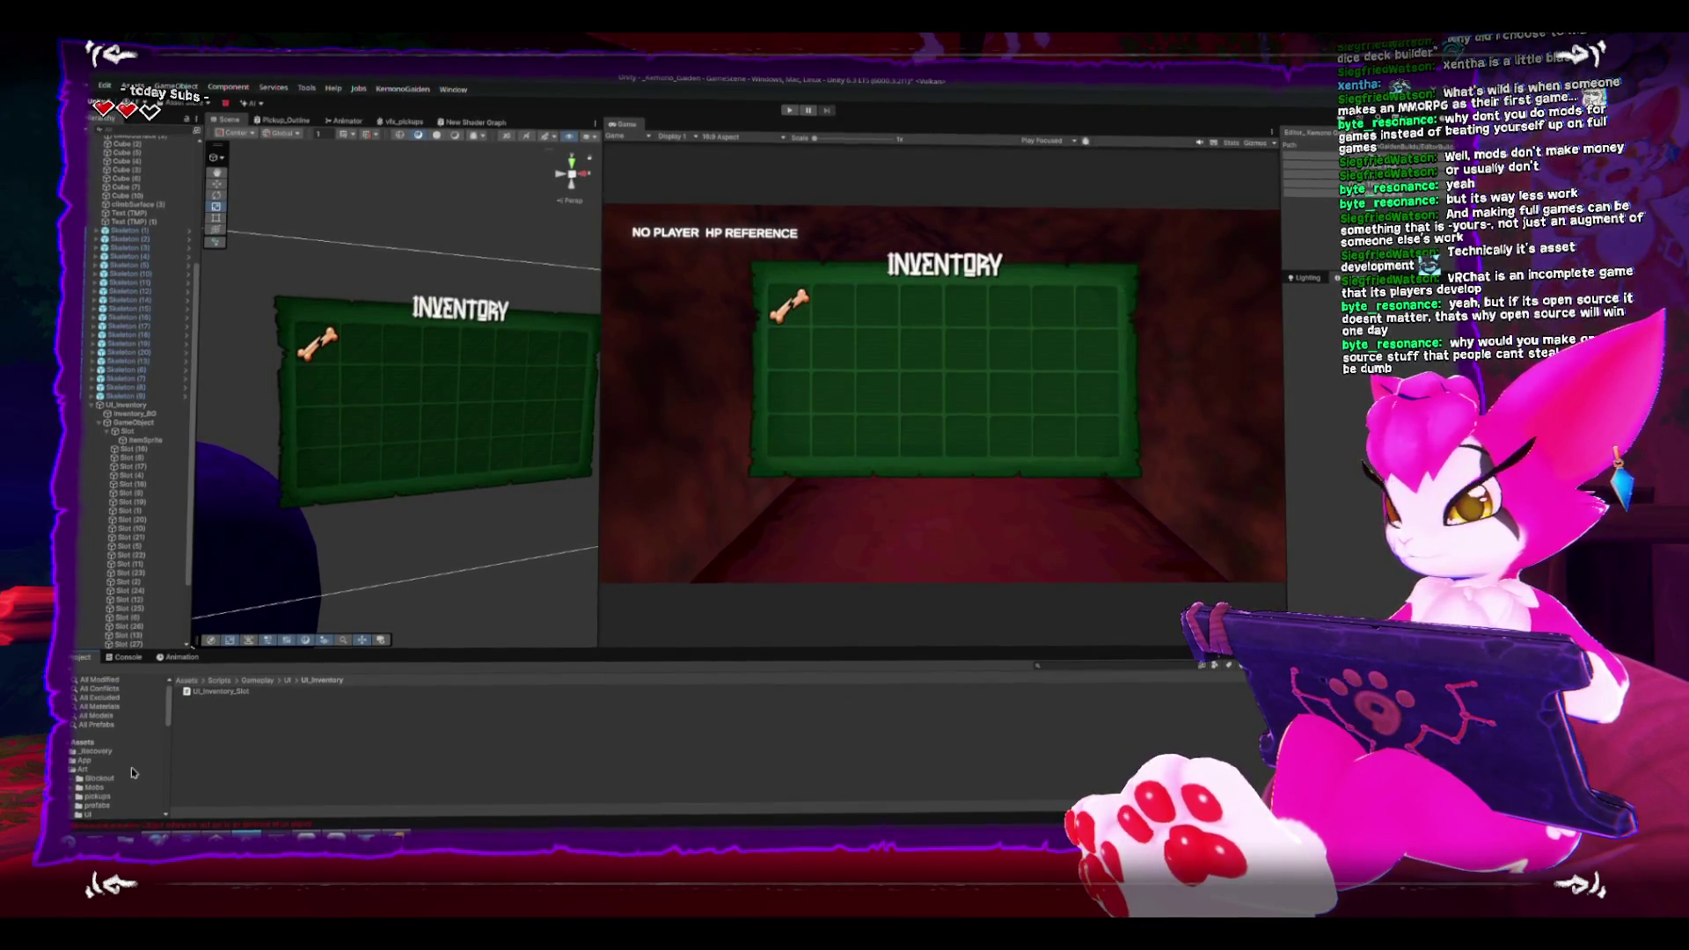
pyautogui.rightClick(232, 771)
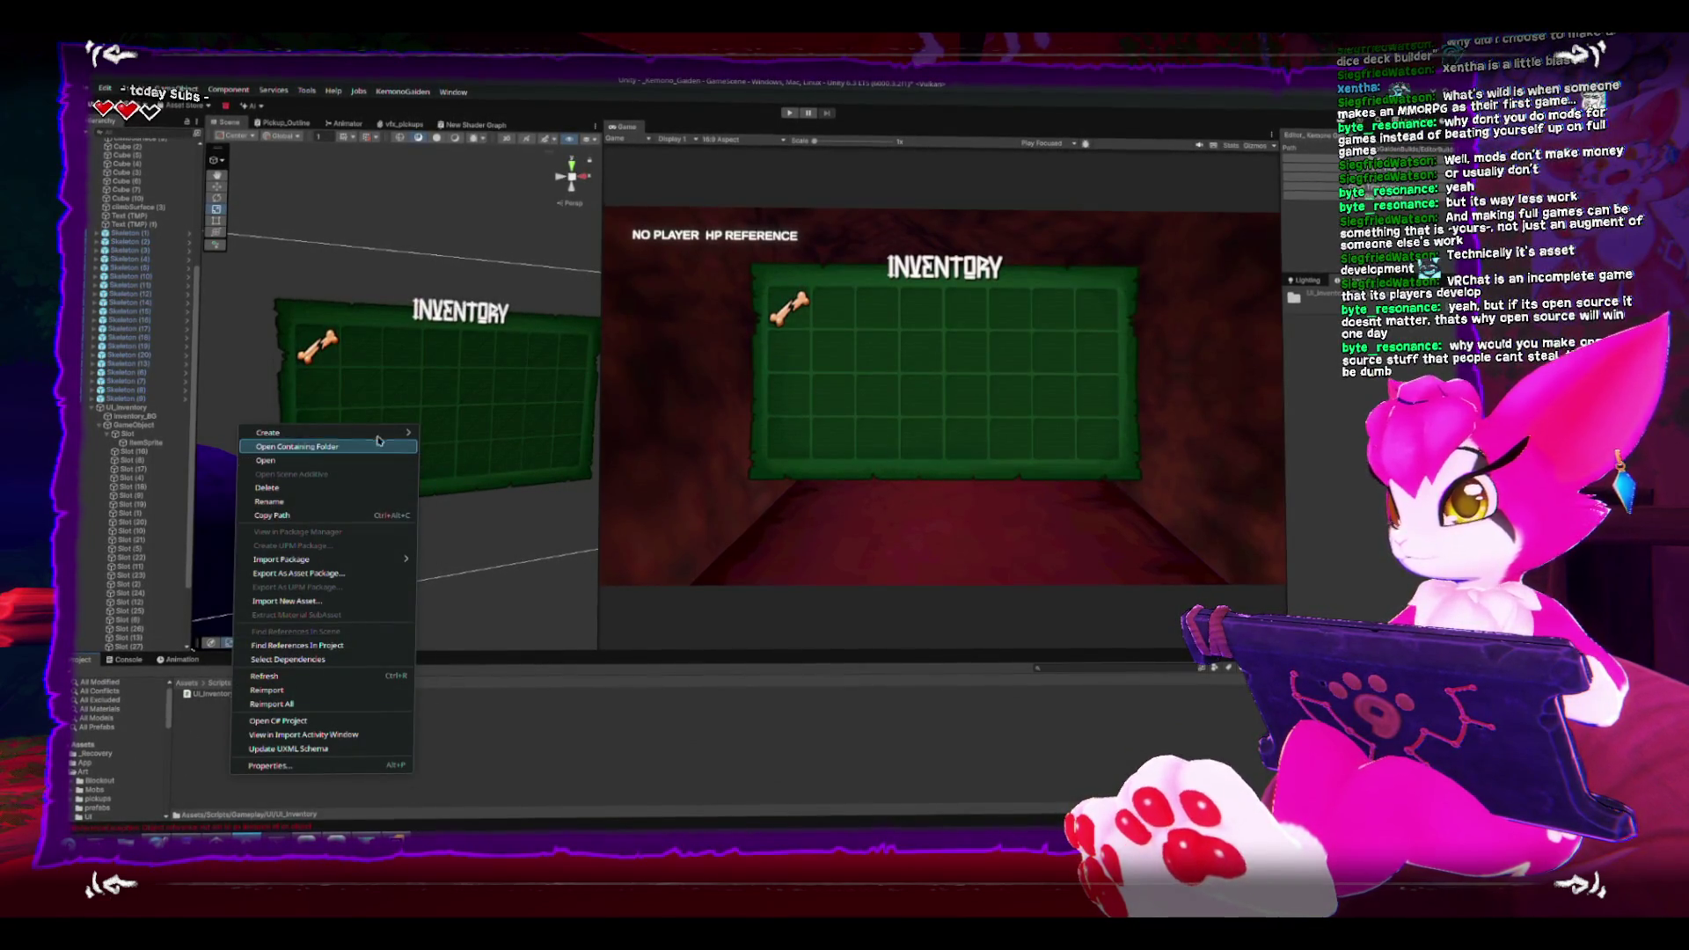
pyautogui.moveTo(405, 432)
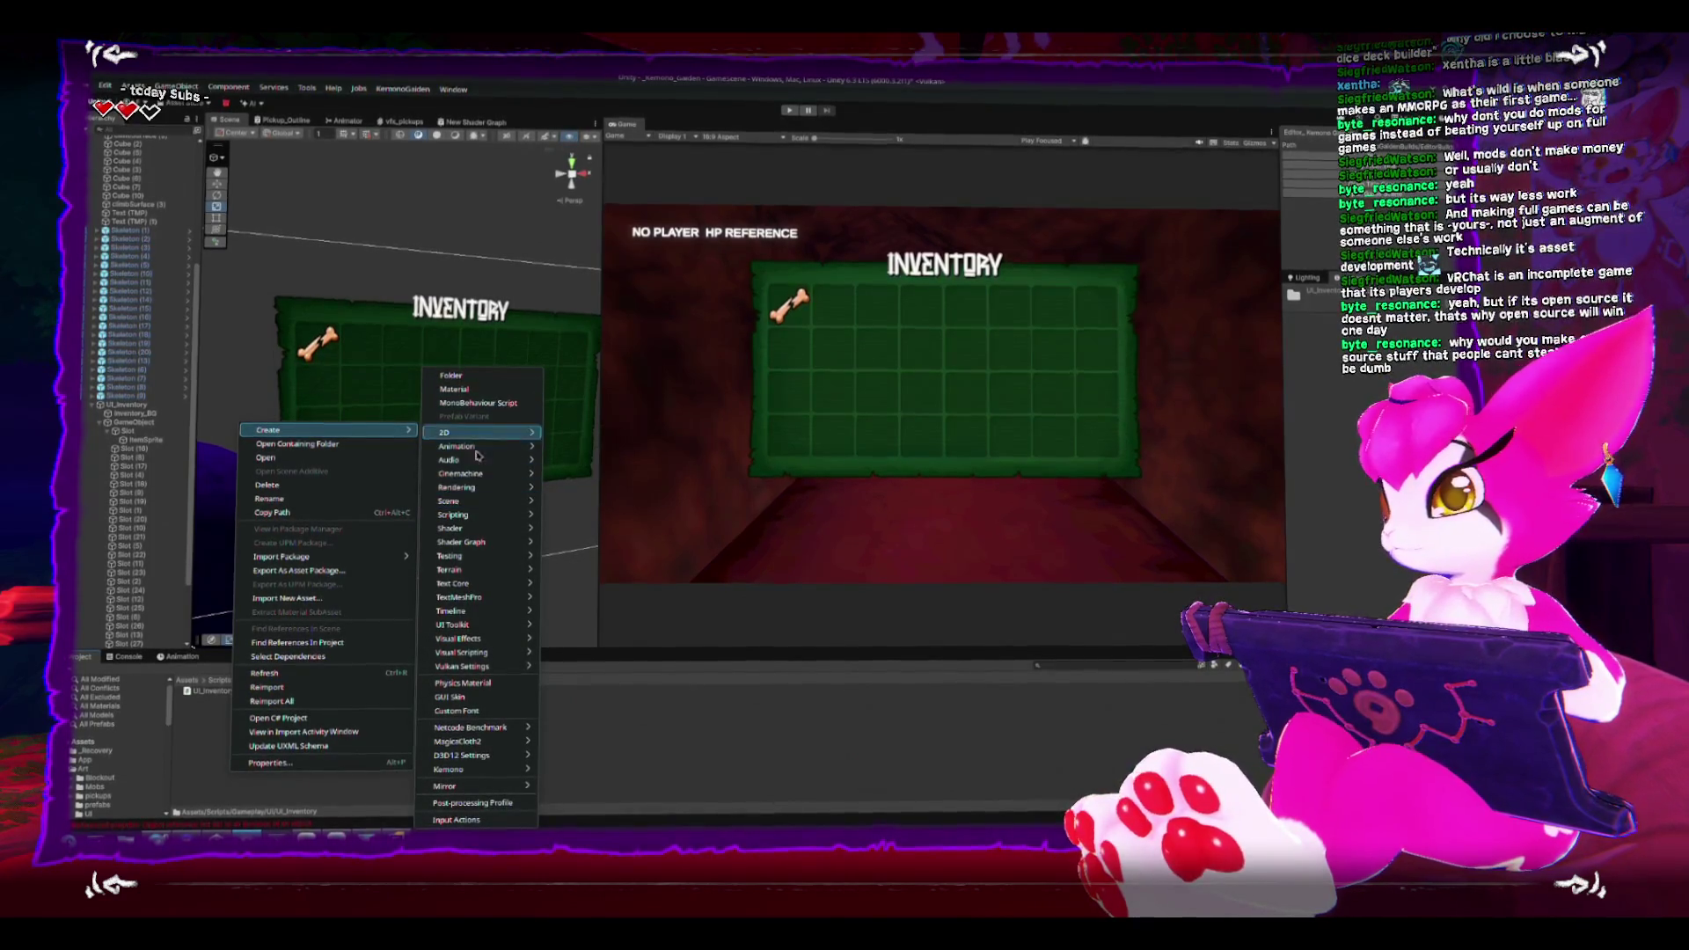
pyautogui.click(481, 402)
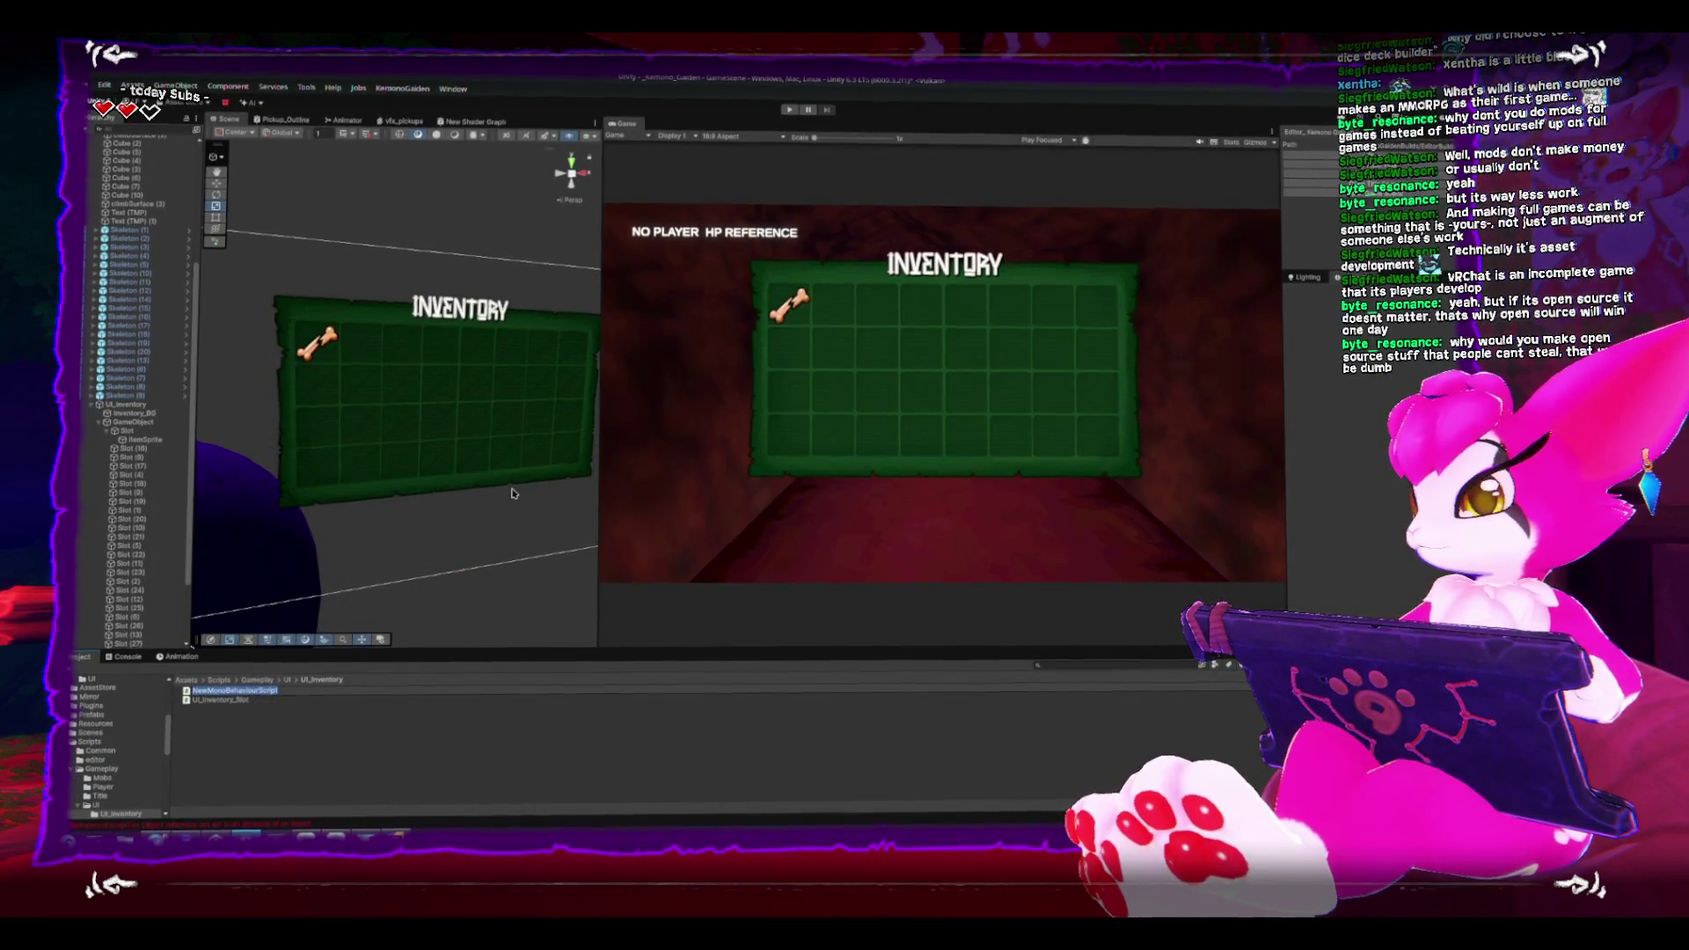
pyautogui.write('UI')
pyautogui.write('_H')
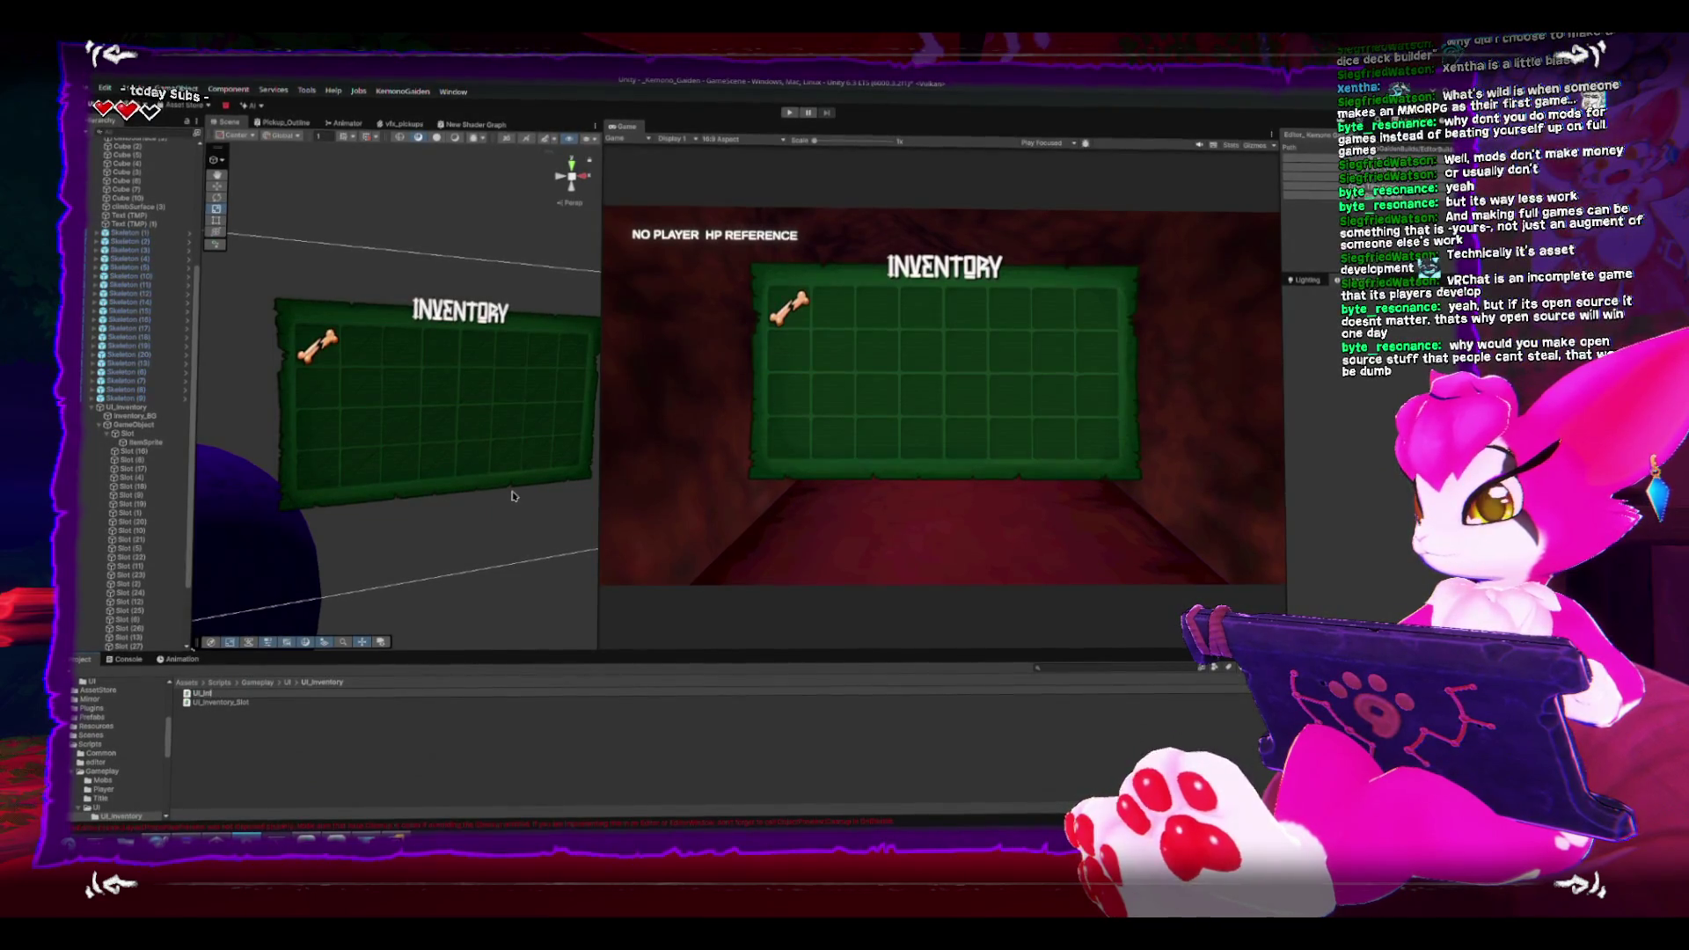
pyautogui.write('yMenu')
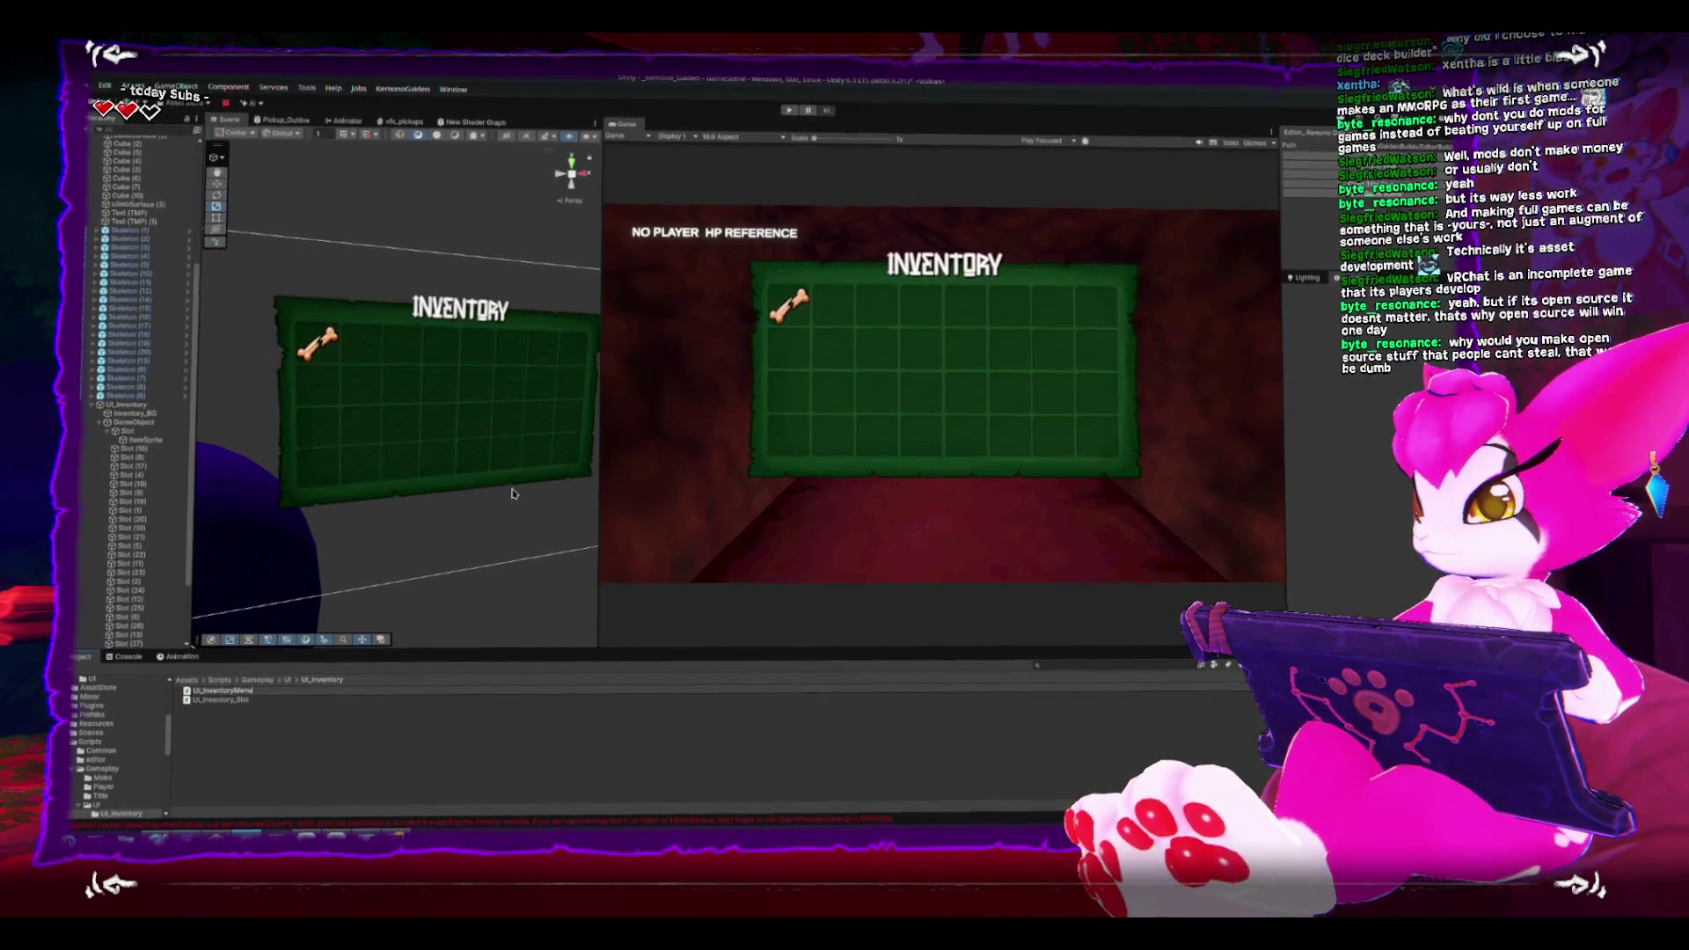
pyautogui.press('Return')
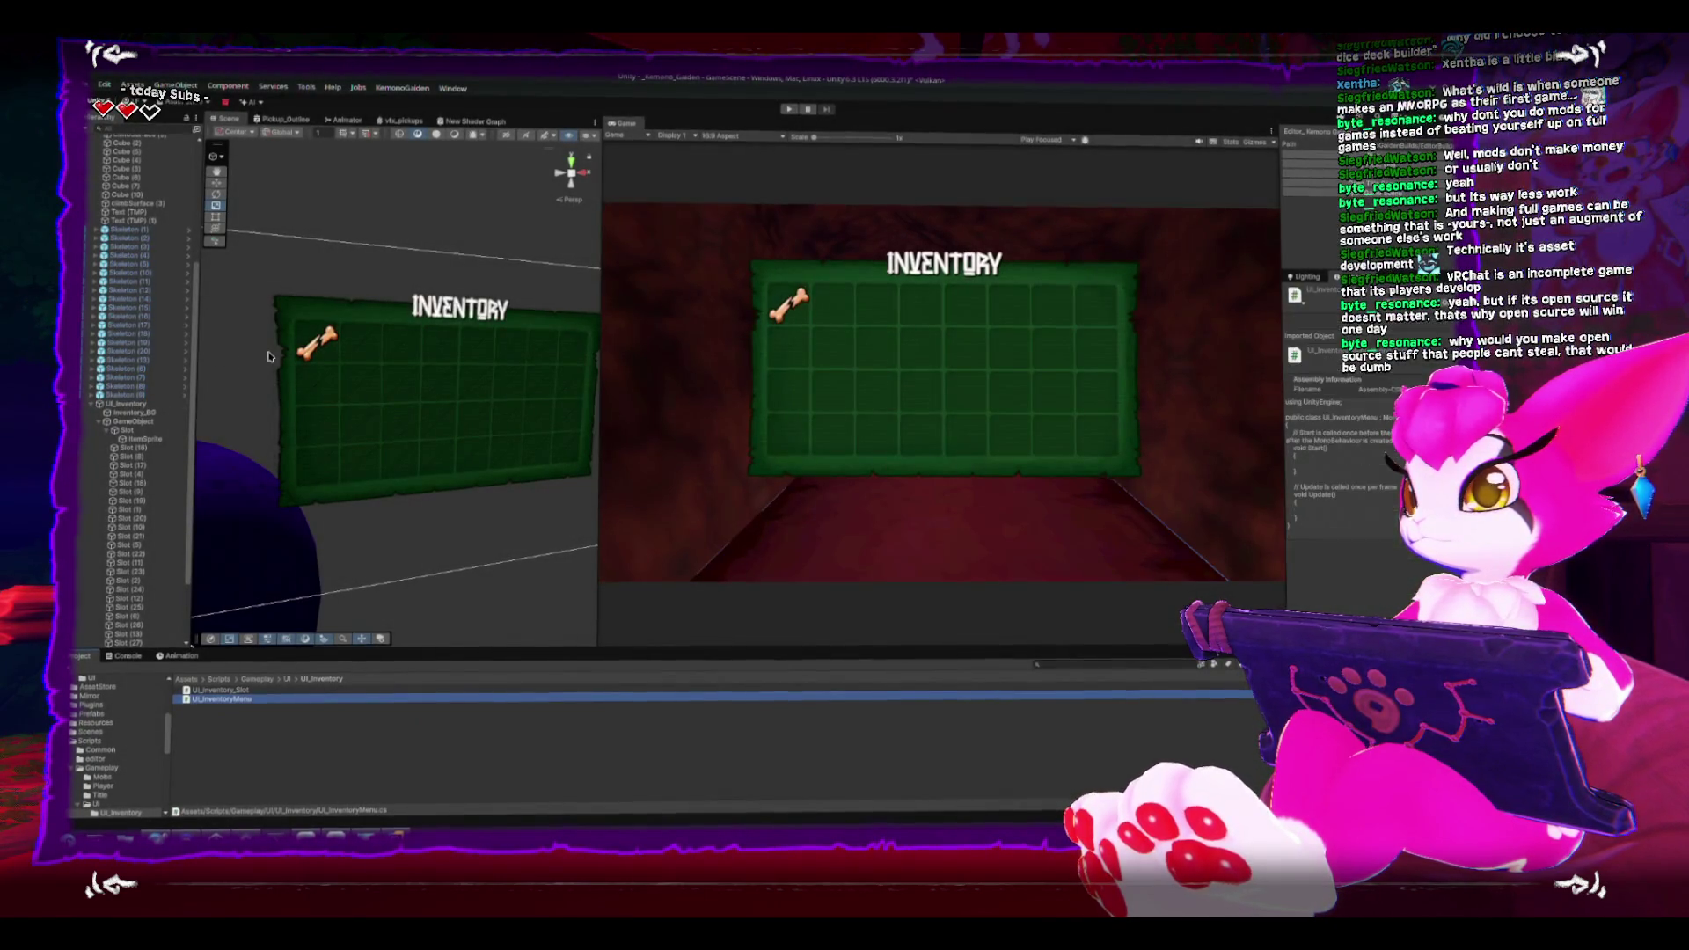
pyautogui.click(130, 433)
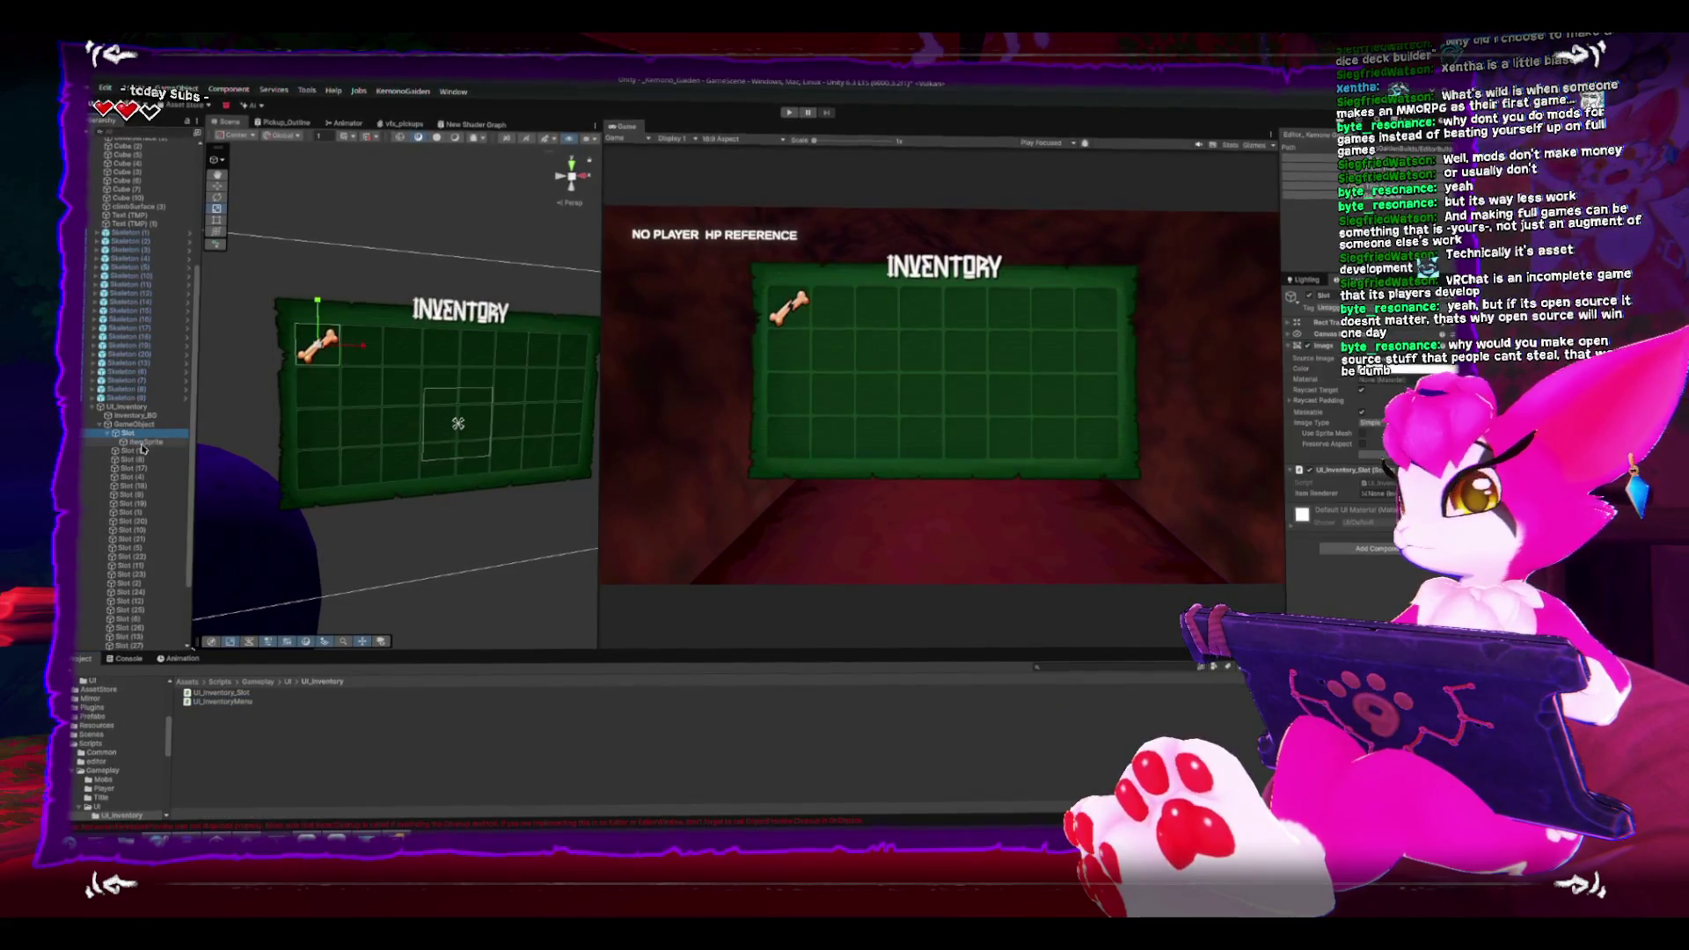
pyautogui.click(150, 445)
pyautogui.press('Up')
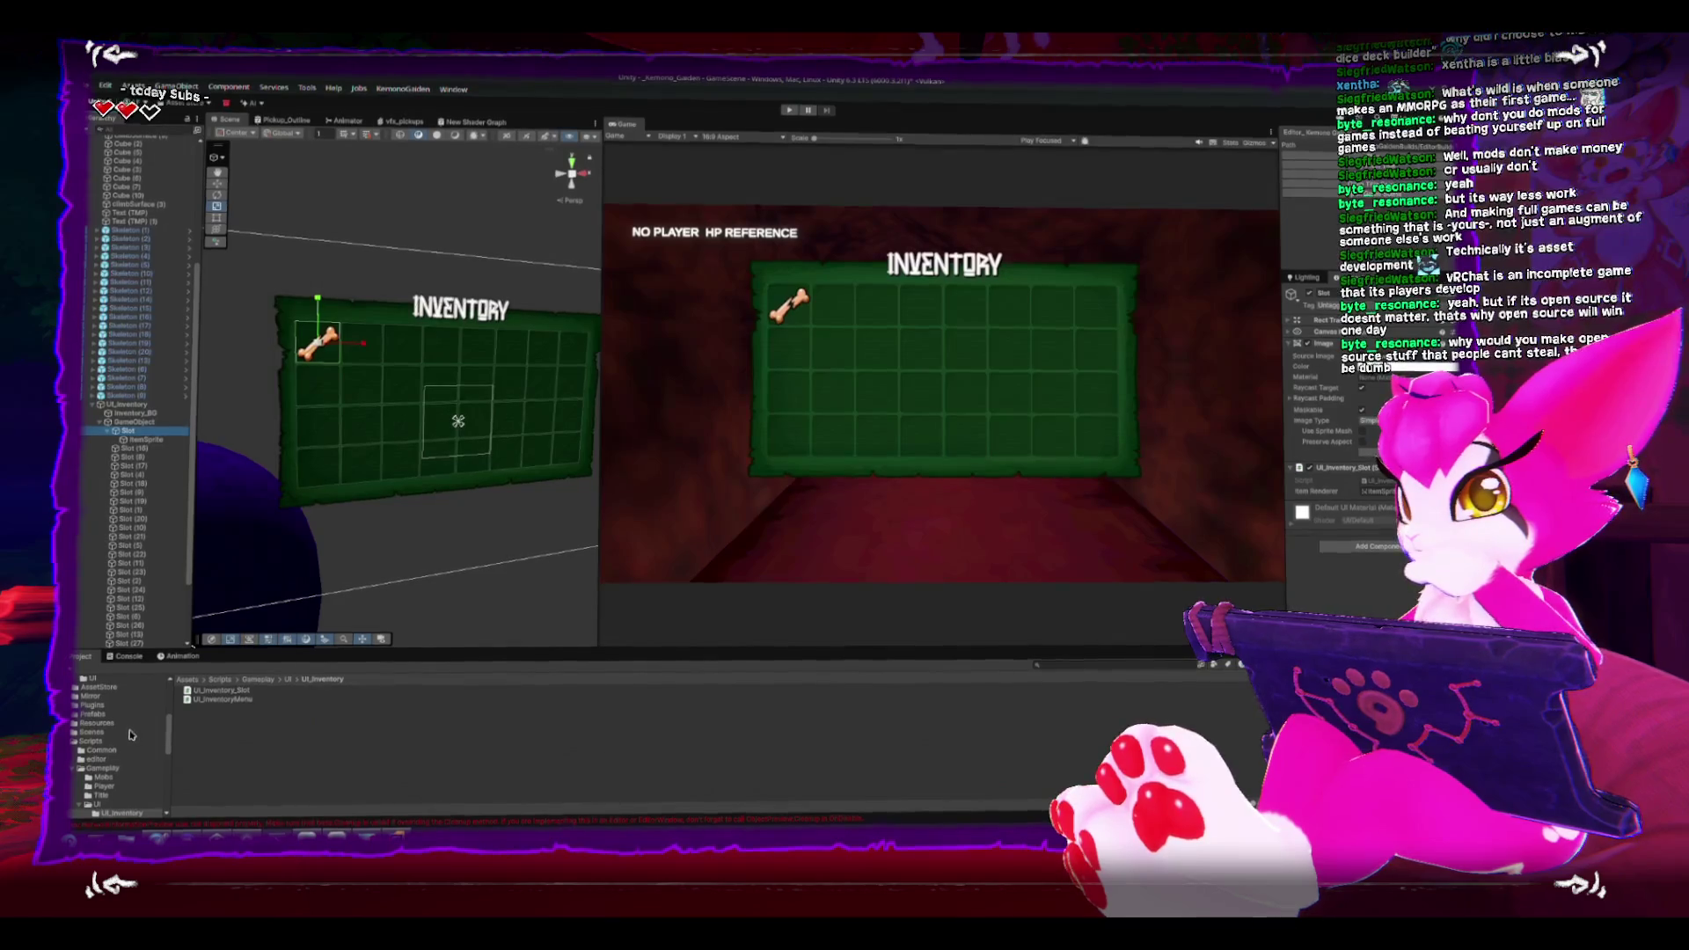
pyautogui.scroll(3, 129, 733)
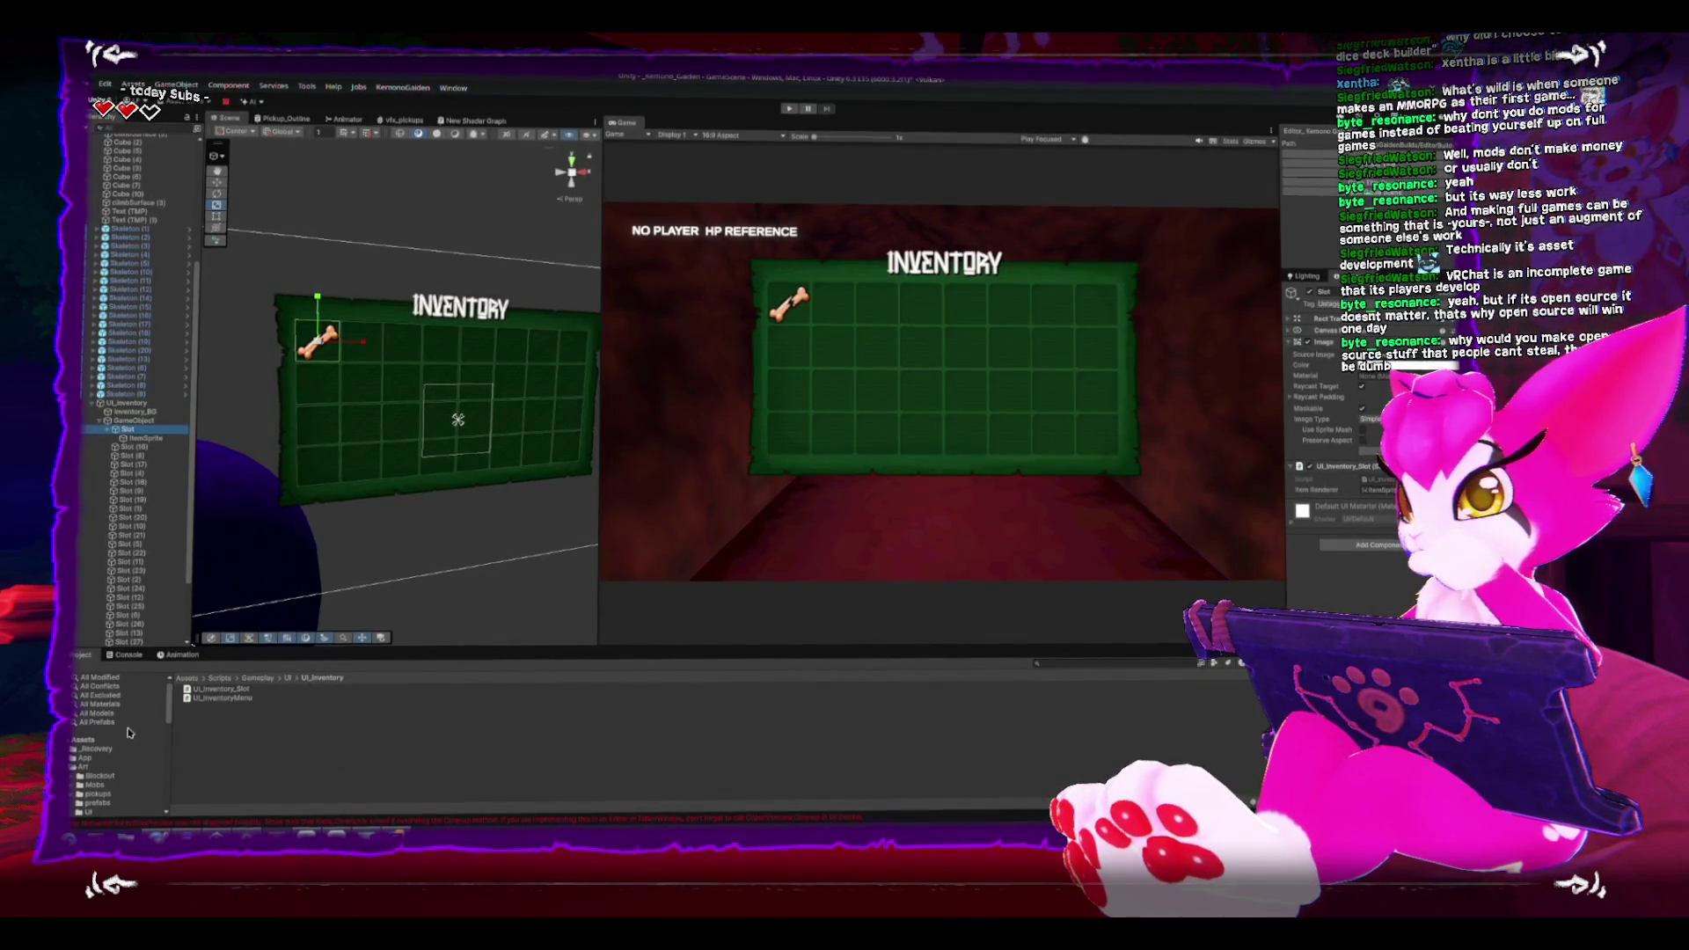
pyautogui.press('f')
pyautogui.moveTo(450, 459)
pyautogui.mouseDown()
pyautogui.moveTo(370, 459)
pyautogui.moveTo(463, 459)
pyautogui.mouseUp()
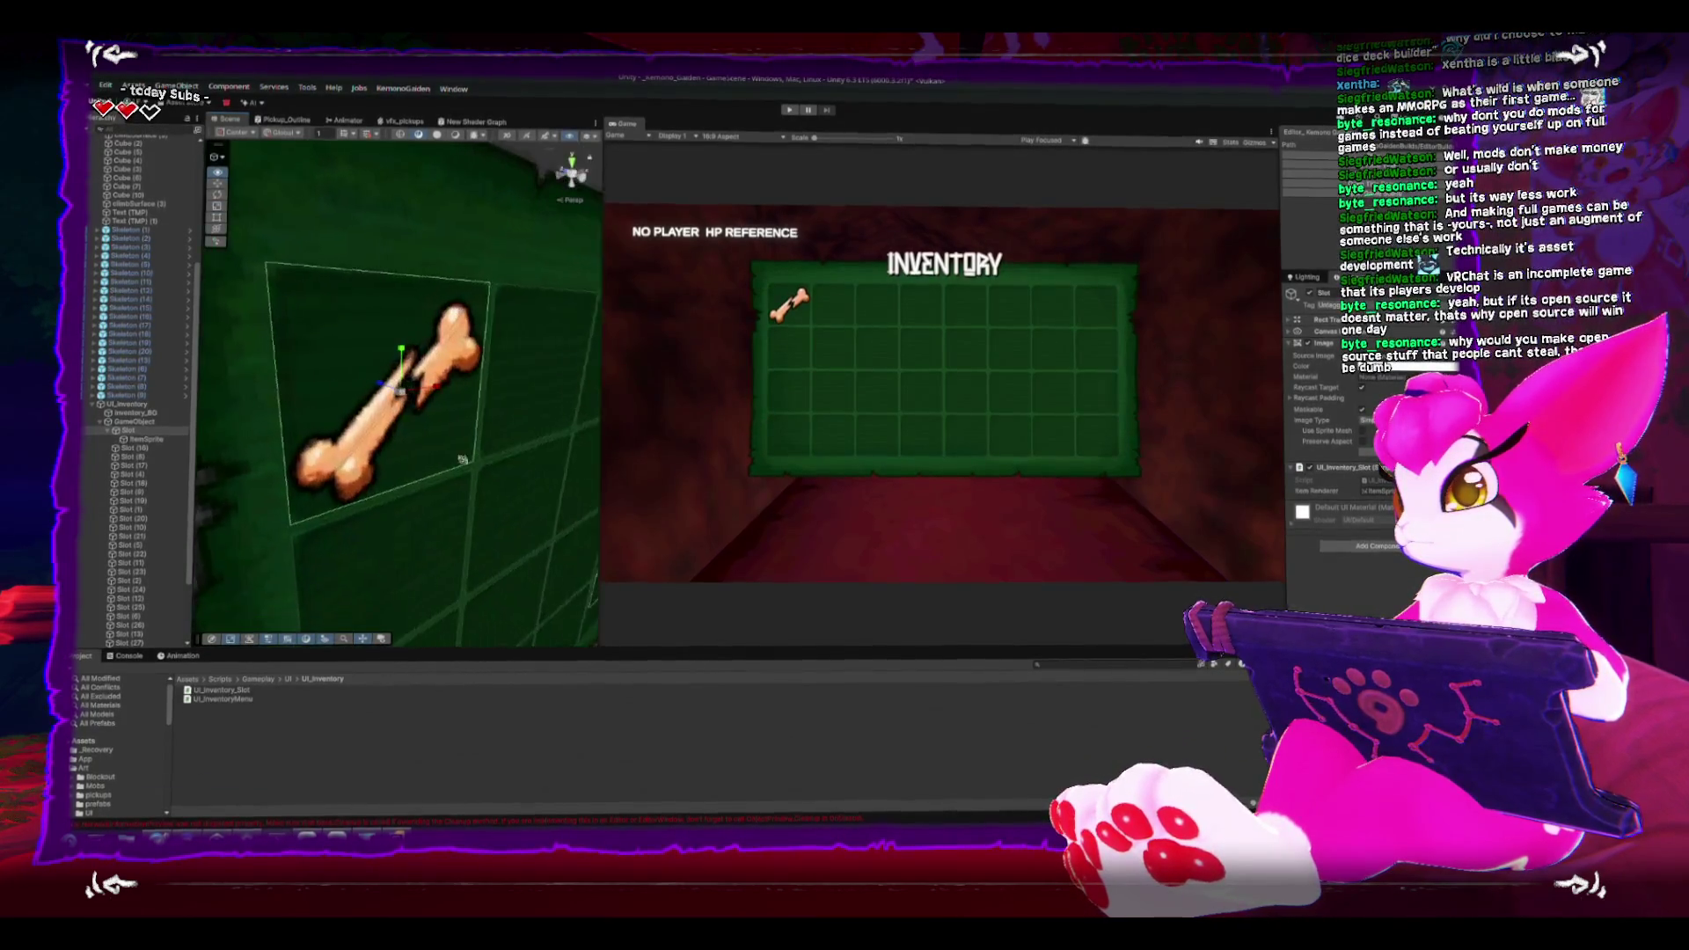
pyautogui.scroll(-10, 422, 405)
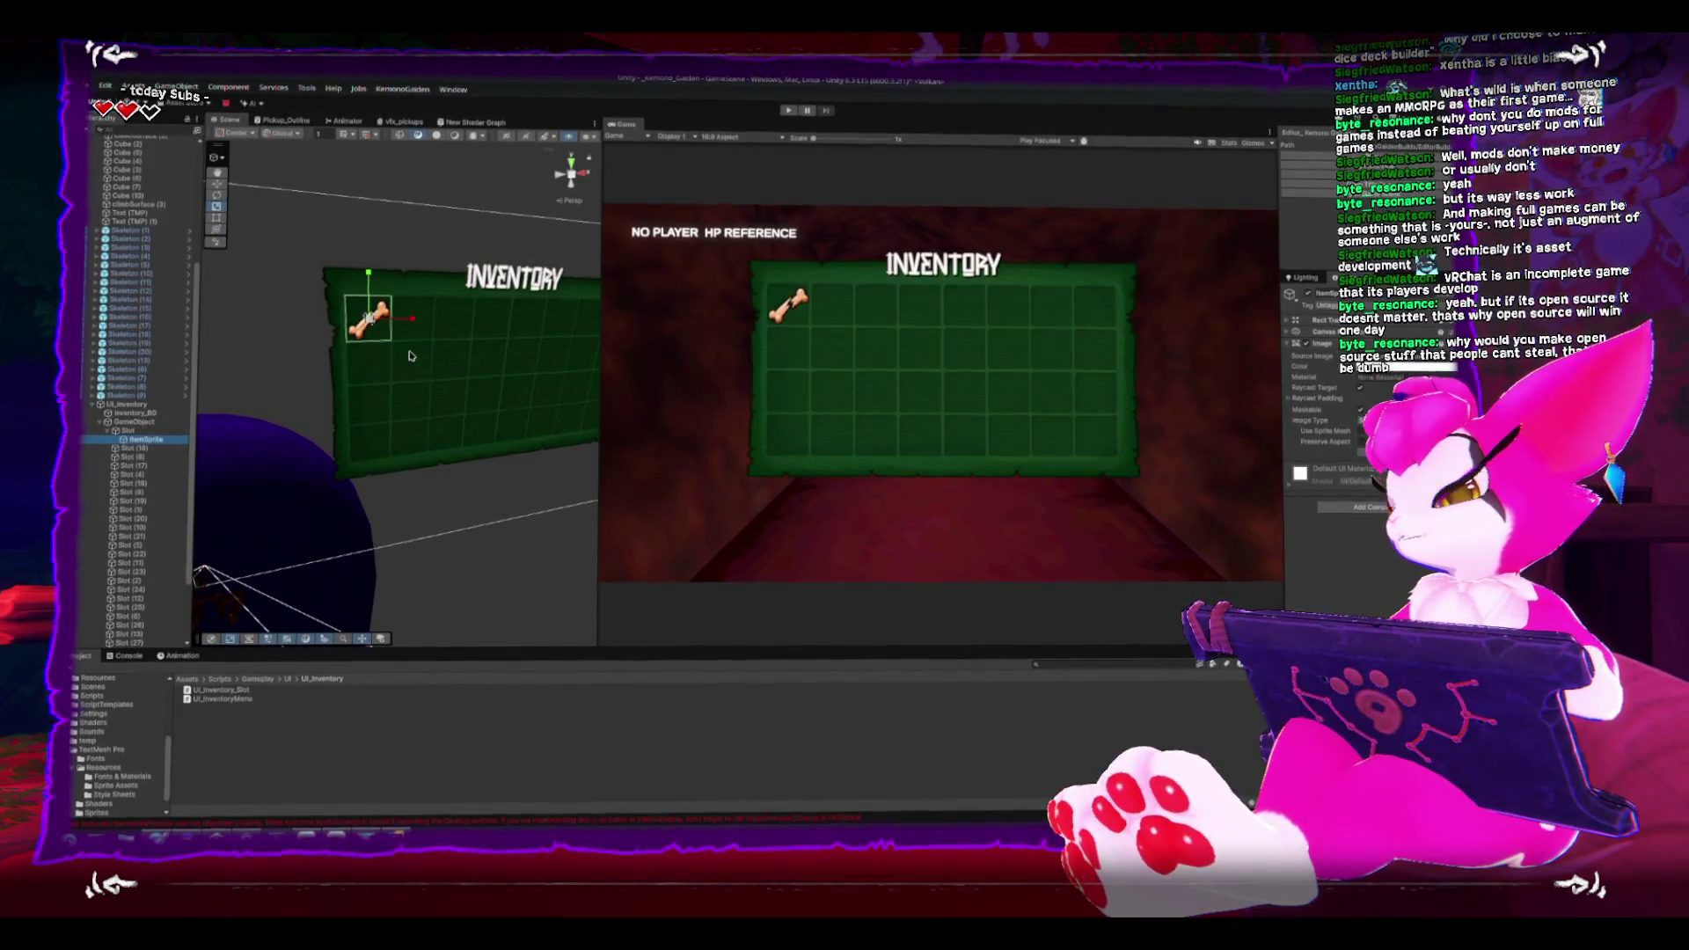
pyautogui.press('e')
pyautogui.moveTo(420, 327)
pyautogui.mouseDown()
pyautogui.moveTo(398, 287)
pyautogui.moveTo(380, 362)
pyautogui.moveTo(421, 354)
pyautogui.moveTo(387, 351)
pyautogui.moveTo(387, 370)
pyautogui.mouseUp()
pyautogui.press('r')
pyautogui.press('w')
pyautogui.press('t')
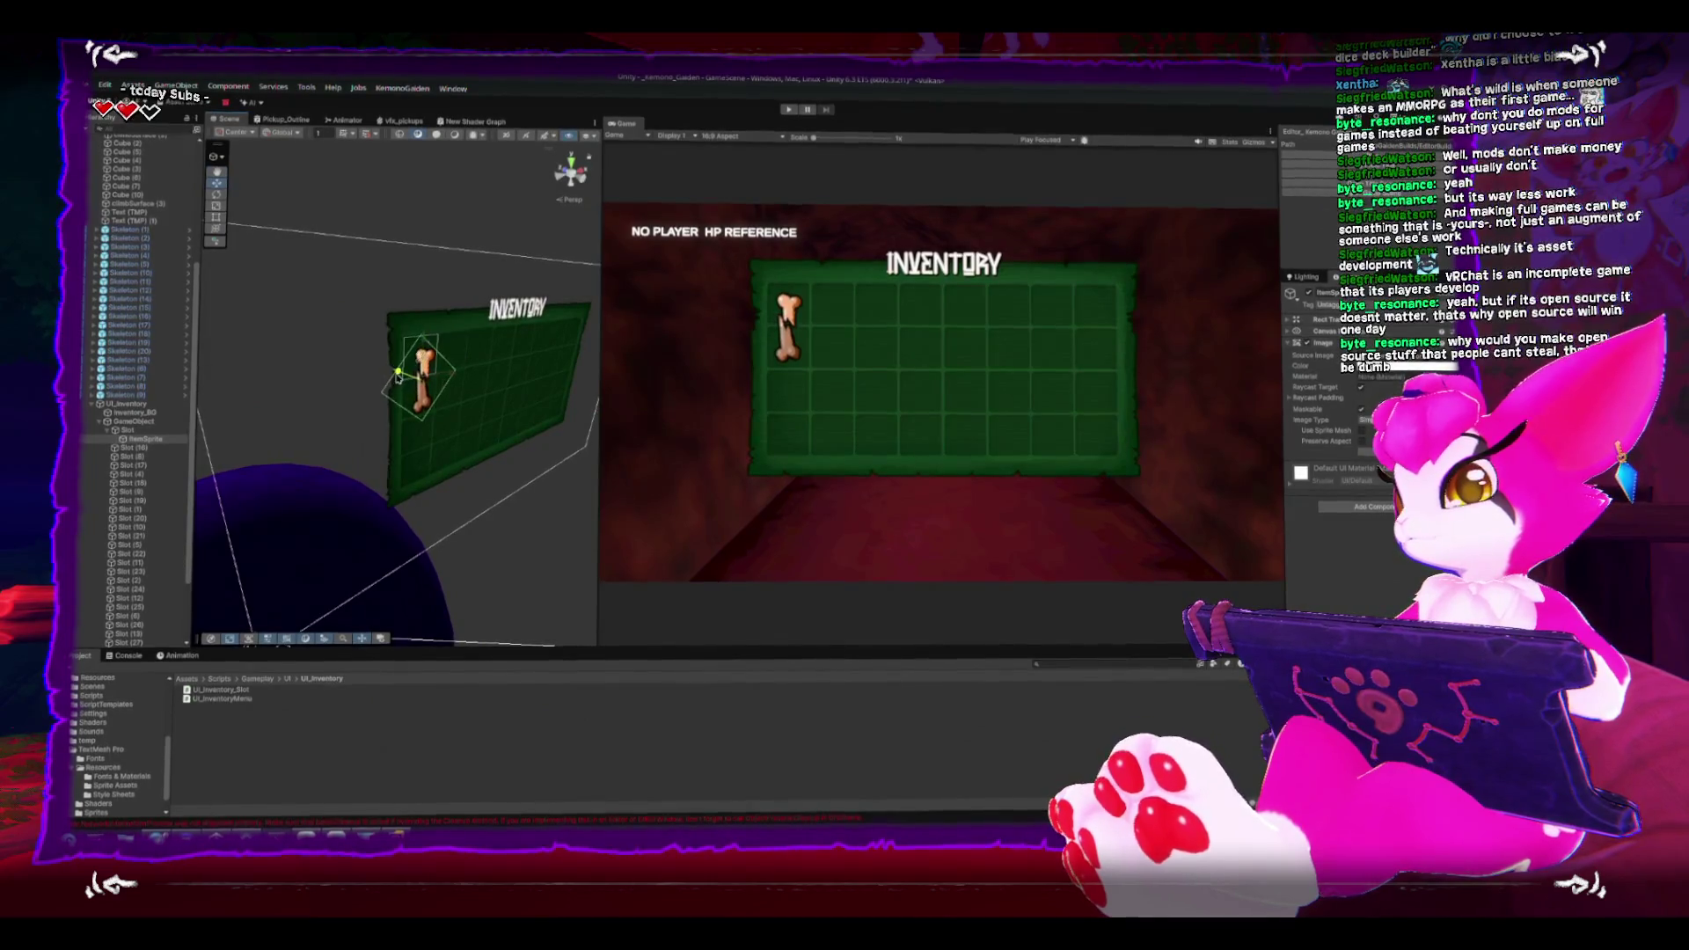
pyautogui.scroll(3, 303, 609)
pyautogui.moveTo(304, 609)
pyautogui.mouseDown()
pyautogui.moveTo(557, 452)
pyautogui.moveTo(587, 455)
pyautogui.moveTo(253, 461)
pyautogui.mouseUp()
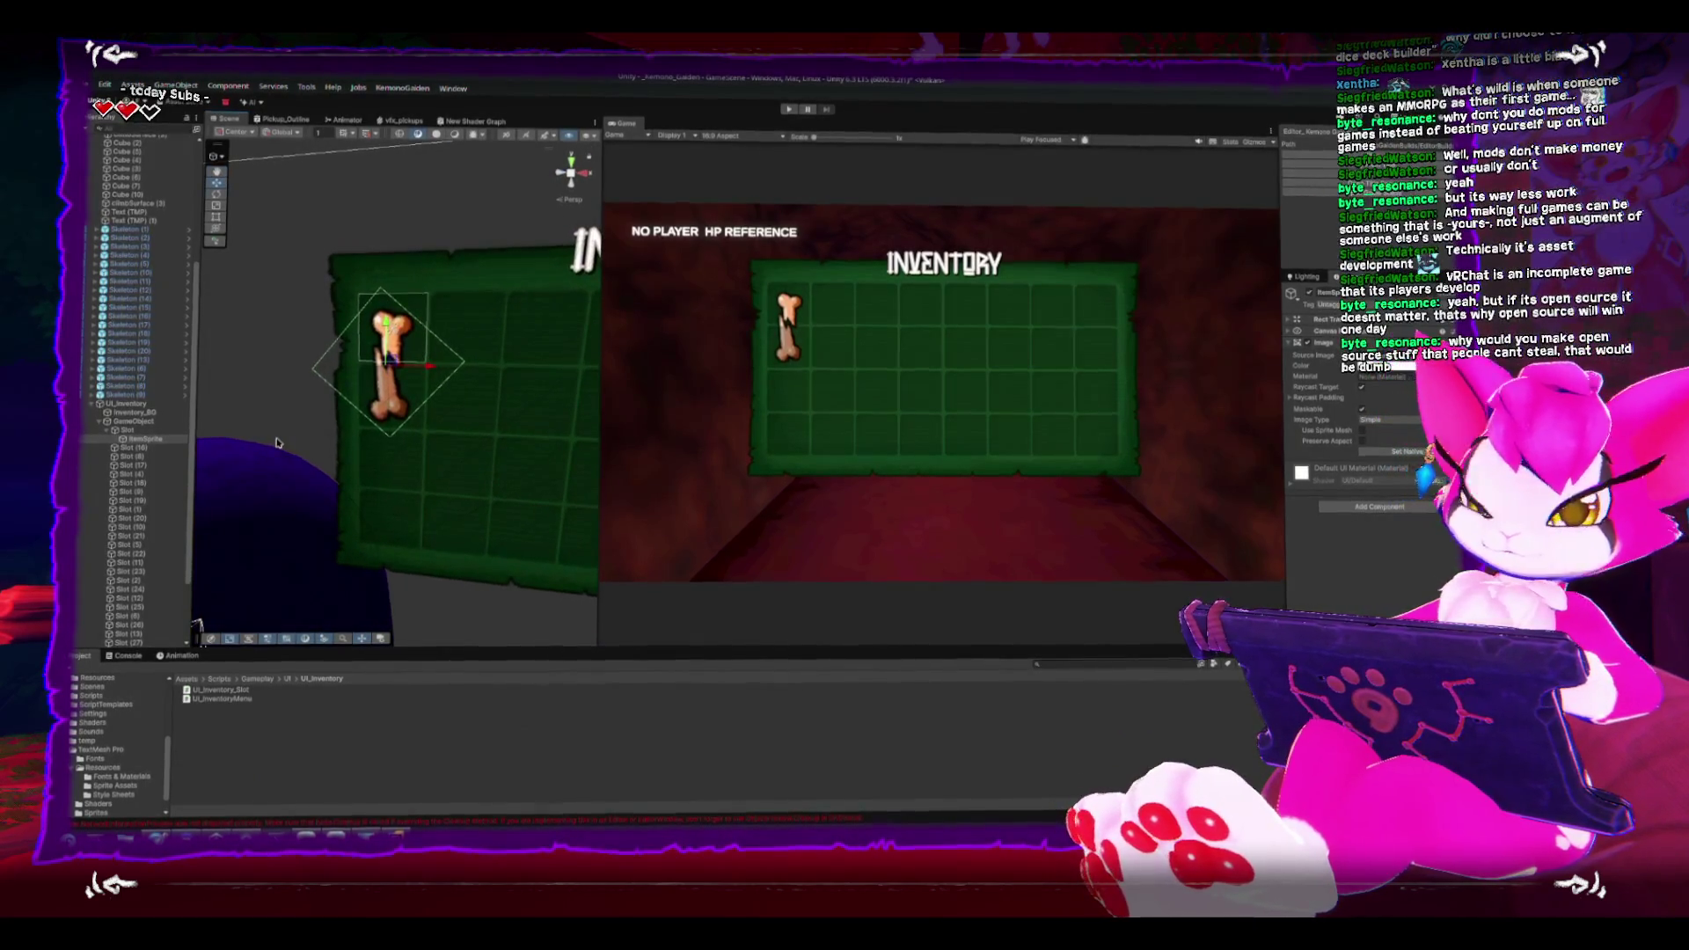
pyautogui.moveTo(399, 421)
pyautogui.mouseDown()
pyautogui.moveTo(490, 415)
pyautogui.moveTo(281, 414)
pyautogui.moveTo(332, 460)
pyautogui.moveTo(528, 396)
pyautogui.moveTo(459, 304)
pyautogui.moveTo(387, 396)
pyautogui.moveTo(456, 484)
pyautogui.moveTo(321, 450)
pyautogui.moveTo(637, 366)
pyautogui.moveTo(370, 431)
pyautogui.mouseUp()
pyautogui.scroll(-3, 371, 431)
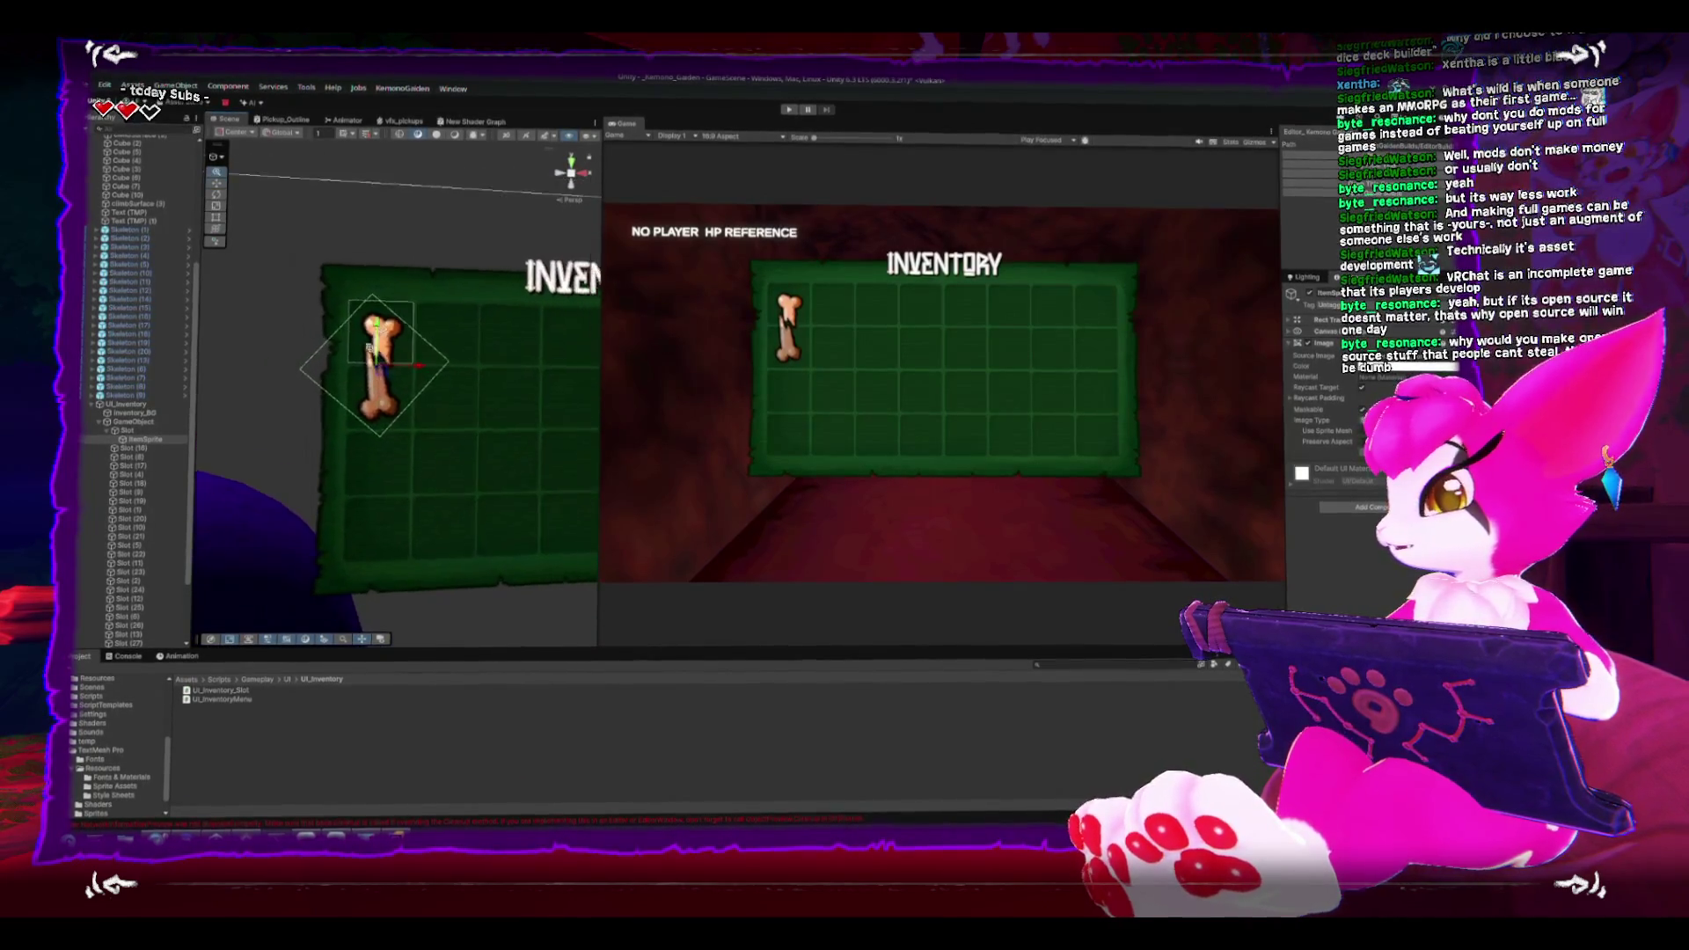
pyautogui.press('w')
pyautogui.moveTo(383, 374); pyautogui.dragTo(382, 328)
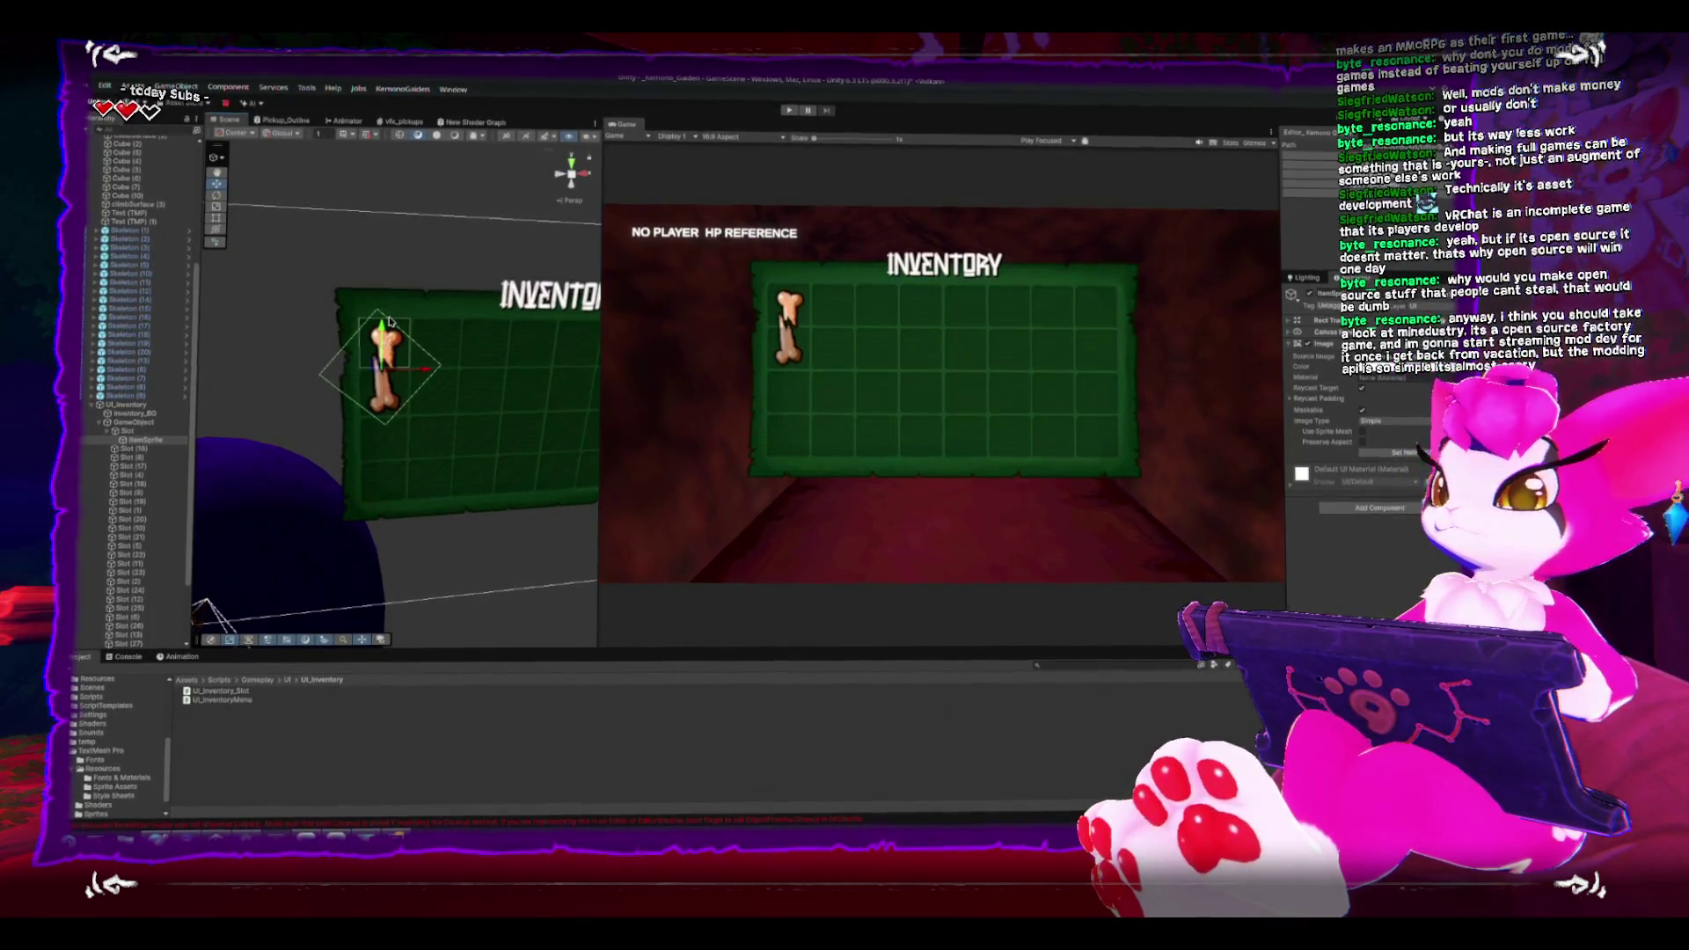
pyautogui.scroll(1, 334, 352)
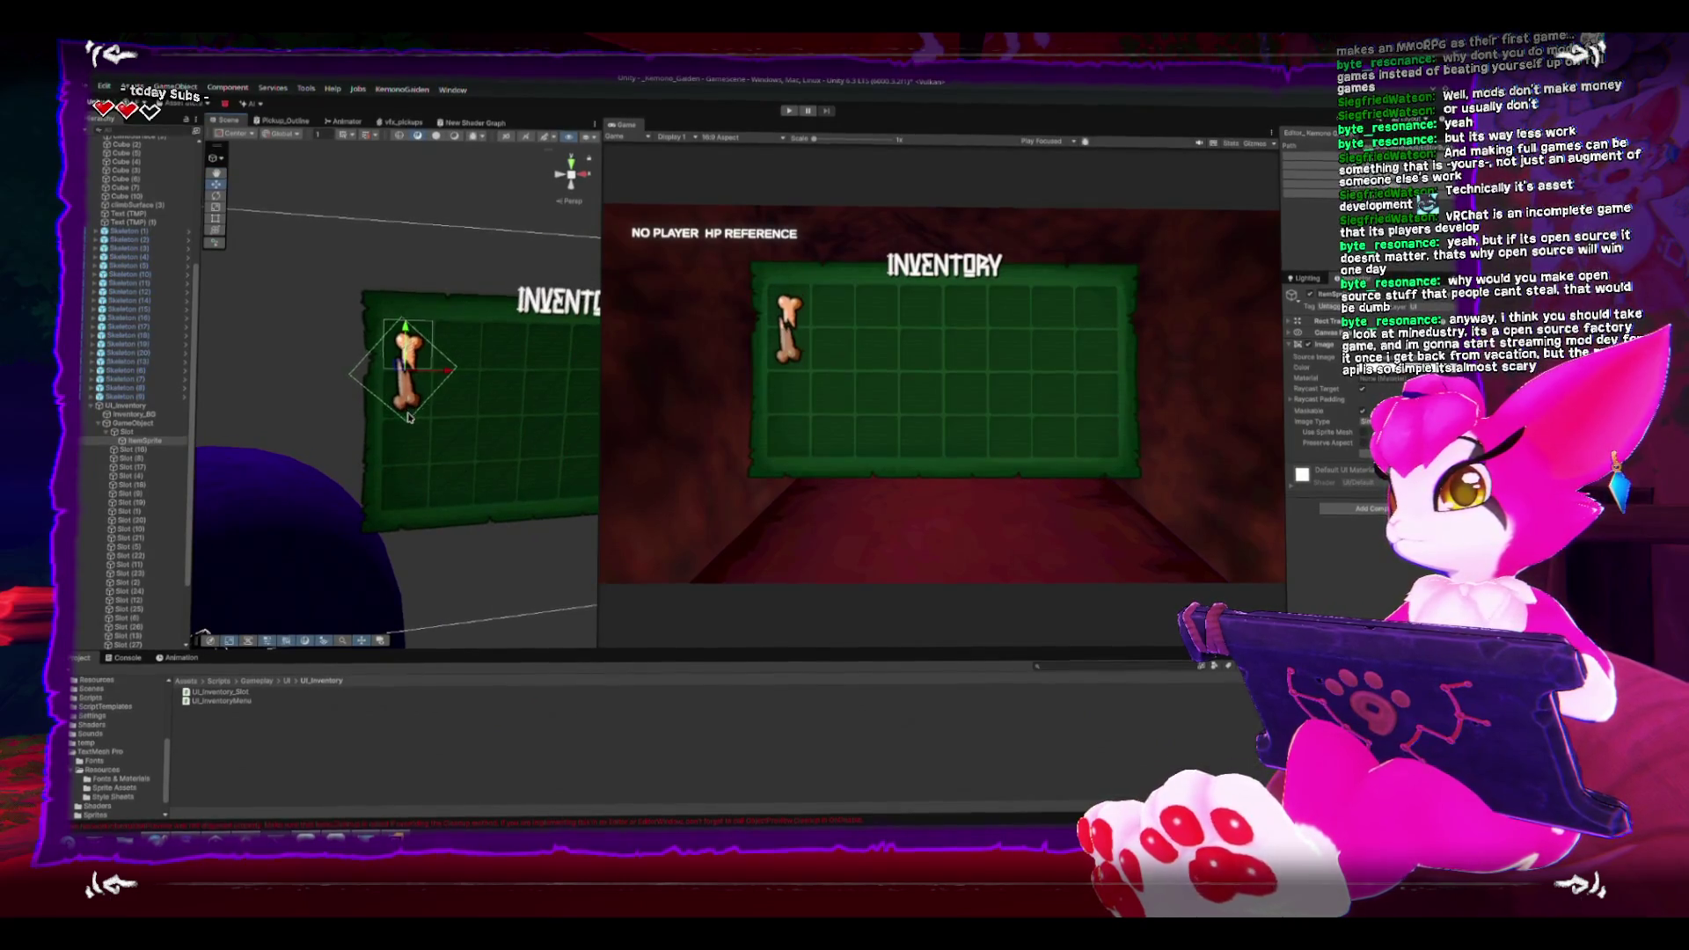
pyautogui.scroll(-1, 409, 420)
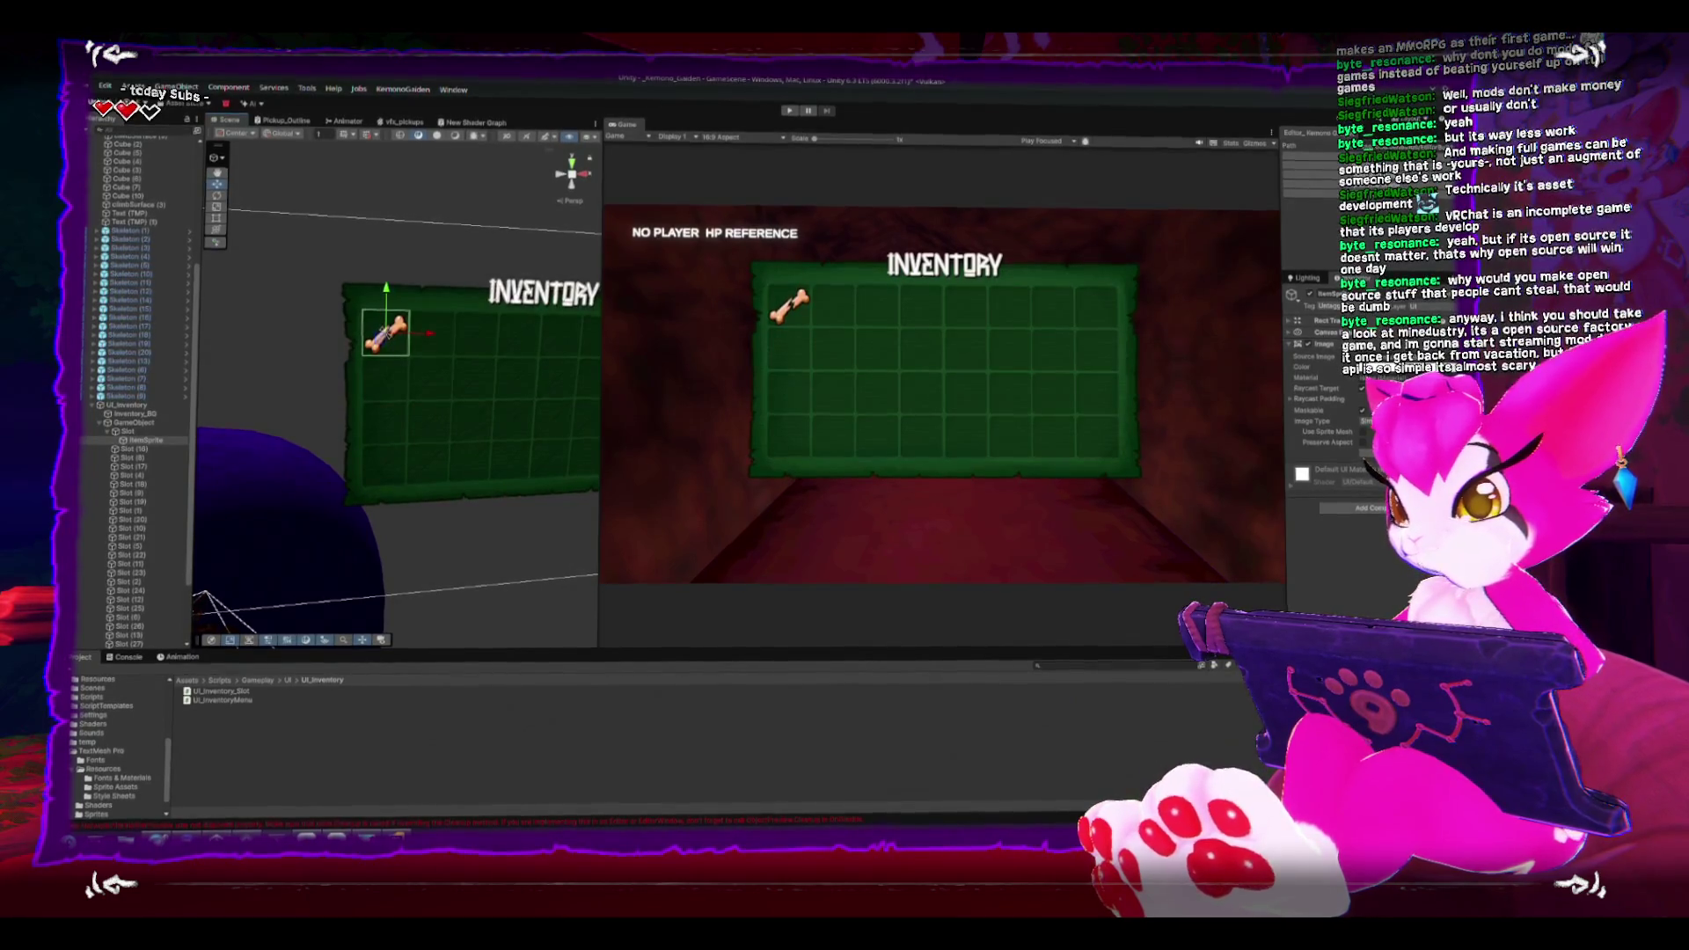
pyautogui.scroll(-2, 119, 747)
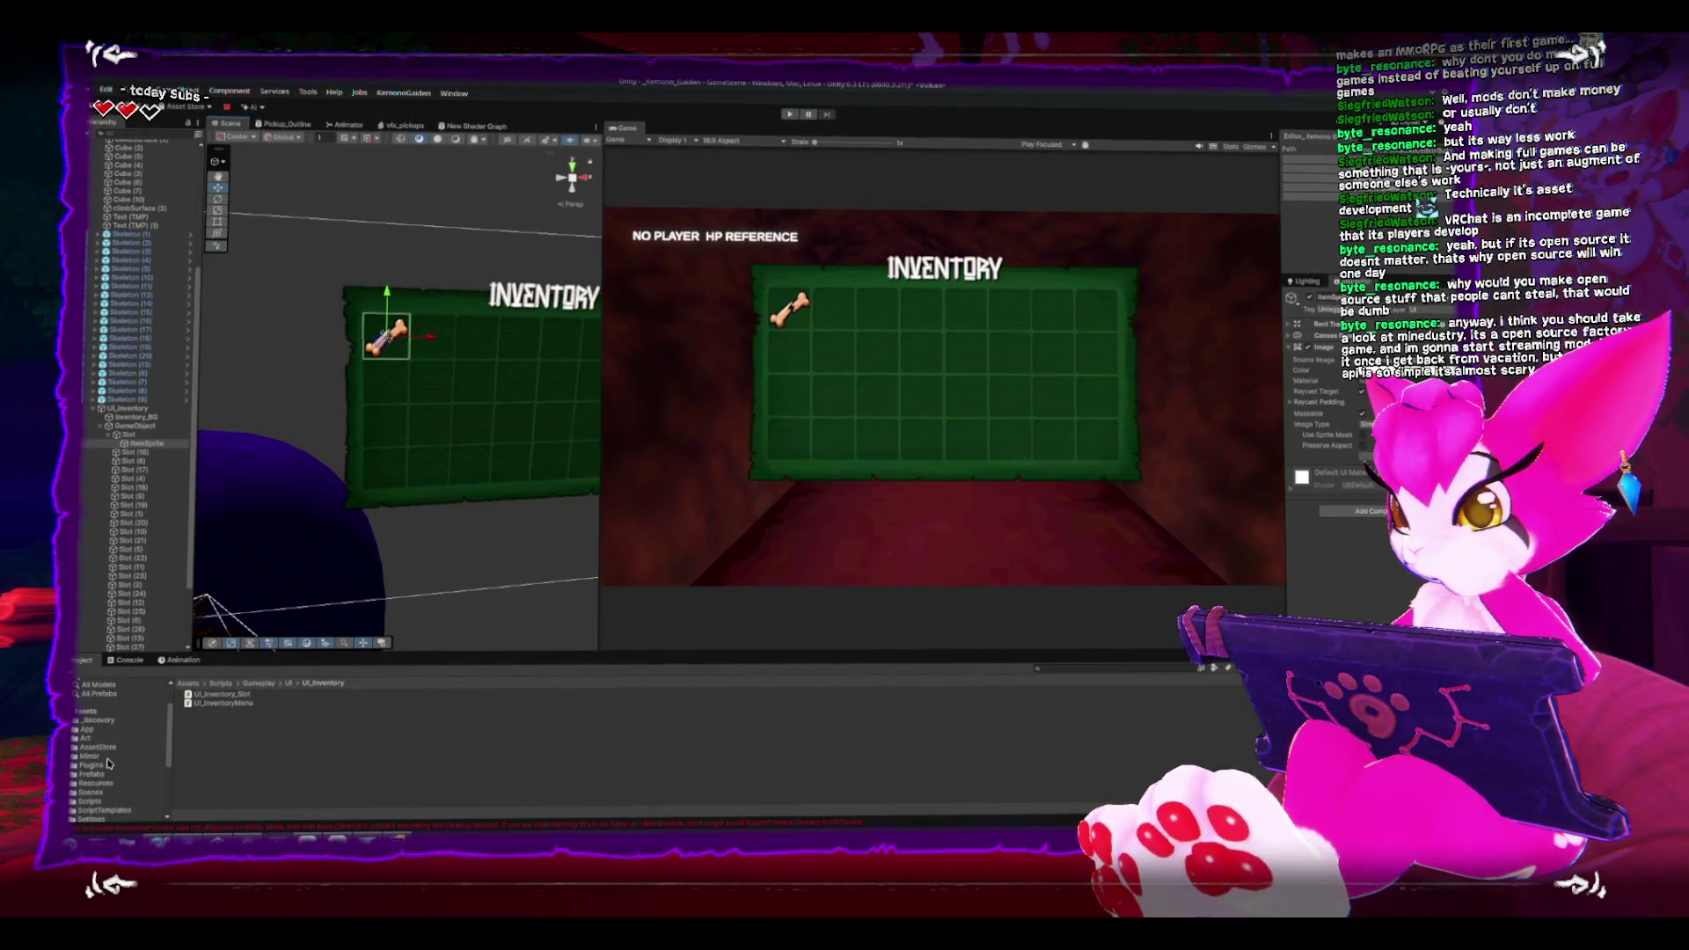
# Step: Create a new folder named Inventory inside Assets/Scripts/Systems
pyautogui.click(75, 801)
pyautogui.scroll(-3, 92, 783)
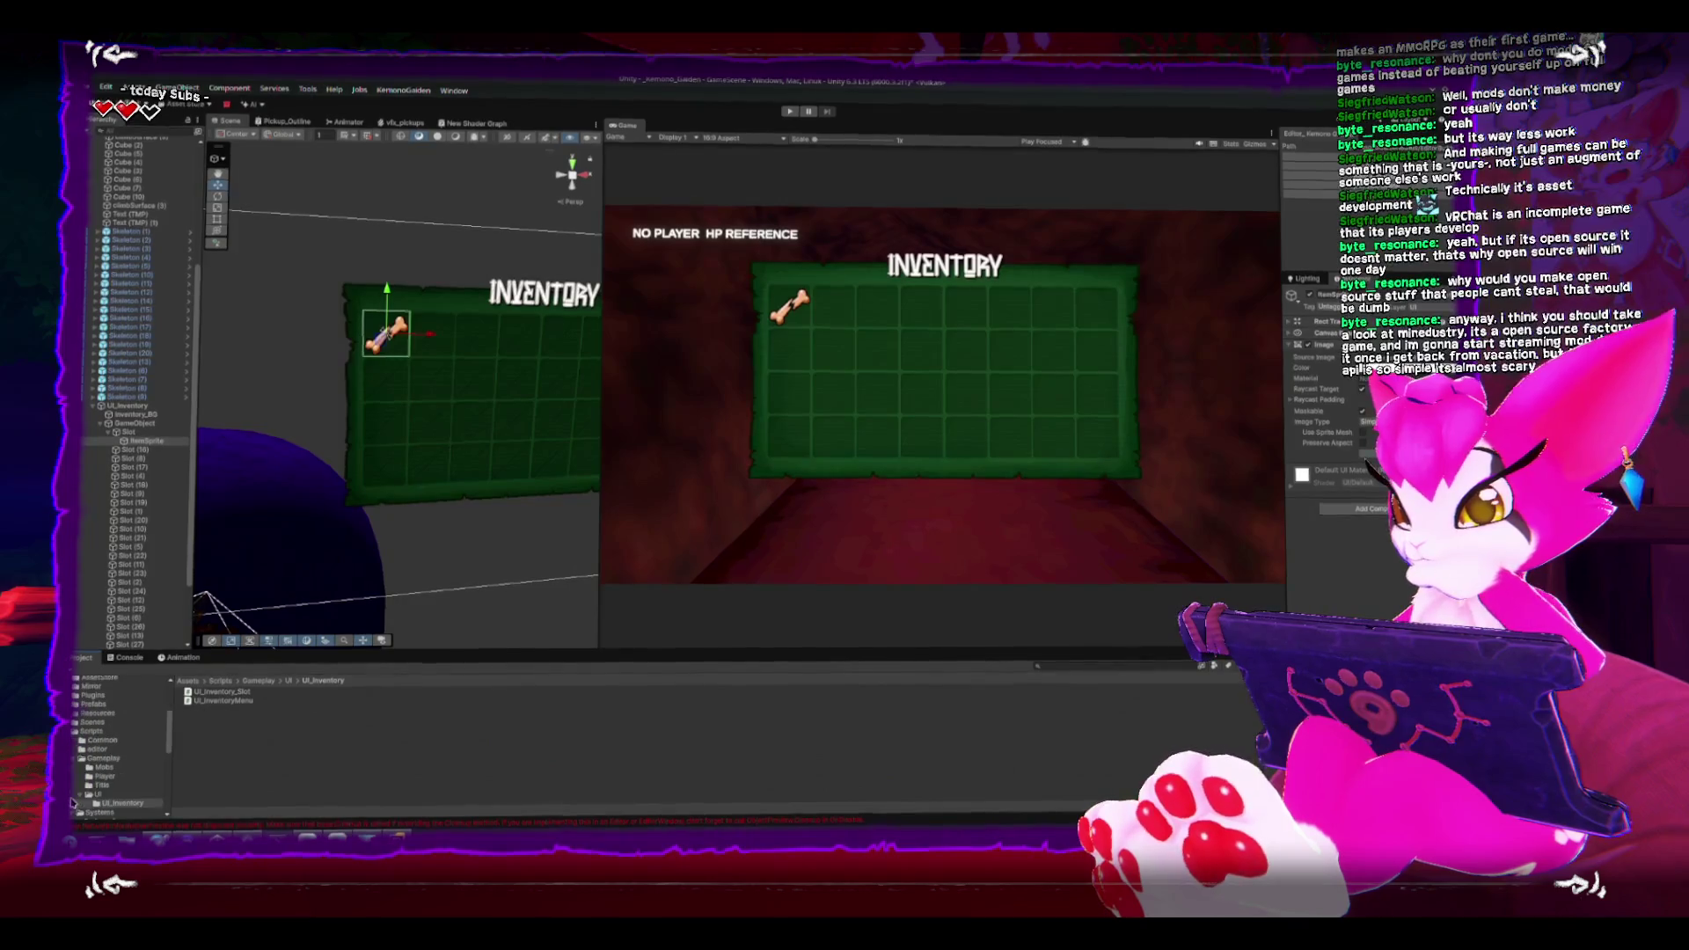
pyautogui.click(97, 803)
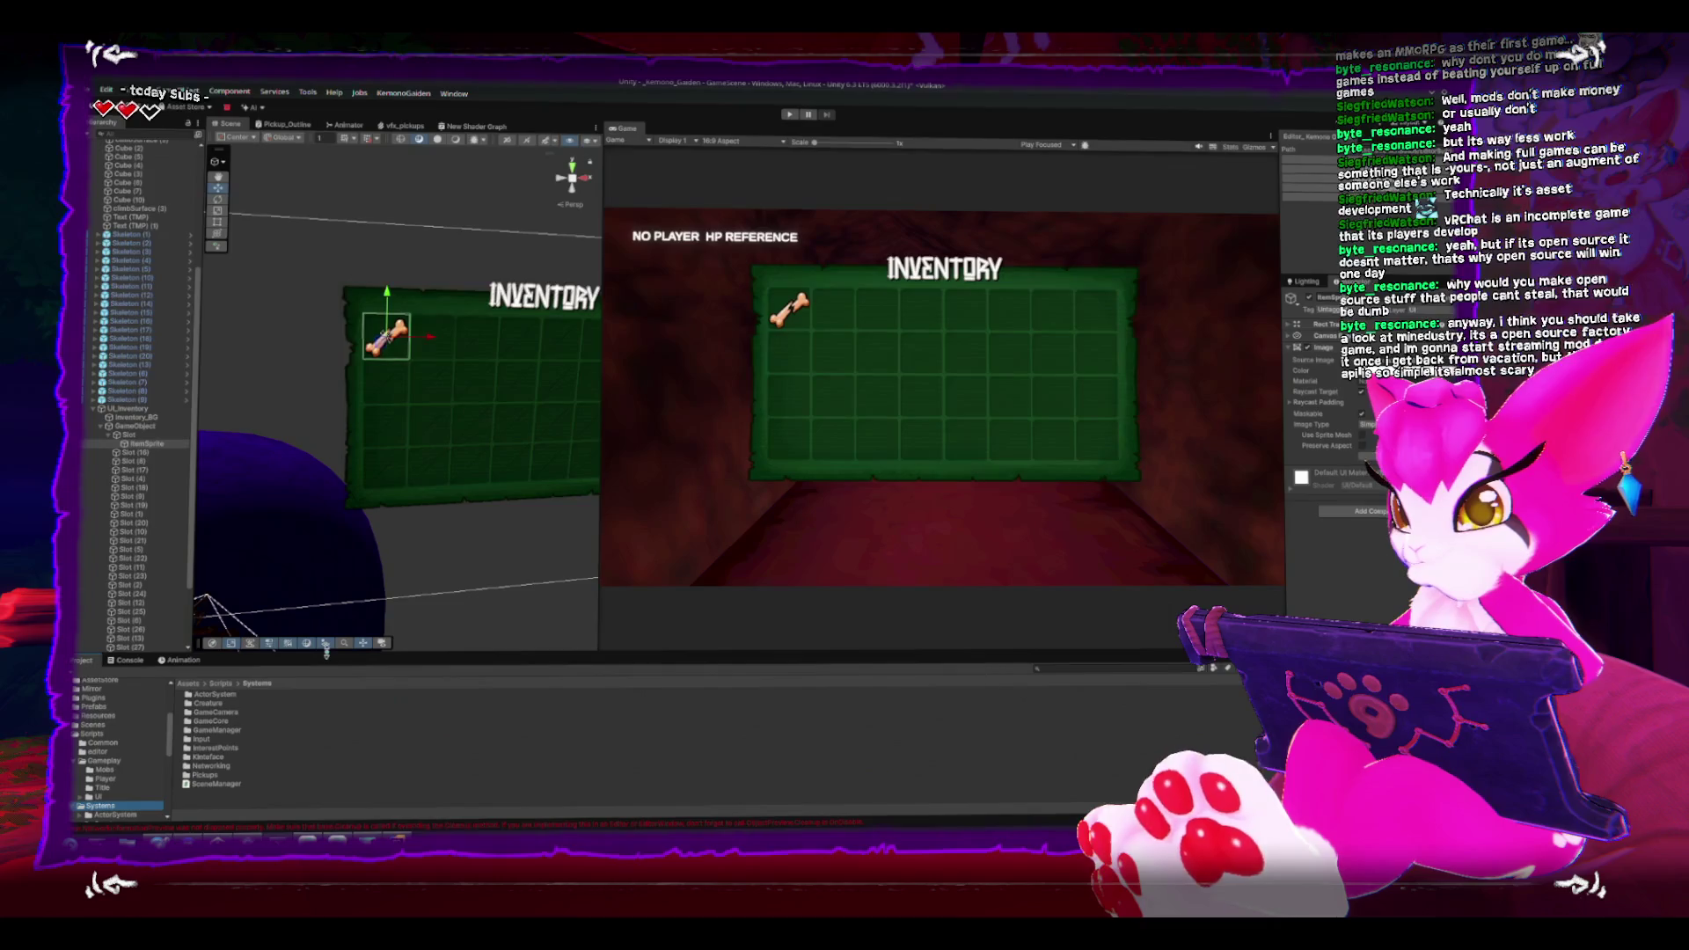
pyautogui.moveTo(325, 651); pyautogui.dragTo(325, 589)
pyautogui.rightClick(286, 765)
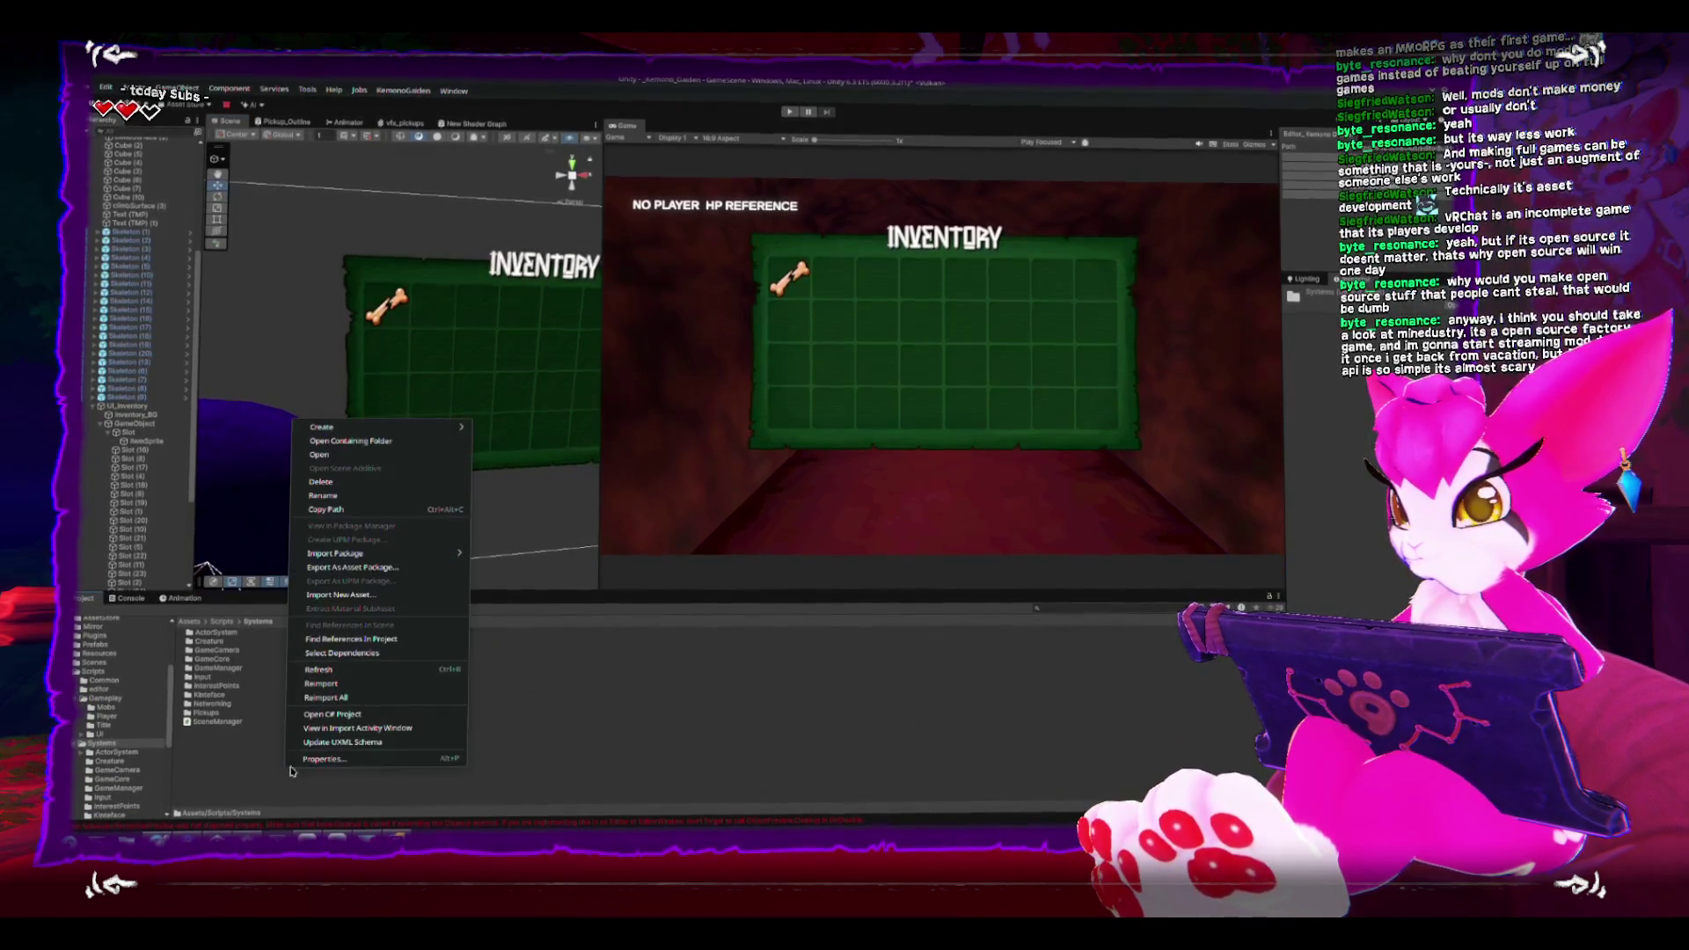
pyautogui.moveTo(432, 428)
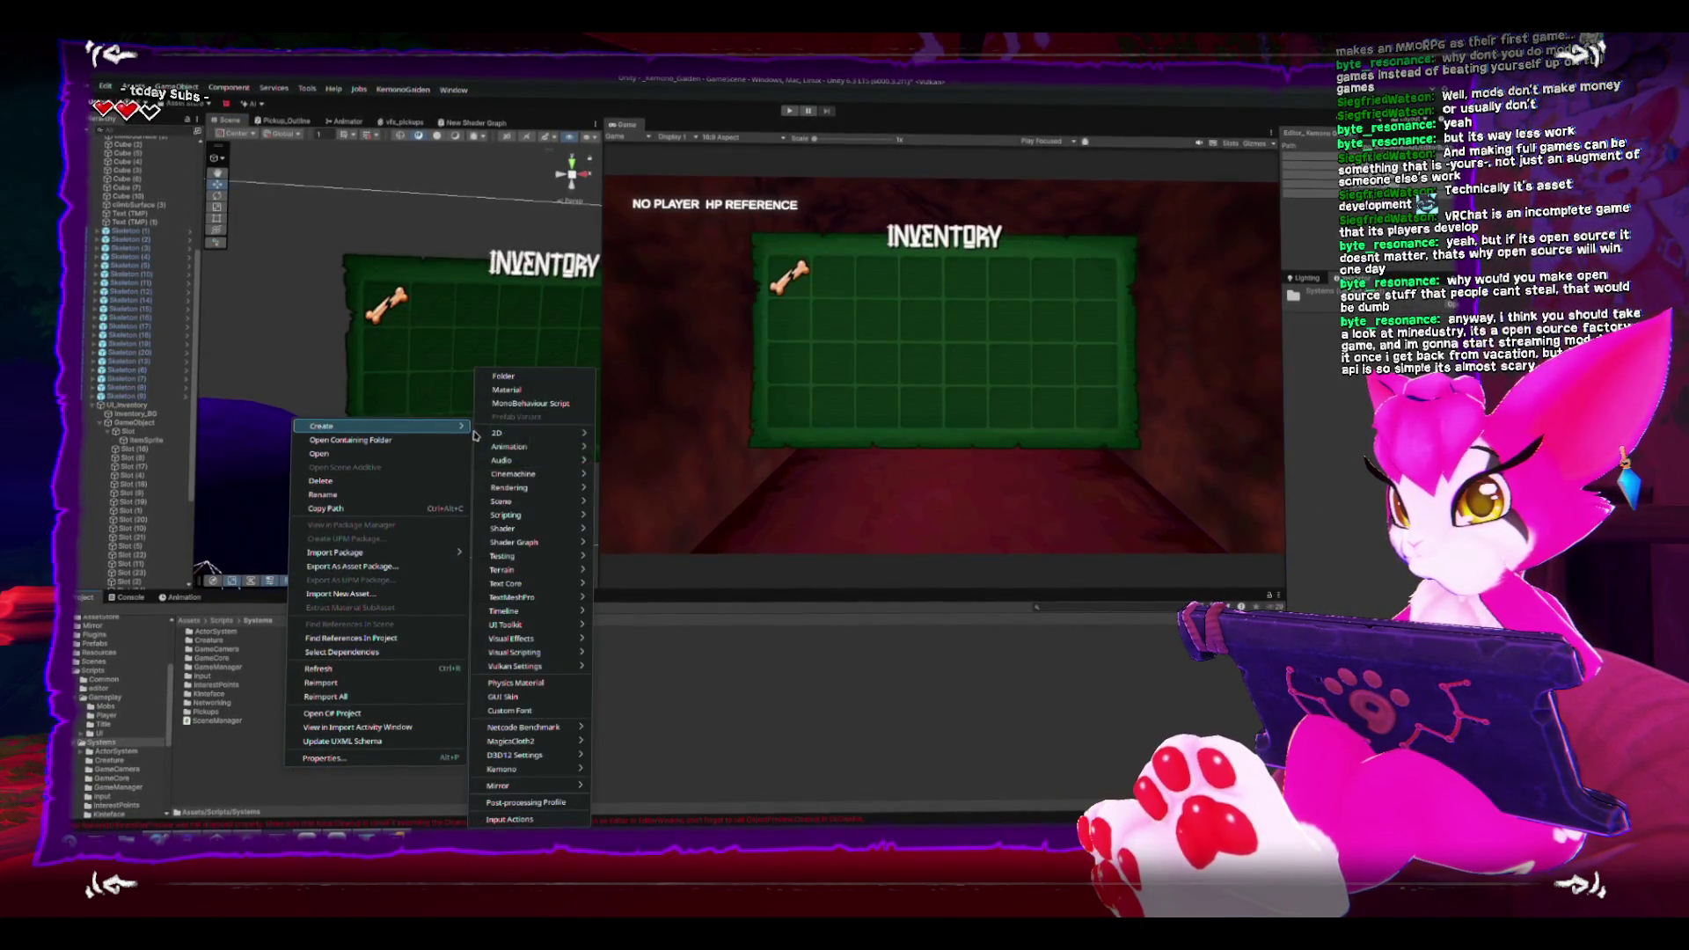
pyautogui.click(522, 377)
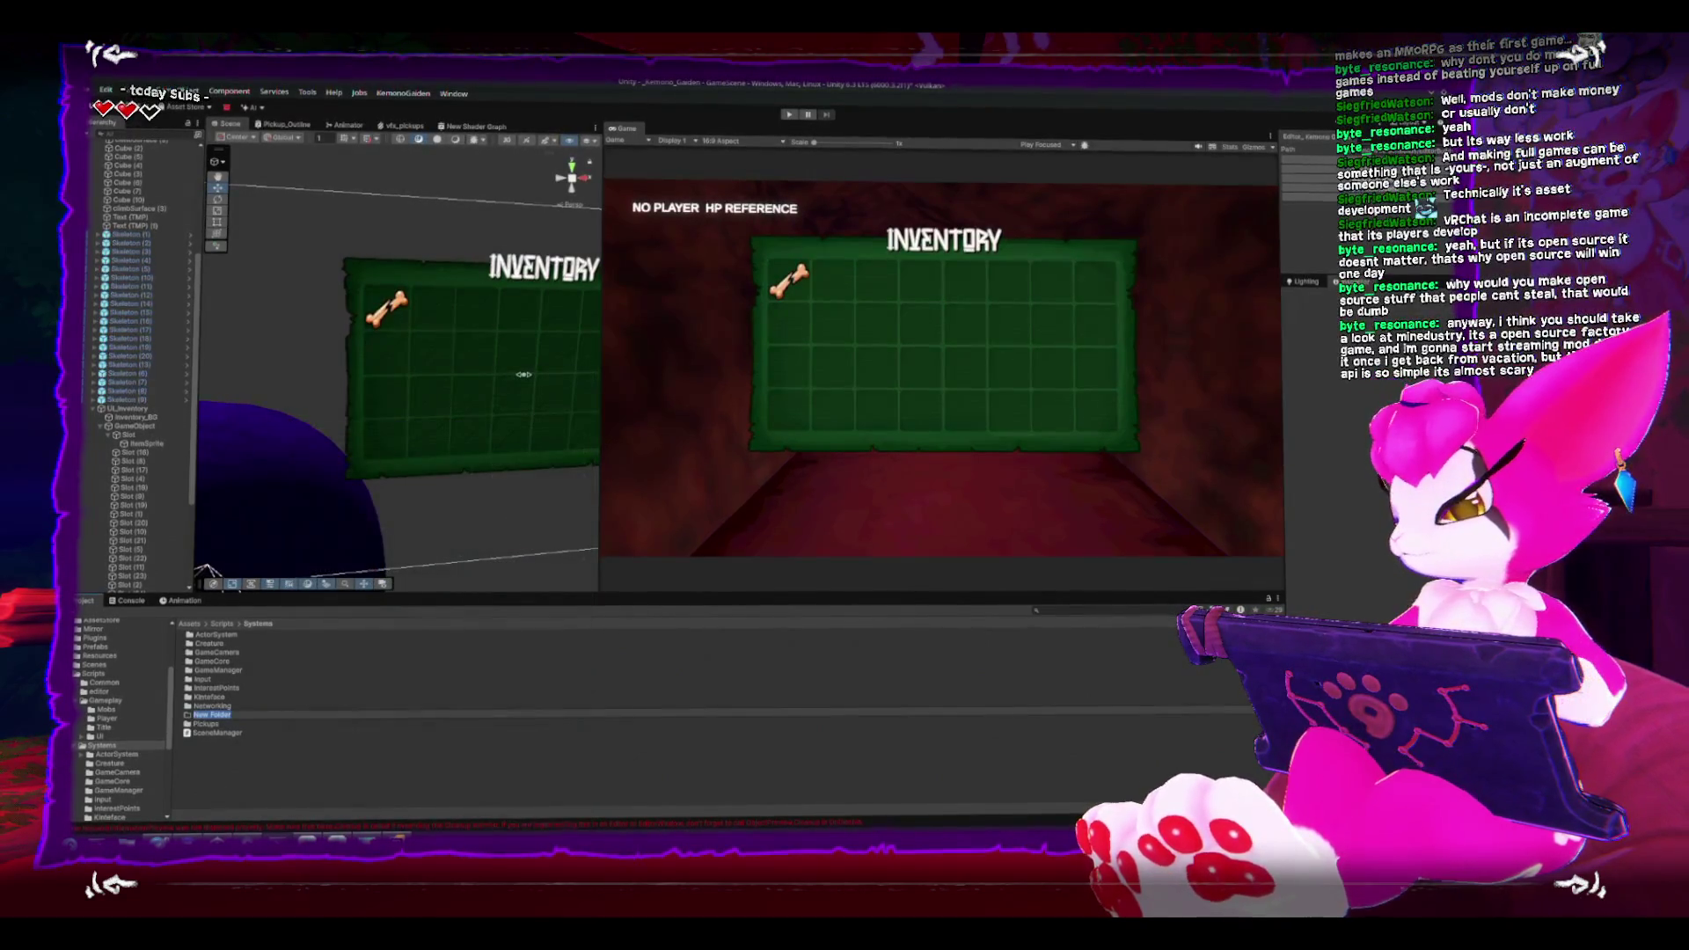
pyautogui.write('Inventory')
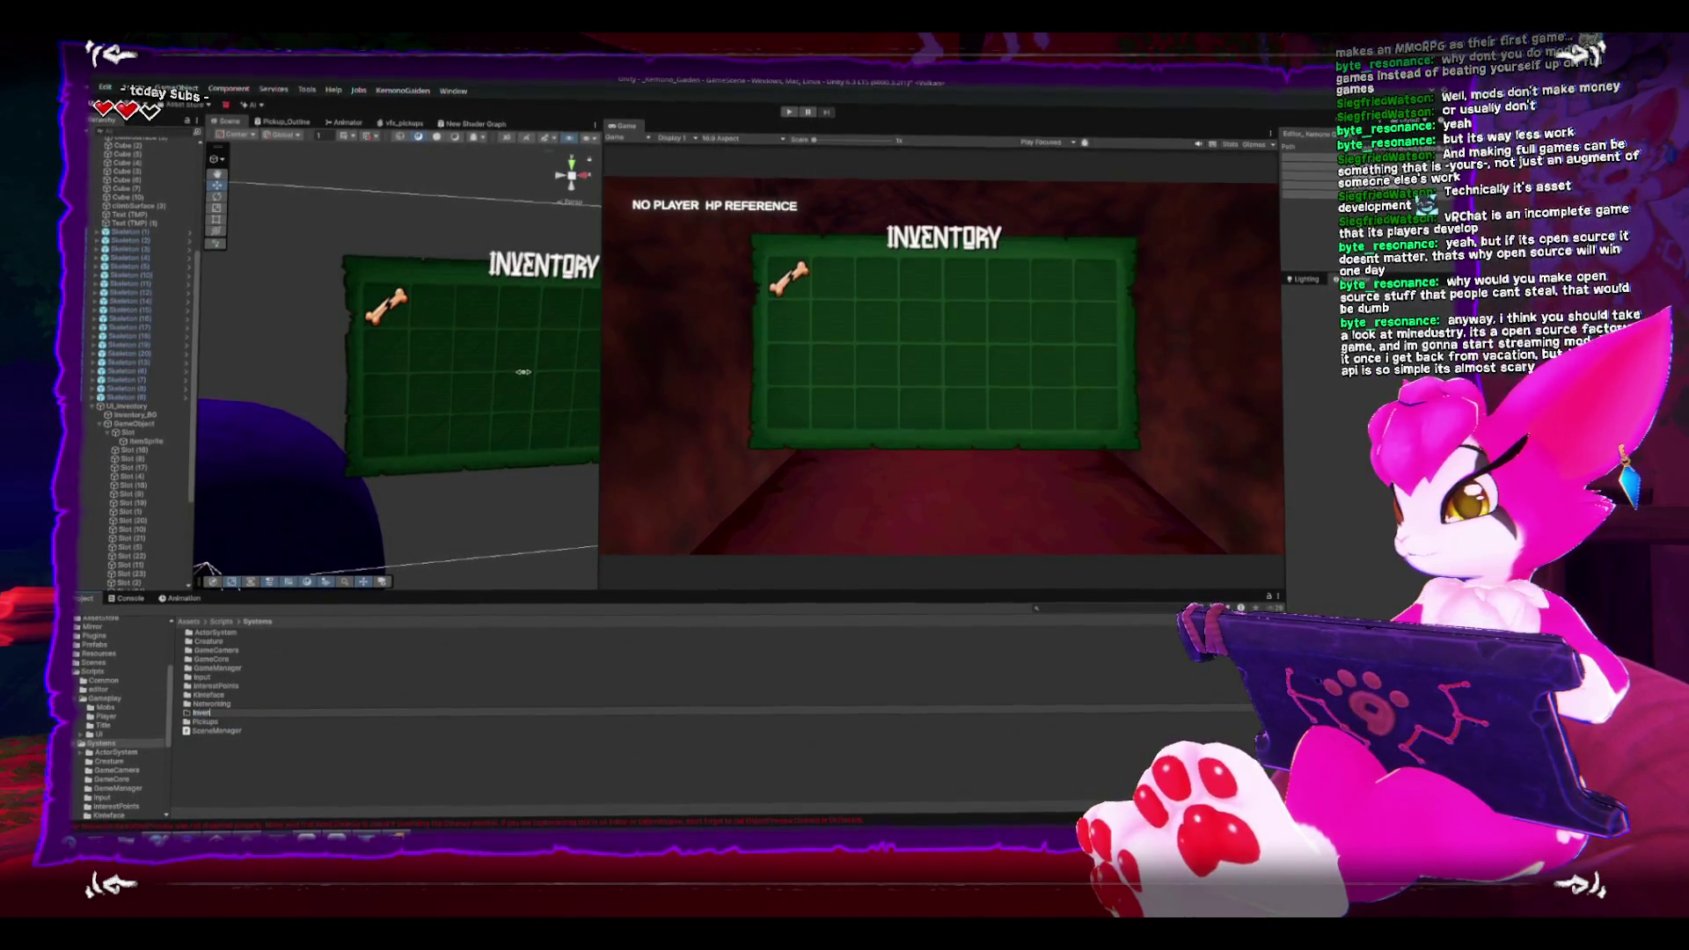
pyautogui.press('Return')
pyautogui.press('Return')
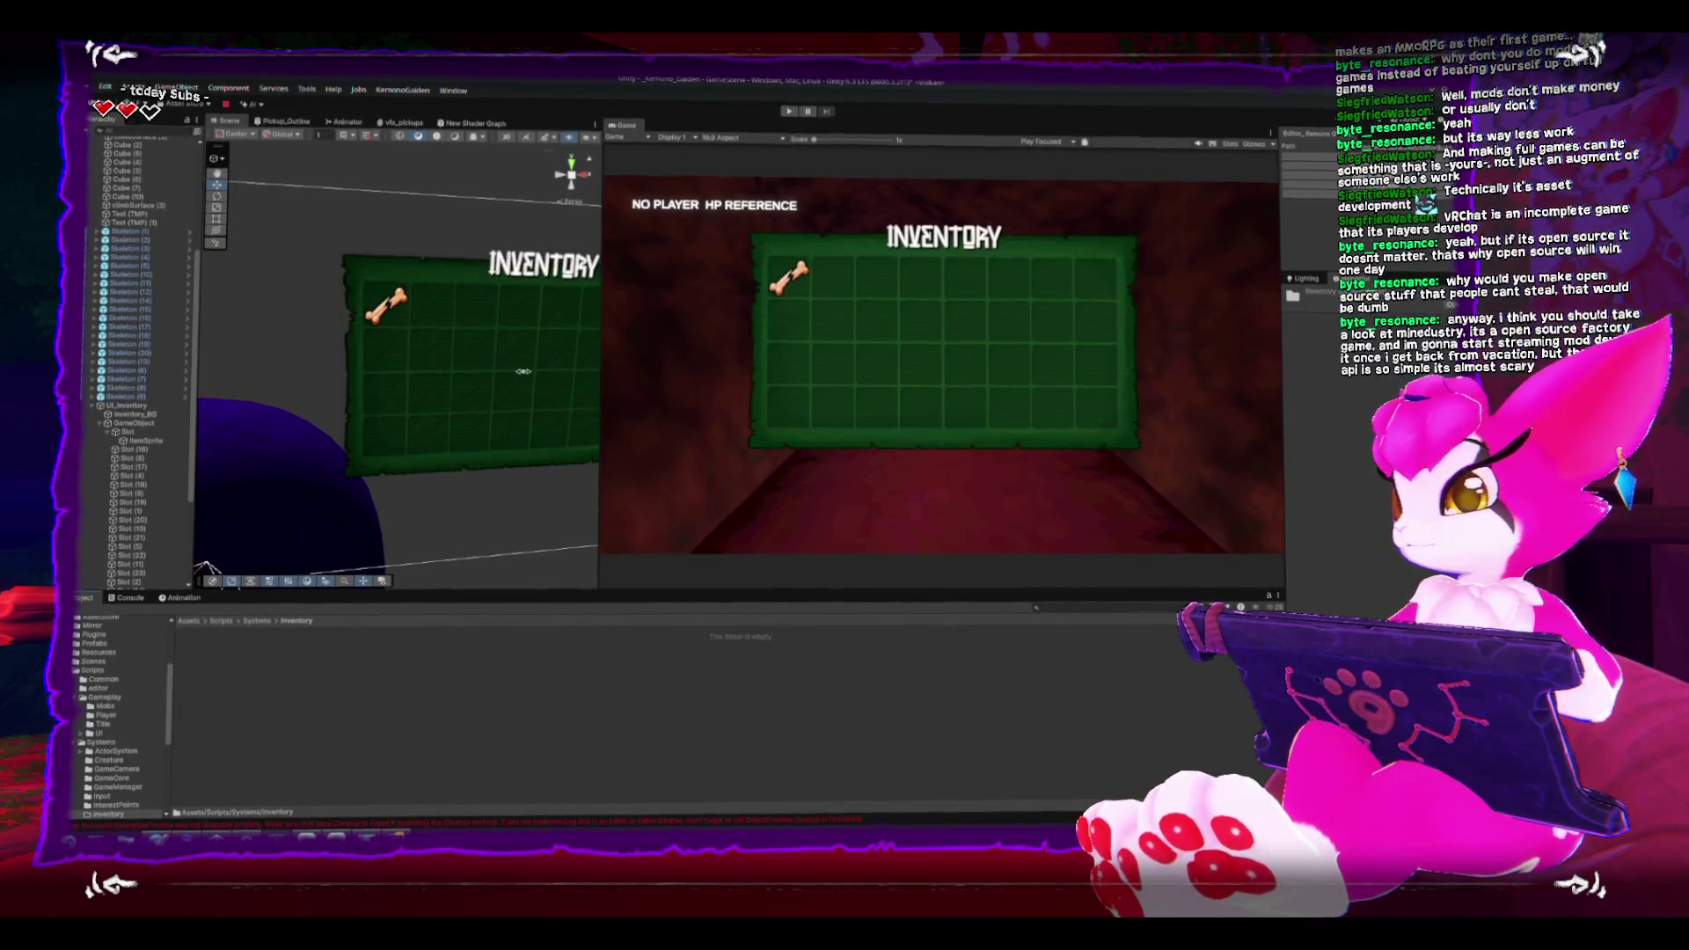
# Step: Add a MonoBehaviour script named InventoryHolder in the Inventory folder
pyautogui.rightClick(327, 718)
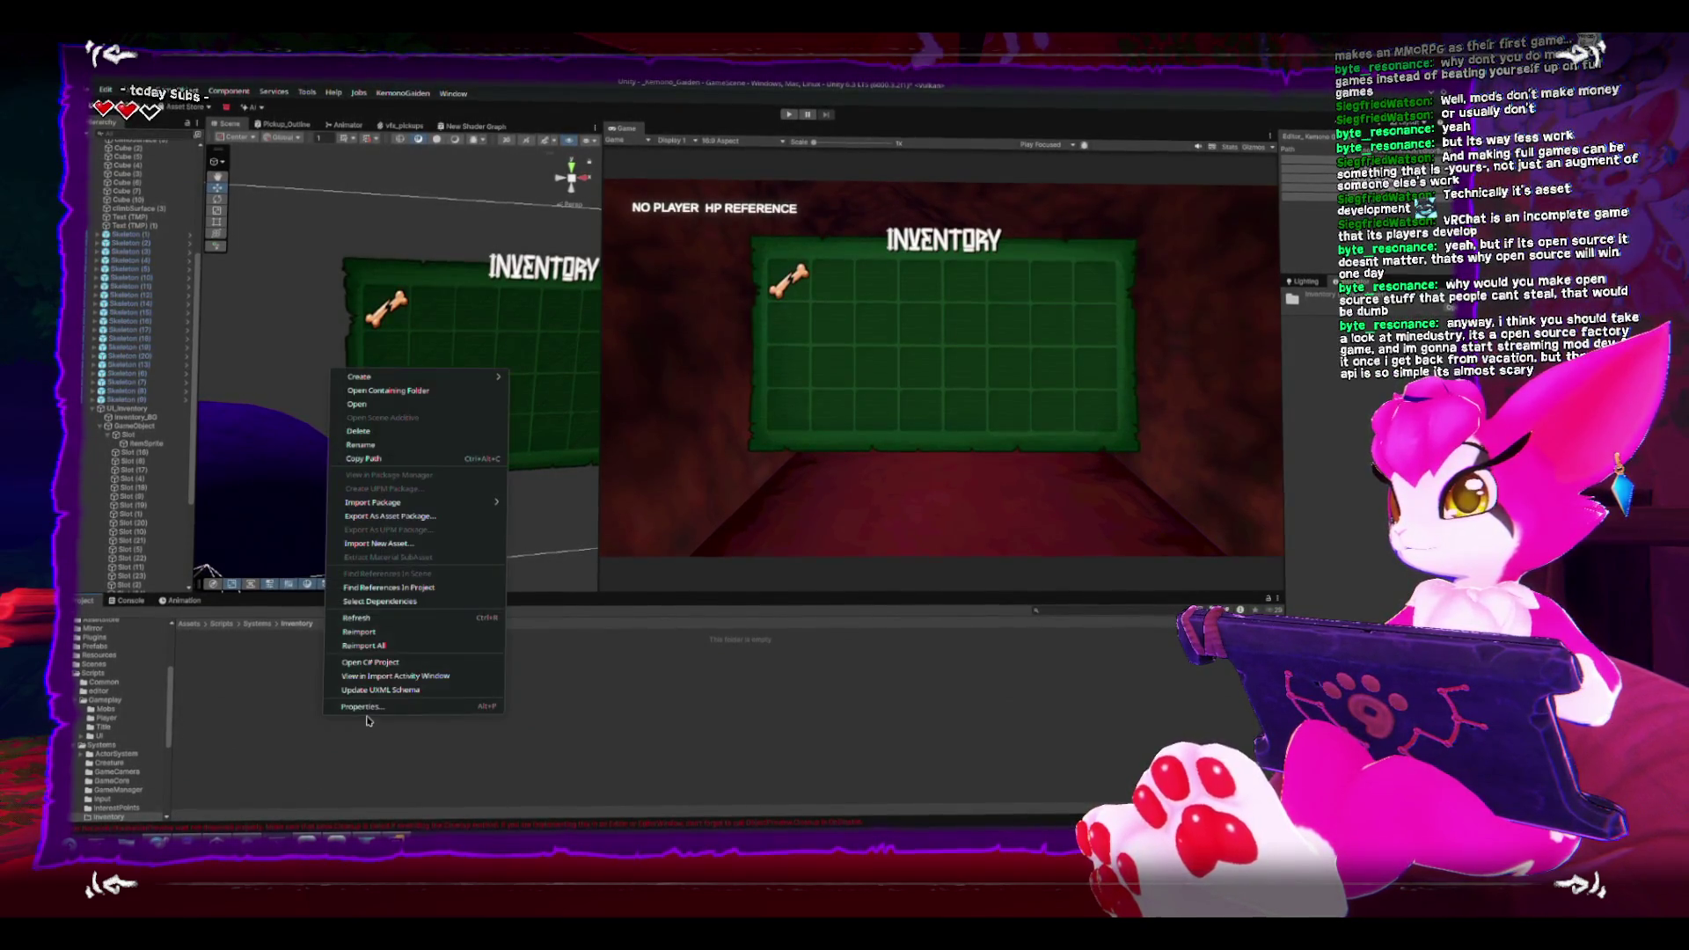
pyautogui.moveTo(482, 376)
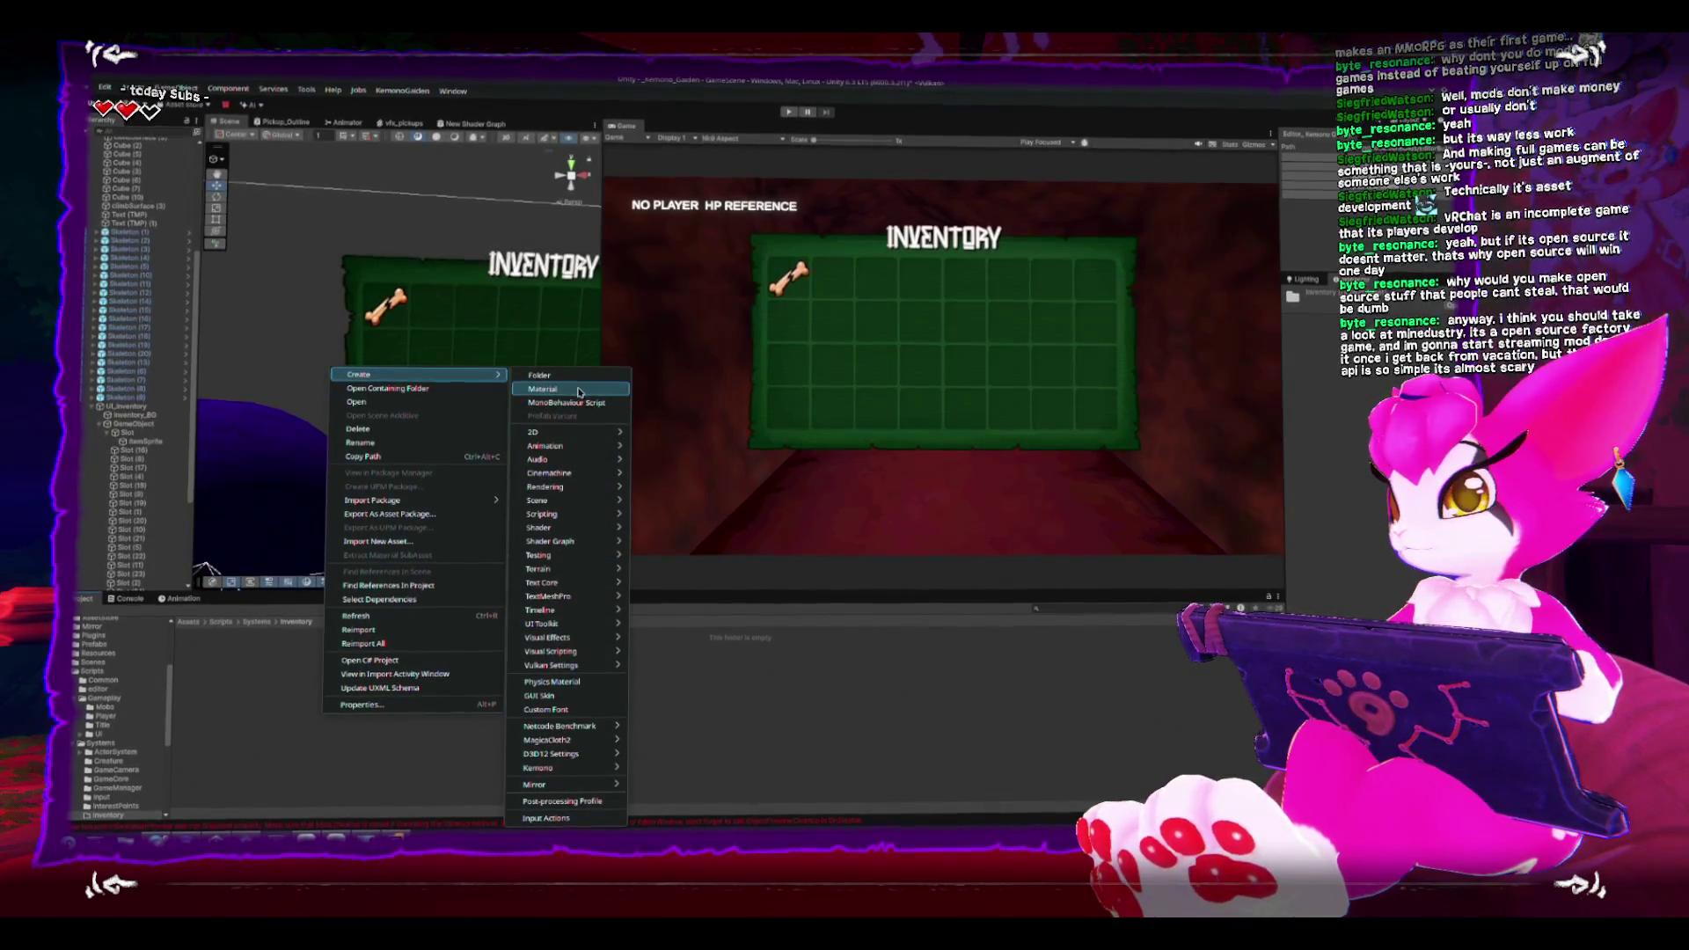
pyautogui.click(581, 402)
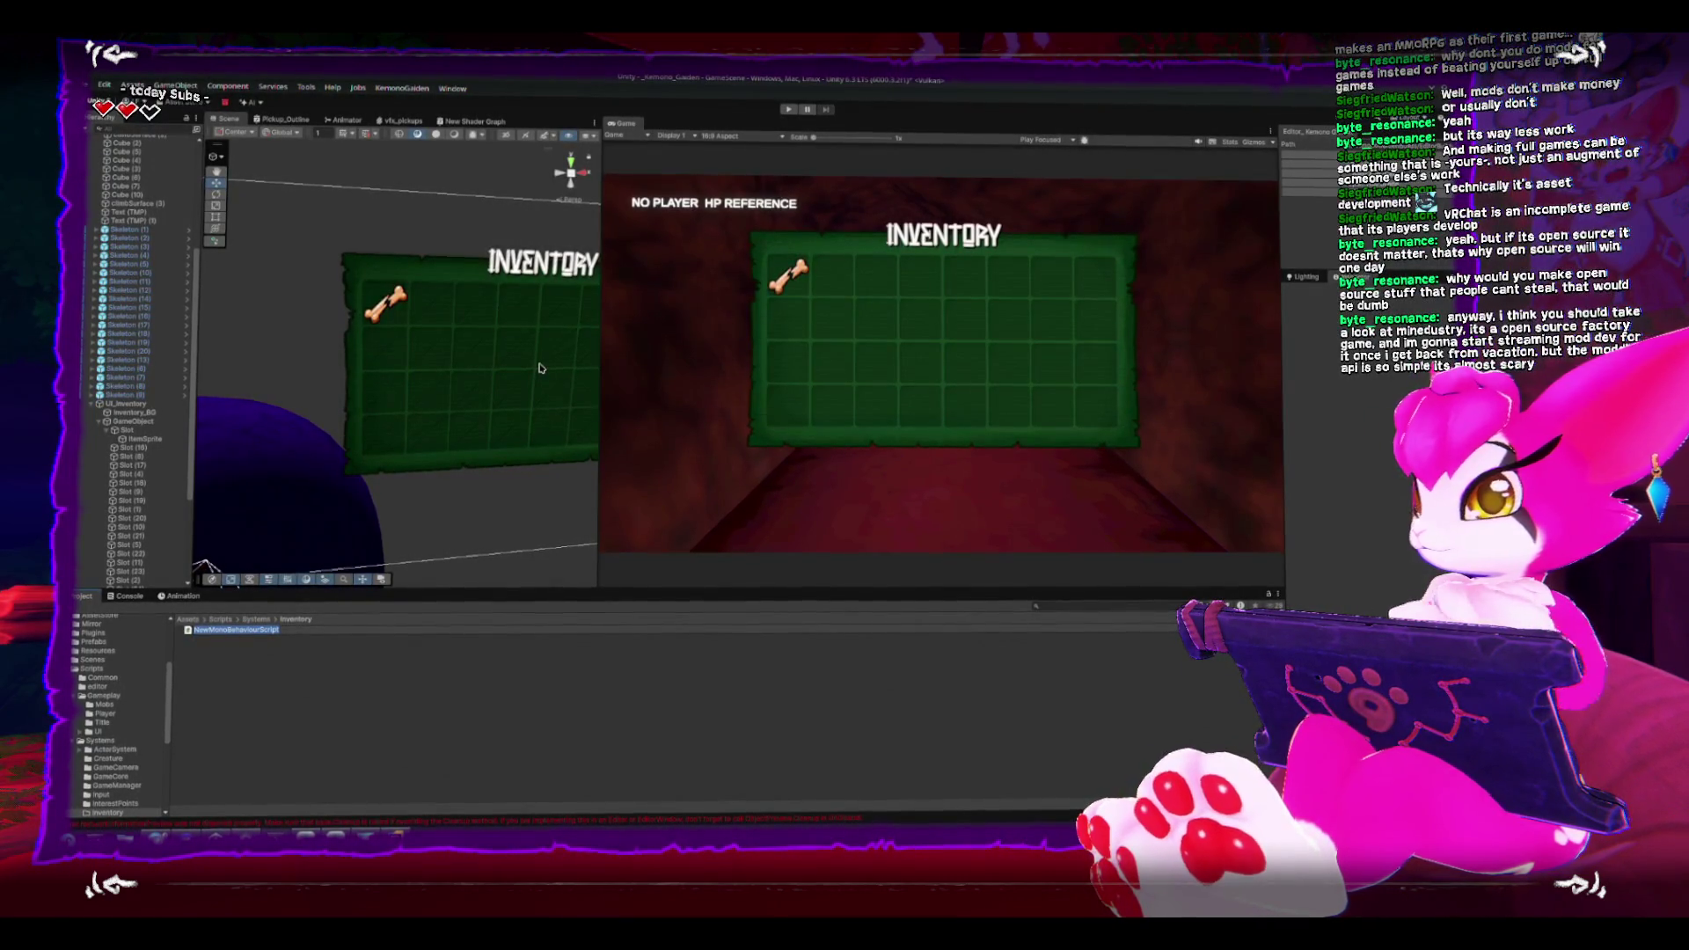
pyautogui.write('I')
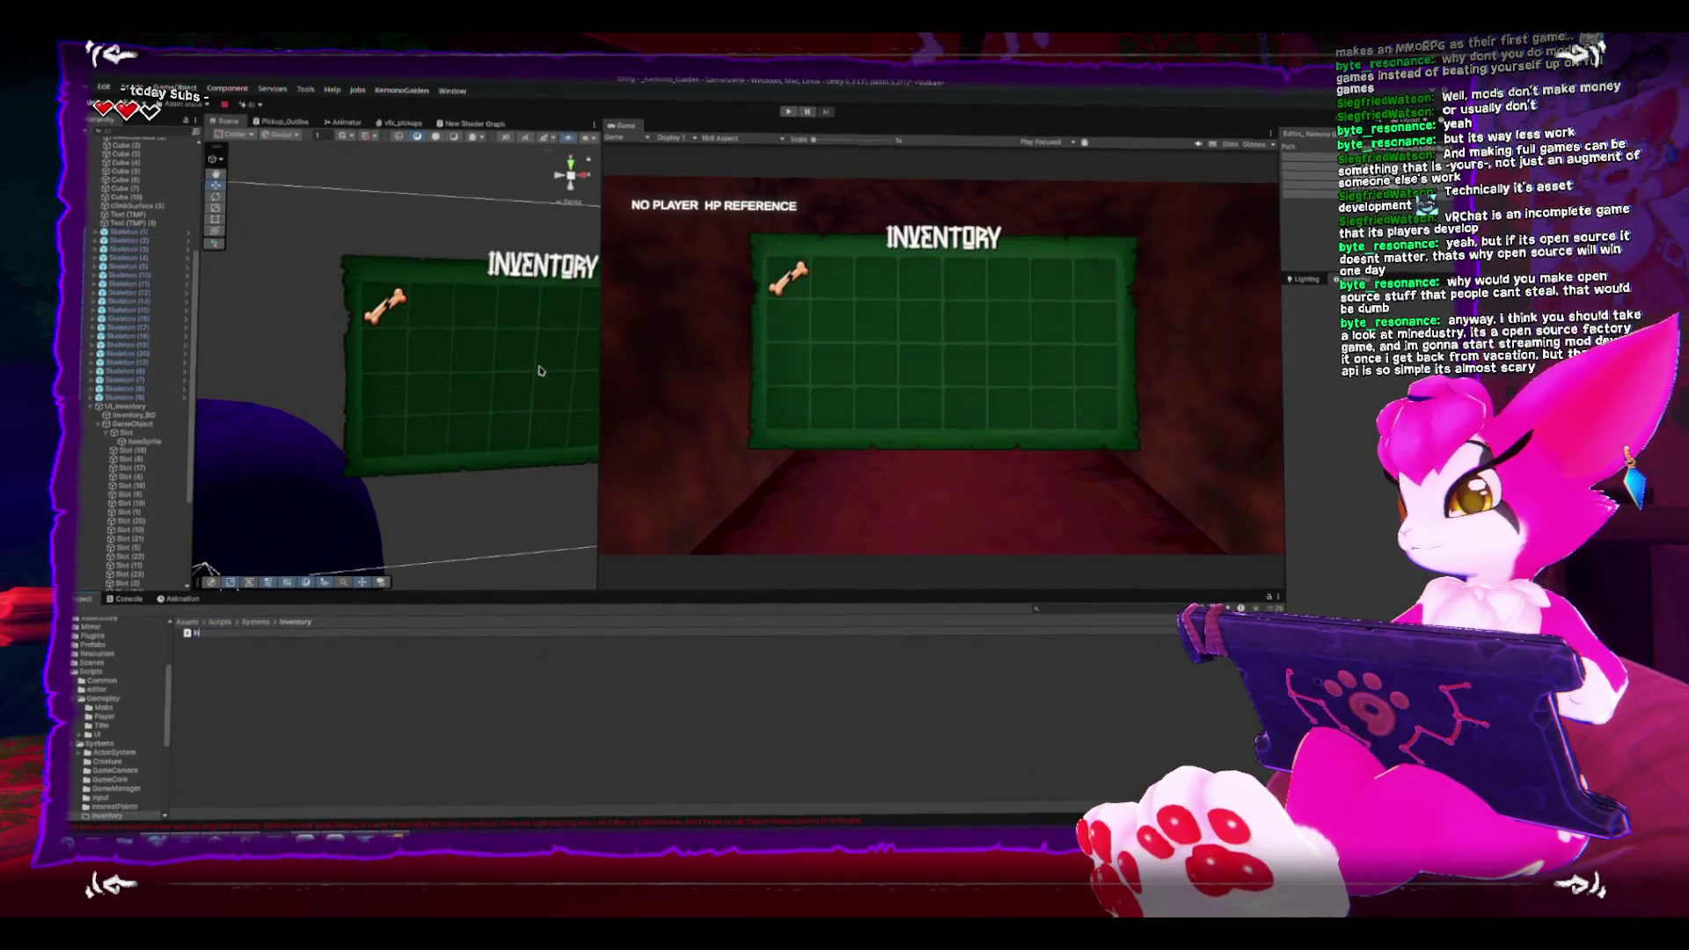
pyautogui.write('older')
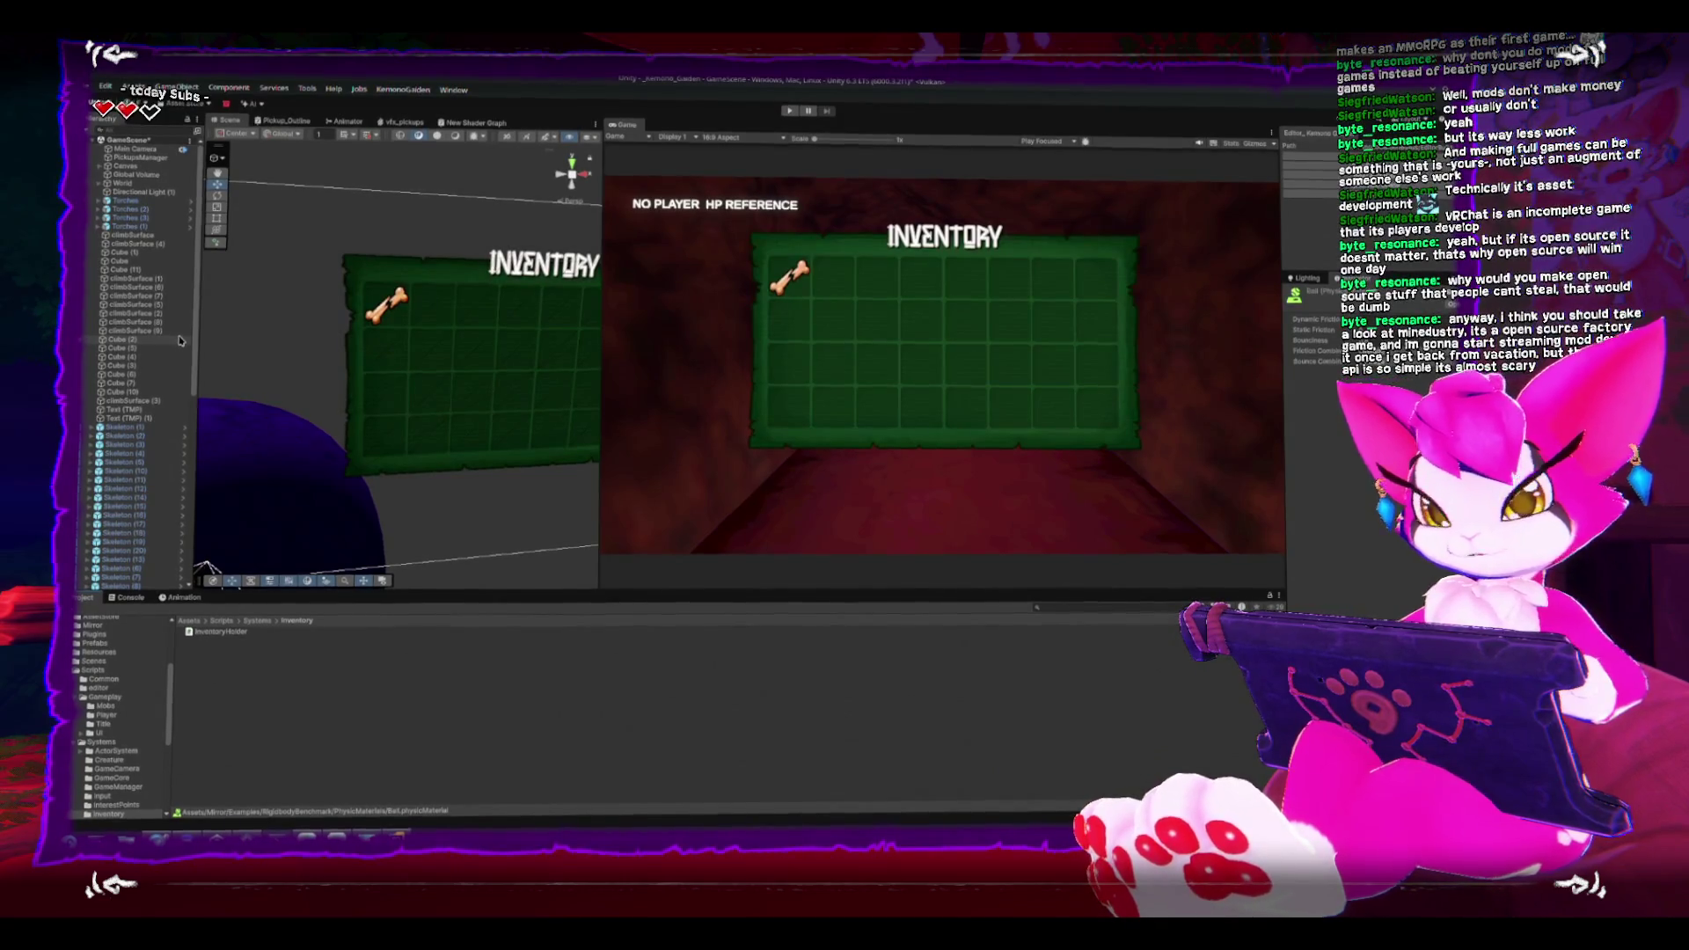
pyautogui.doubleClick(231, 630)
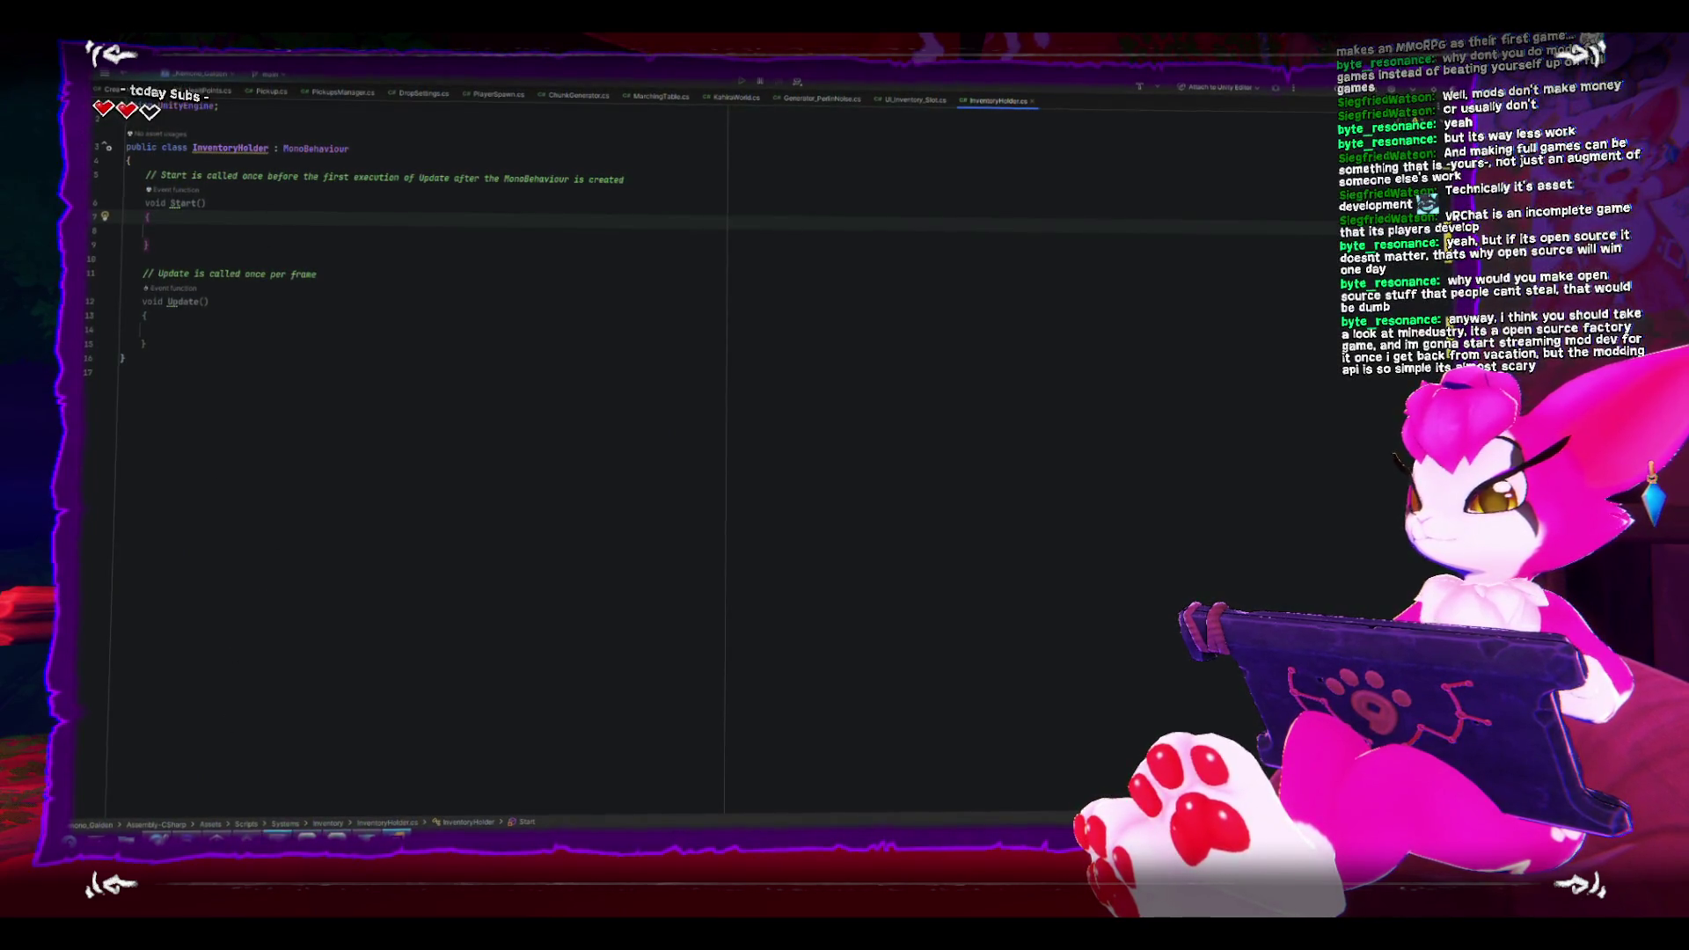
pyautogui.click(659, 635)
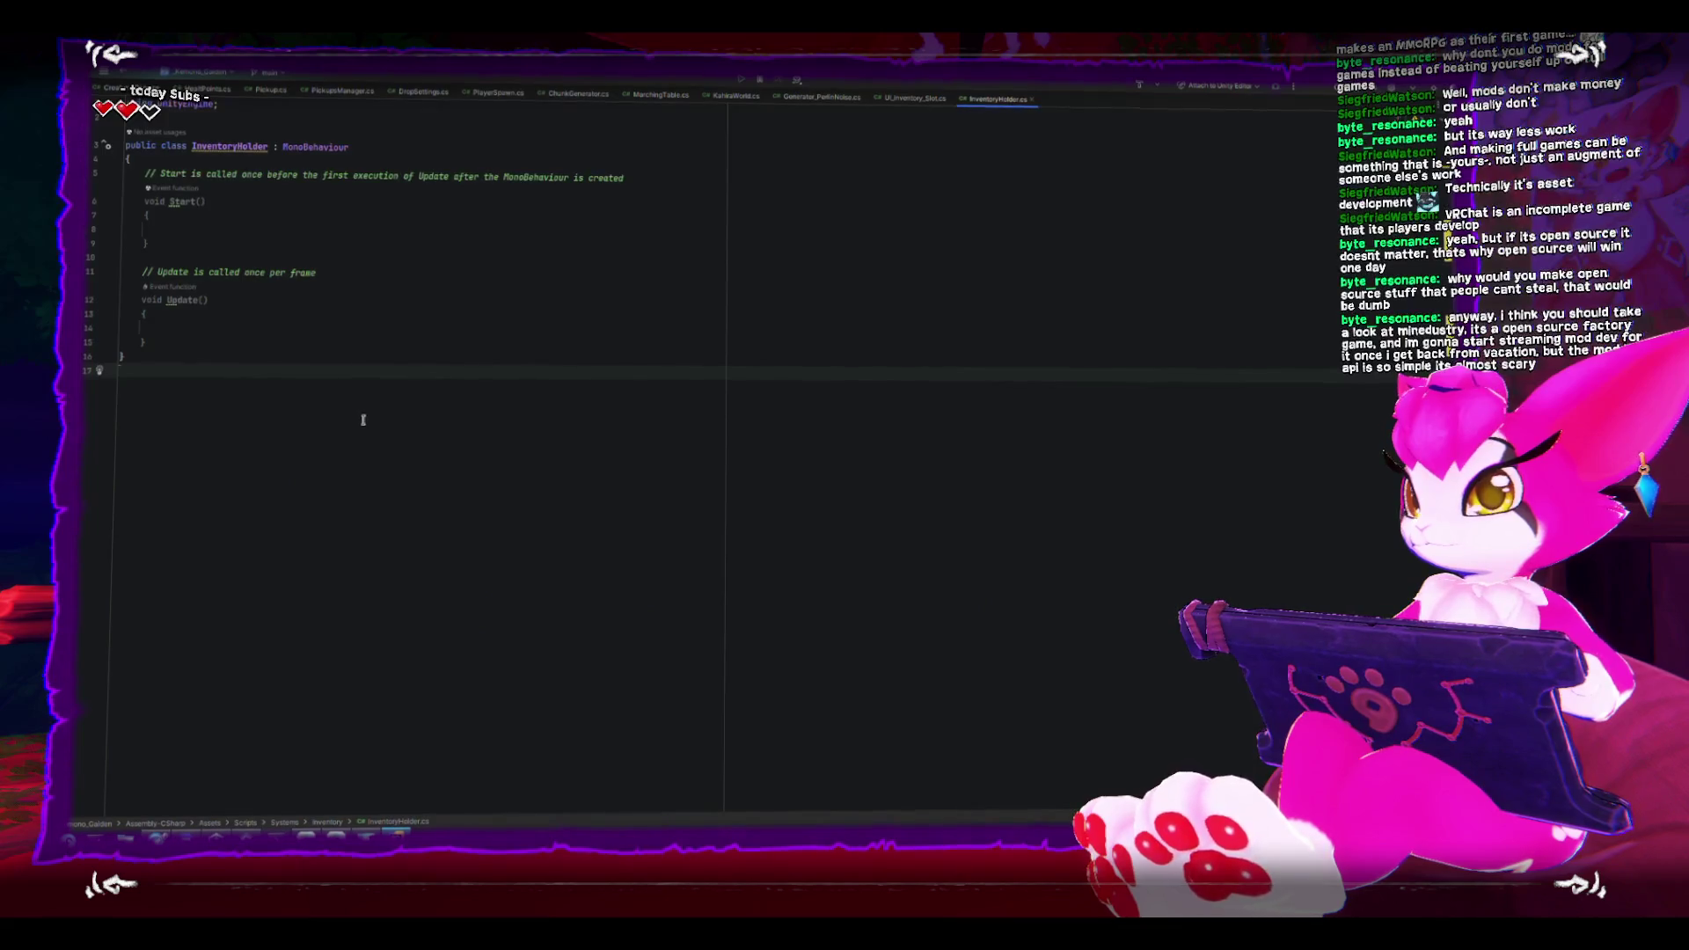
pyautogui.moveTo(624, 79)
pyautogui.mouseDown()
pyautogui.moveTo(624, 335)
pyautogui.moveTo(888, 269)
pyautogui.moveTo(899, 250)
pyautogui.moveTo(828, 250)
pyautogui.mouseUp()
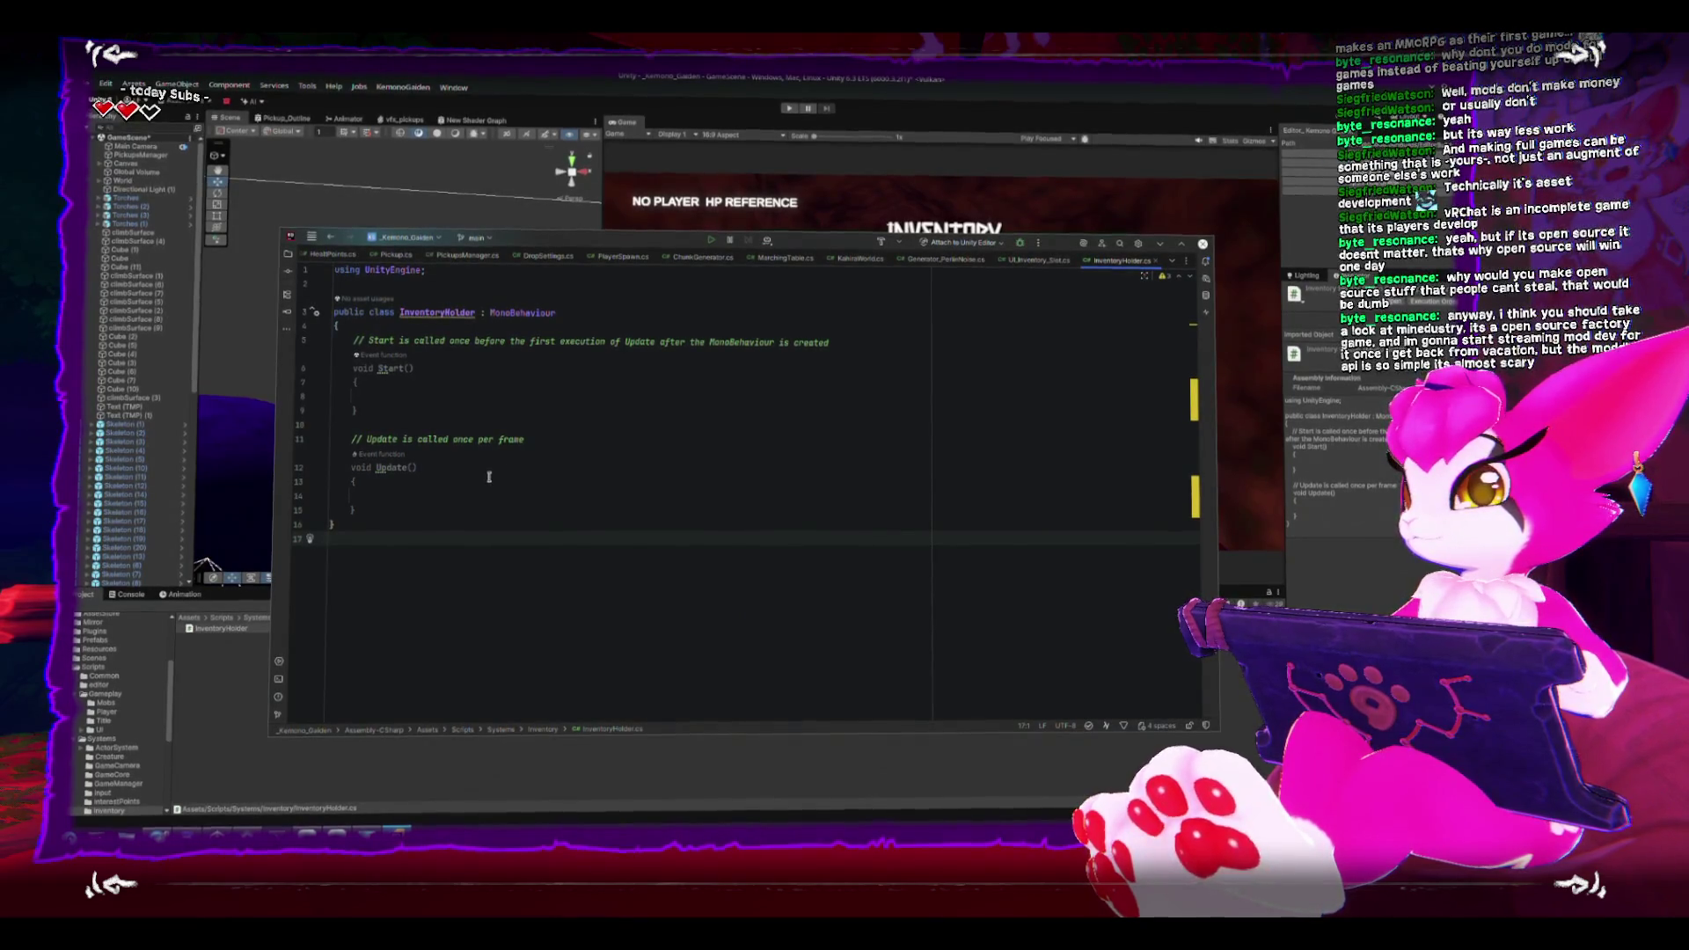
pyautogui.moveTo(838, 259)
pyautogui.mouseDown()
pyautogui.moveTo(926, 468)
pyautogui.moveTo(897, 392)
pyautogui.moveTo(882, 231)
pyautogui.mouseUp()
pyautogui.click(252, 692)
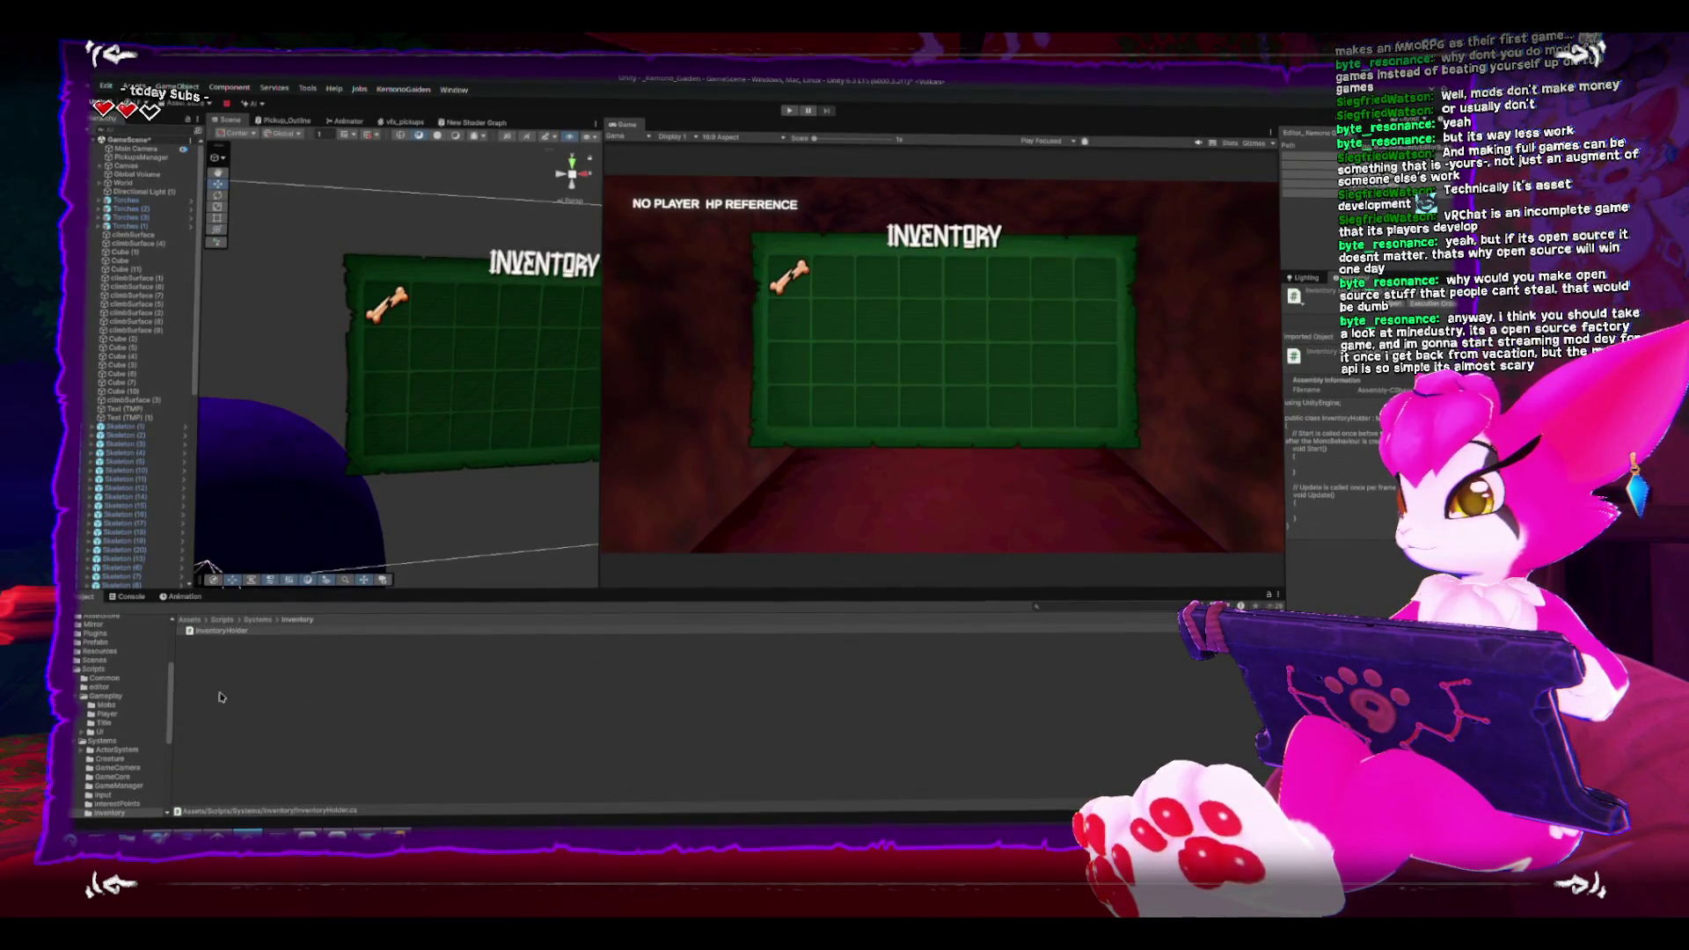
# Step: Create a Data folder at the Assets root, then browse Shaders and Sounds to show the audio clips
pyautogui.scroll(3, 79, 686)
pyautogui.scroll(-1, 77, 686)
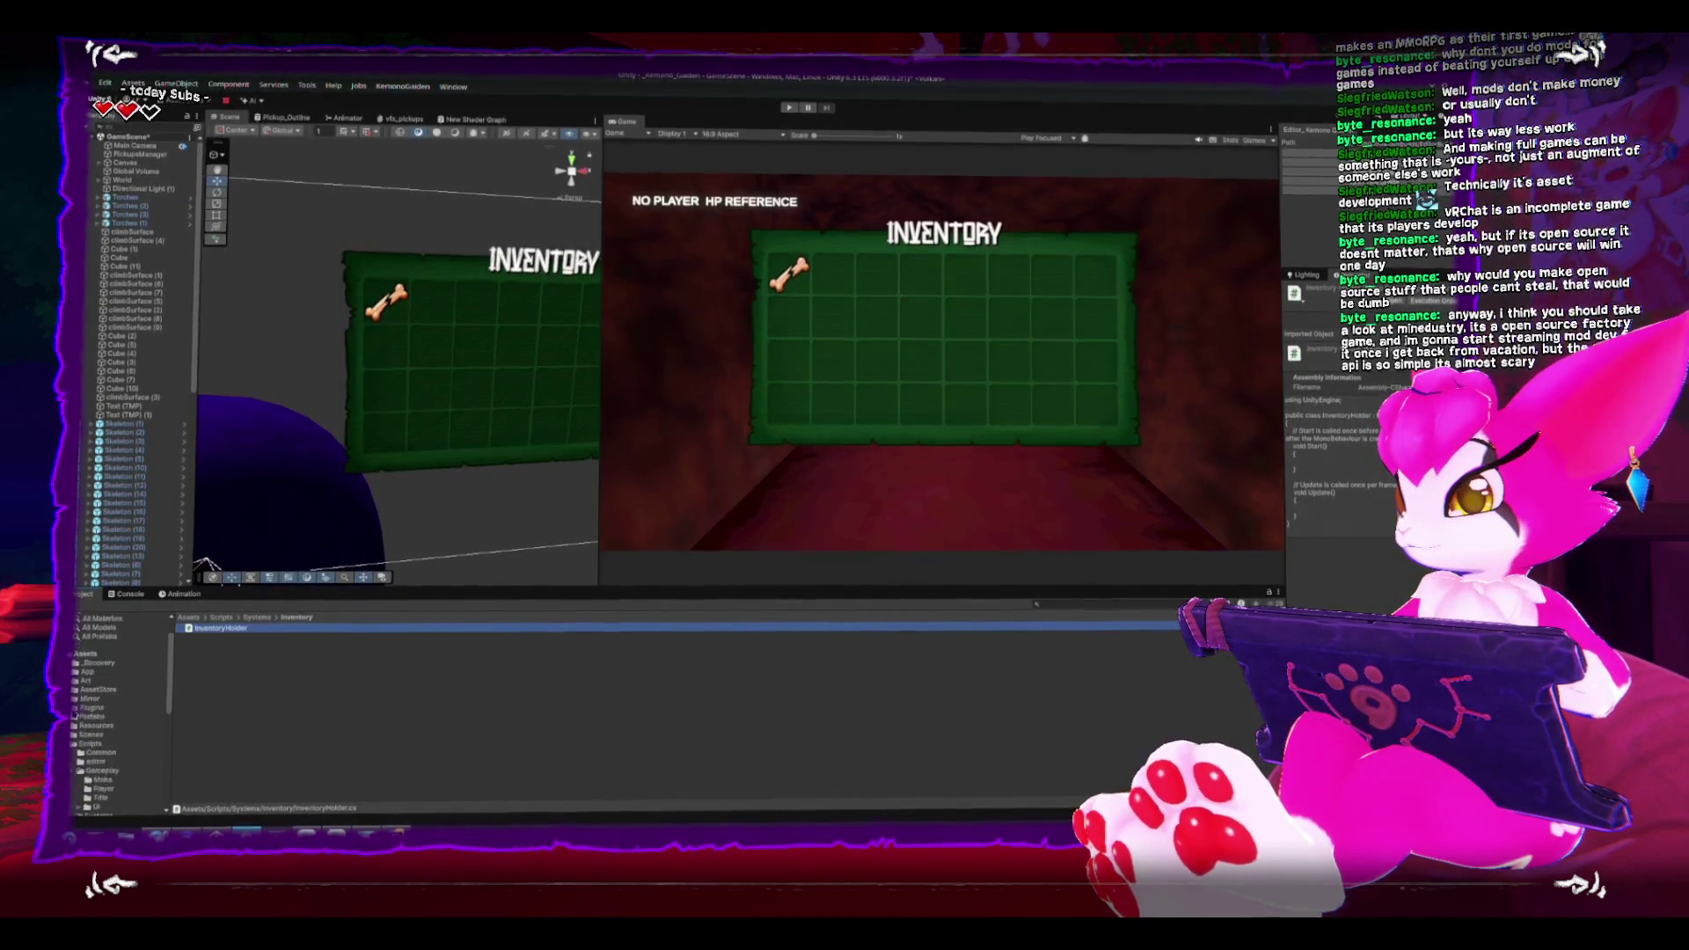
pyautogui.scroll(1, 114, 713)
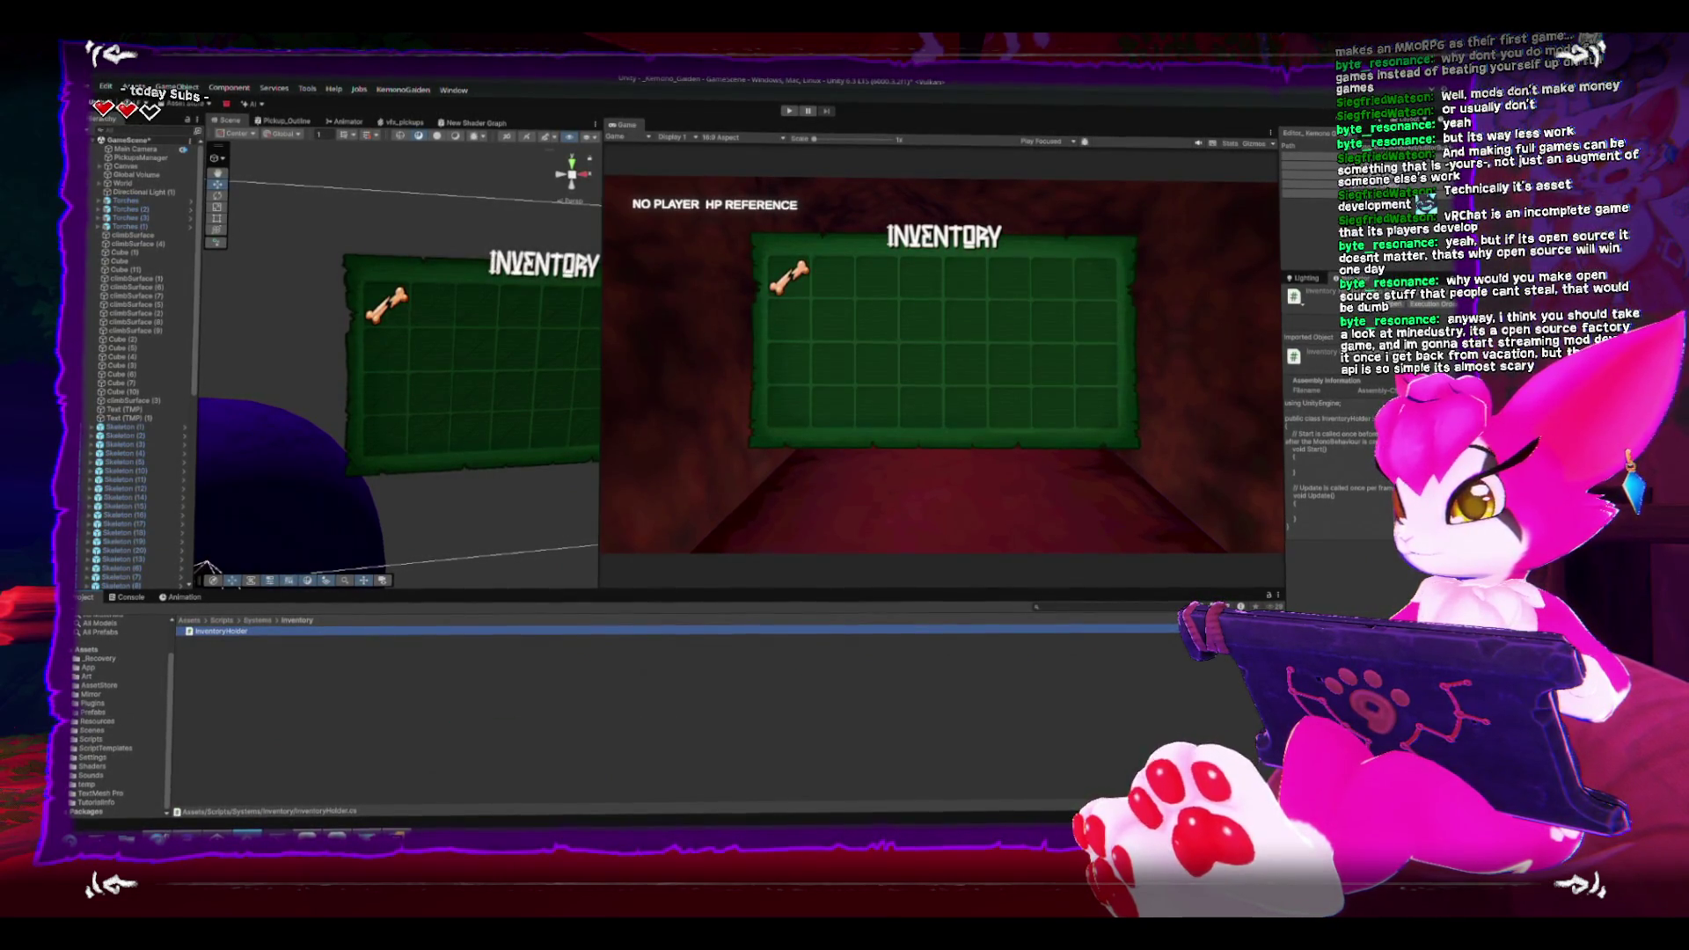
pyautogui.click(81, 648)
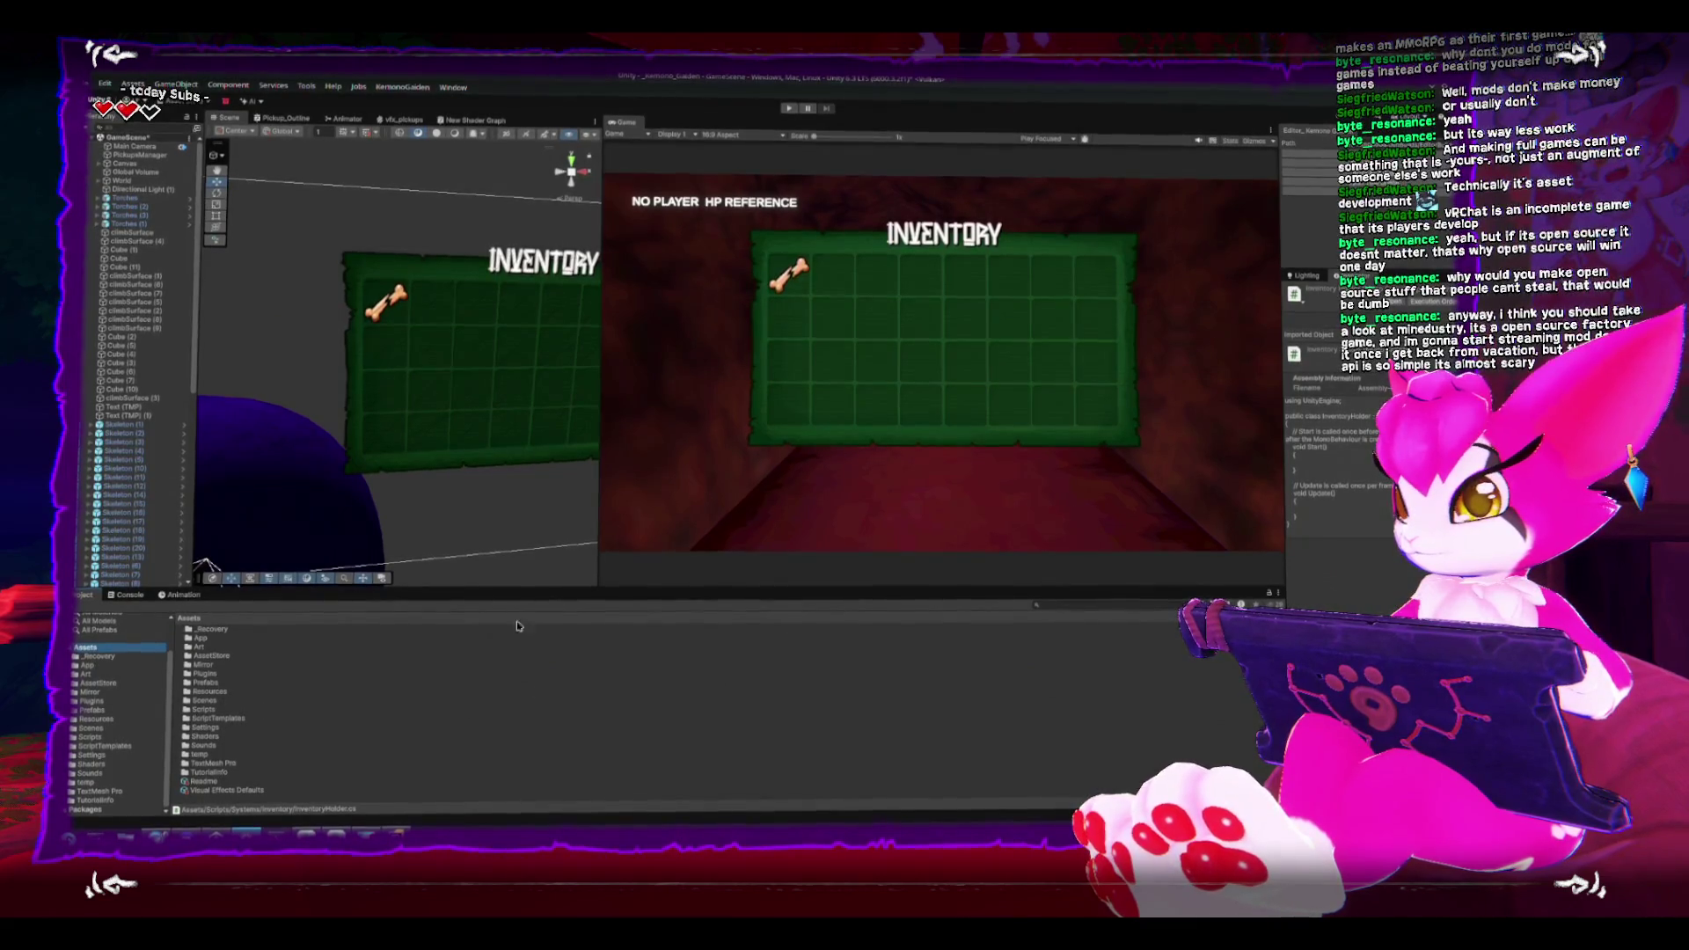
pyautogui.moveTo(490, 587); pyautogui.dragTo(490, 546)
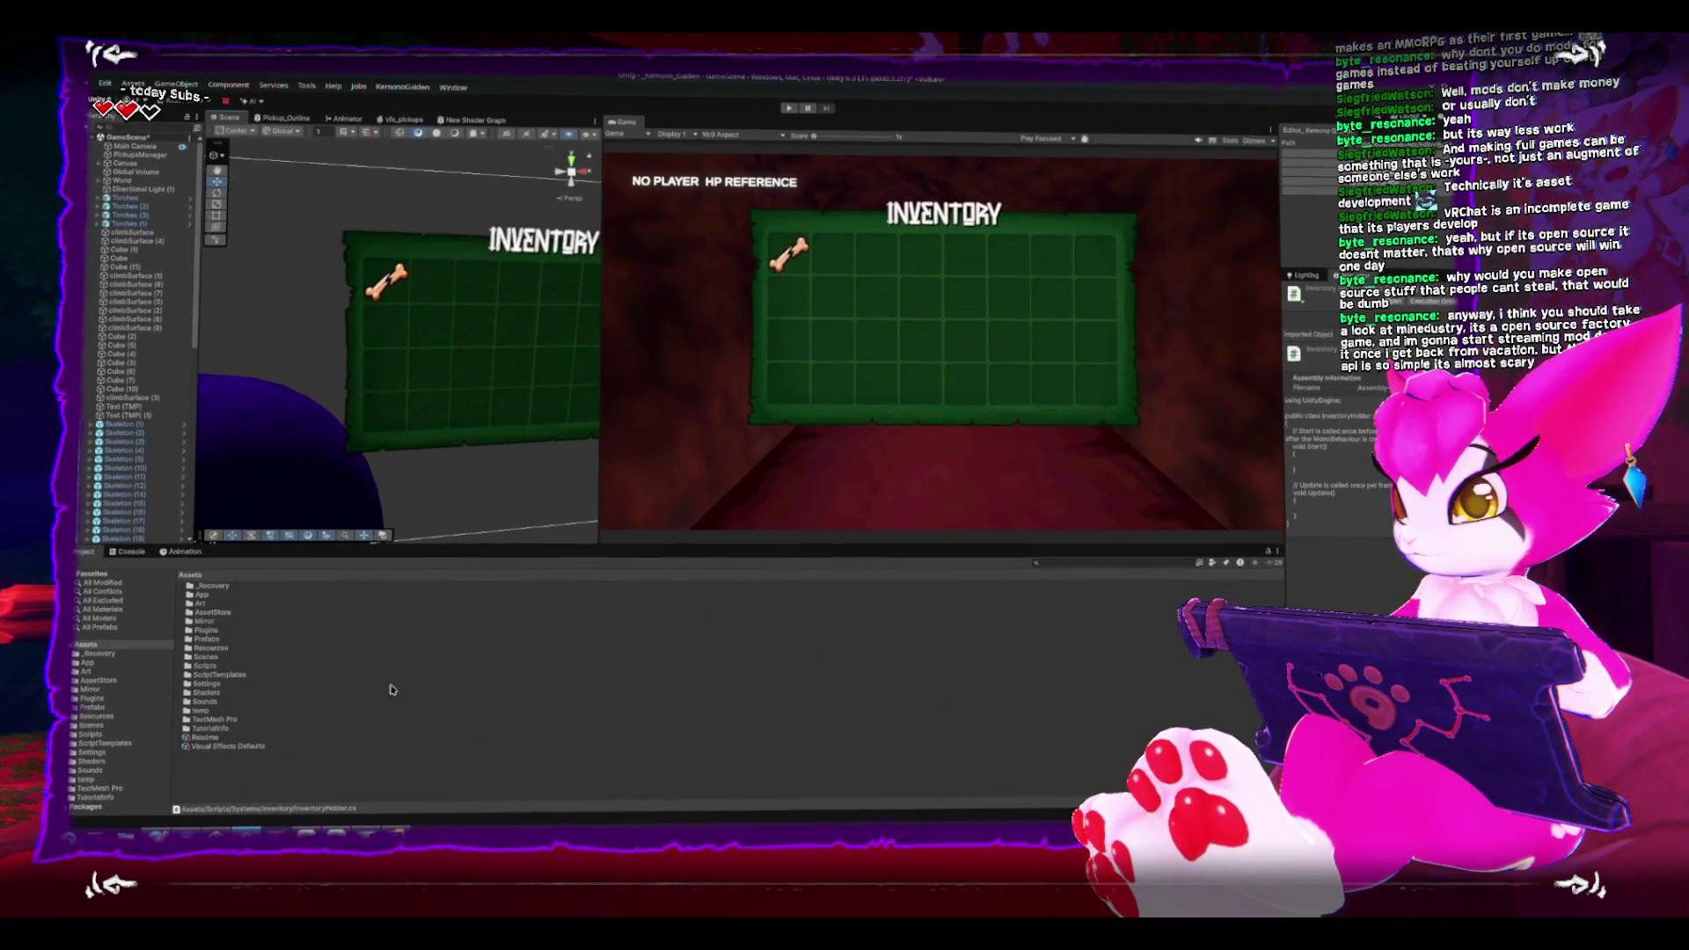
pyautogui.rightClick(343, 787)
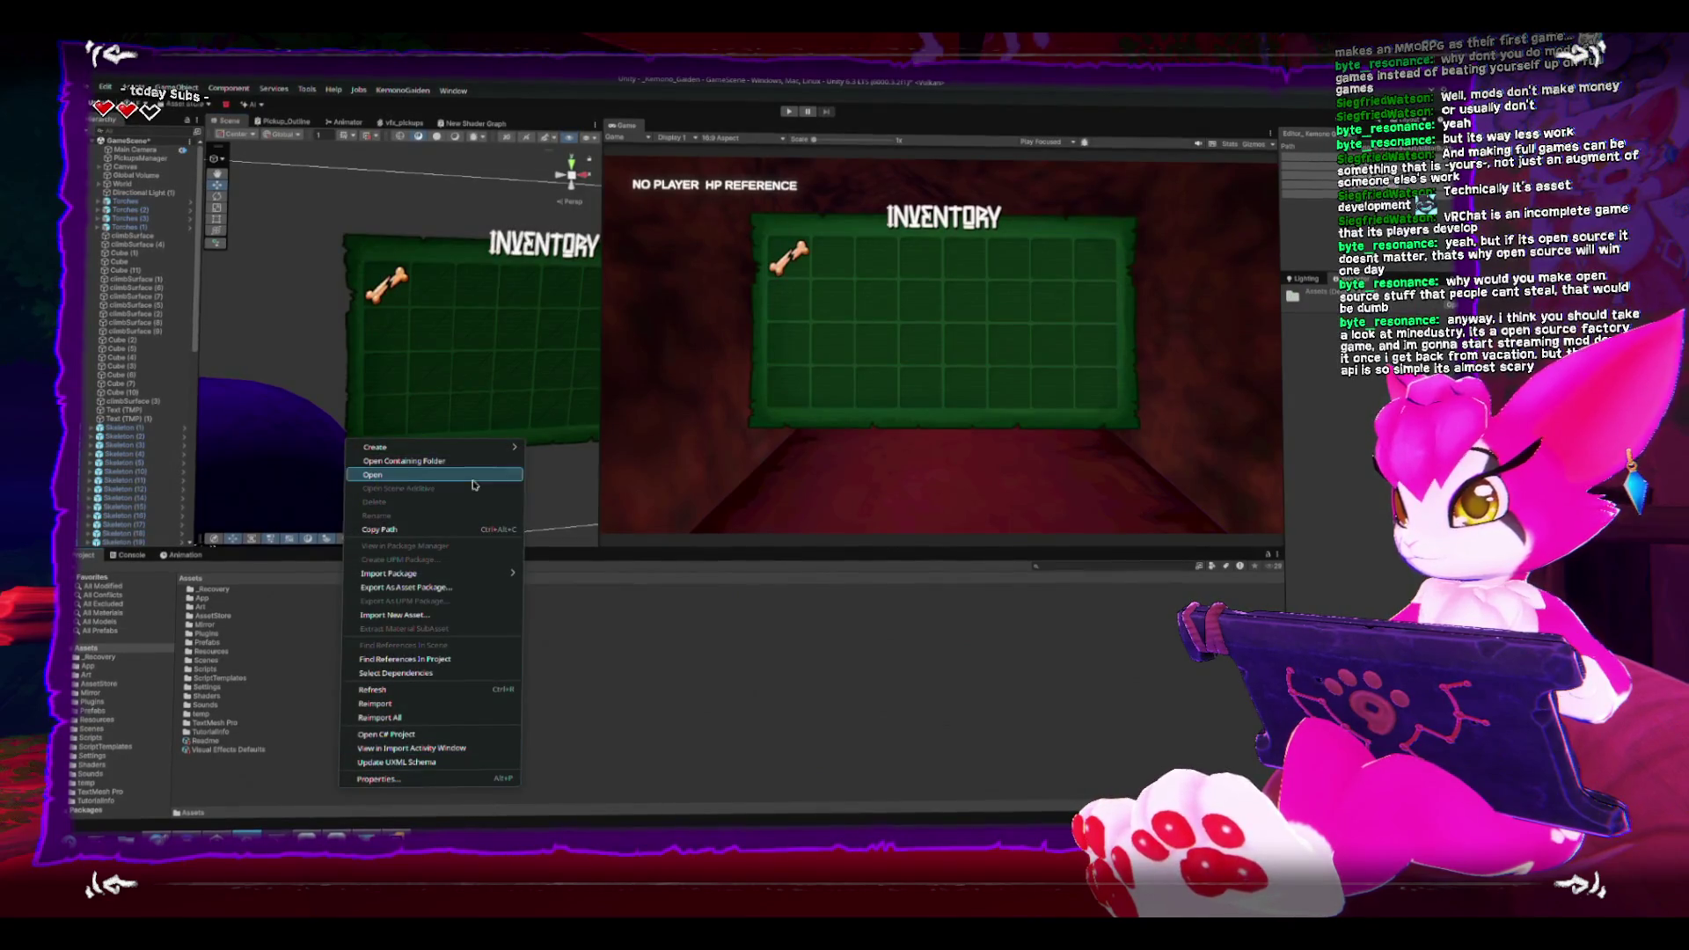
pyautogui.moveTo(483, 452)
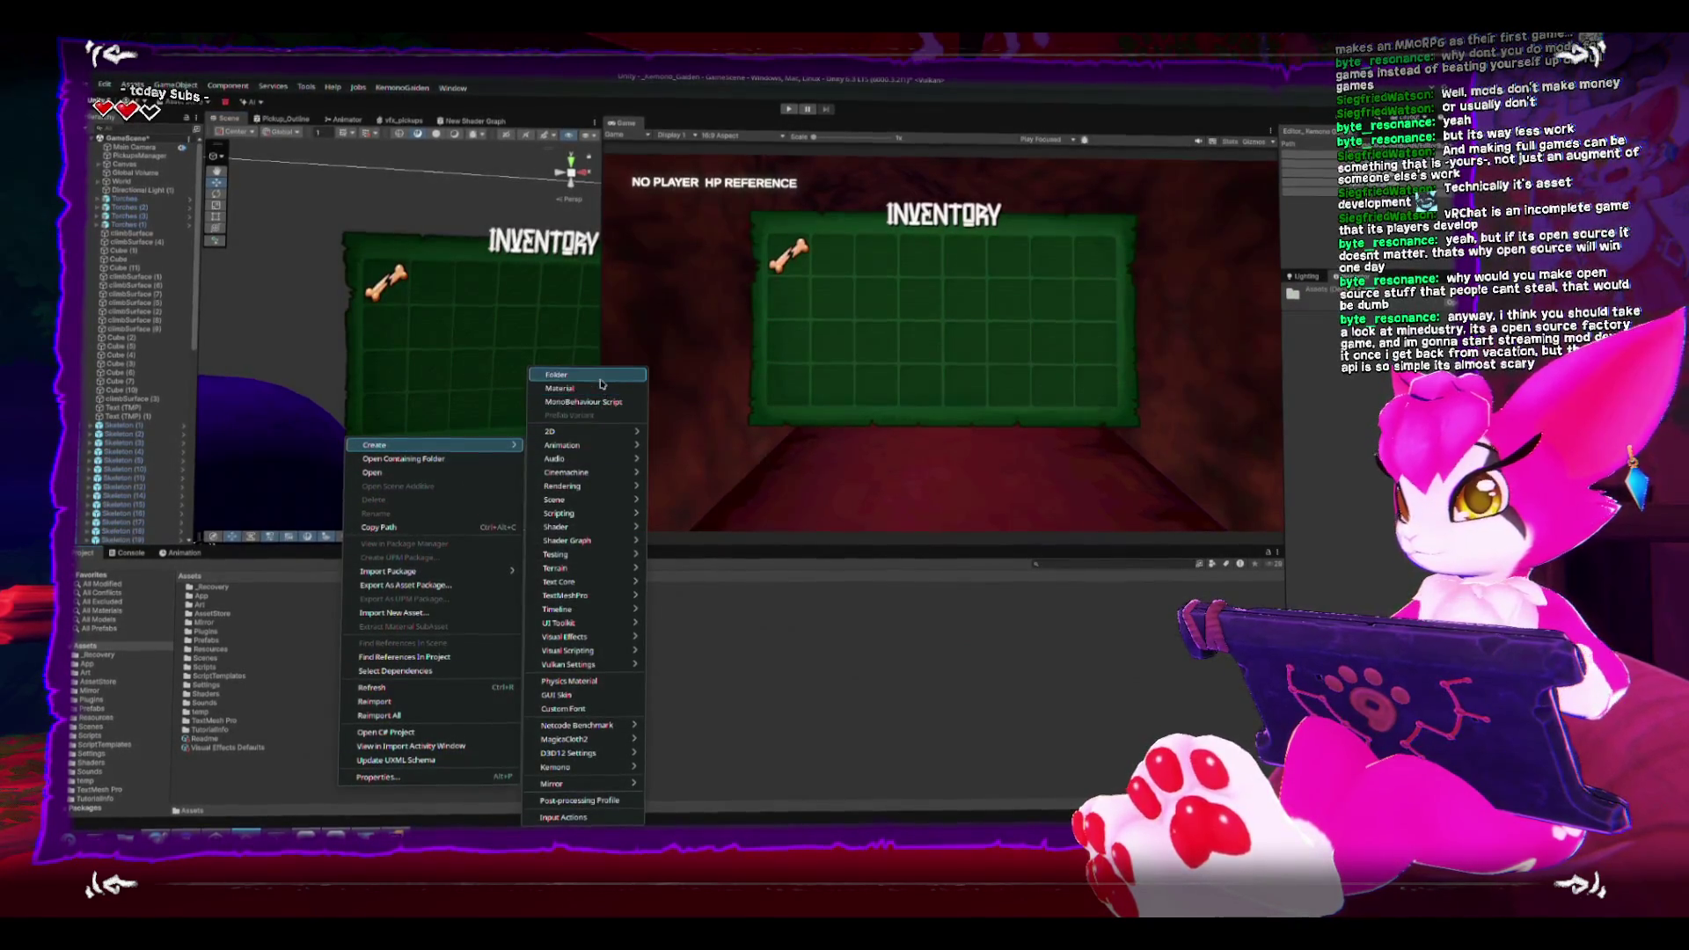
pyautogui.click(598, 377)
pyautogui.write('a')
pyautogui.press('Return')
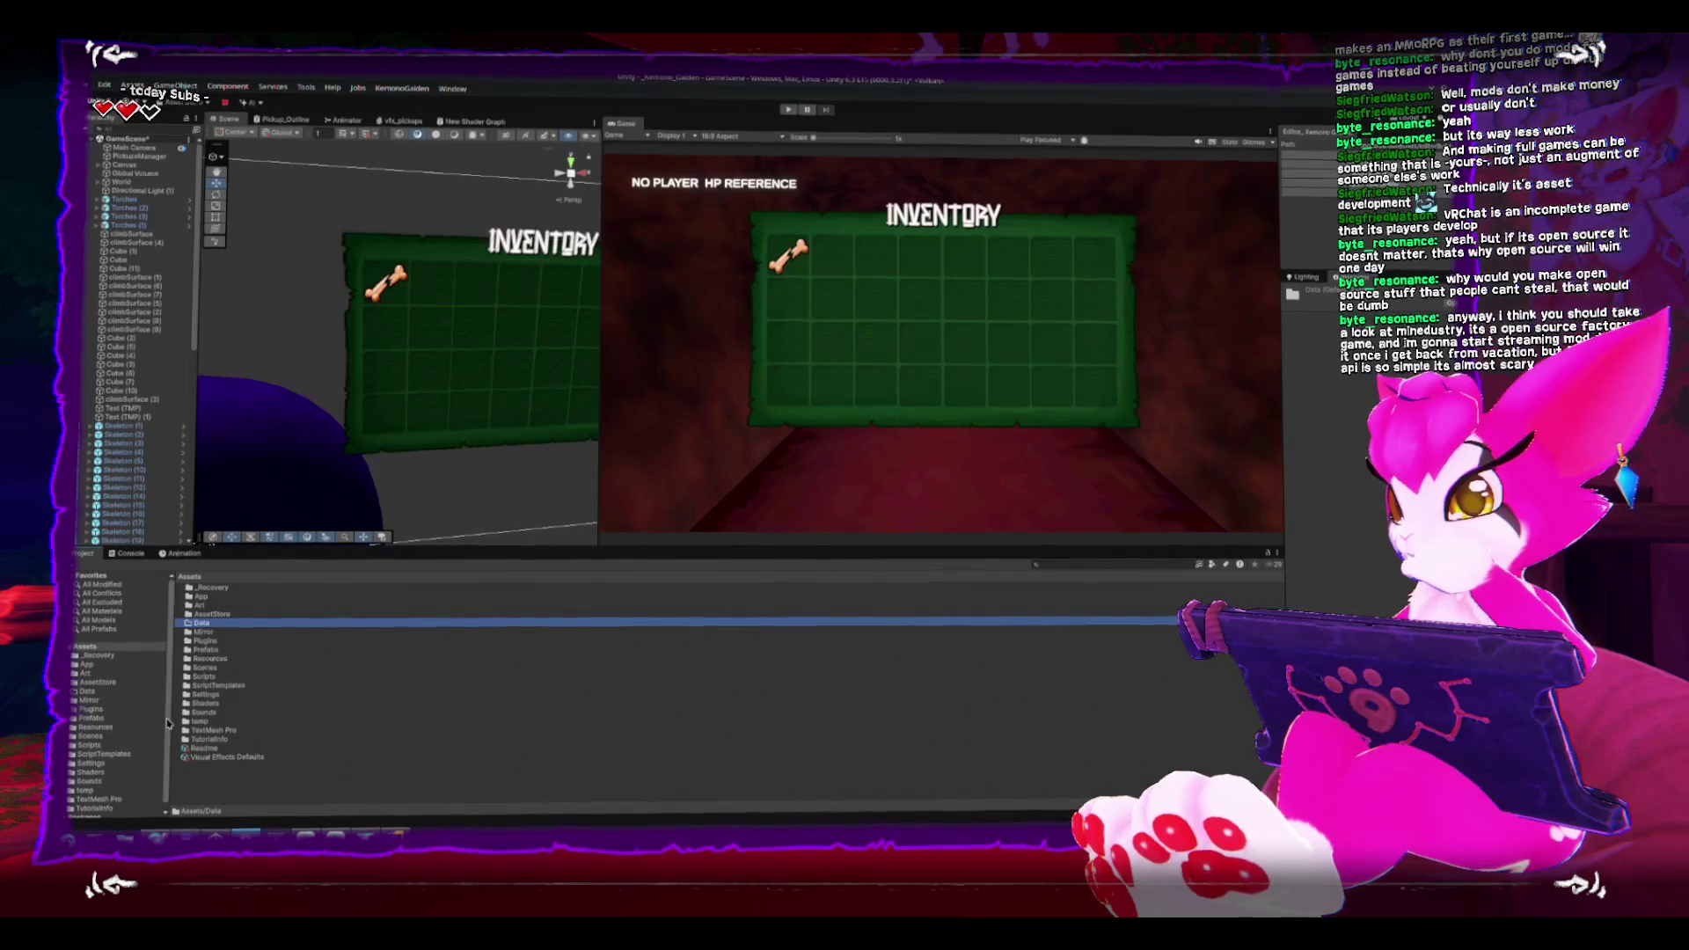
pyautogui.click(92, 772)
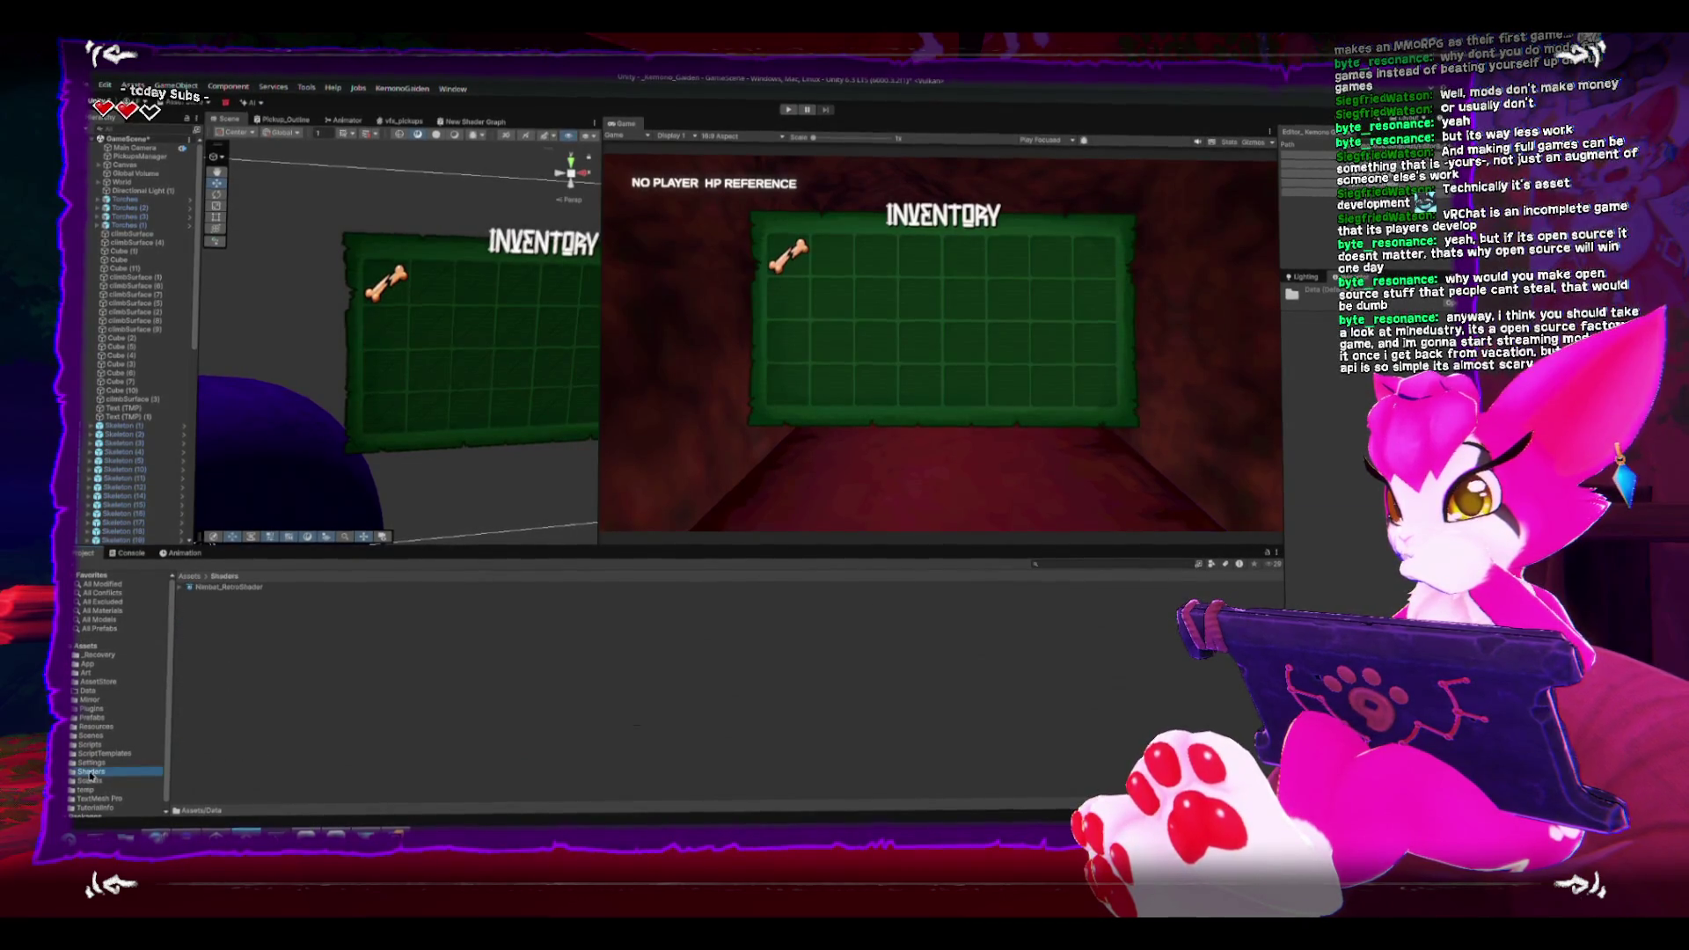
pyautogui.click(71, 785)
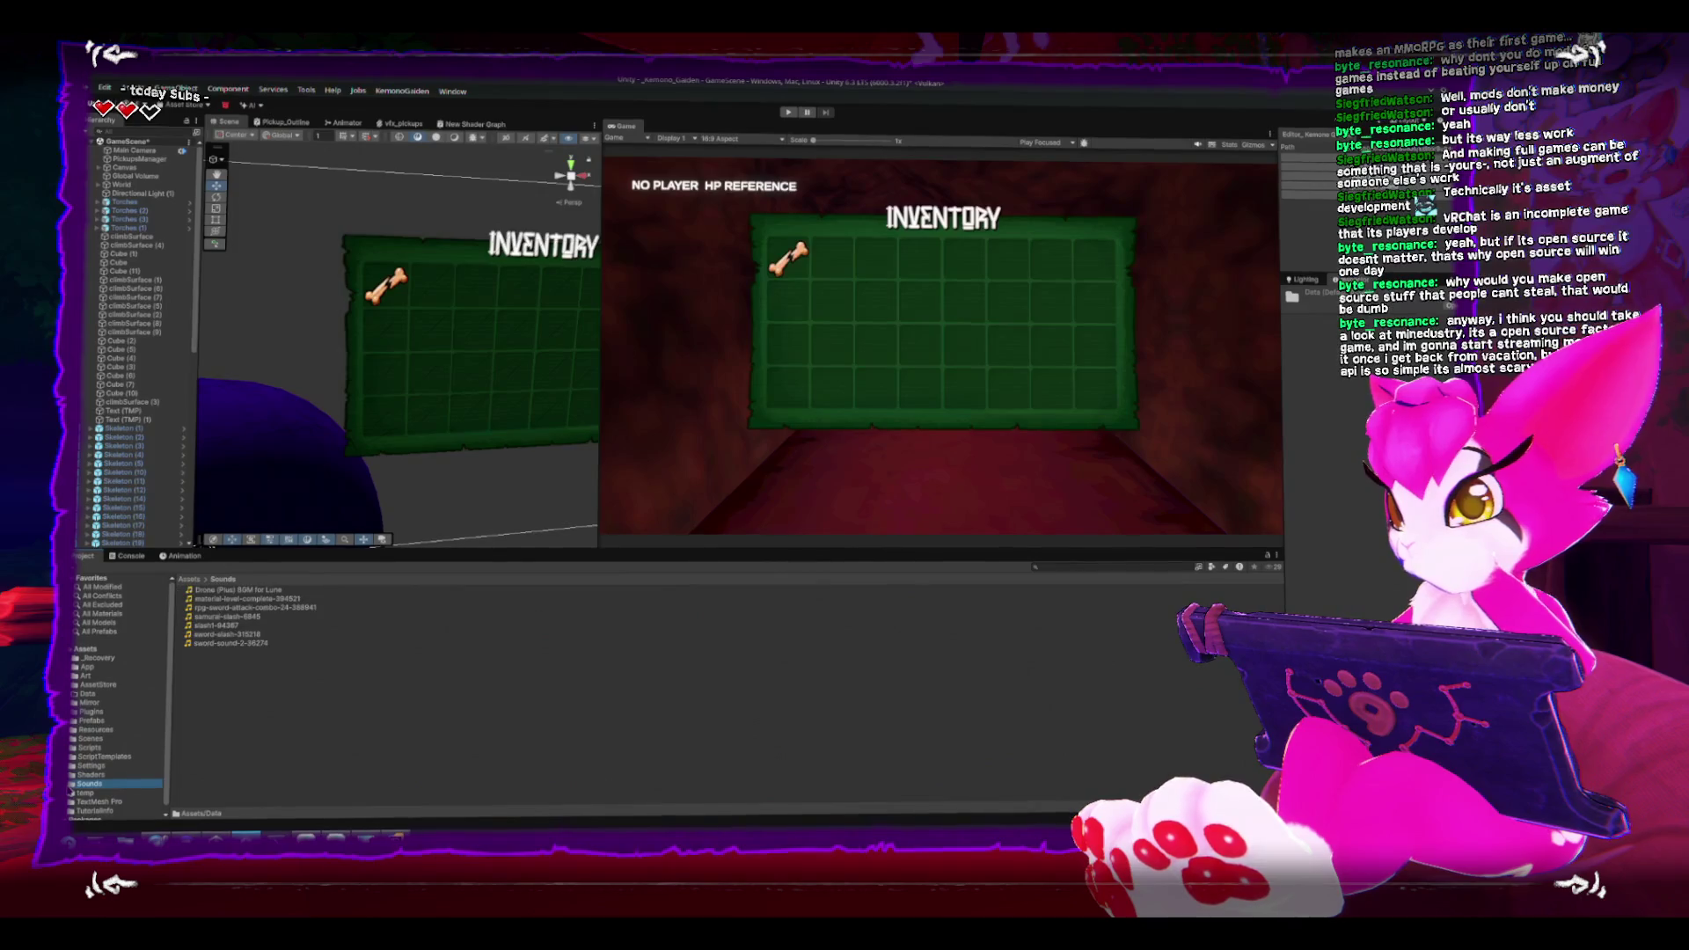
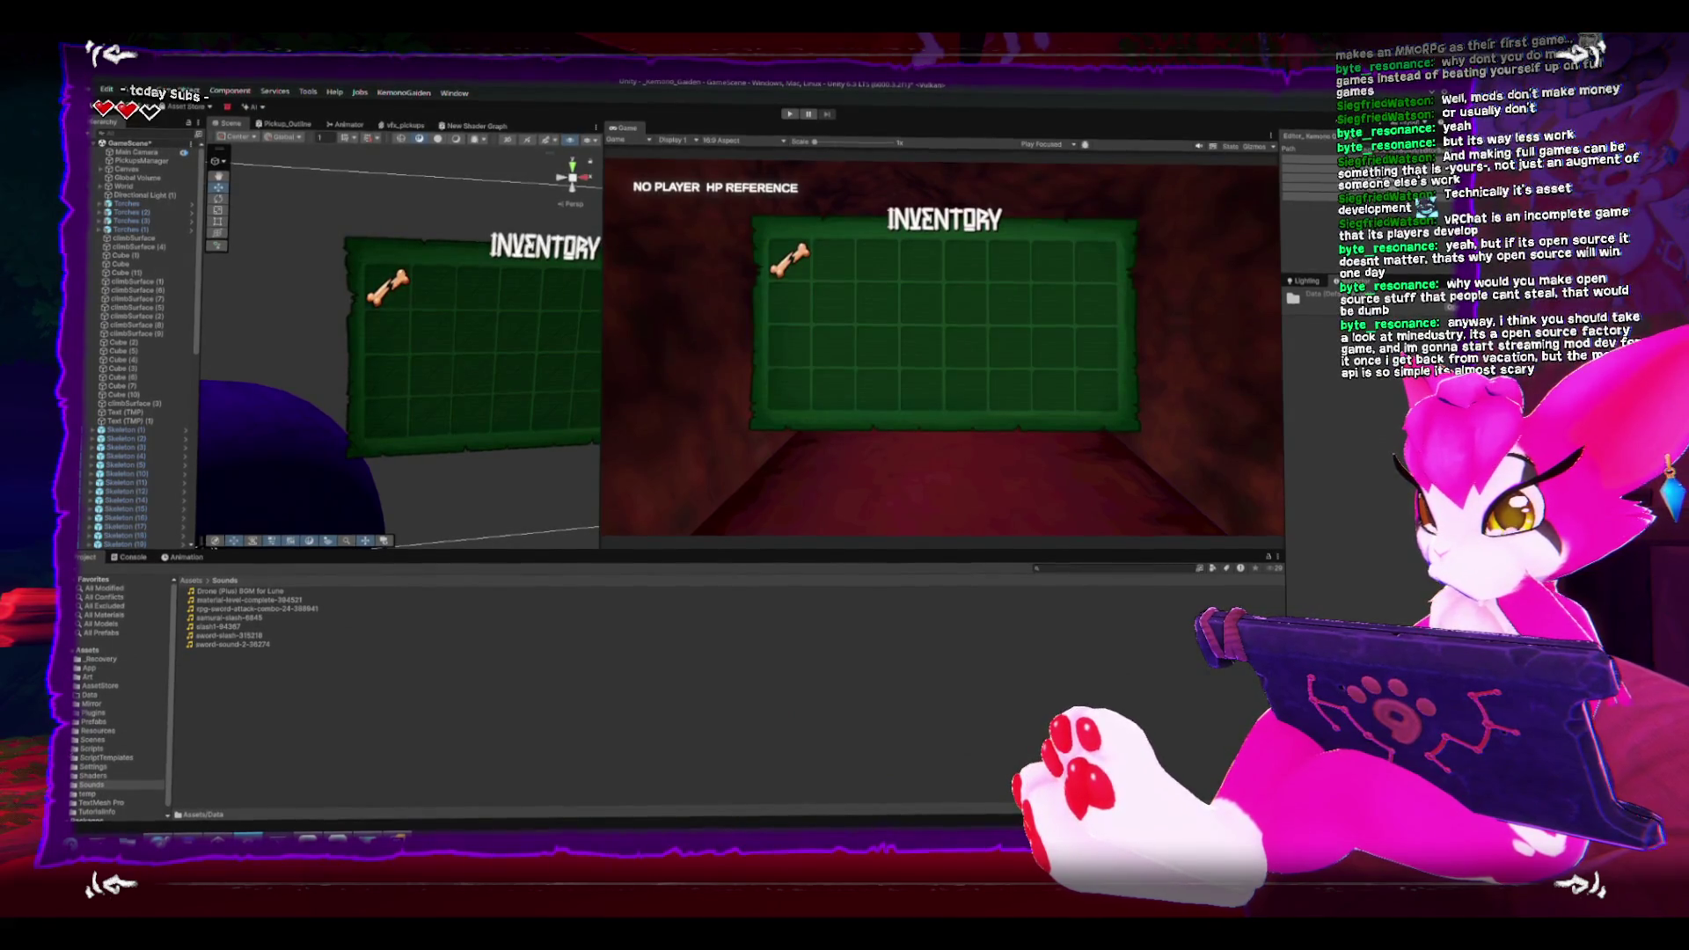
# Step: Open Assets > Scripts > Systems in the Project window and select the bone icon in the first slot
pyautogui.doubleClick(91, 748)
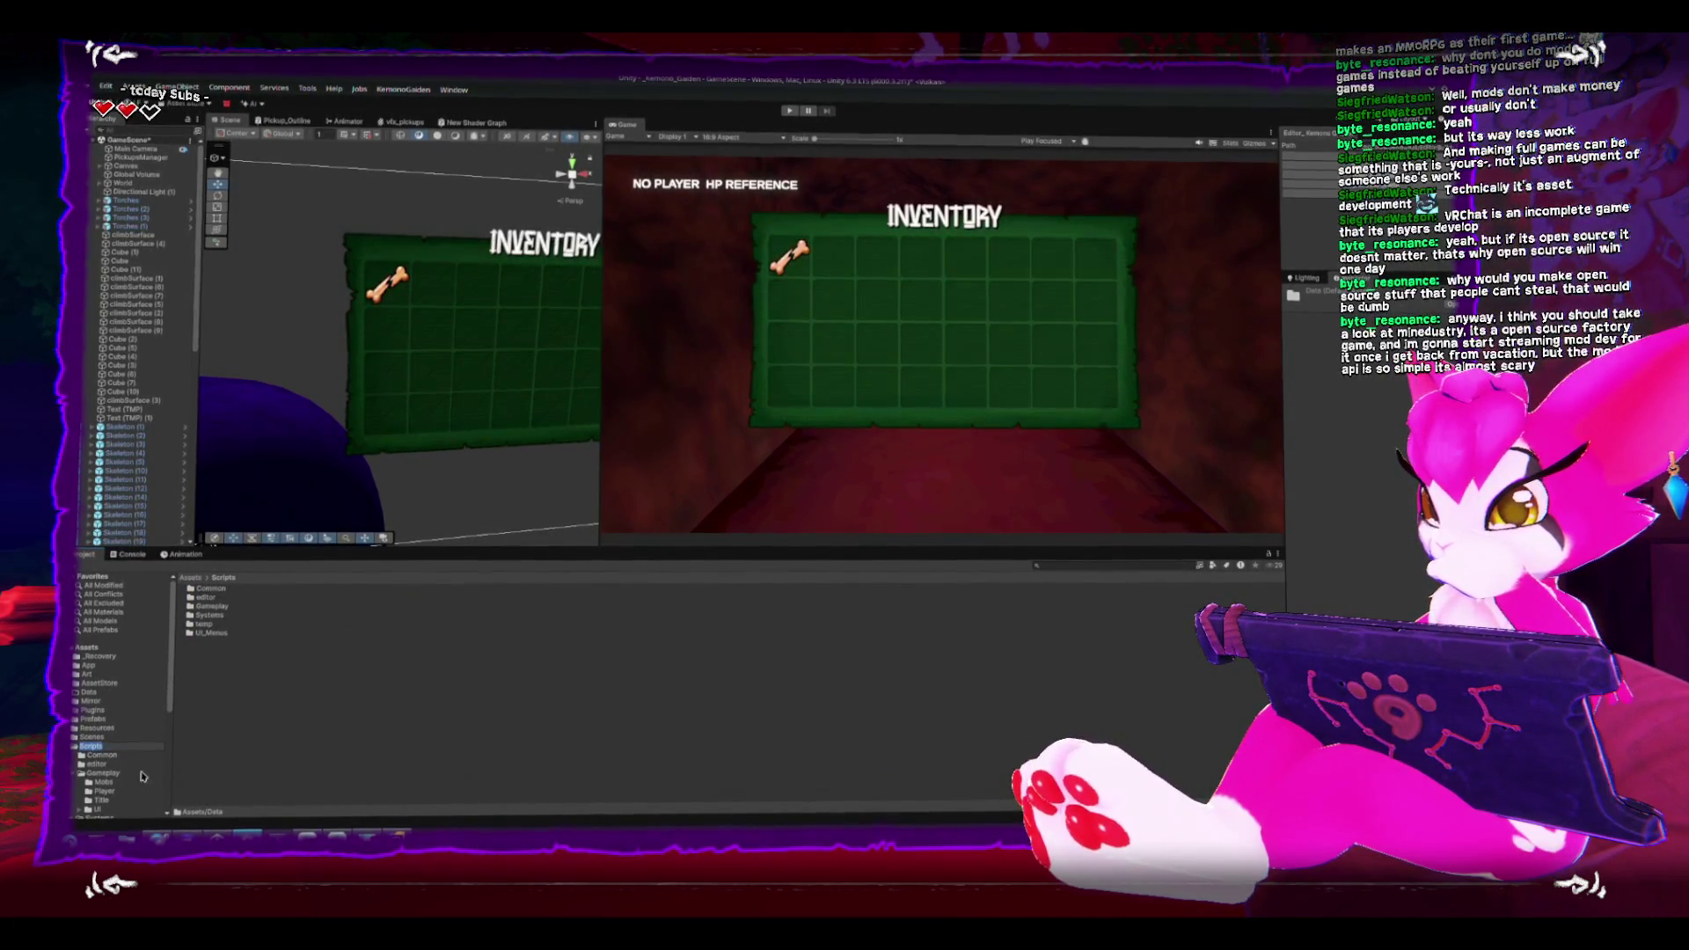
pyautogui.scroll(-5, 136, 761)
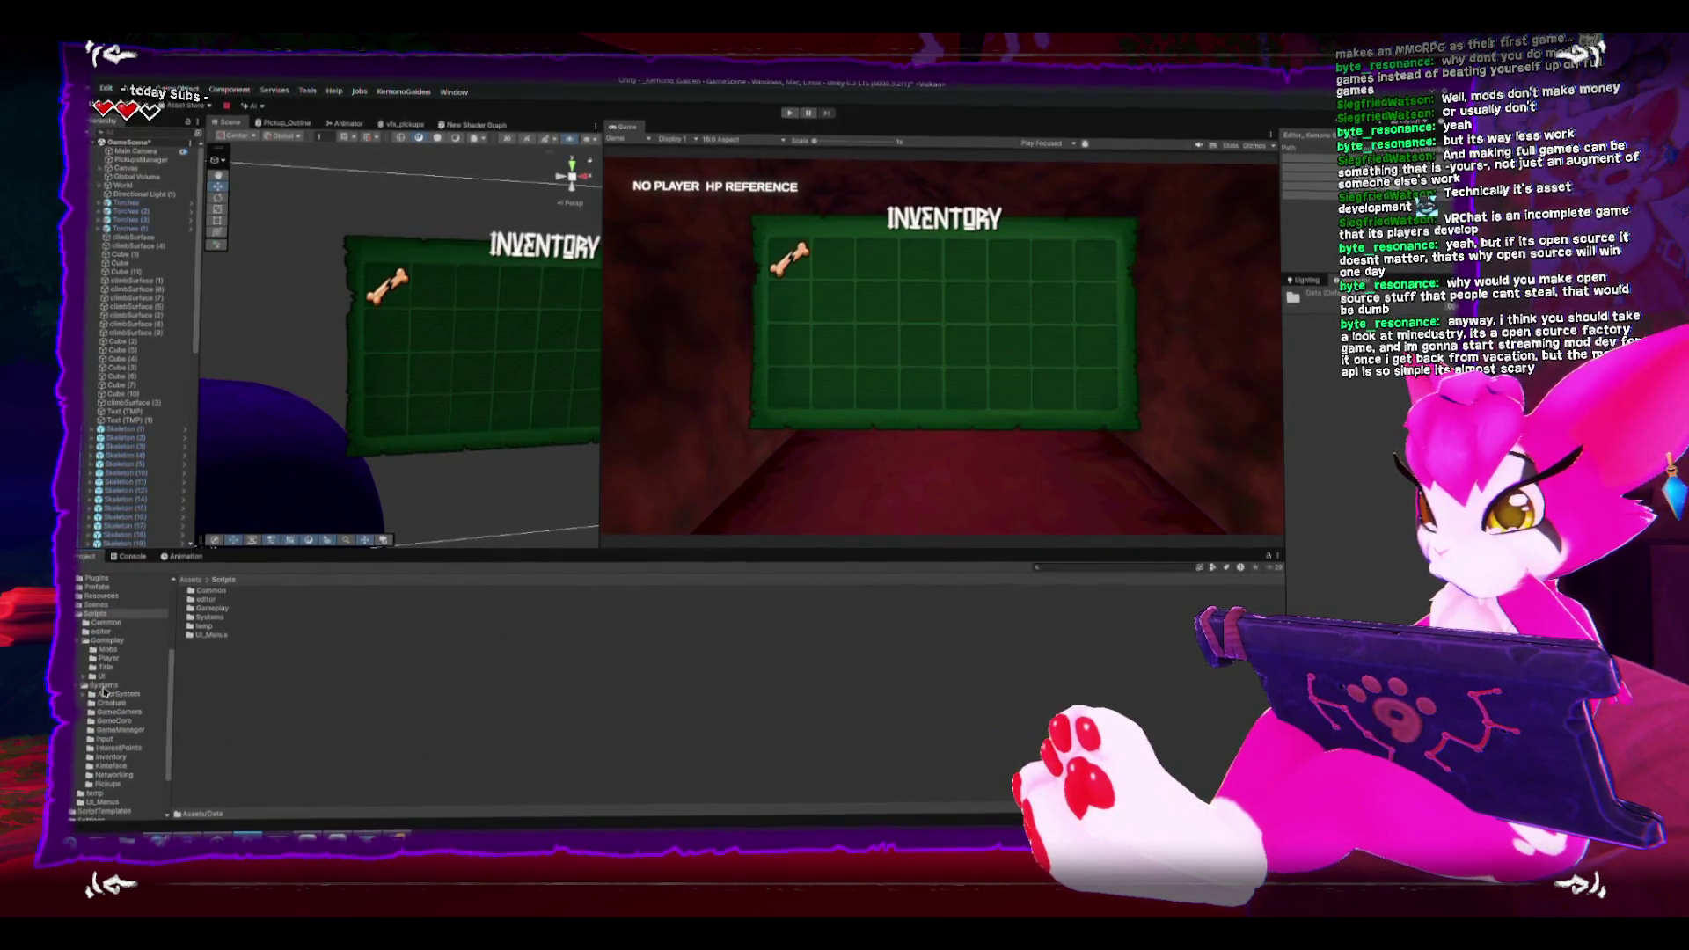
pyautogui.click(103, 688)
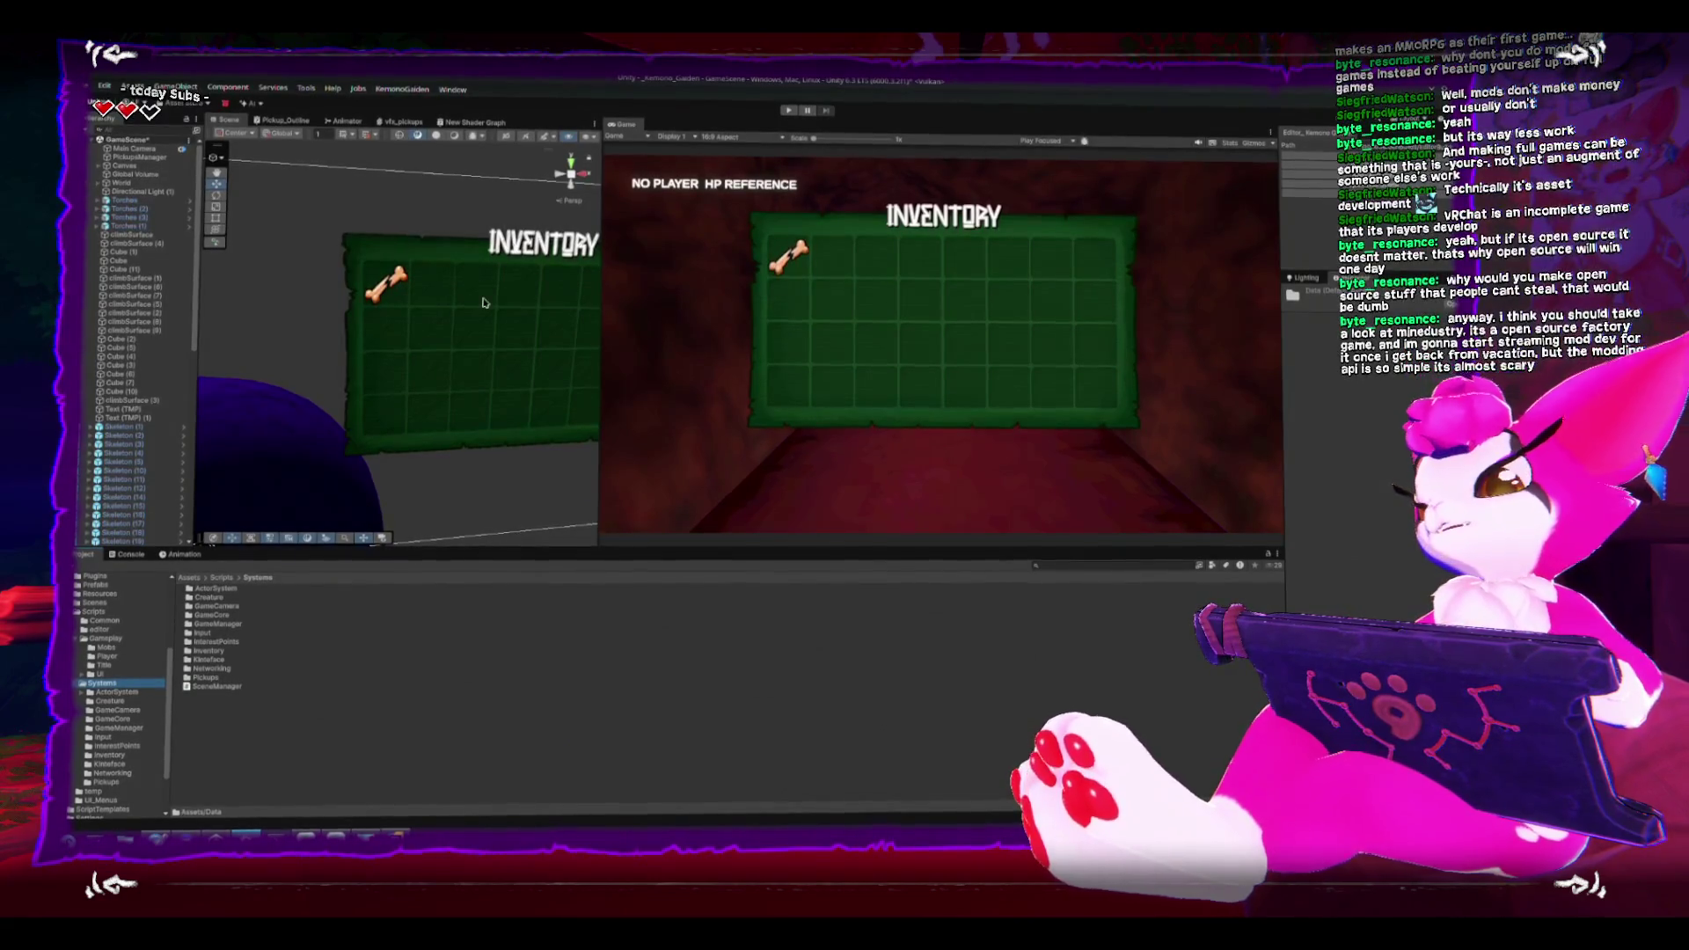
pyautogui.click(396, 280)
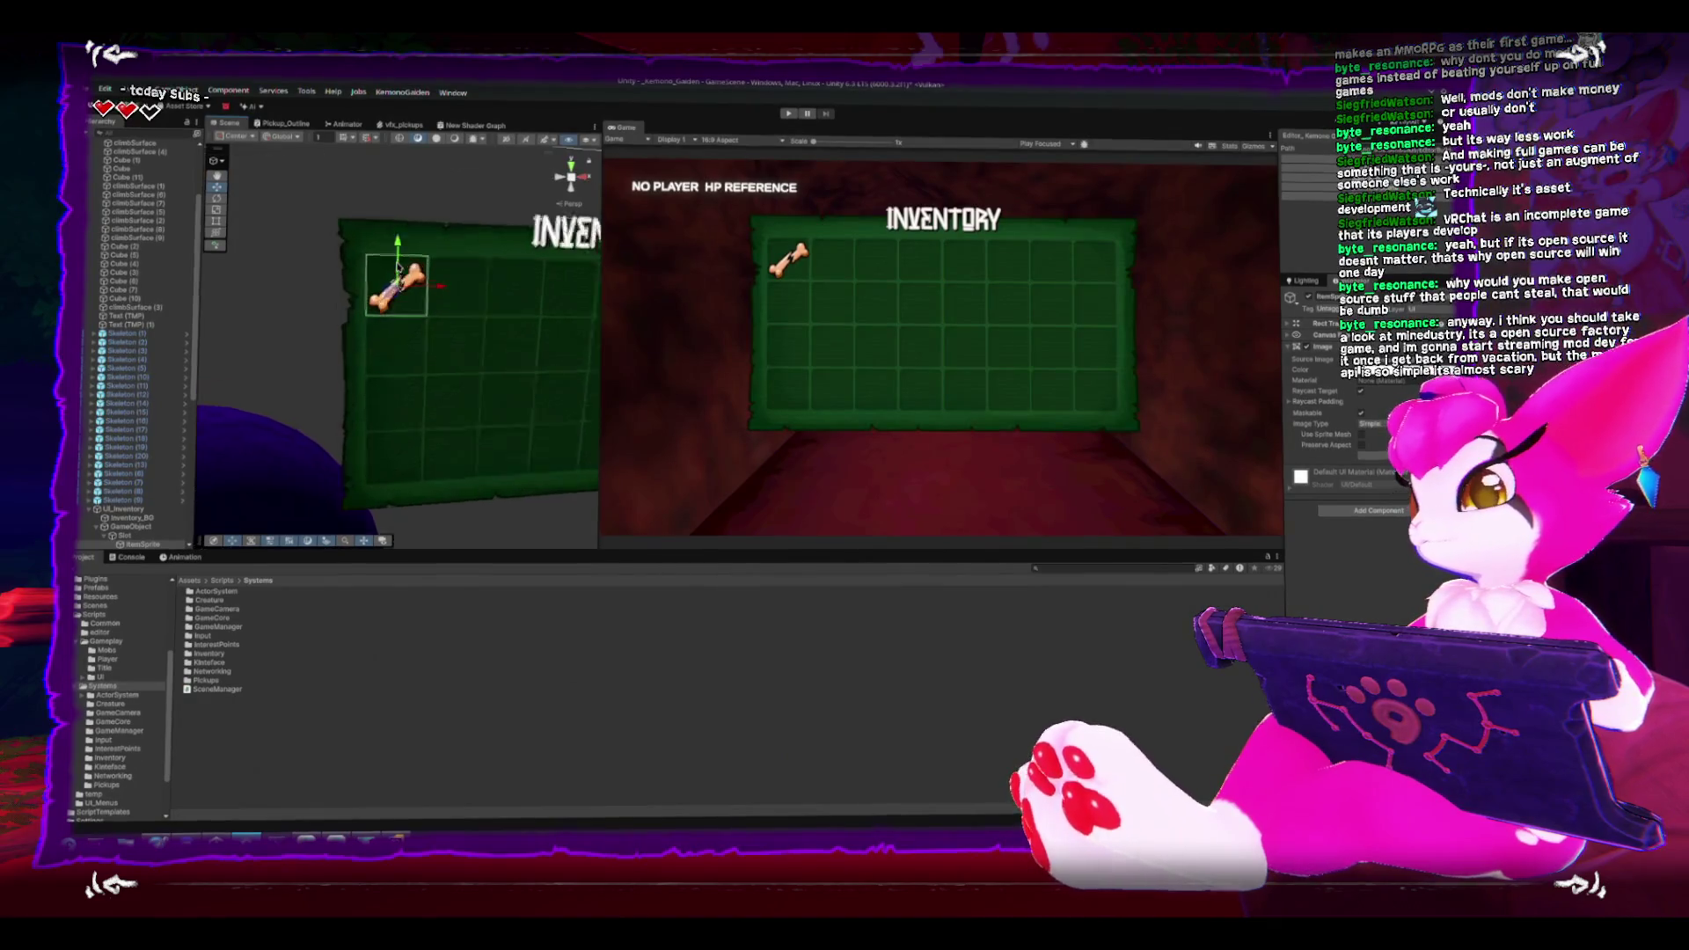
# Step: Frame the bone icon and orbit to a front-on view of the inventory panel
pyautogui.press('f')
pyautogui.moveTo(405, 277)
pyautogui.mouseDown()
pyautogui.moveTo(425, 302)
pyautogui.moveTo(527, 319)
pyautogui.mouseUp()
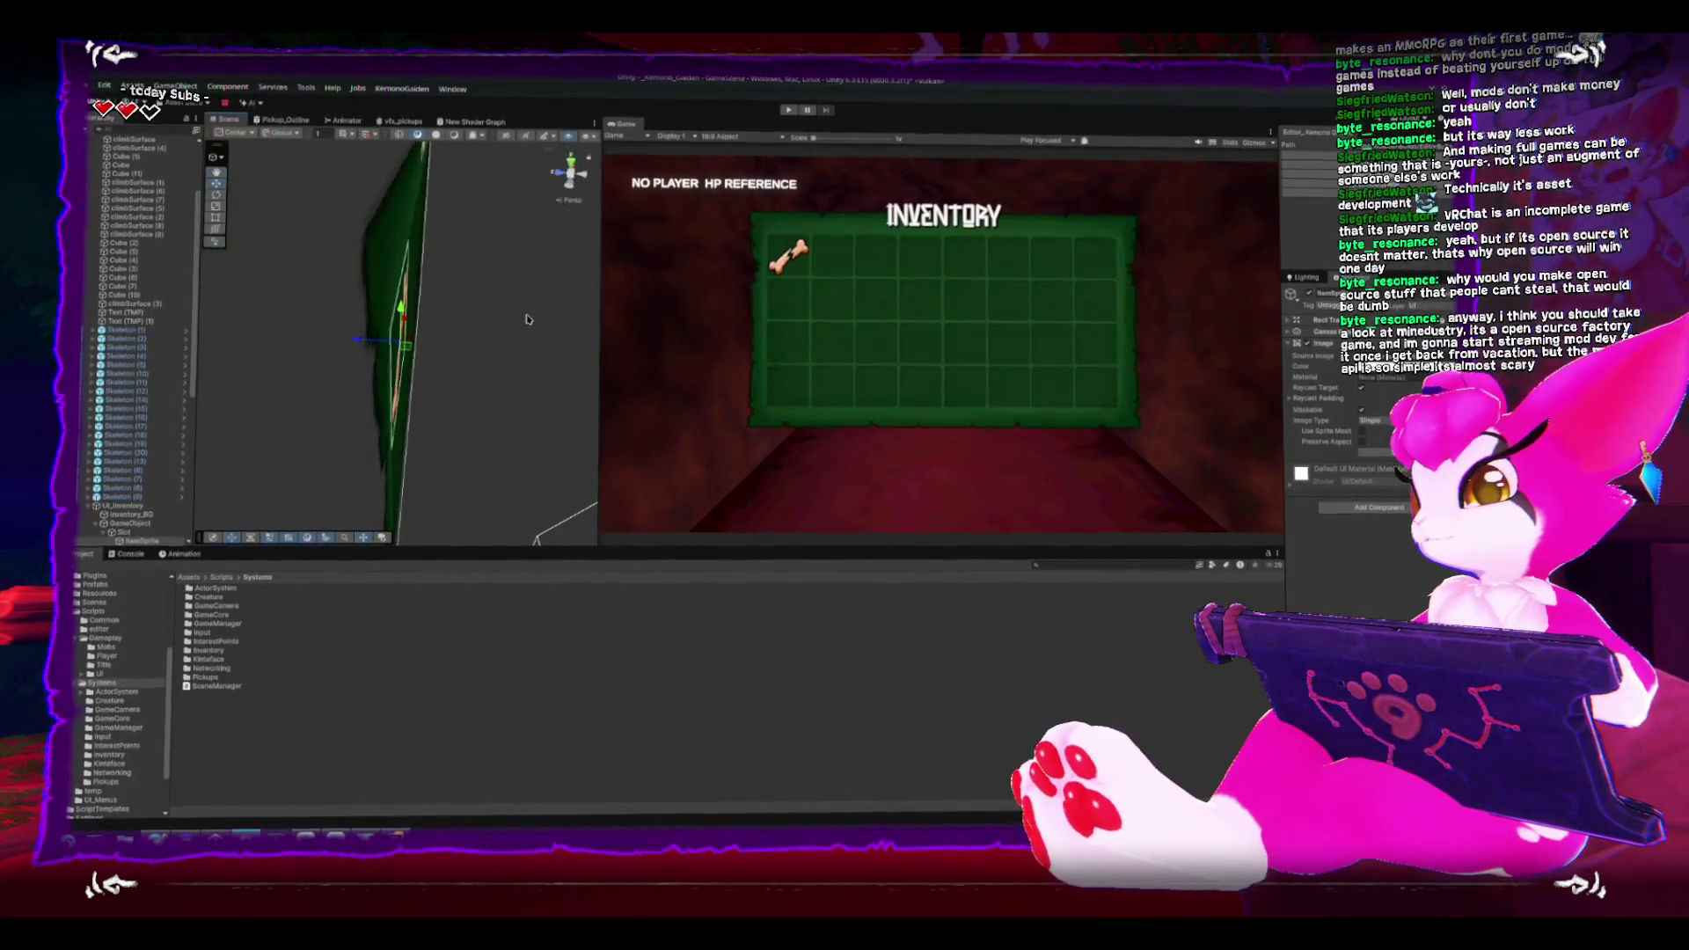
pyautogui.moveTo(357, 346)
pyautogui.mouseDown()
pyautogui.moveTo(377, 284)
pyautogui.moveTo(358, 220)
pyautogui.mouseUp()
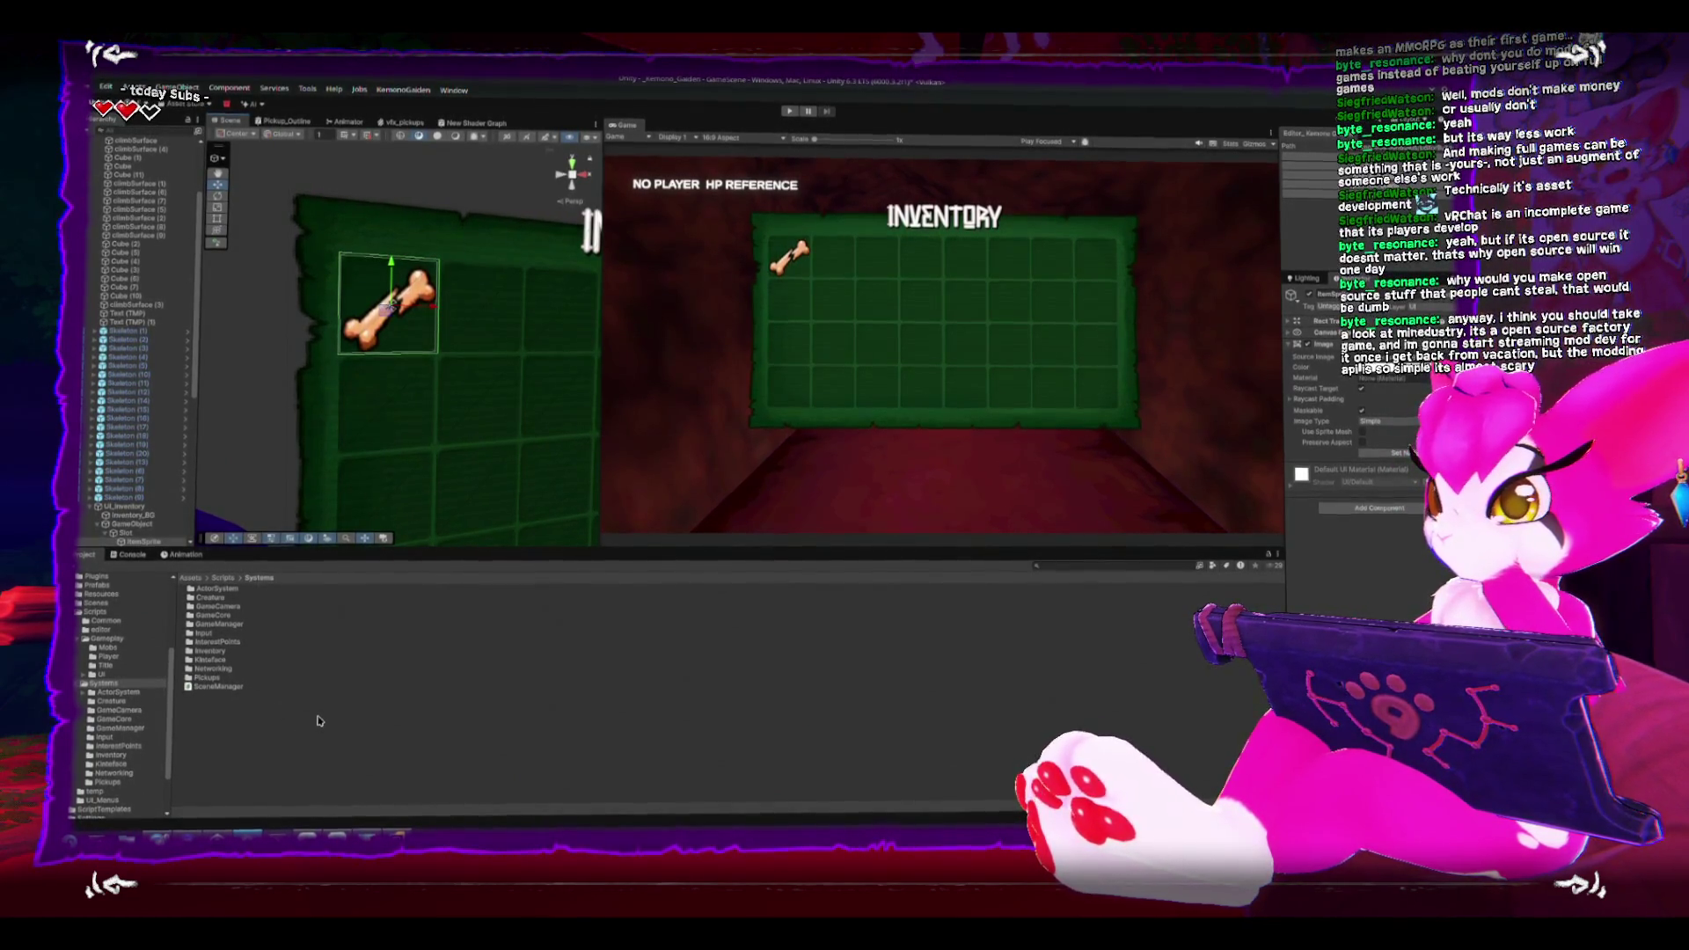
pyautogui.scroll(5, 401, 389)
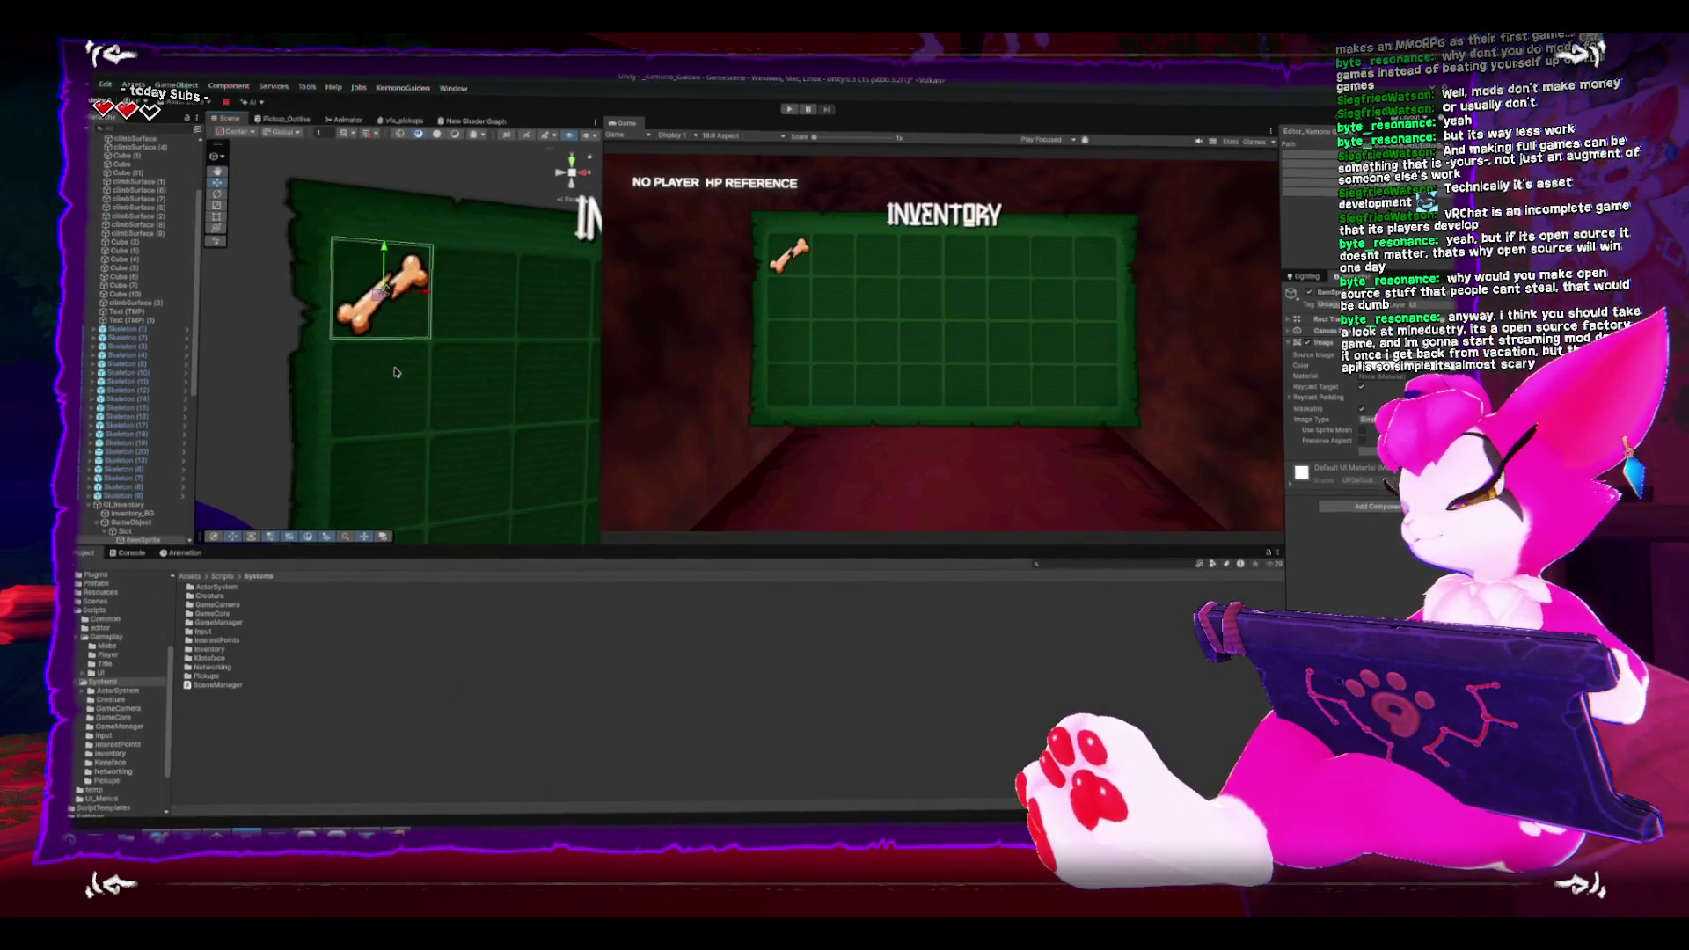
# Step: Add a UI > Text - TextMeshPro child to the Slot object holding the bone icon
pyautogui.scroll(-5, 396, 446)
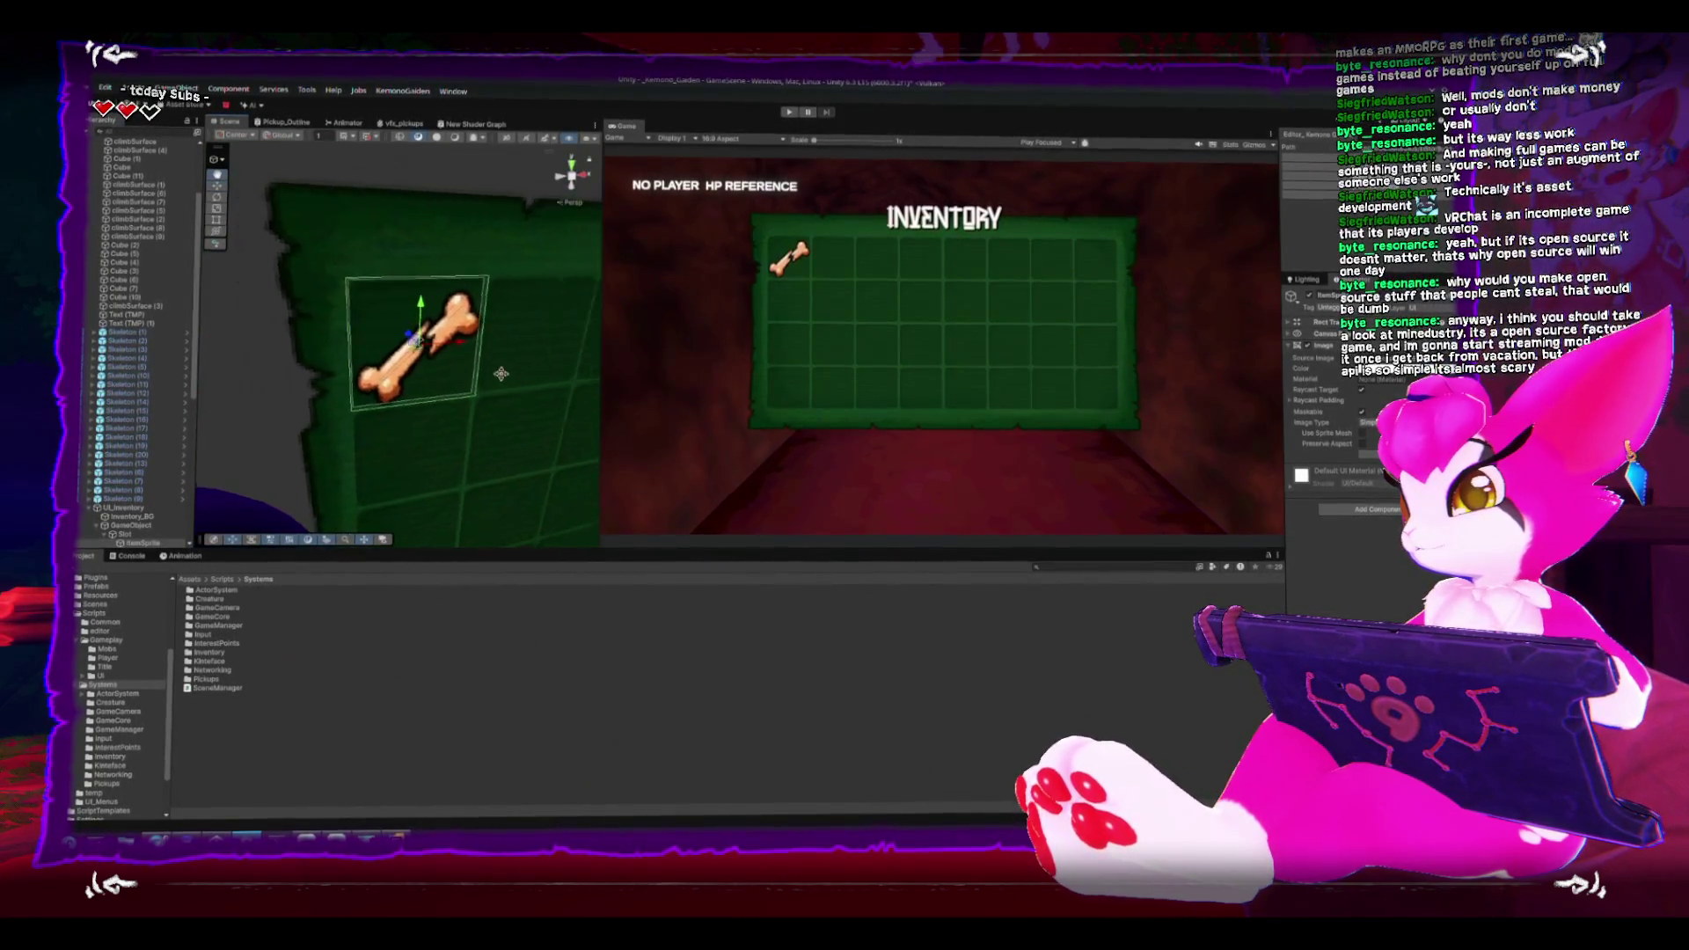
pyautogui.scroll(-3, 374, 308)
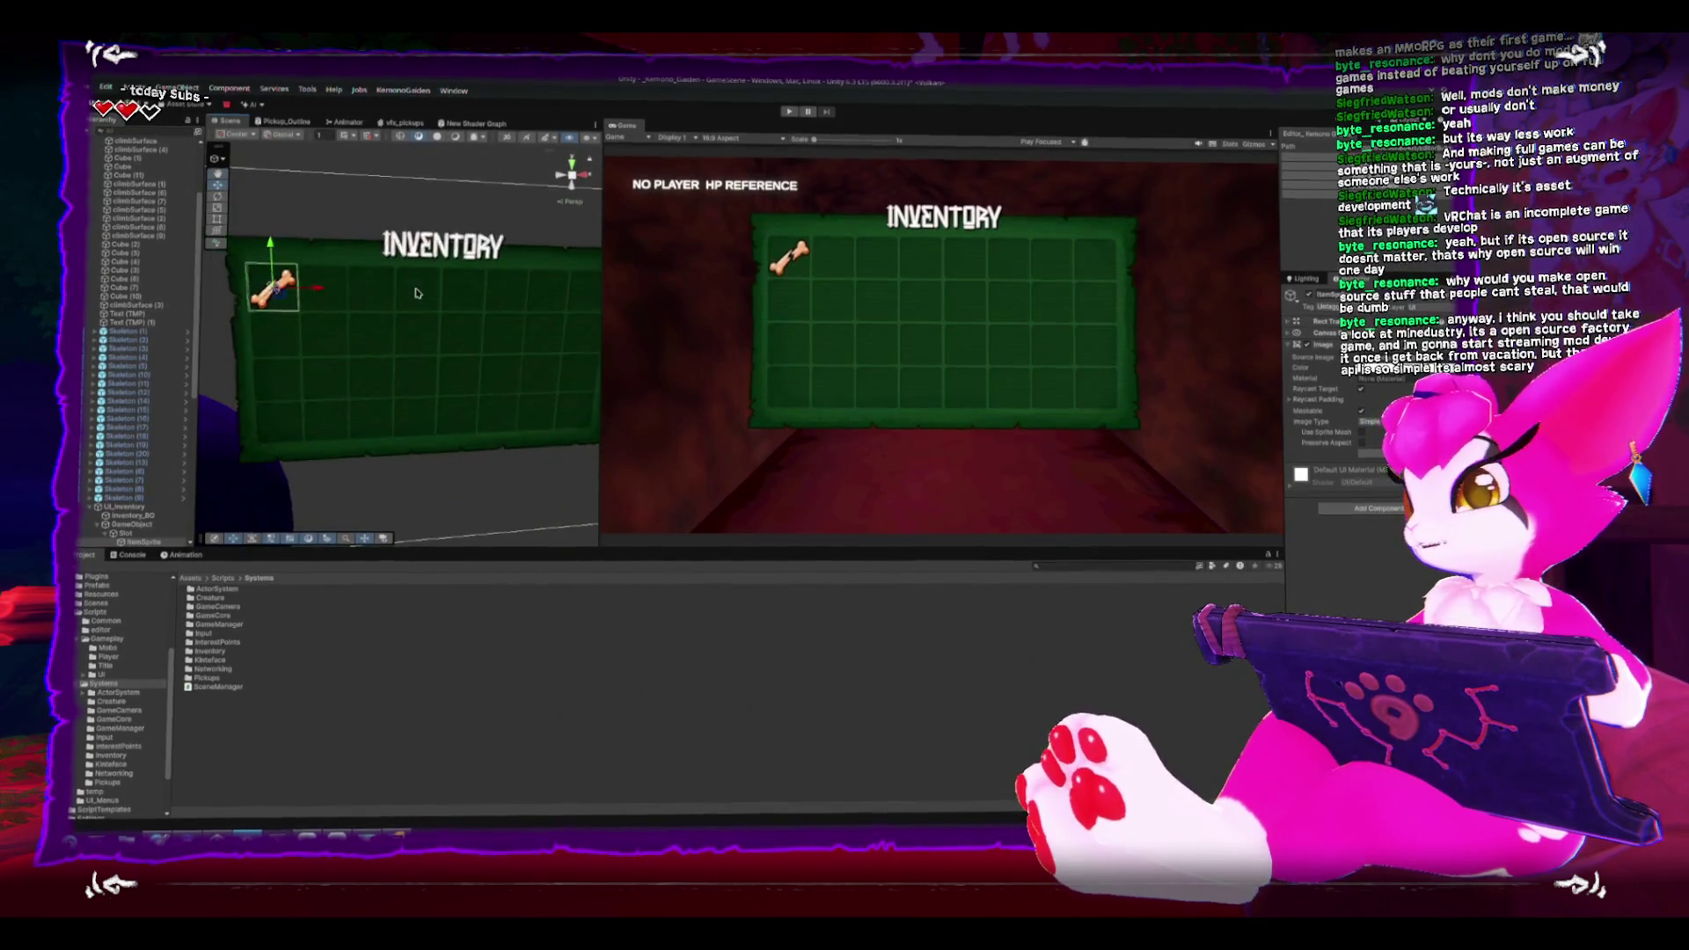
pyautogui.scroll(-3, 368, 257)
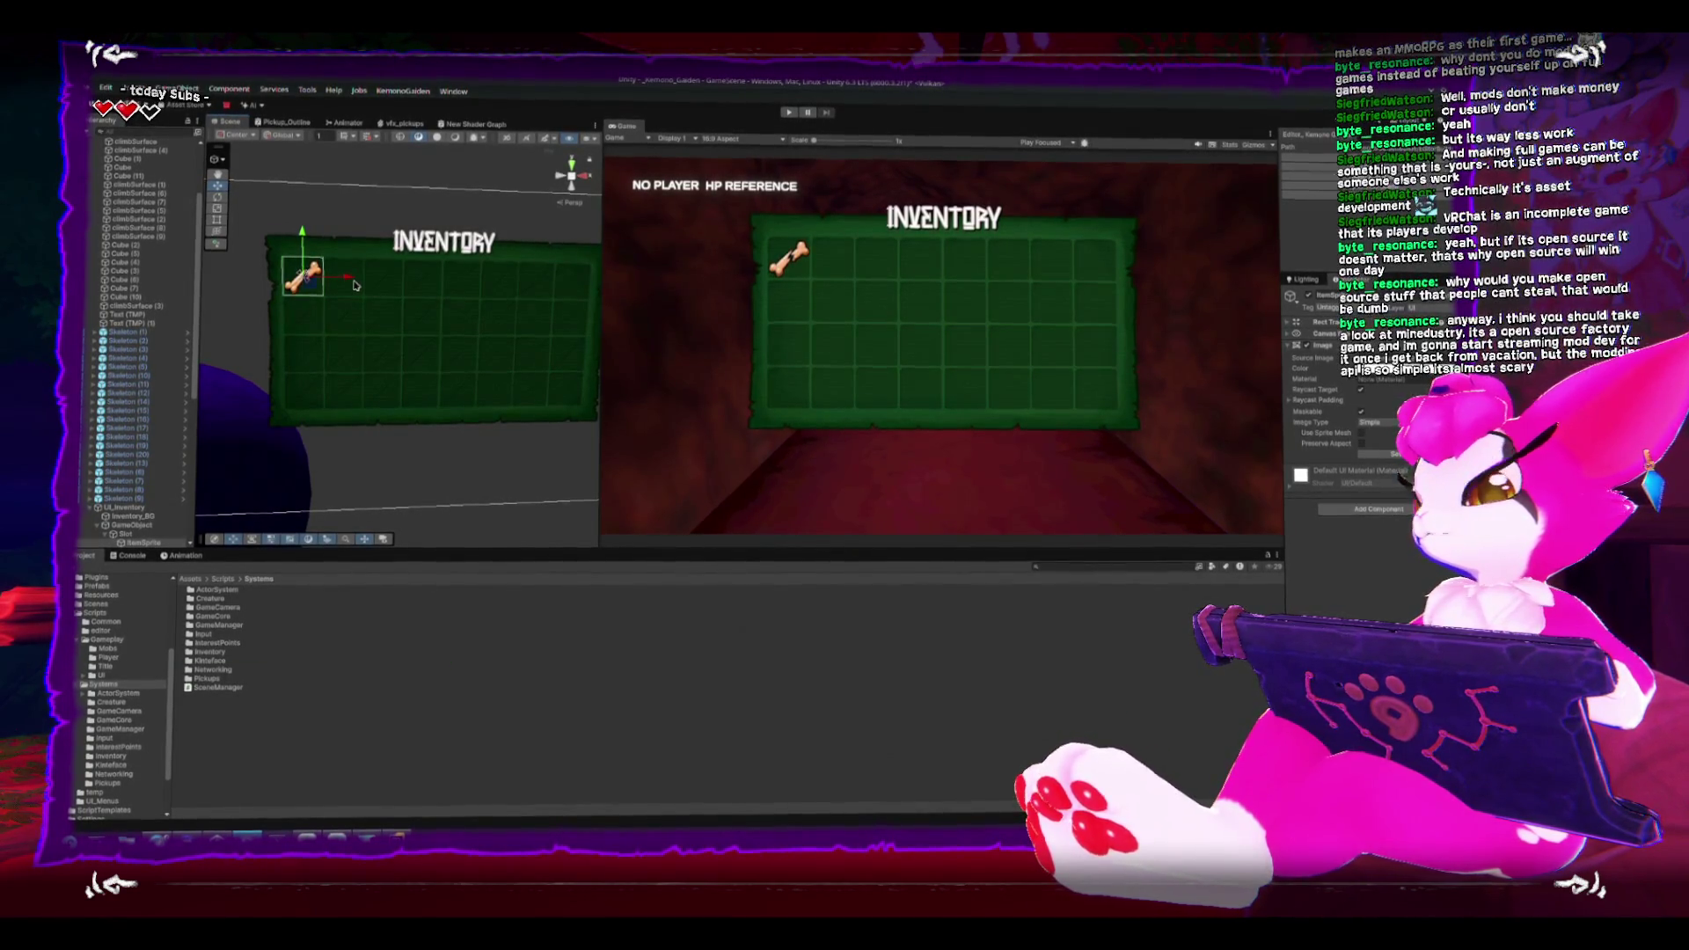
pyautogui.doubleClick(114, 531)
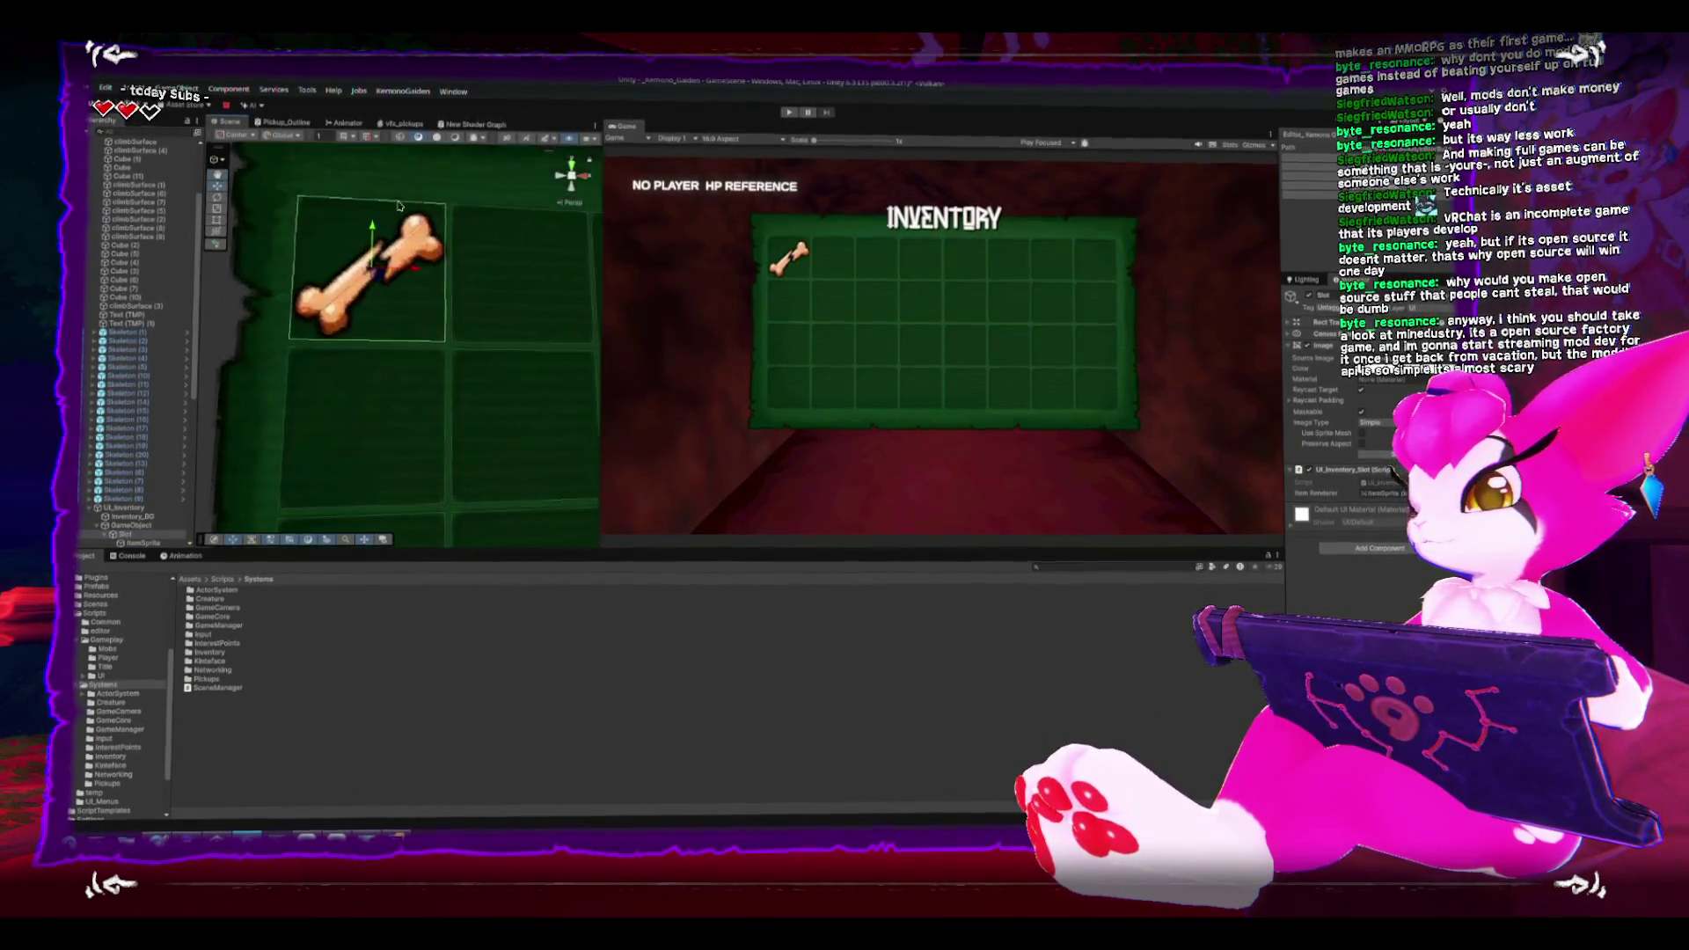
pyautogui.rightClick(125, 535)
pyautogui.moveTo(244, 385)
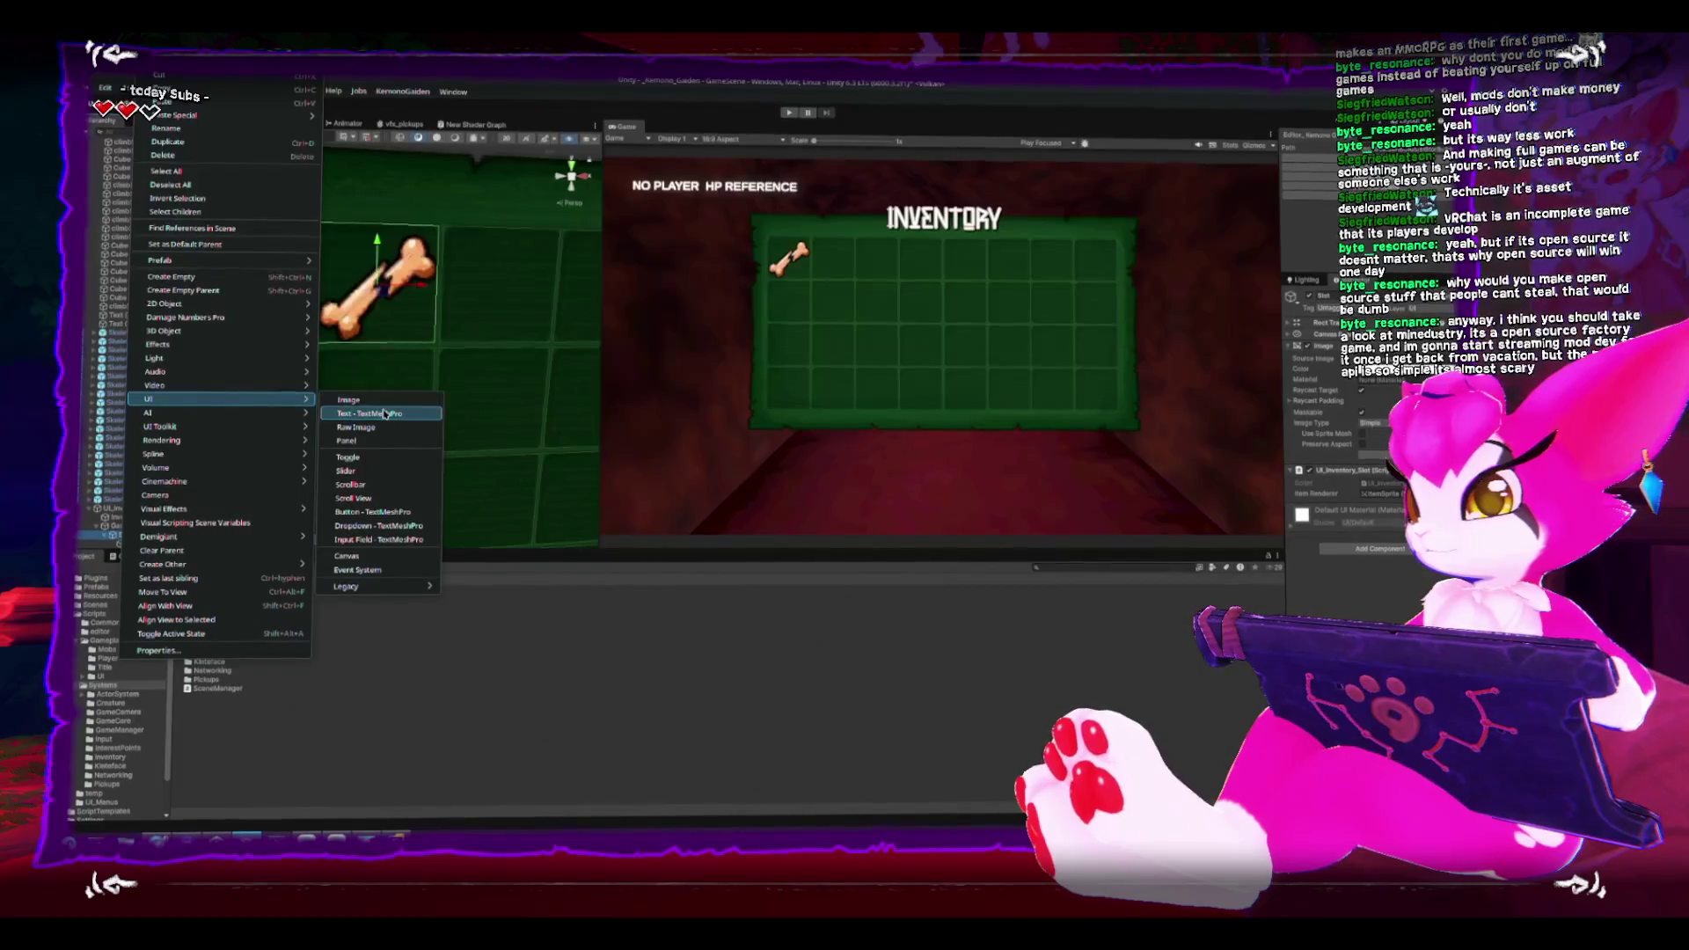
pyautogui.click(384, 413)
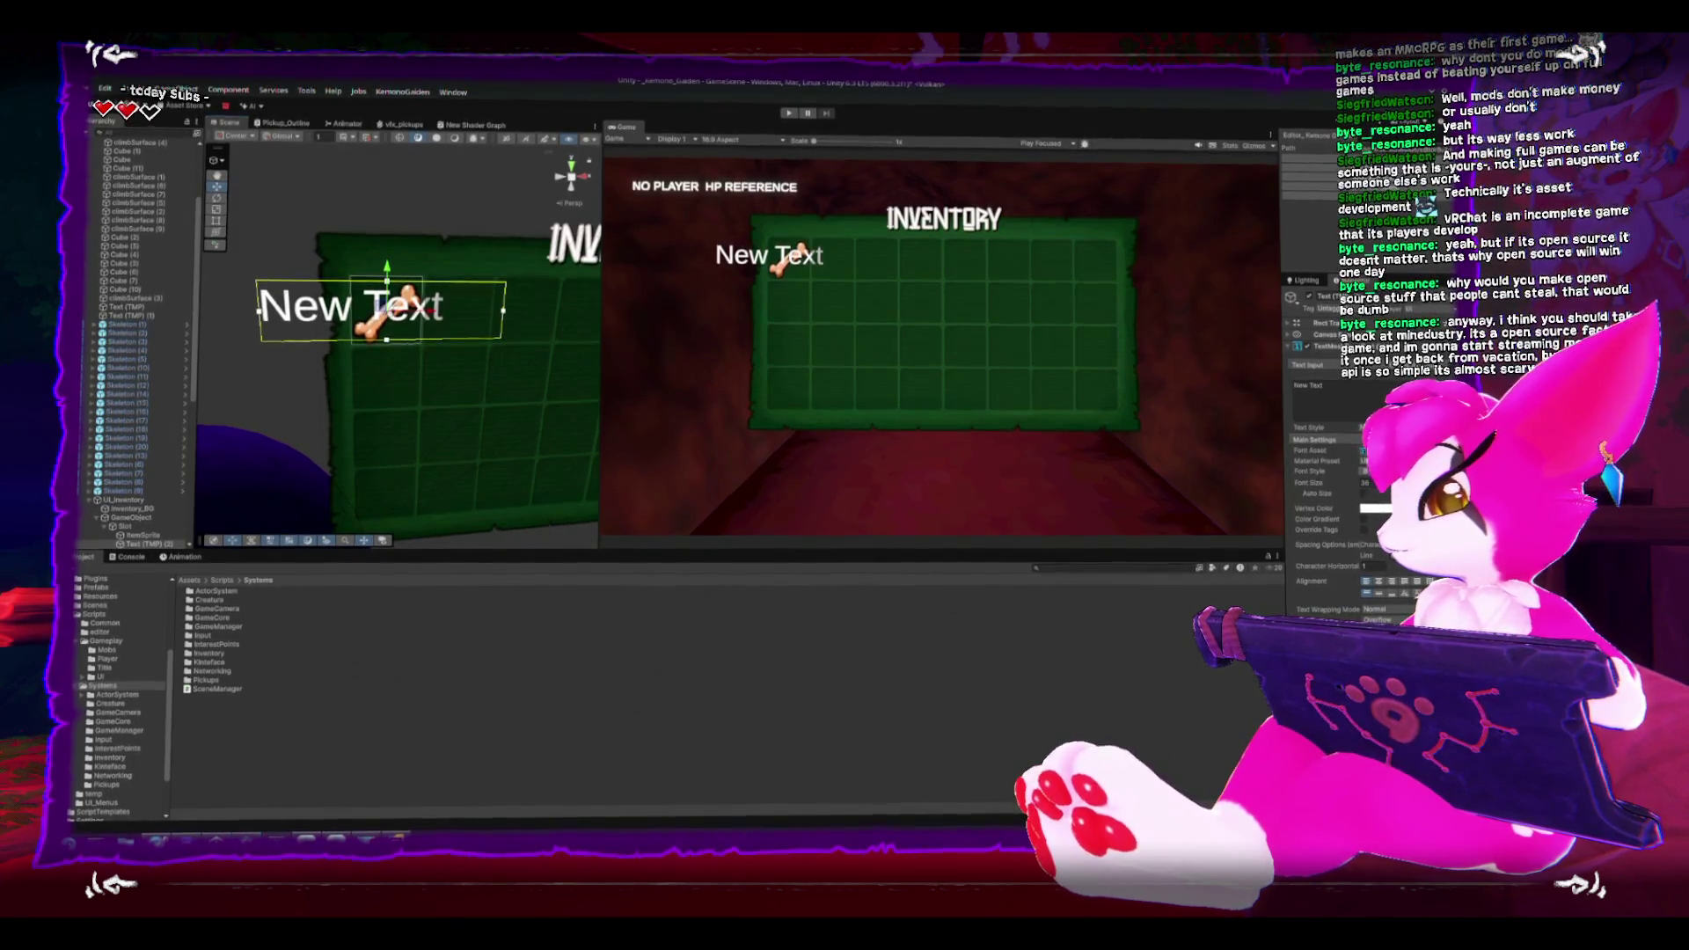
# Step: Open the Font Asset list and preview Gold, Neon-Cyan, Pixel-Default and Smear Outline on the label
pyautogui.click(1365, 451)
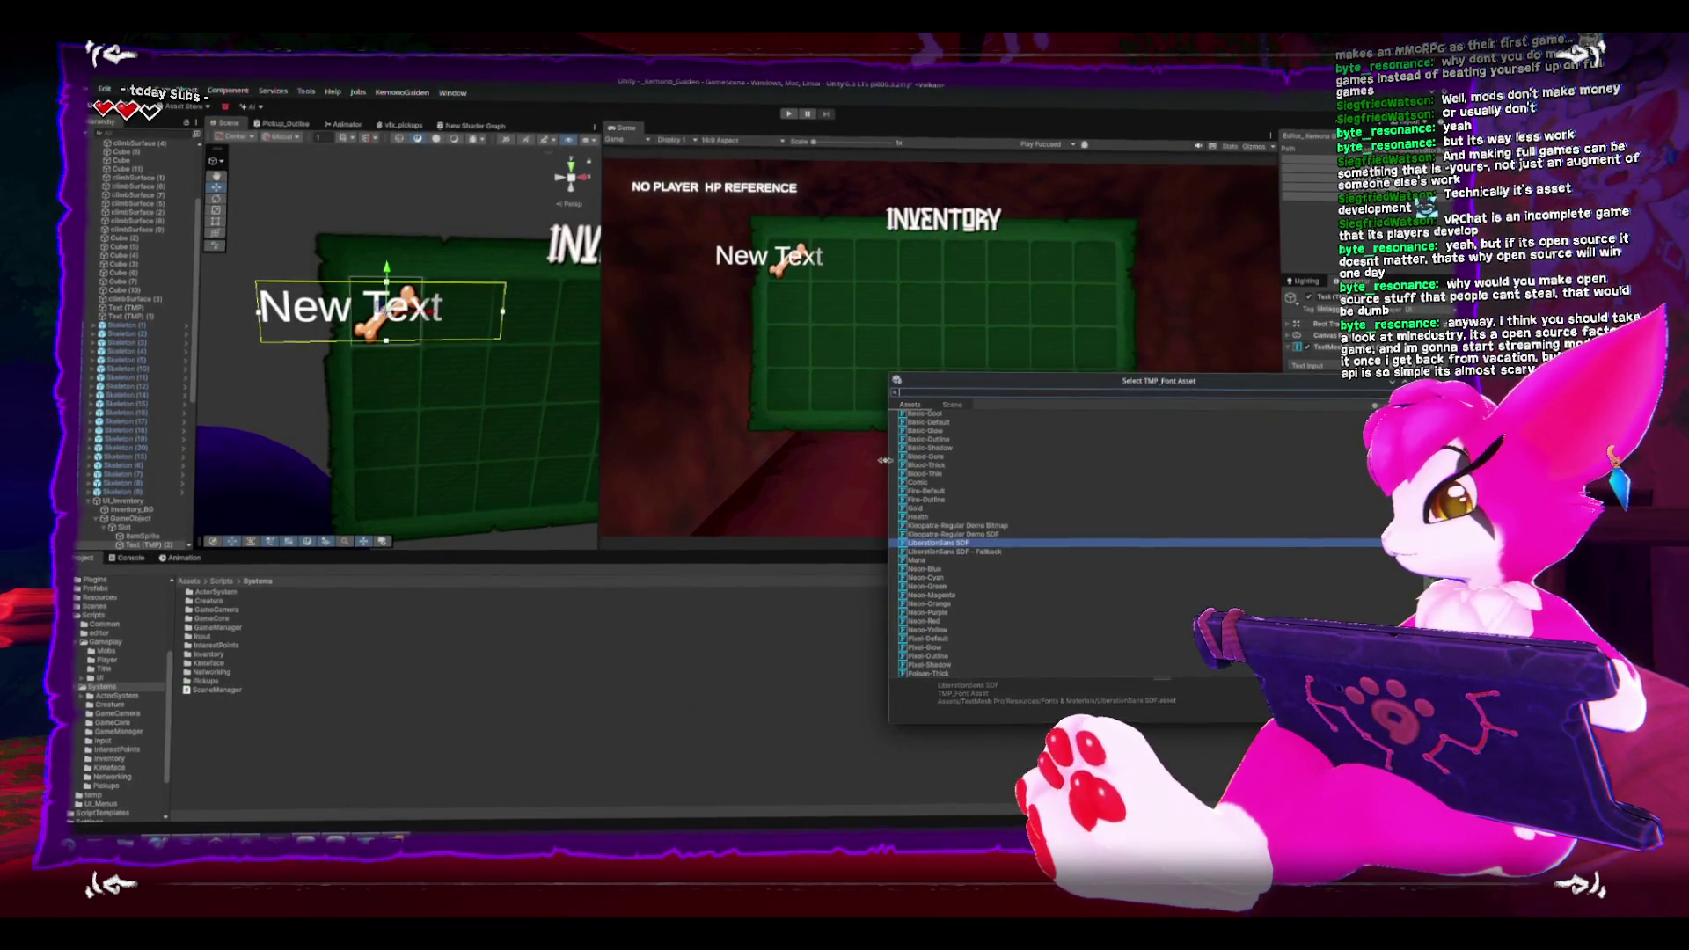
pyautogui.click(911, 483)
pyautogui.click(915, 490)
pyautogui.click(919, 507)
pyautogui.click(919, 514)
pyautogui.click(923, 523)
pyautogui.click(925, 566)
pyautogui.click(928, 577)
pyautogui.click(935, 595)
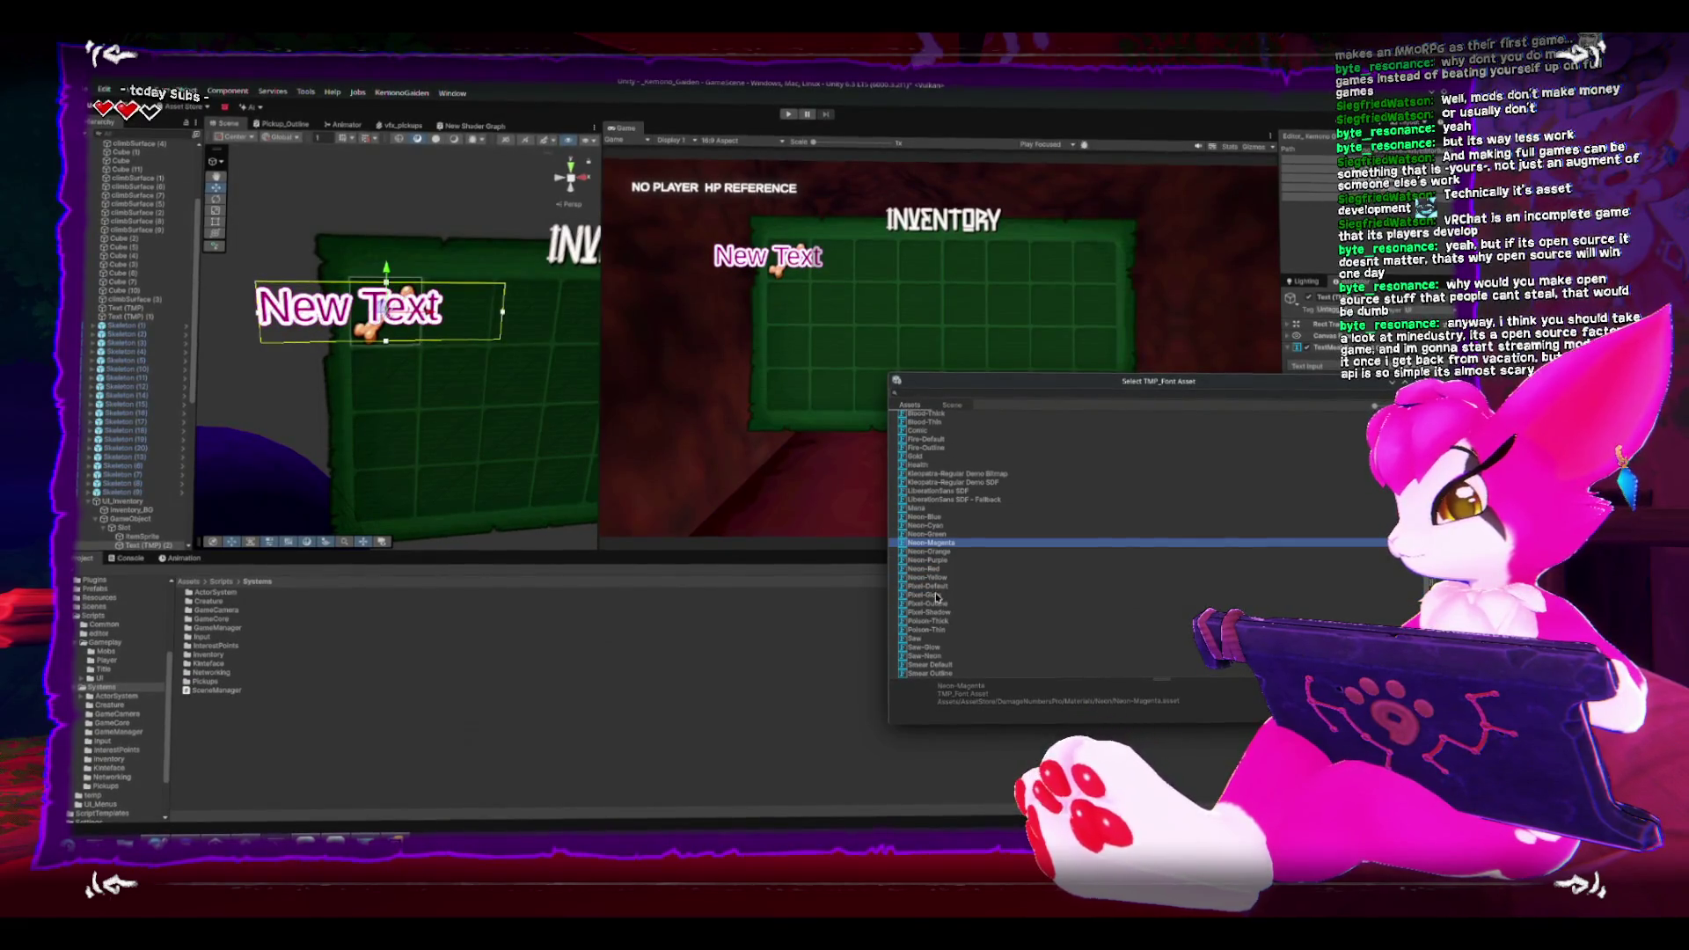
pyautogui.click(931, 639)
pyautogui.scroll(-2, 932, 649)
pyautogui.click(934, 671)
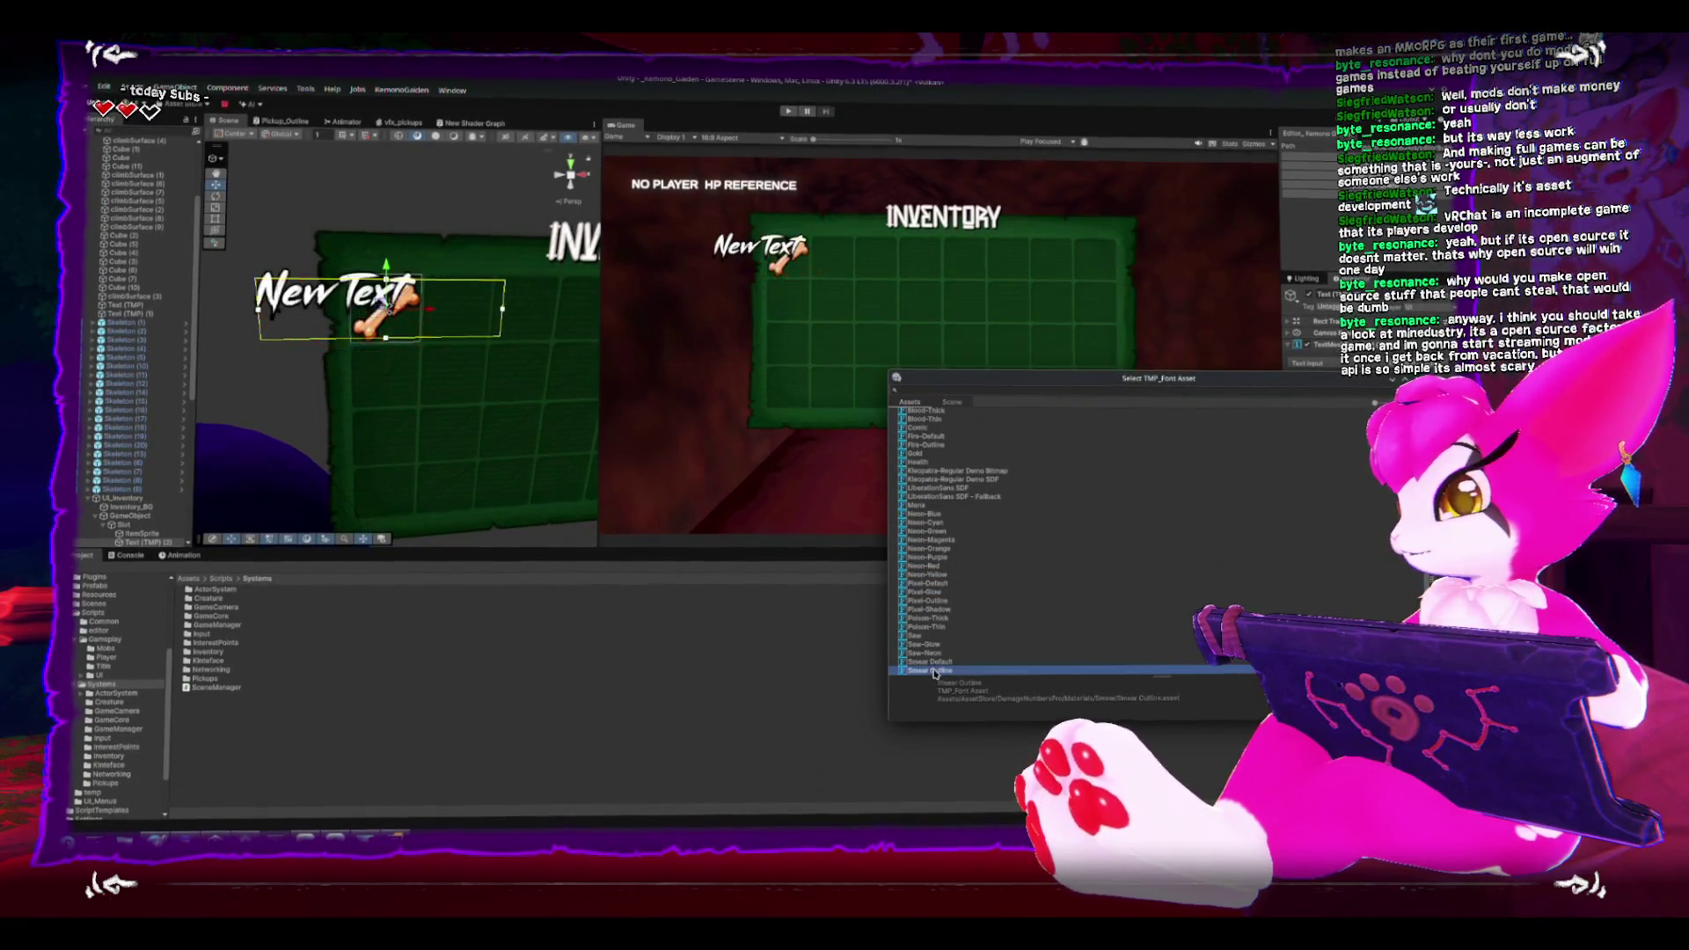
# Step: Preview Pixel-Shadow, Pixel-Outline, Pixel-Glow, Mana and Kleopatra-Regular Demo SDF fonts
pyautogui.click(930, 635)
pyautogui.click(928, 624)
pyautogui.click(932, 608)
pyautogui.click(935, 603)
pyautogui.click(936, 594)
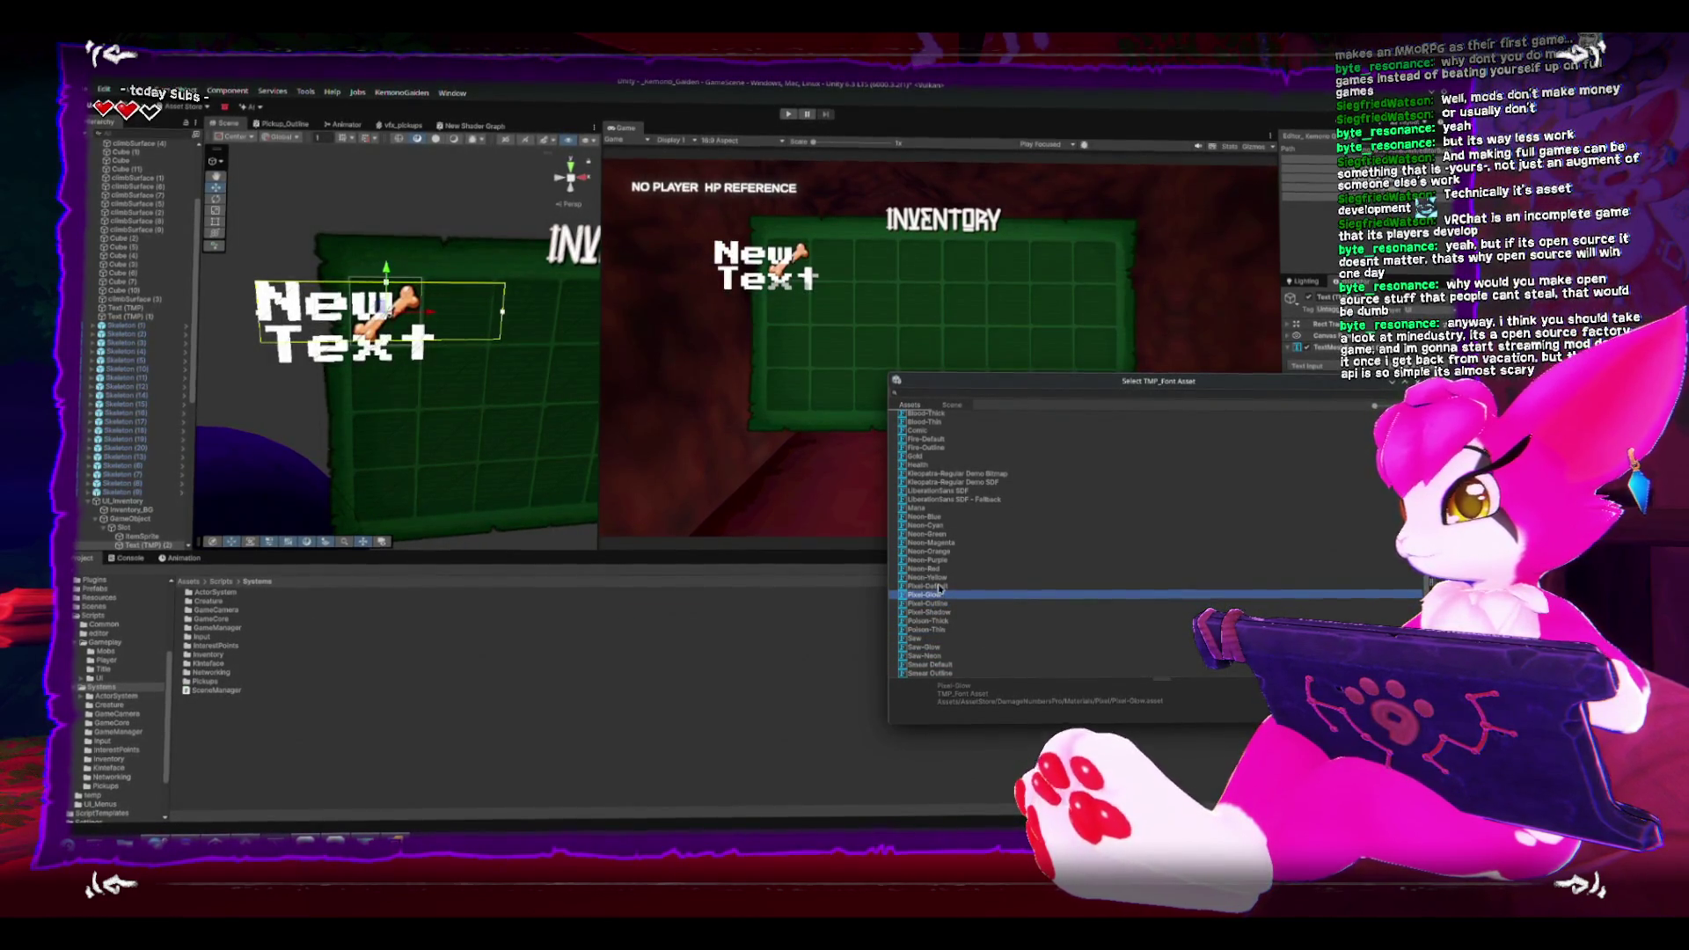
pyautogui.click(939, 586)
pyautogui.click(938, 568)
pyautogui.click(938, 560)
pyautogui.click(937, 541)
pyautogui.click(935, 534)
pyautogui.click(936, 508)
pyautogui.click(936, 496)
pyautogui.click(936, 487)
pyautogui.click(934, 478)
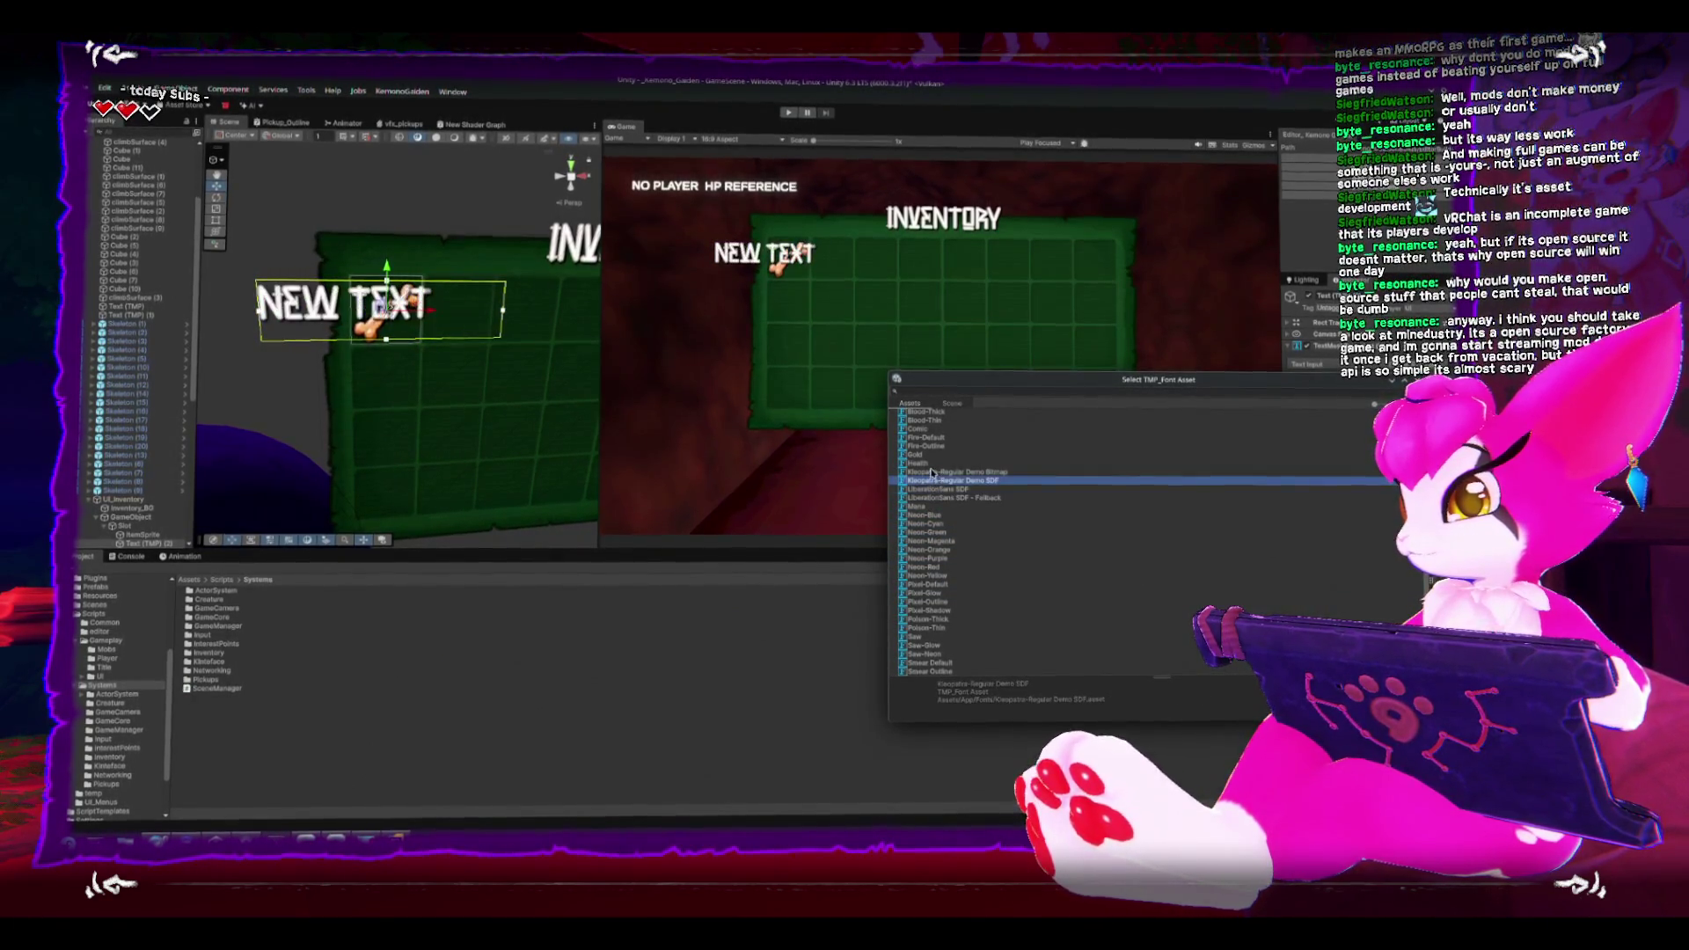
# Step: Preview Gold, Blood-Gore and Basic-Shadow, then apply the Basic-Outline font
pyautogui.scroll(2, 935, 500)
pyautogui.click(936, 505)
pyautogui.click(934, 496)
pyautogui.click(934, 488)
pyautogui.click(934, 471)
pyautogui.click(932, 461)
pyautogui.click(934, 445)
pyautogui.click(939, 434)
pyautogui.click(938, 425)
pyautogui.scroll(2, 936, 439)
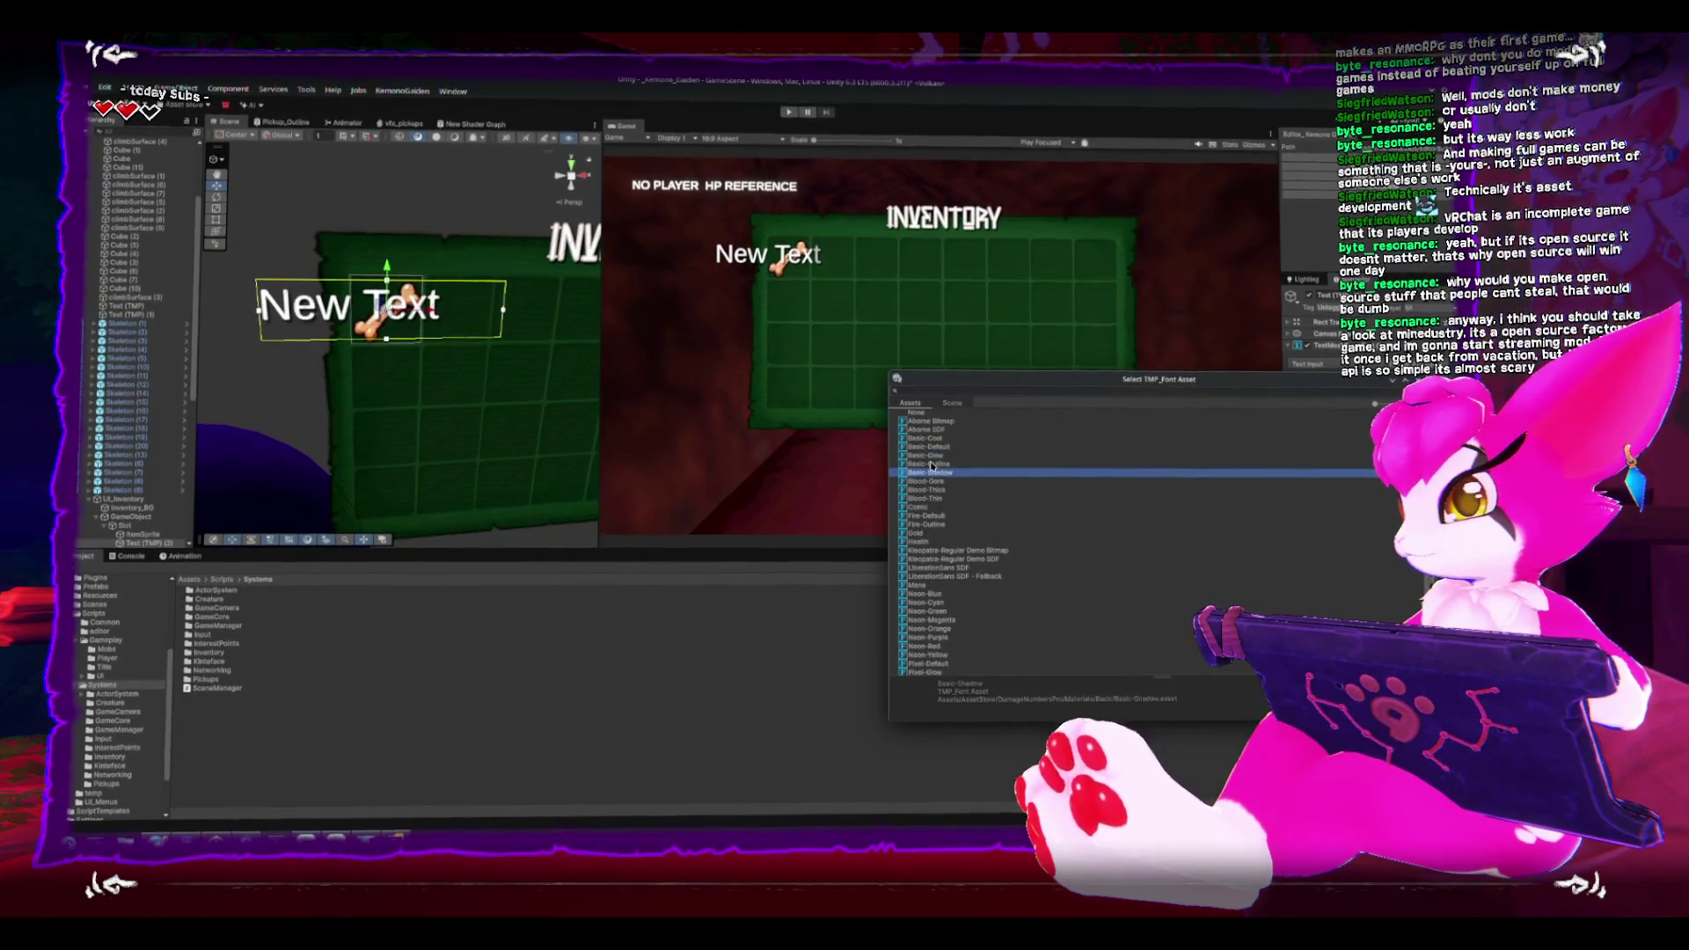
pyautogui.click(936, 462)
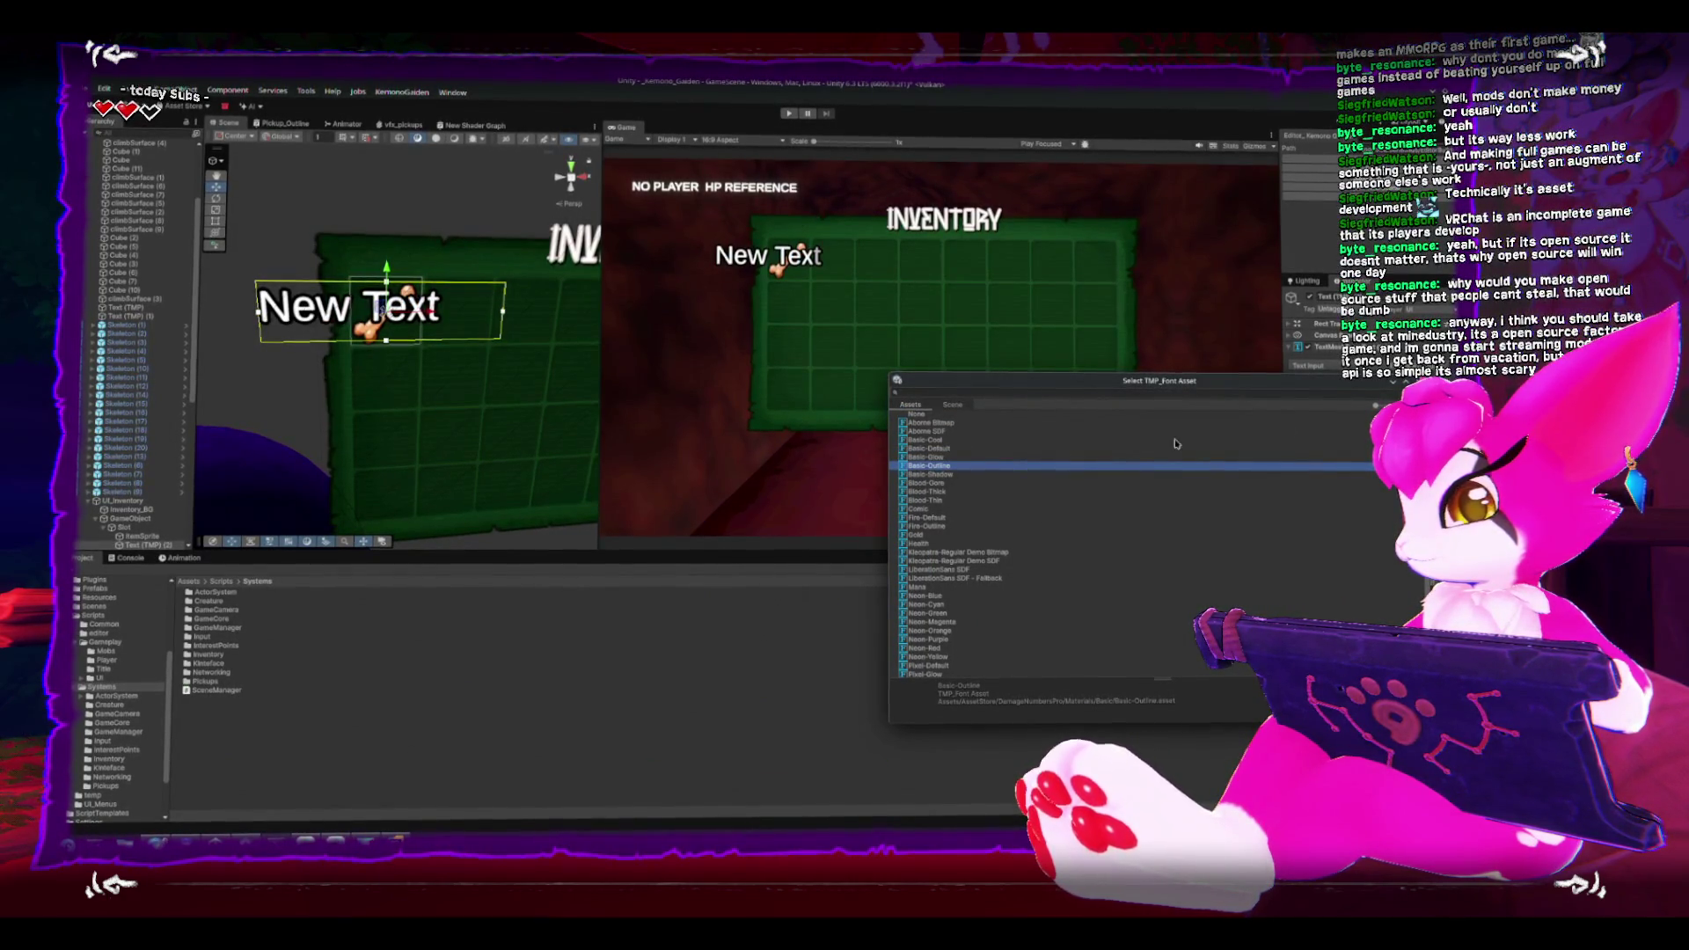
pyautogui.doubleClick(922, 465)
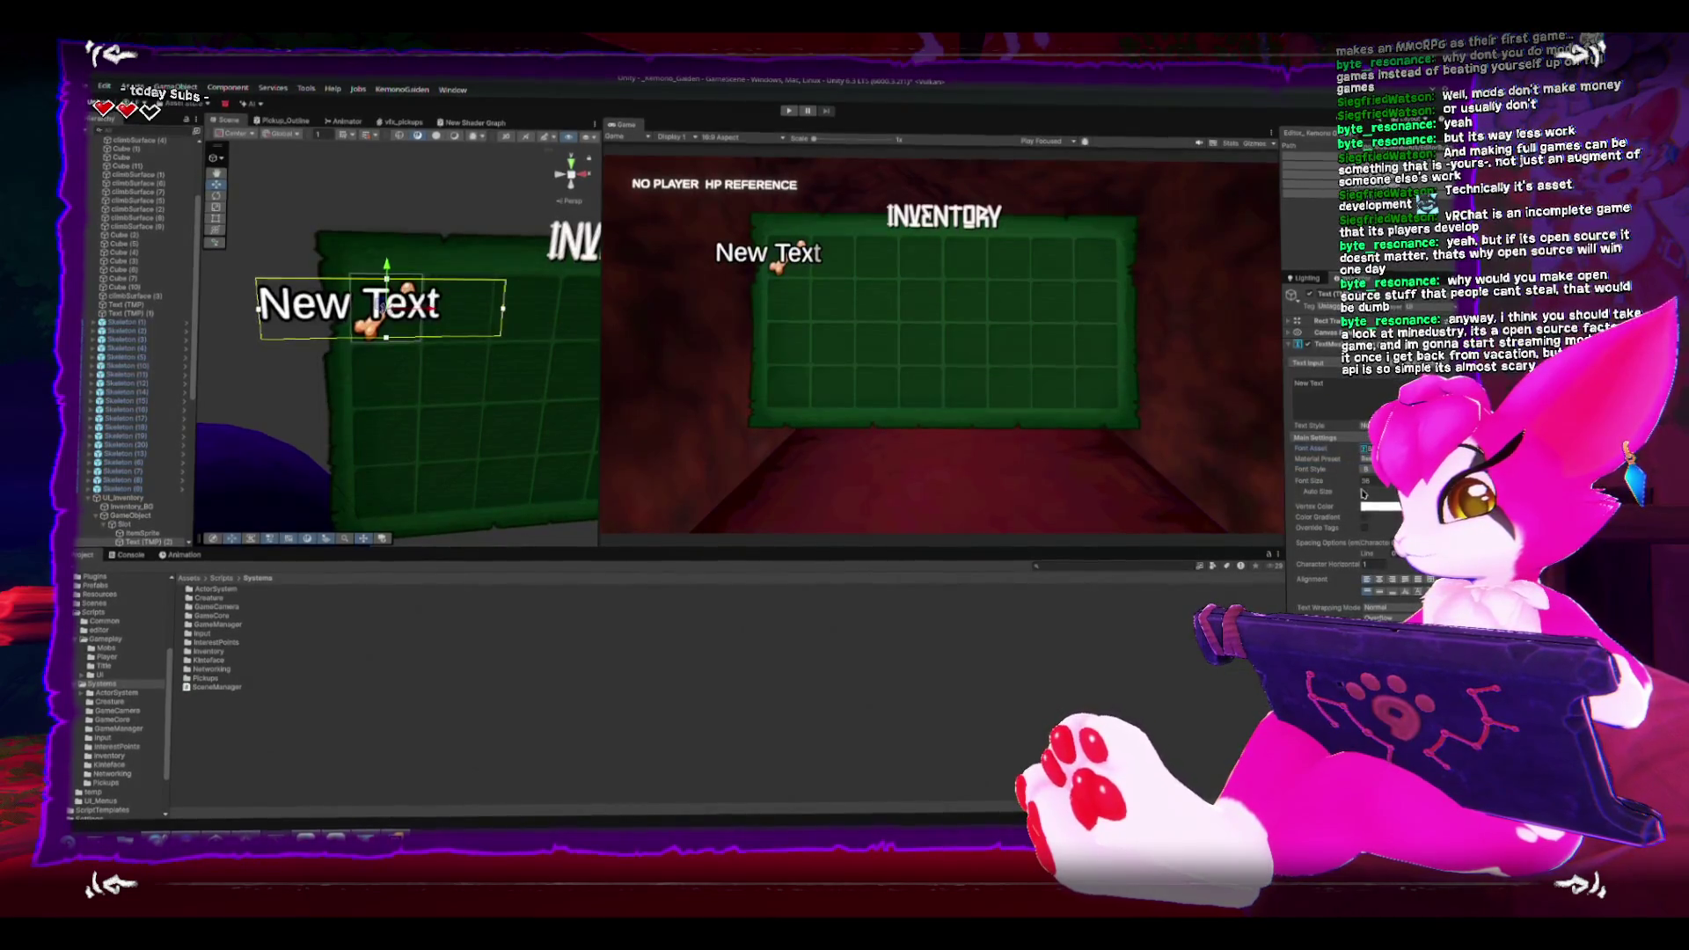
# Step: Set the label text to x00 and shrink its text box to a small size
pyautogui.write('x00')
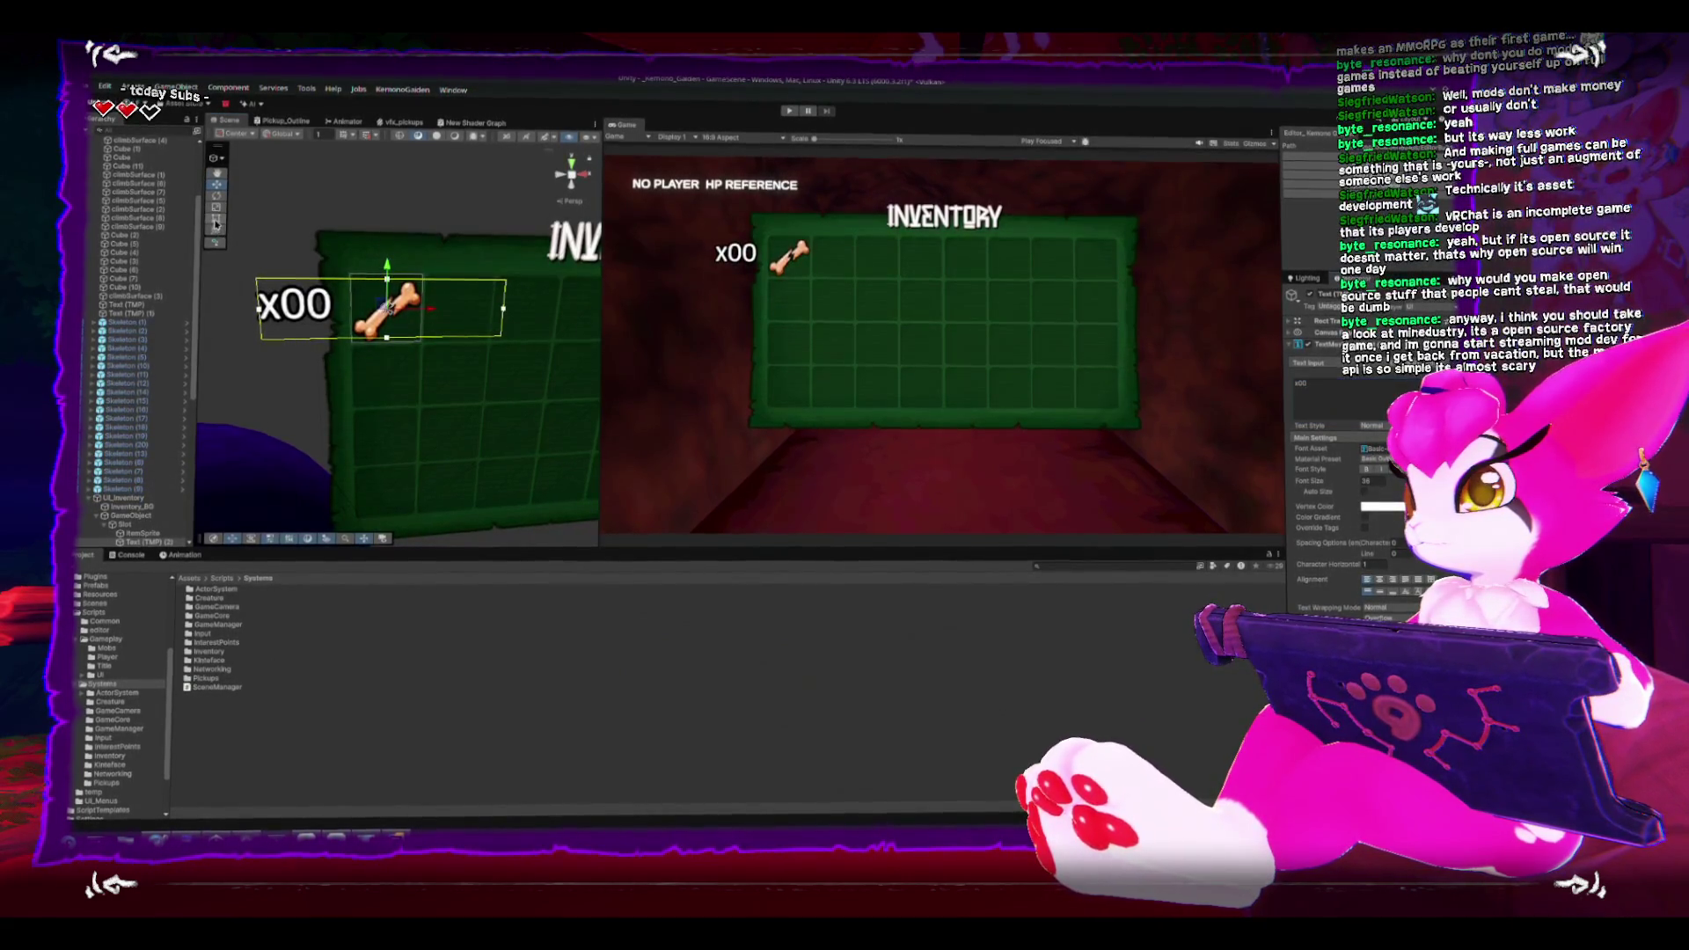
pyautogui.moveTo(503, 317); pyautogui.dragTo(340, 315)
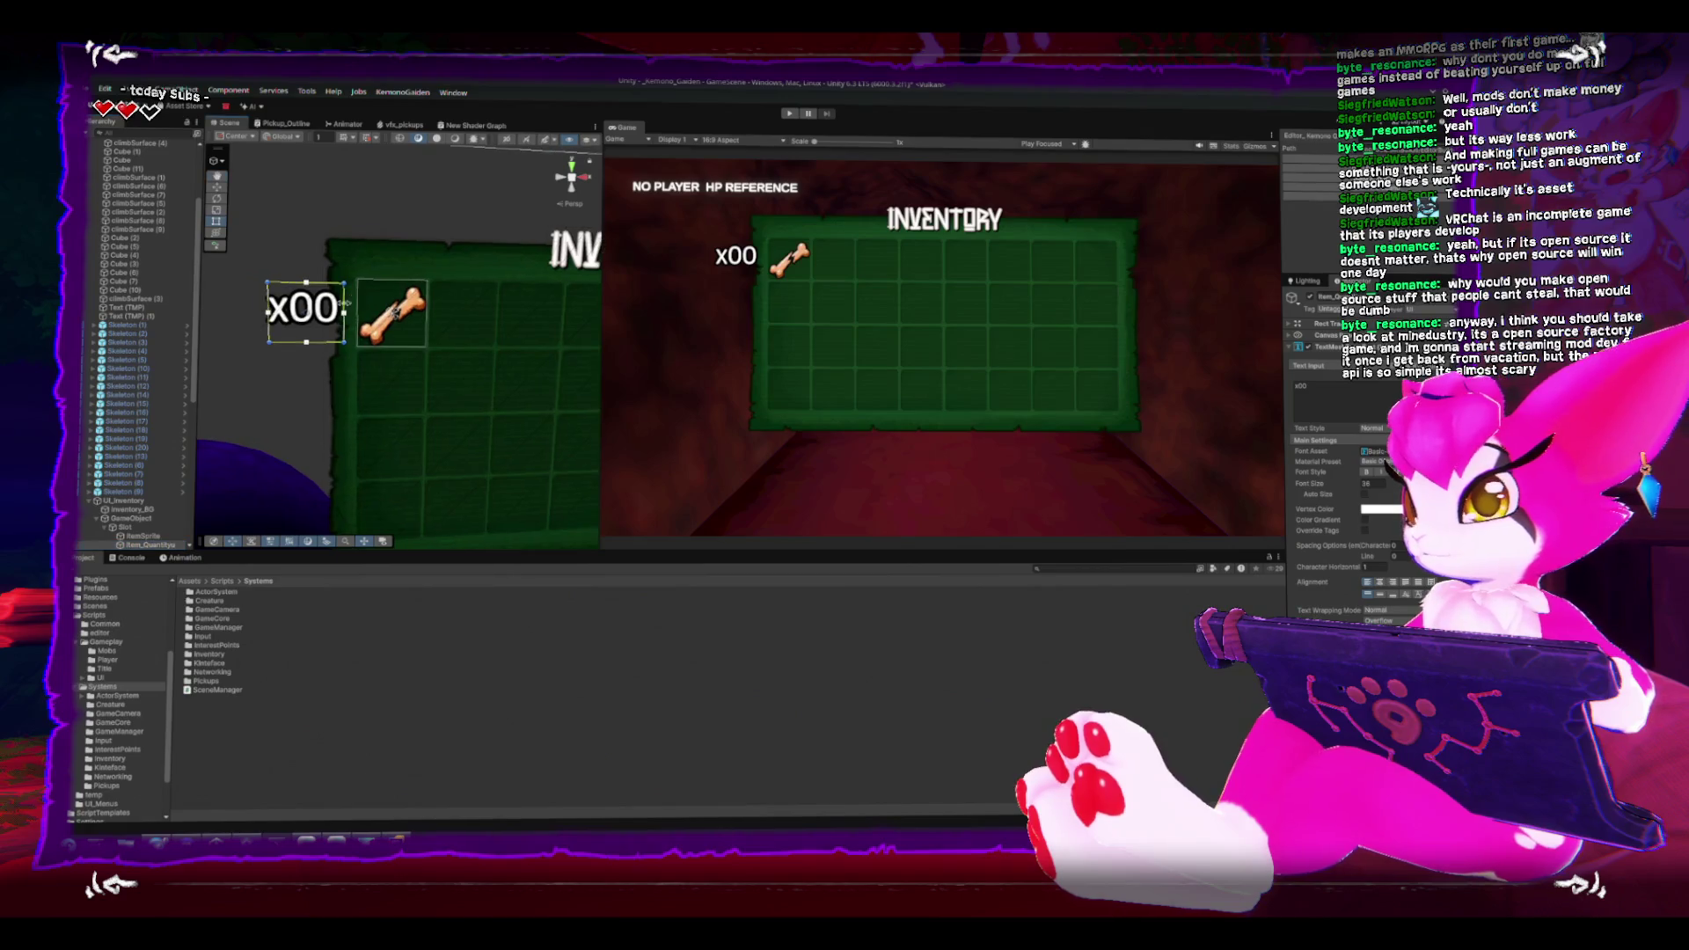
pyautogui.moveTo(262, 338); pyautogui.dragTo(291, 337)
# Step: Frame the x00 label in a frontal view of the bone slot and edit its text
pyautogui.press('w')
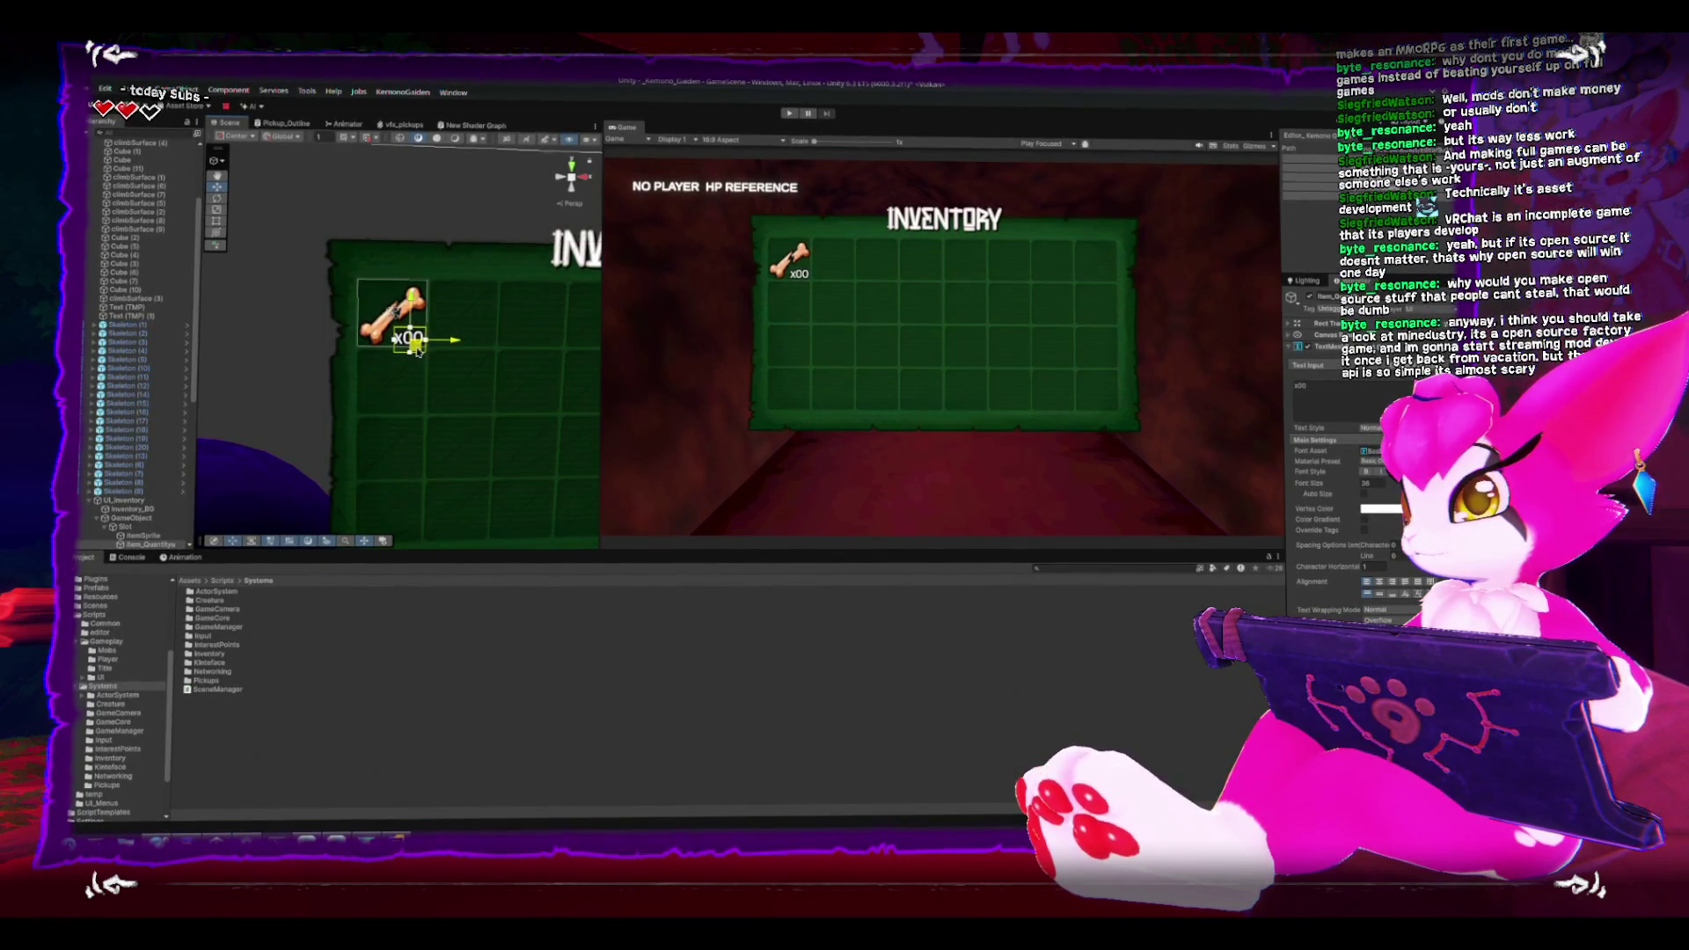
pyautogui.press('f')
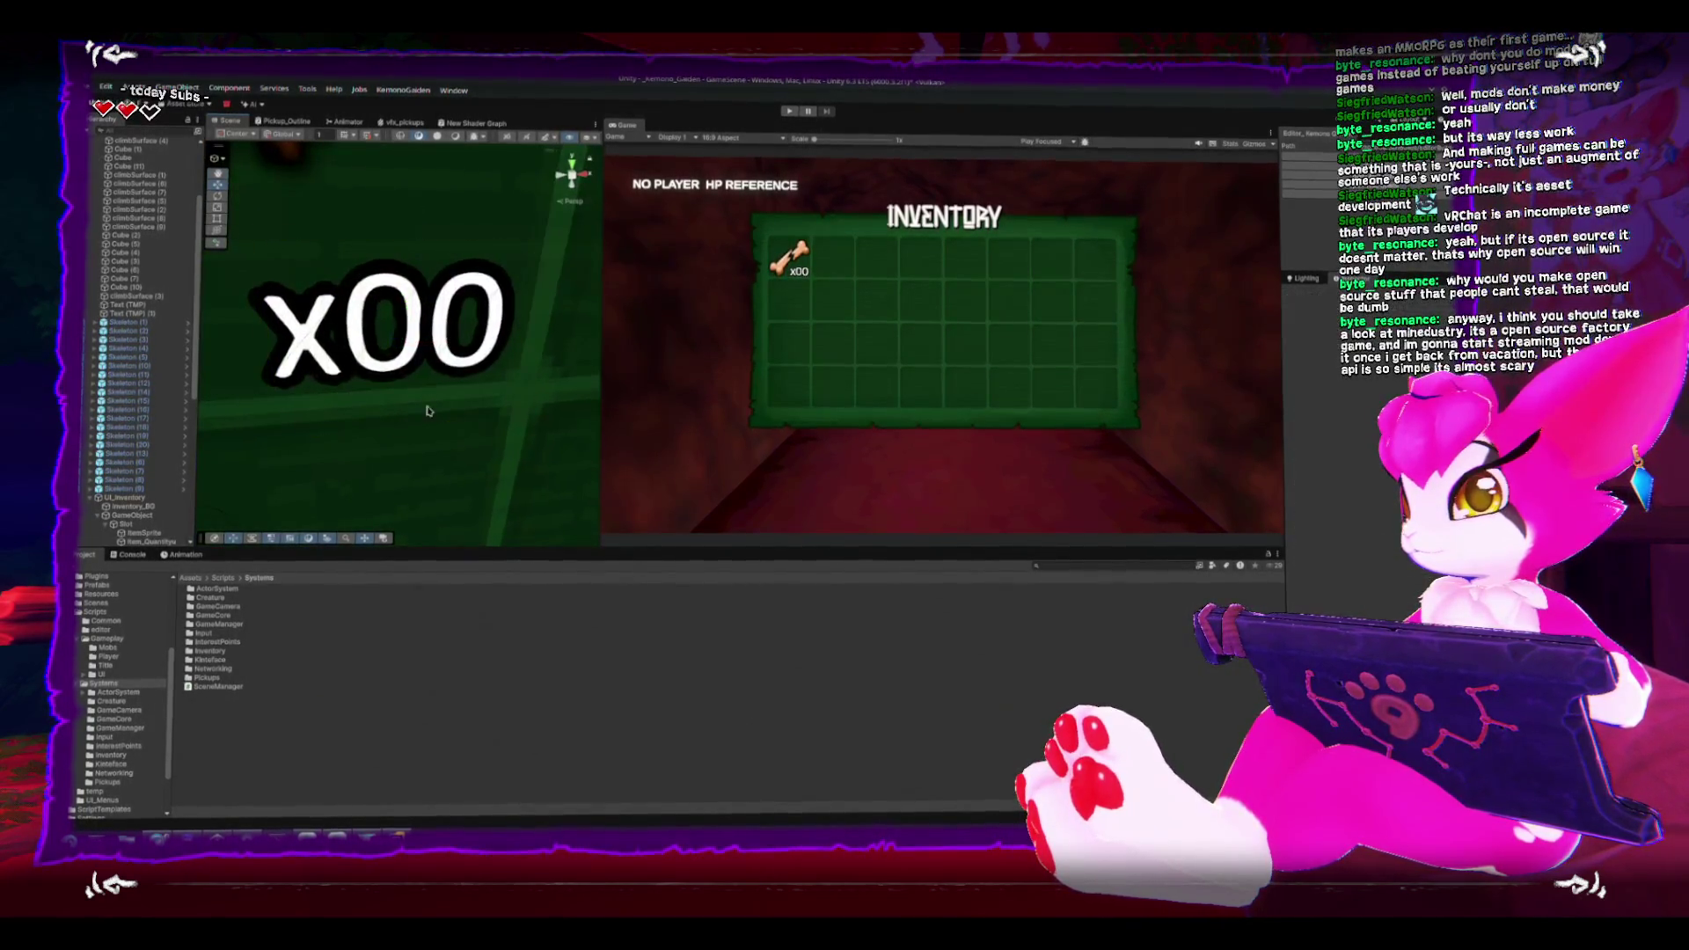
pyautogui.scroll(-3, 428, 411)
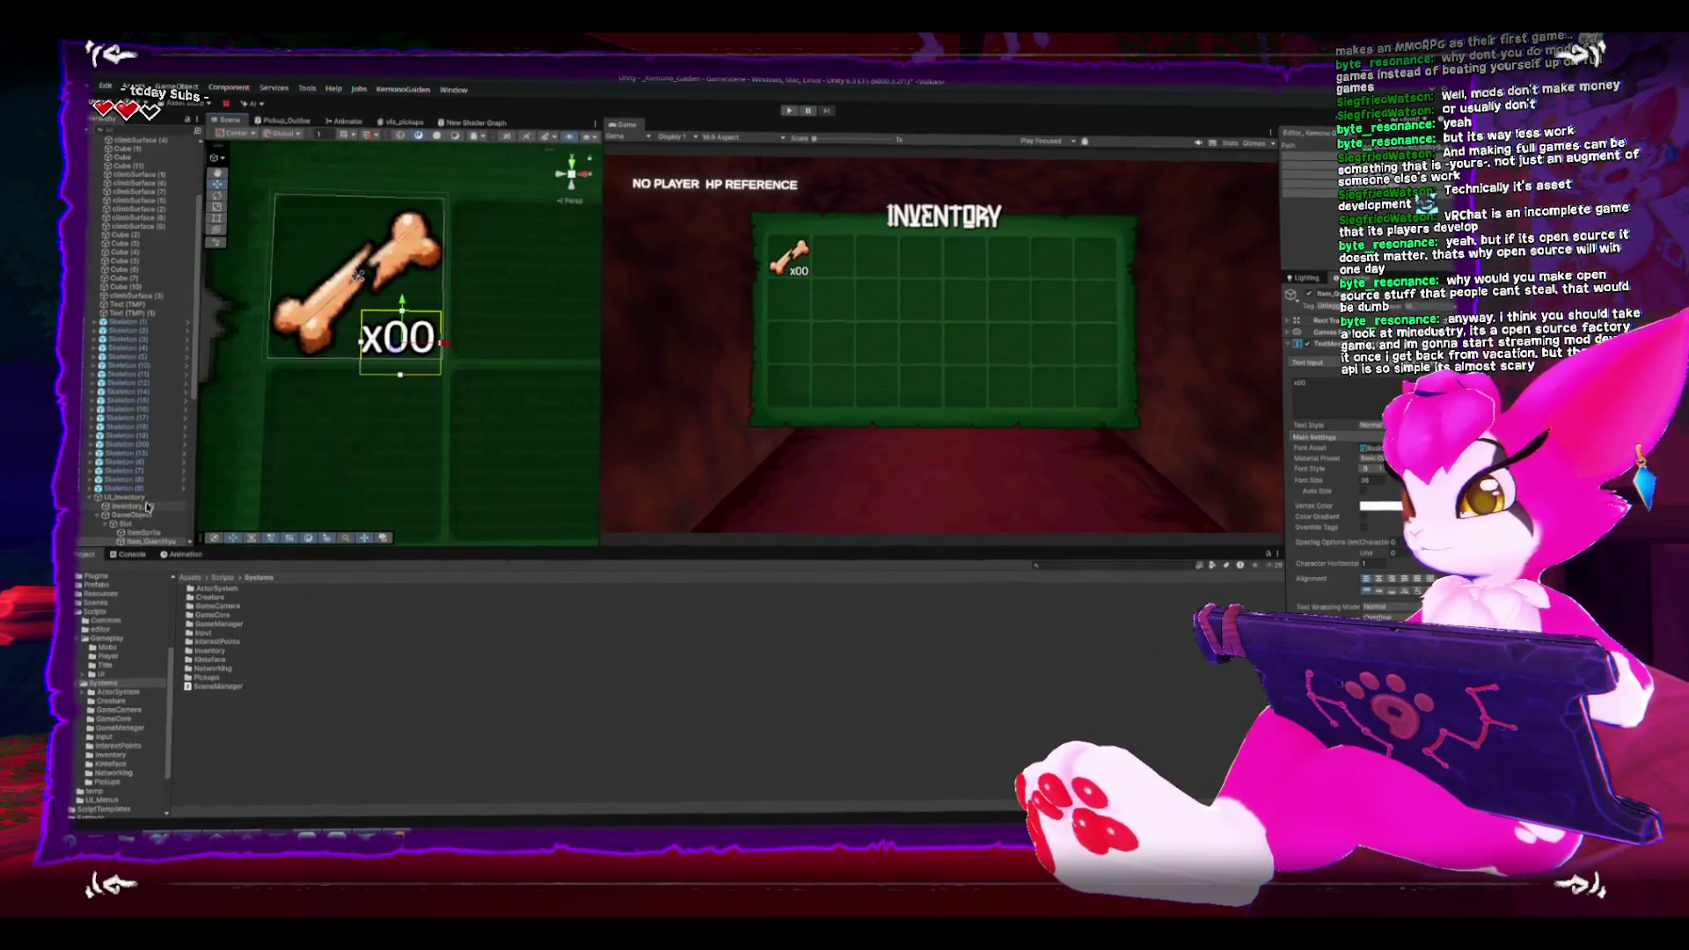
pyautogui.moveTo(396, 351); pyautogui.dragTo(492, 317)
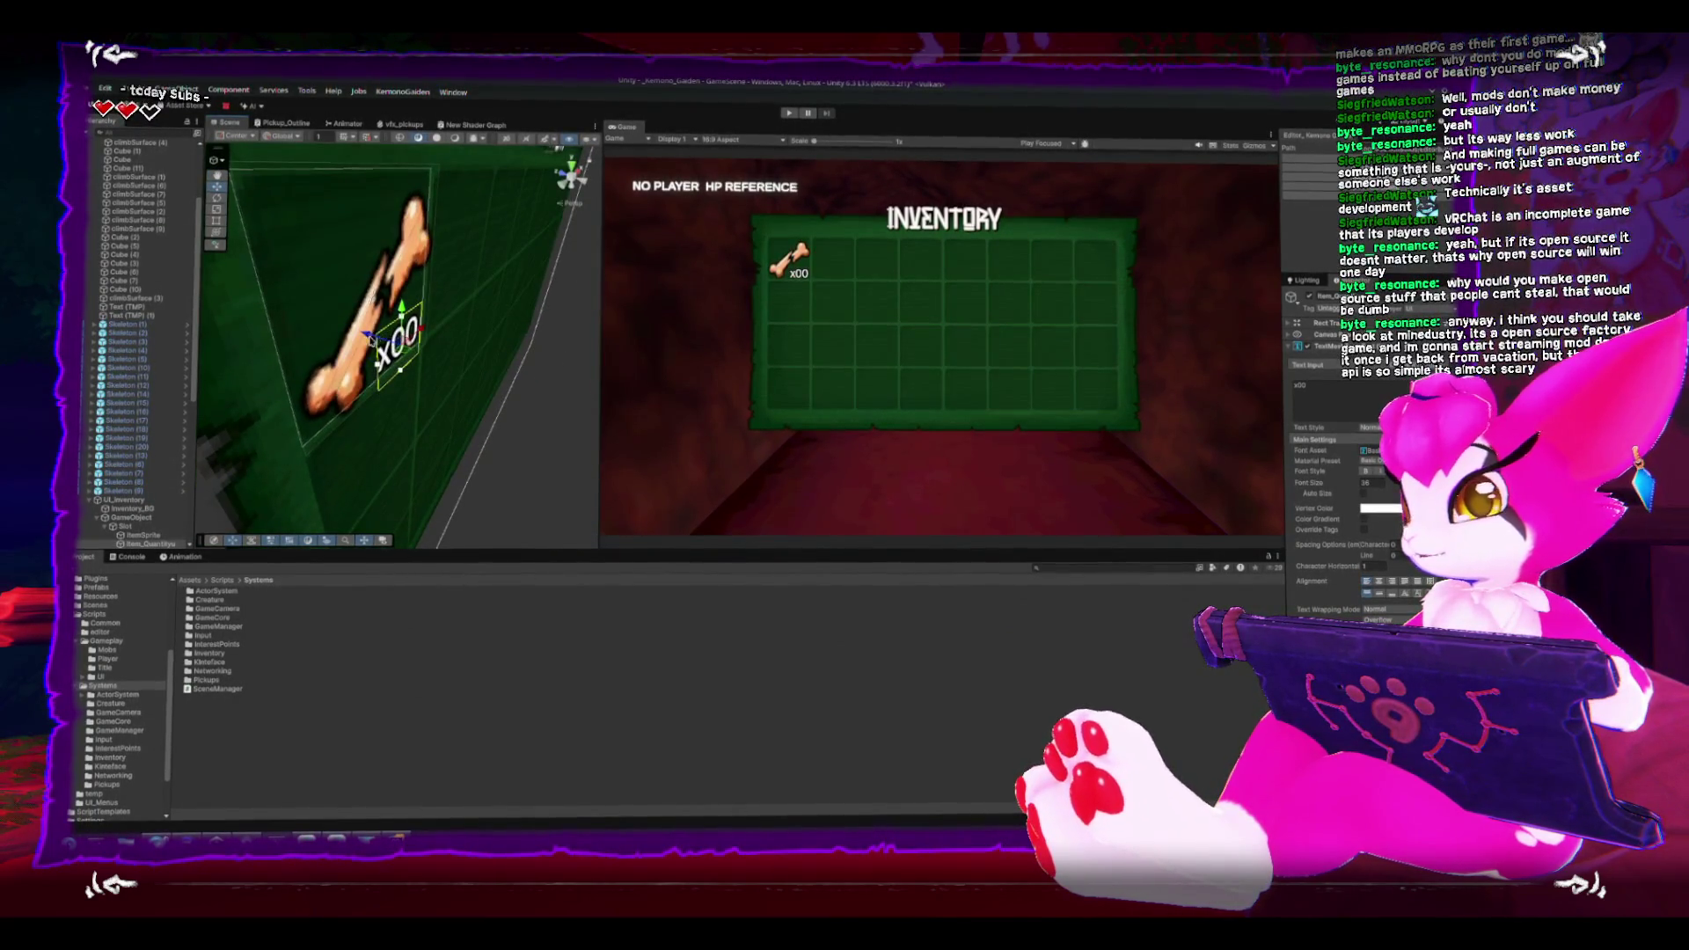
pyautogui.moveTo(377, 339)
pyautogui.mouseDown()
pyautogui.moveTo(452, 362)
pyautogui.moveTo(352, 331)
pyautogui.mouseUp()
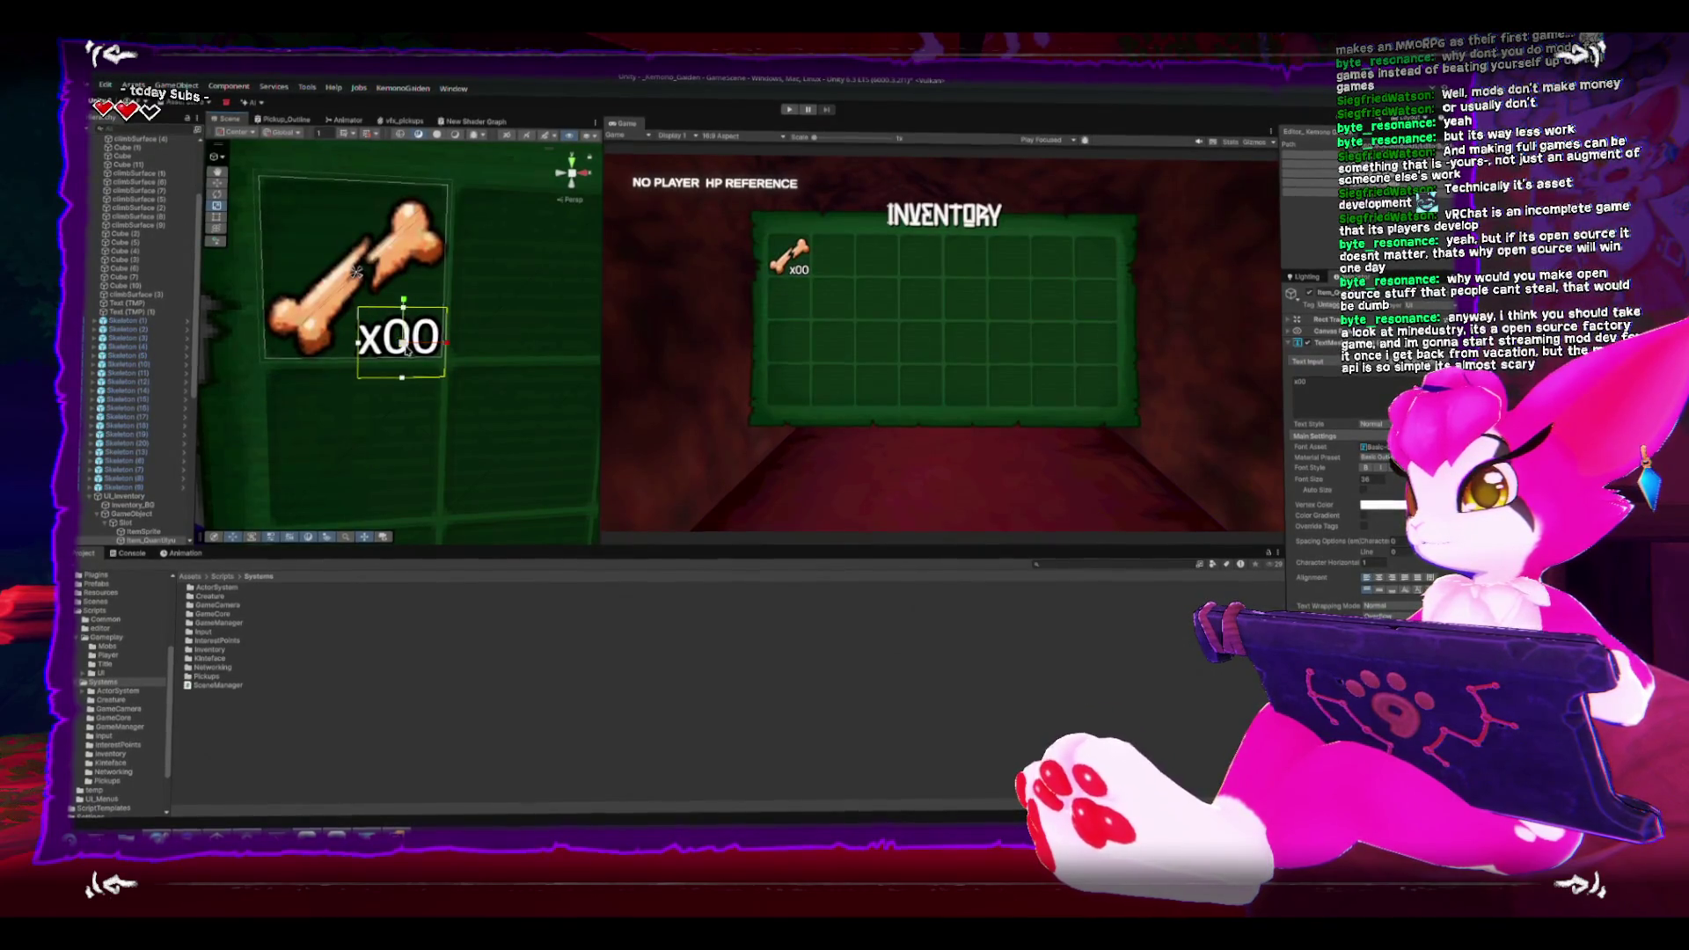
pyautogui.click(1351, 403)
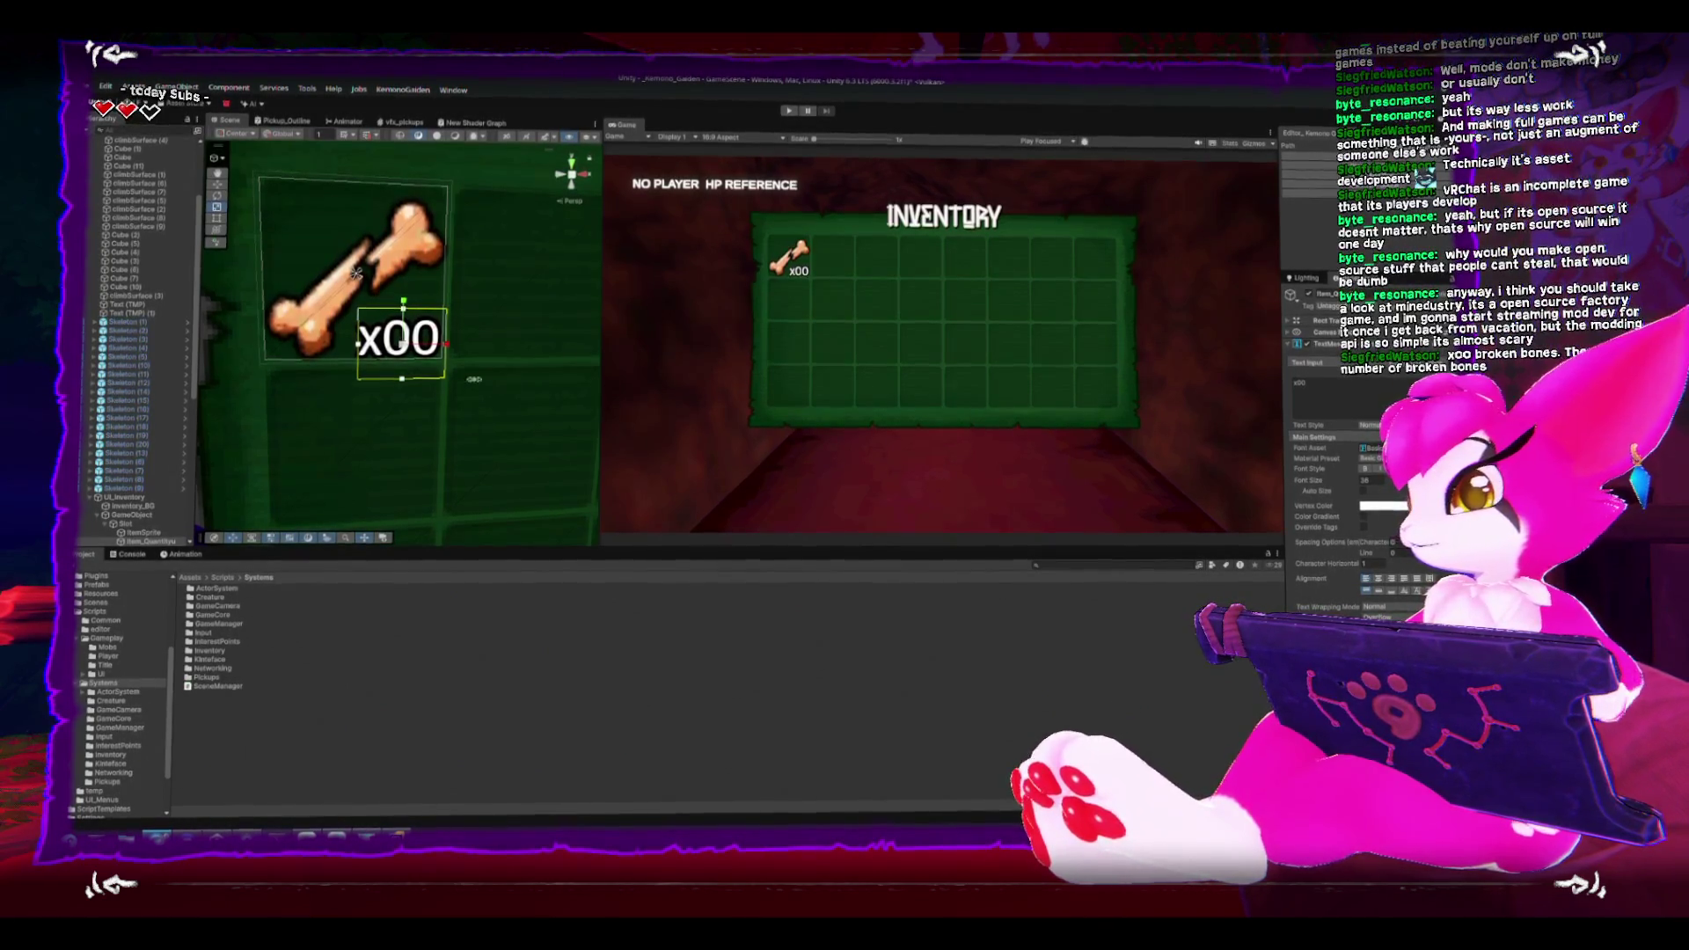
# Step: Reselect the x00 quantity label and bring up its Font Asset list
pyautogui.scroll(2, 409, 362)
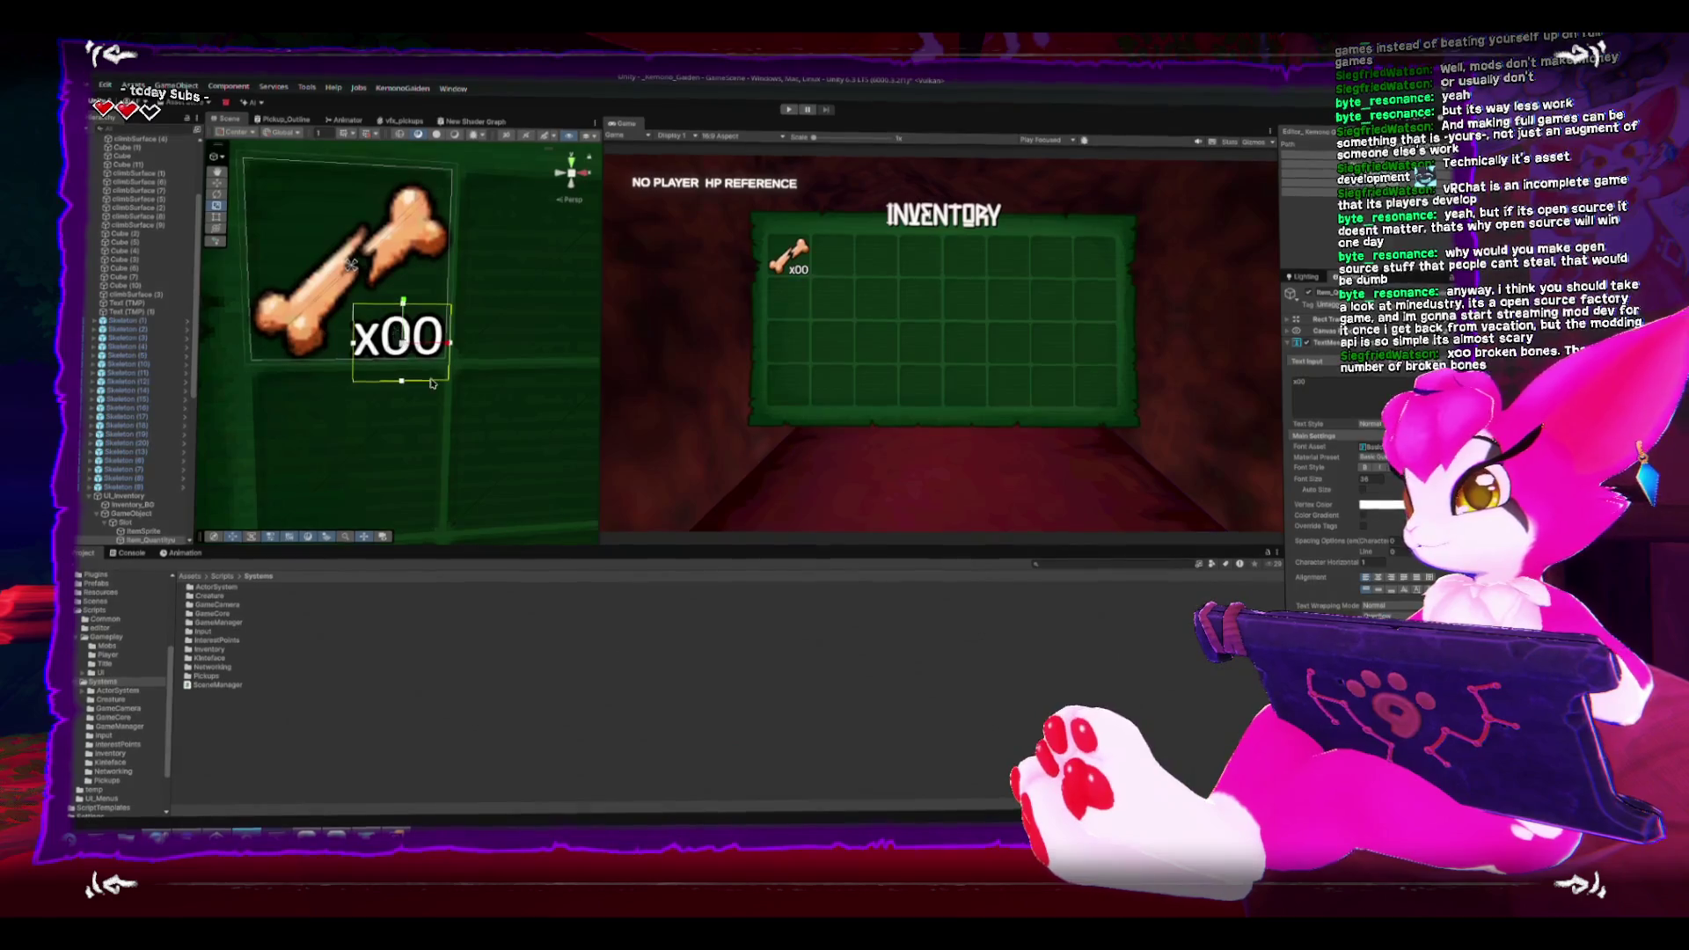
pyautogui.click(425, 345)
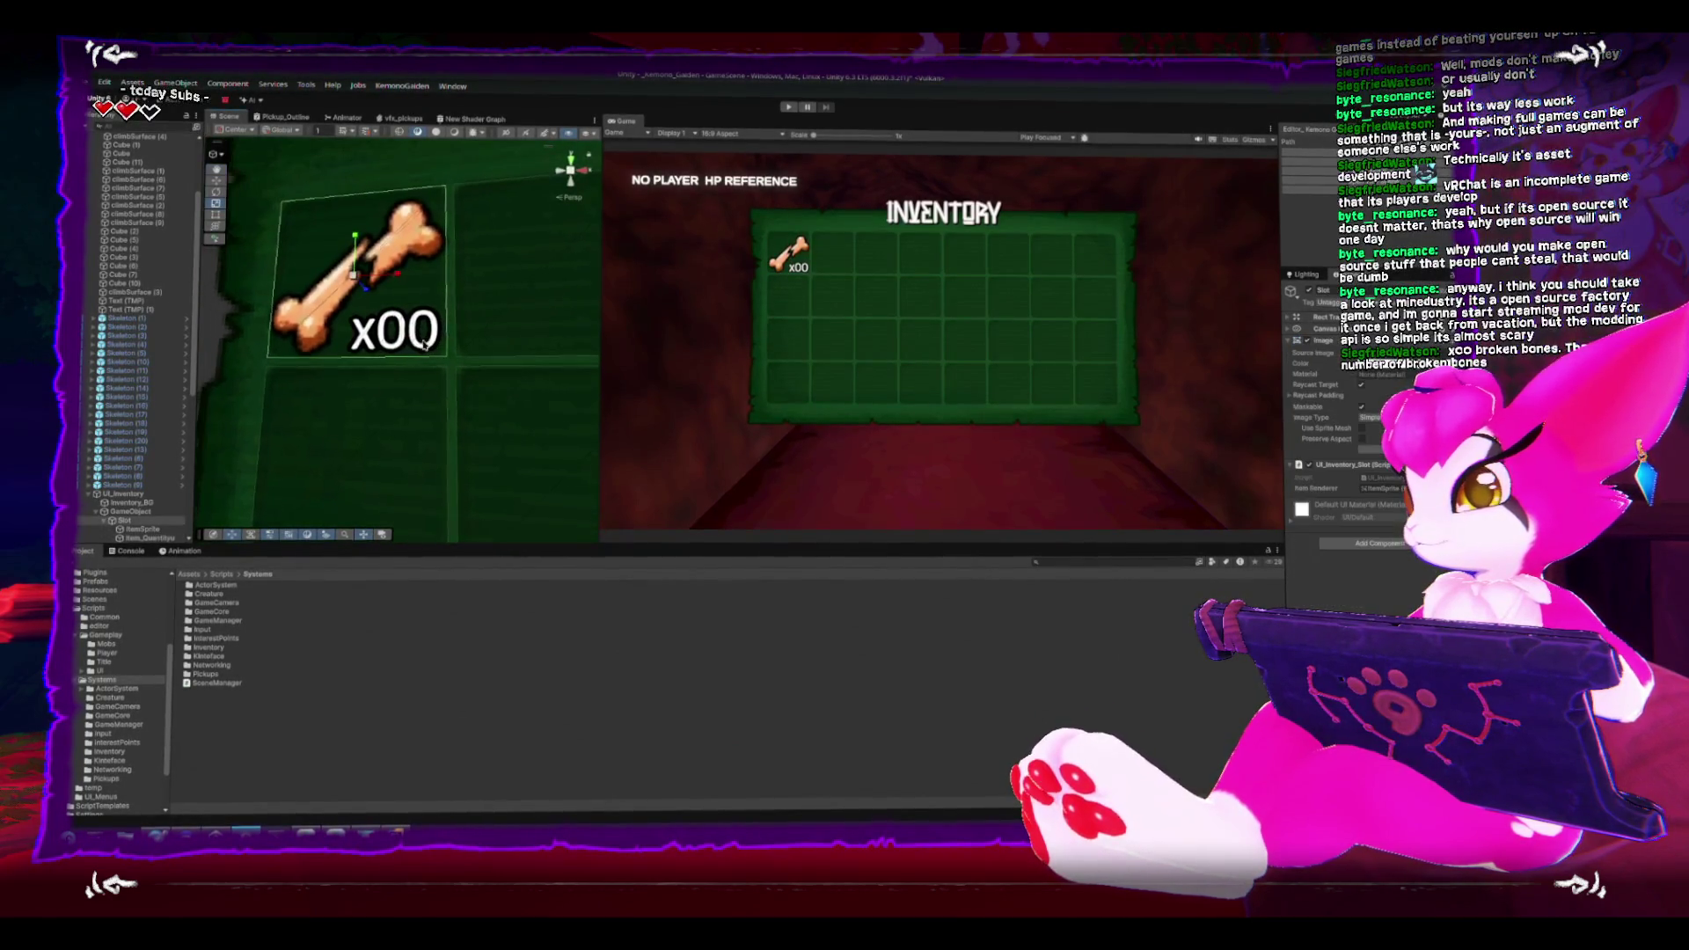
pyautogui.click(394, 333)
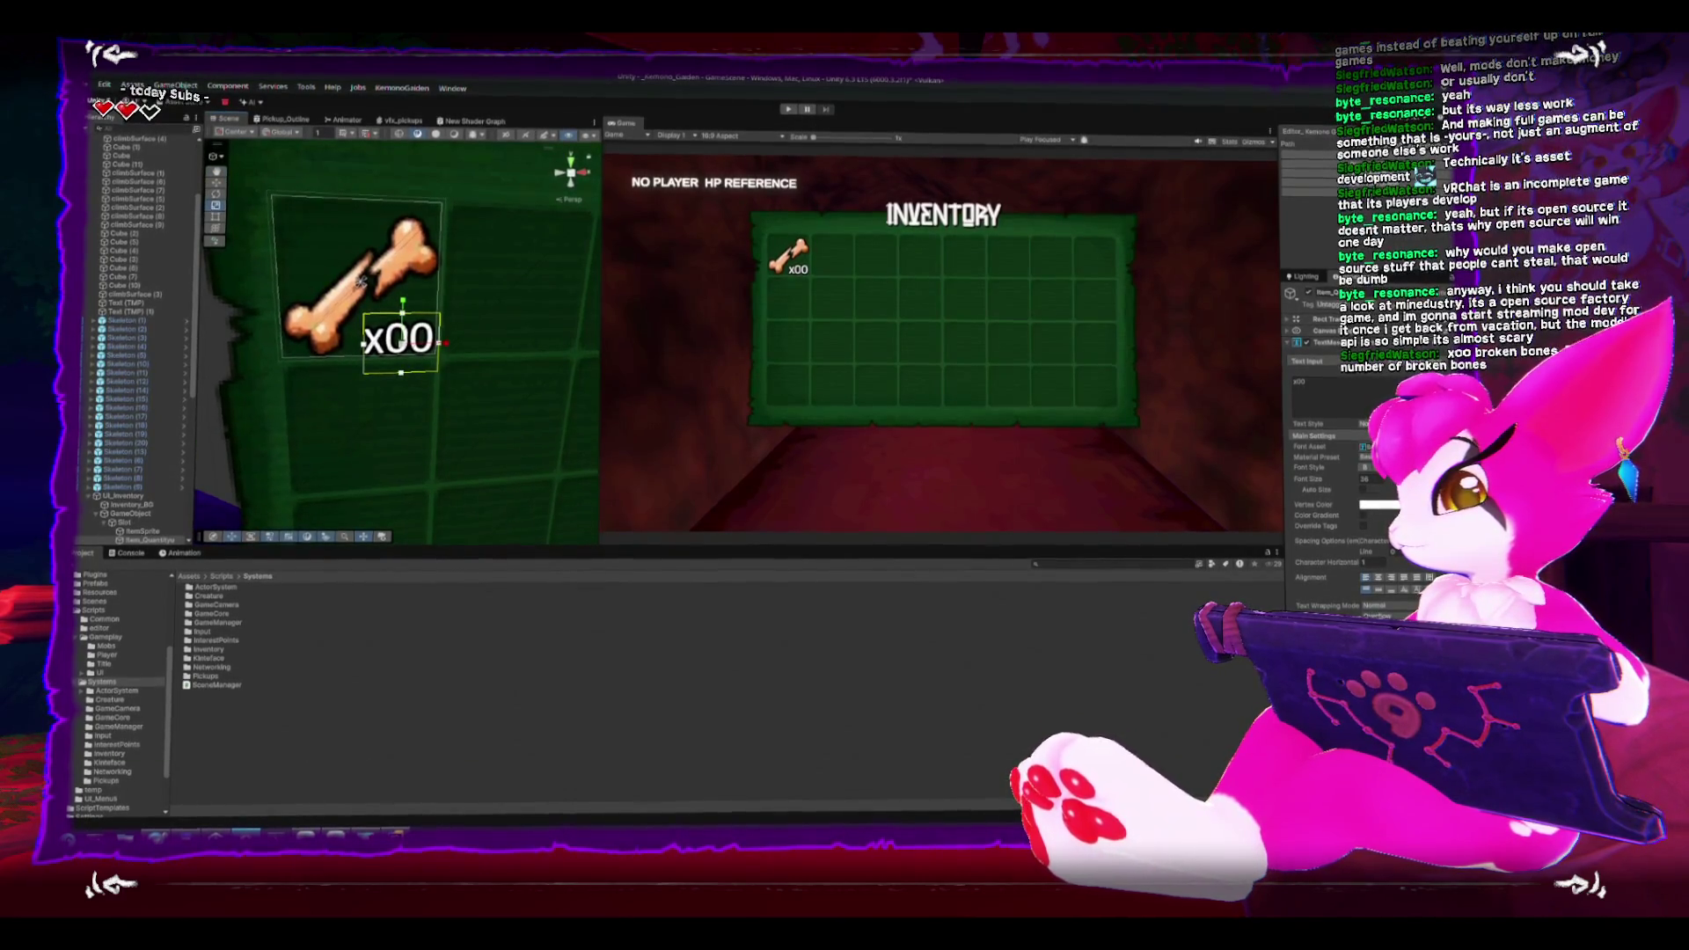
pyautogui.click(1392, 445)
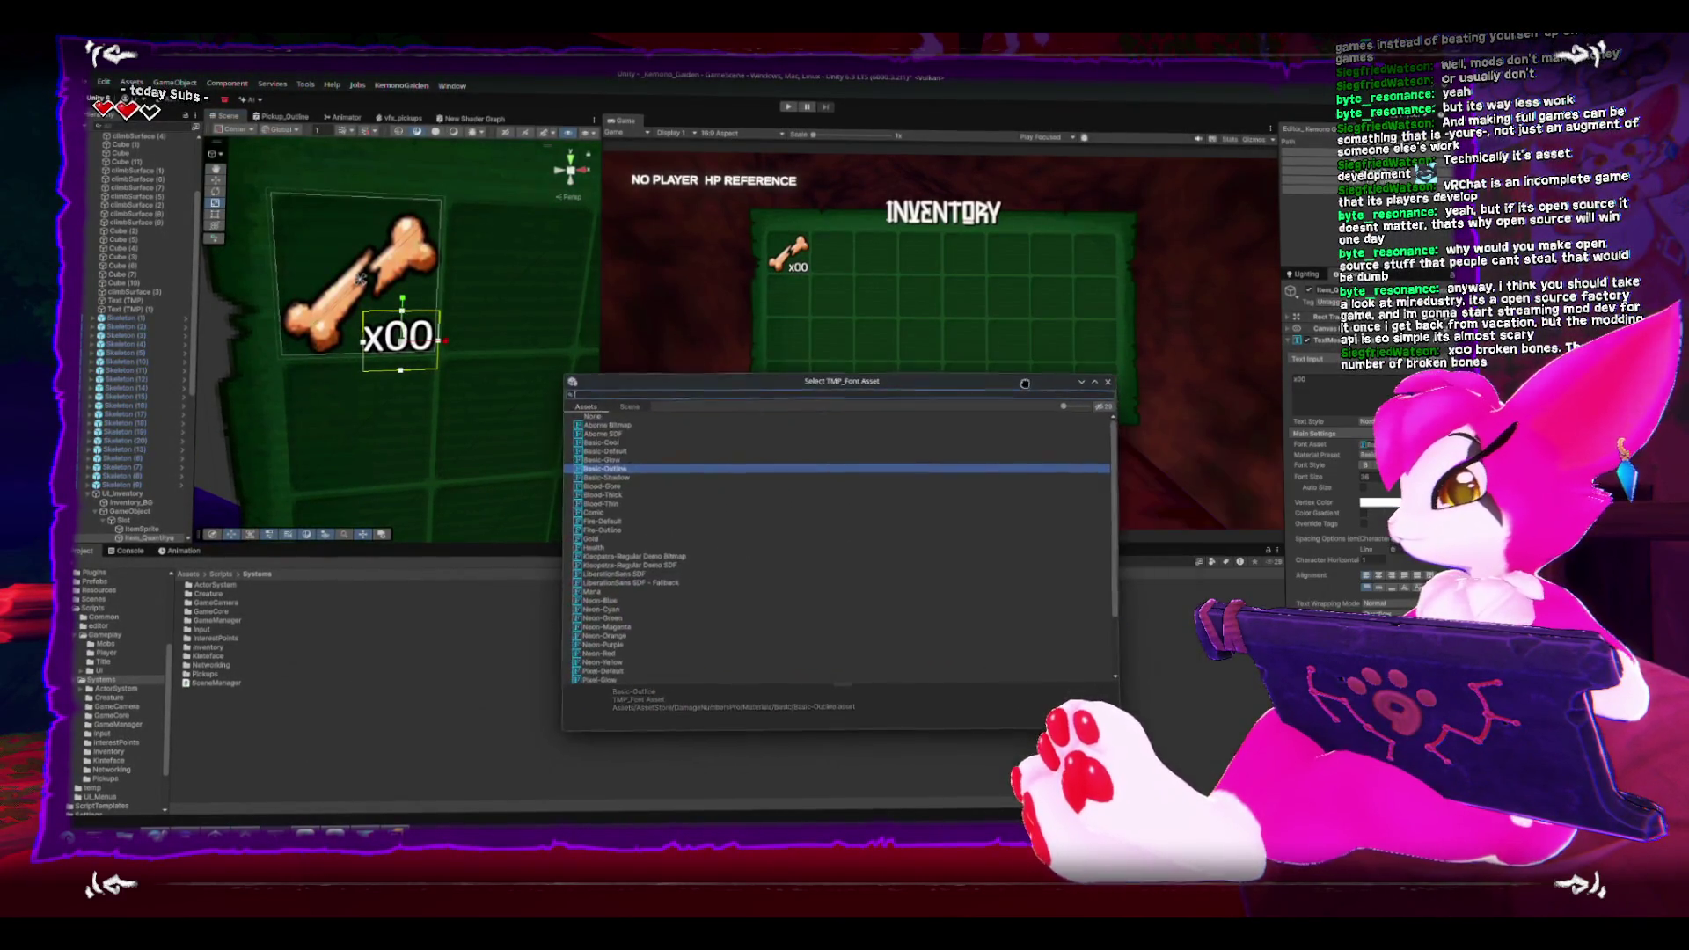
# Step: Apply Kleopatra-Regular Demo Bitmap to the count label, change its alignment, and enlarge its box
pyautogui.click(634, 569)
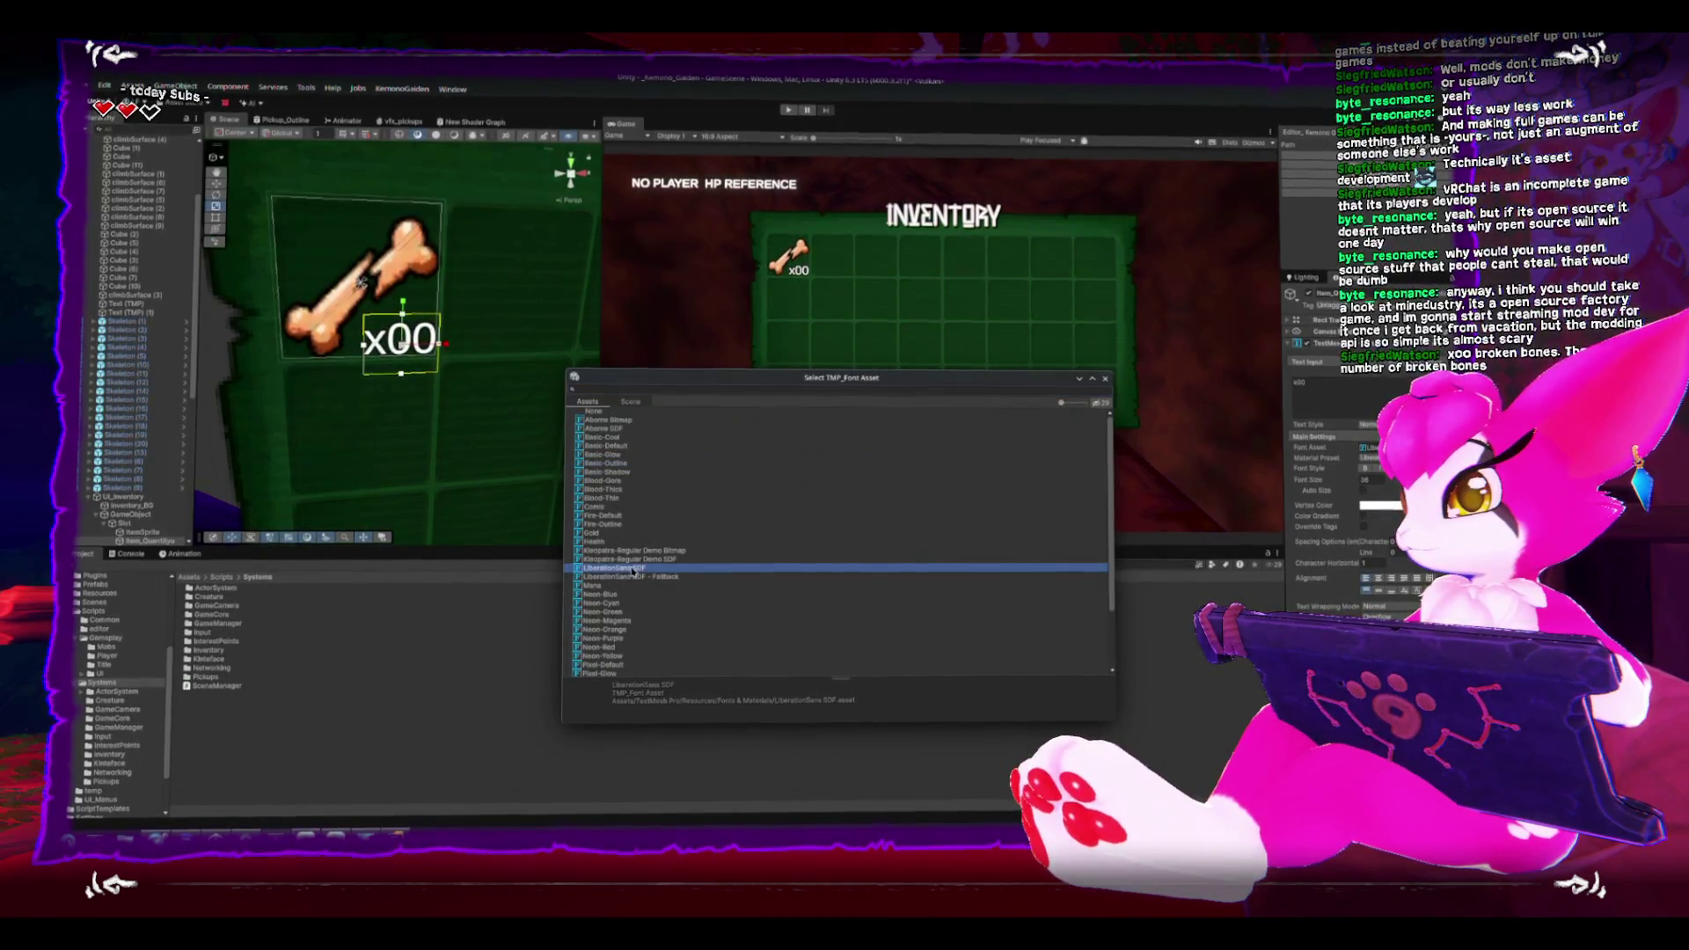
pyautogui.click(630, 551)
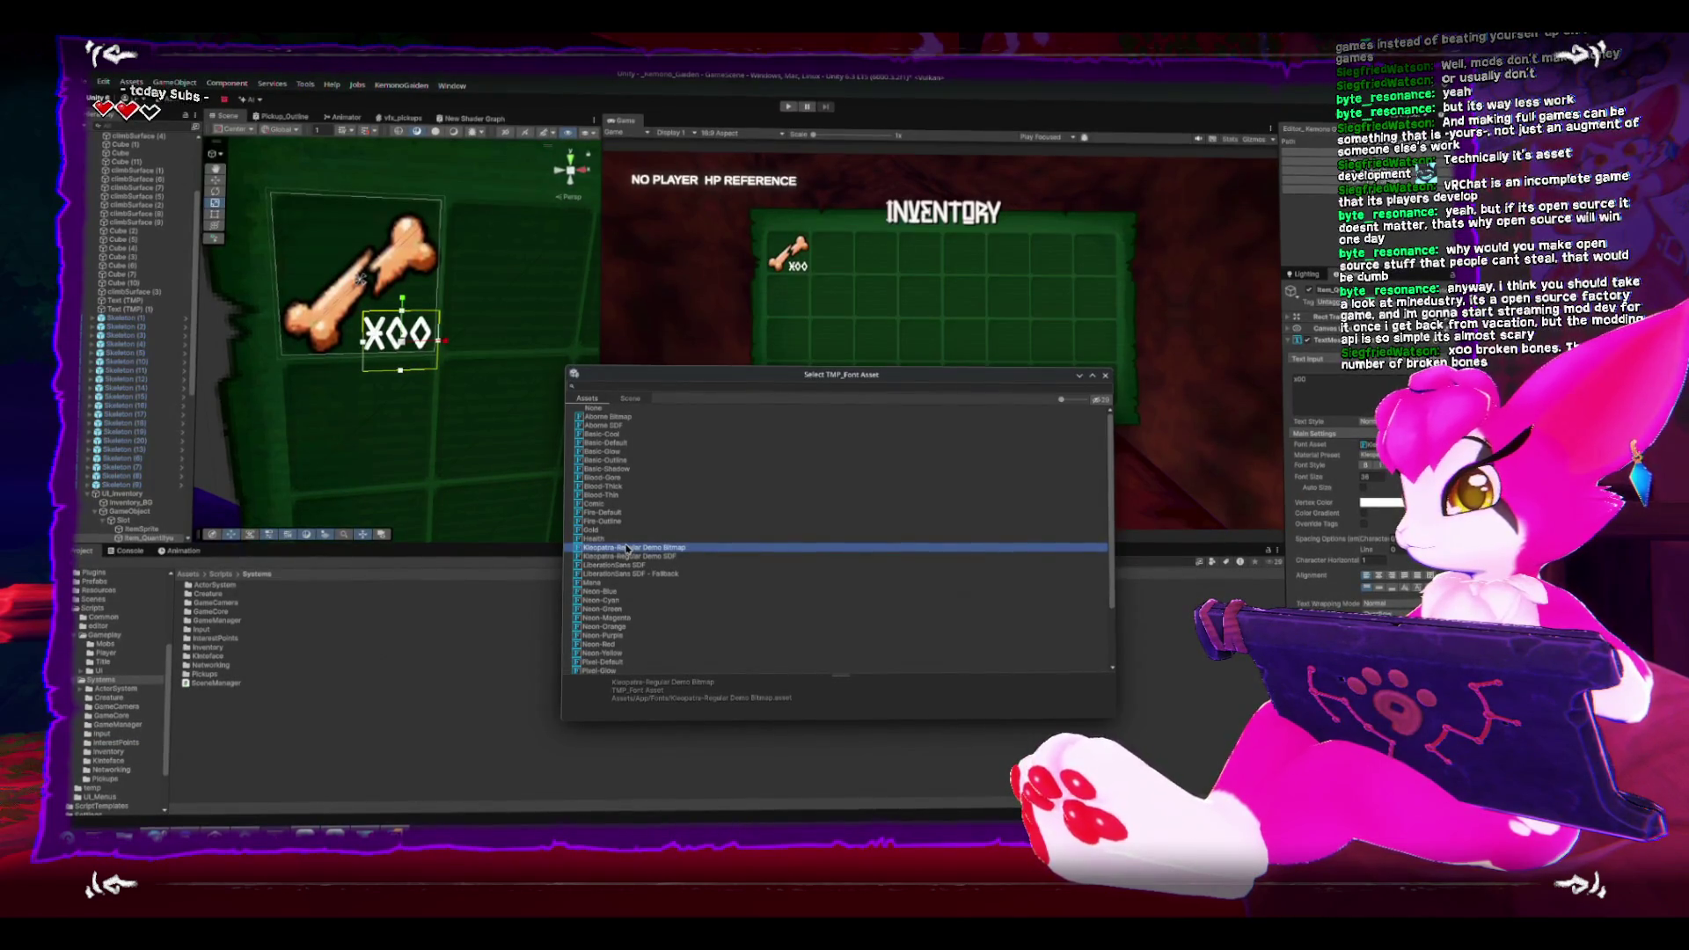
pyautogui.press('Return')
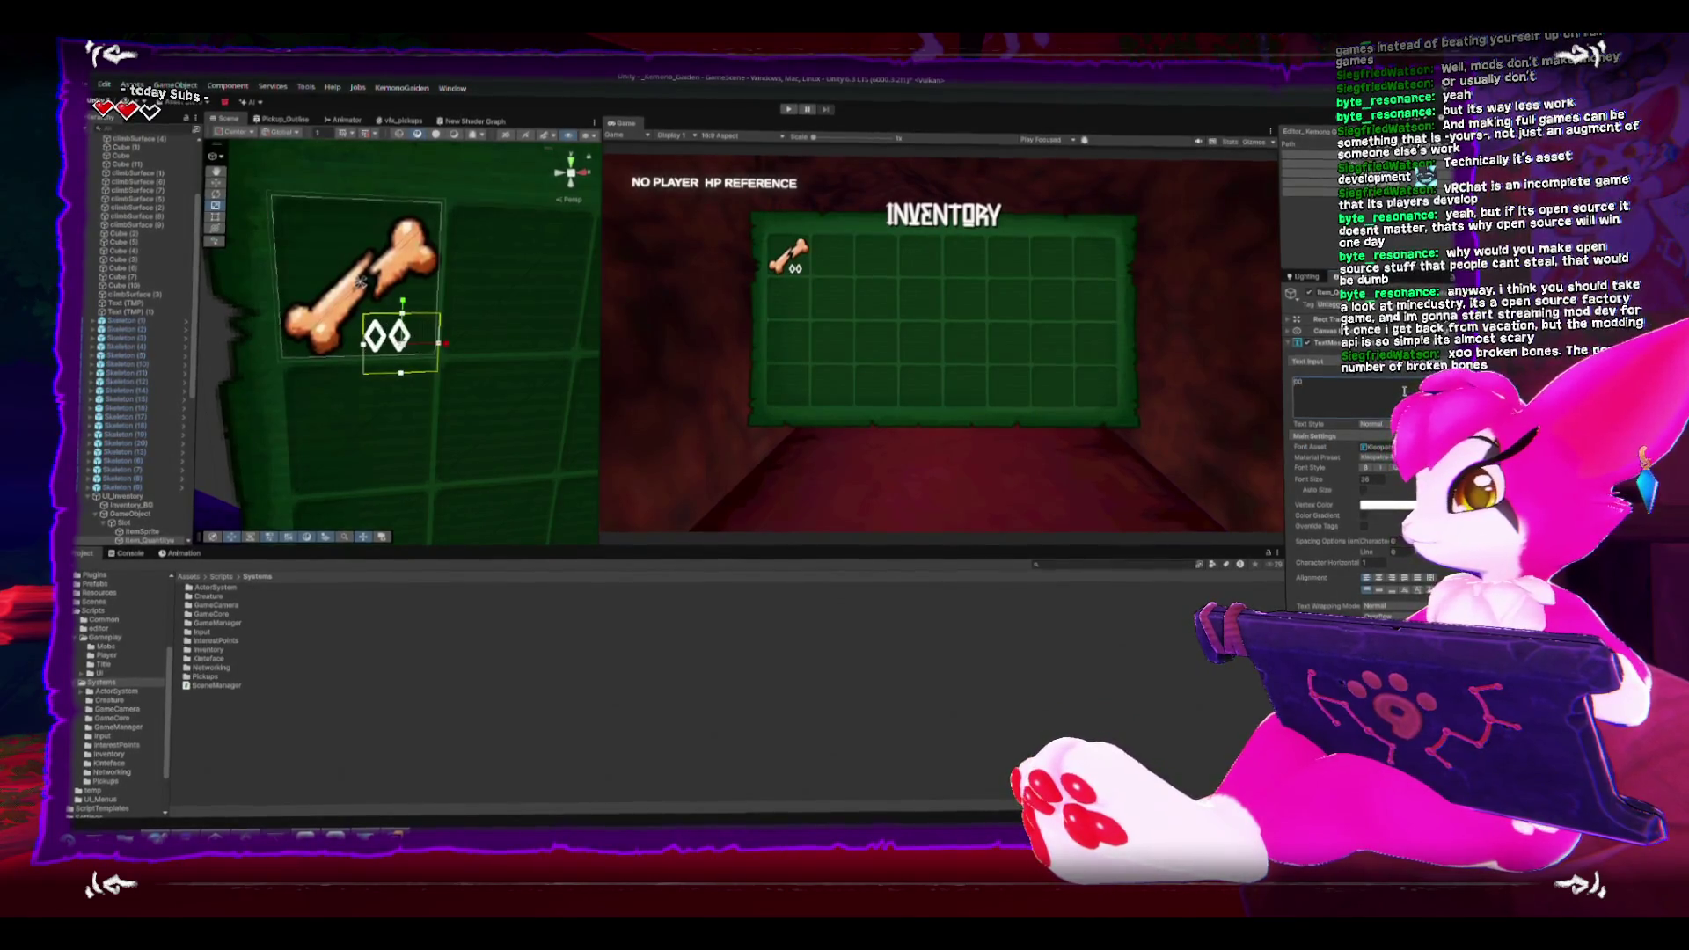
pyautogui.click(1391, 581)
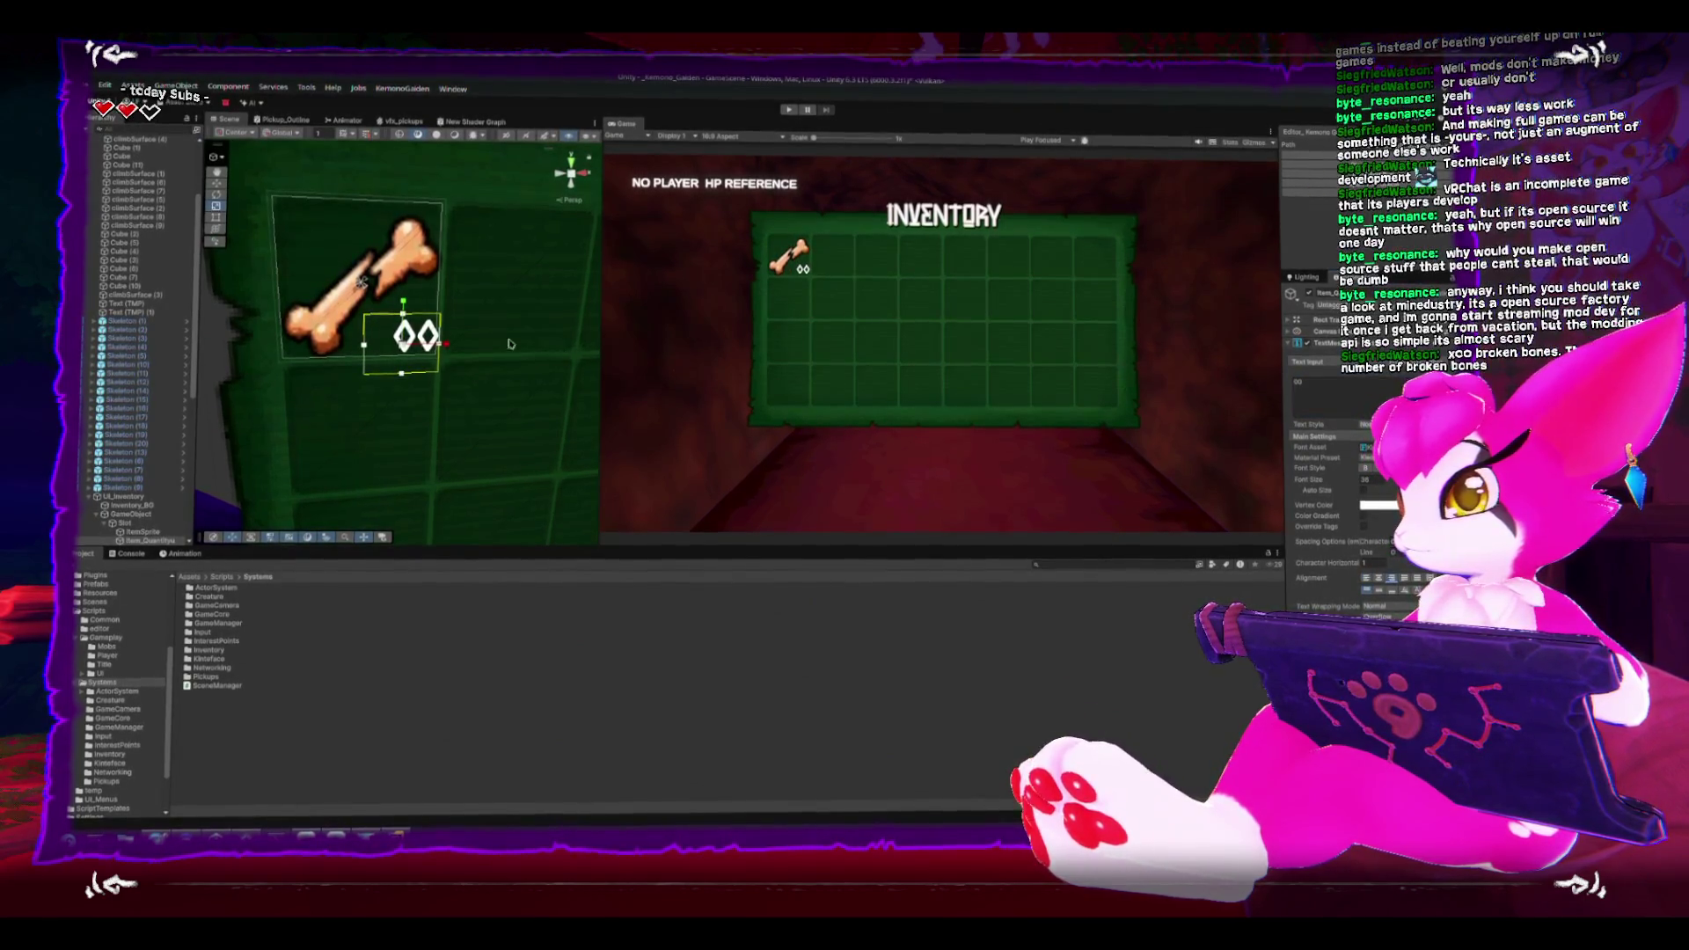
pyautogui.moveTo(428, 370); pyautogui.dragTo(435, 375)
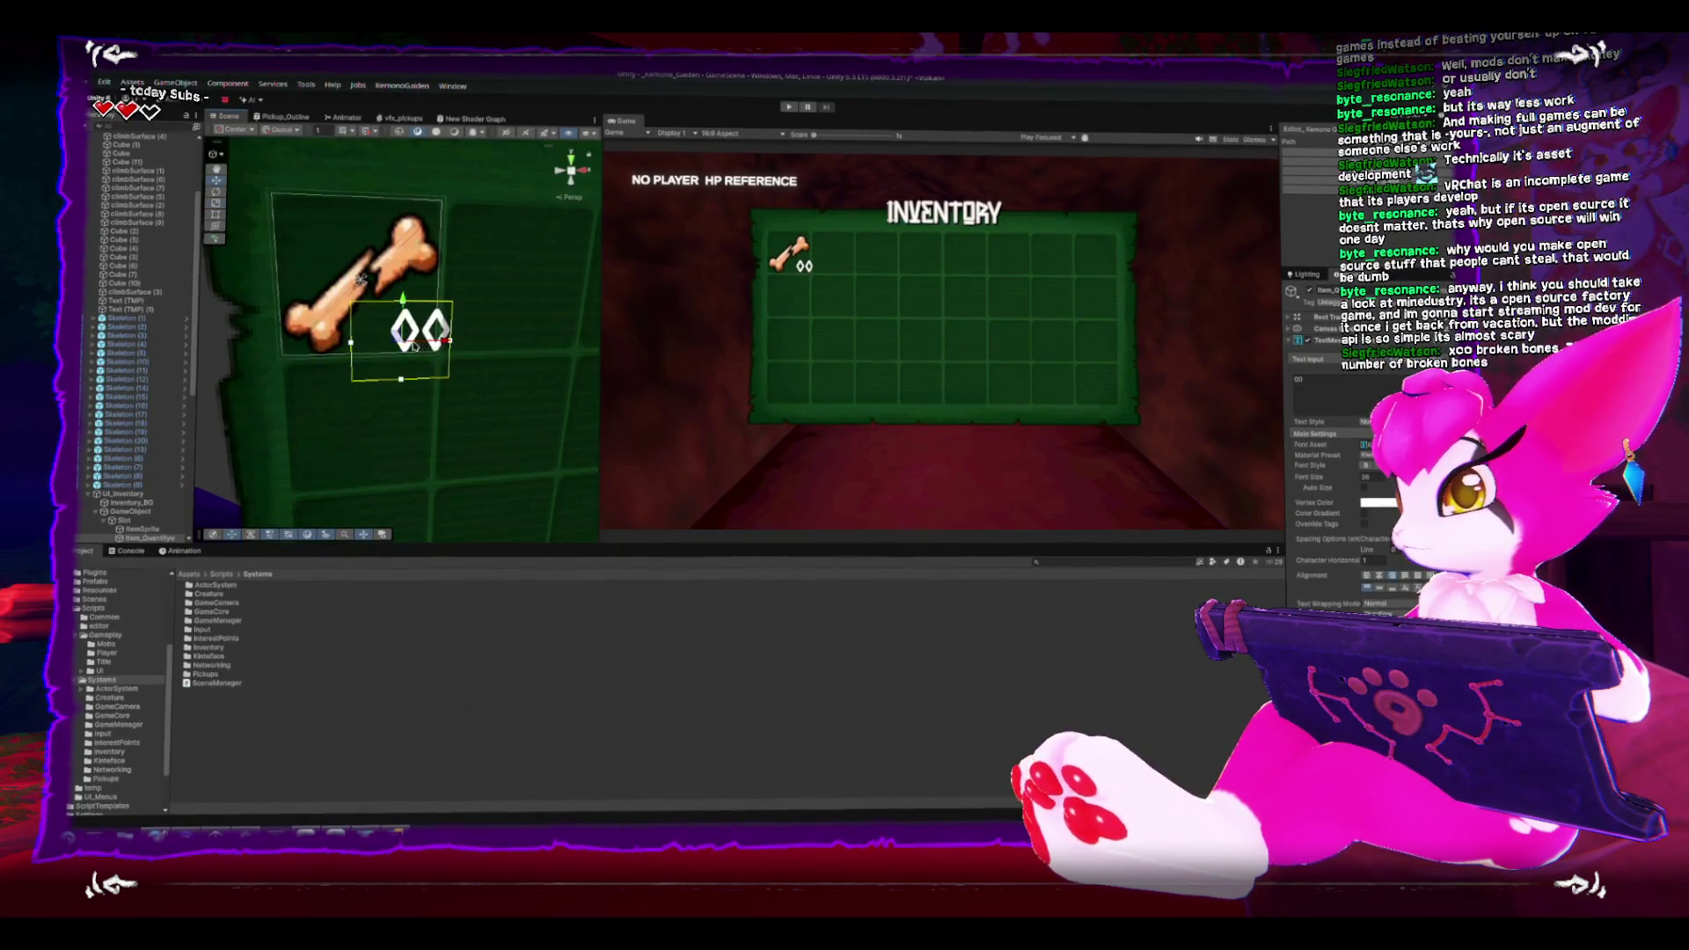
pyautogui.moveTo(361, 280); pyautogui.dragTo(464, 304)
pyautogui.click(470, 321)
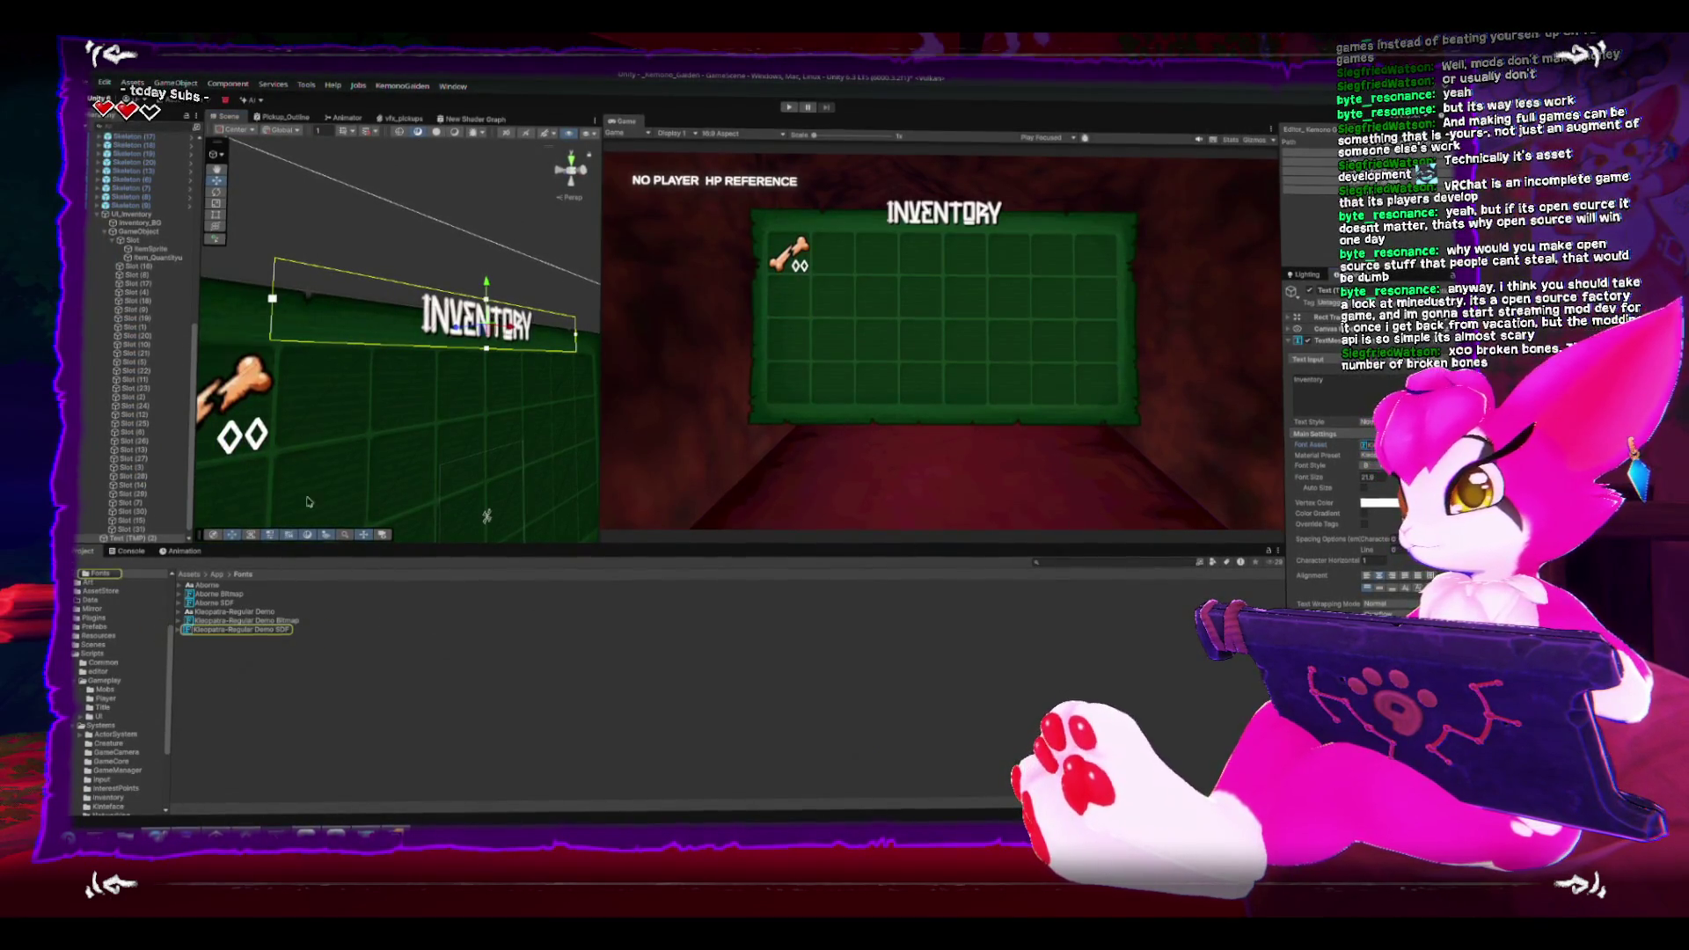
# Step: Reselect the 00 label, frame the bone slot, and nudge the label slightly right
pyautogui.click(242, 435)
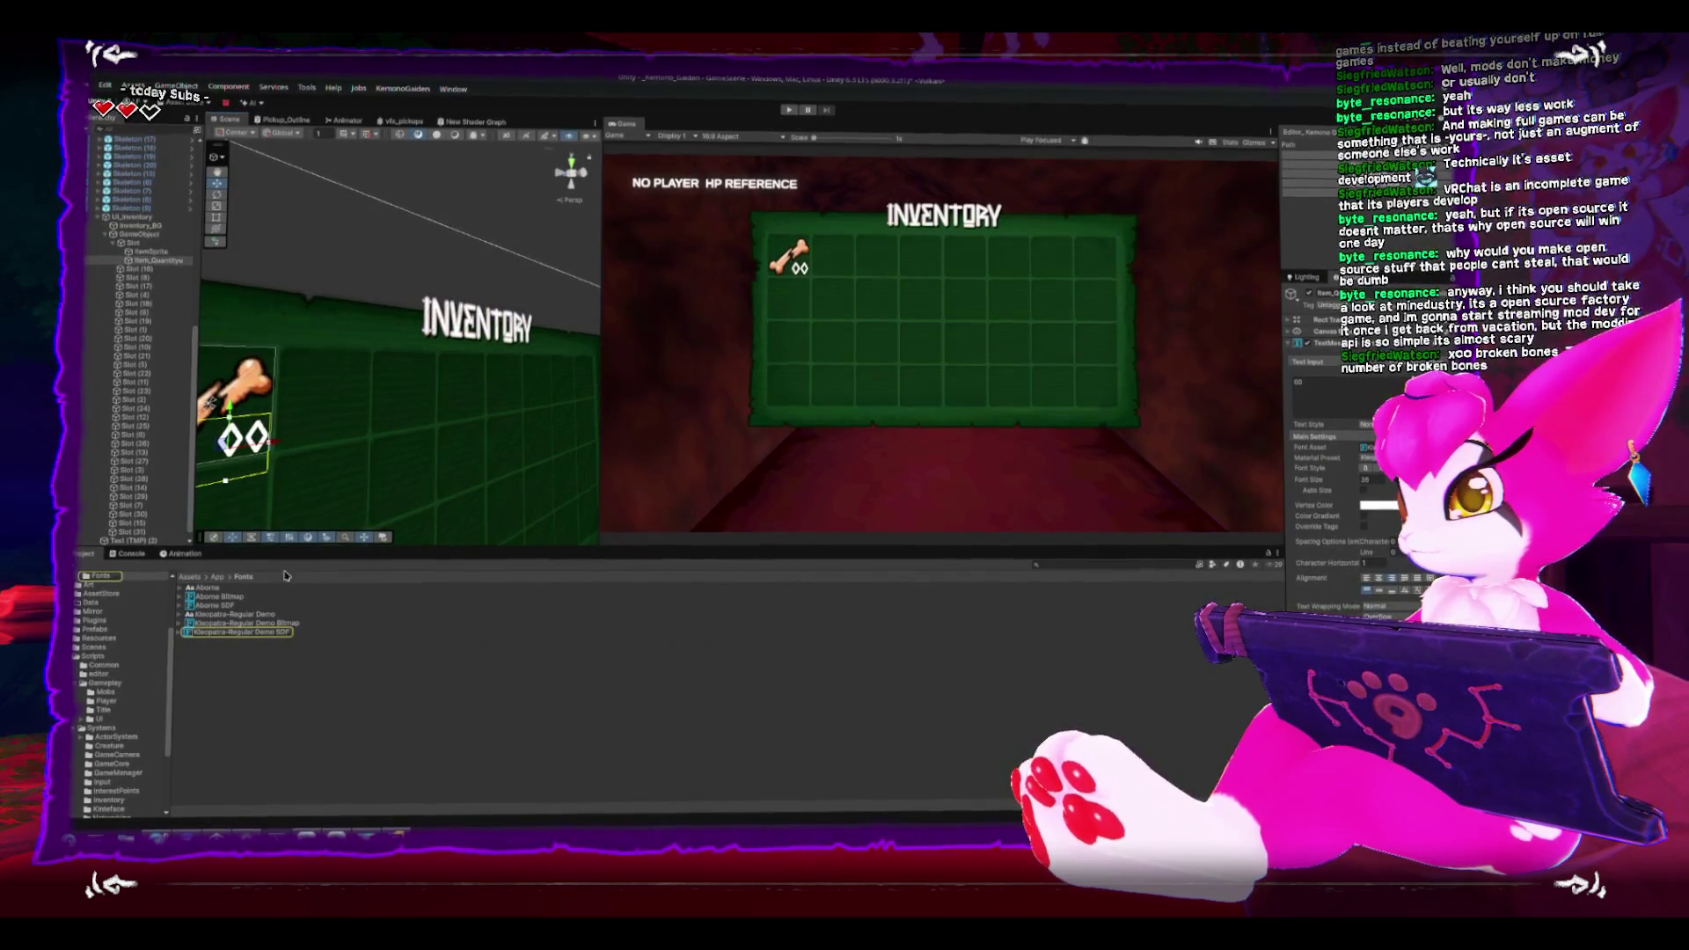
pyautogui.click(250, 634)
pyautogui.click(250, 643)
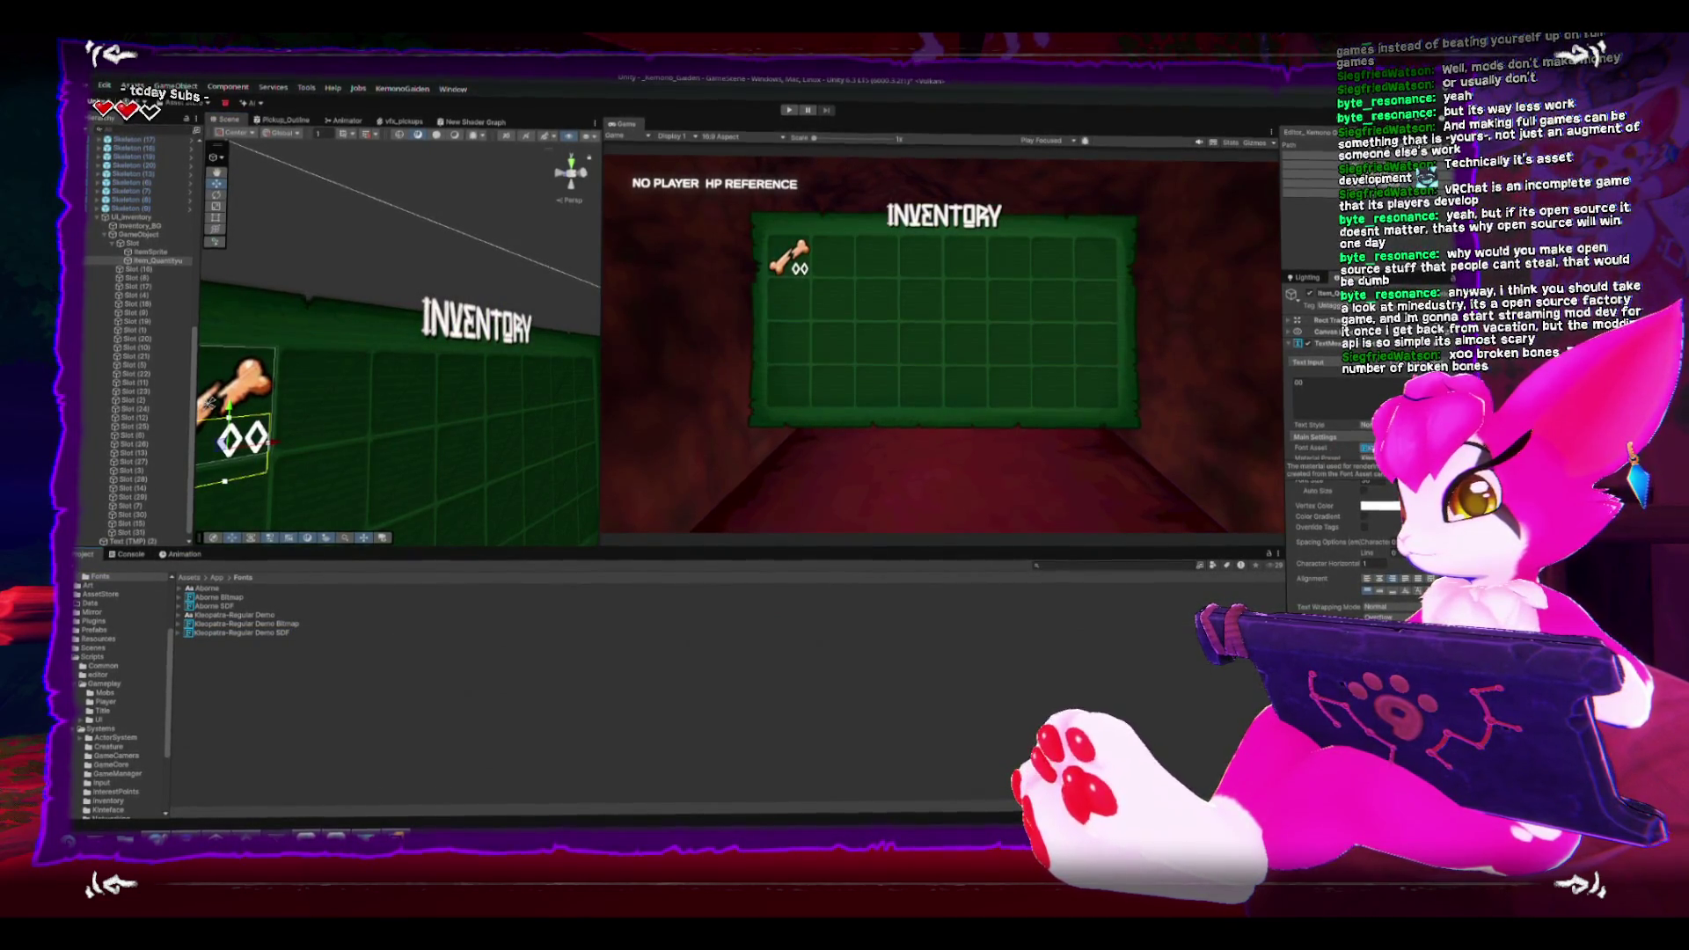
pyautogui.press('f')
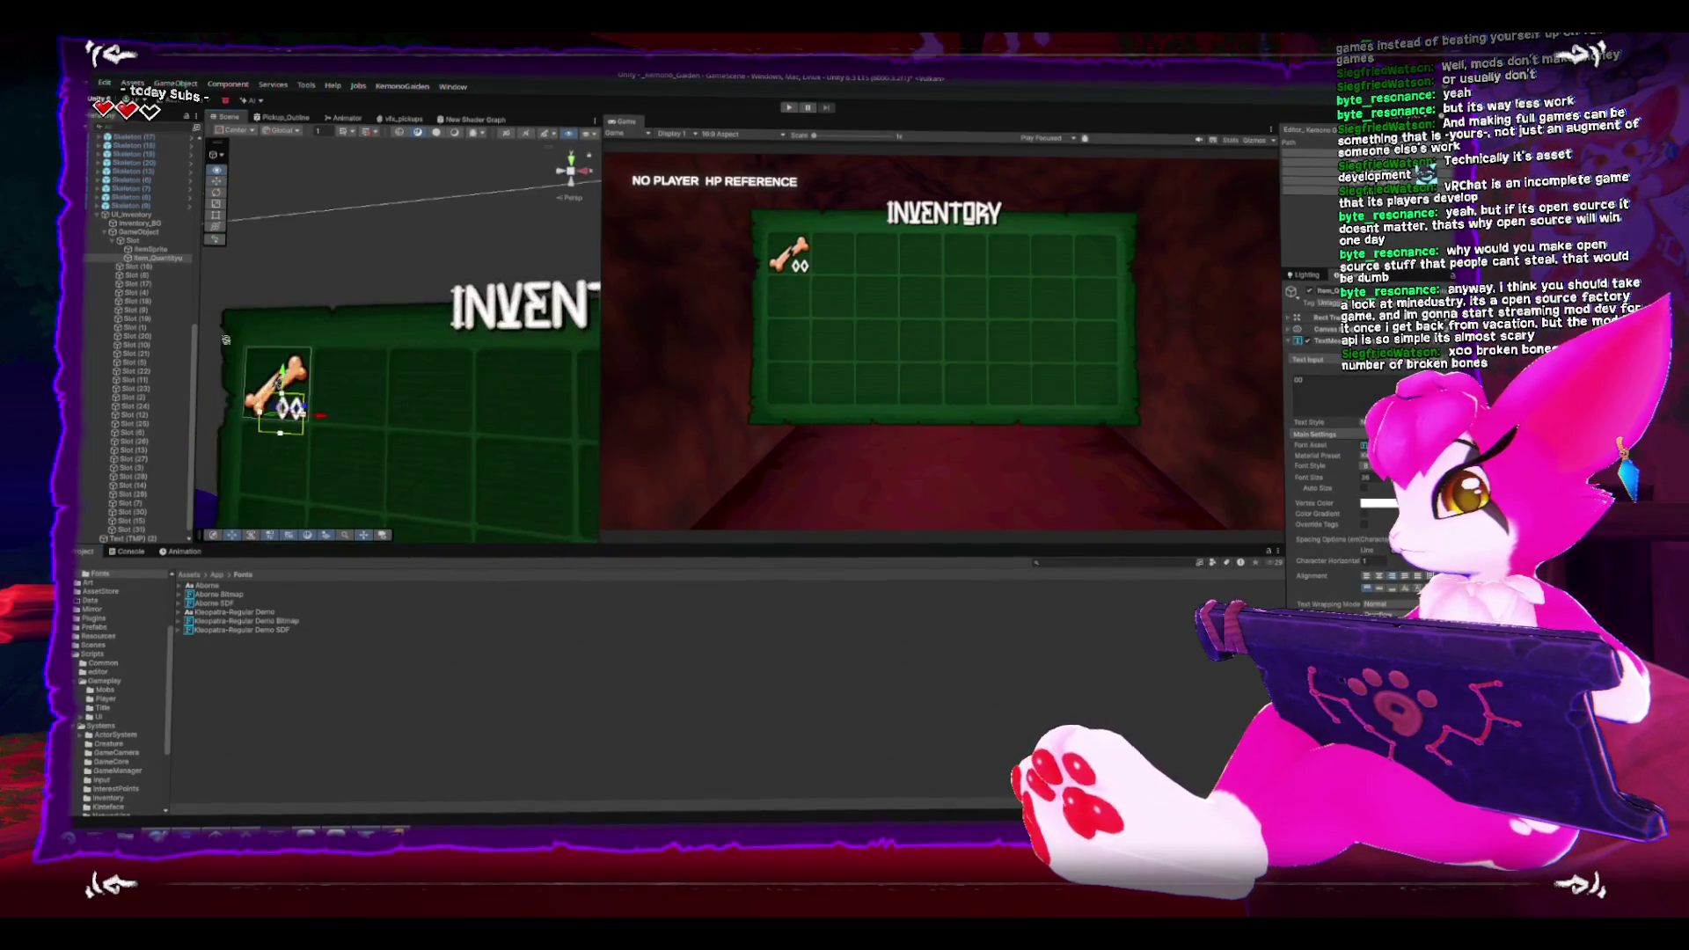
pyautogui.scroll(2, 358, 288)
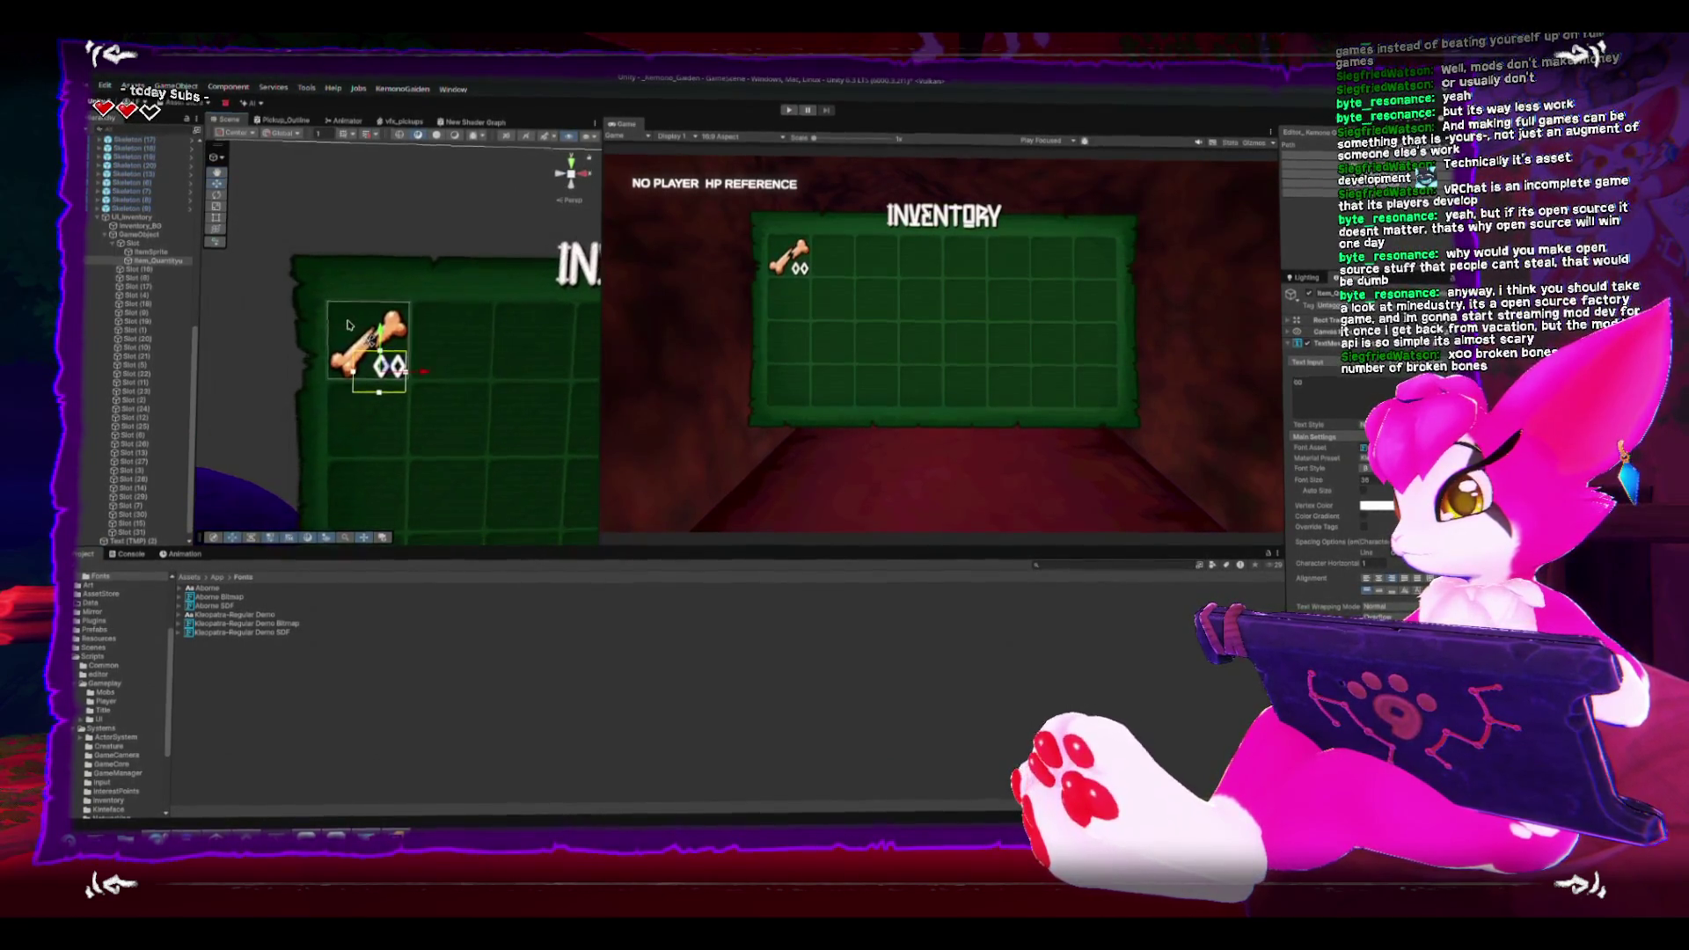
pyautogui.scroll(3, 369, 293)
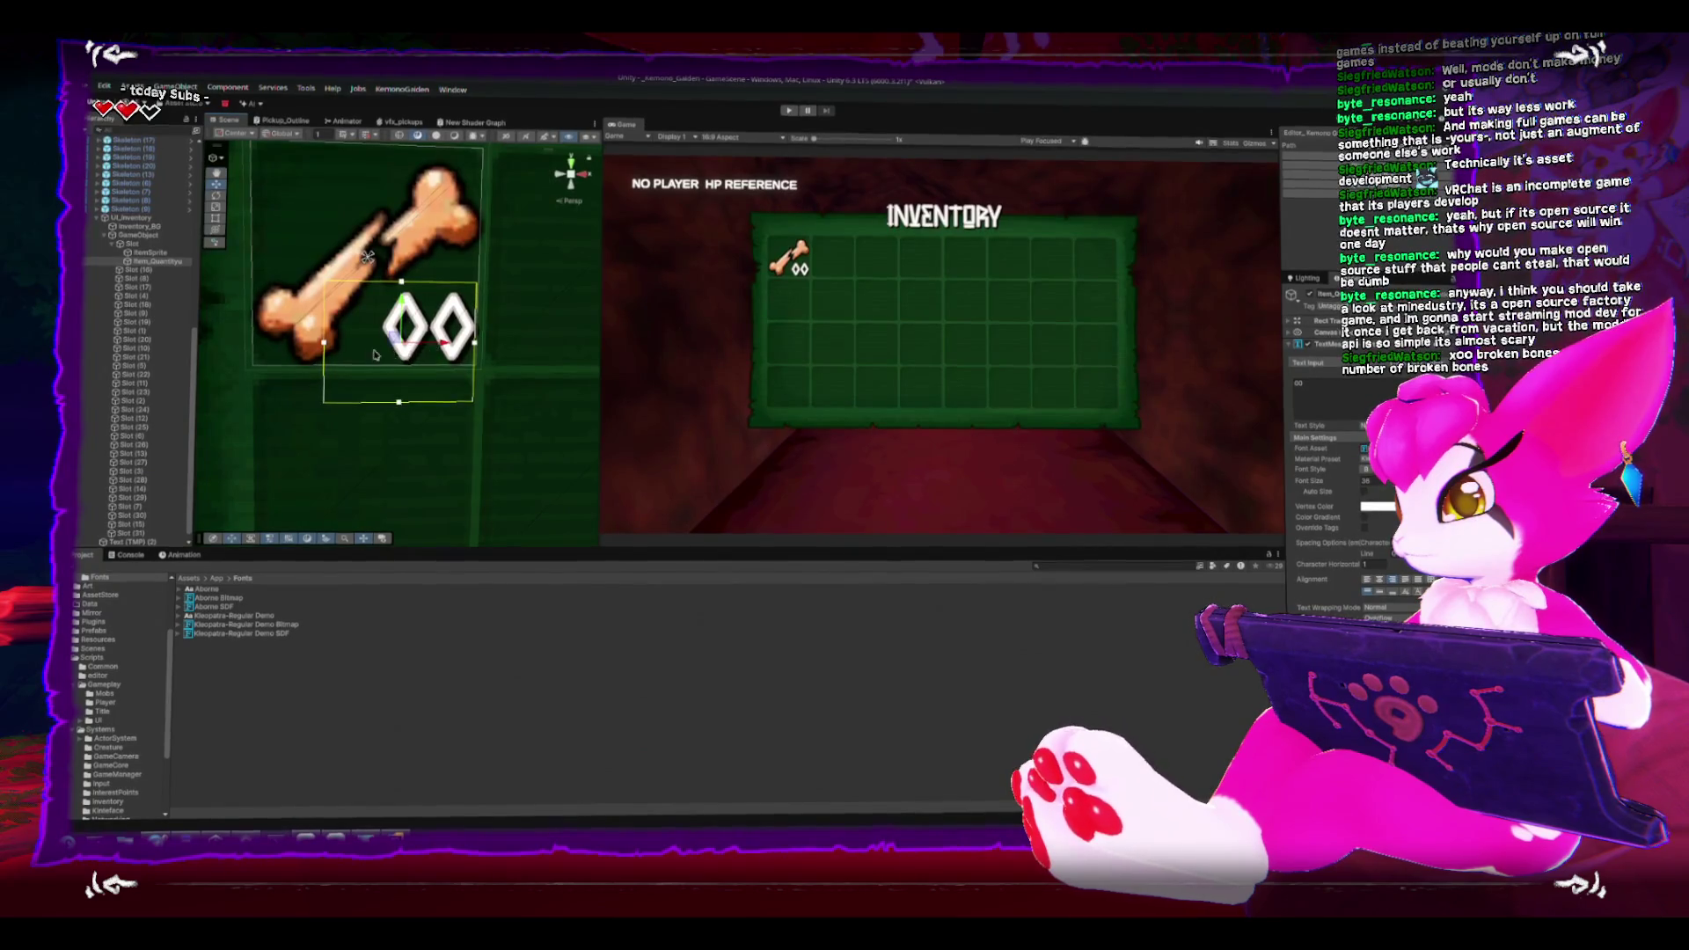
pyautogui.moveTo(436, 345); pyautogui.dragTo(448, 353)
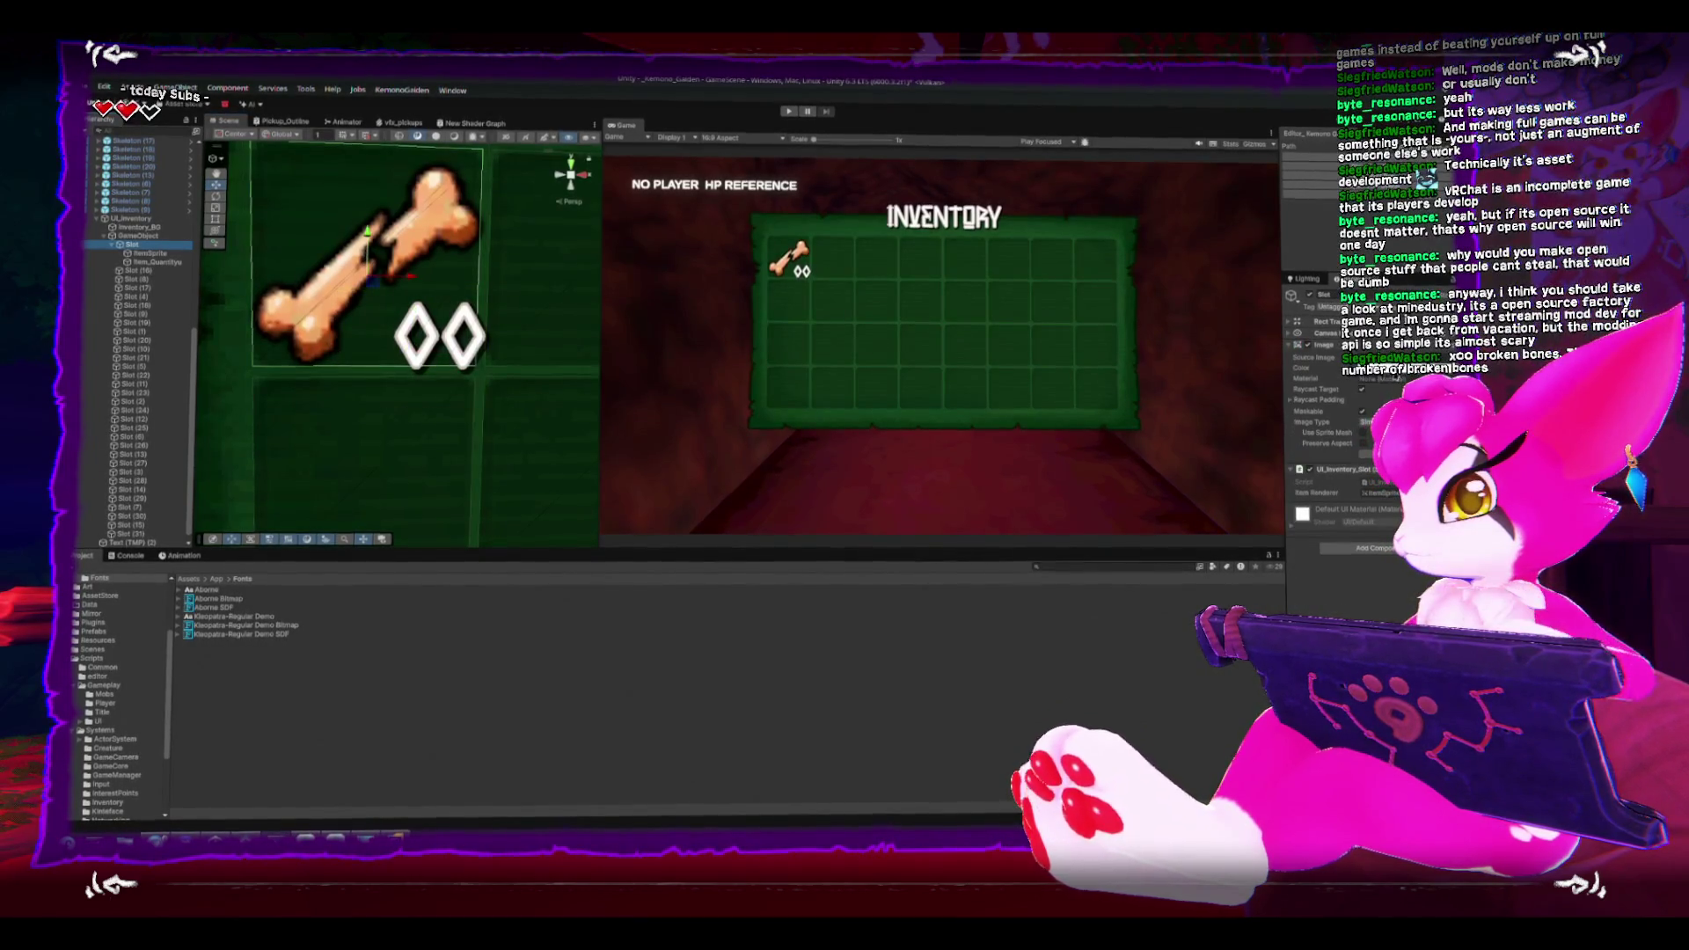
# Step: Open UI_Inventory_Slot.cs in Rider, start a 'public Text' field on line 9, then discard it
pyautogui.doubleClick(1376, 479)
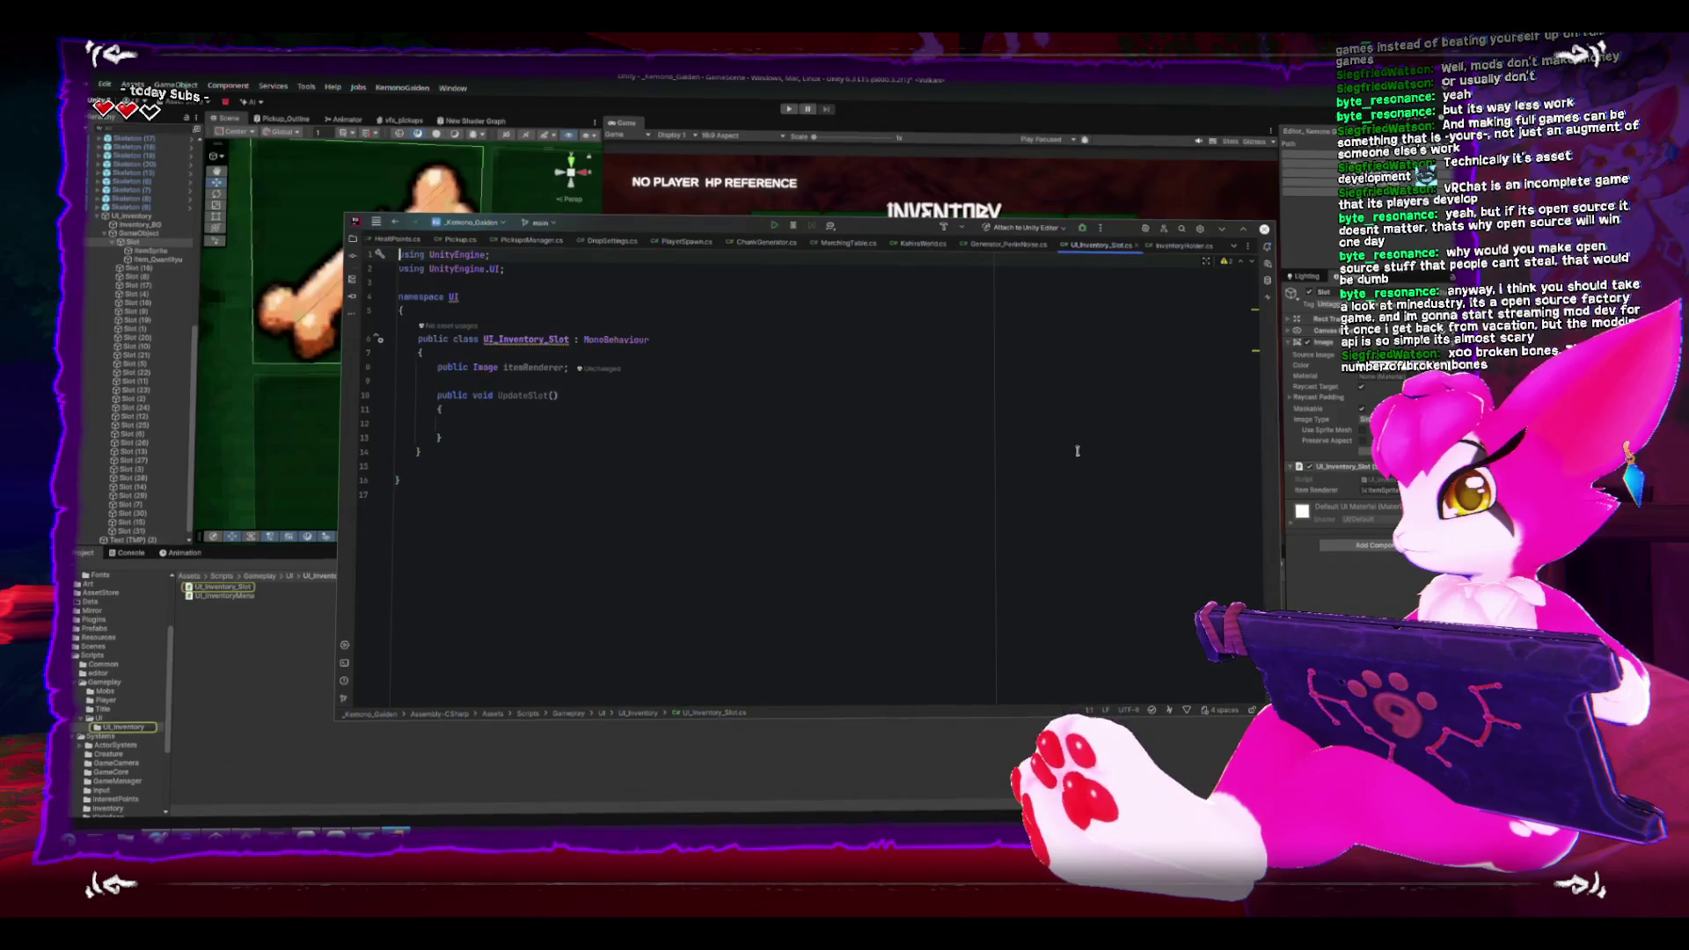
pyautogui.click(692, 378)
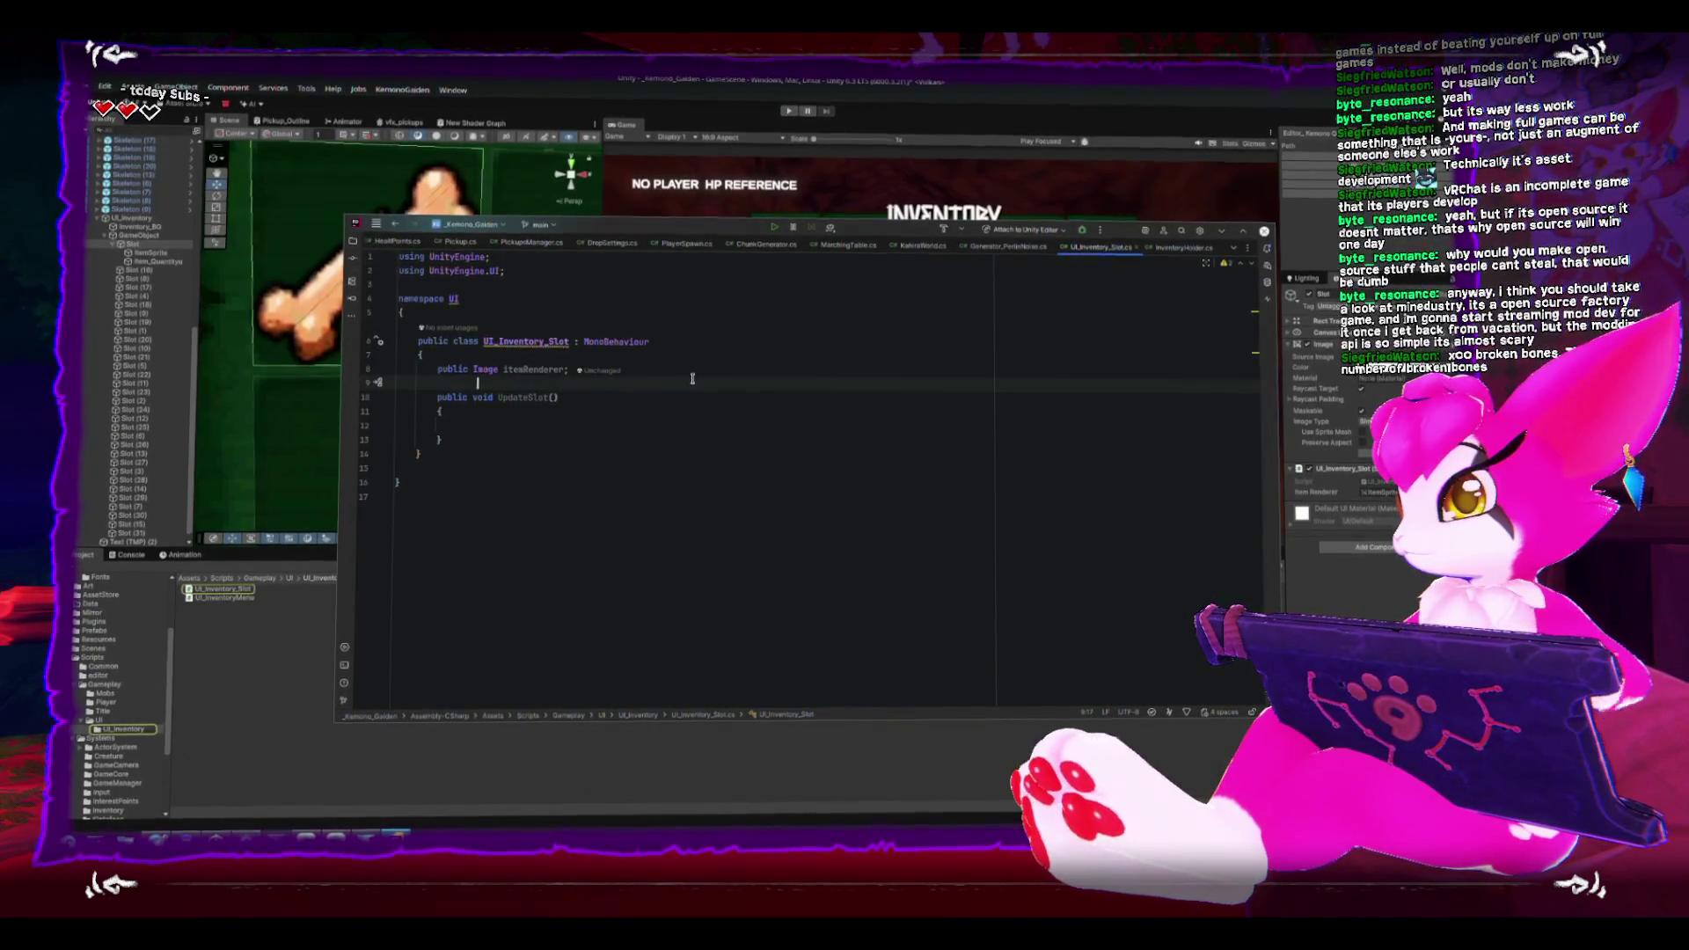
pyautogui.press('Tab')
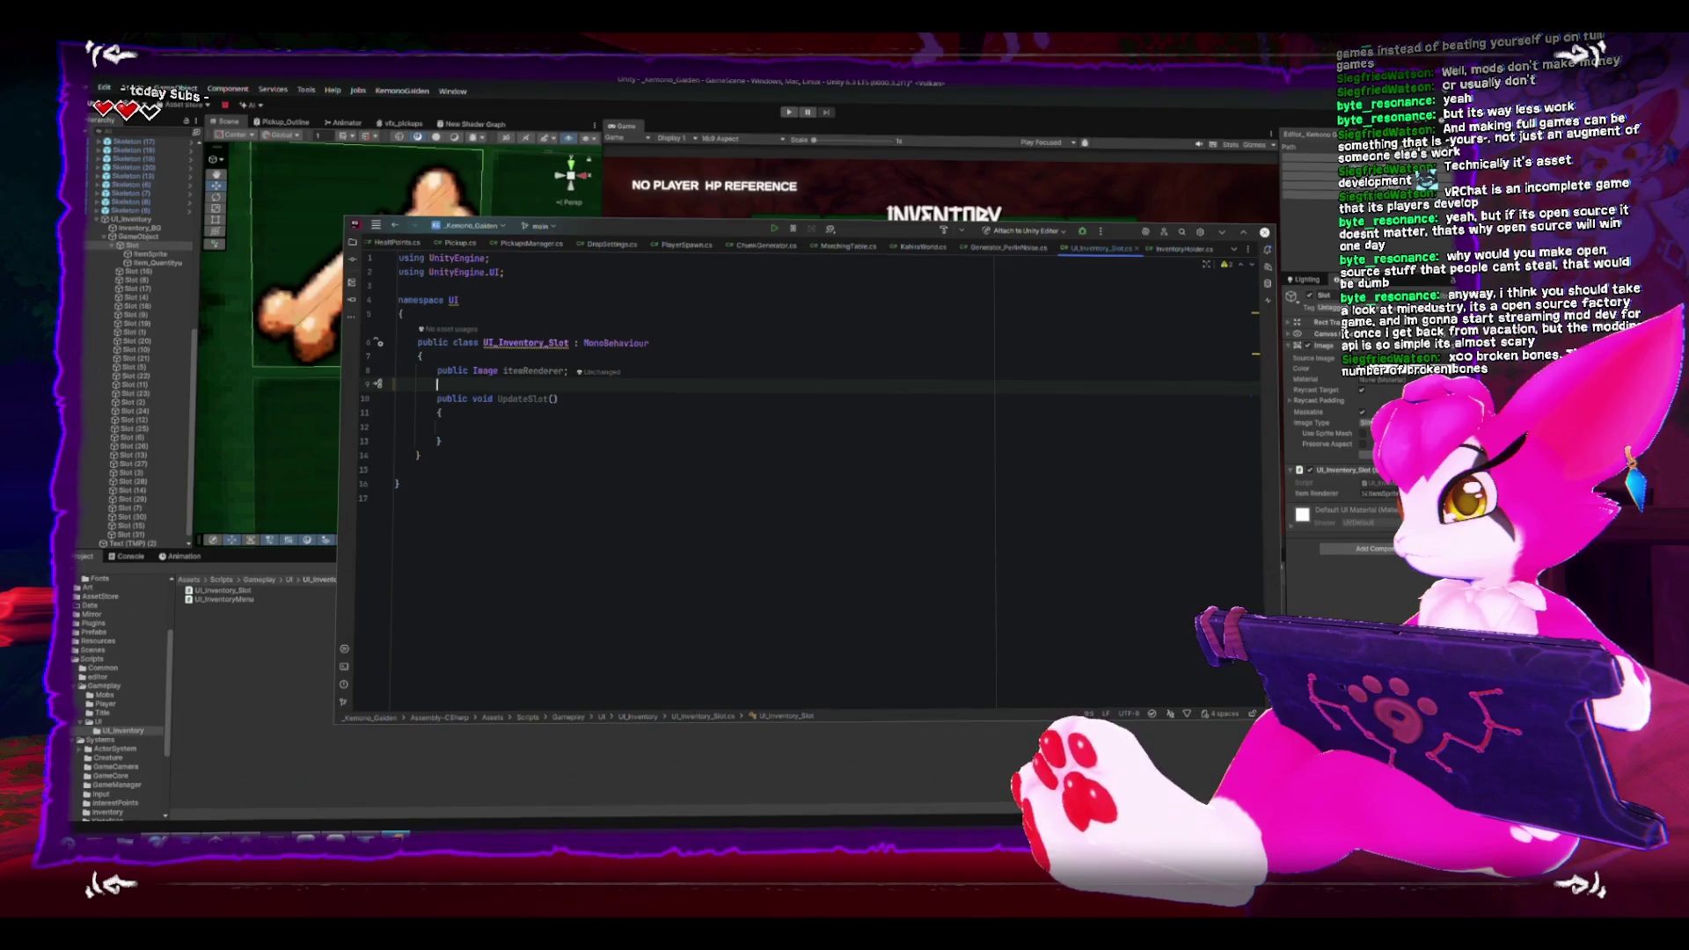
pyautogui.write('public Text')
pyautogui.press('BackSpace')
pyautogui.press('BackSpace')
pyautogui.press('BackSpace')
pyautogui.write('mp')
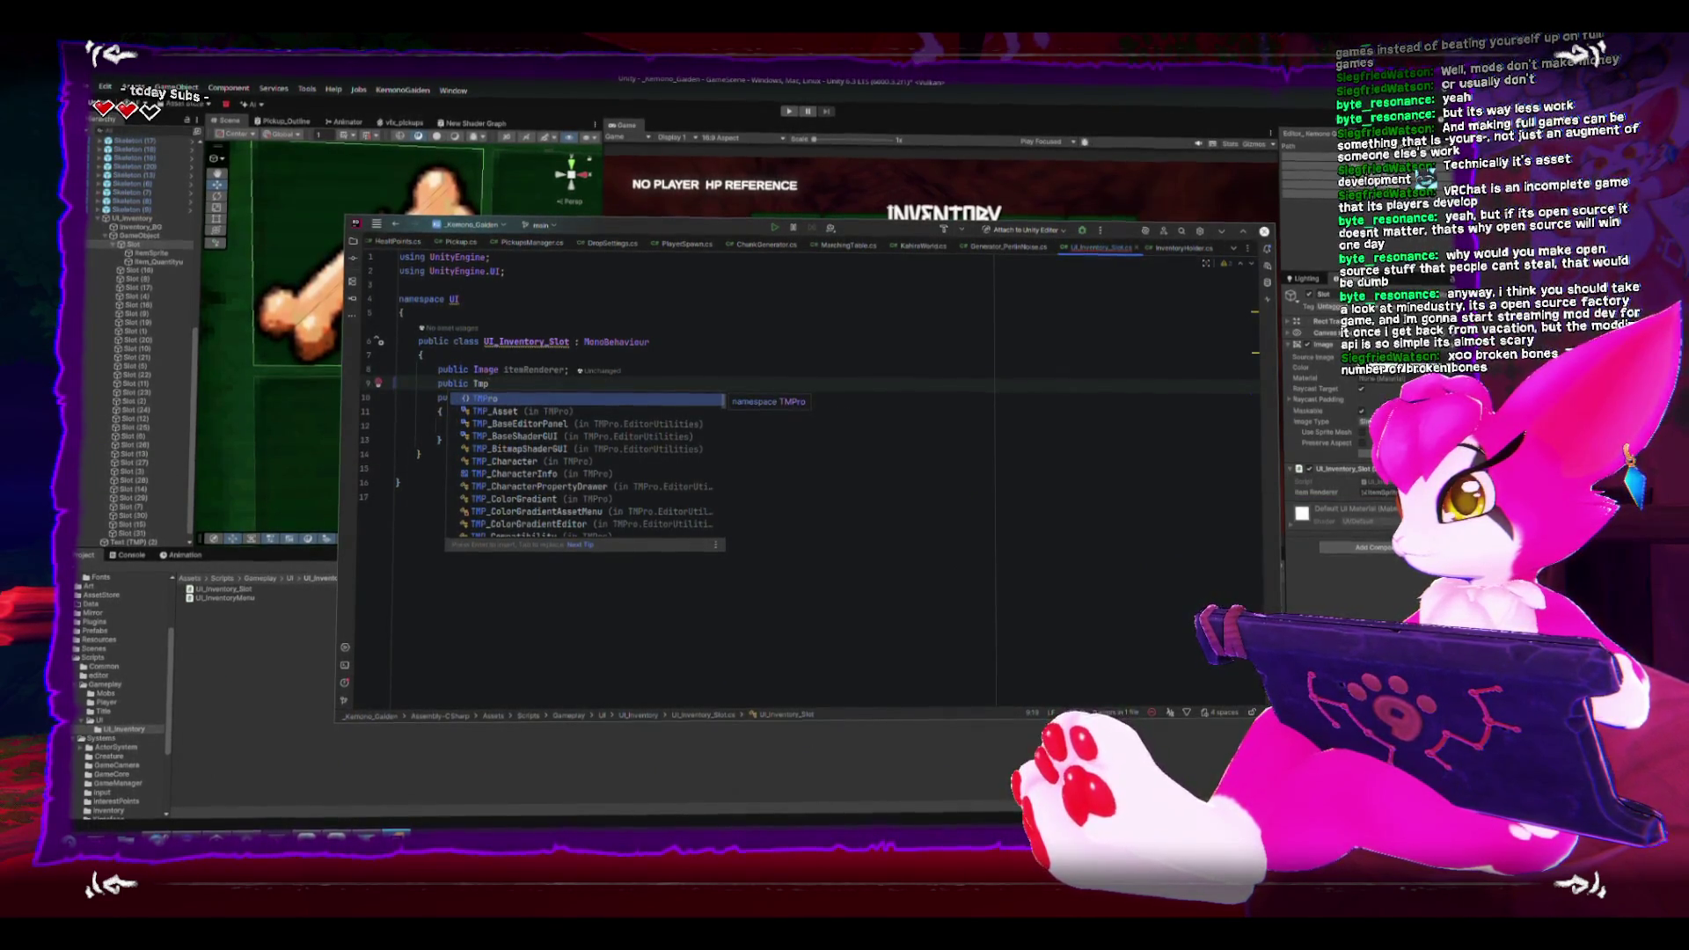
pyautogui.press('Escape')
pyautogui.press('BackSpace')
pyautogui.press('BackSpace')
pyautogui.press('BackSpace')
pyautogui.press('Up')
pyautogui.press('Up')
pyautogui.press('Up')
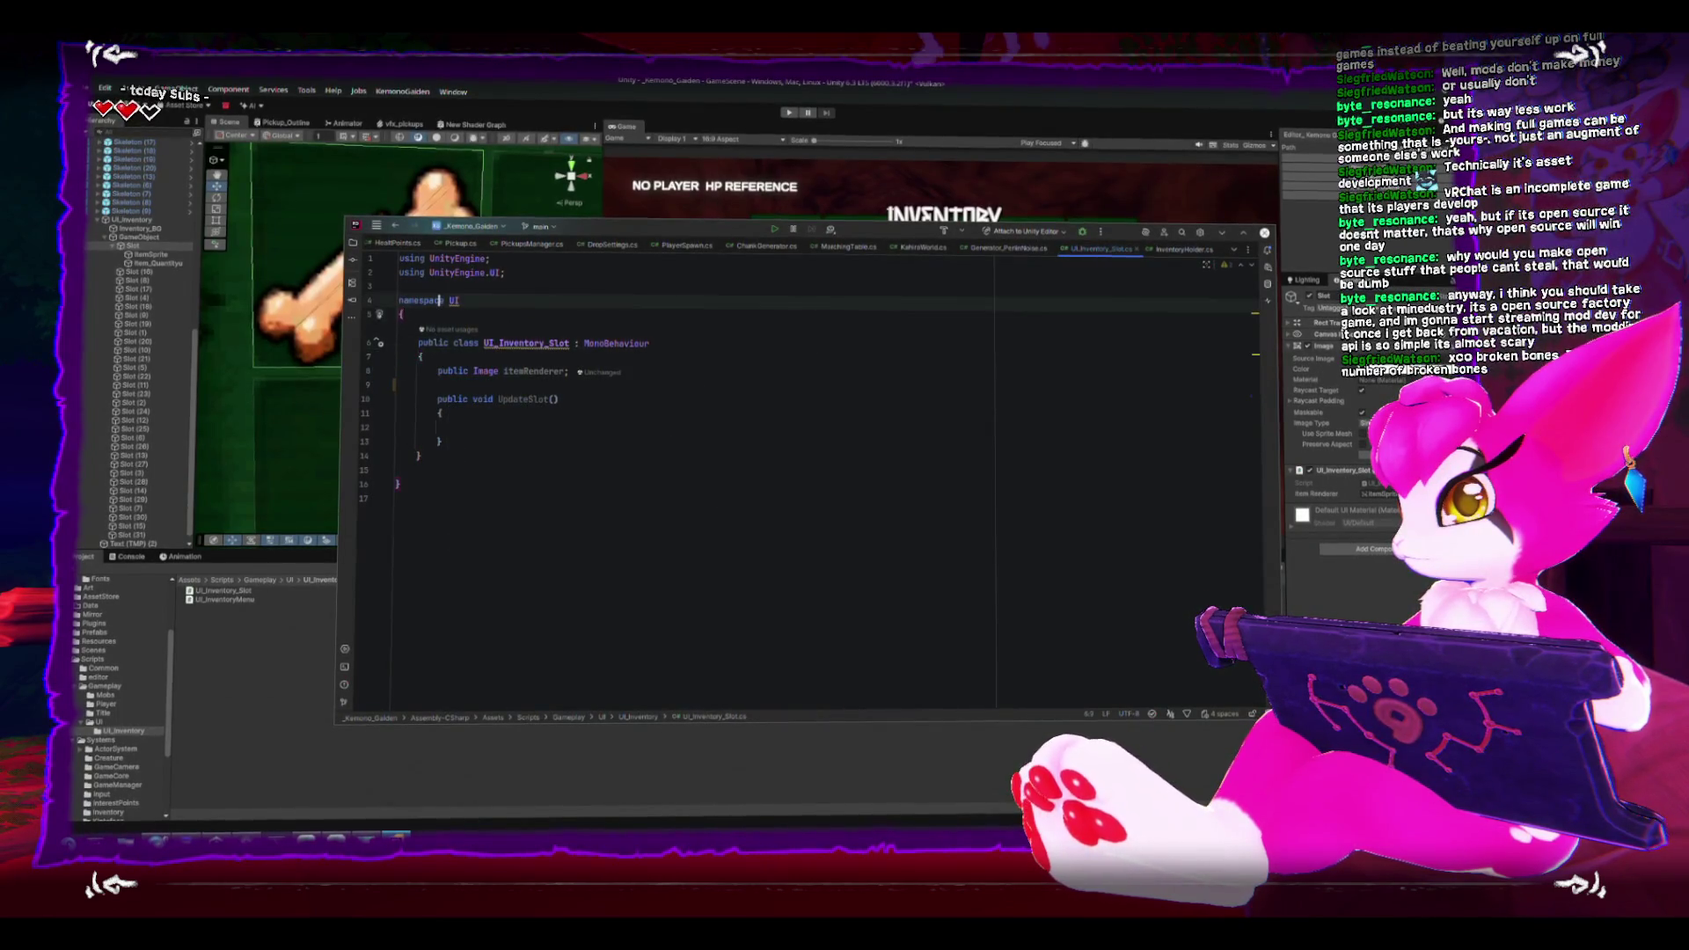